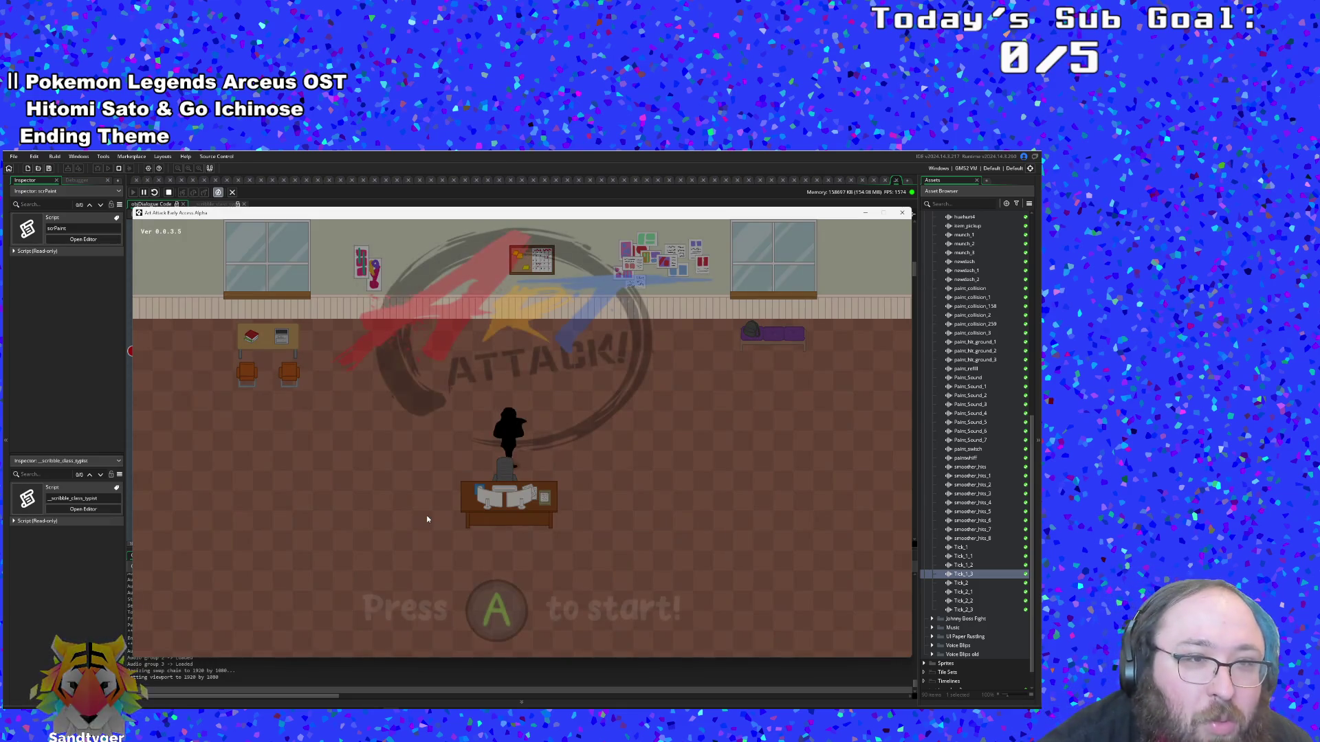
Stop the running Art Attack game and re-run it with F5
key("Escape")
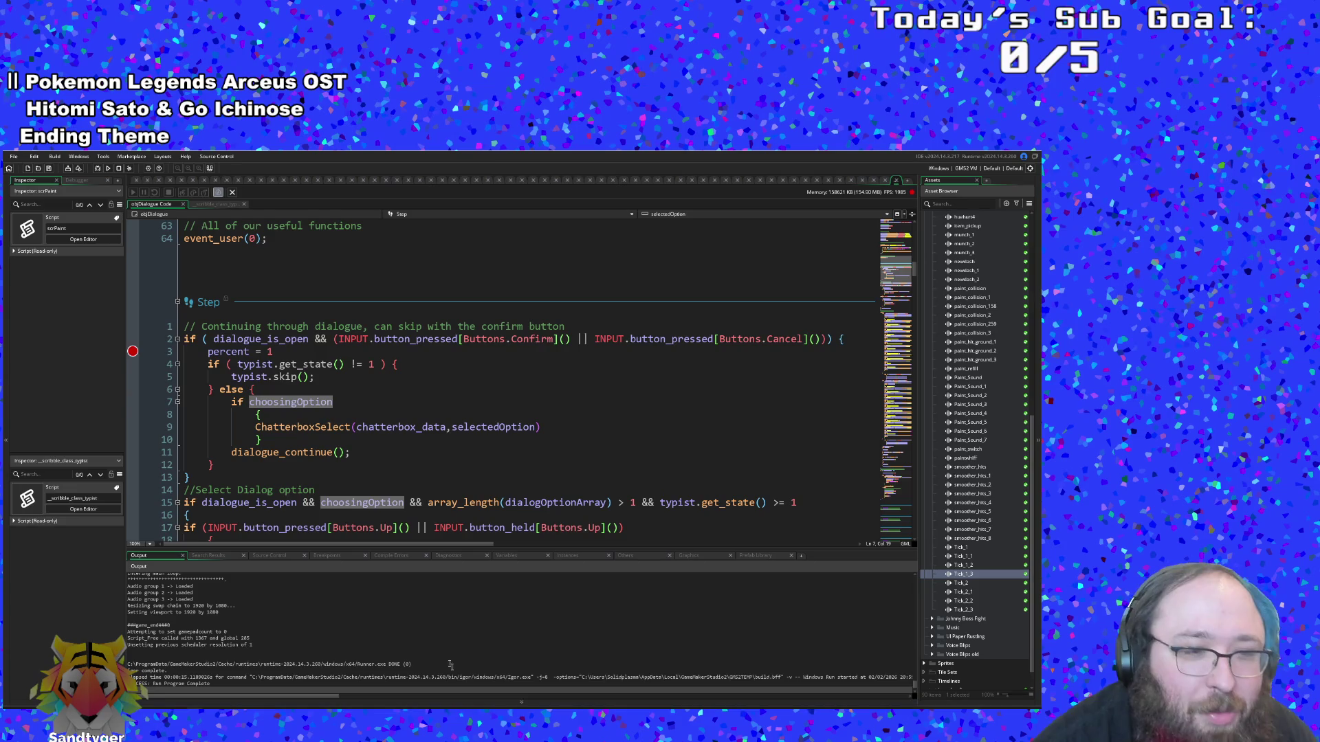
key("F5")
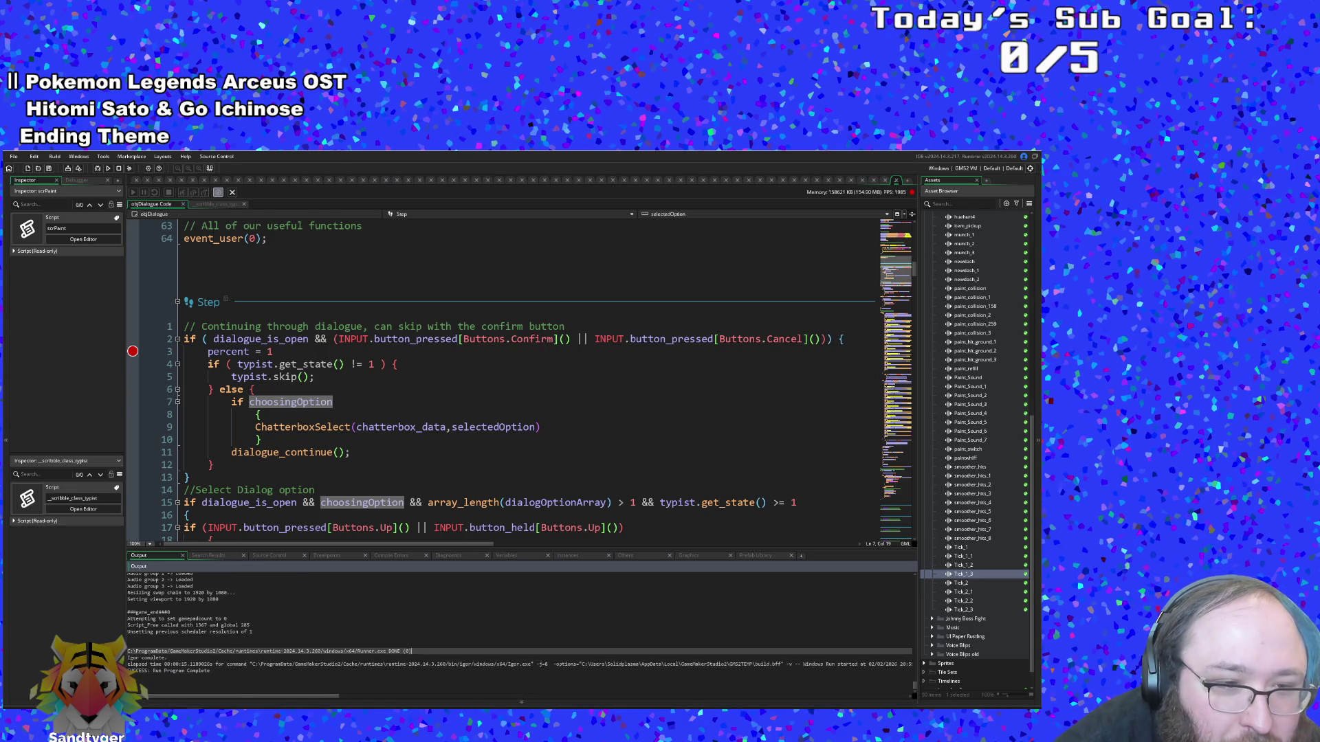
key("F5")
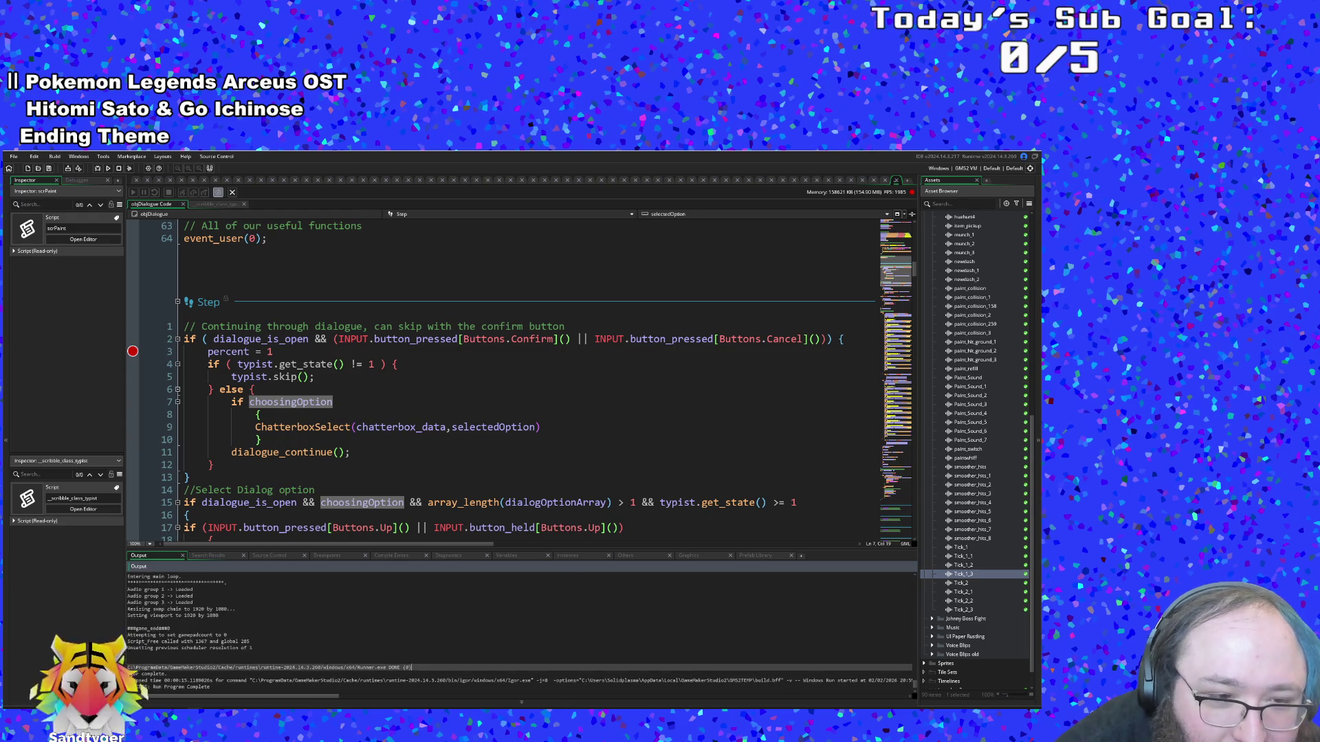
left_click(205, 647)
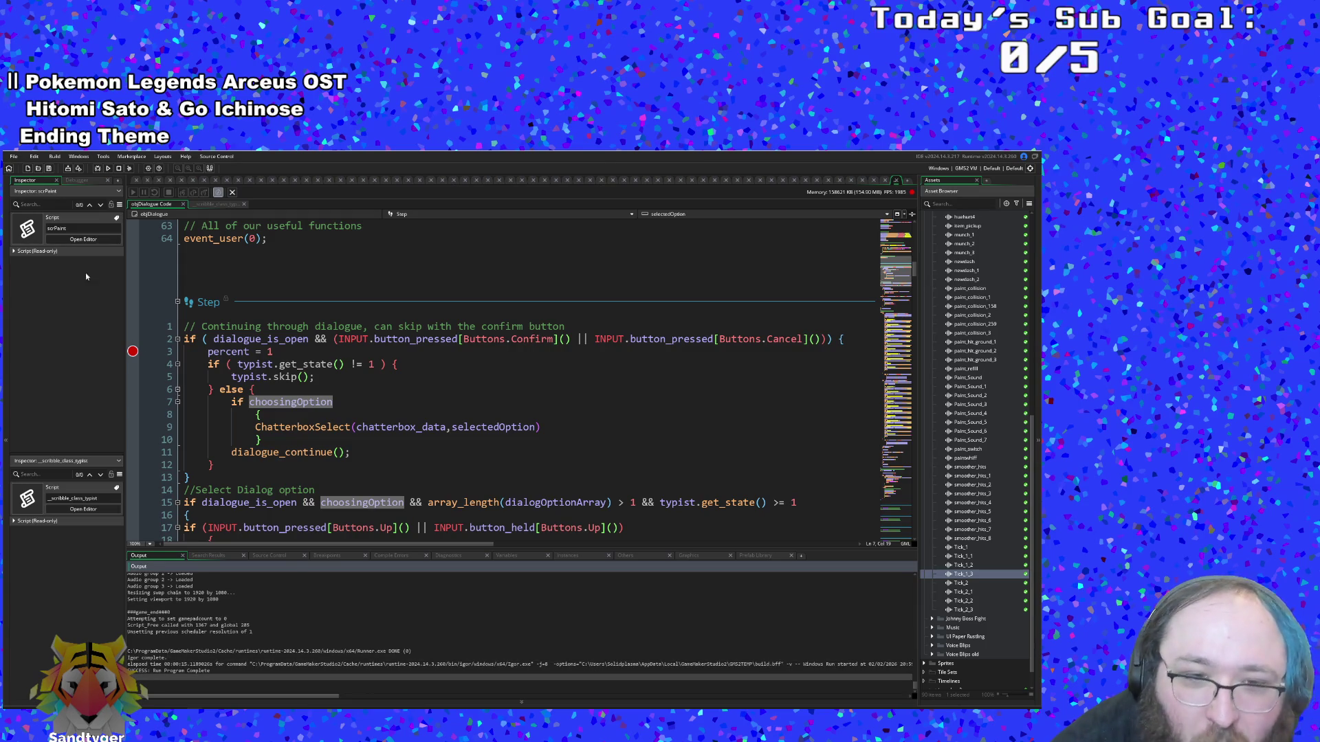
Do a clean build and run of the project, then start from the title screen
left_click(16, 157)
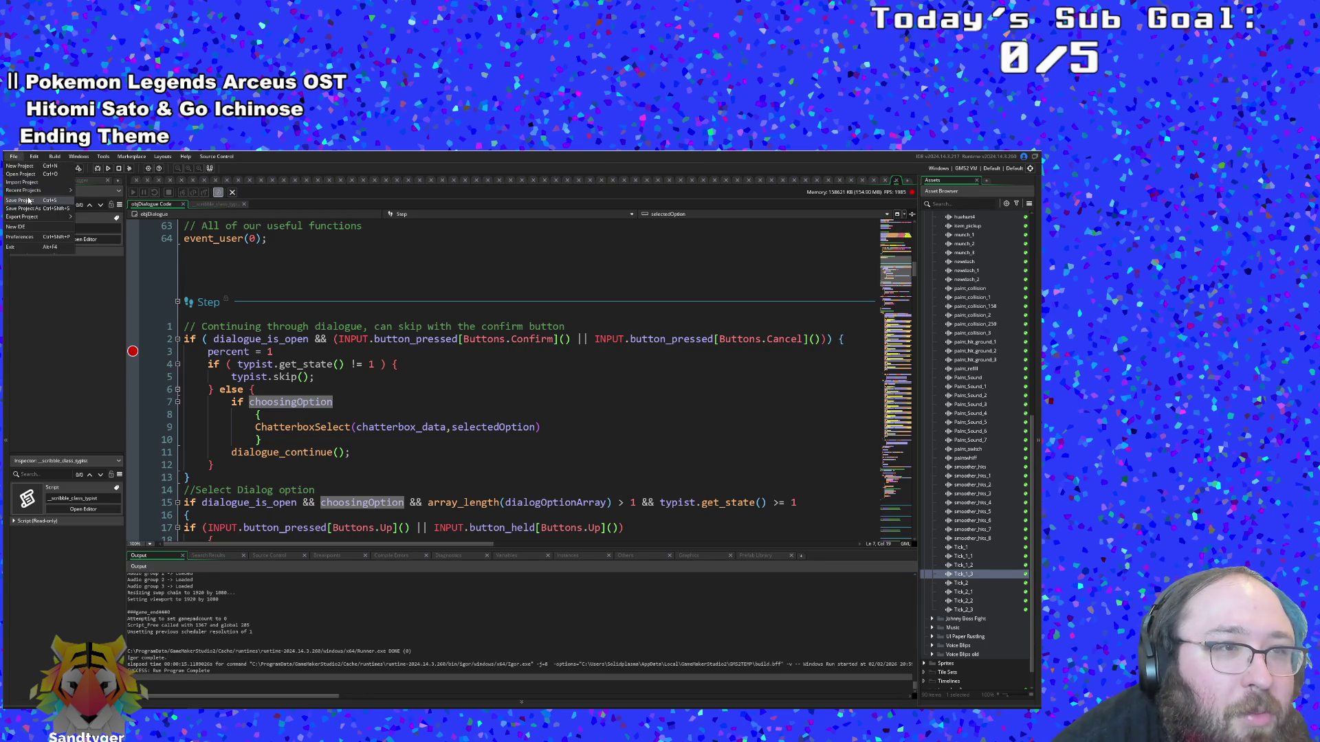
left_click(98, 169)
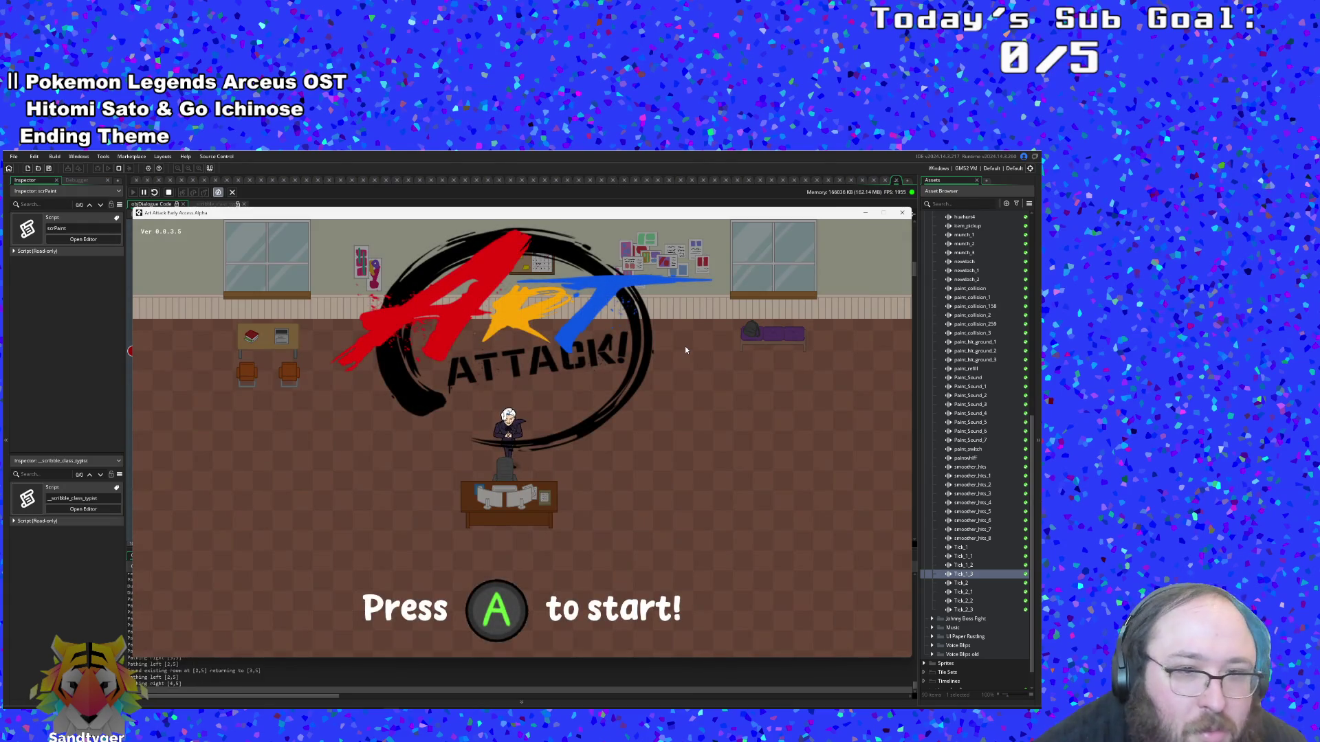
key("Return")
key("Return")
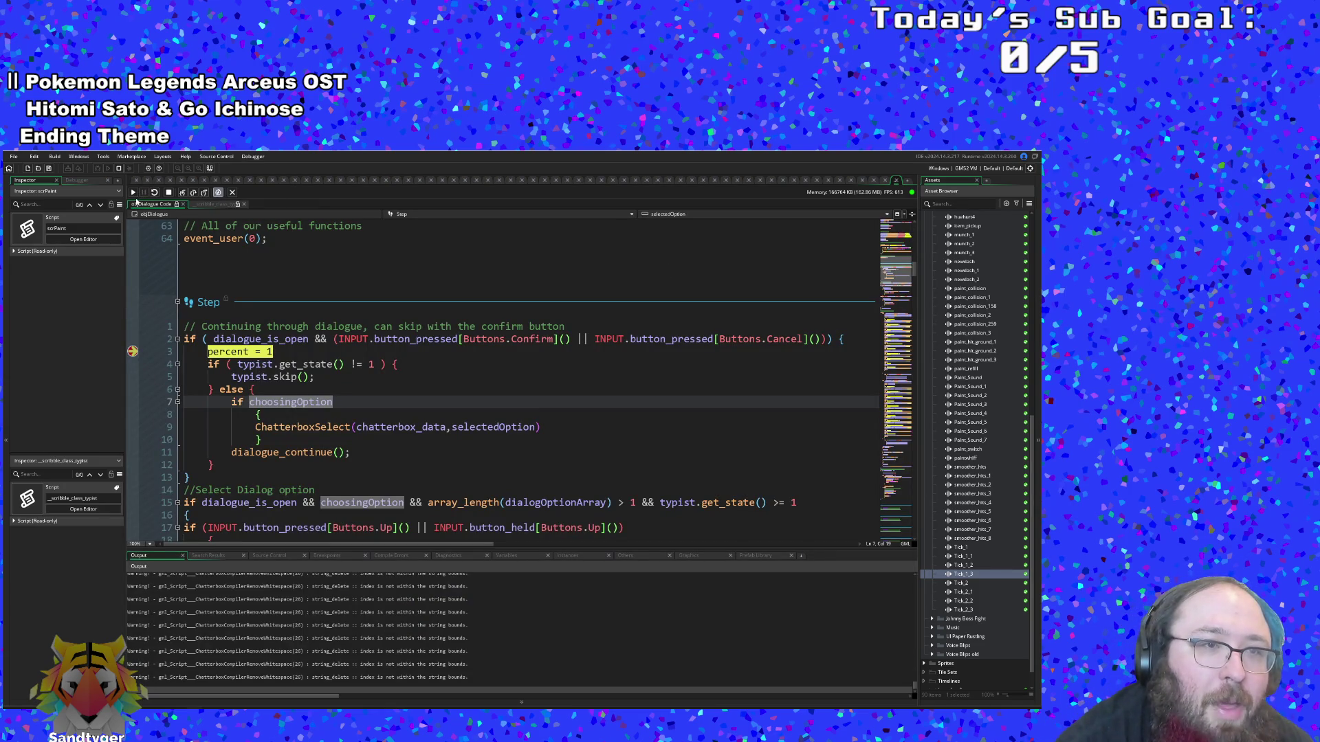
Continue past the percent = 1 breakpoint, finish Hue's dialogue and dash right out of the bedroom
left_click(133, 192)
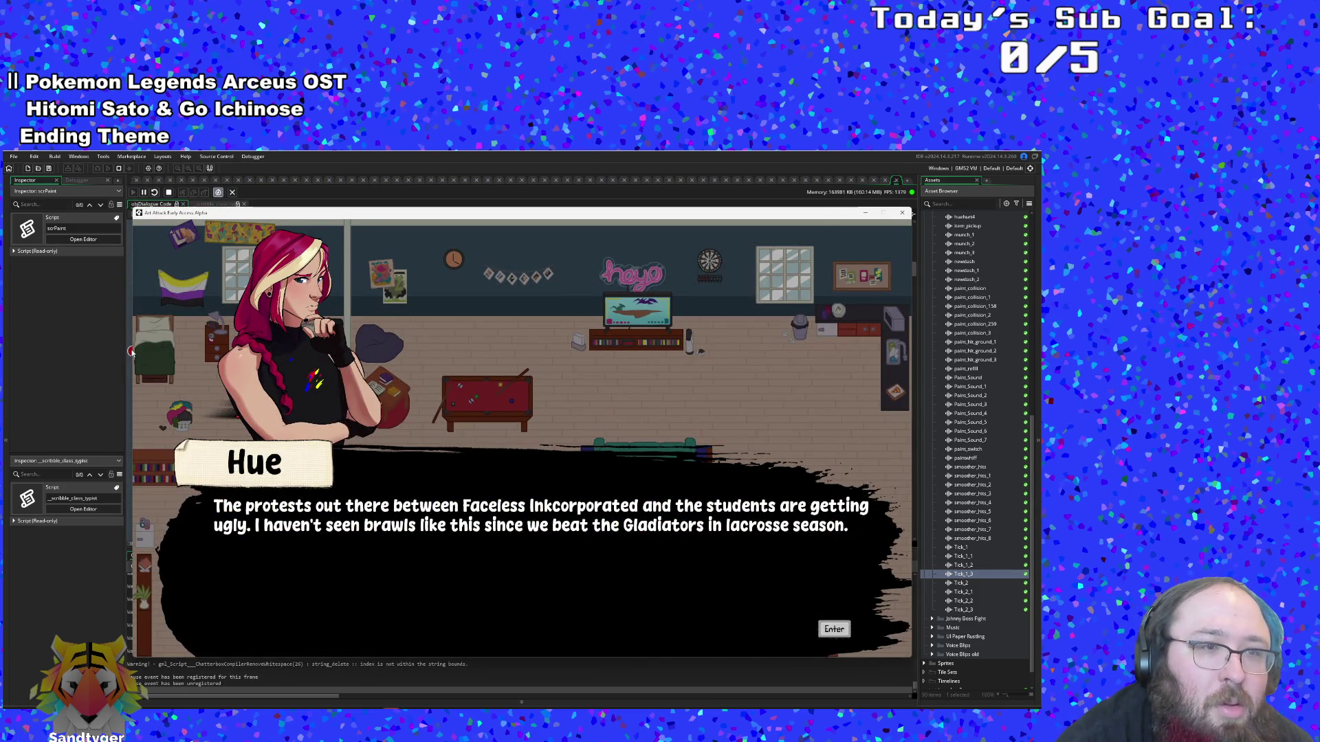
left_click_drag(187, 218, 249, 218)
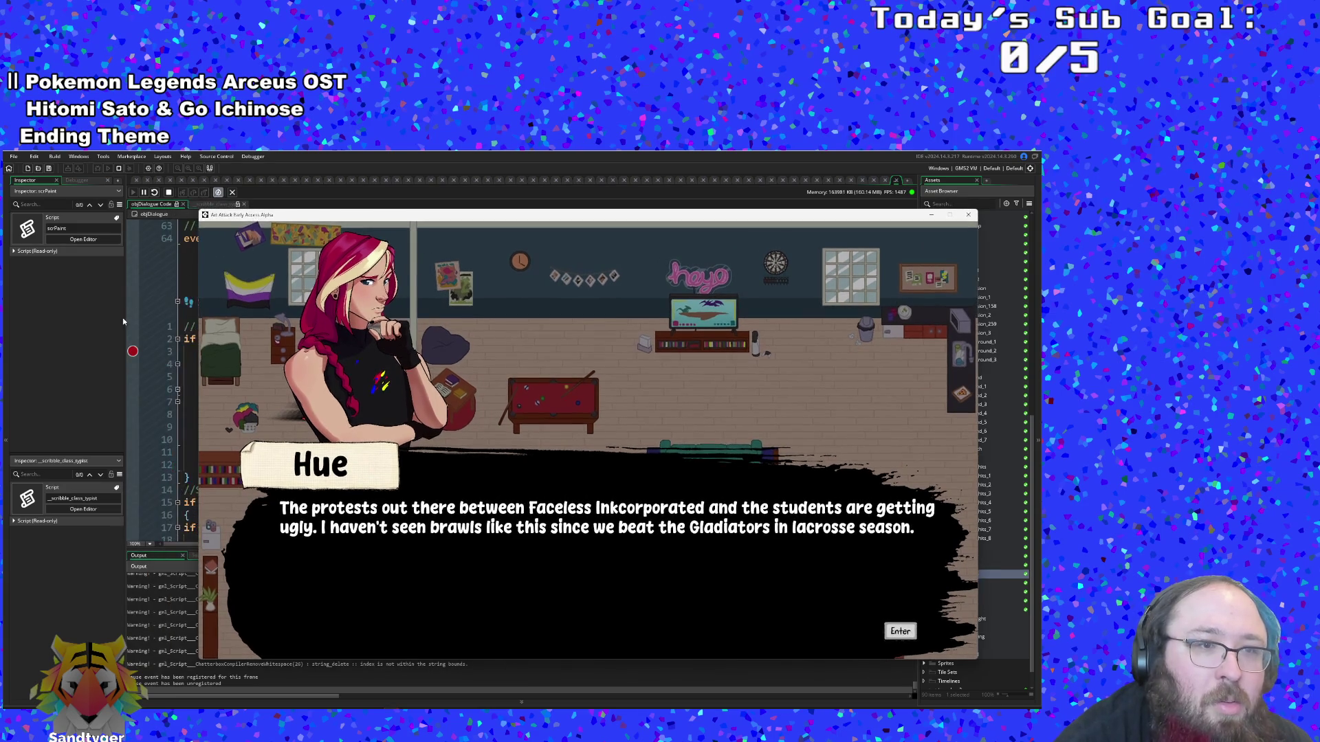
left_click(137, 353)
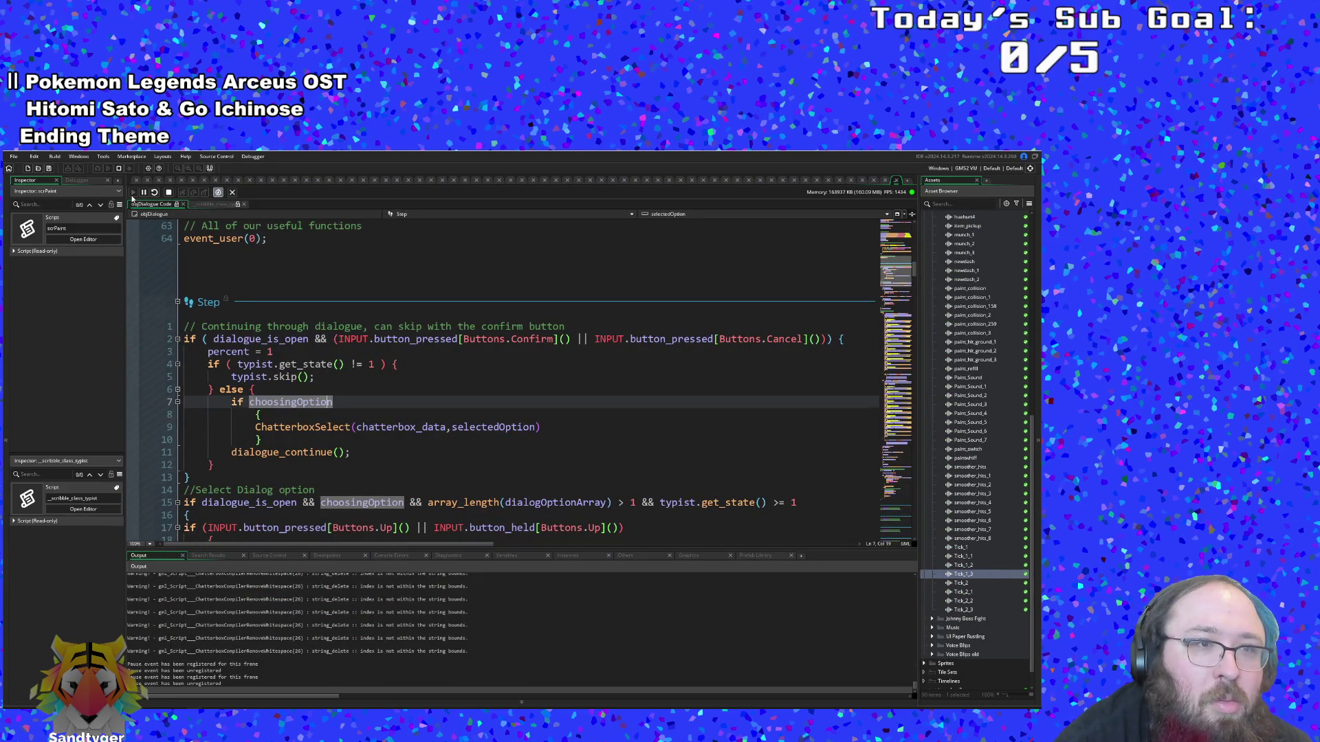
key("F5")
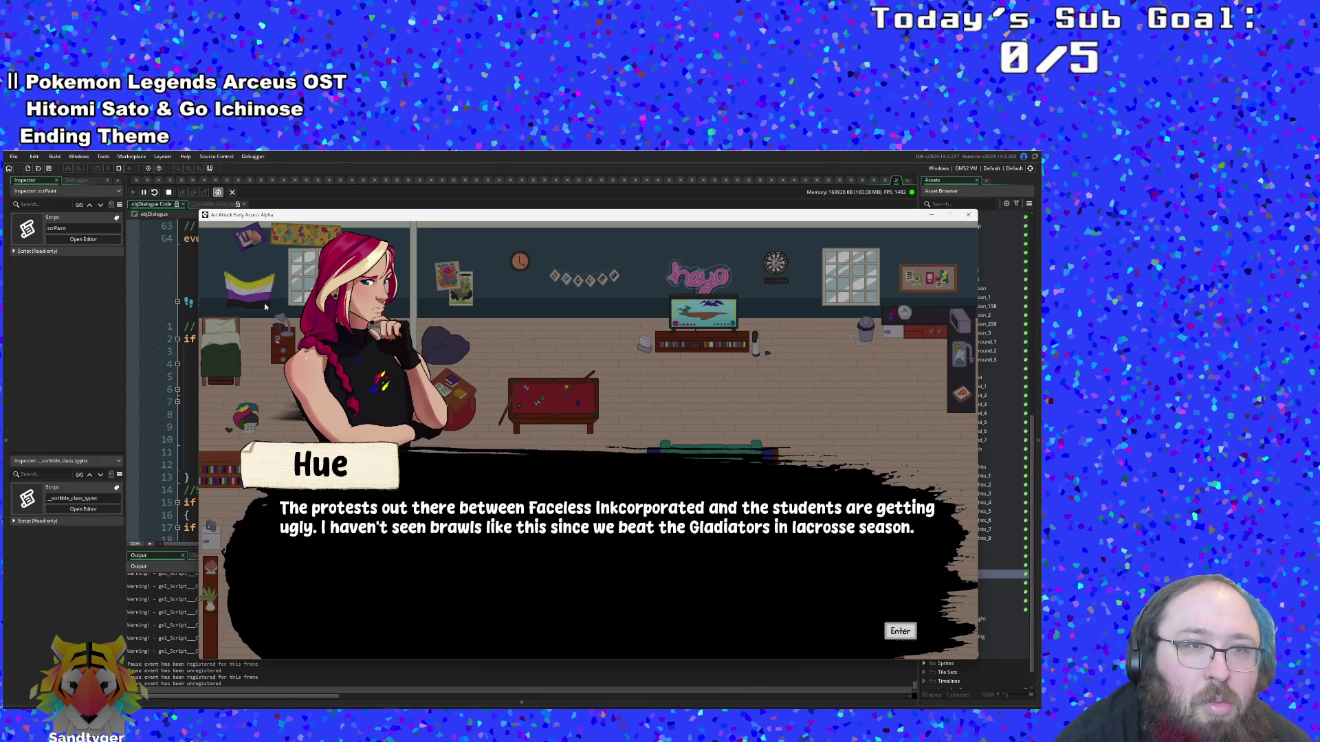
key("Return")
key("Return")
key("Return")
key("Right")
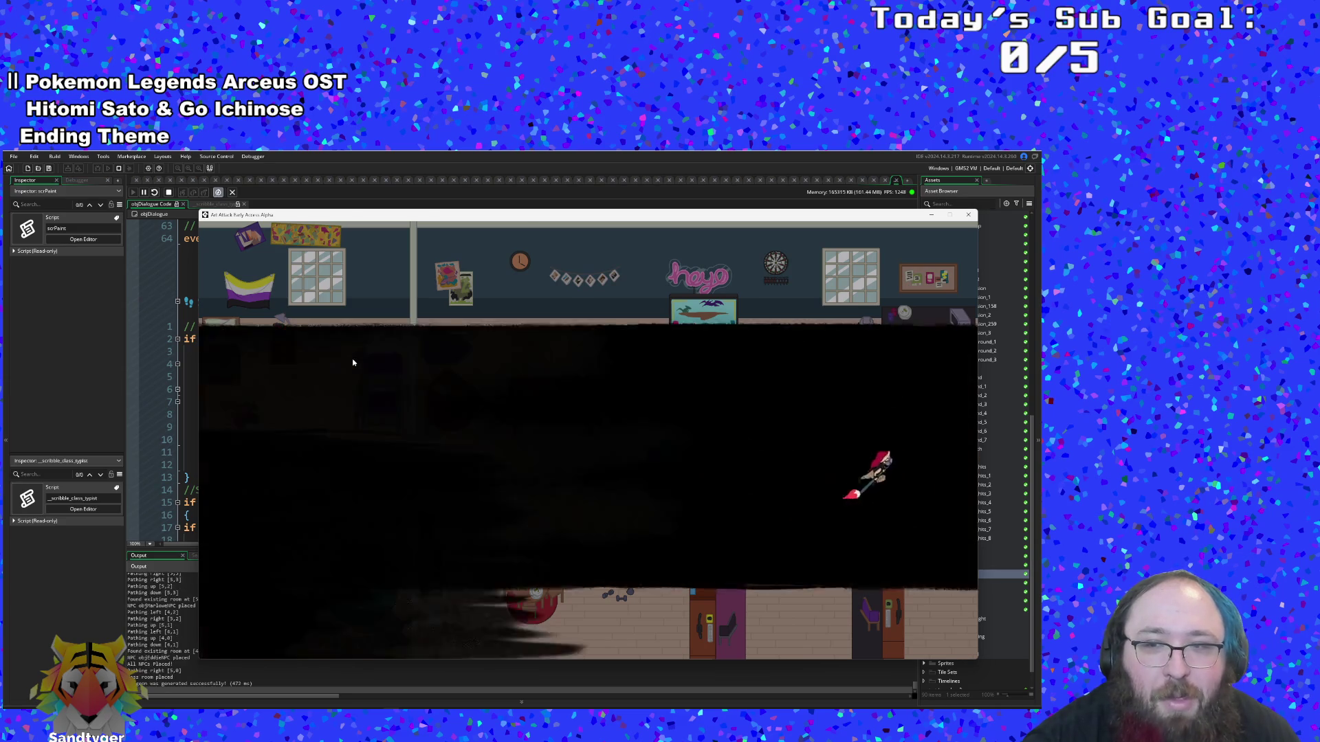
Quit to the title screen from the pause menu, restart, and head right toward the exit
key("Left")
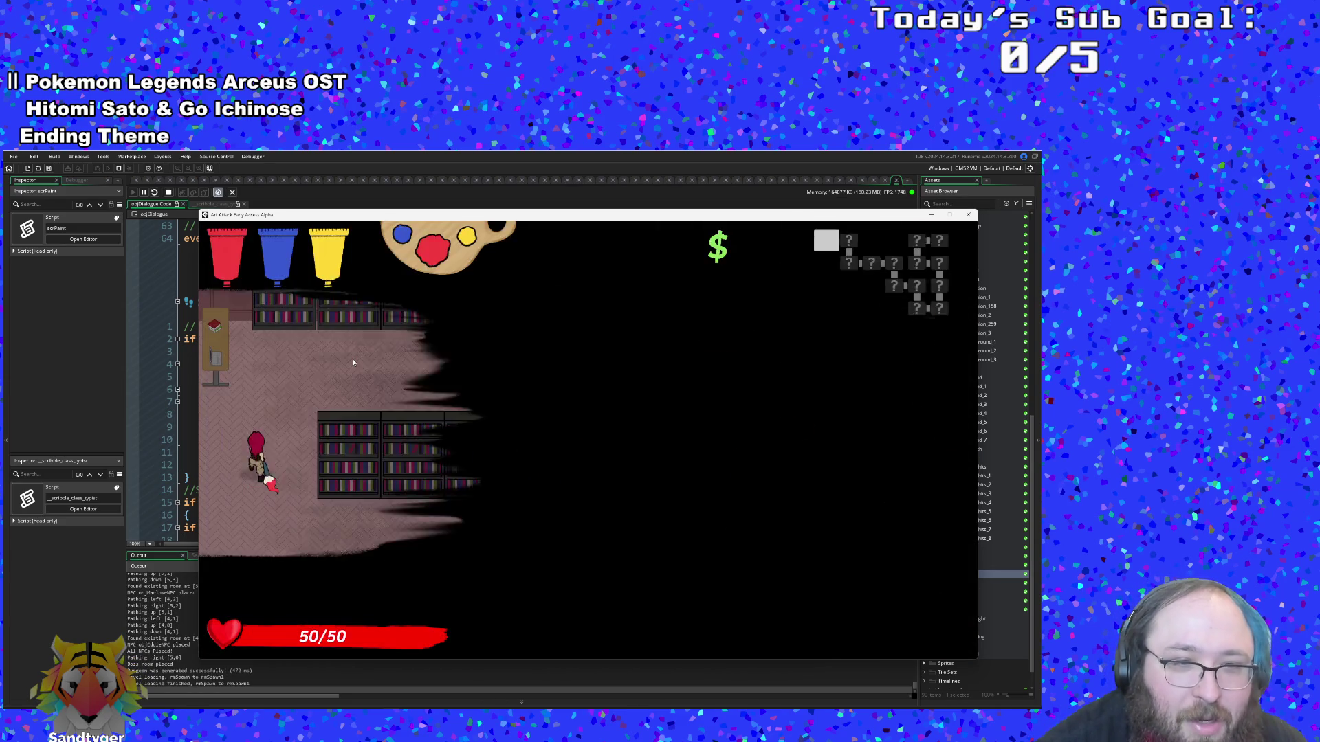
key("Down")
key("Escape")
key("Up")
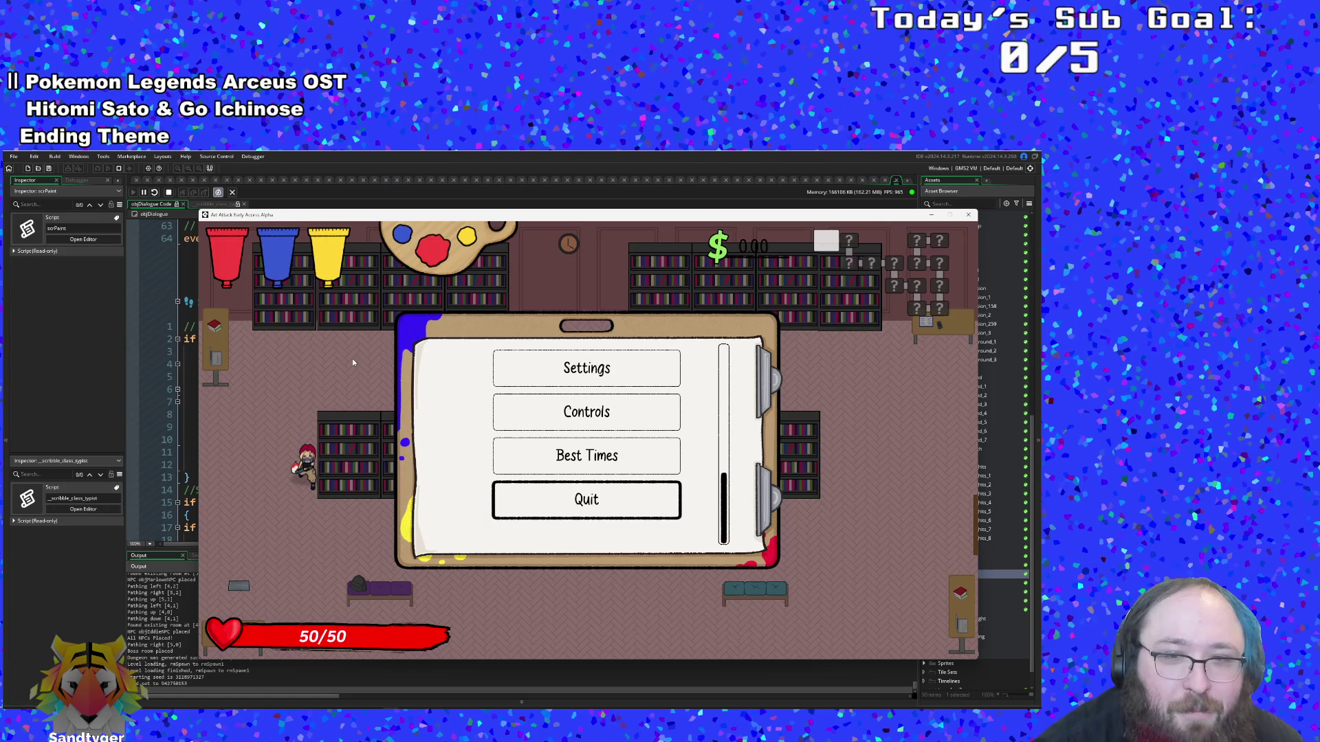
key("Return")
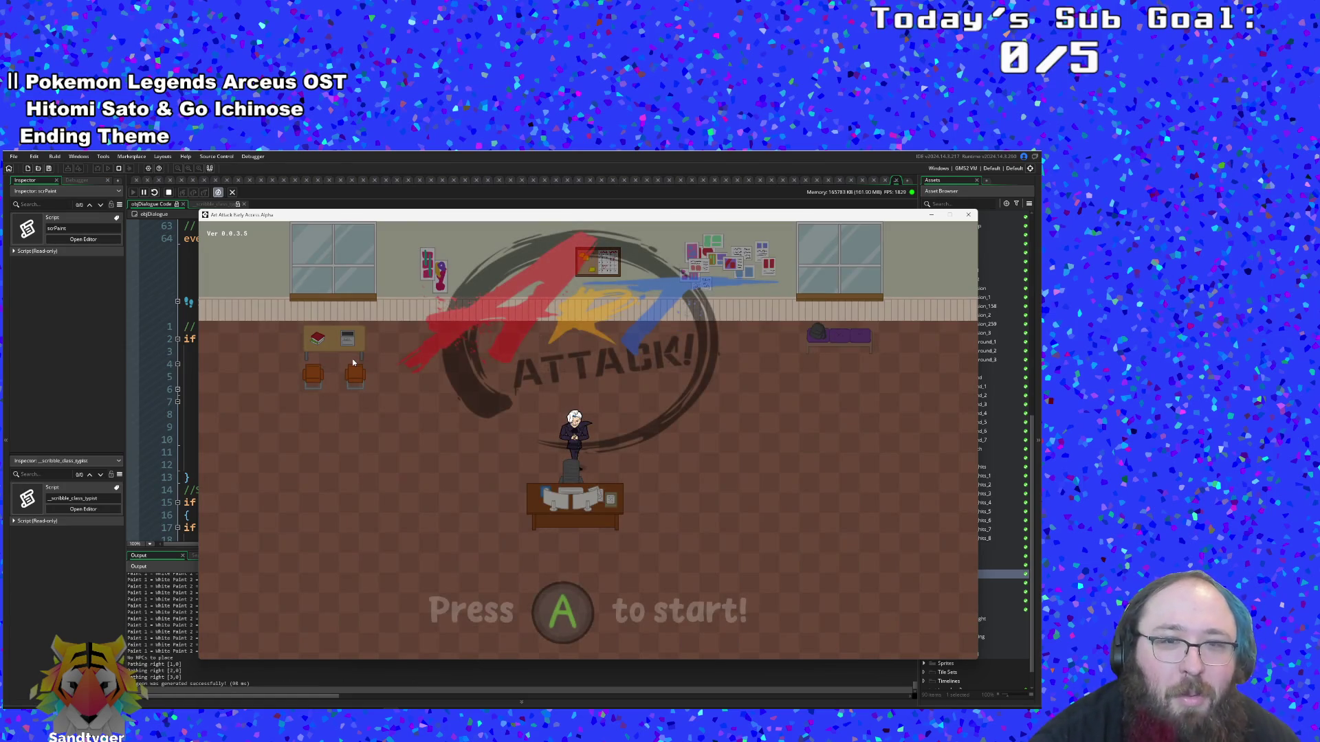
key("Return")
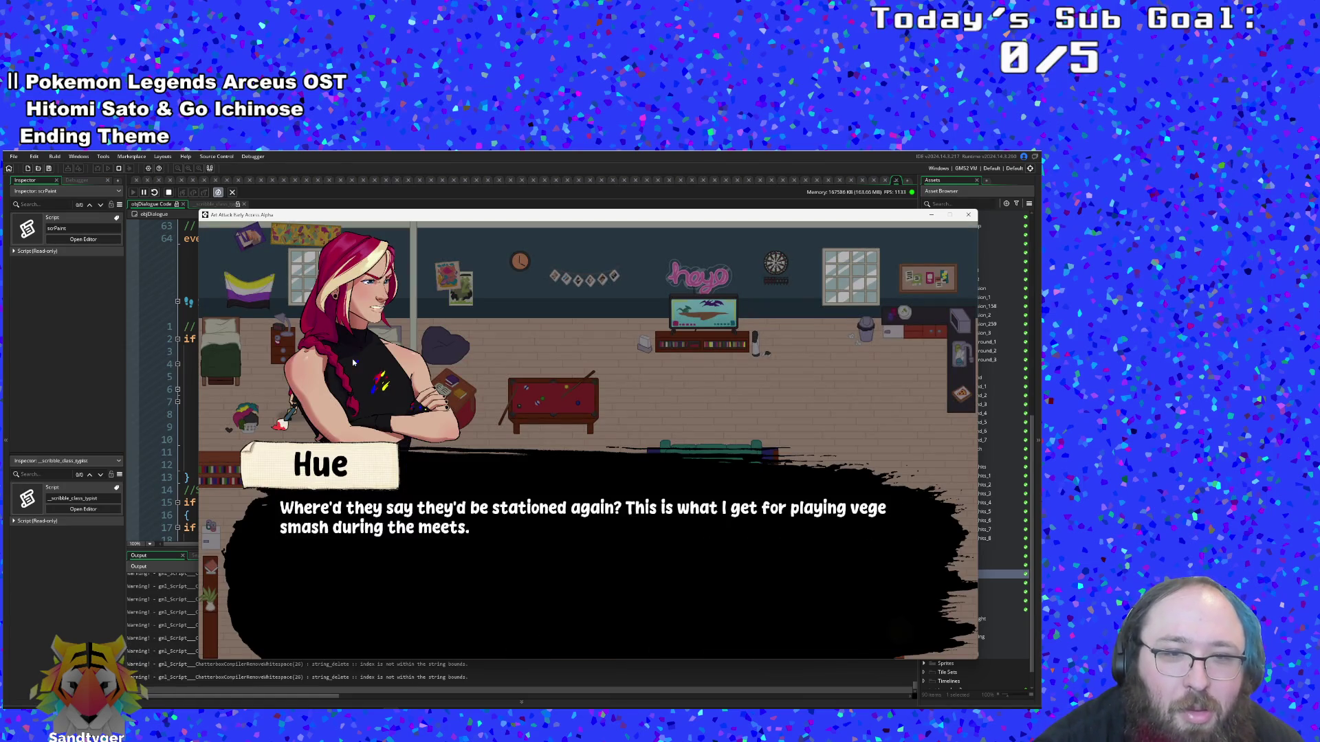
key("Return")
key("Right")
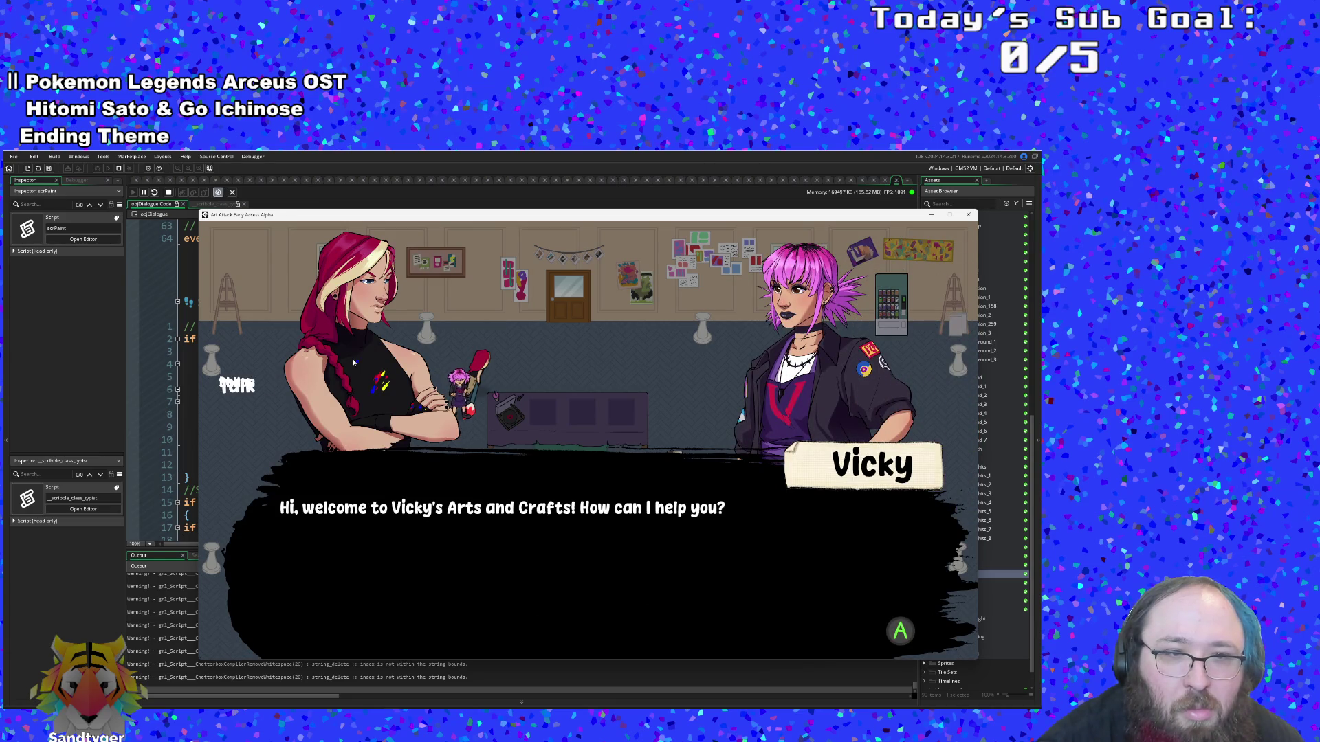
Talk to Vicky again, advance her Hue conversation to the empty box, and close the game
key("Return")
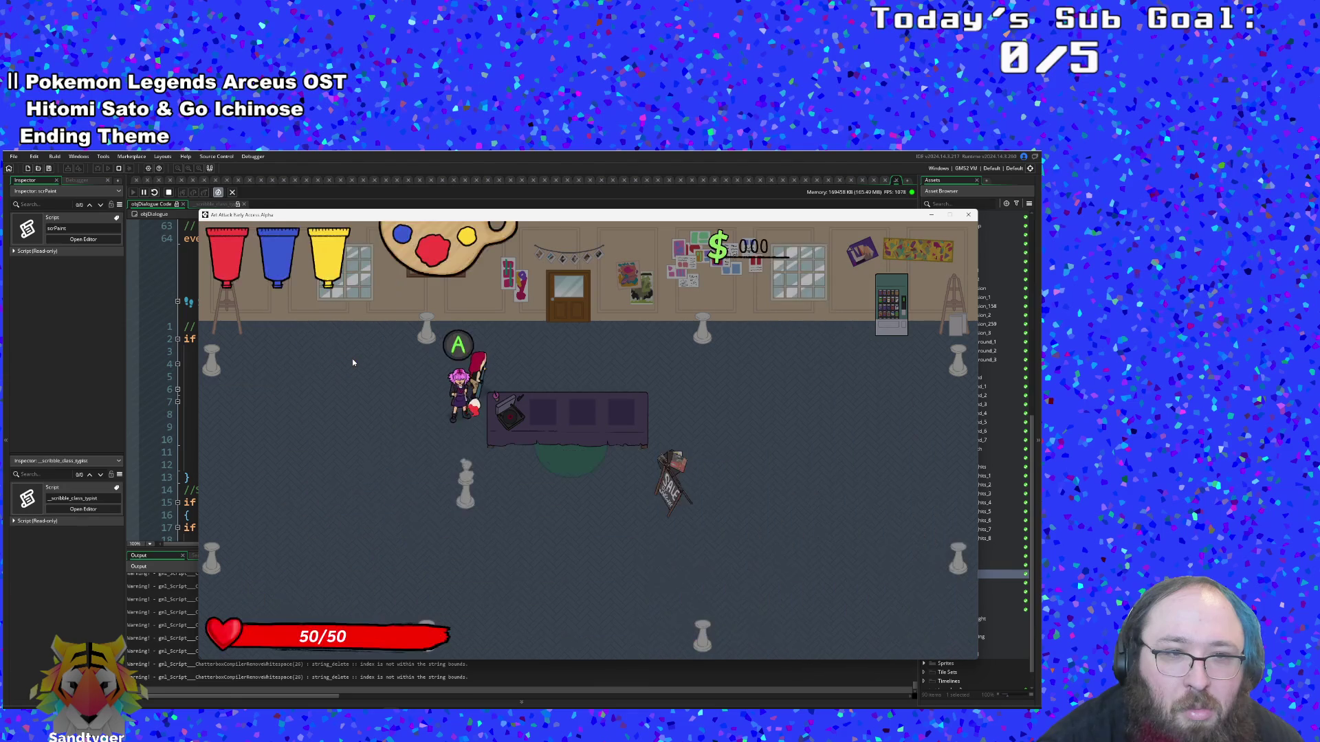
key("Left")
key("Down")
key("Return")
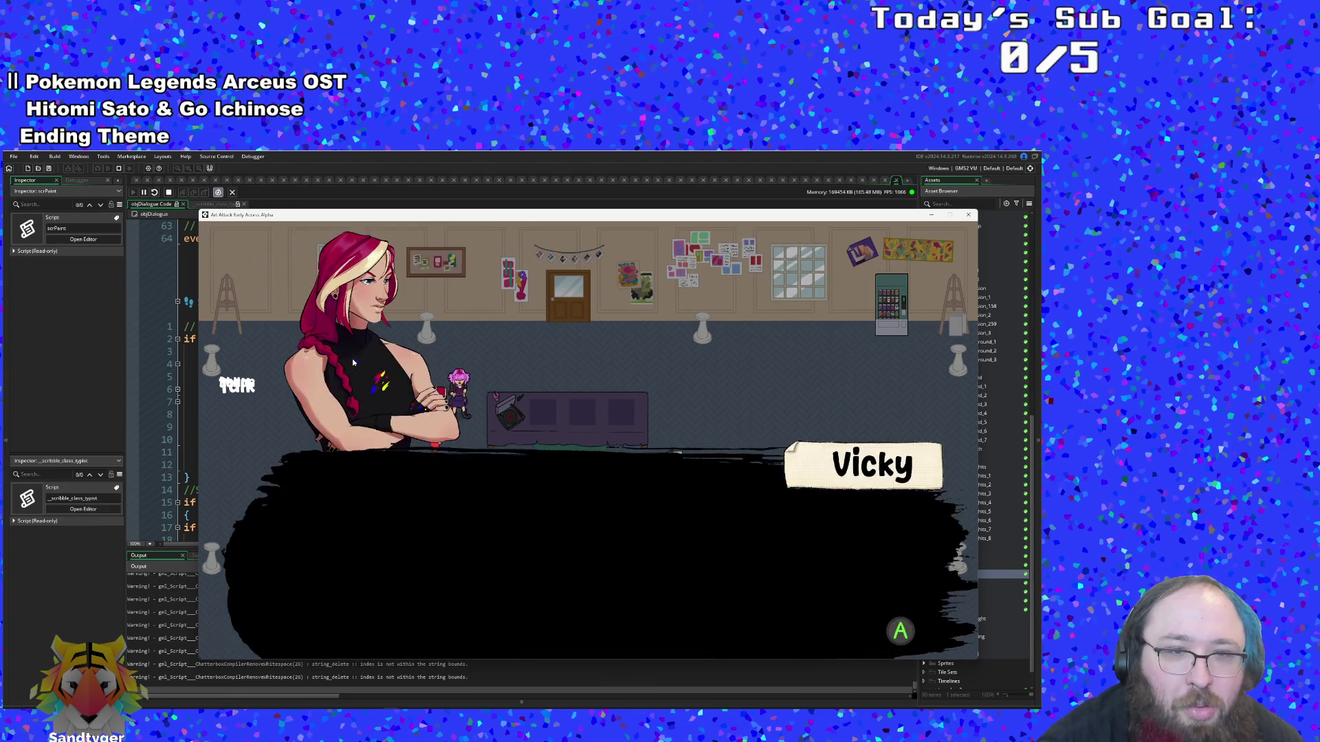
key("Return")
key("Return")
key("Return")
key("Return")
key("Return")
key("Return")
key("Return")
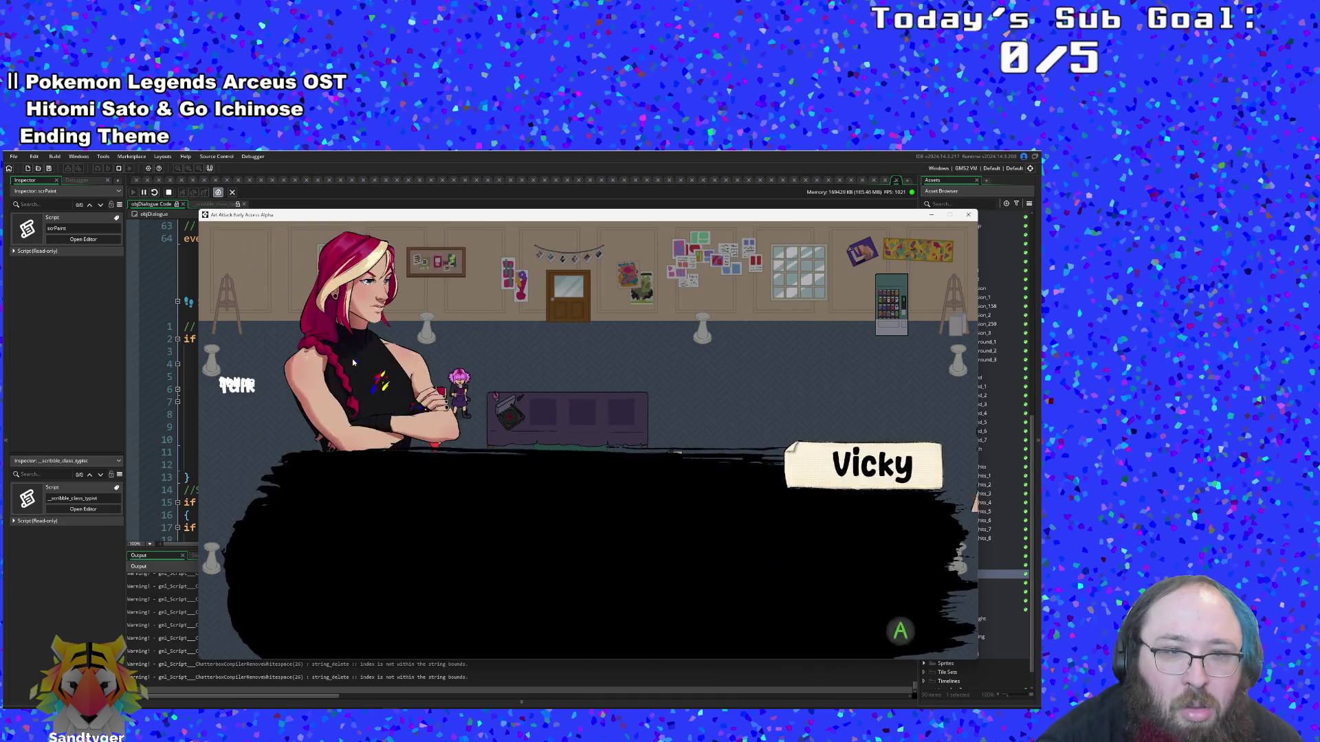
key("Return")
key("Return")
key("Return")
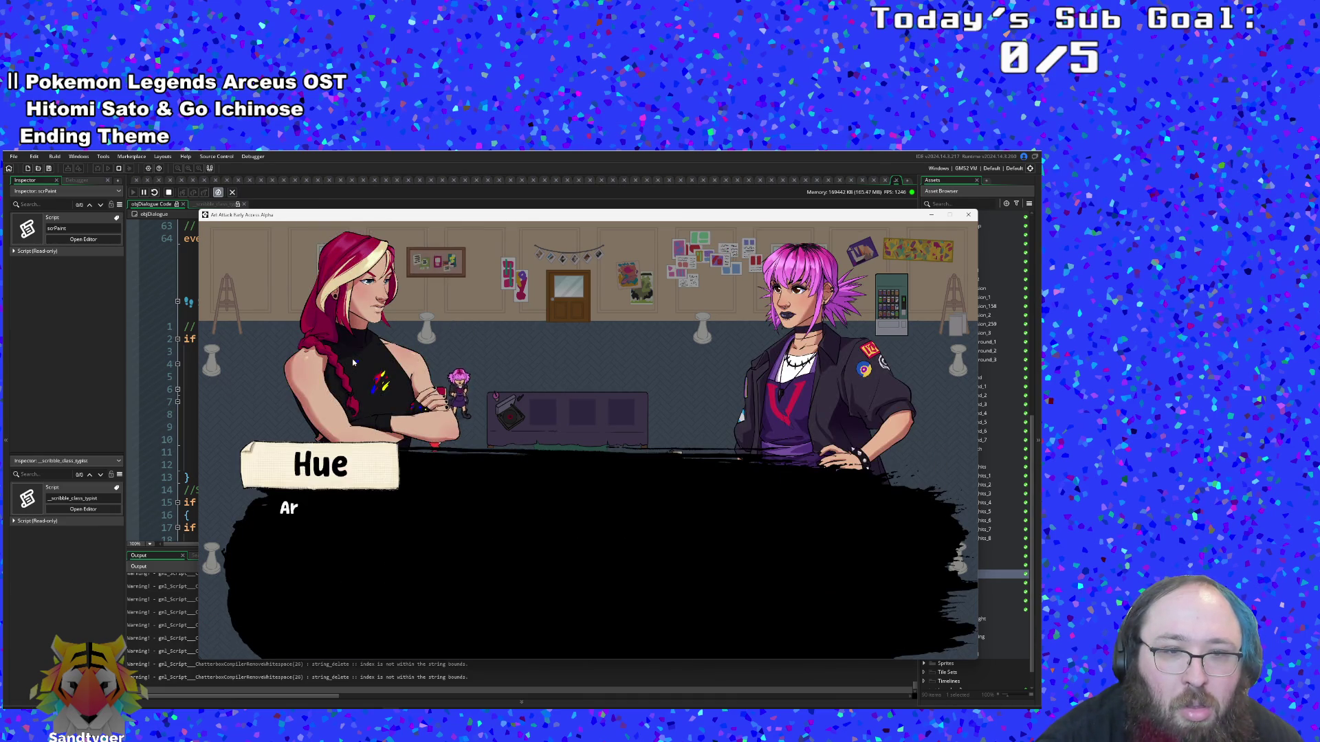
key("Return")
key("Return")
key("Return")
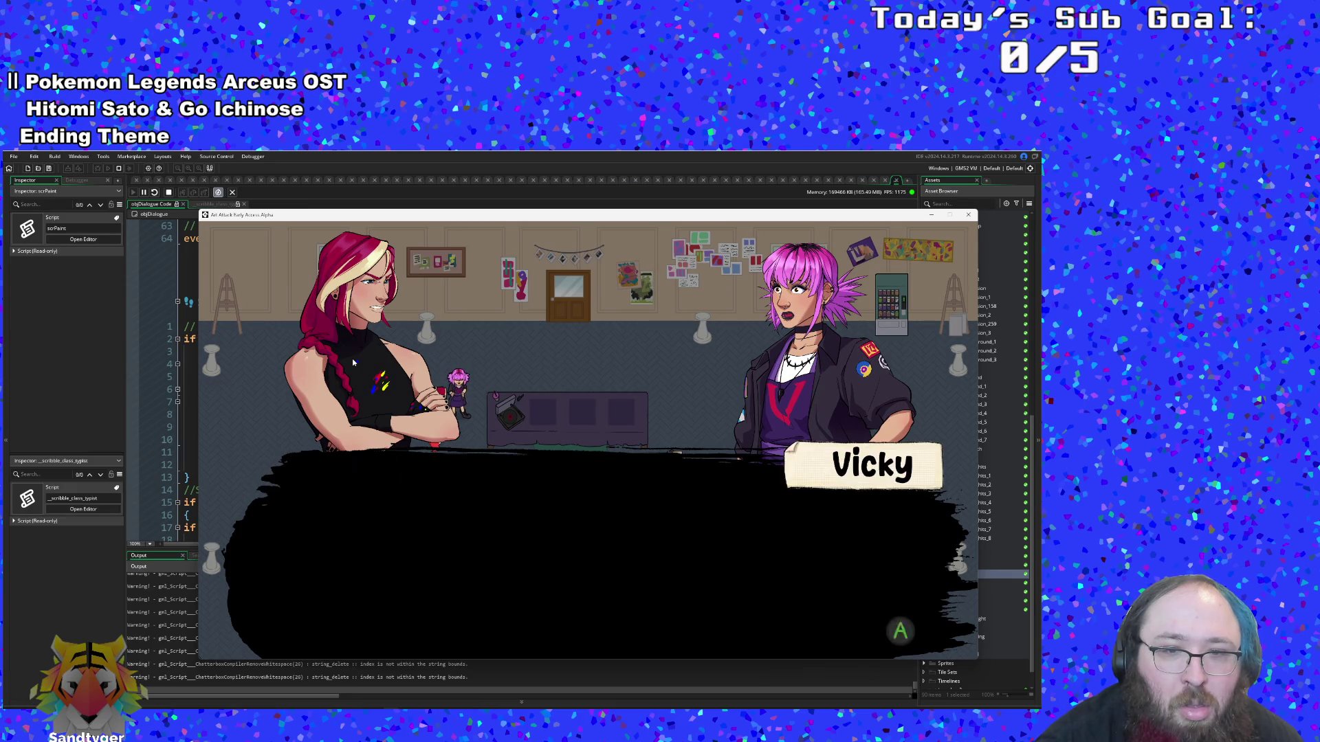
key("Return")
key("Return")
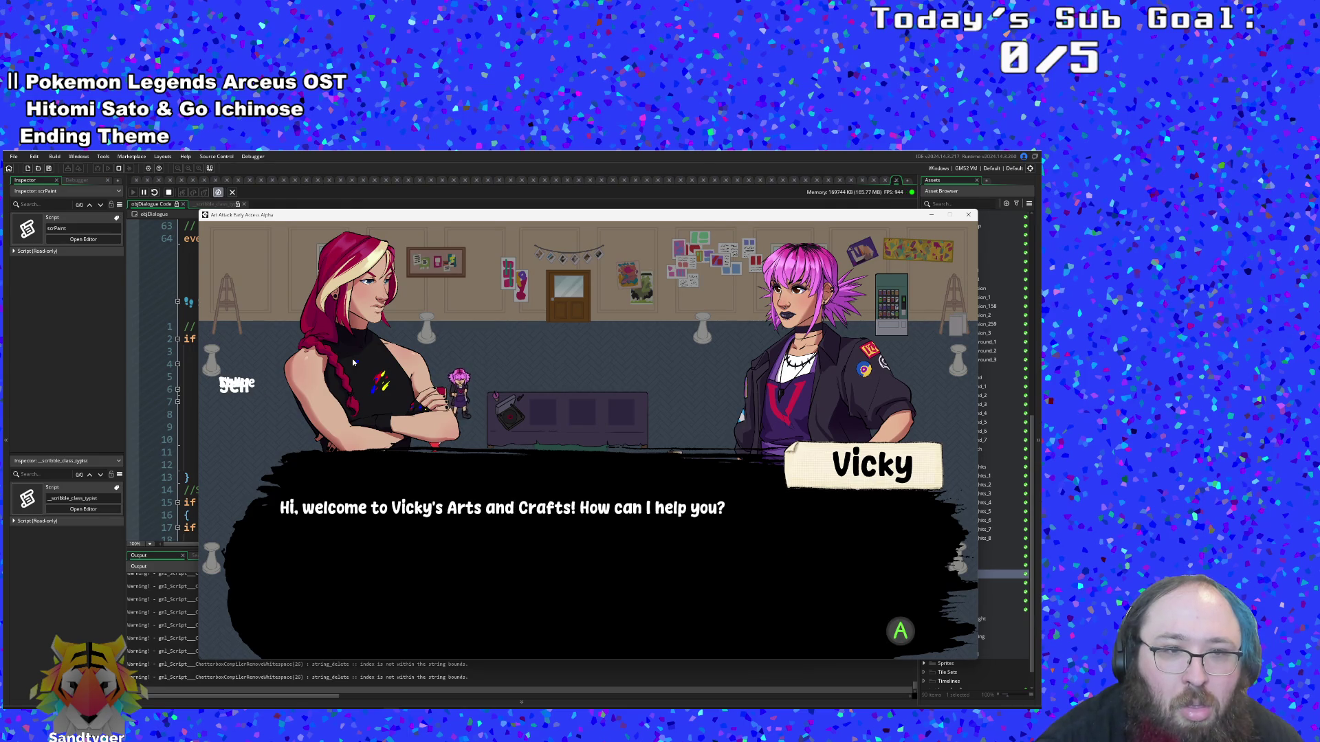
key("Return")
key("Return")
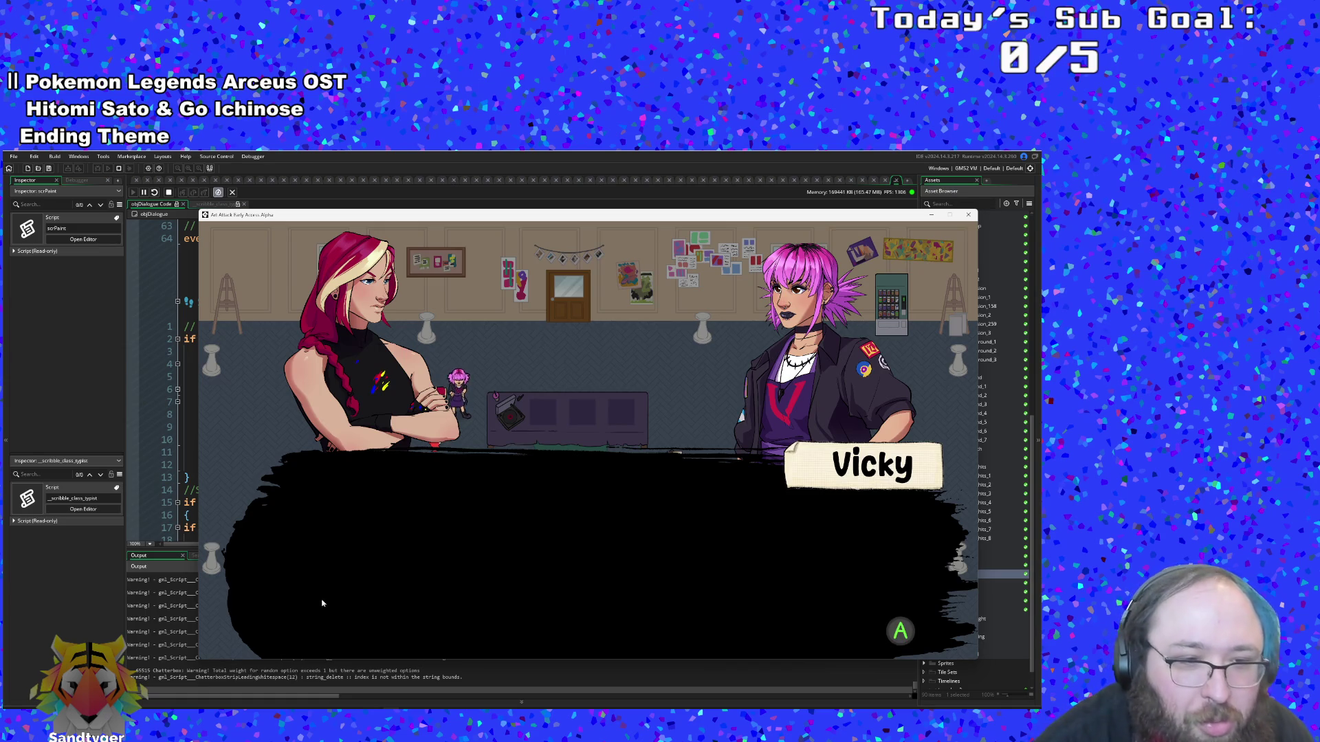
key("Escape")
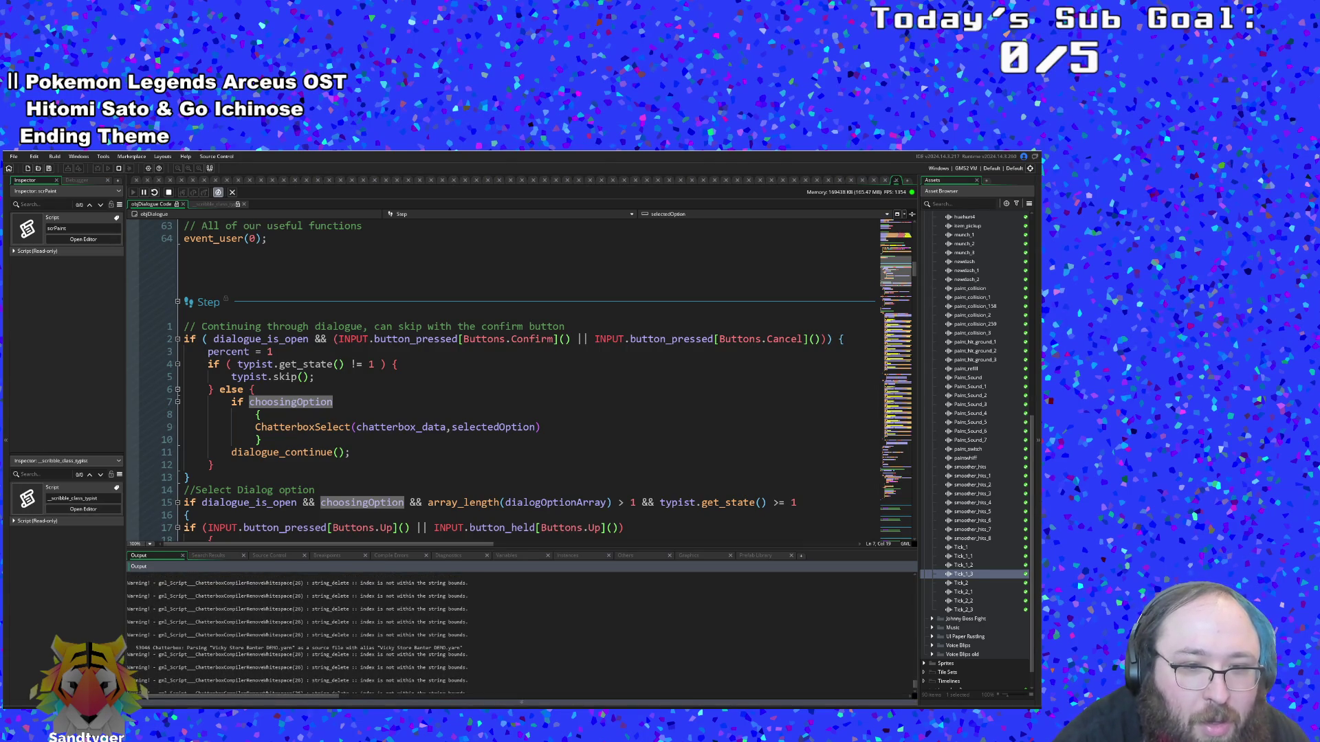
Switch from GameMaker over to the Yarn dialogue editor
key("alt+Tab")
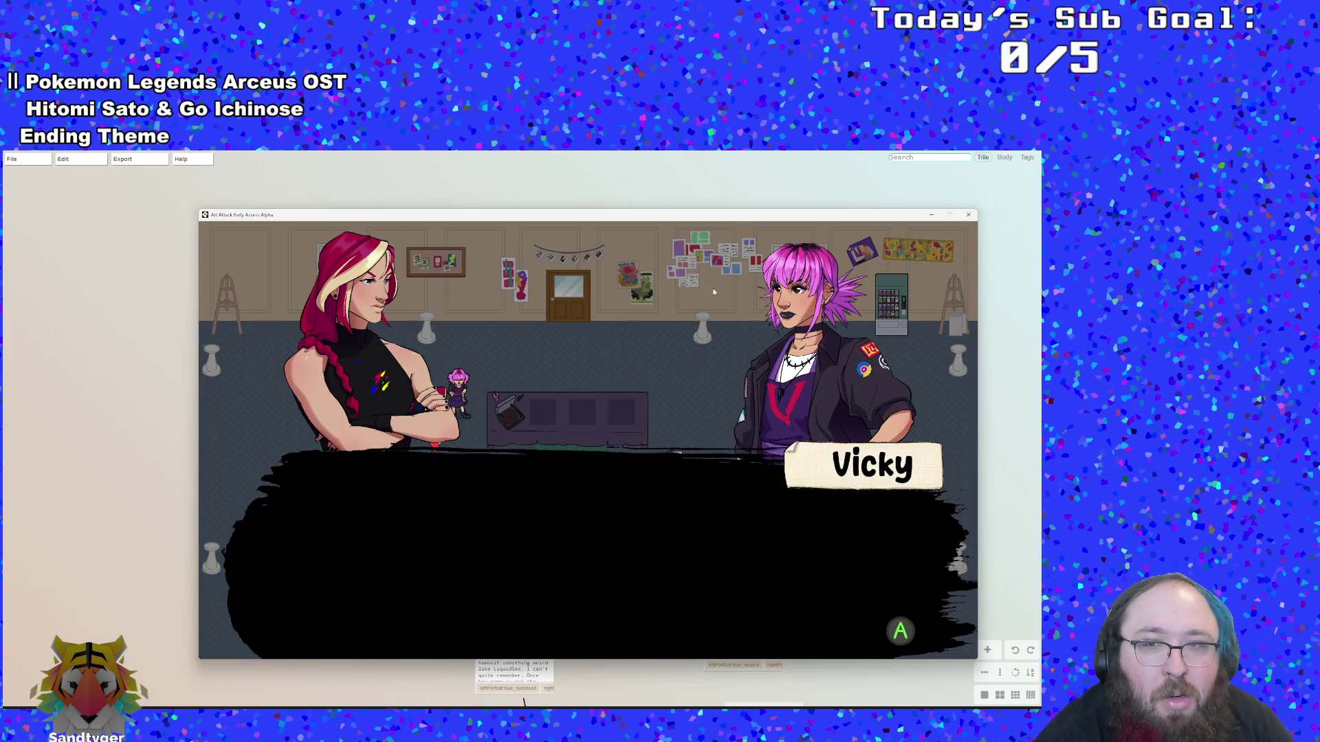
Close the game, close the SellItems node script, and open the VickyMenuReturn node
key("alt+F4")
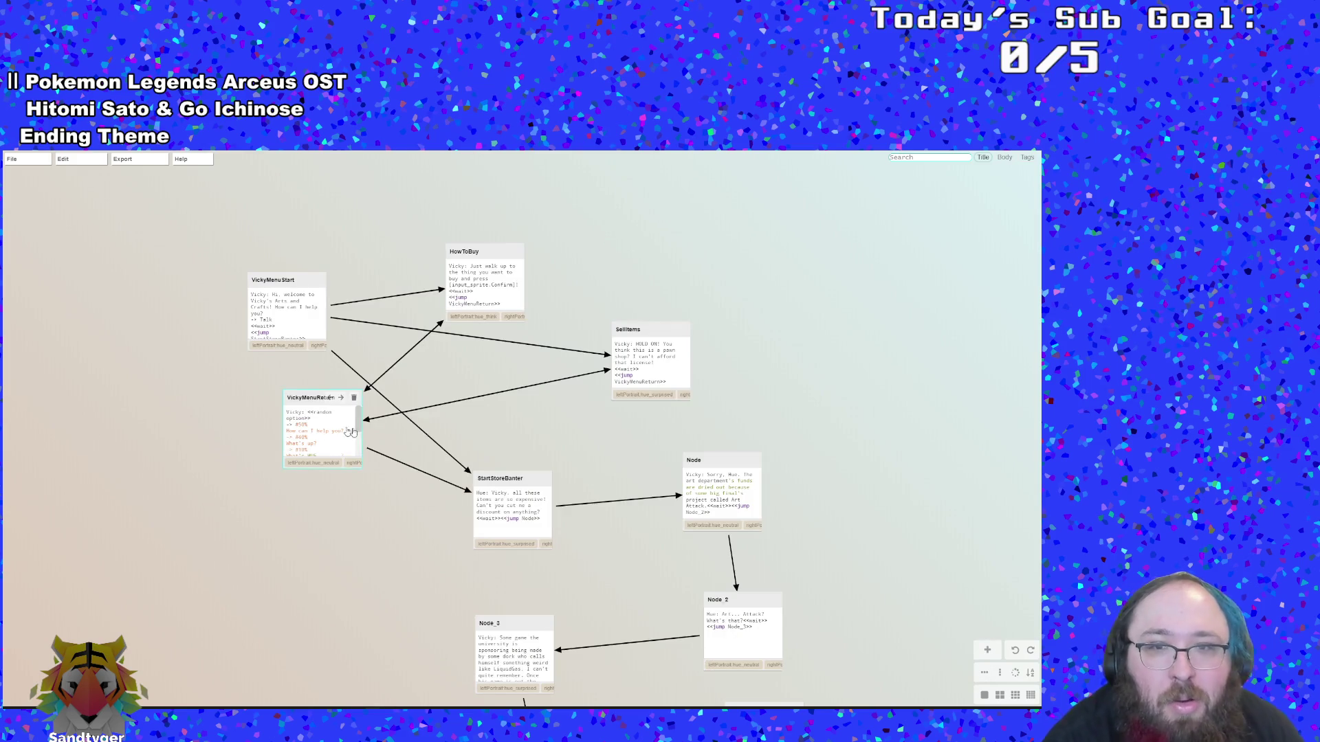
double_click(665, 374)
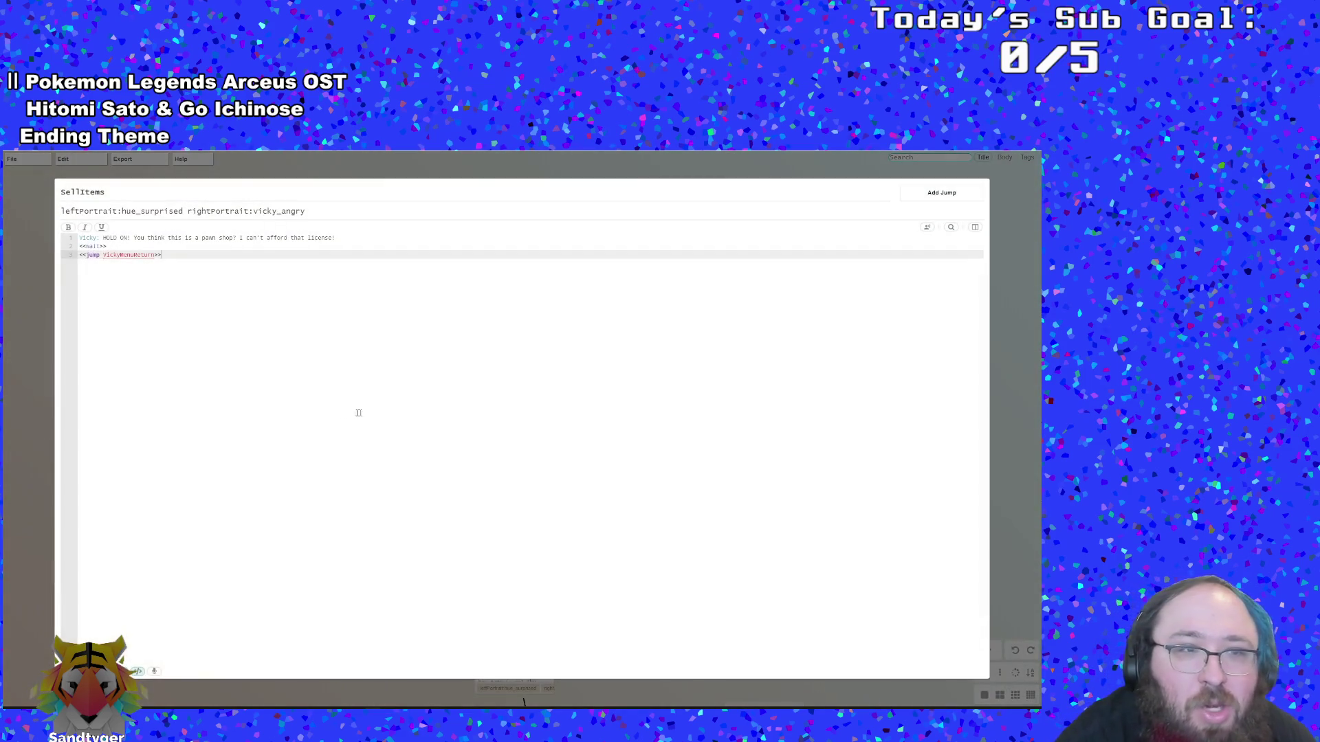
left_click(36, 395)
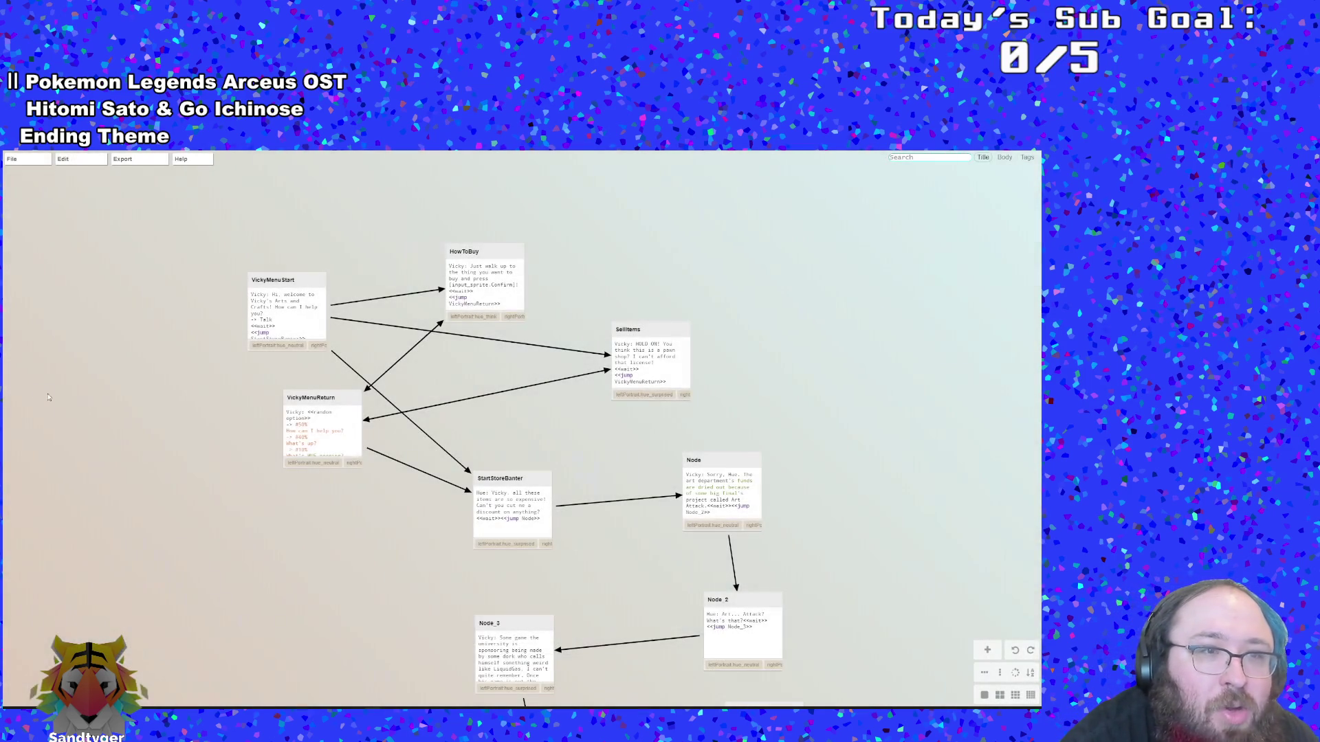
double_click(327, 433)
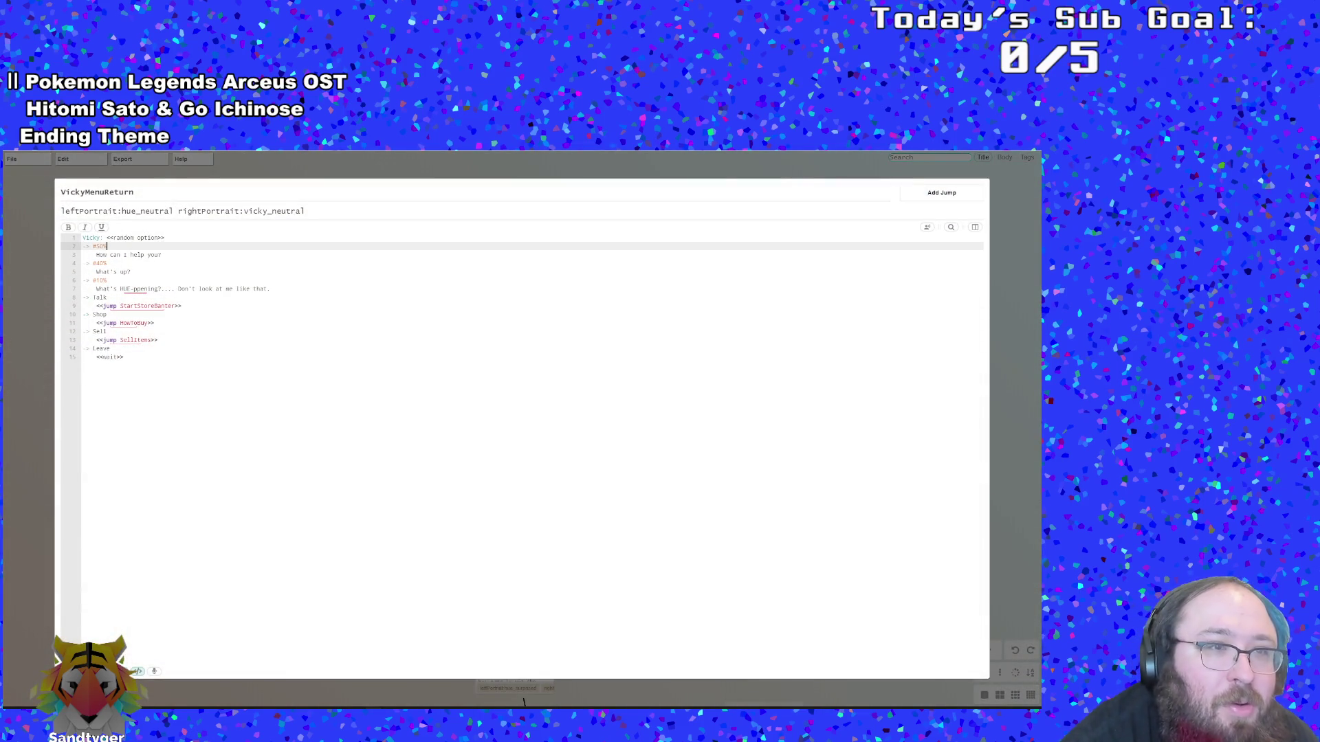
Step through VickyMenuReturn's #40% greeting, What's up?, Talk and Leave lines down to <<wait>>
left_click(108, 263)
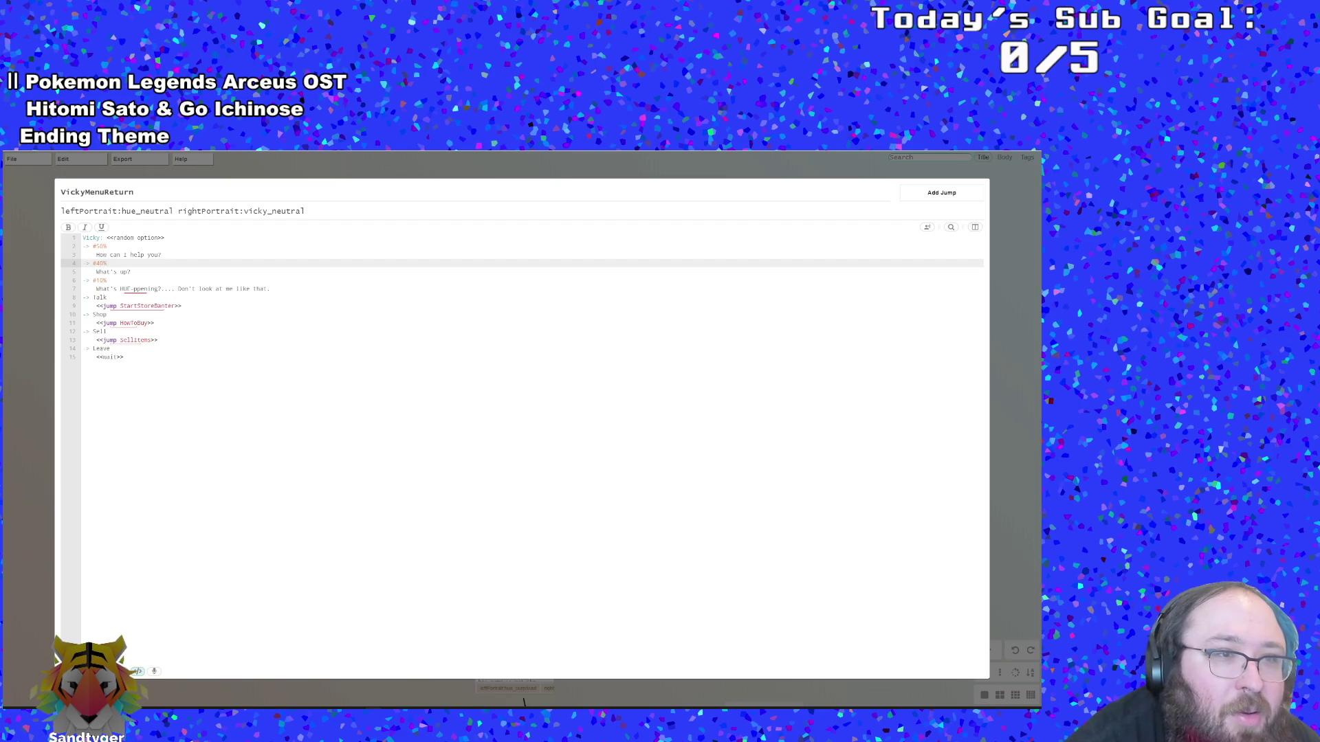
key("Down")
key("Down")
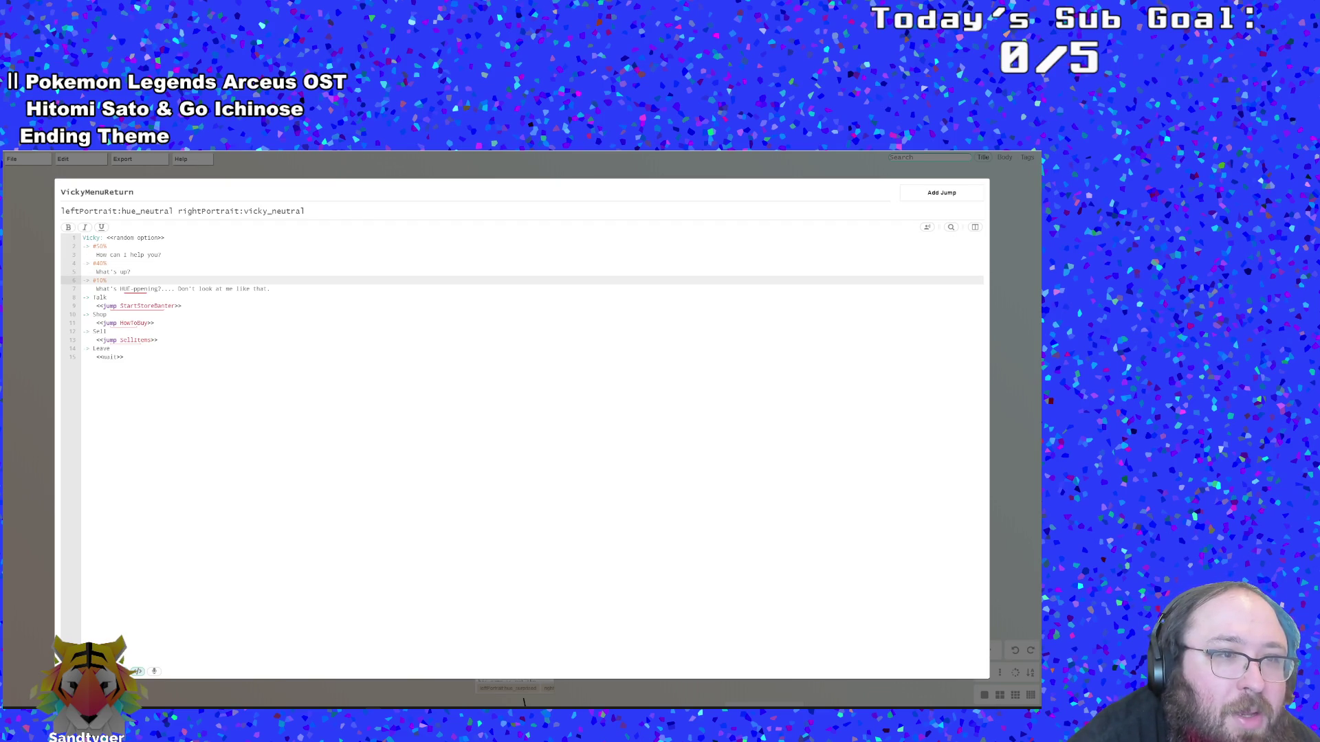
left_click(107, 297)
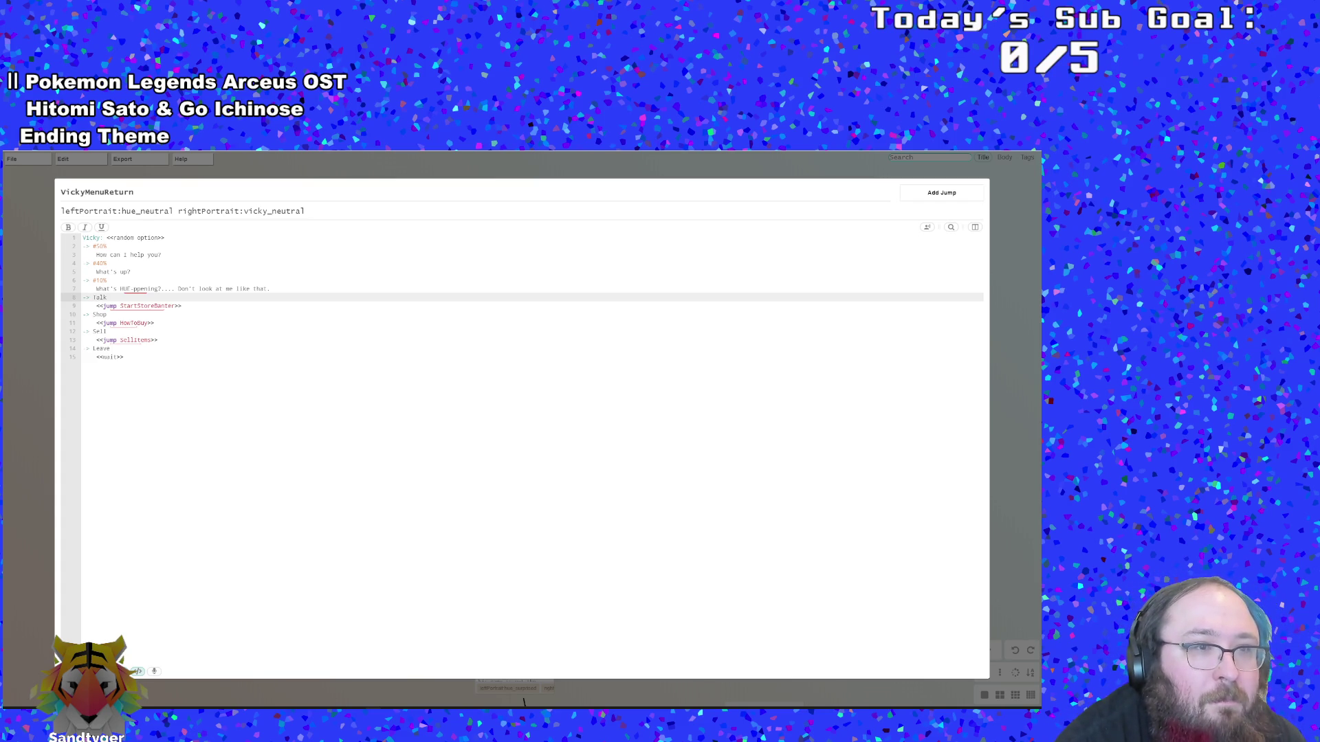
left_click(44, 347)
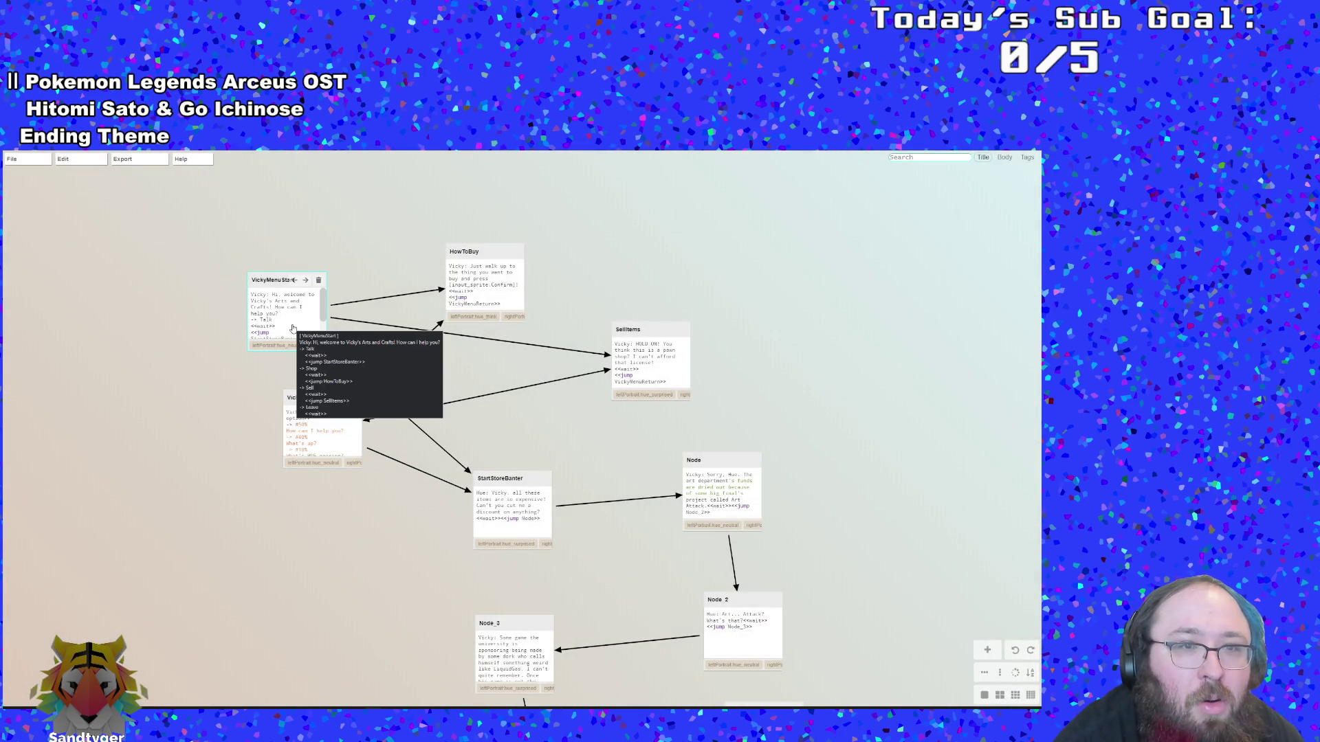
double_click(322, 423)
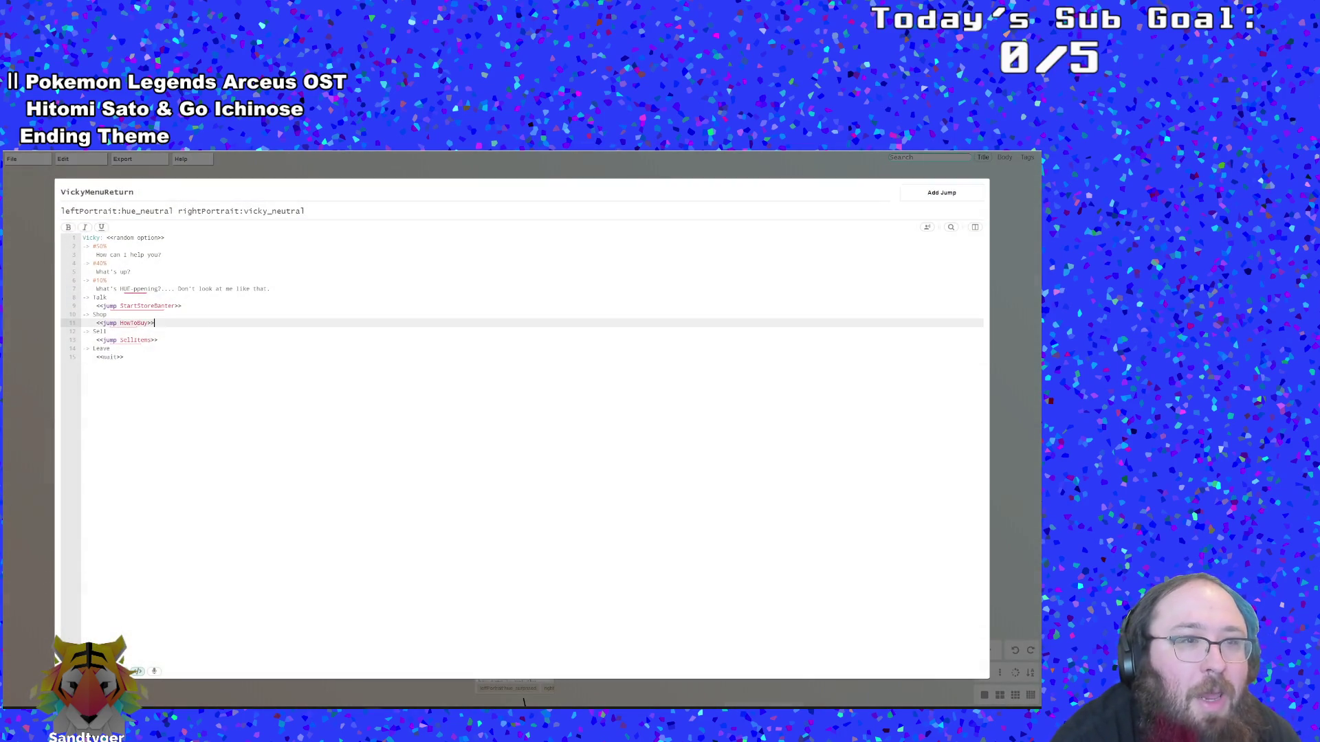
key("Down")
key("Down")
key("Down")
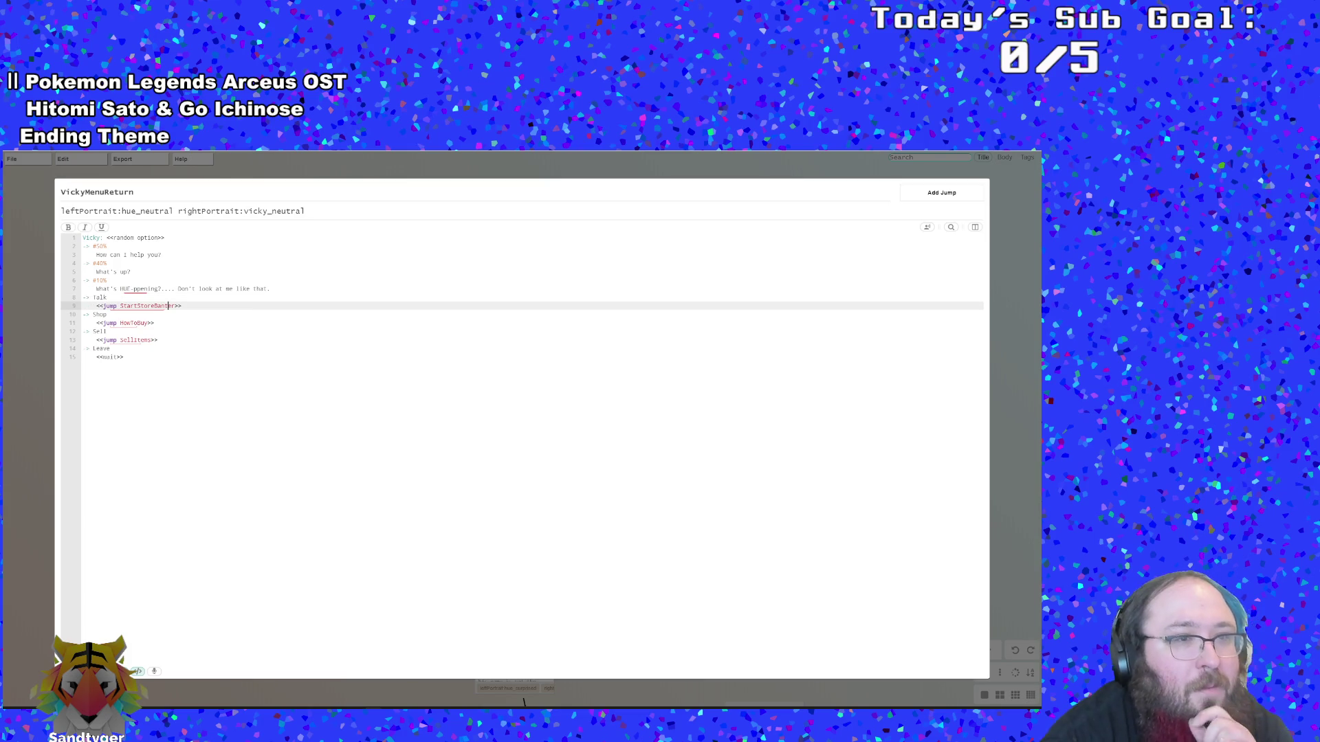
key("Down")
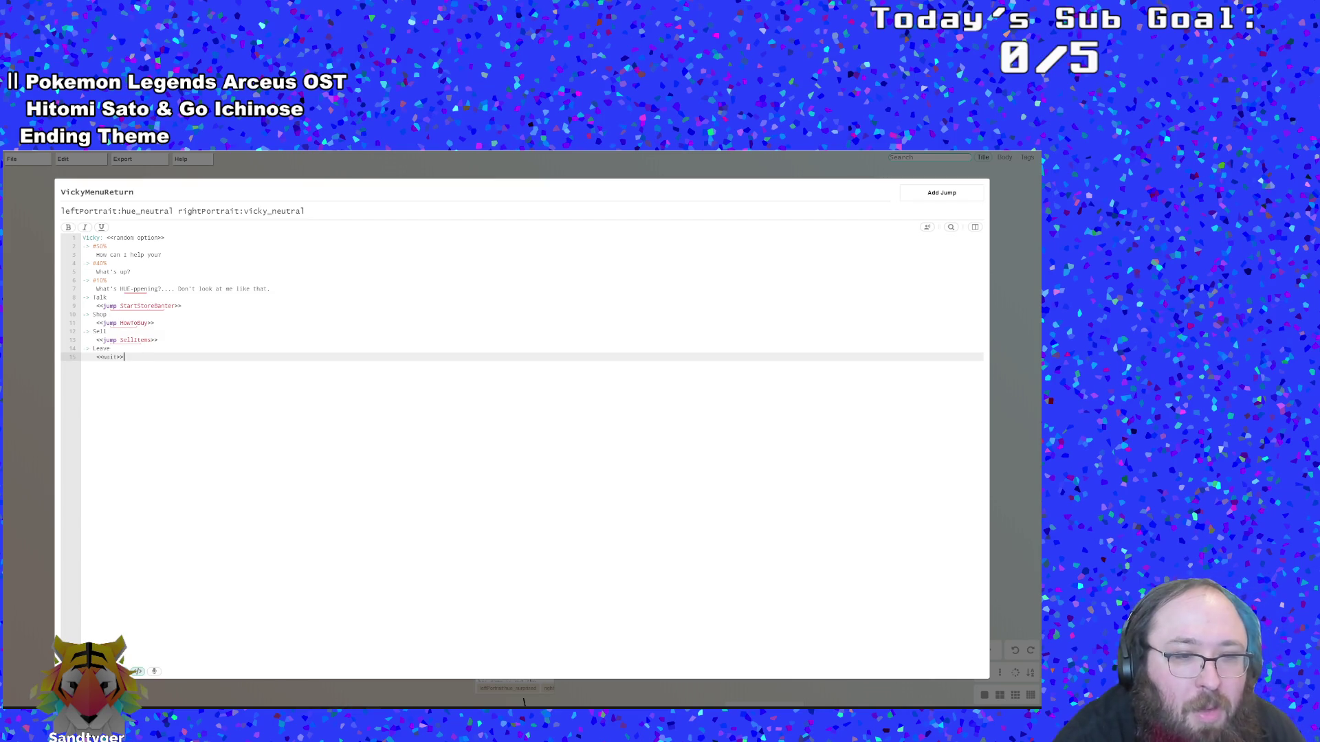
Recheck the Talk option and HUE reaction lines, then switch to the browser
key("alt+Tab")
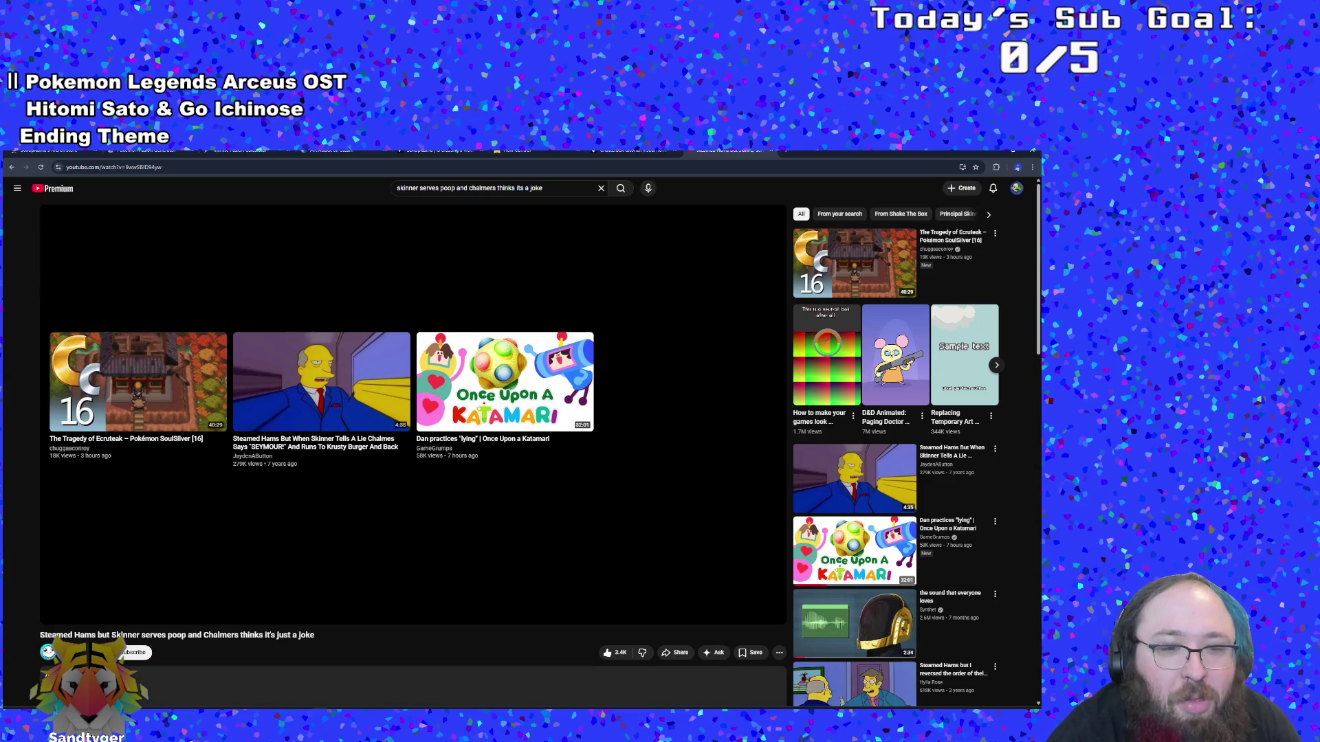
key("alt+Tab")
key("Up")
key("Up")
key("Up")
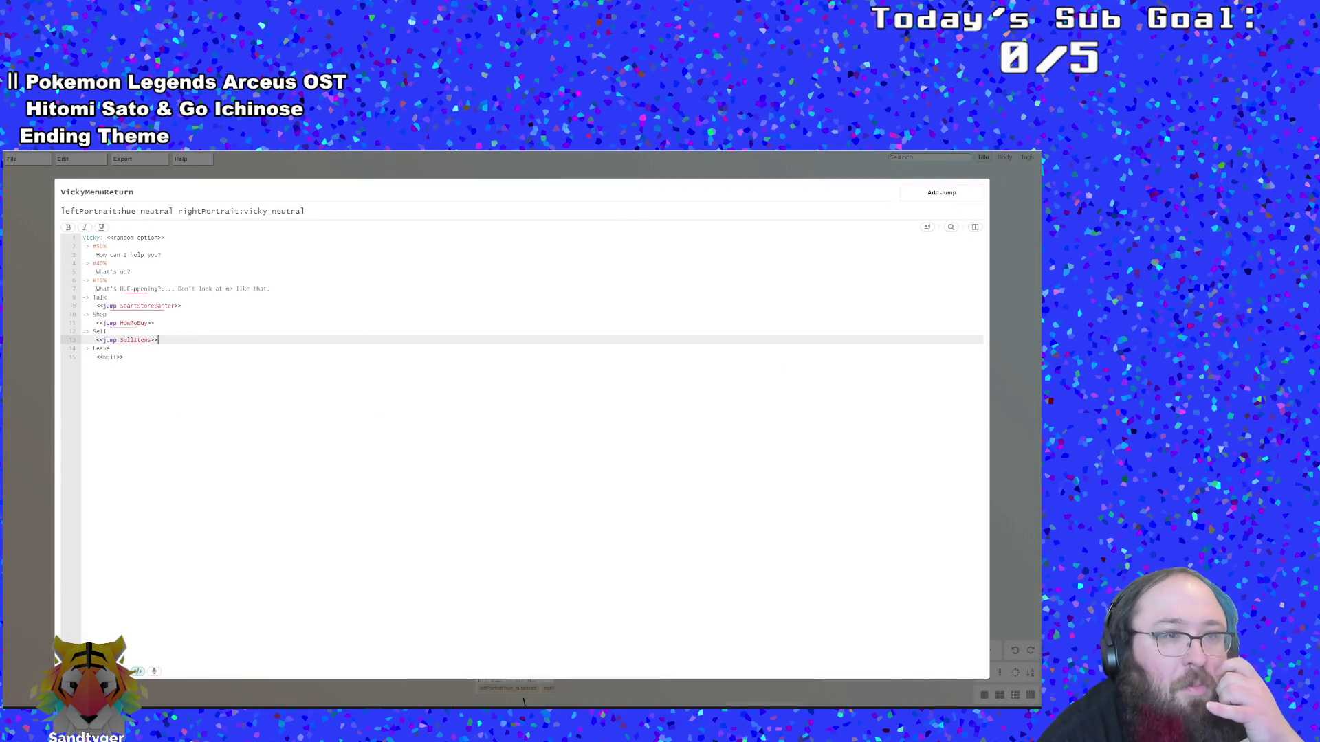
key("Up")
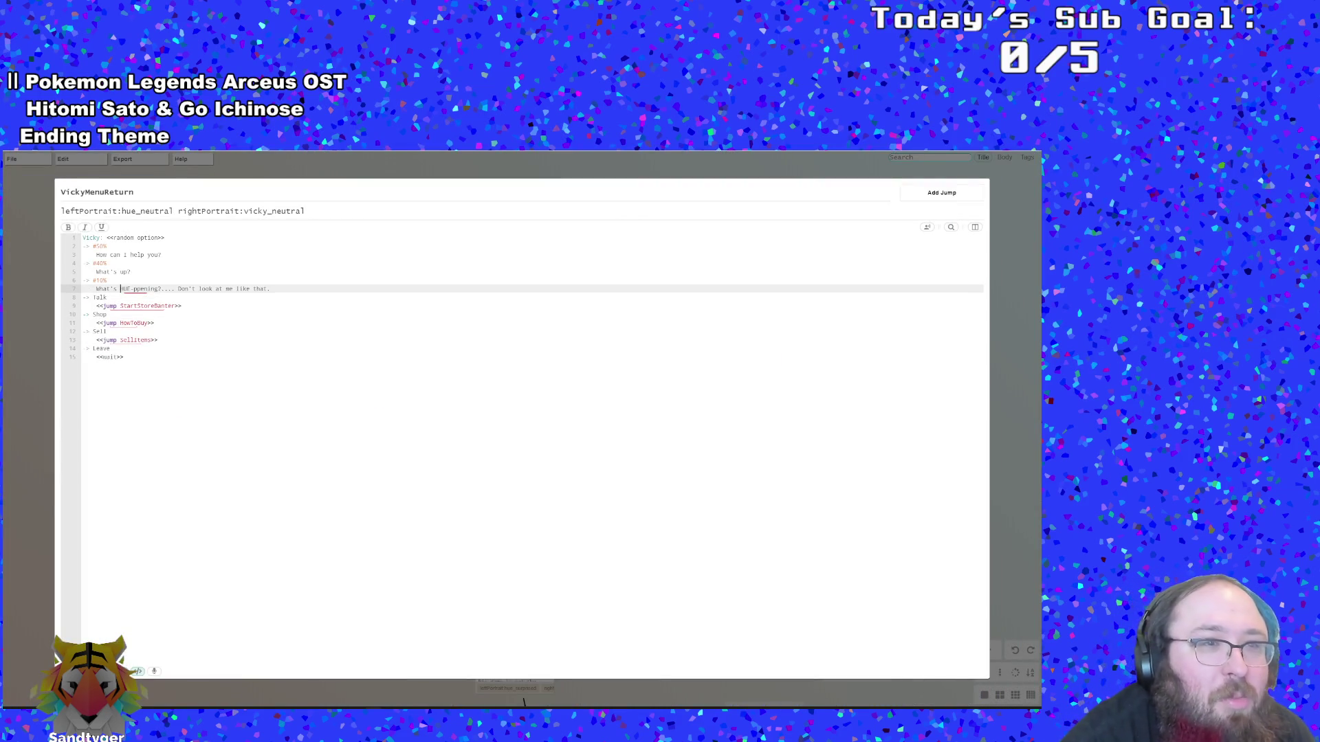
key("Down")
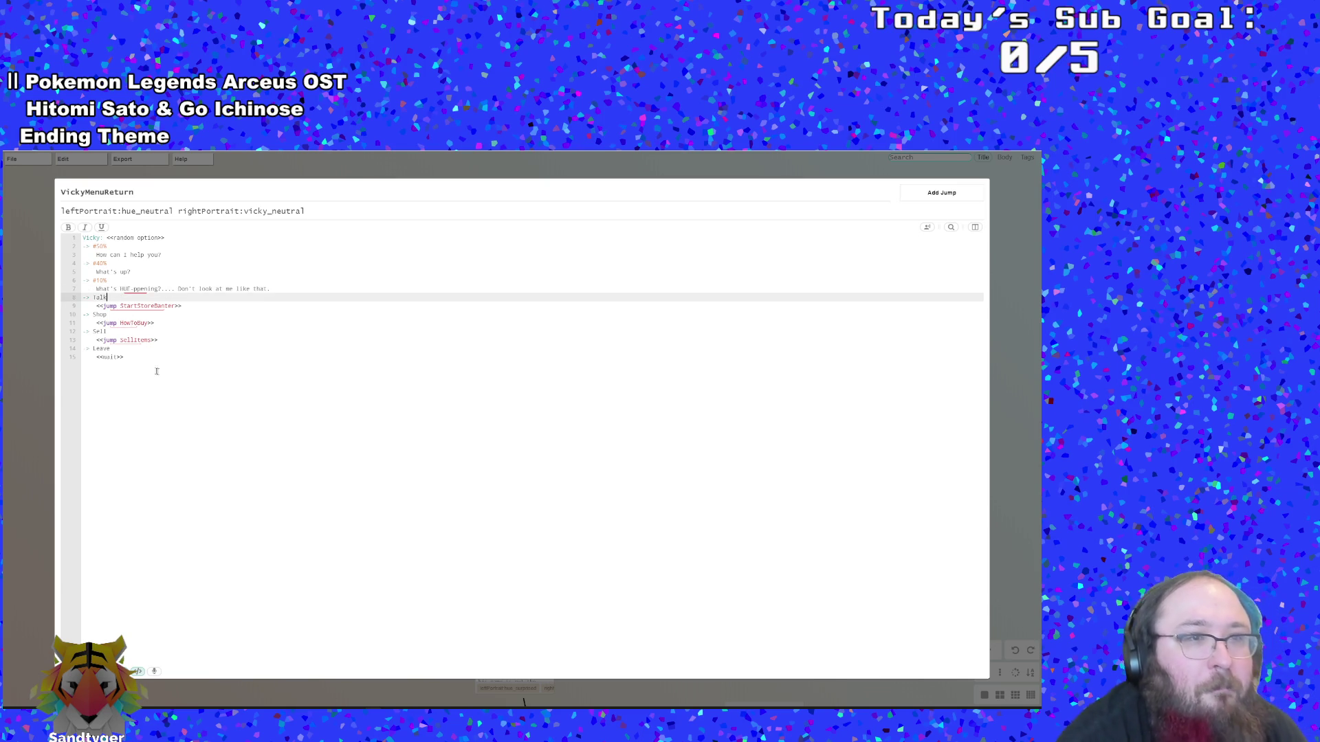
key("Down")
key("Down")
key("Down")
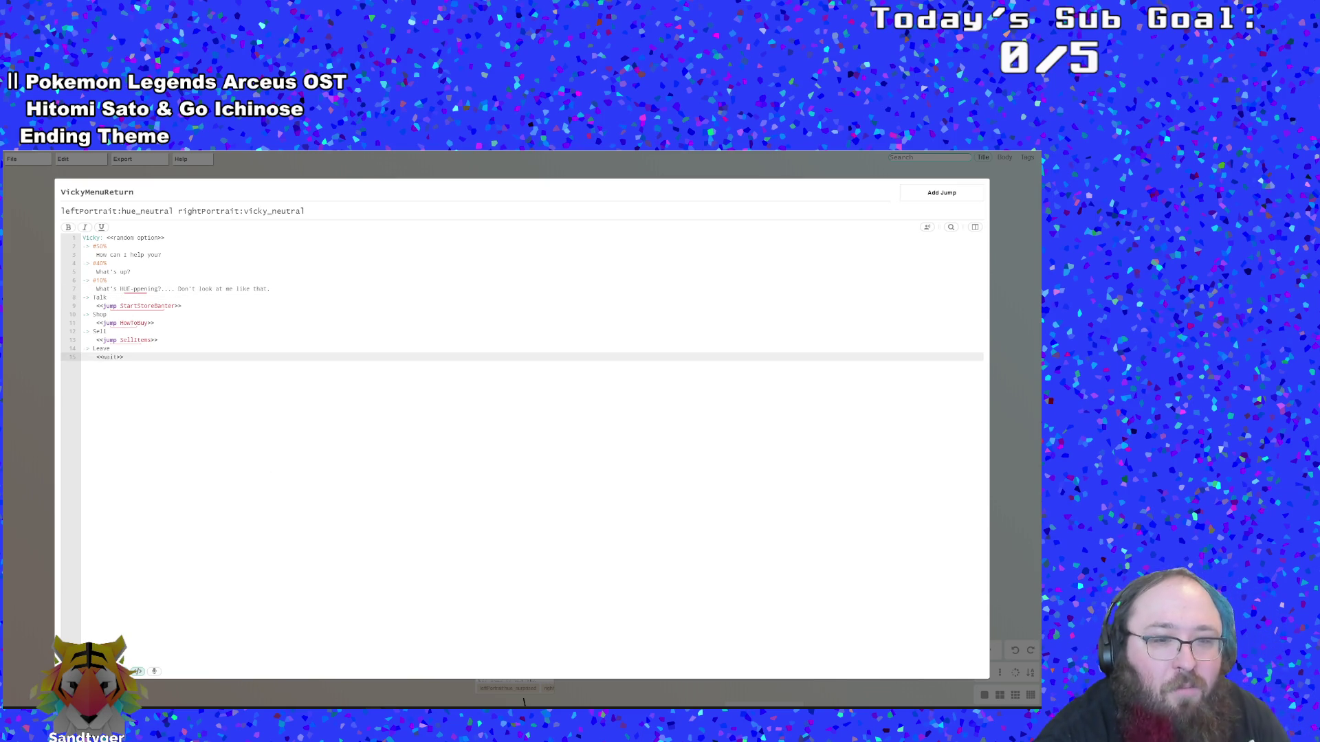
key("alt+Tab")
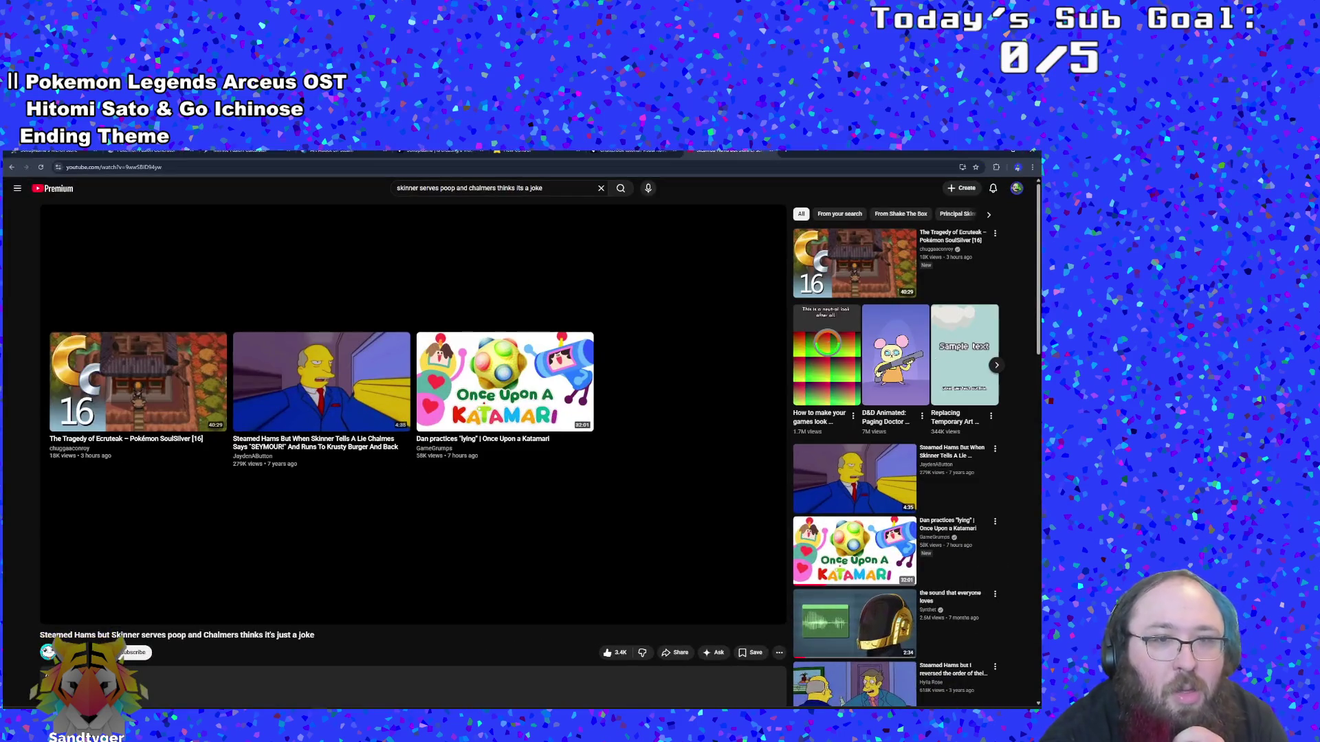
Bring the Chatterbox Docs page to the front and scroll to its top
left_click(632, 154)
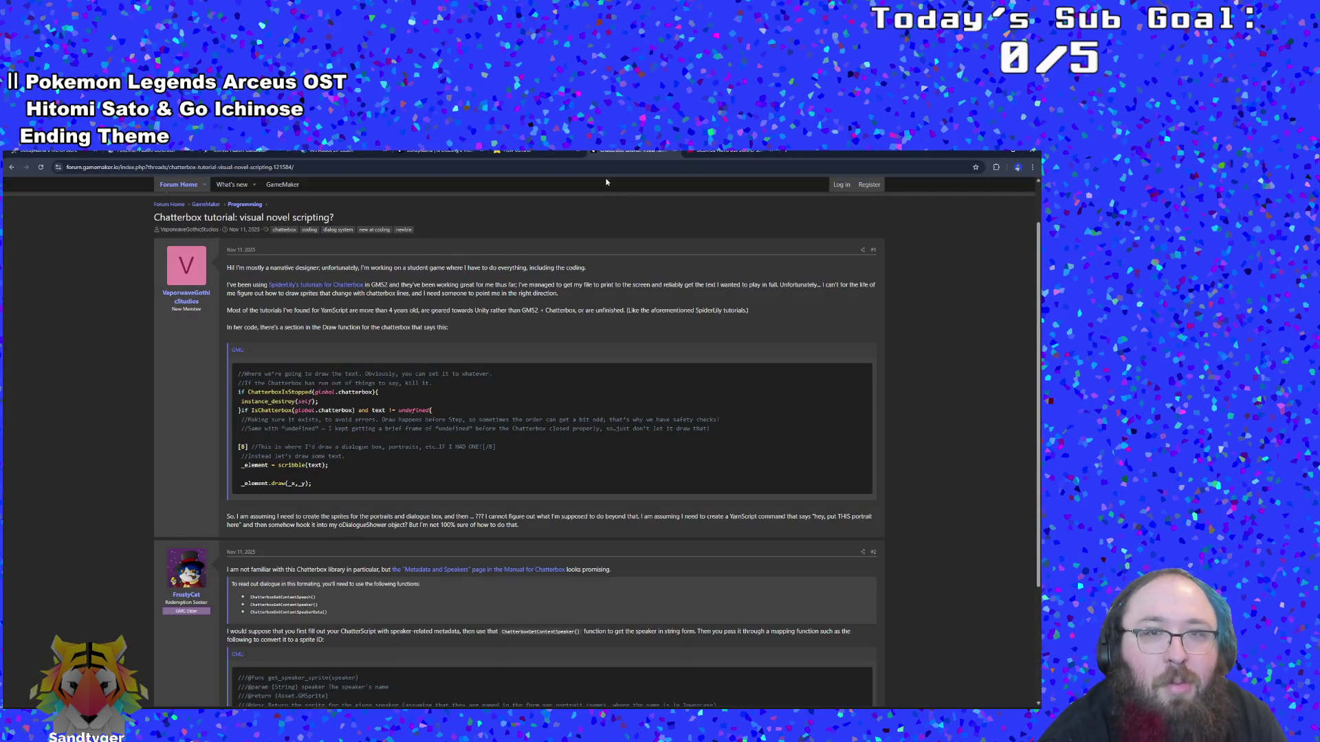
left_click(522, 151)
scroll(359, 463, "up", 2)
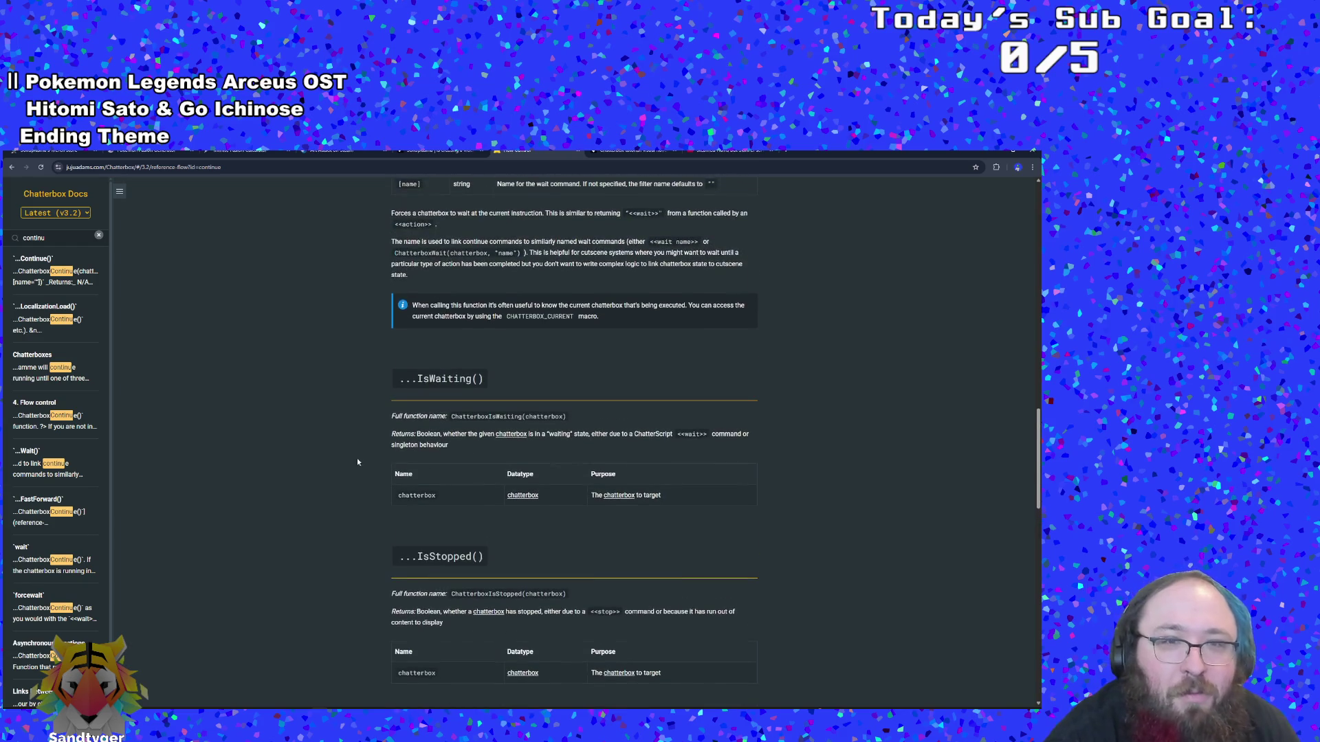
Search the docs sidebar for 'rand' and open the Random Outcomes section
key("ctrl+f")
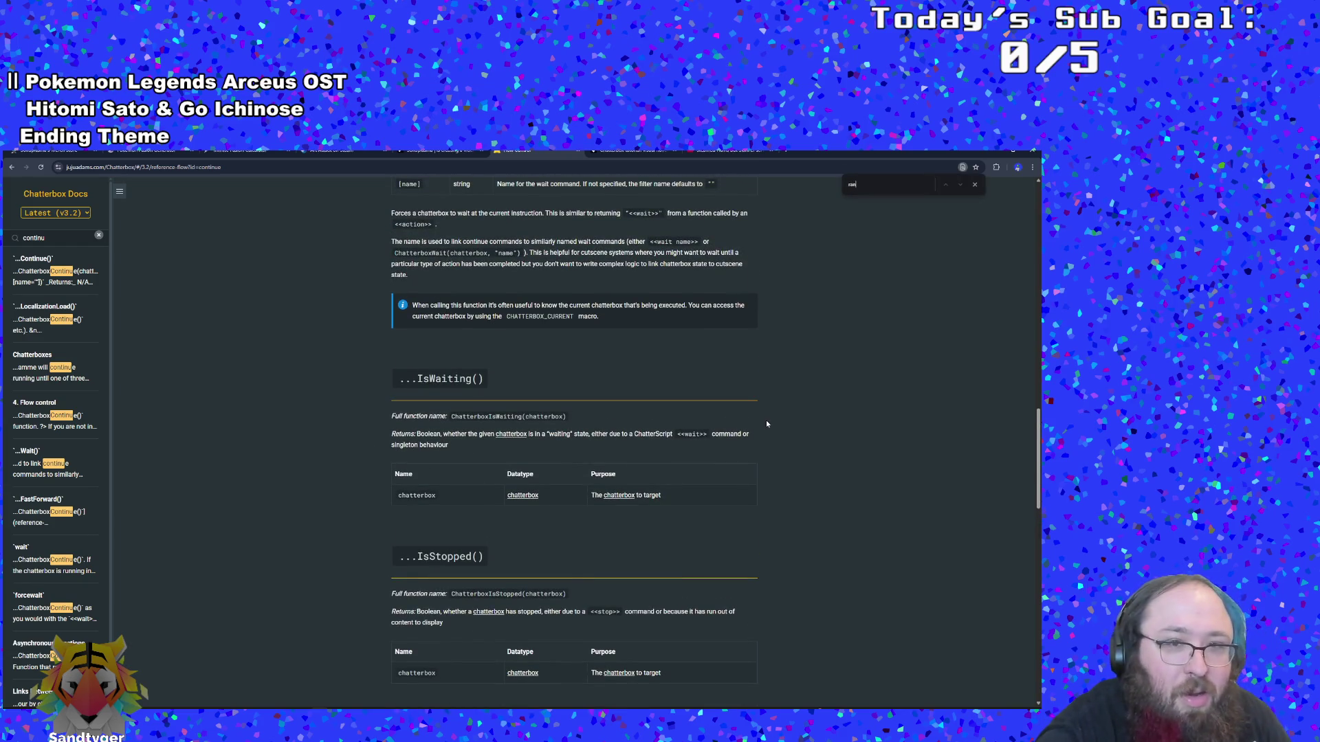
scroll(770, 405, "down", 5)
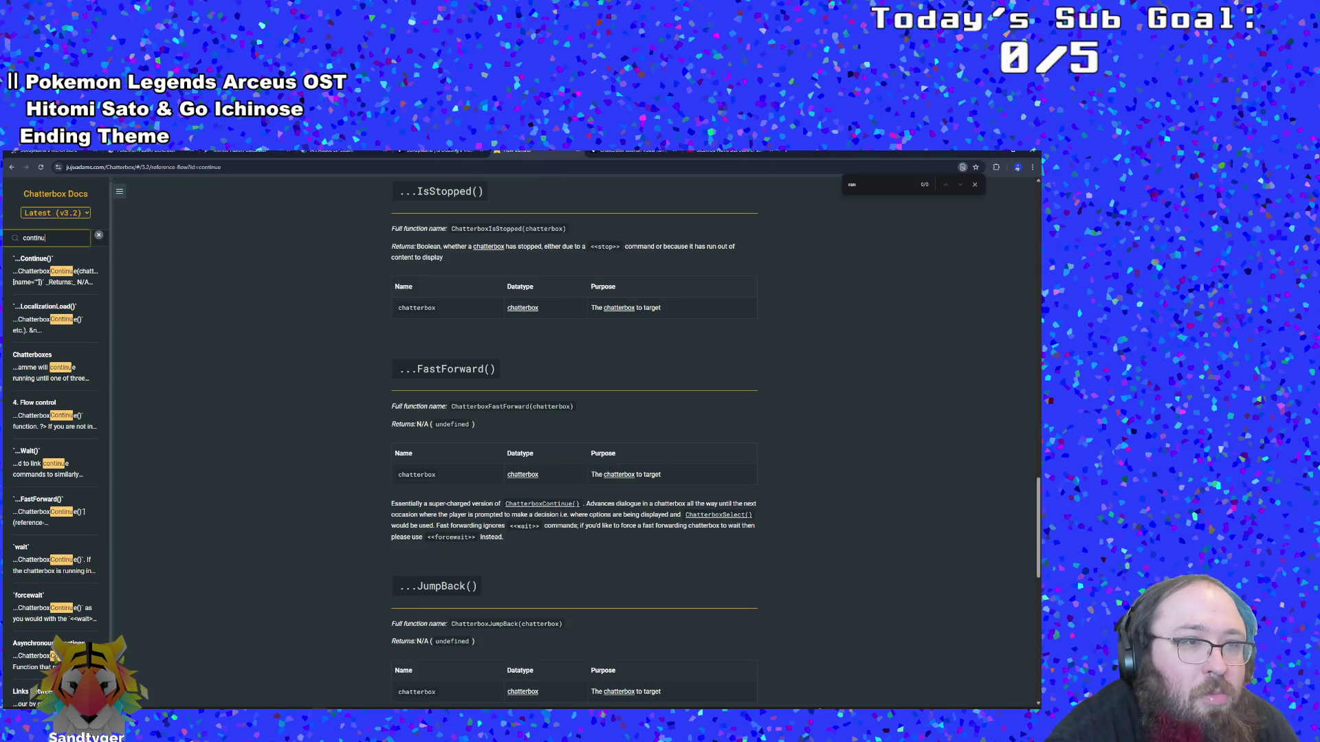
key("BackSpace")
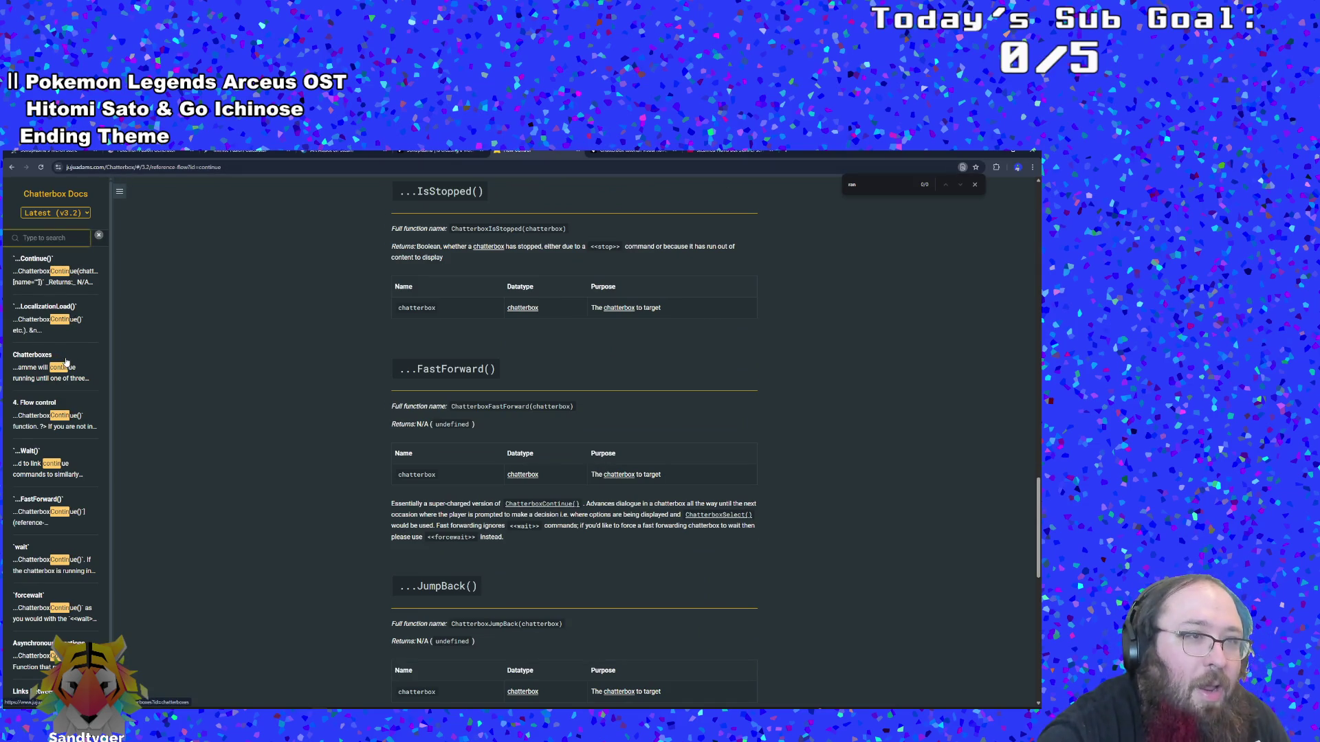
type("rand")
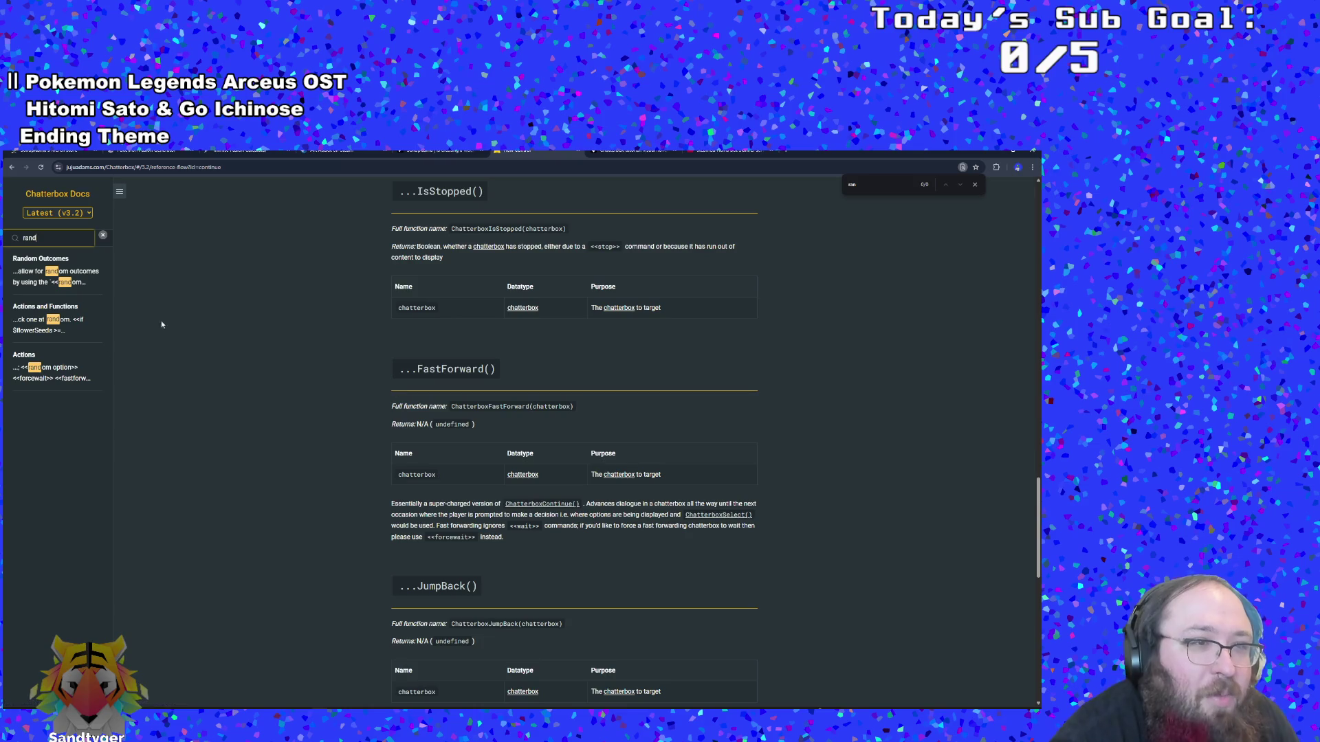
left_click(25, 272)
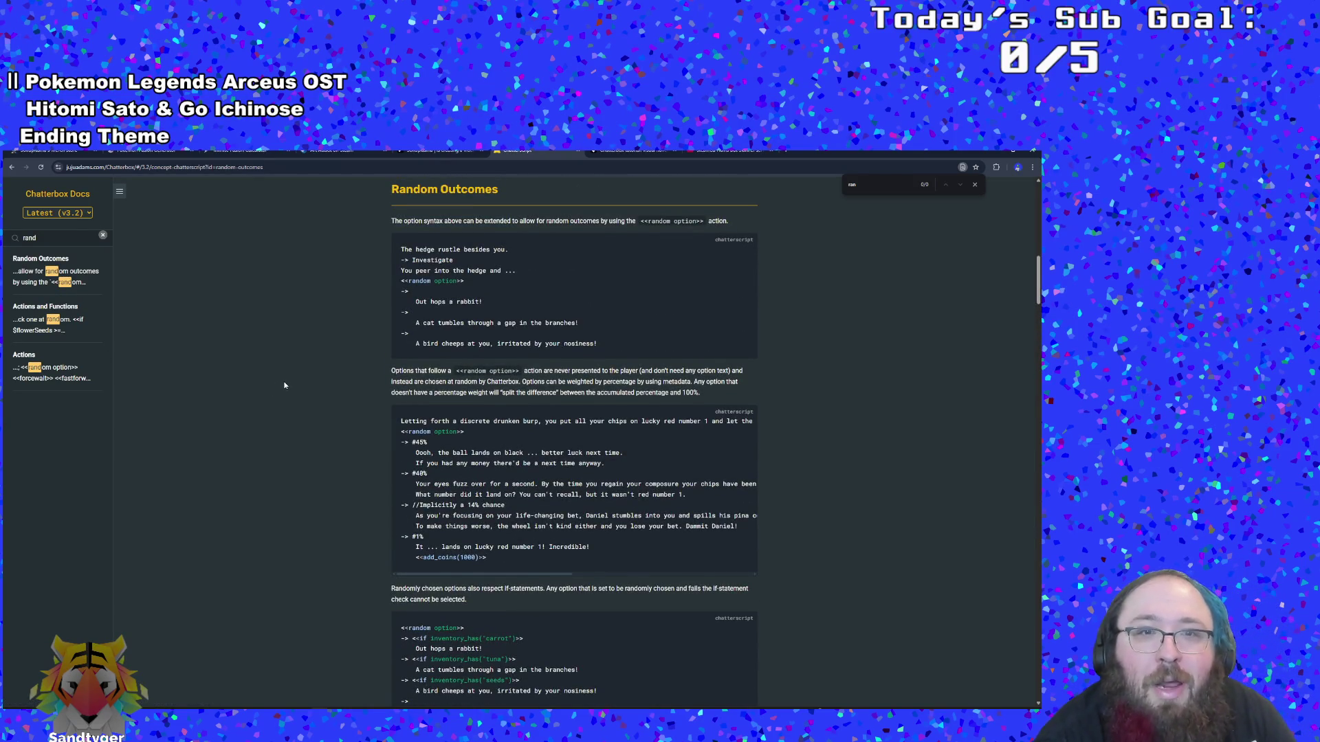
Read through the Links Between Nodes and hop sections, then return to the Art Attack GameMaker window
scroll(286, 380, "up", 3)
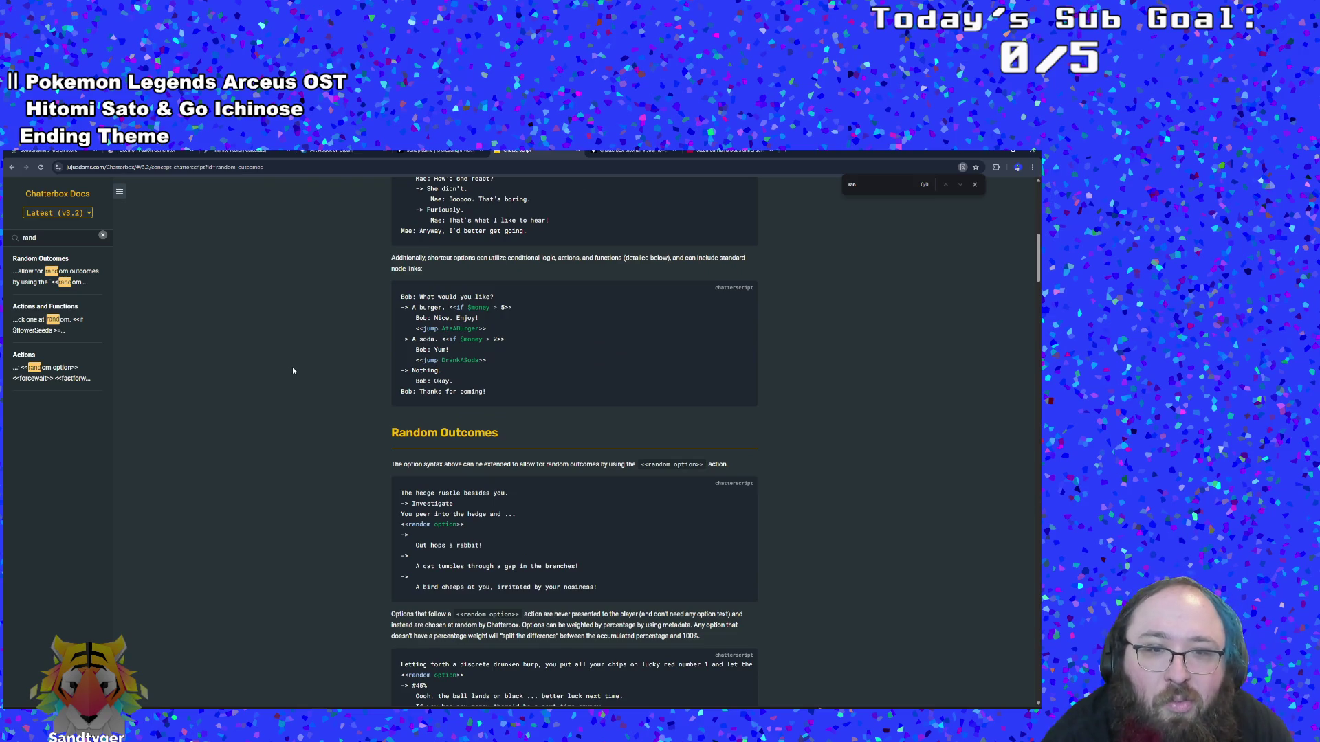
scroll(293, 371, "down", 1)
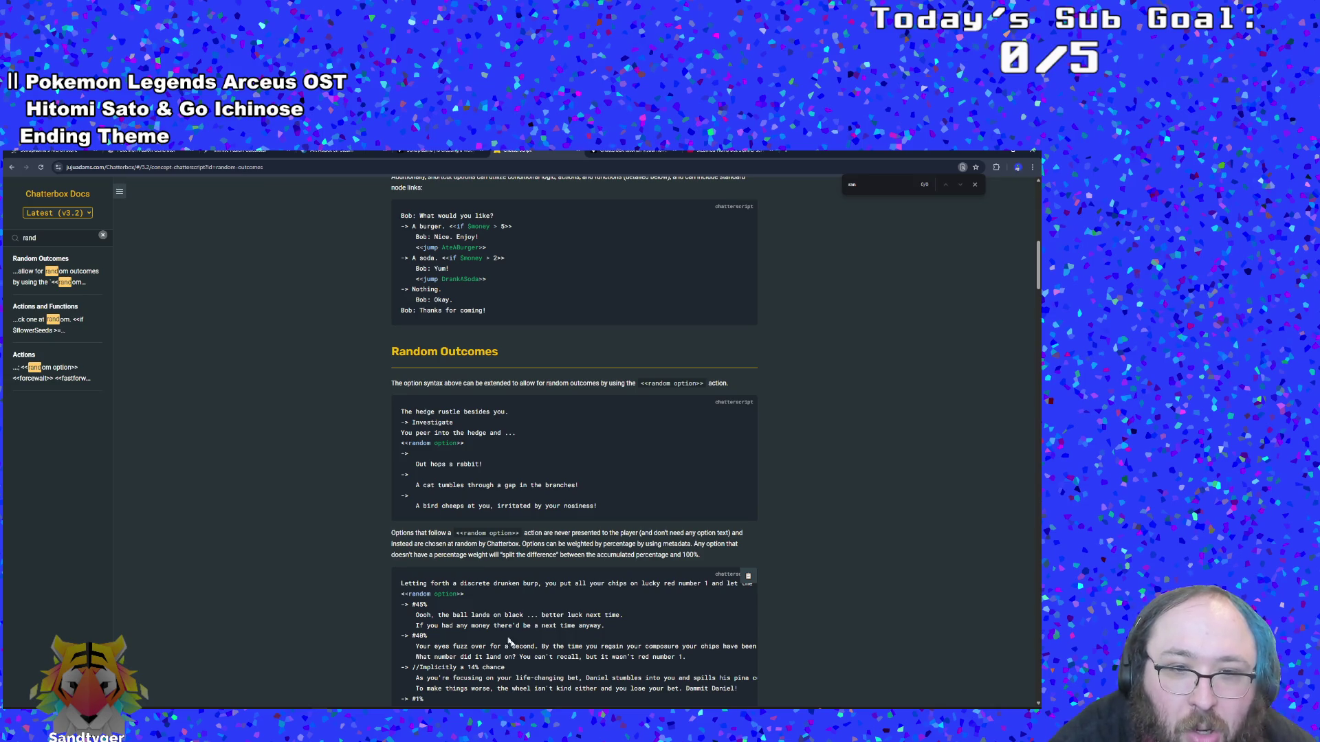
scroll(522, 652, "down", 1)
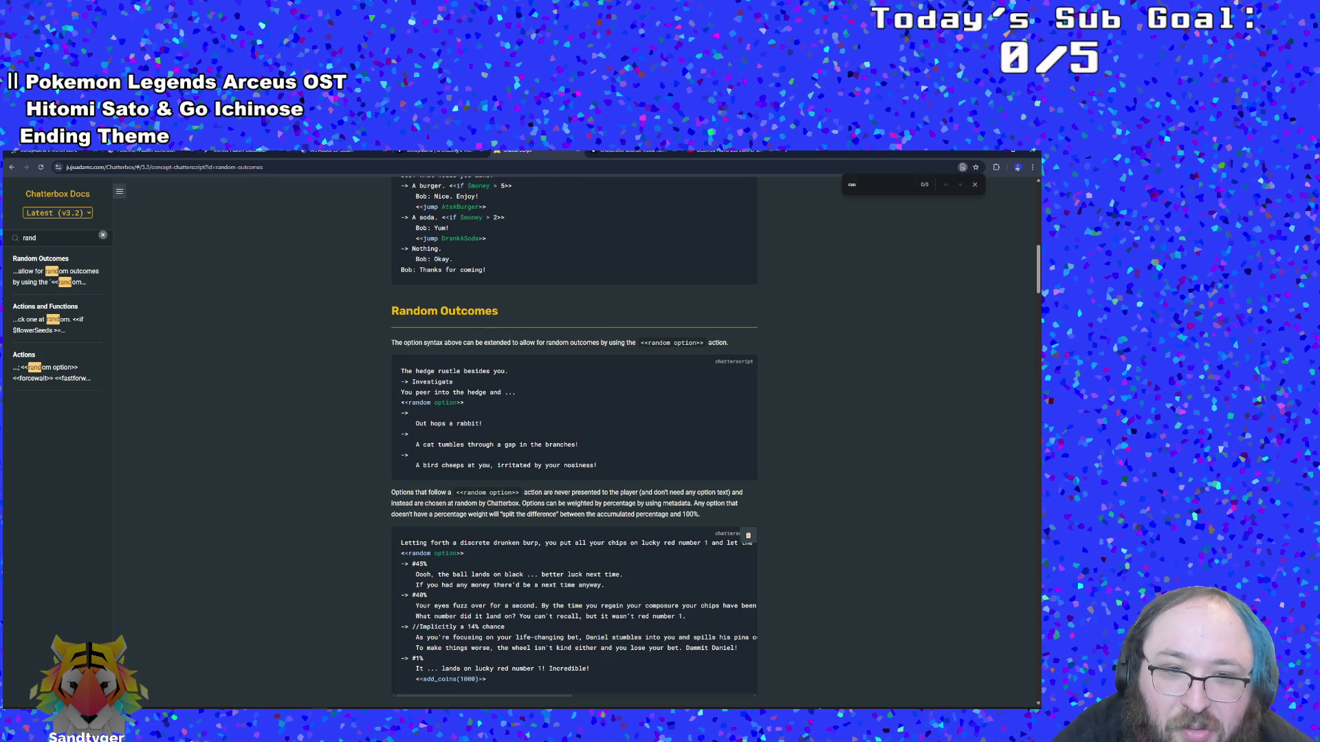
scroll(522, 618, "down", 2)
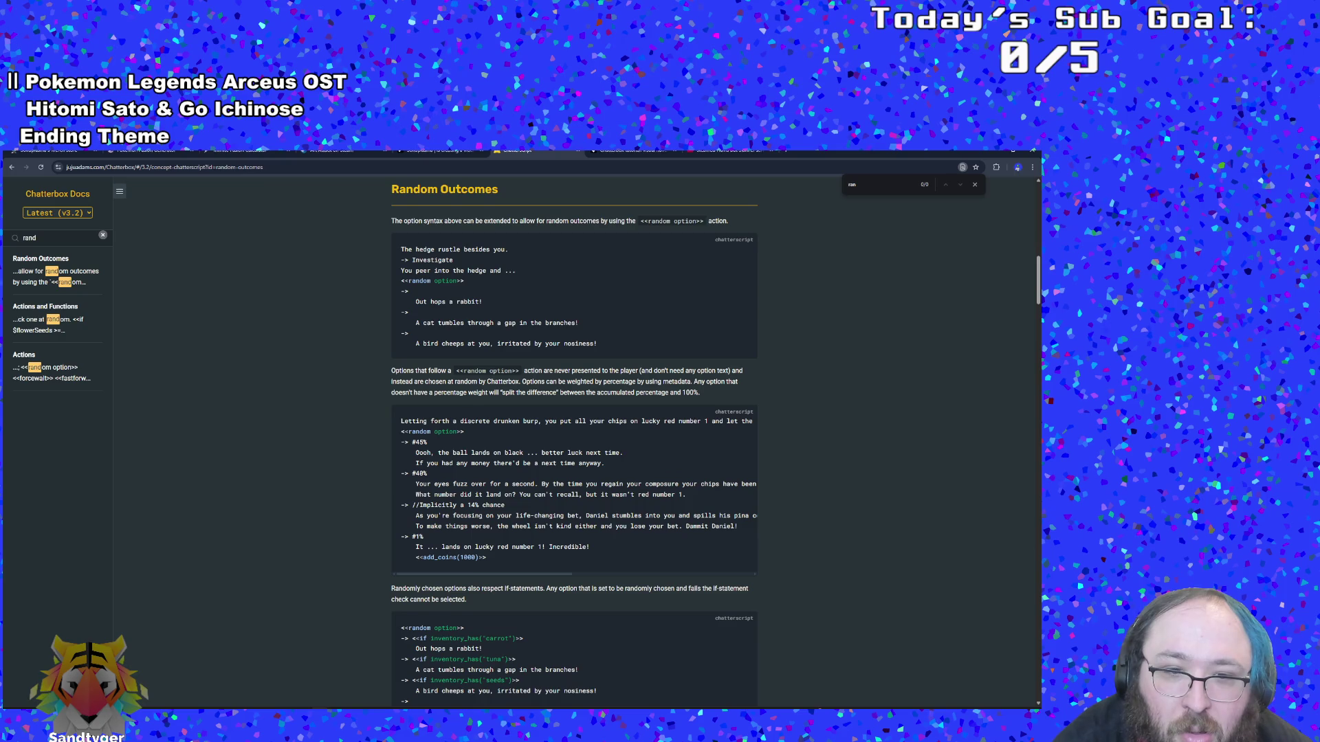
scroll(574, 440, "down", 3)
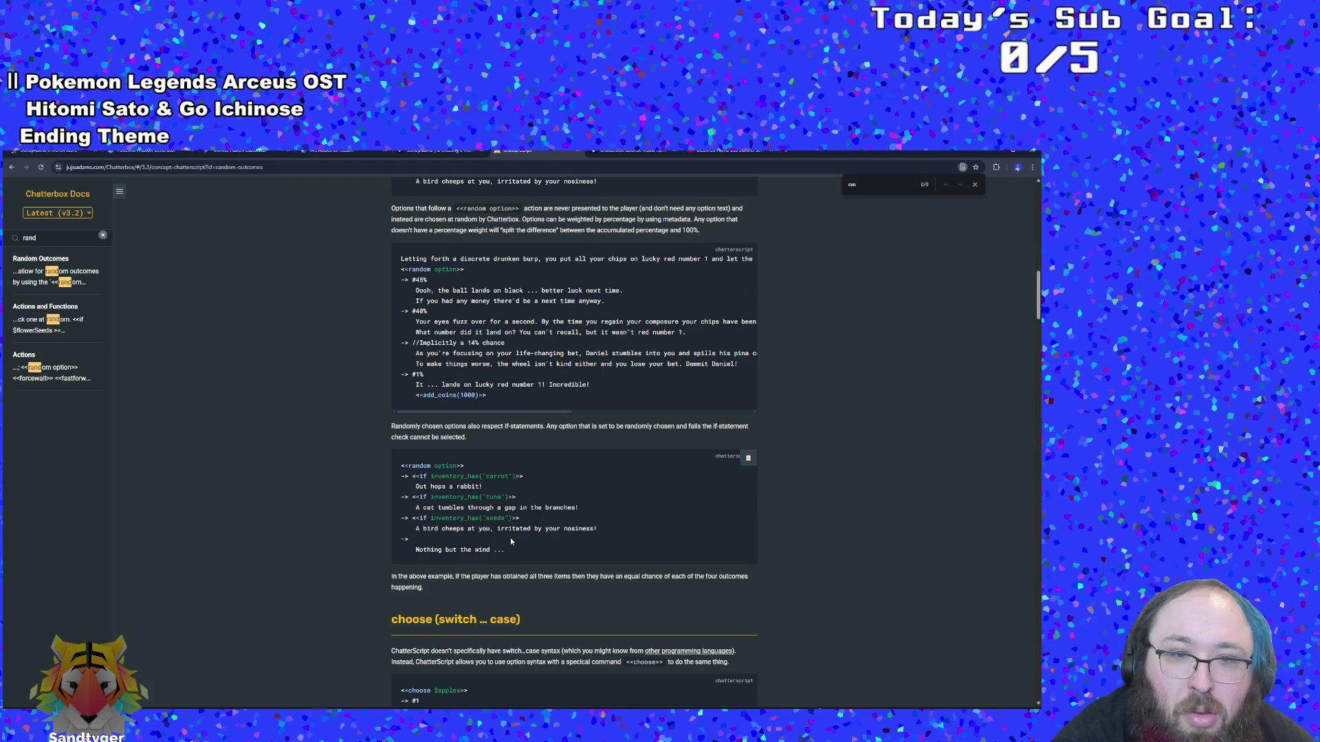
scroll(511, 540, "down", 1)
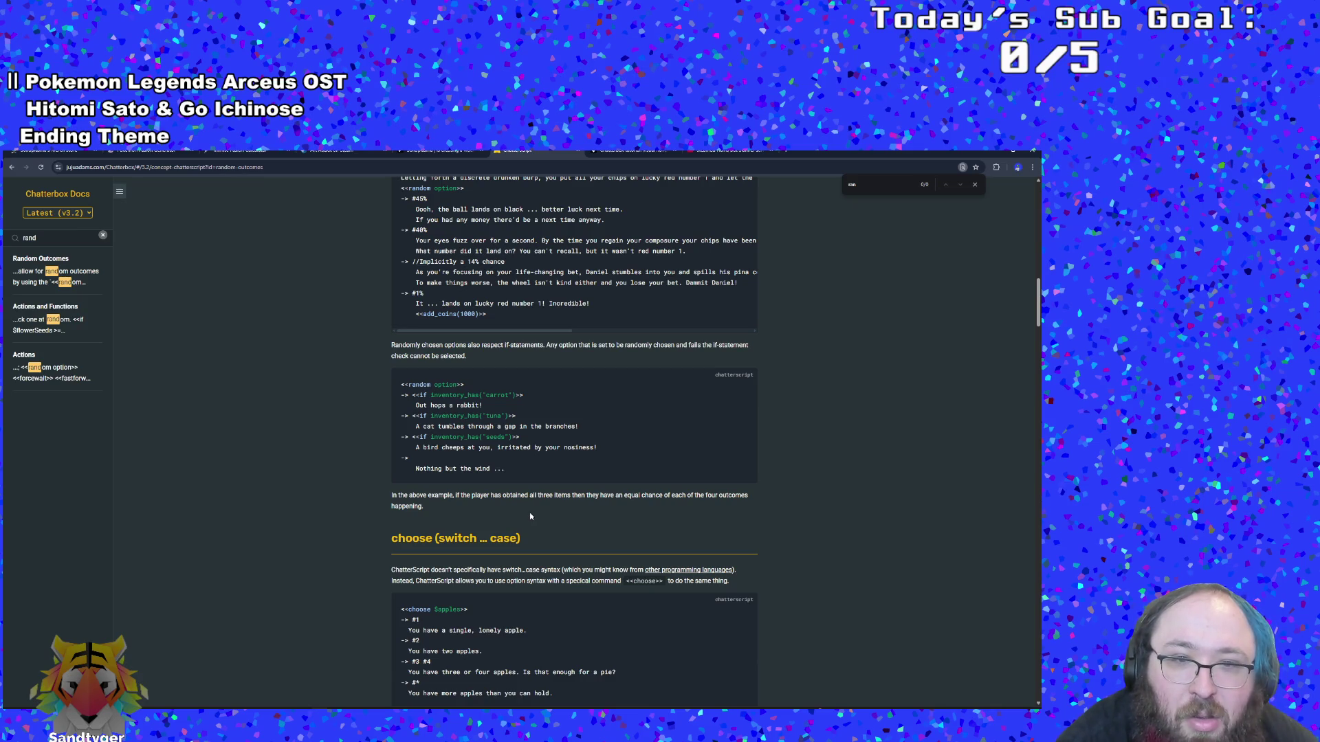
scroll(529, 516, "down", 2)
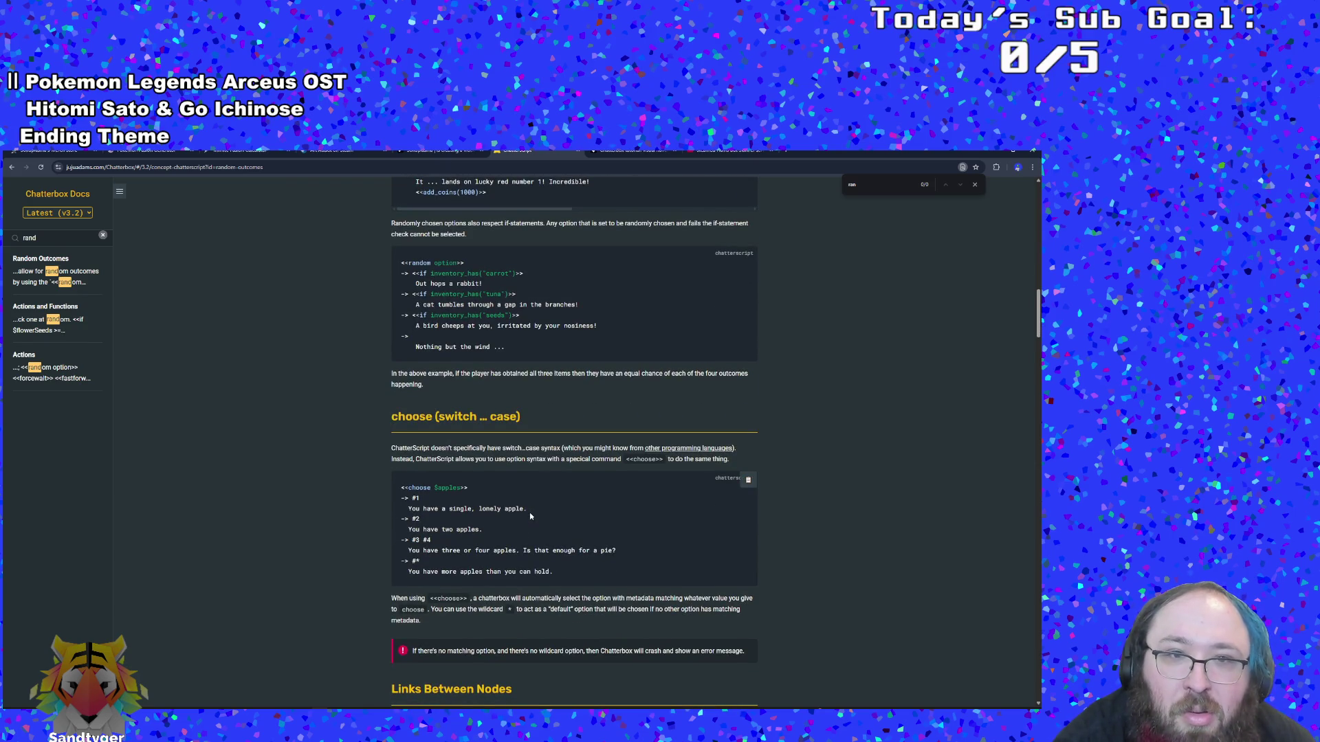
scroll(530, 515, "down", 2)
scroll(530, 516, "down", 2)
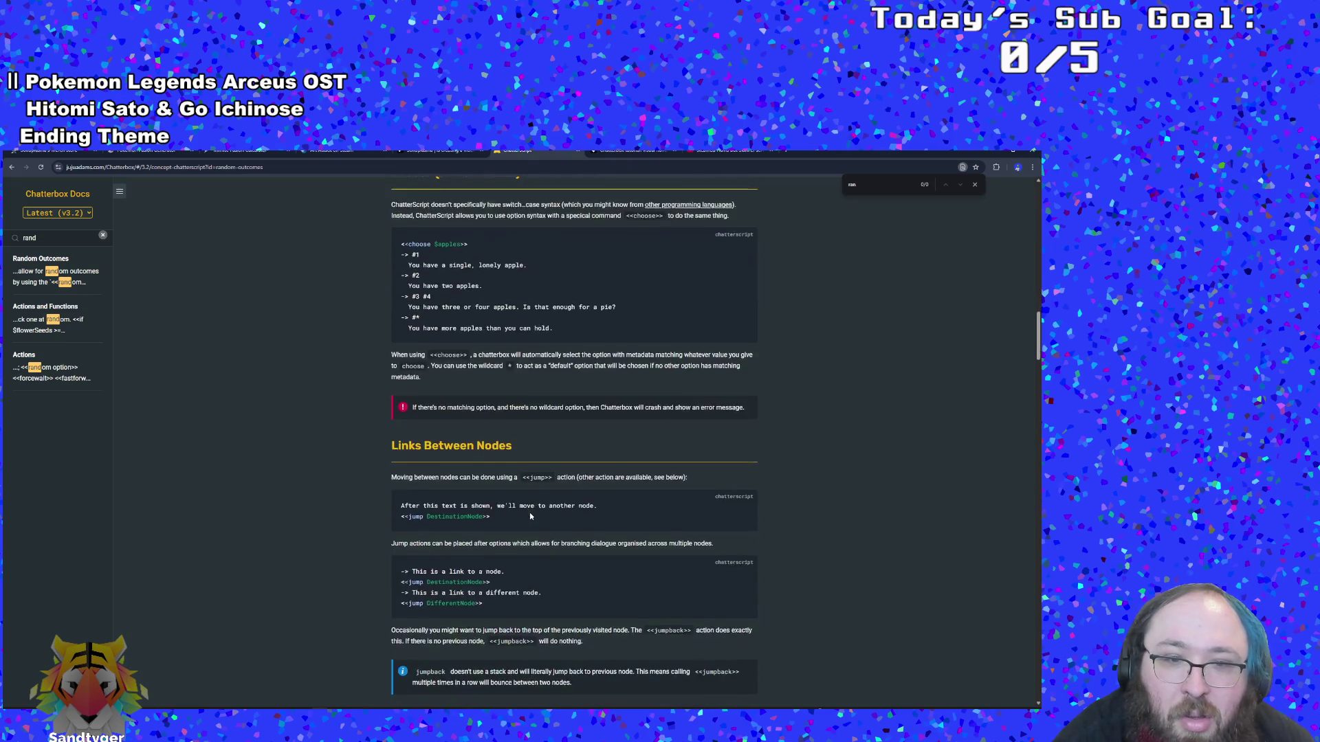
scroll(530, 515, "down", 5)
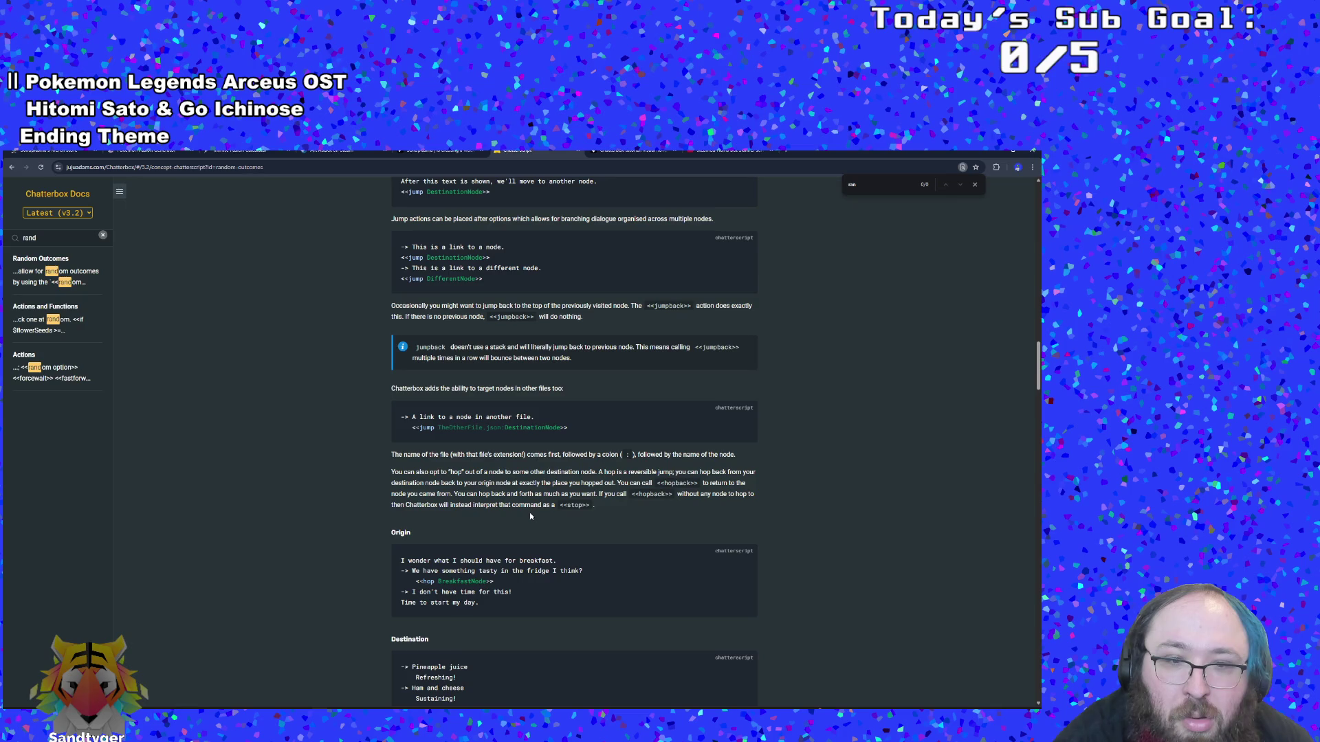
scroll(529, 513, "up", 10)
scroll(529, 512, "up", 3)
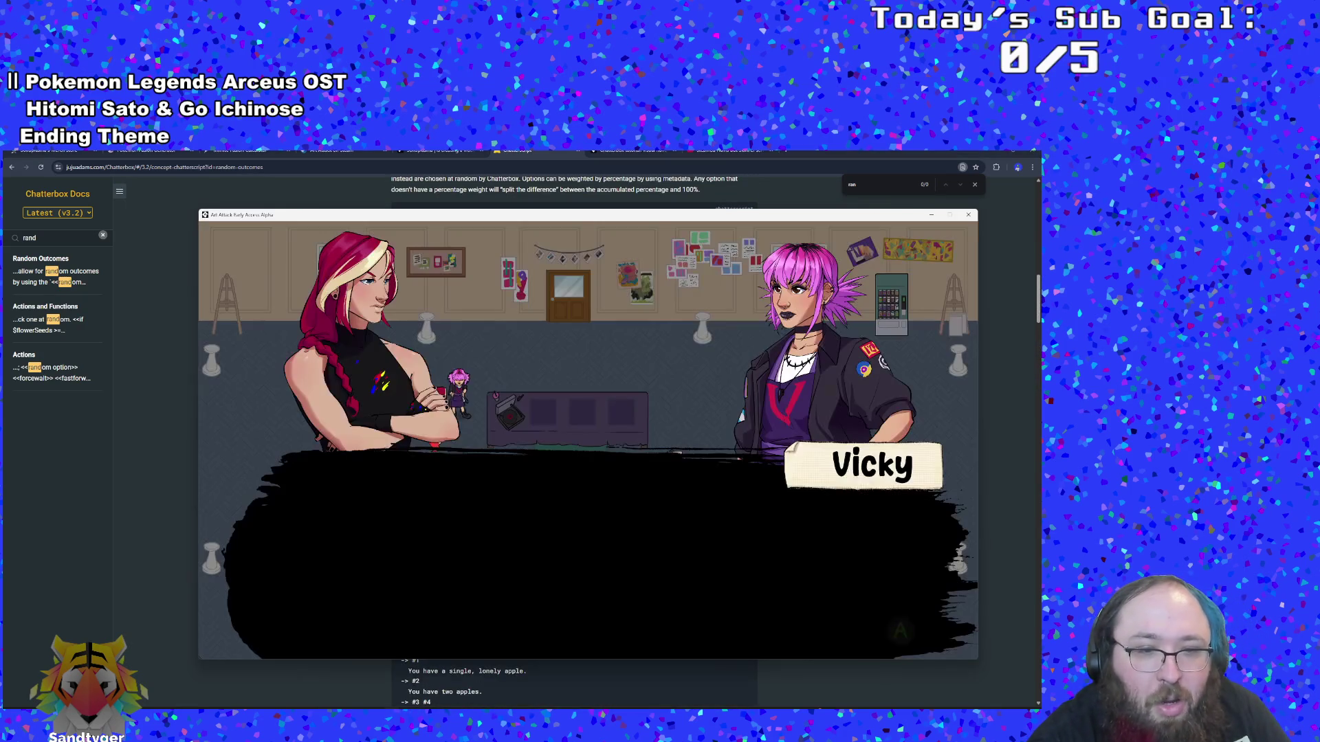
mouse_move(195, 715)
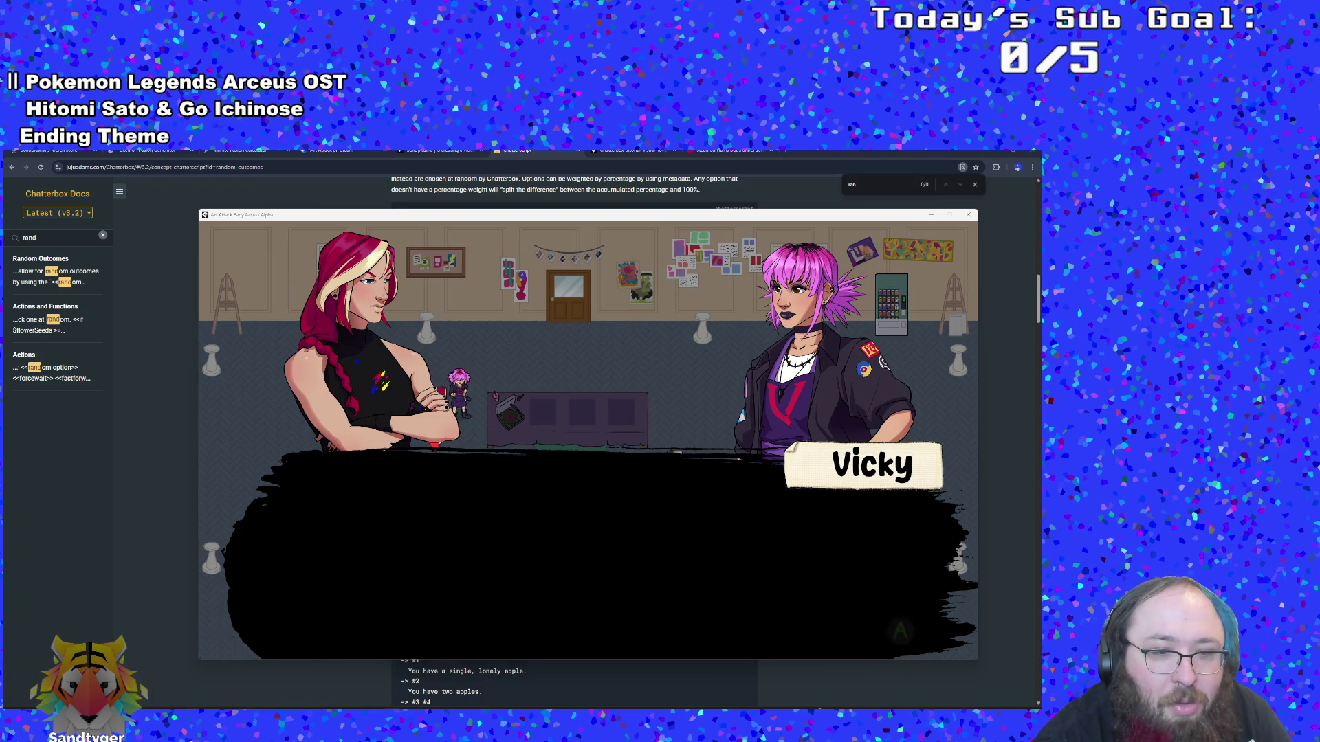
left_click(195, 670)
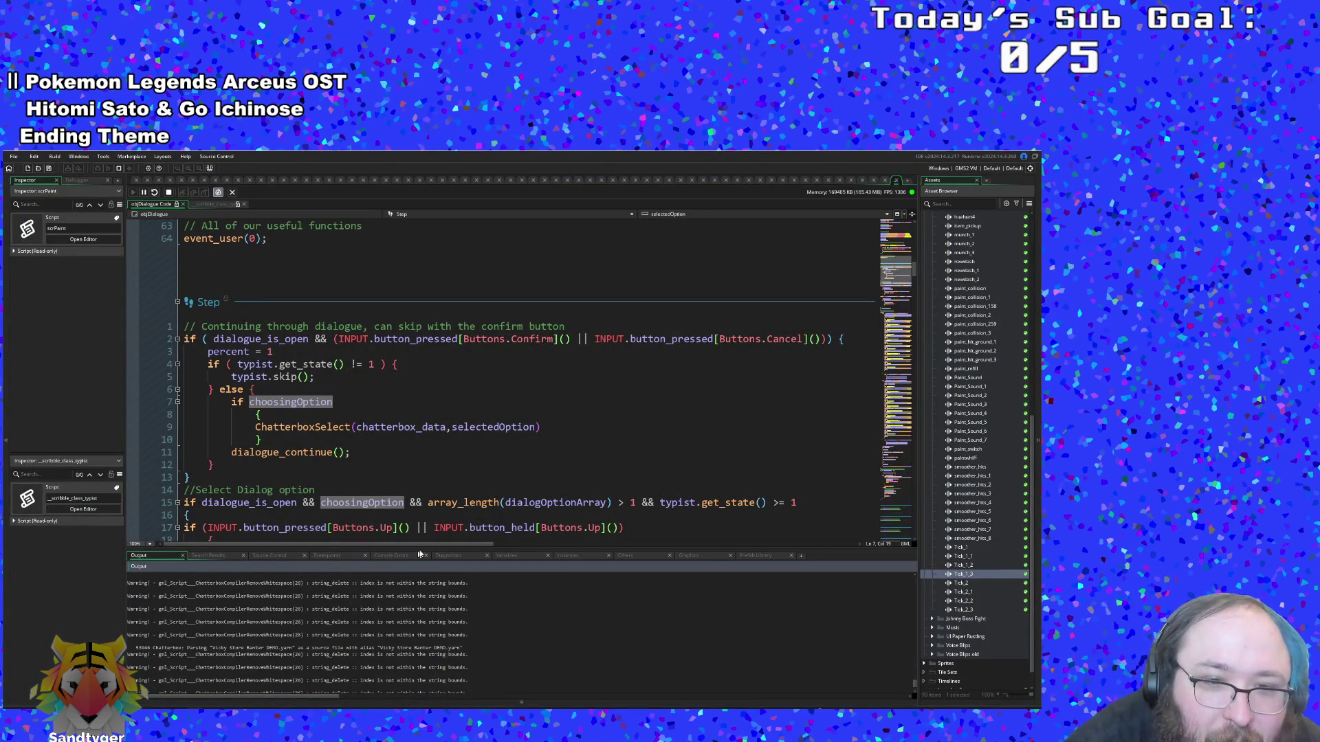
Show the debugger's Variables panel and set a breakpoint on line 2 of the Step code
left_click(507, 556)
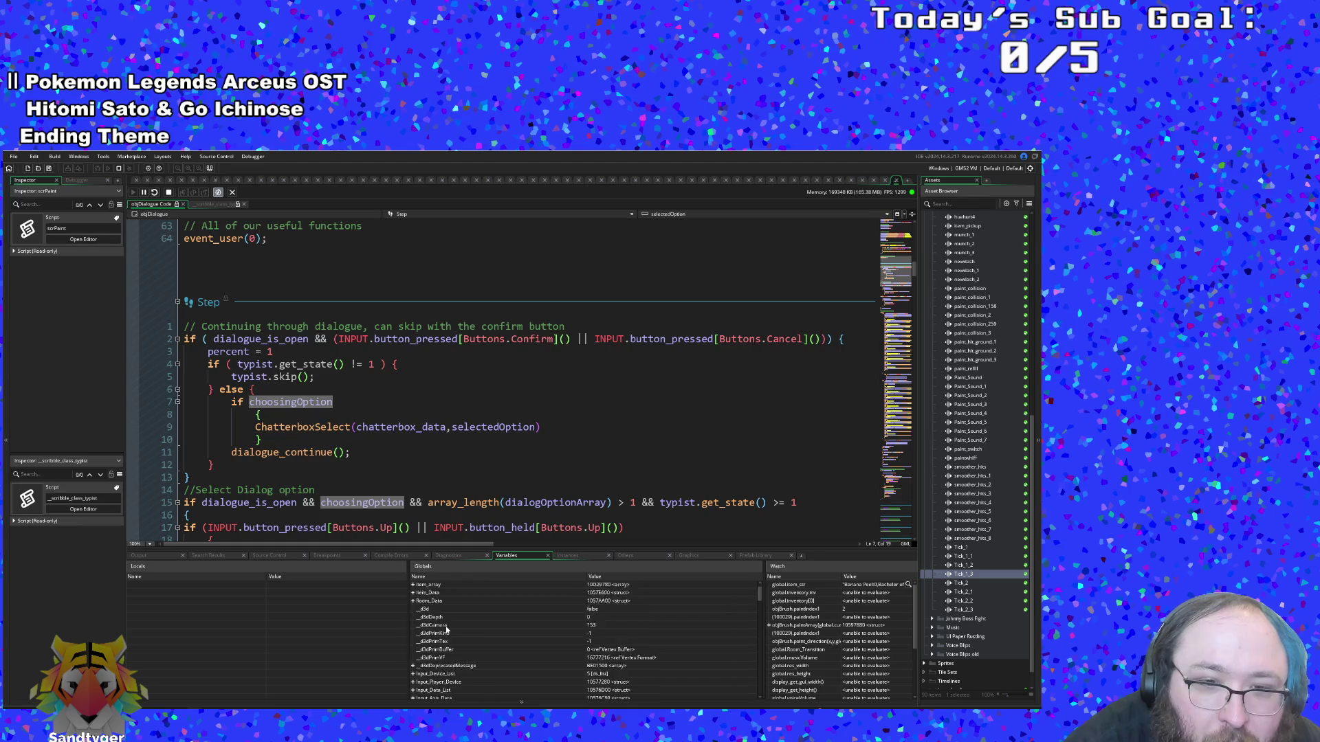
key("Down")
key("Down")
key("Down")
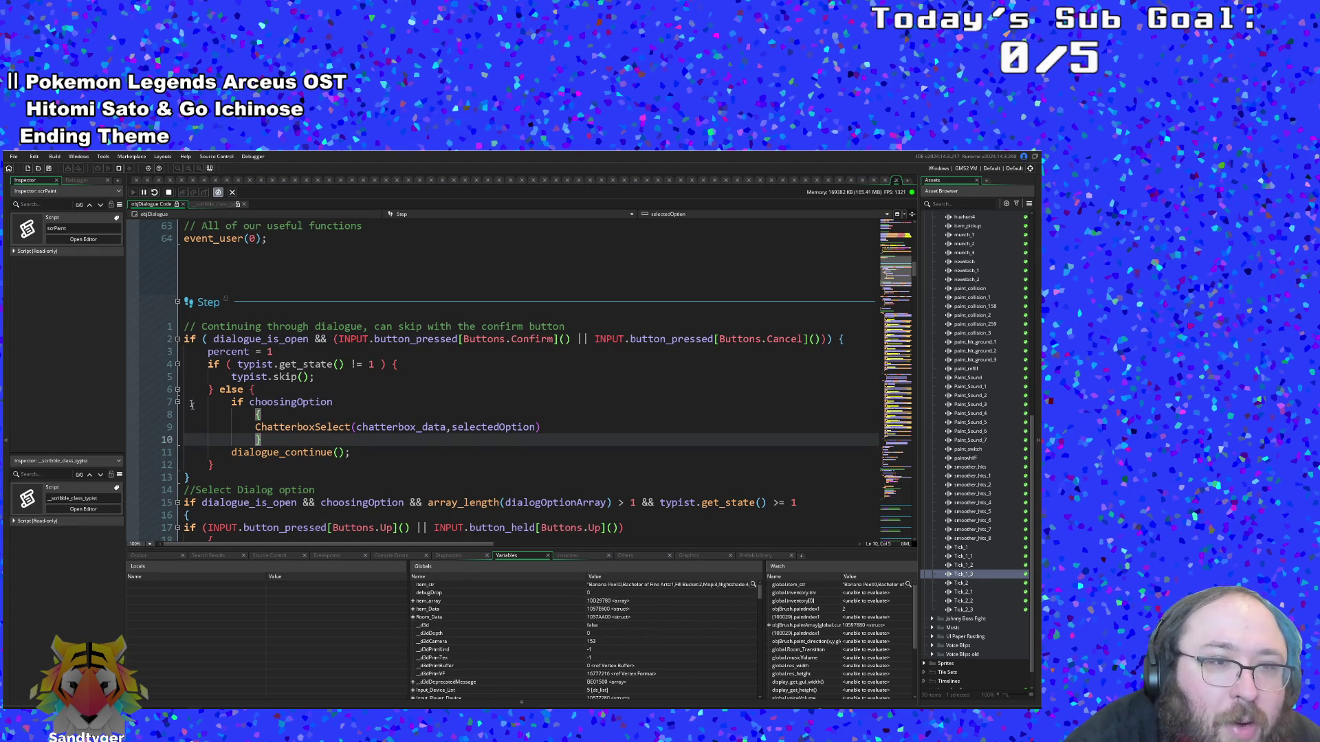
left_click(133, 339)
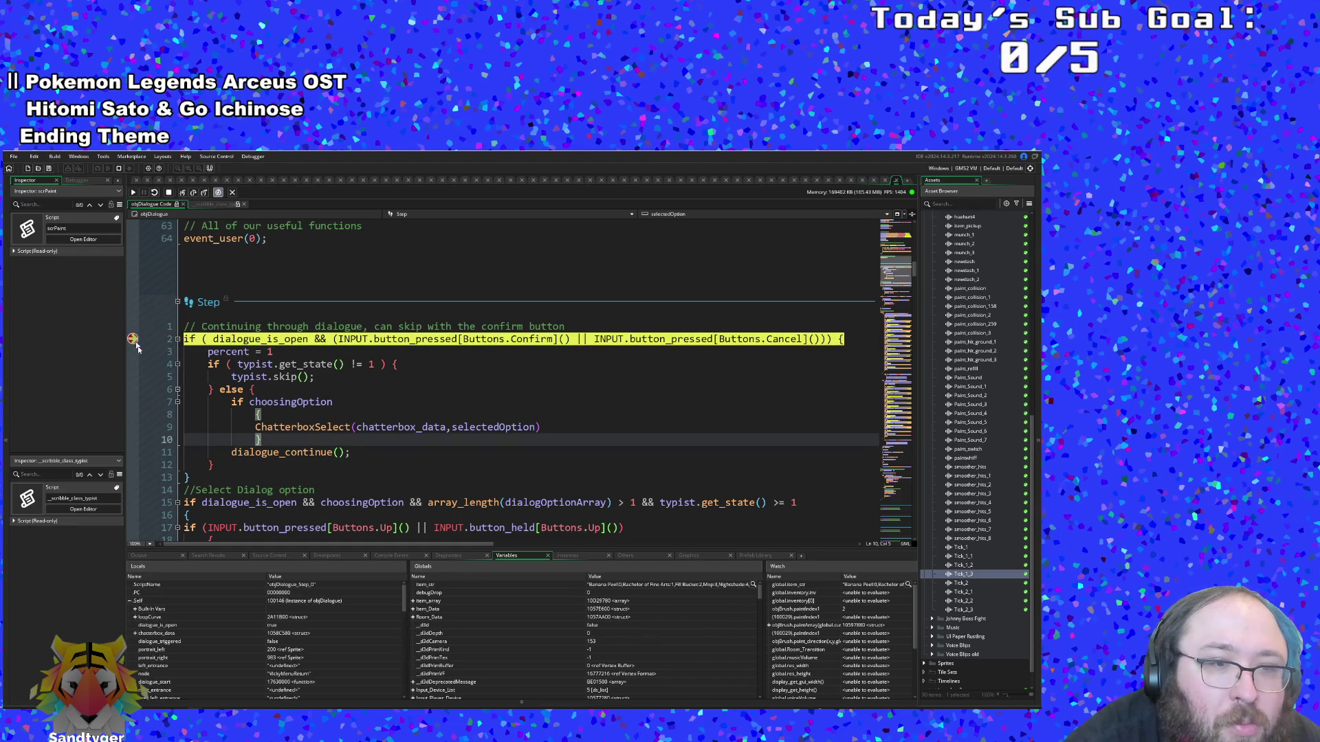
scroll(344, 648, "down", 1)
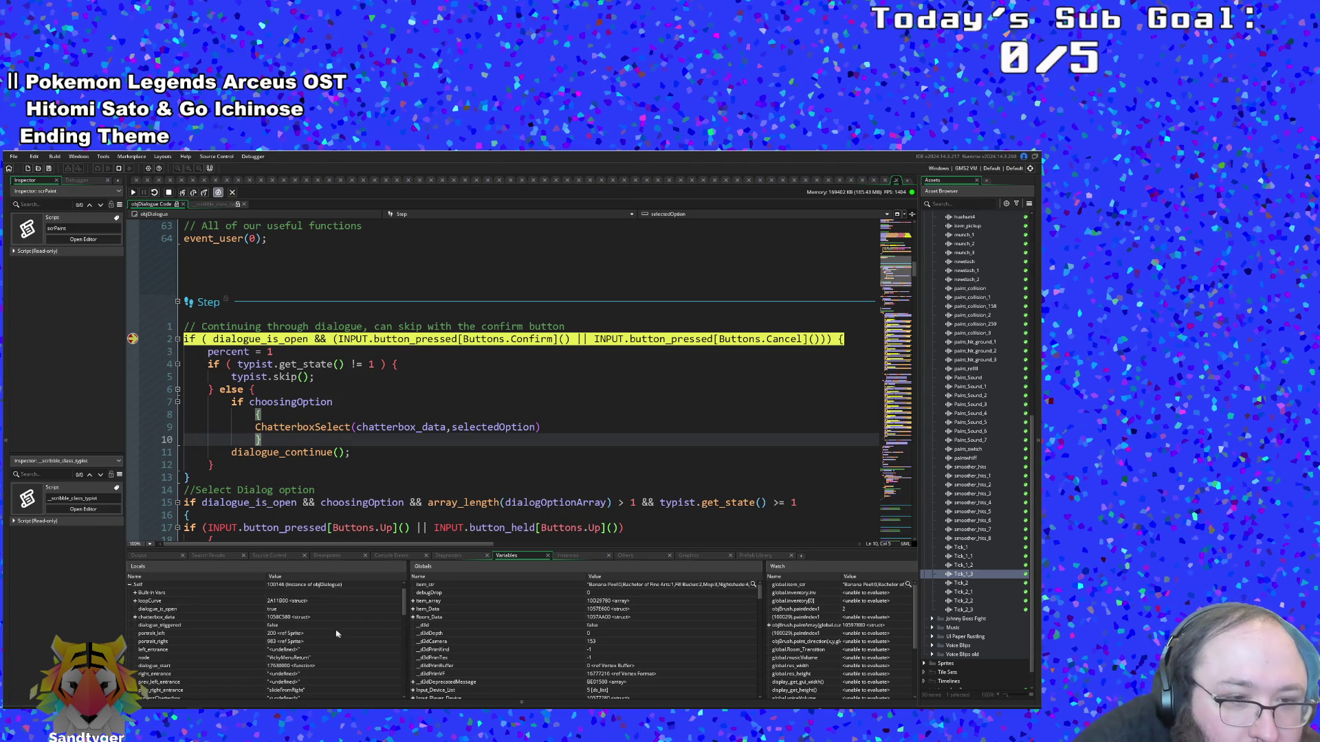
scroll(156, 626, "down", 5)
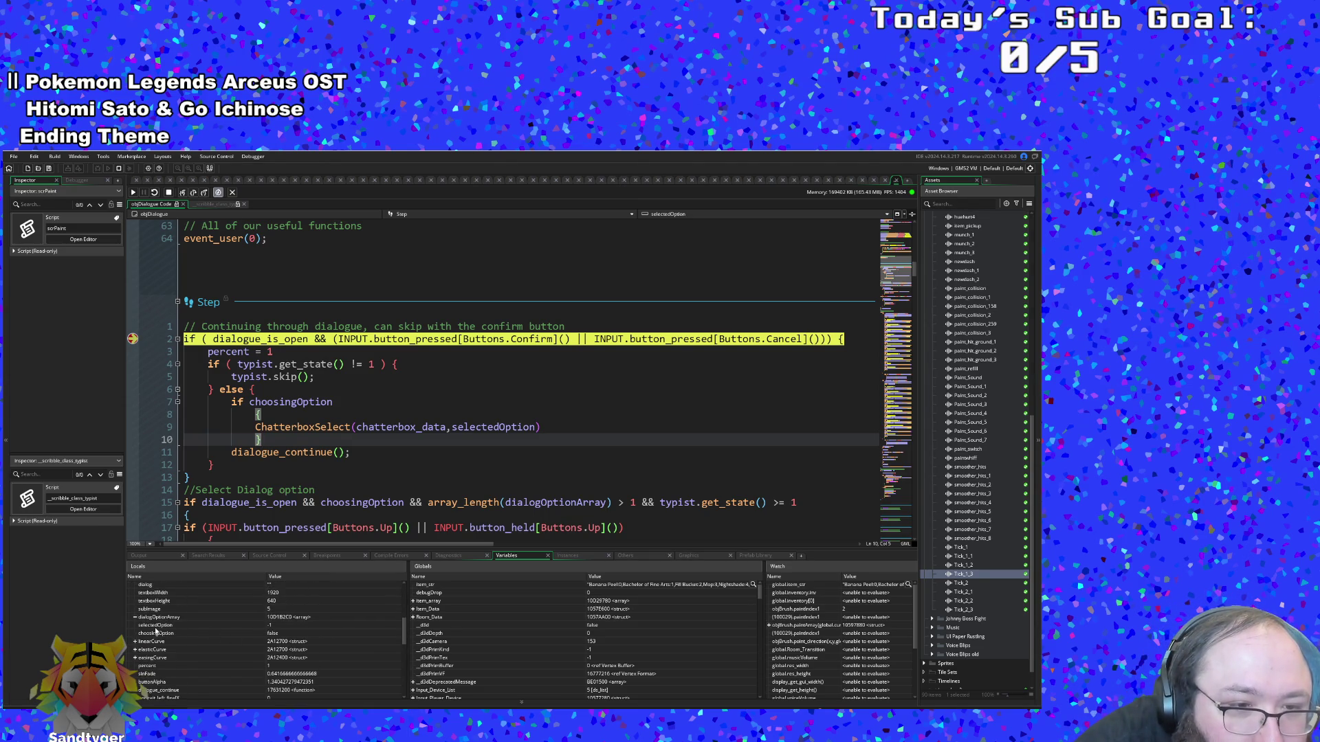
Inspect selectedOption, then expand chatterbox_data and its option and content fields in Locals
left_click(153, 626)
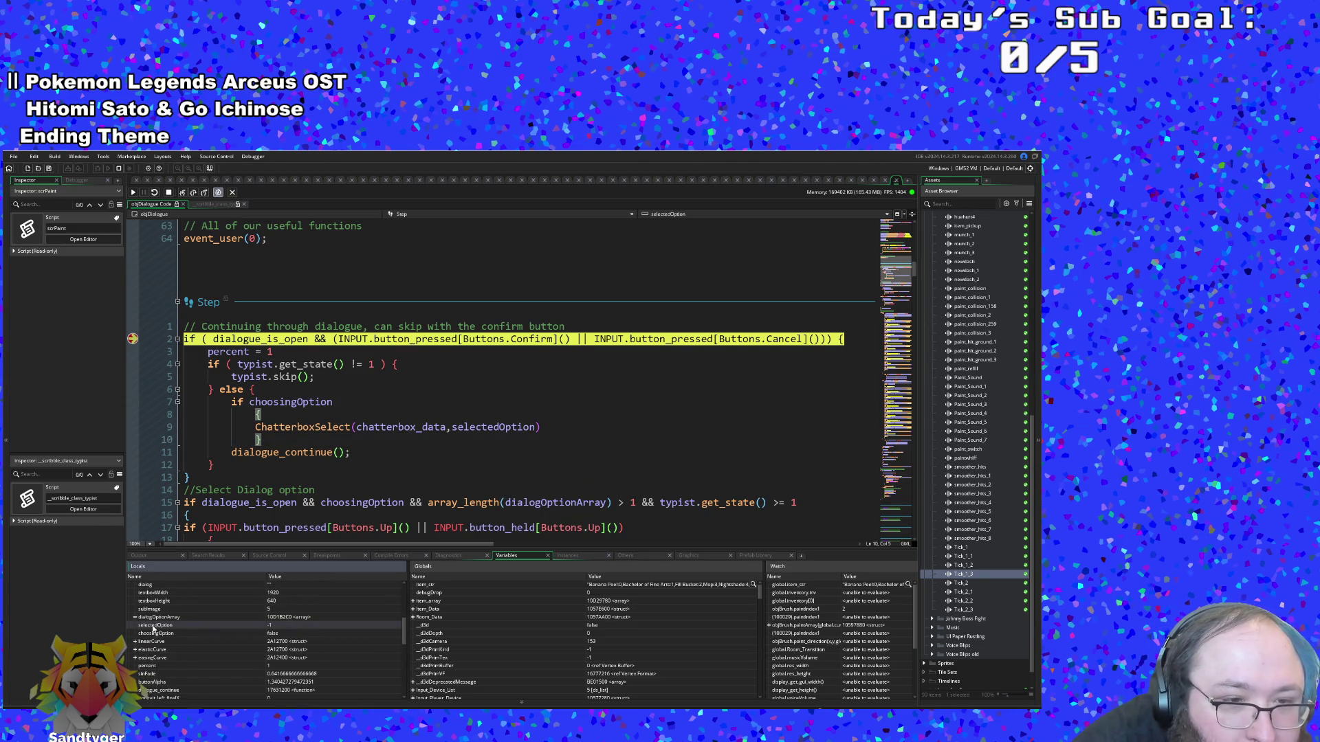
scroll(133, 622, "up", 6)
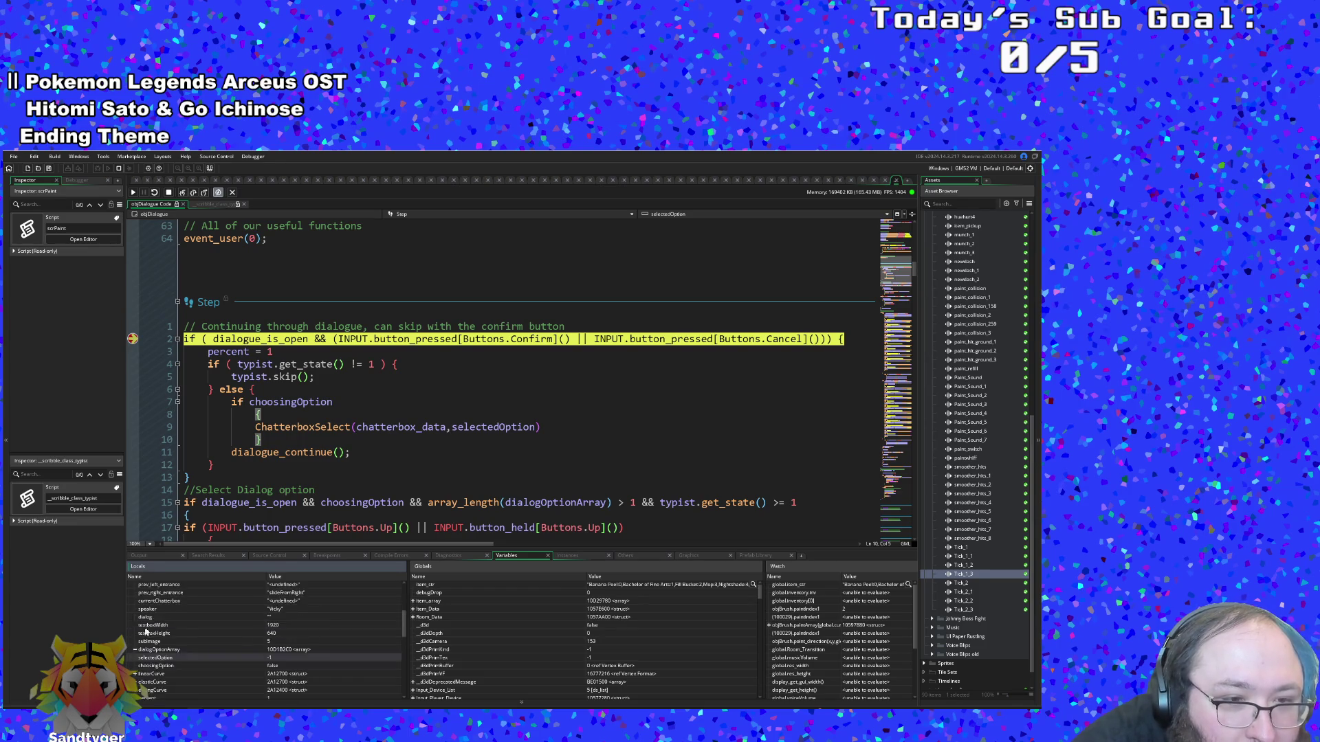
left_click(134, 633)
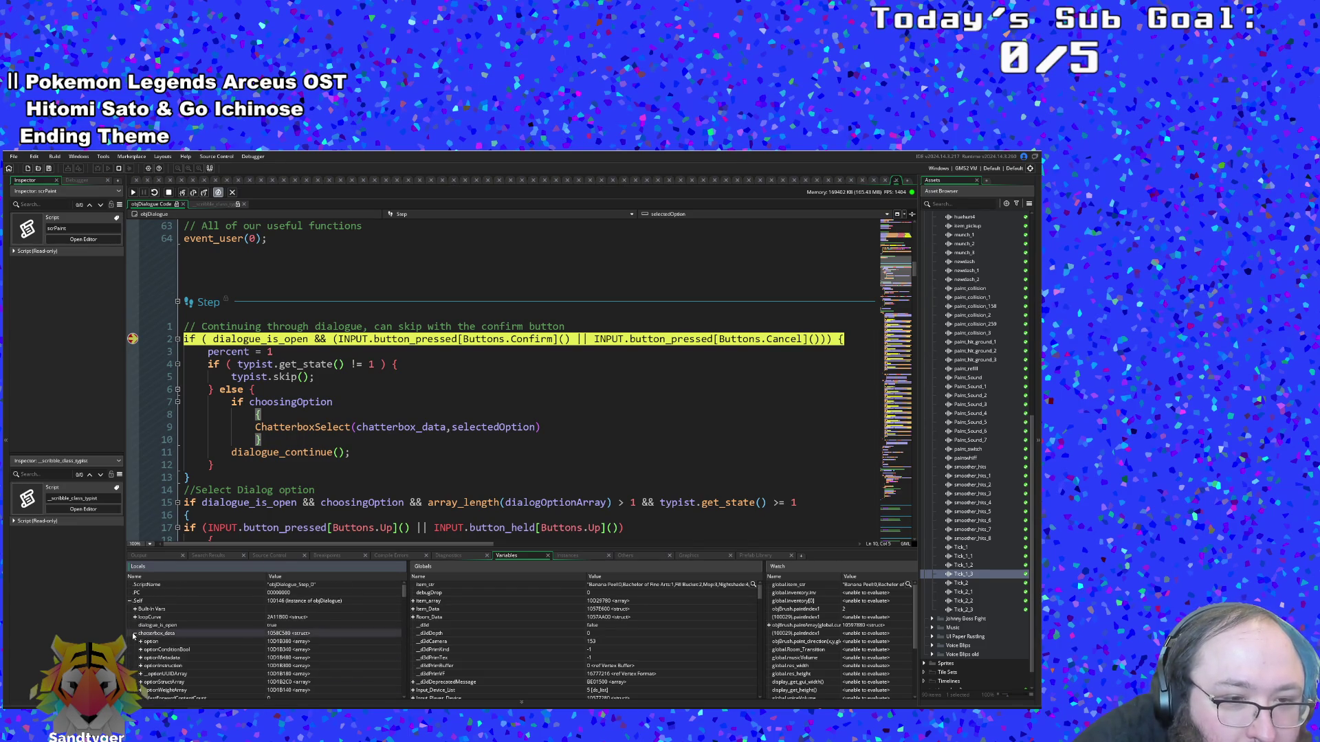
scroll(138, 634, "down", 1)
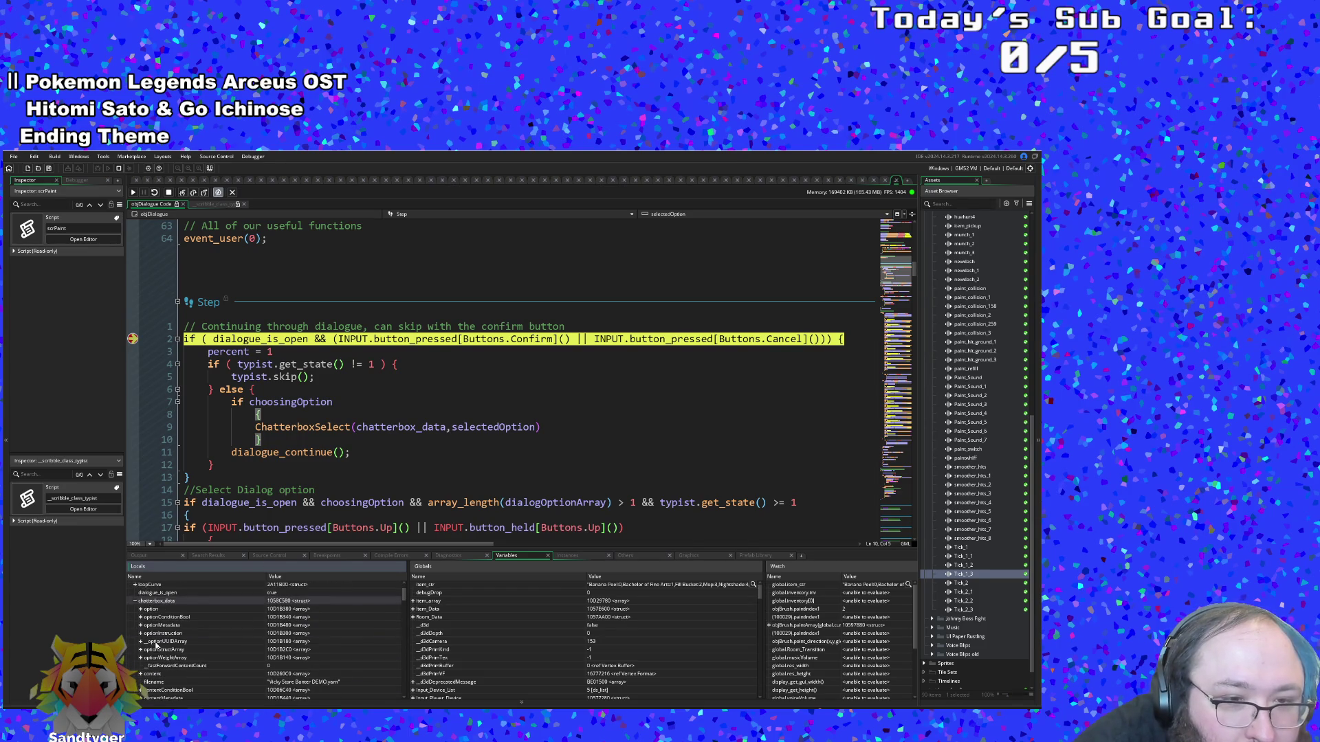
left_click(142, 611)
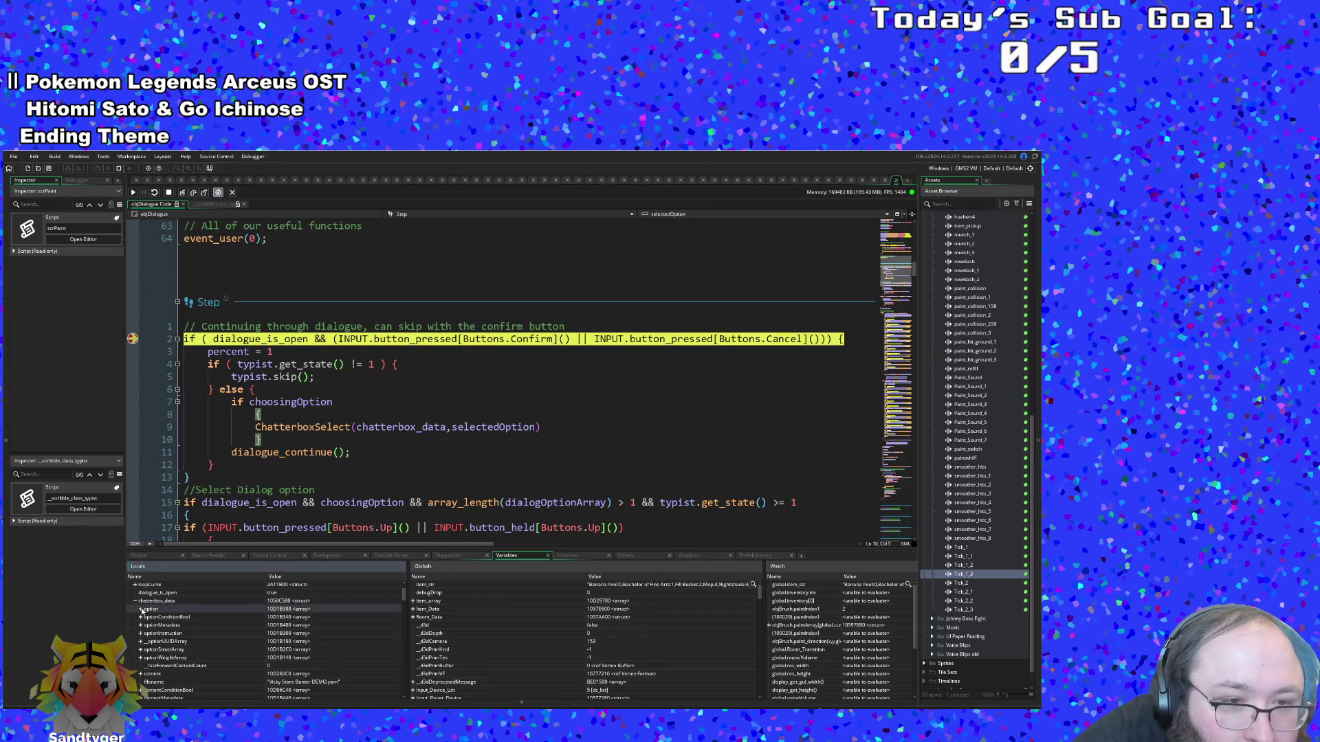
scroll(143, 625, "down", 1)
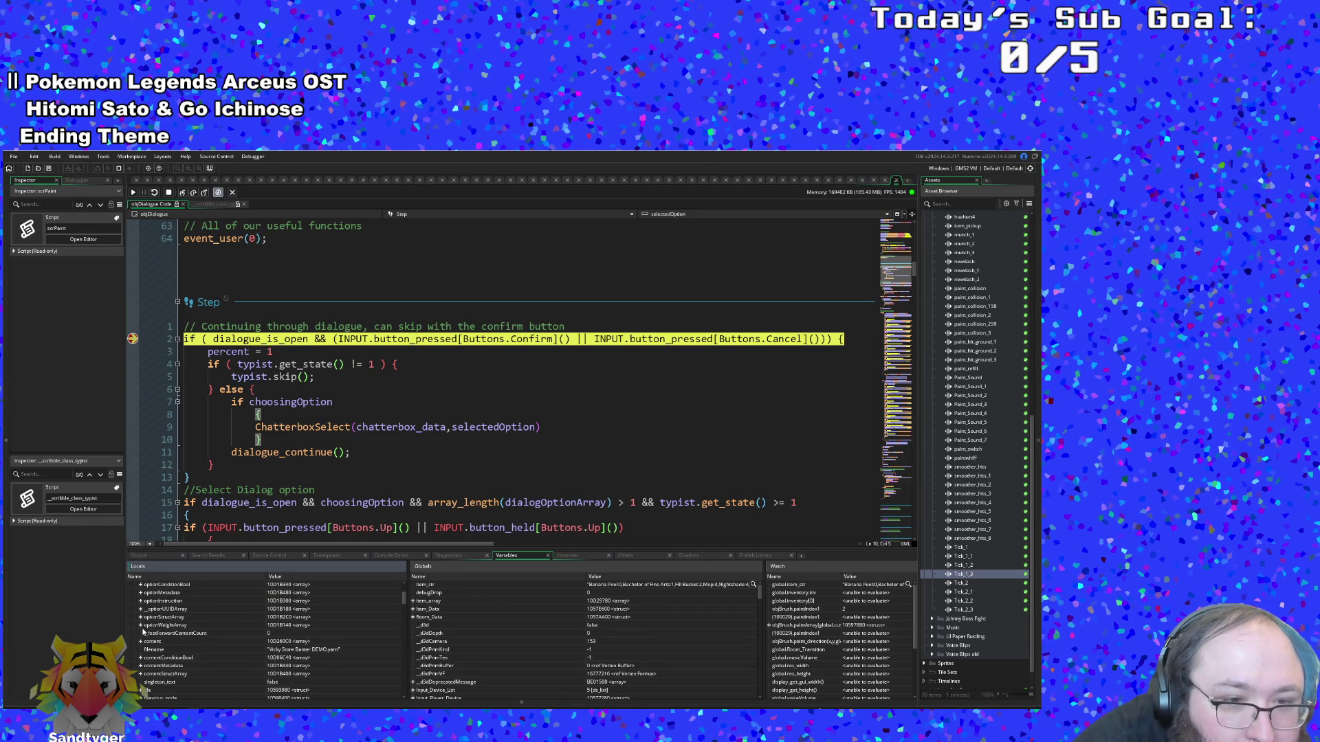
scroll(143, 630, "down", 1)
left_click(140, 609)
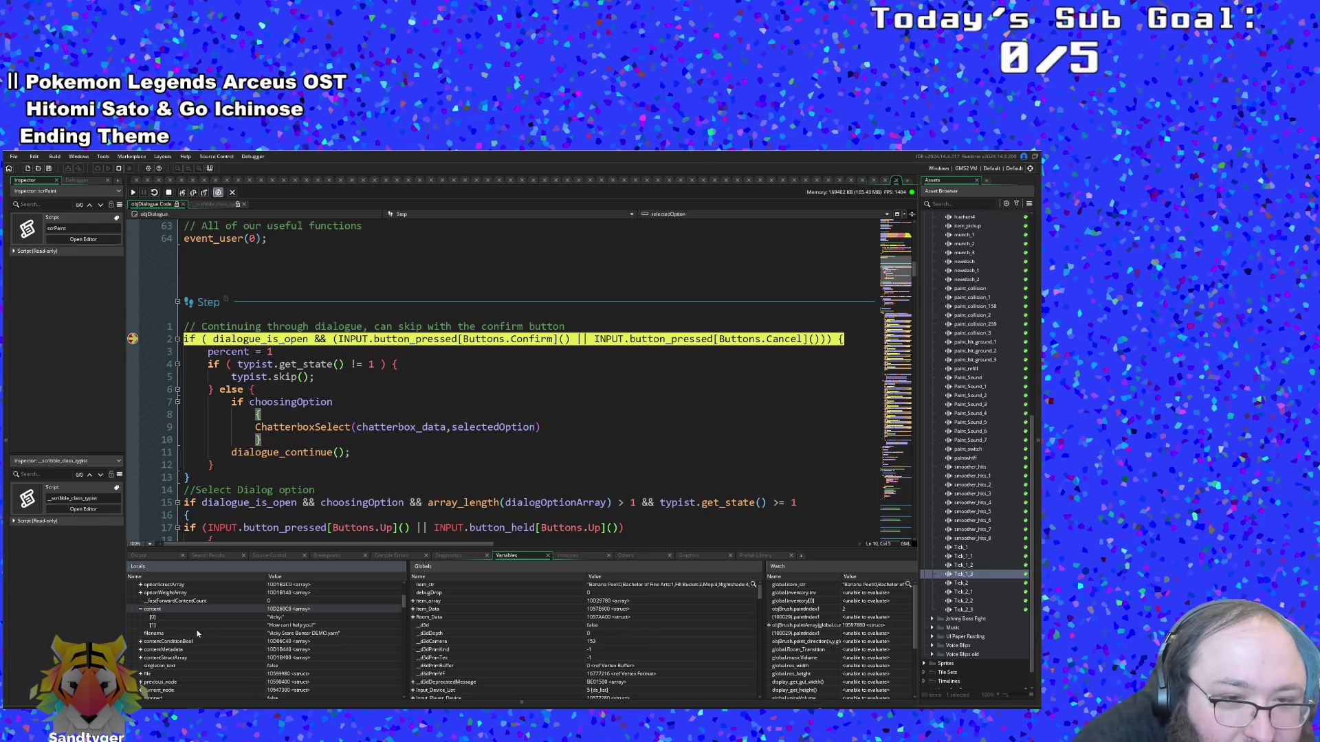
Check the contentConditionBool values and the first contentMetadata entry
scroll(197, 633, "down", 1)
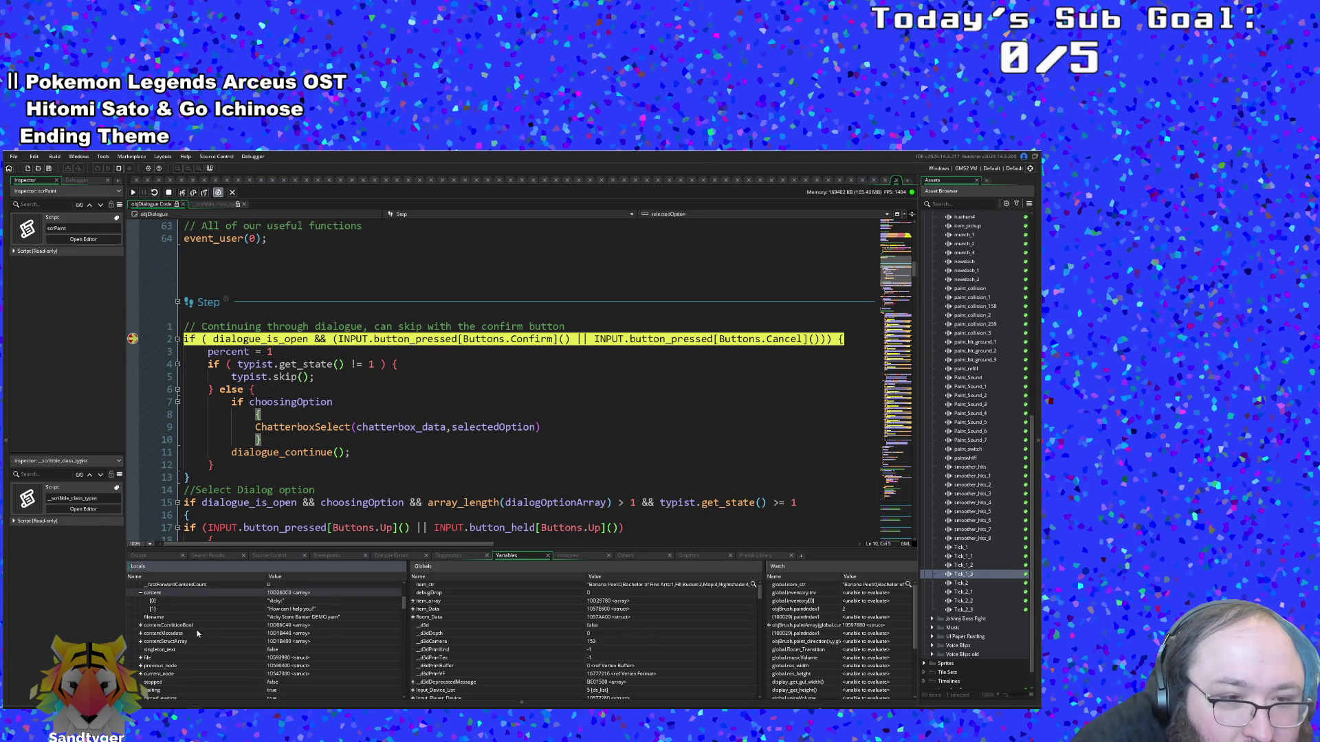
left_click(141, 626)
left_click(140, 625)
left_click(141, 633)
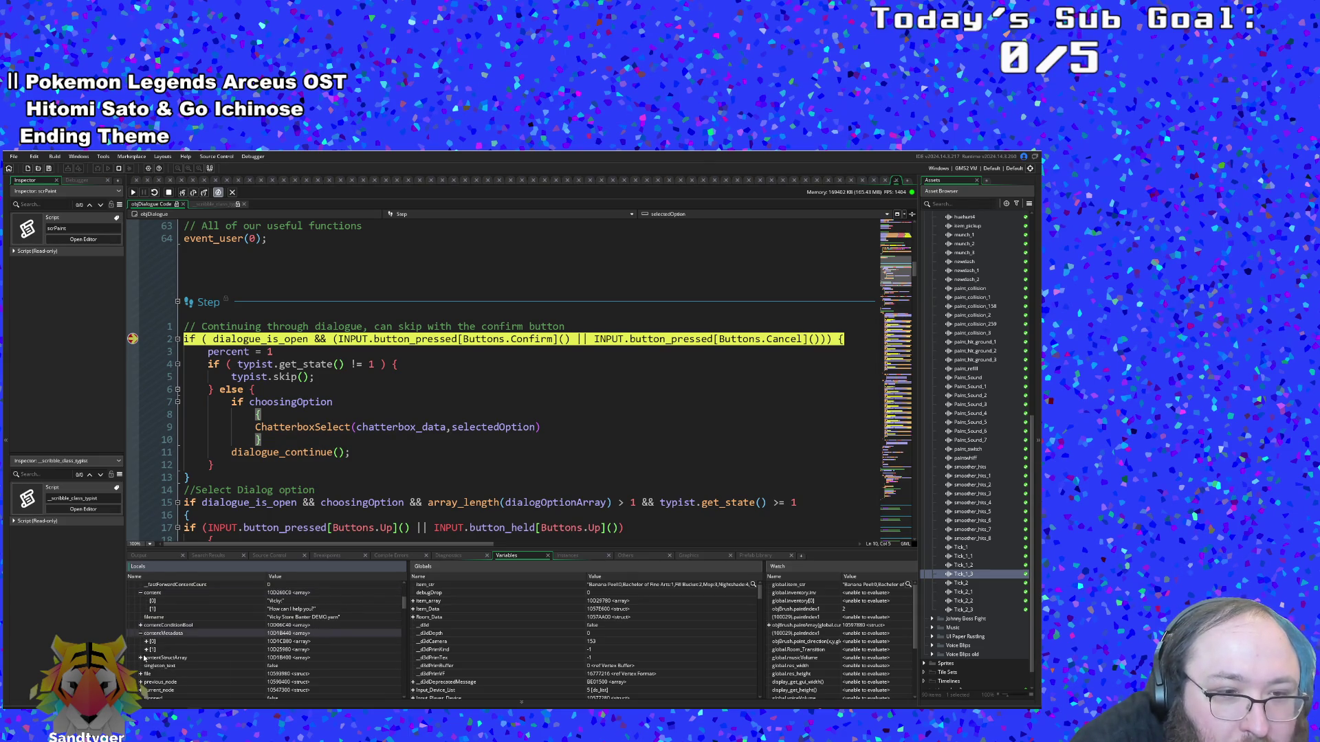
left_click(148, 642)
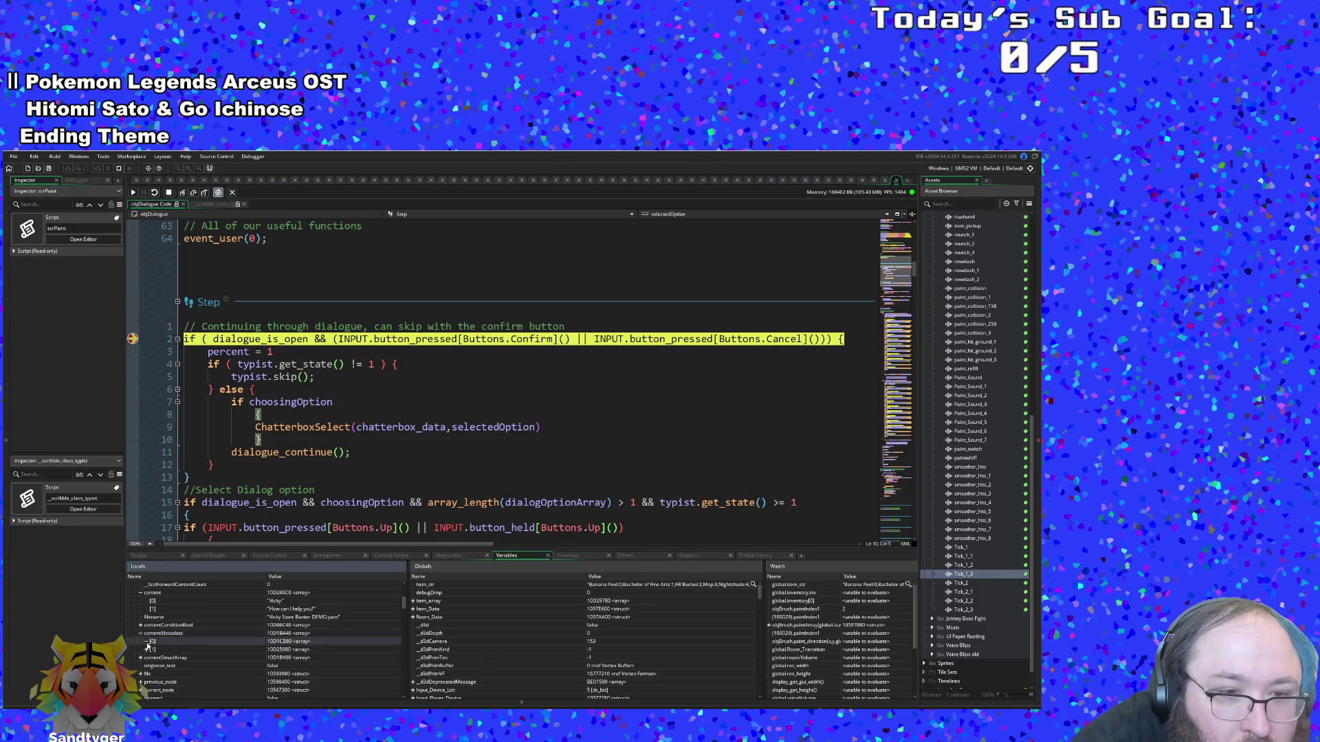
Expand contentStructArray's lines, confirming the second reads "How can I help you?"
scroll(147, 645, "down", 1)
left_click(140, 641)
left_click(146, 649)
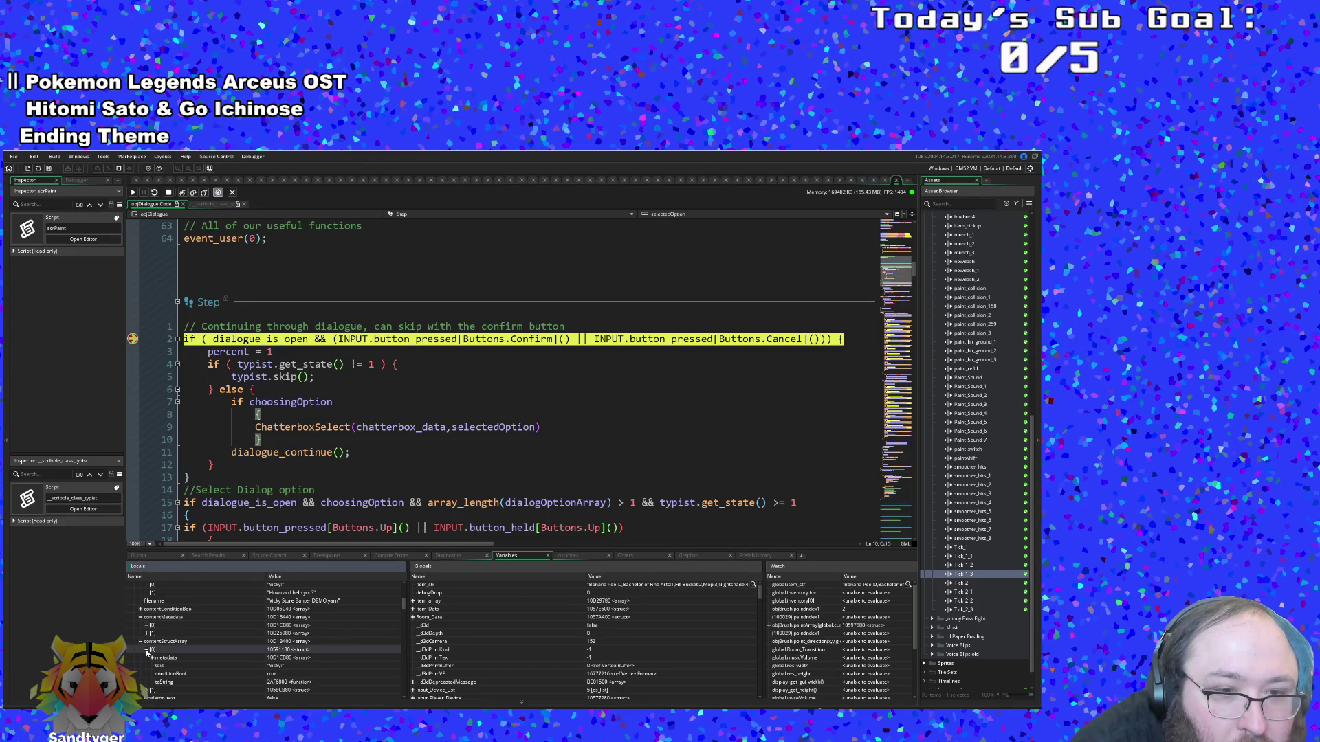
scroll(148, 649, "down", 1)
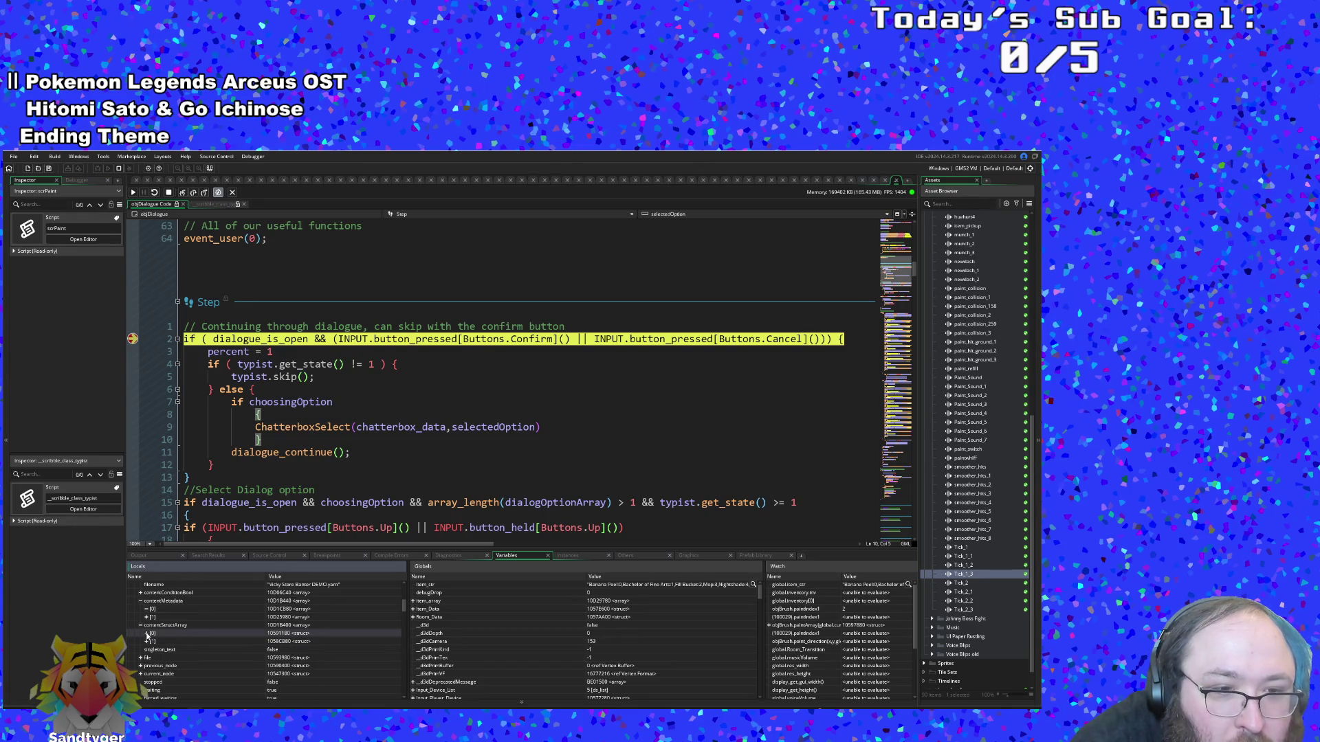
left_click(147, 633)
left_click(146, 641)
scroll(147, 643, "down", 5)
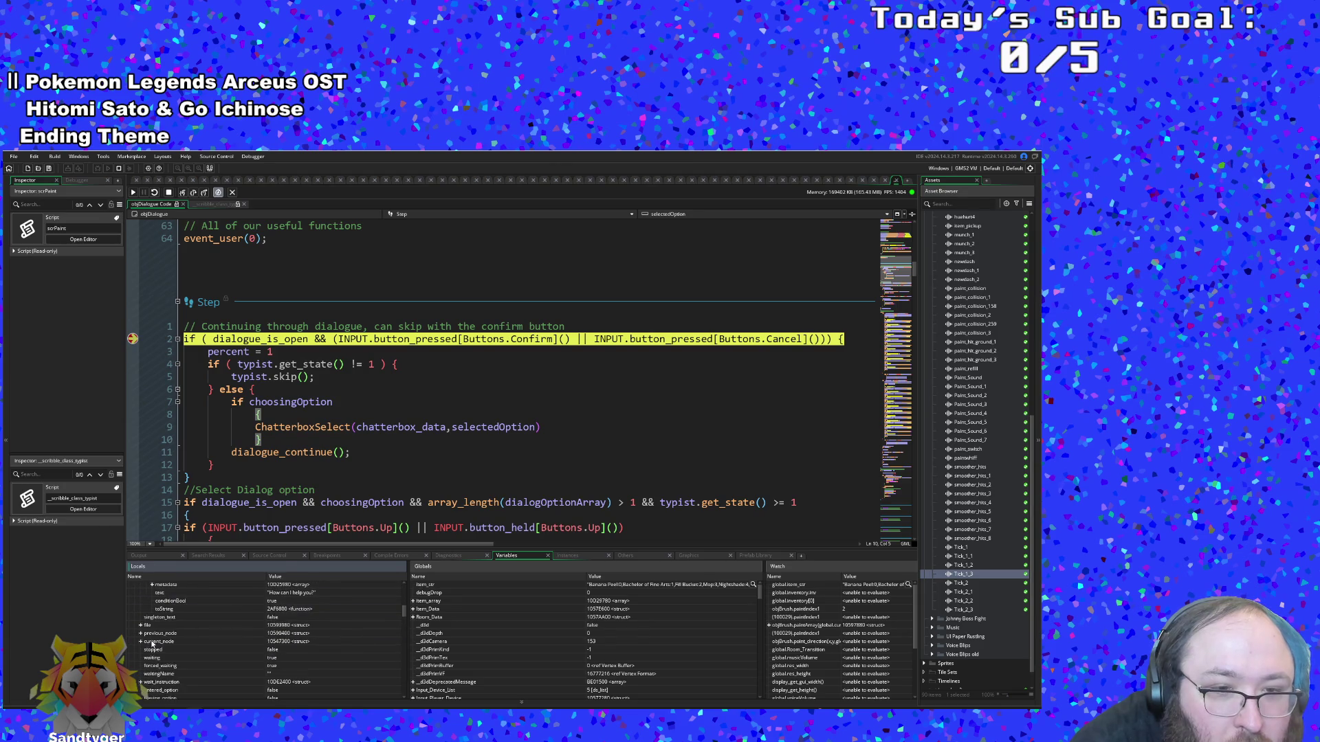
scroll(156, 637, "down", 4)
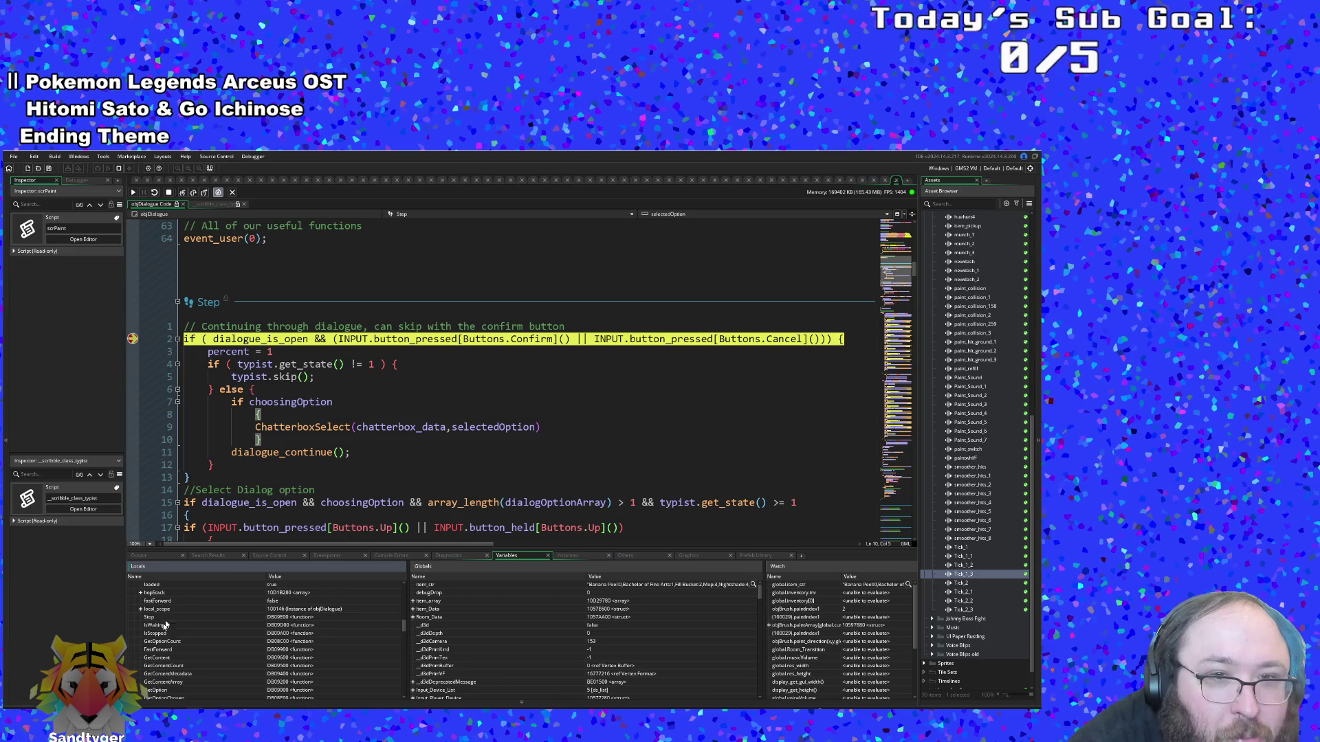
Check the ChatterboxSelect call on line 9, then go to the third greeting line in Yarn Editor
left_click(321, 427)
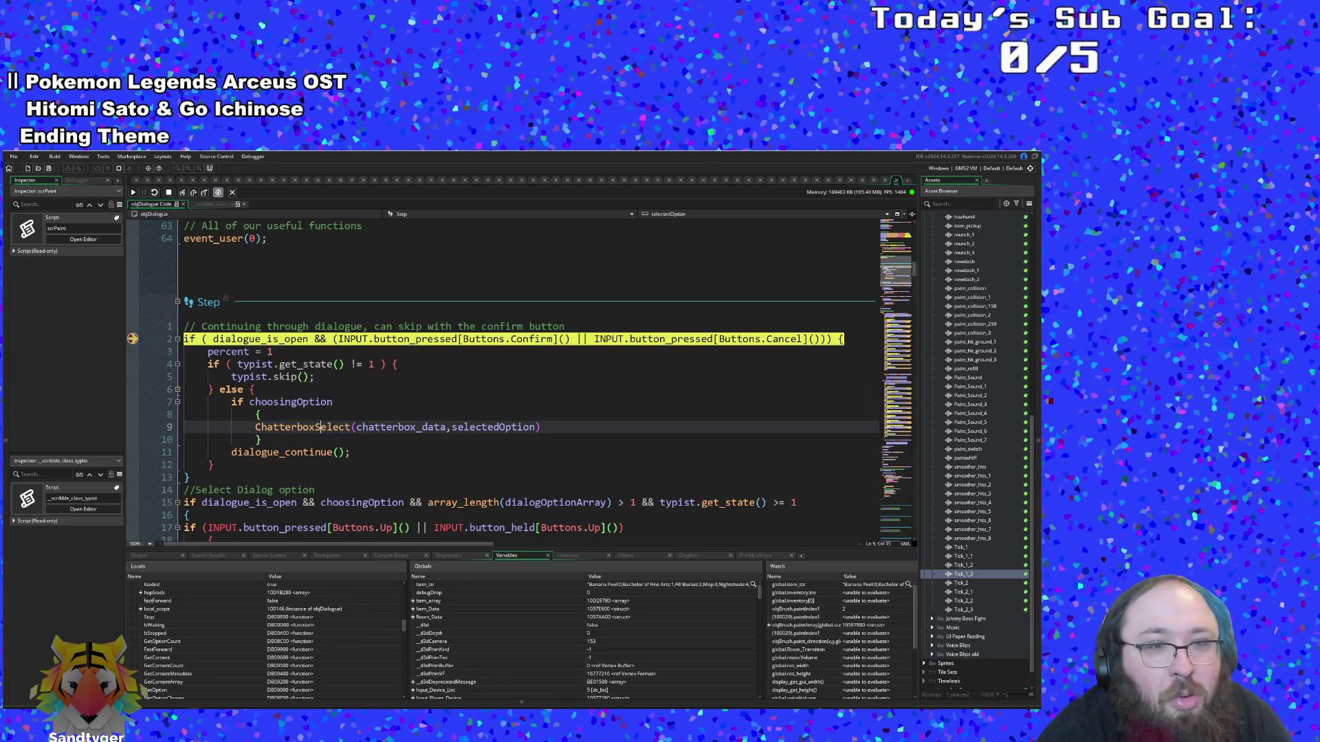
left_click(261, 440)
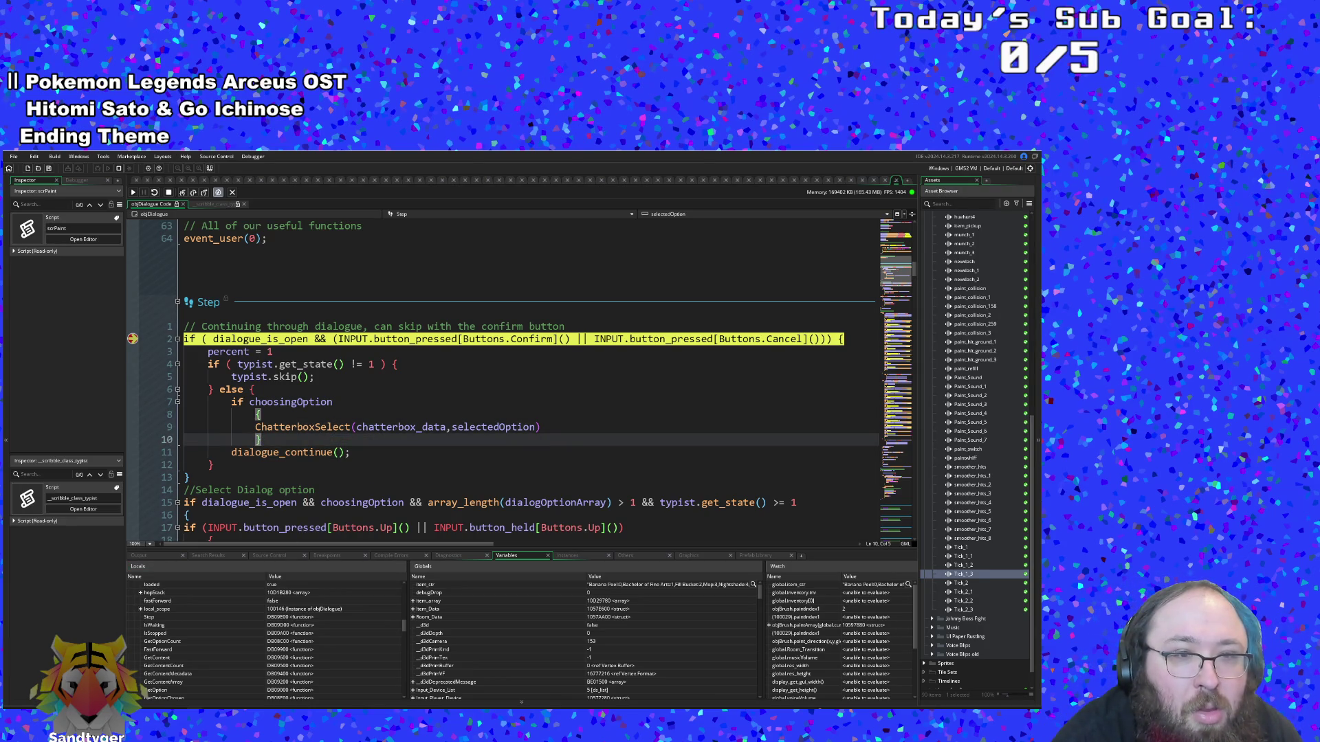
scroll(275, 637, "up", 2)
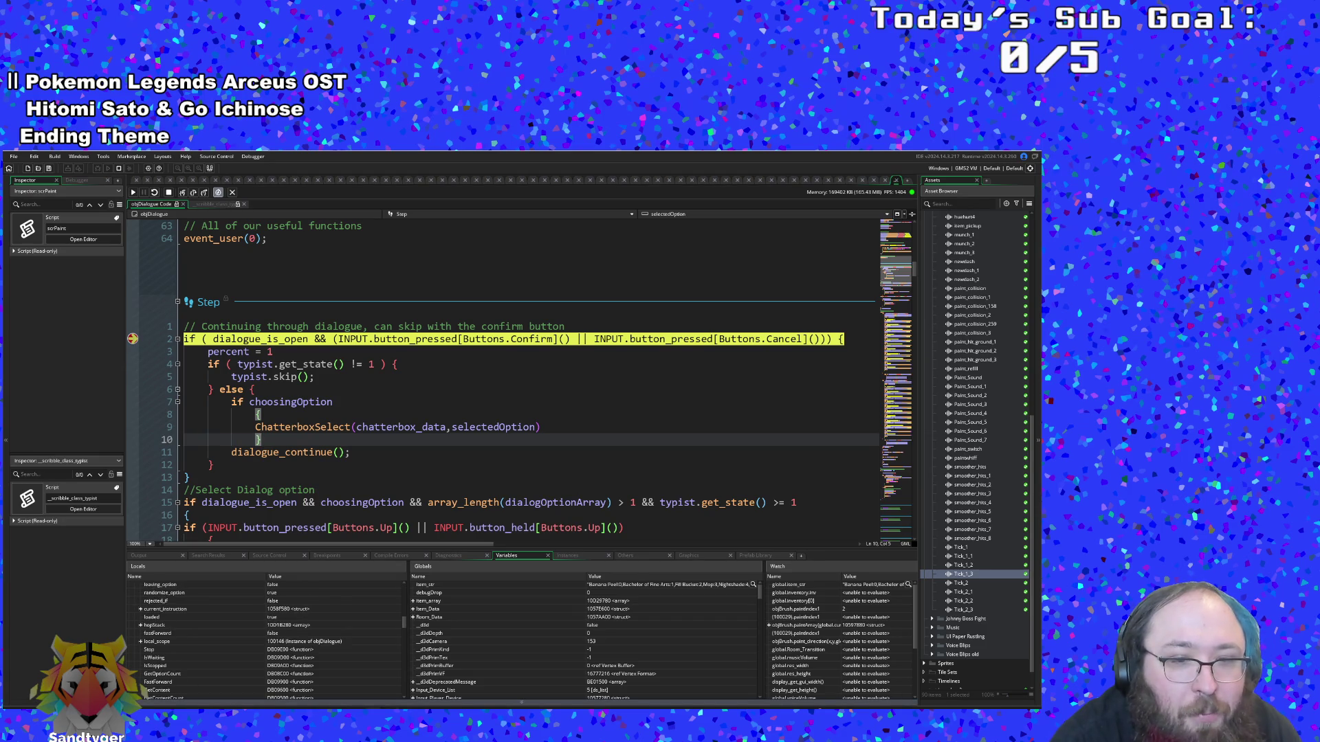
key("alt+Tab")
left_click(158, 289)
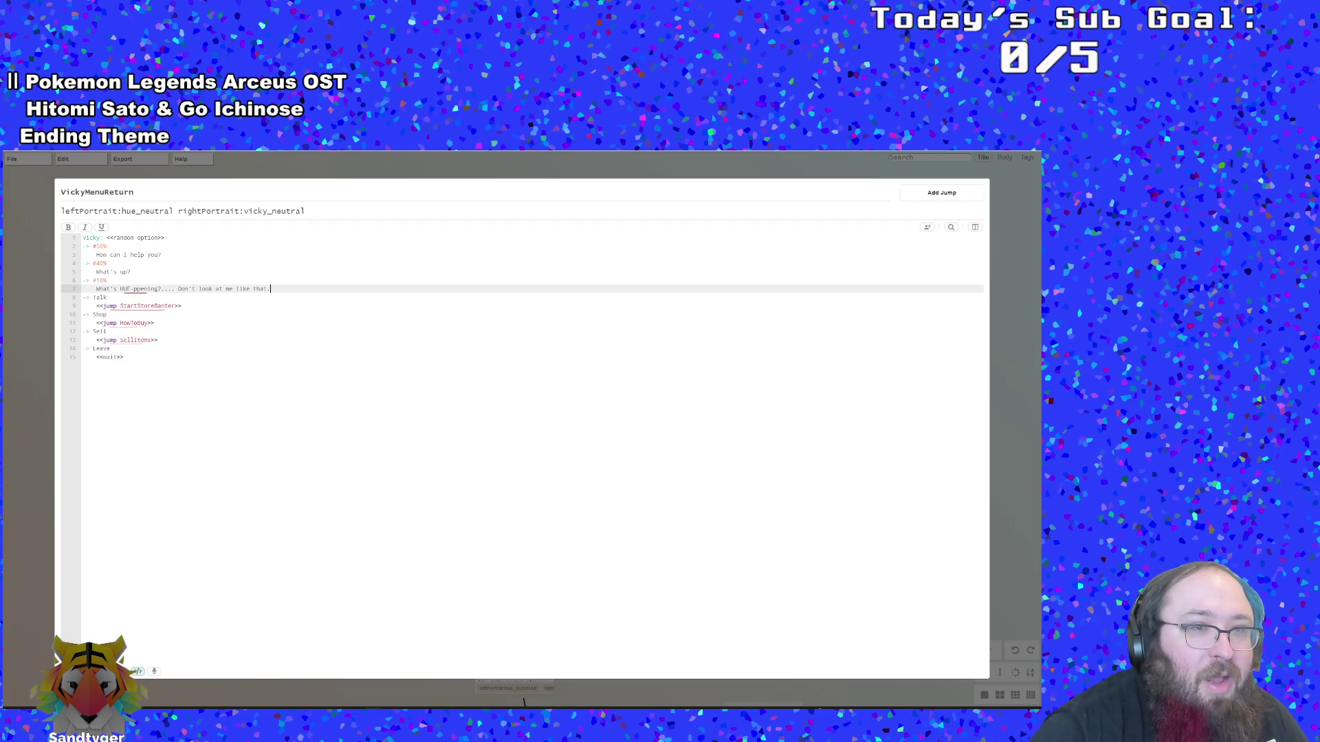
Change the <<wait>> line after Vicky's greetings in VickyMenuReturn to <<option>>
key("Return")
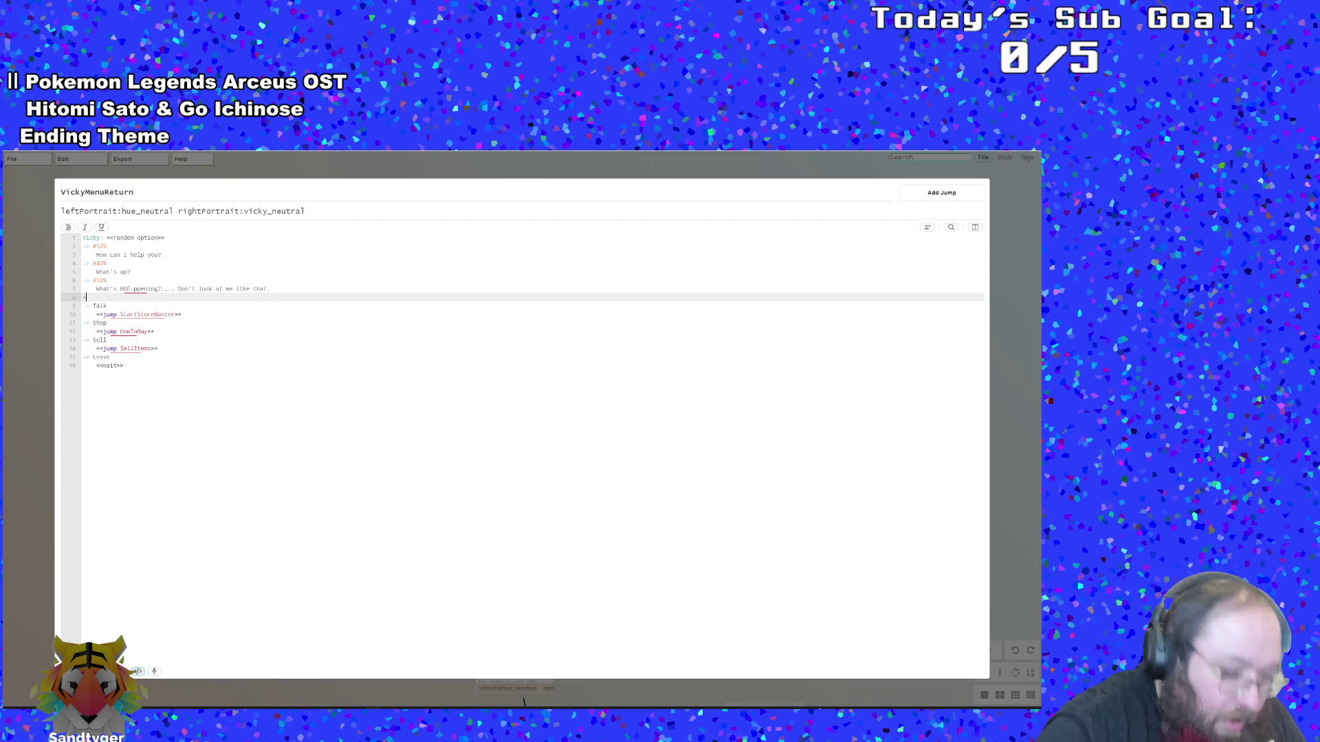
type("<<wait>>")
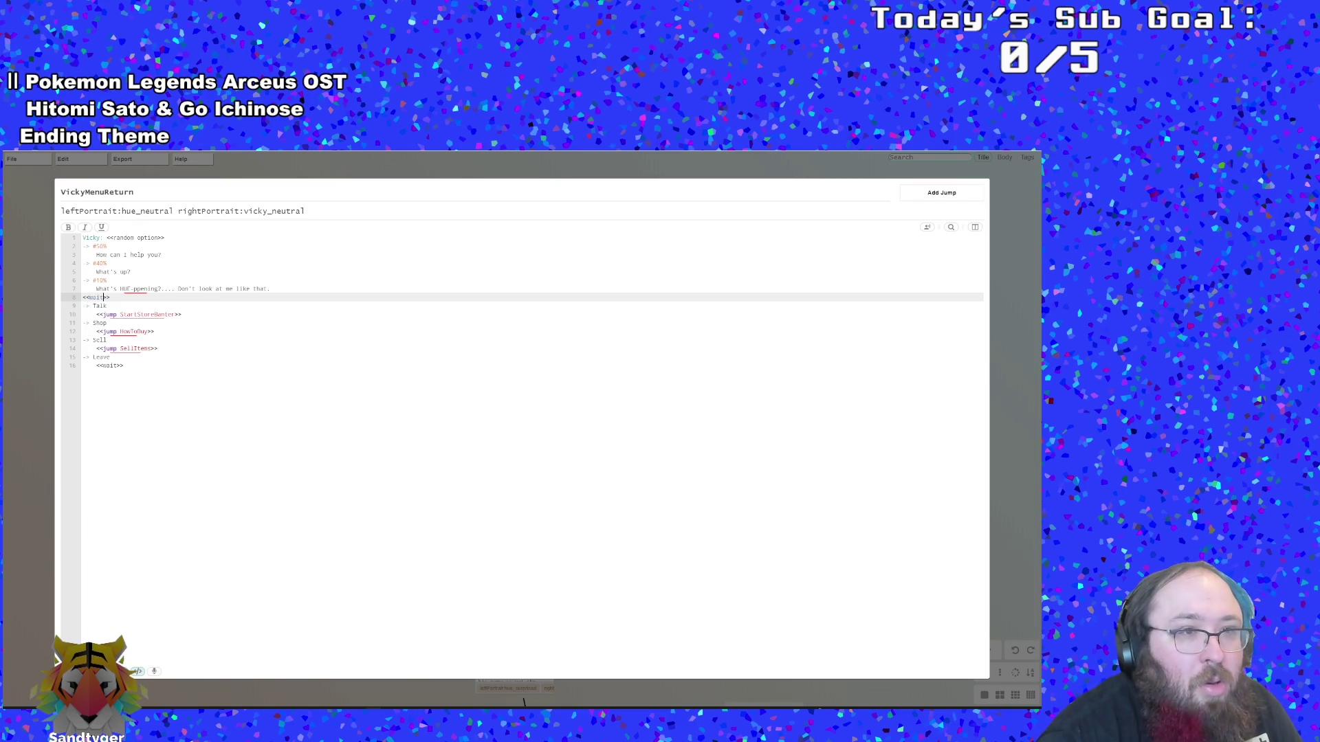
left_click(106, 339)
left_click(110, 297)
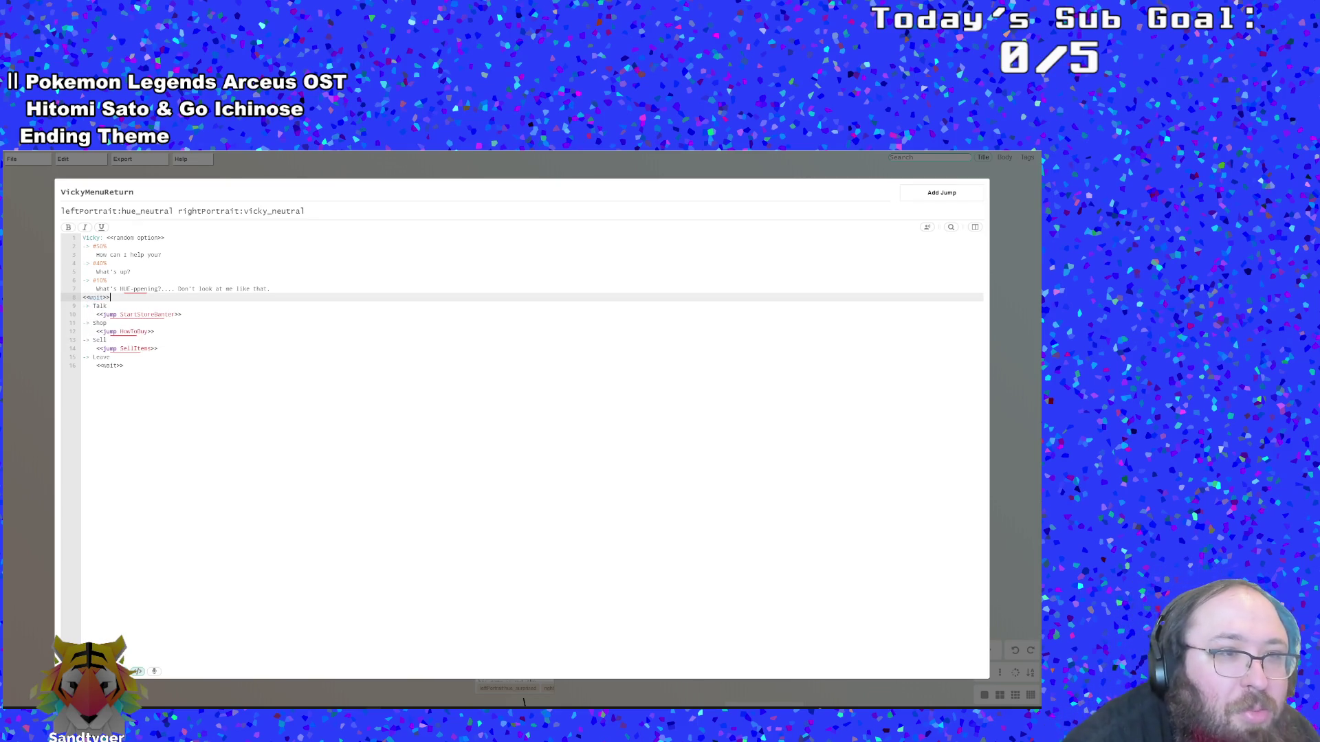
left_click(88, 297)
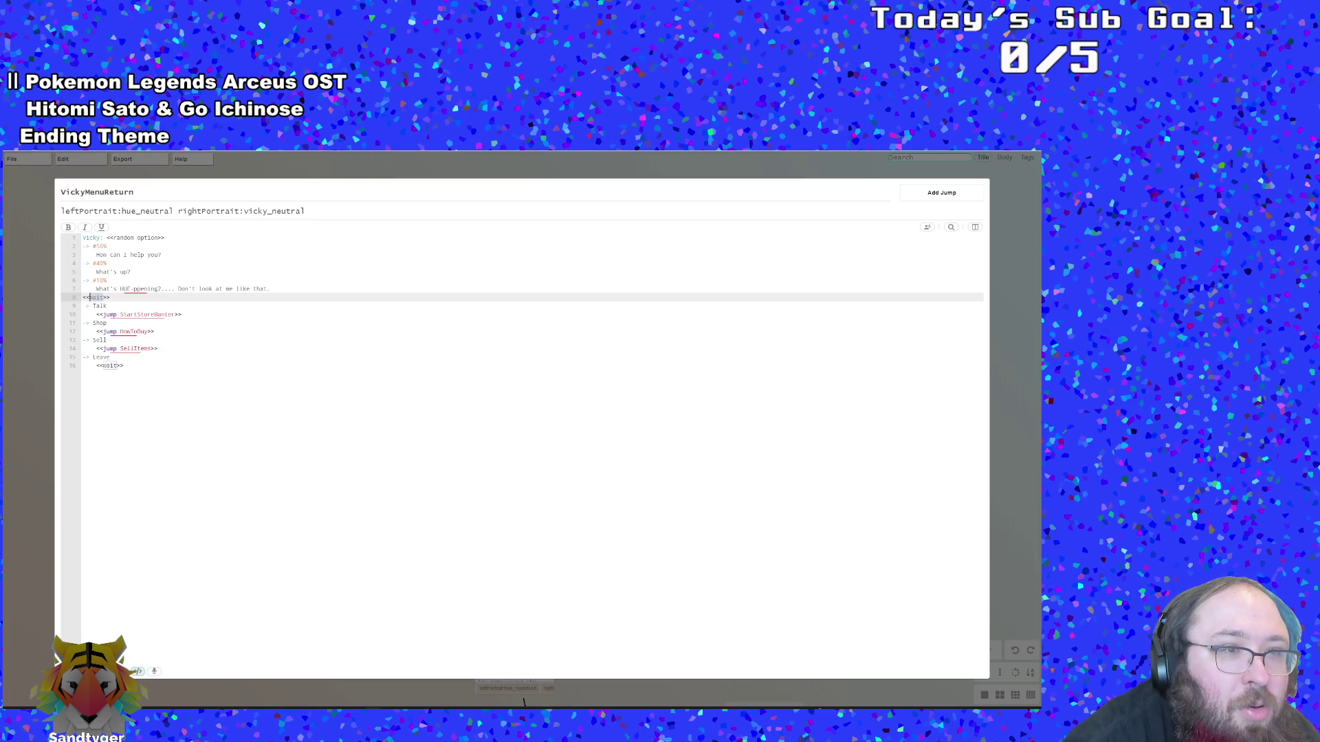
type("option")
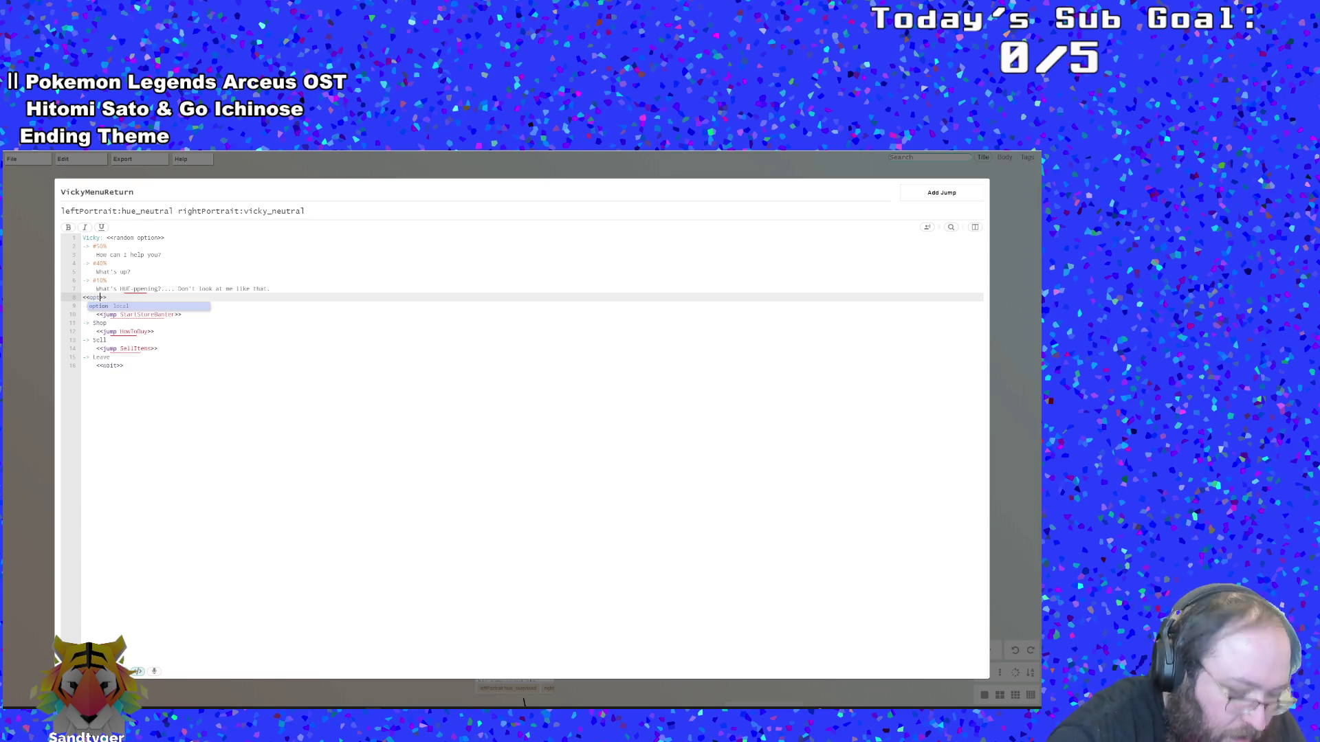
left_click(124, 366)
left_click(107, 340)
key("Down")
key("End")
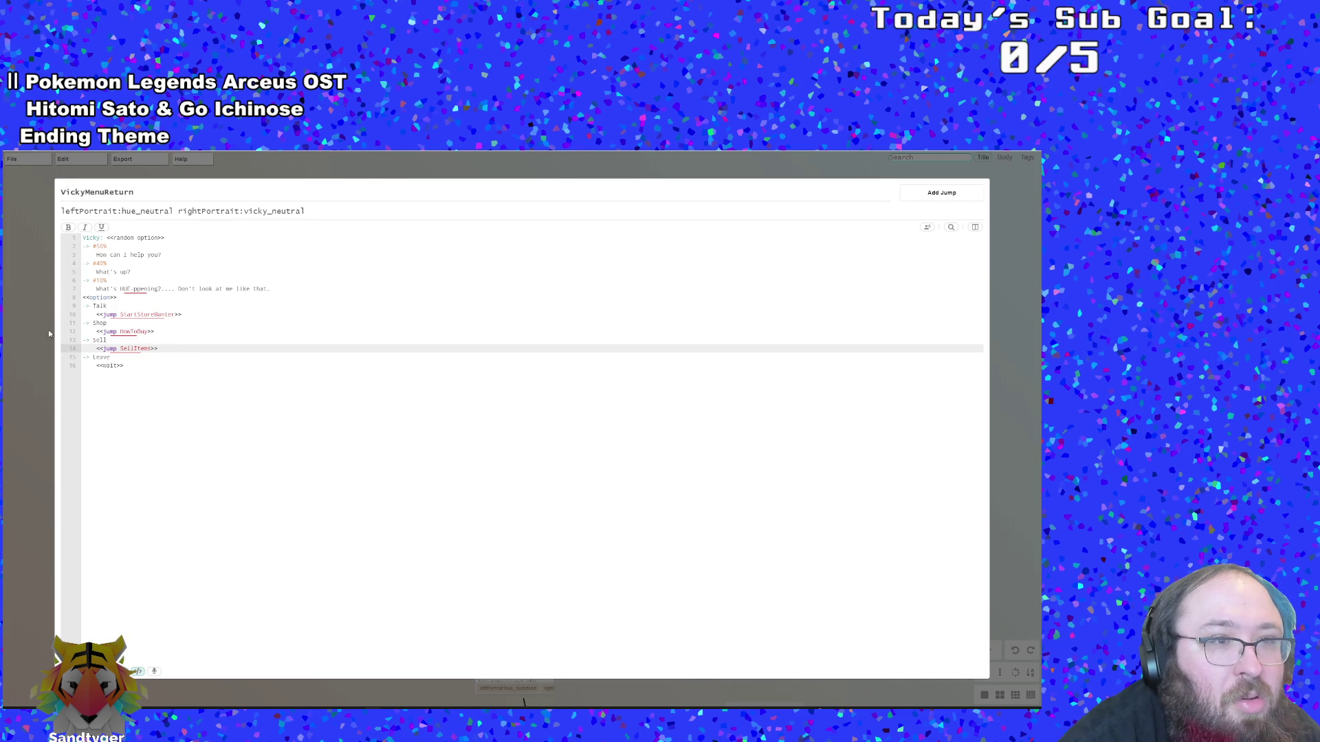
Close the VickyMenuReturn node editor and save the Yarn dialogue file
left_click(43, 334)
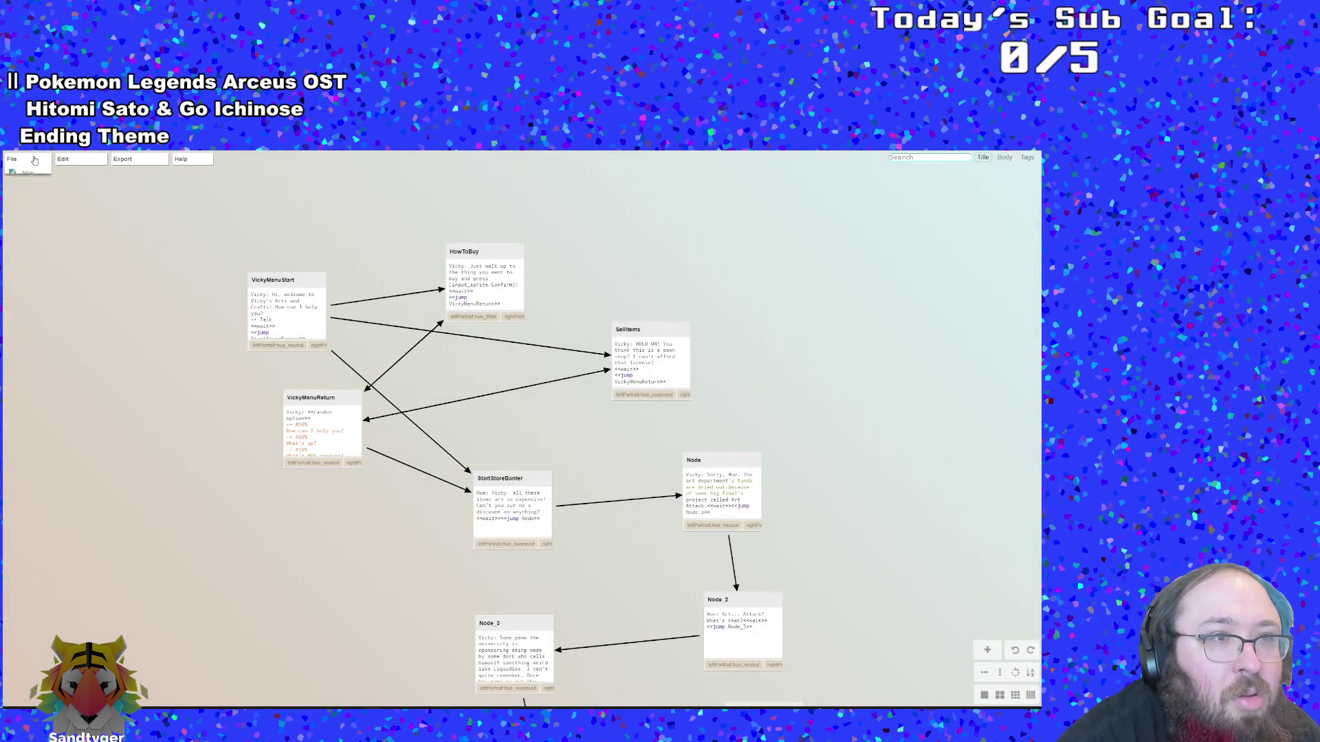
mouse_move(31, 158)
left_click(33, 240)
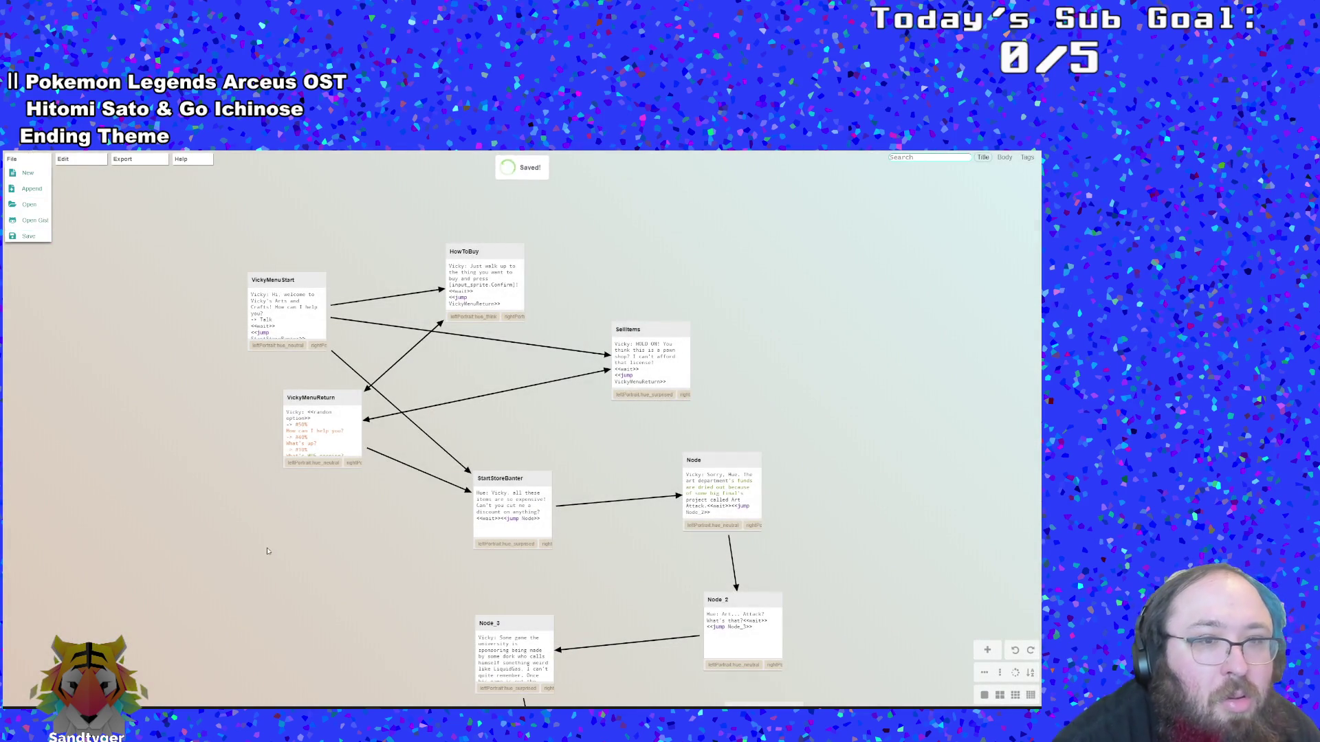
key("alt+Tab")
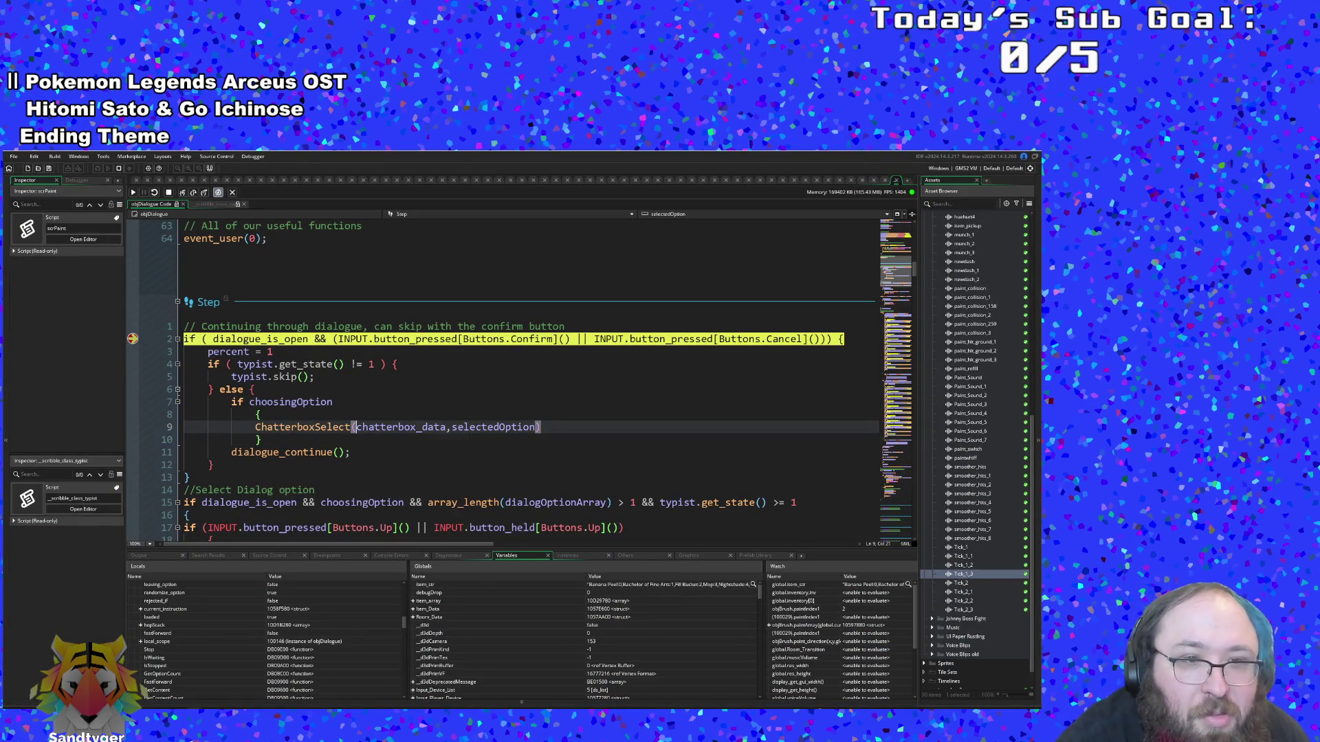
Jump from the dialogue_continue call to its function definition
scroll(519, 380, "down", 20)
scroll(519, 380, "down", 10)
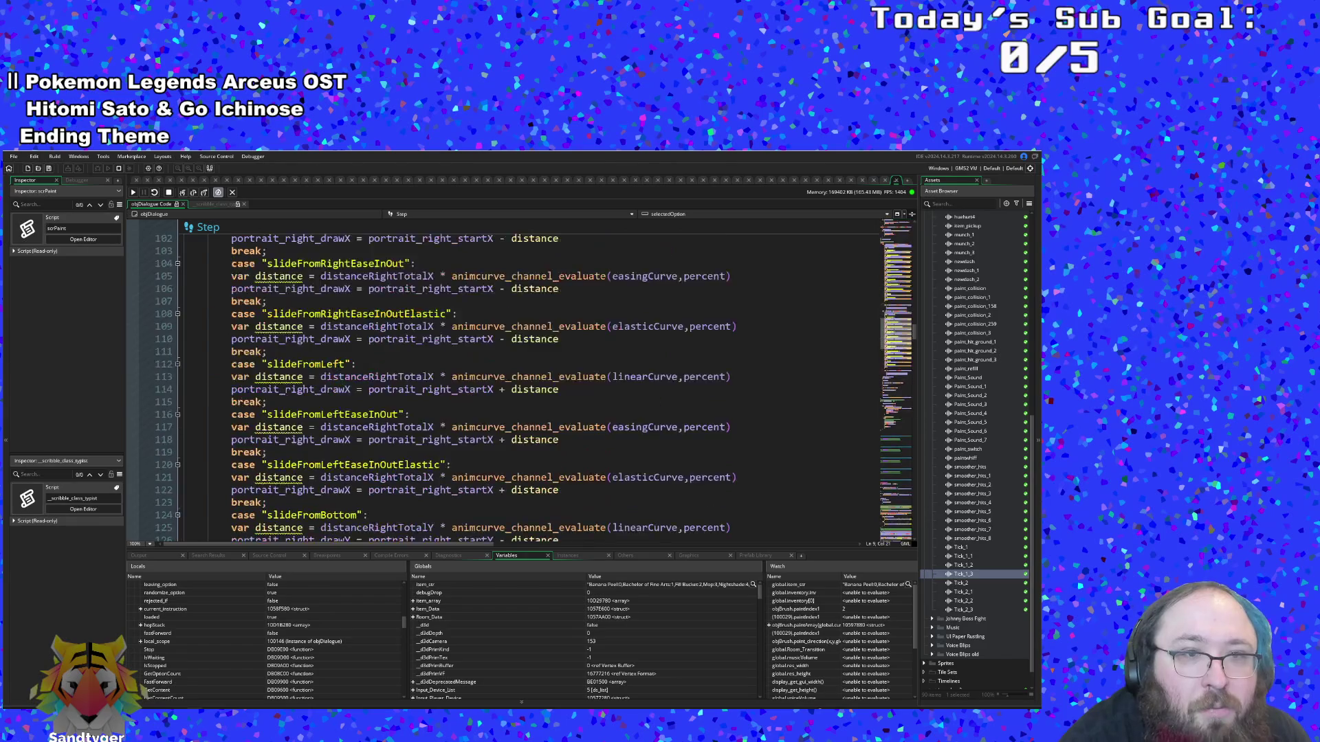
scroll(519, 380, "up", 12)
scroll(519, 380, "up", 15)
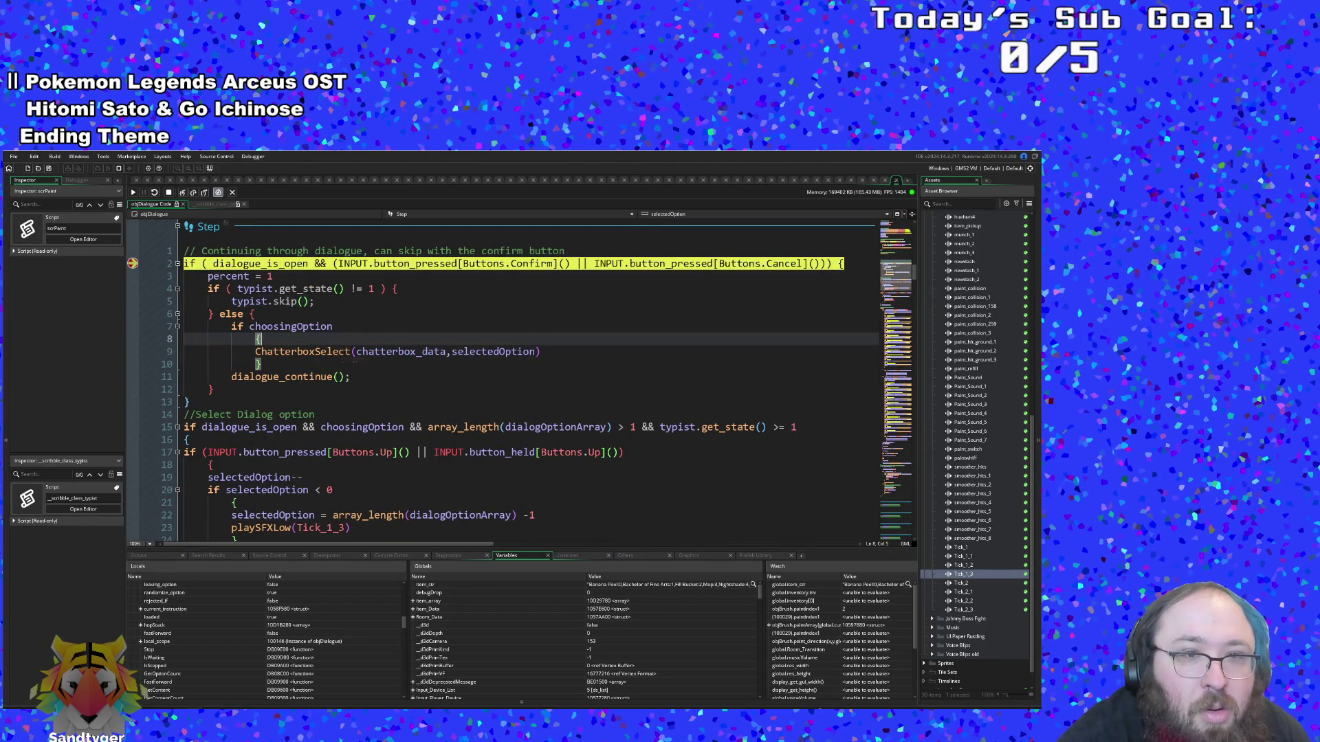
left_click(304, 377)
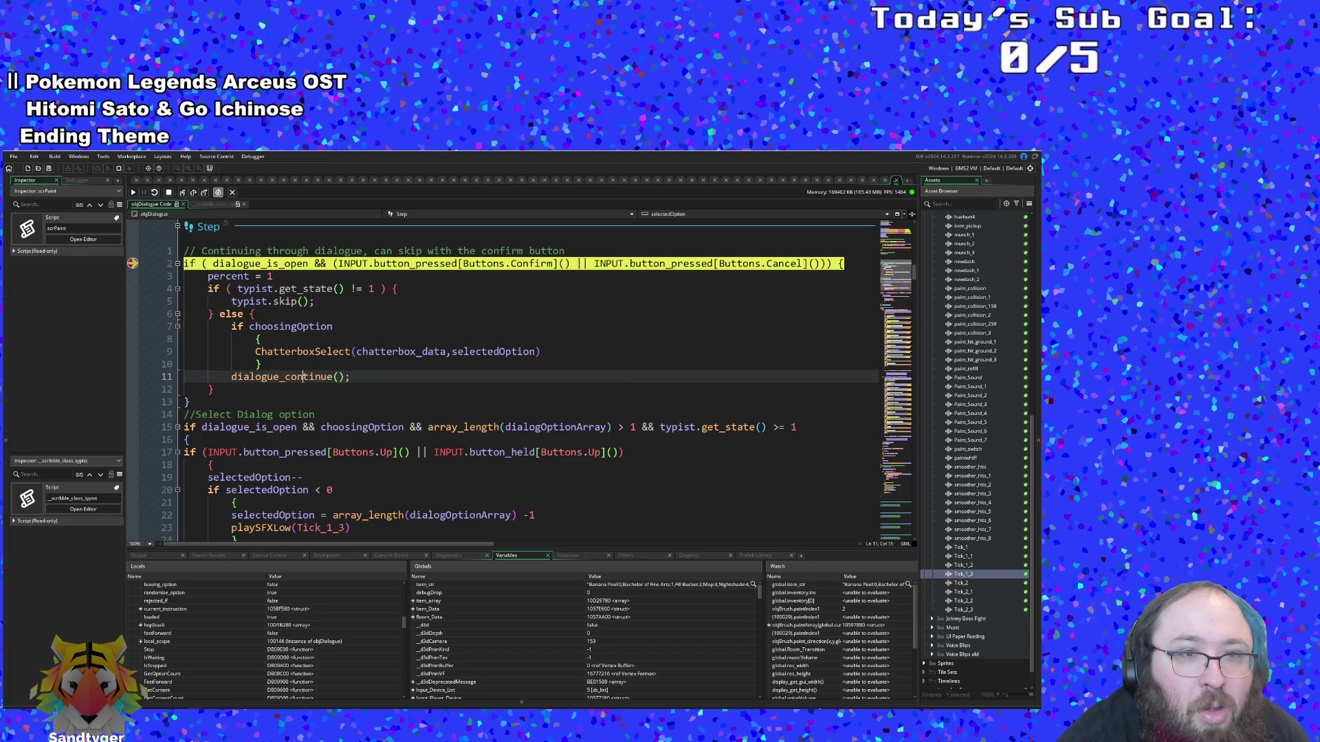
middle_click(305, 377)
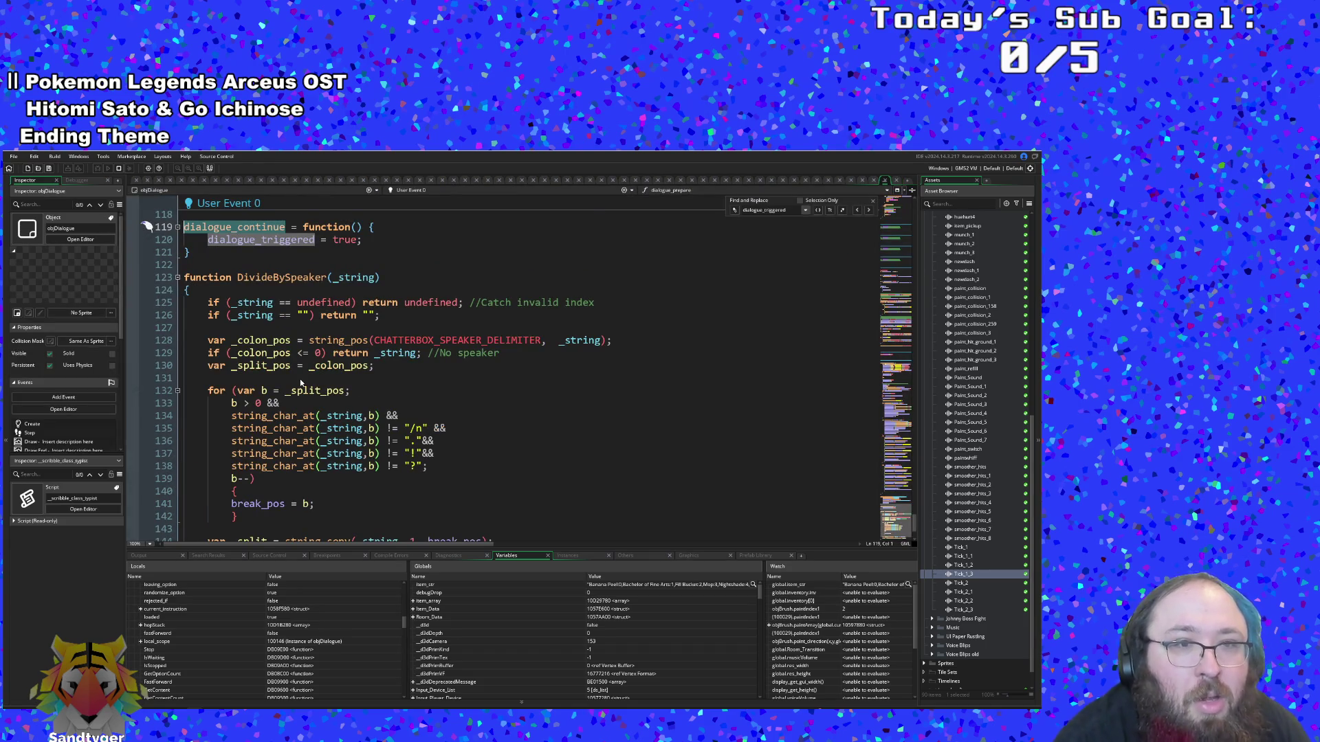
Inspect the choosingOption, option-count check and ChatterboxGetOptionArray lines
scroll(301, 383, "down", 2)
scroll(300, 383, "up", 10)
scroll(523, 371, "up", 20)
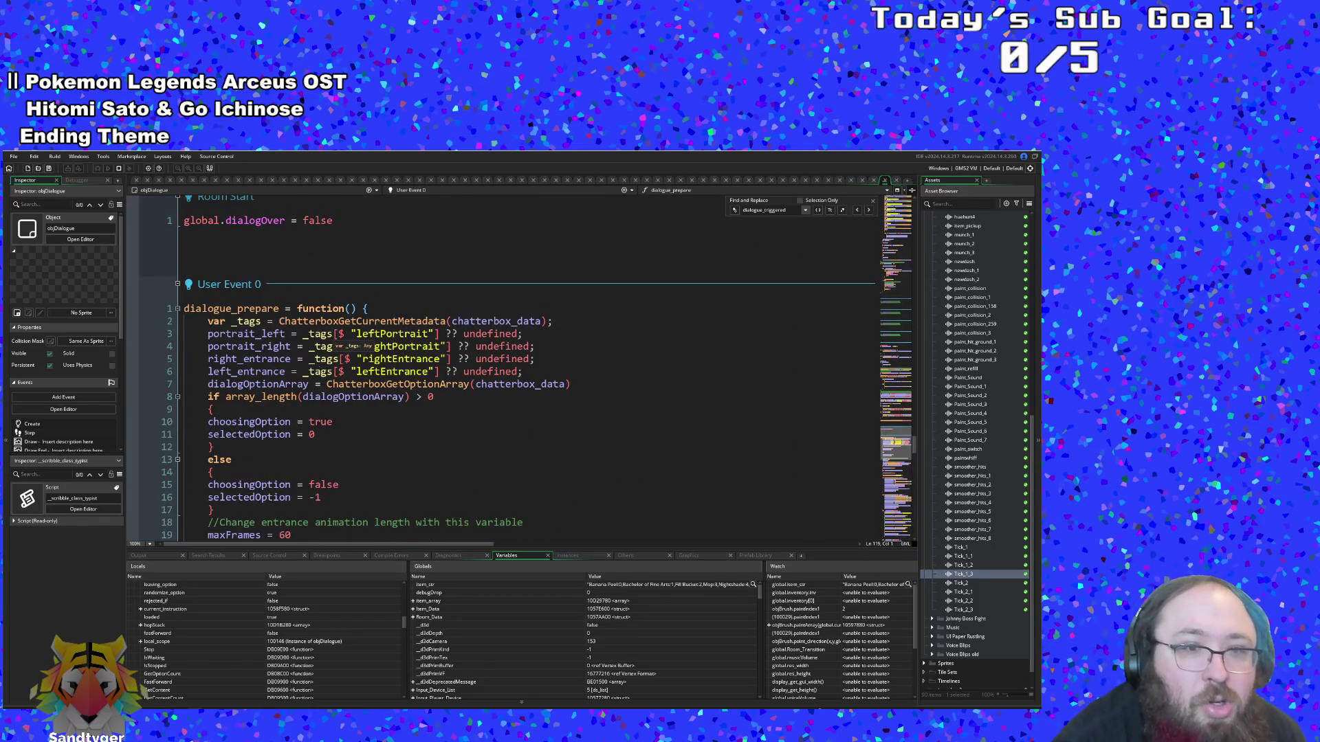
left_click(314, 422)
left_click(450, 397)
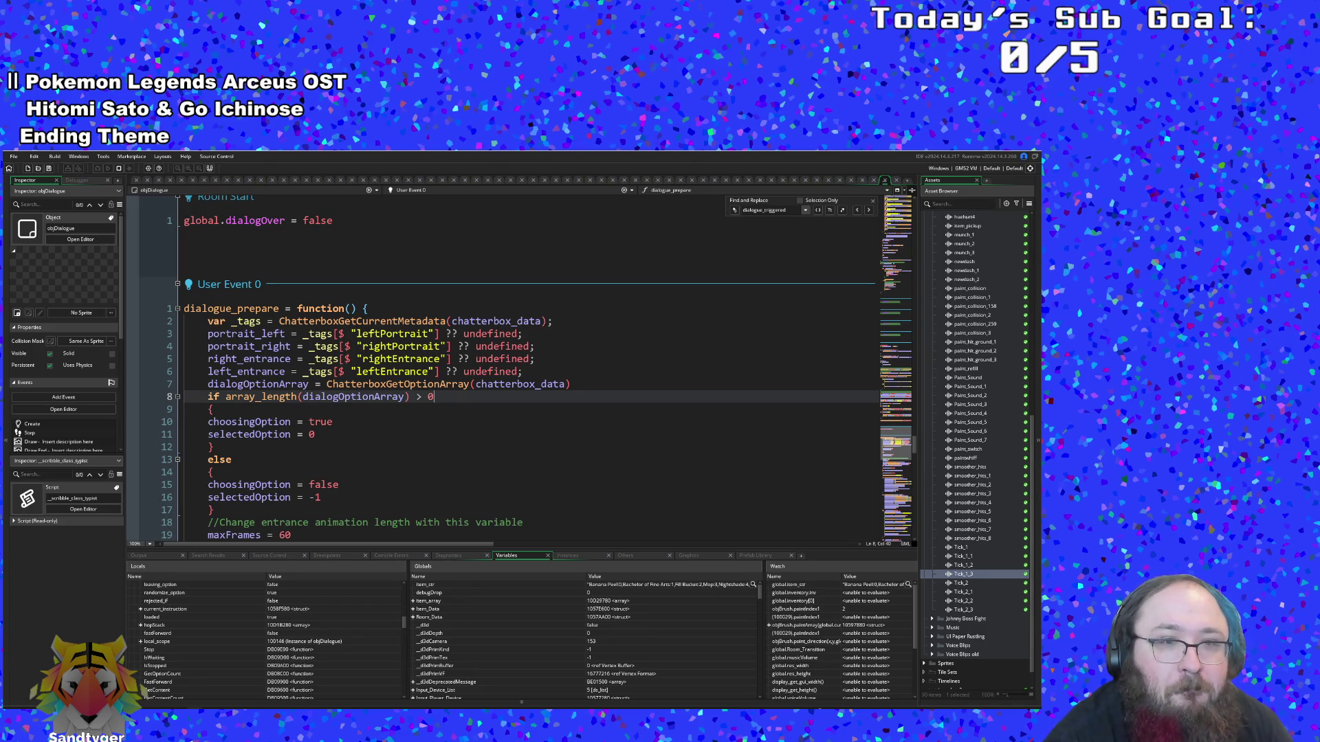
key("Up")
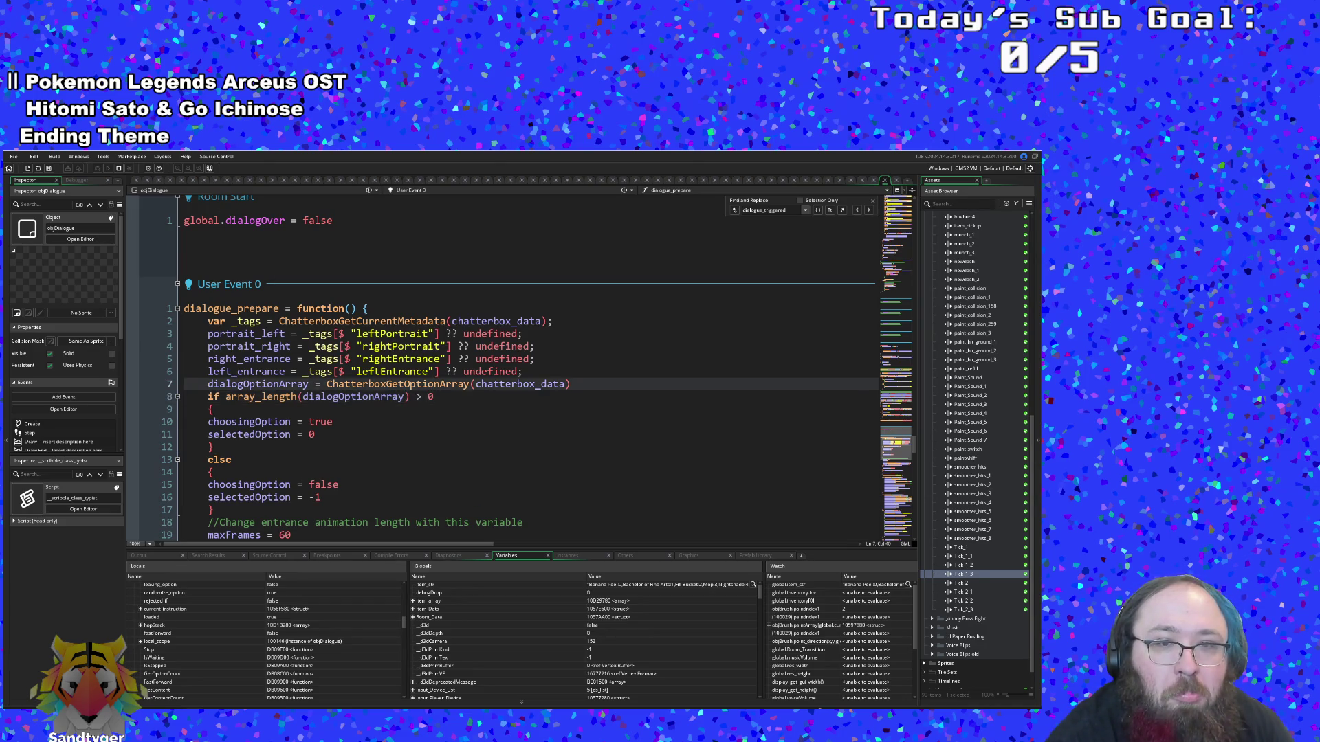
scroll(339, 620, "up", 1)
scroll(292, 649, "down", 1)
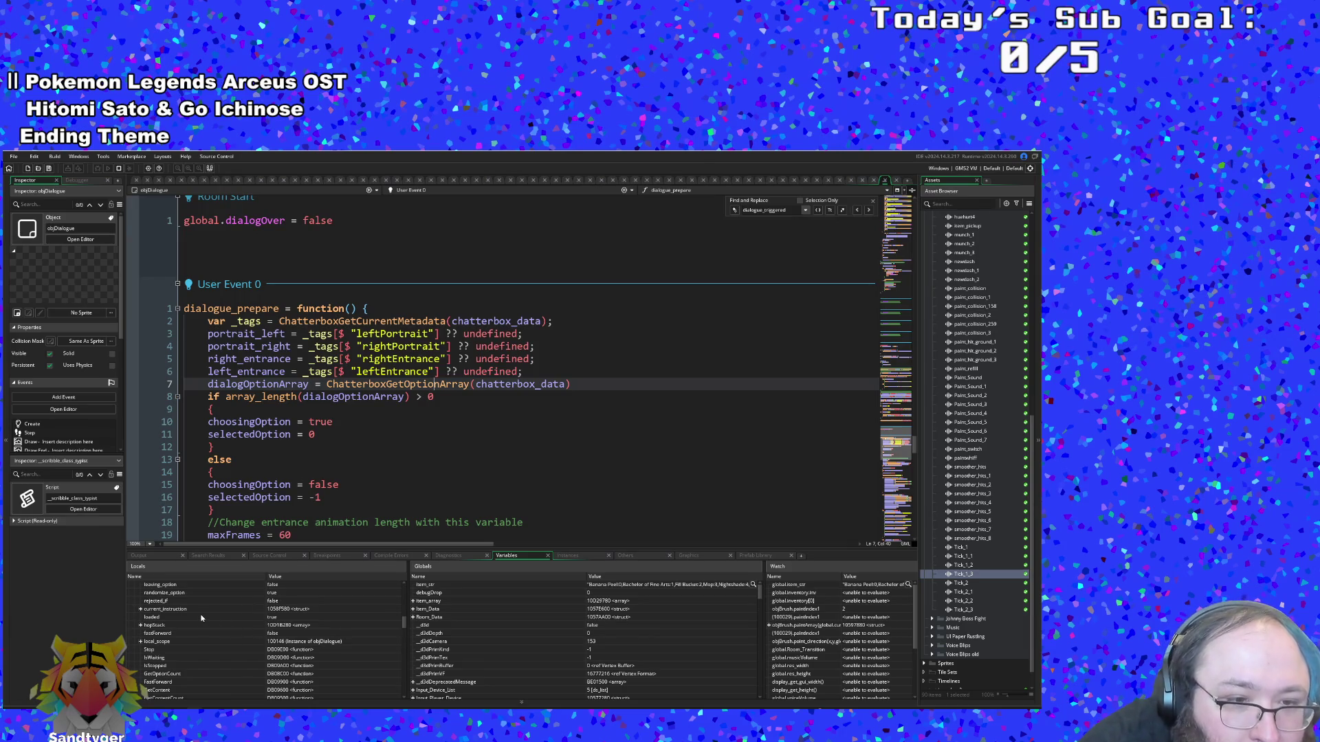
Expand current_instruction in the debugger's Locals to view its fields
left_click(143, 626)
left_click(141, 610)
scroll(200, 608, "down", 5)
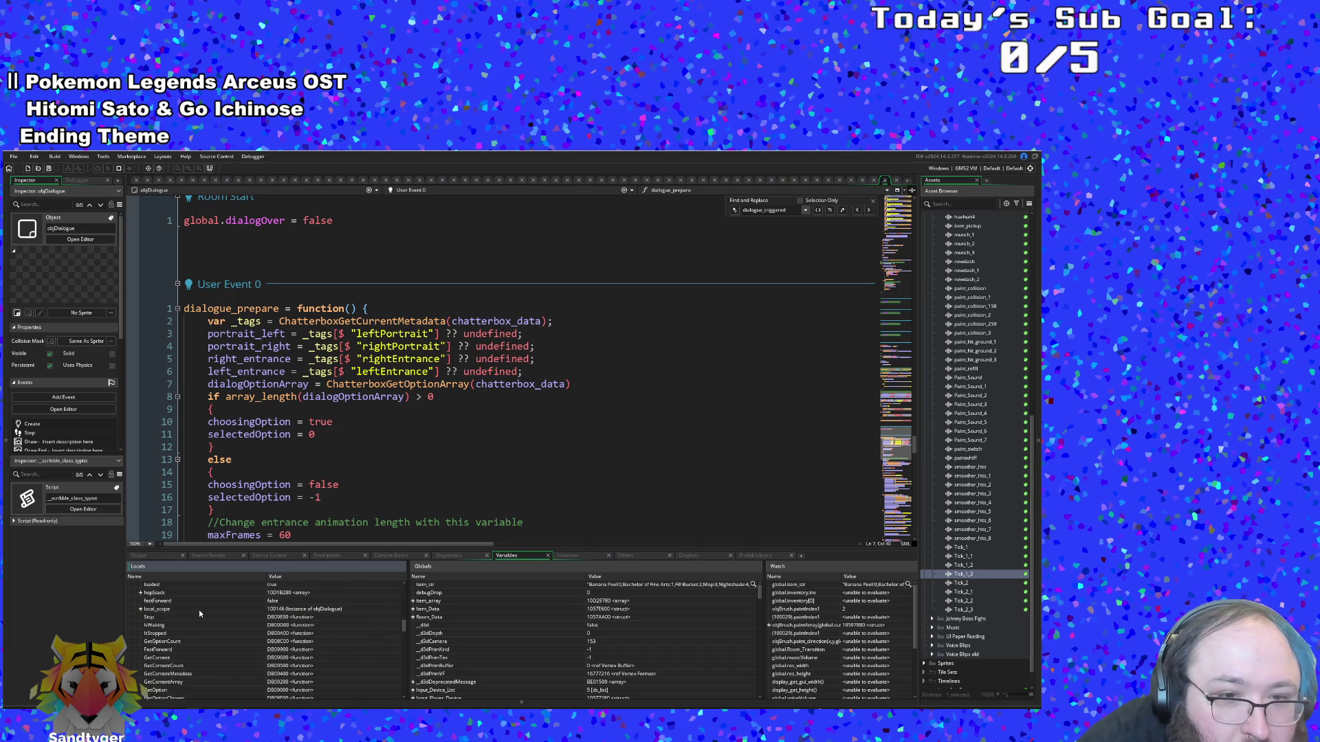
scroll(199, 609, "down", 5)
scroll(200, 609, "up", 3)
left_click(420, 434)
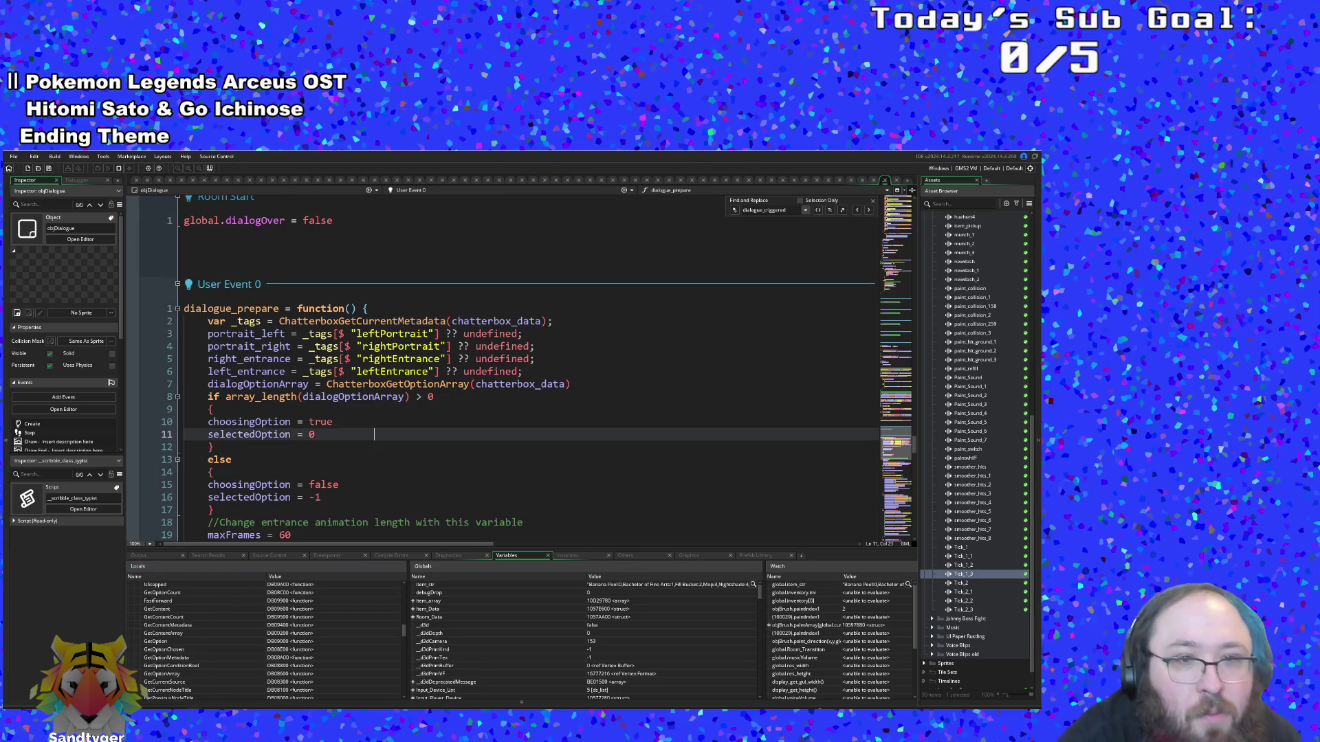
left_click(416, 396)
Find the ChatterScript Actions section in the Chatterbox documentation
scroll(202, 658, "up", 4)
scroll(200, 659, "up", 2)
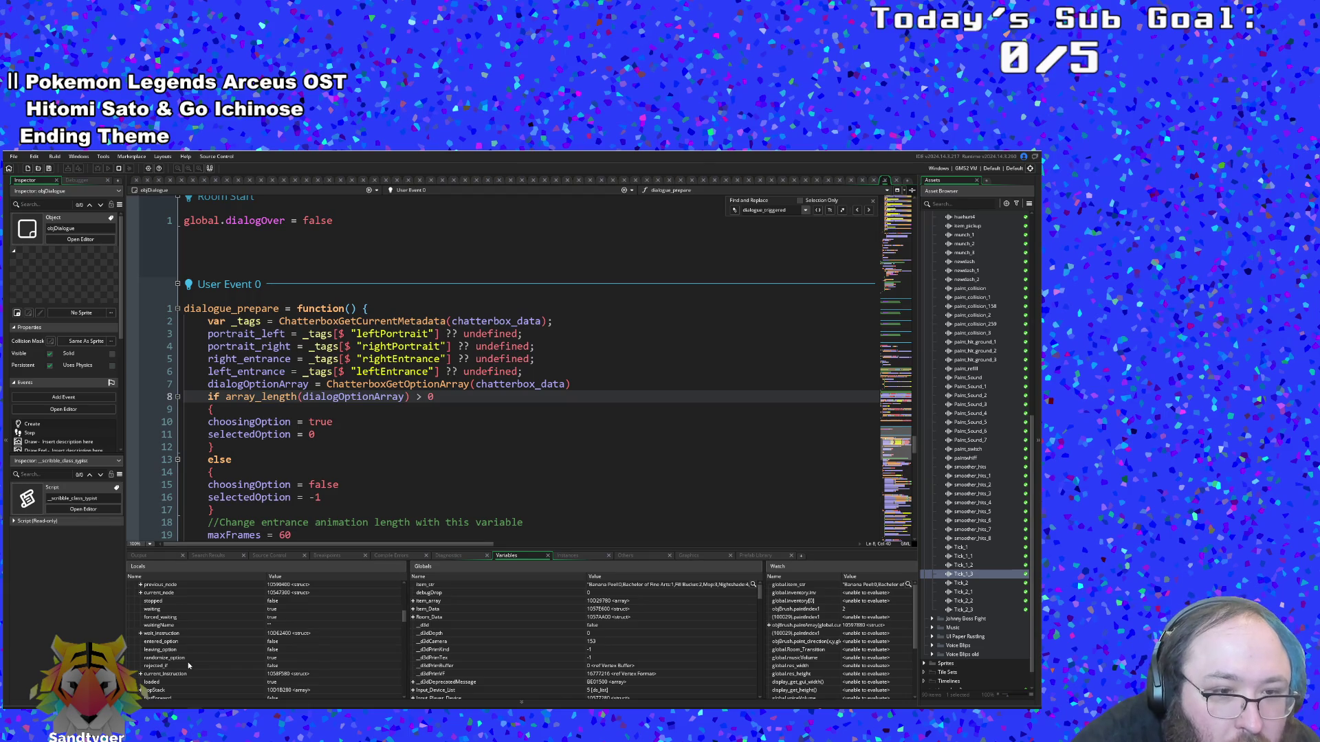
scroll(189, 665, "up", 3)
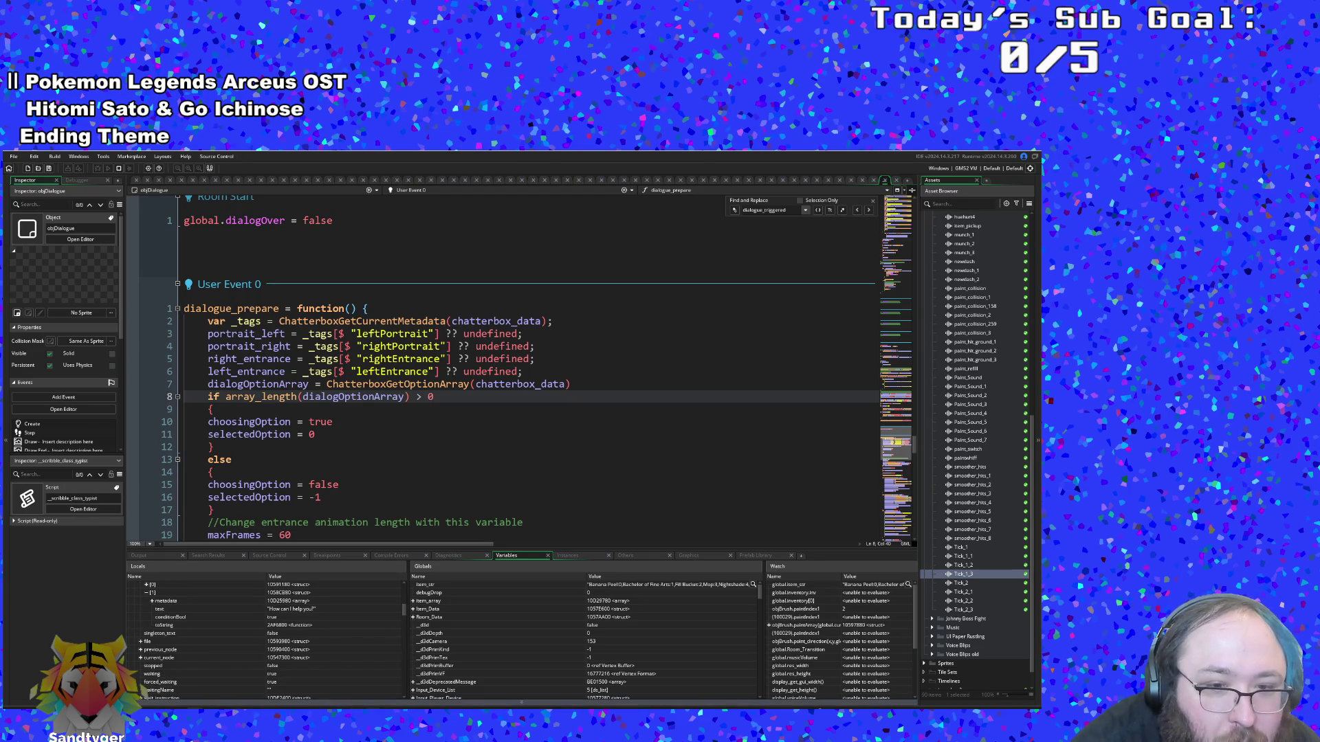
scroll(301, 554, "up", 2)
left_click(41, 258)
left_click(55, 238)
left_click(78, 311)
left_click(65, 371)
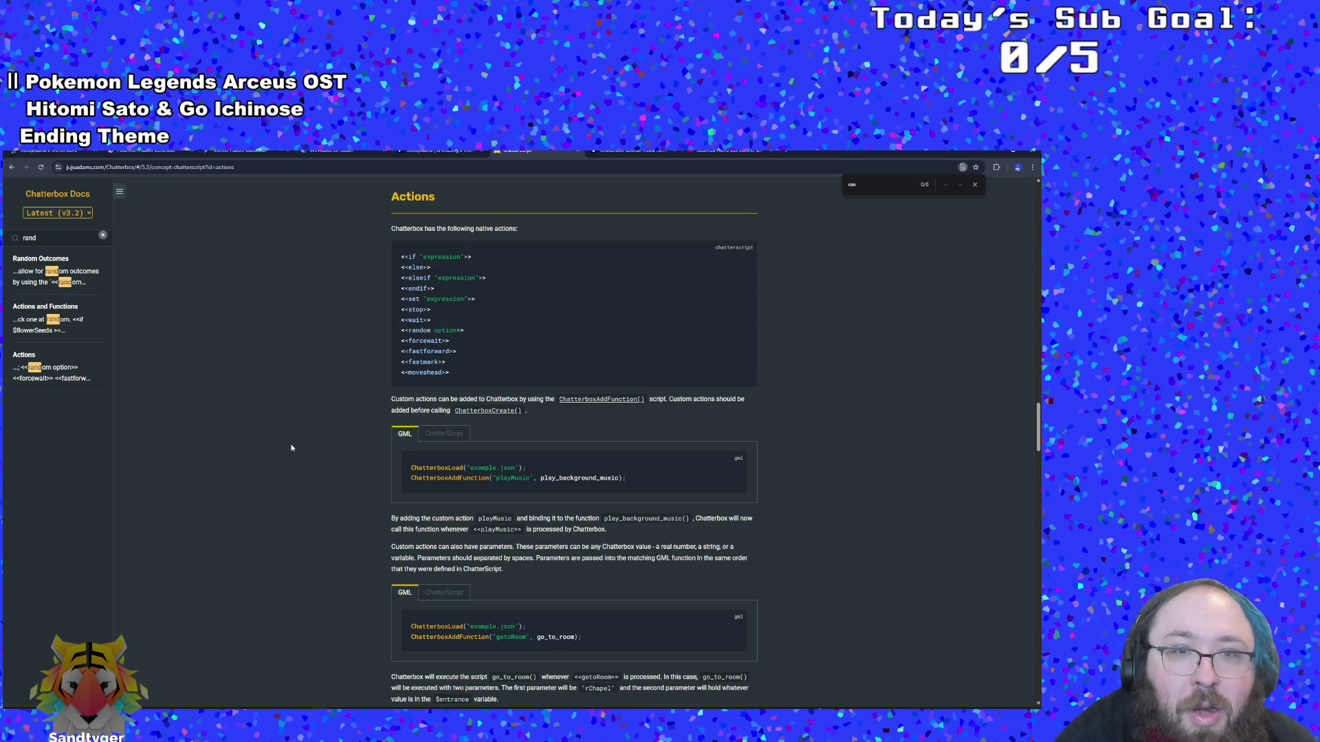
Scroll through the Chatterbox Actions docs down to the choose section
scroll(291, 447, "down", 2)
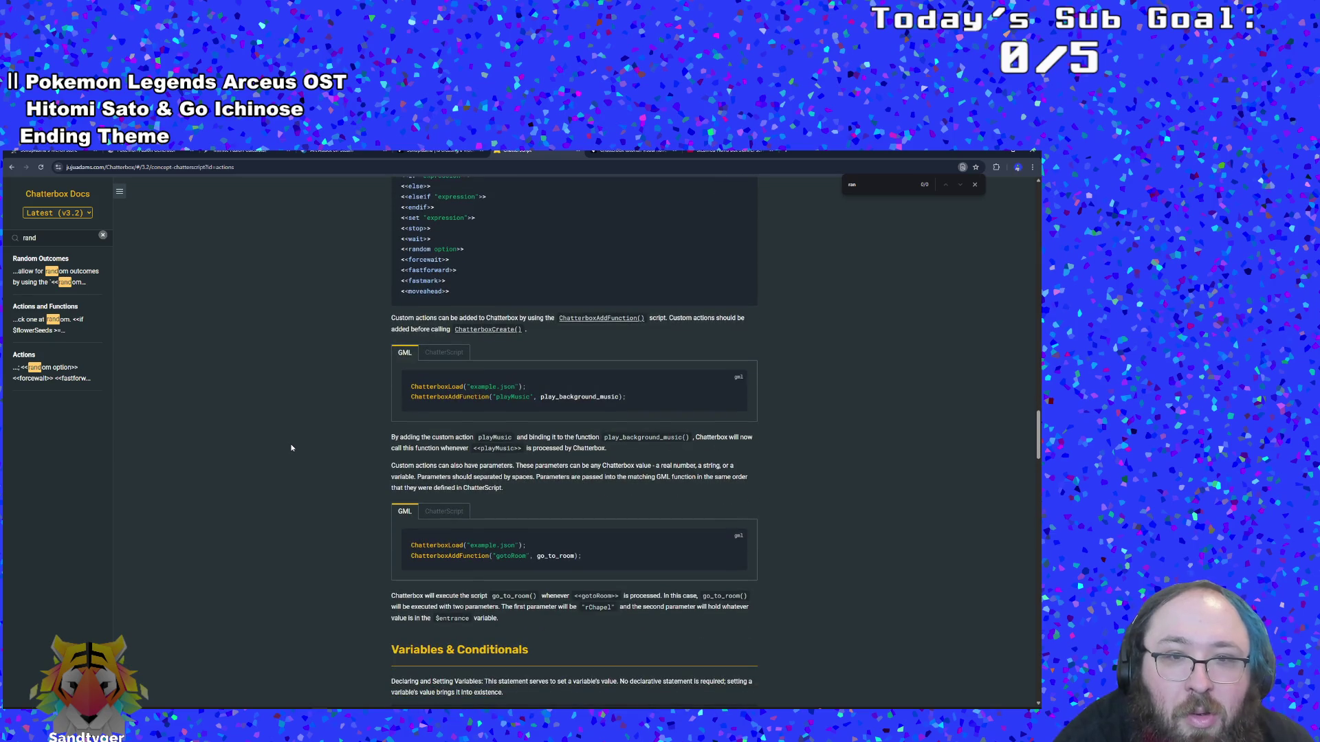
scroll(291, 447, "down", 5)
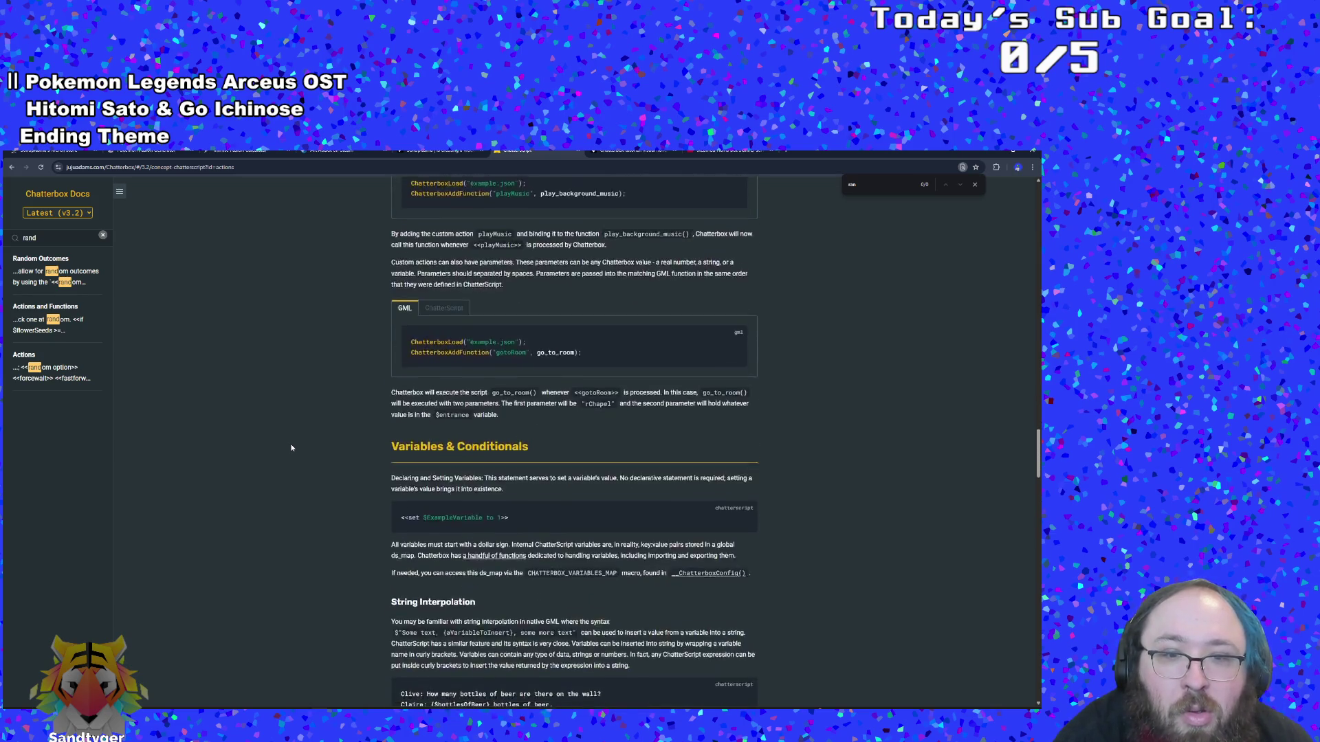
scroll(289, 477, "down", 5)
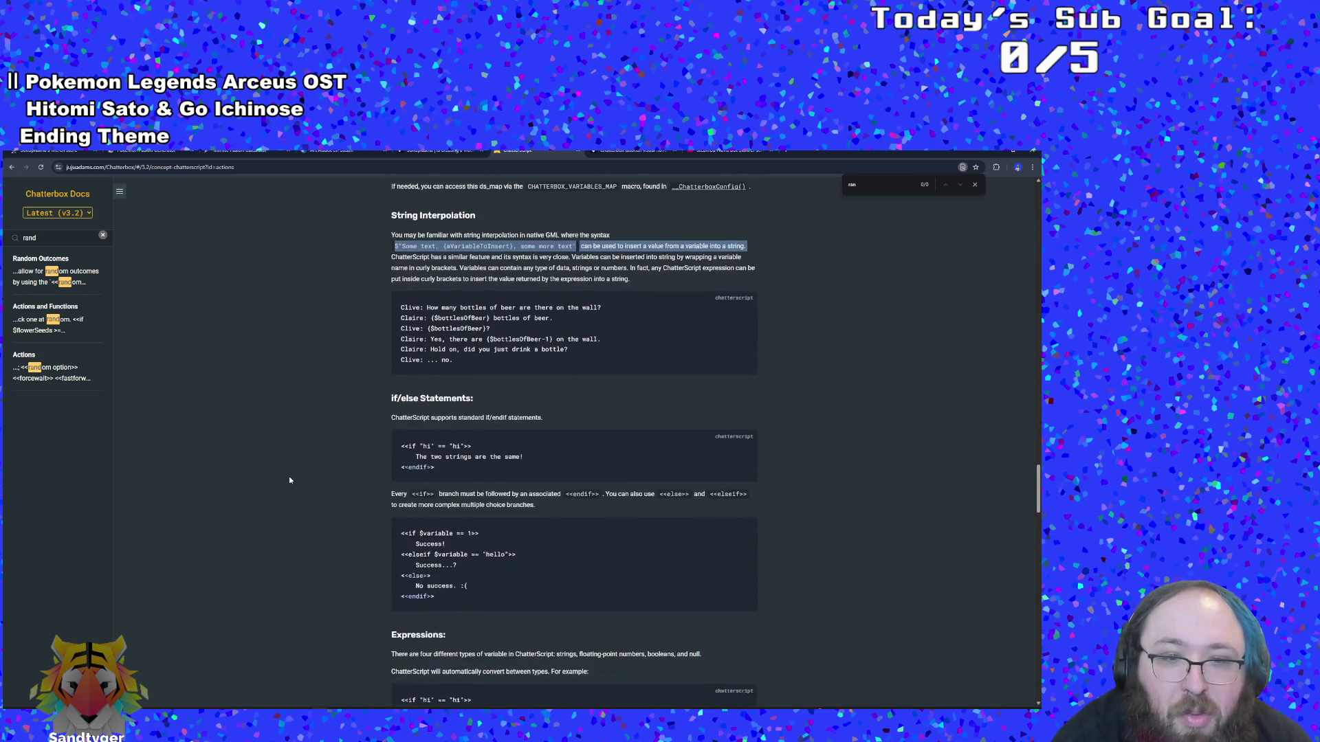
scroll(289, 477, "down", 2)
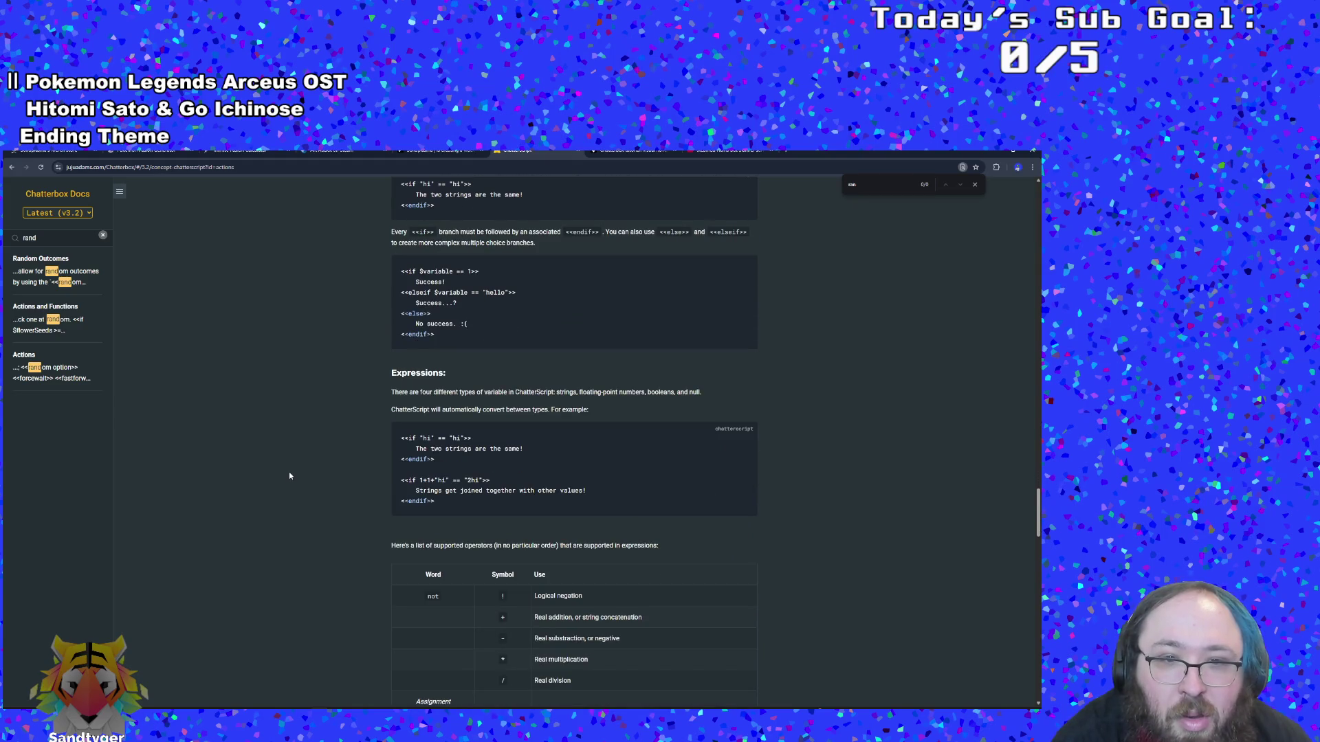
scroll(289, 476, "down", 6)
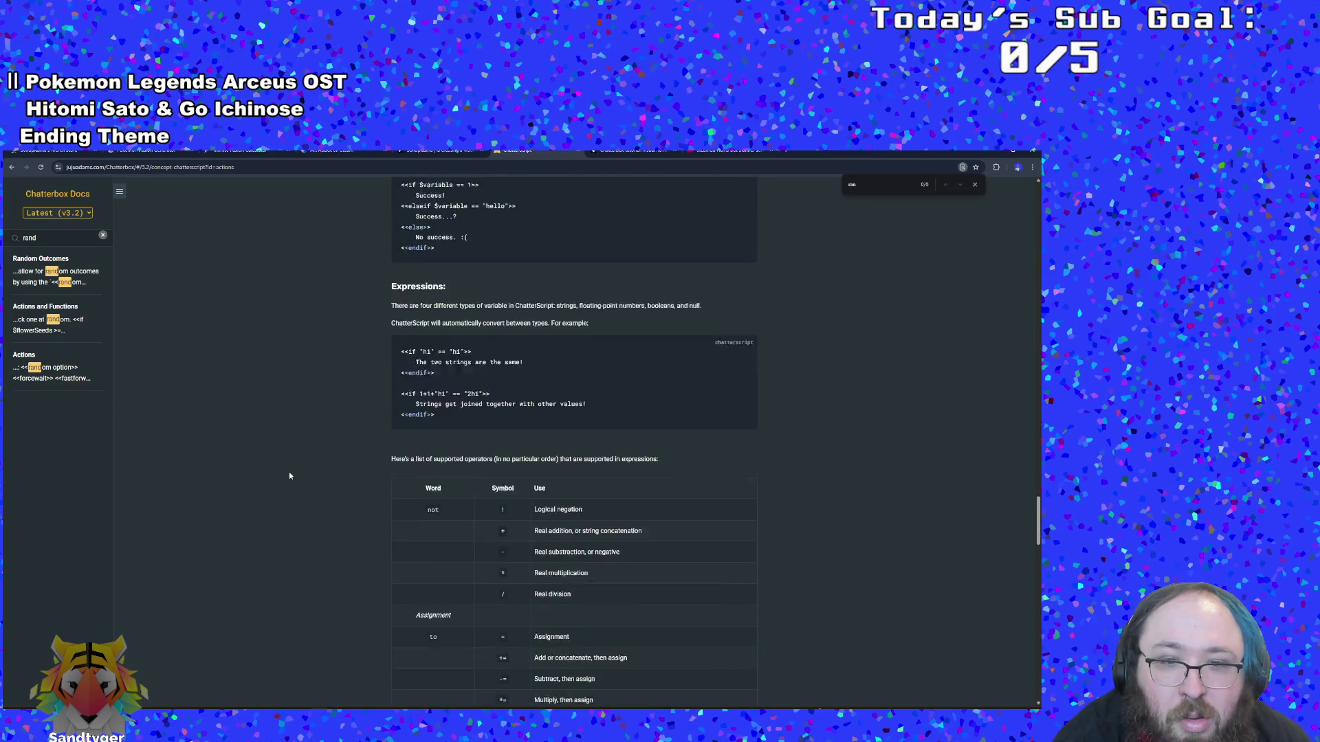
scroll(289, 475, "down", 8)
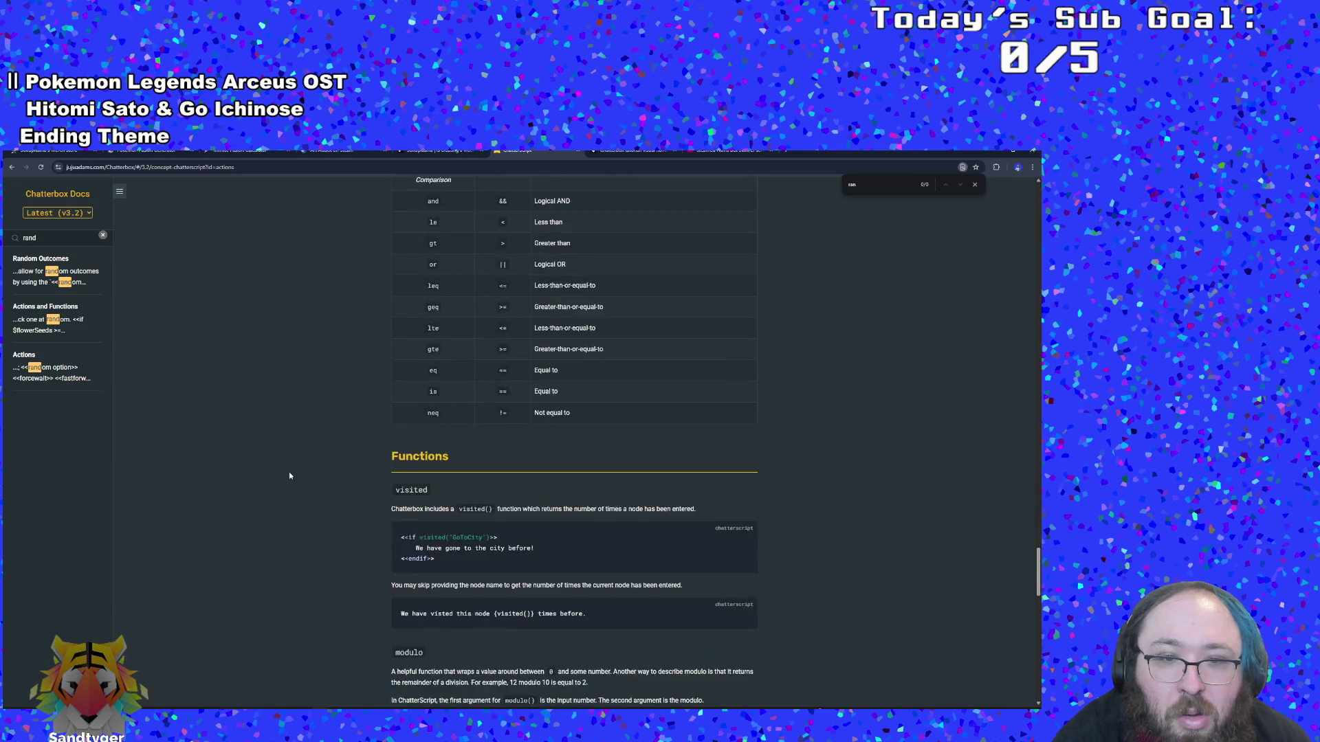
Look up 'random' in the docs, read Random Outcomes, then return to GameMaker's code
type("random")
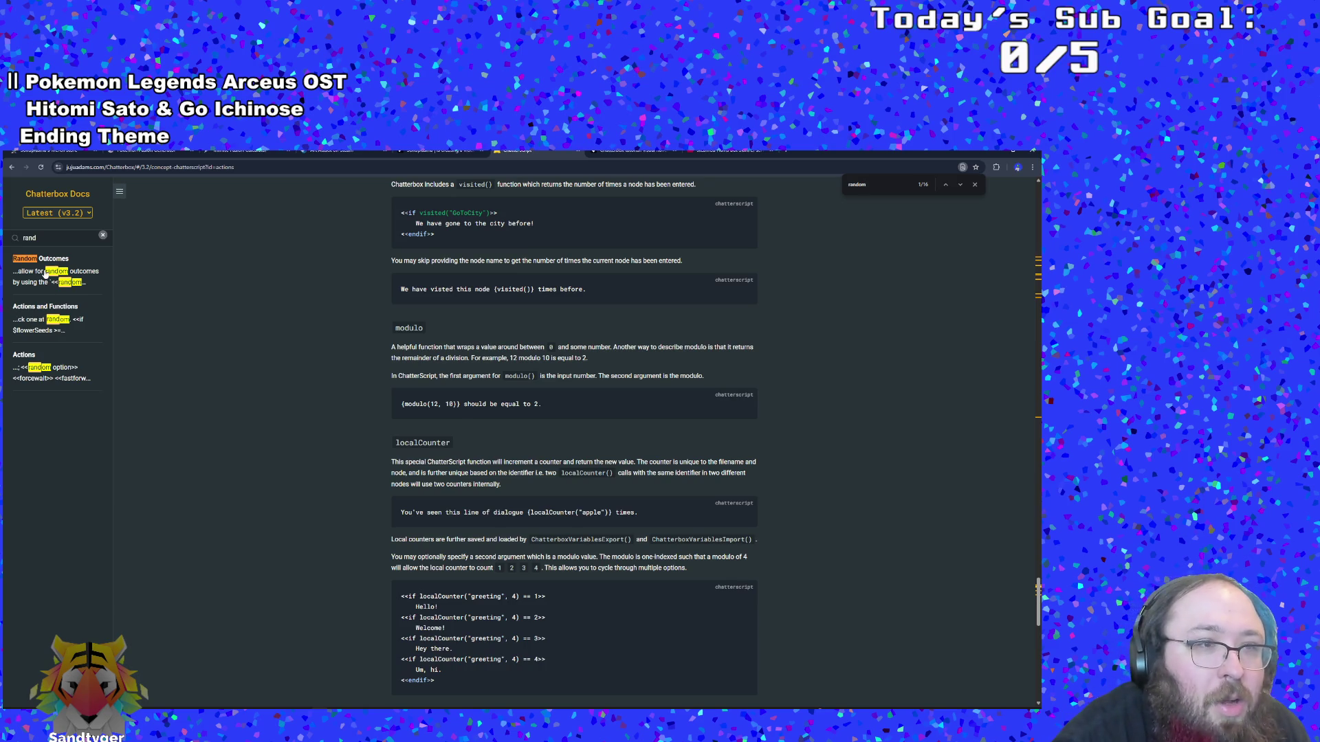
left_click(43, 271)
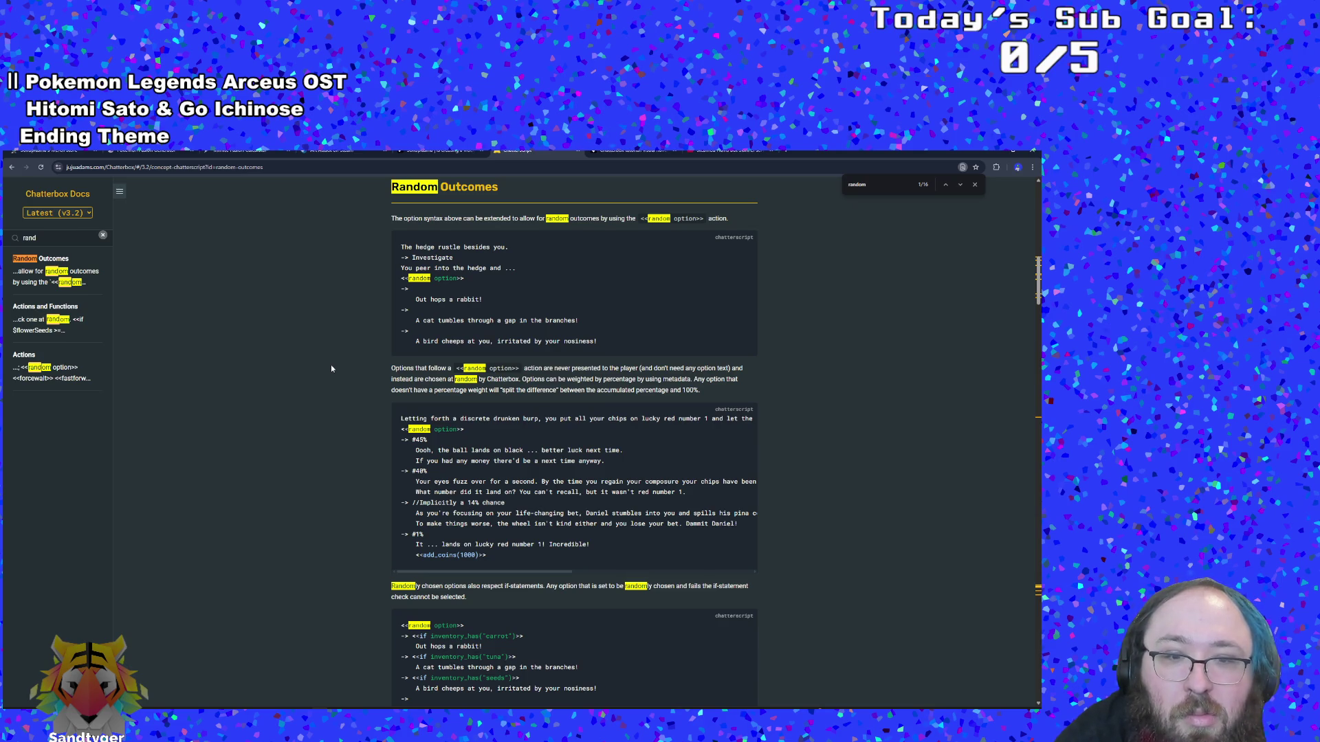
scroll(331, 368, "down", 3)
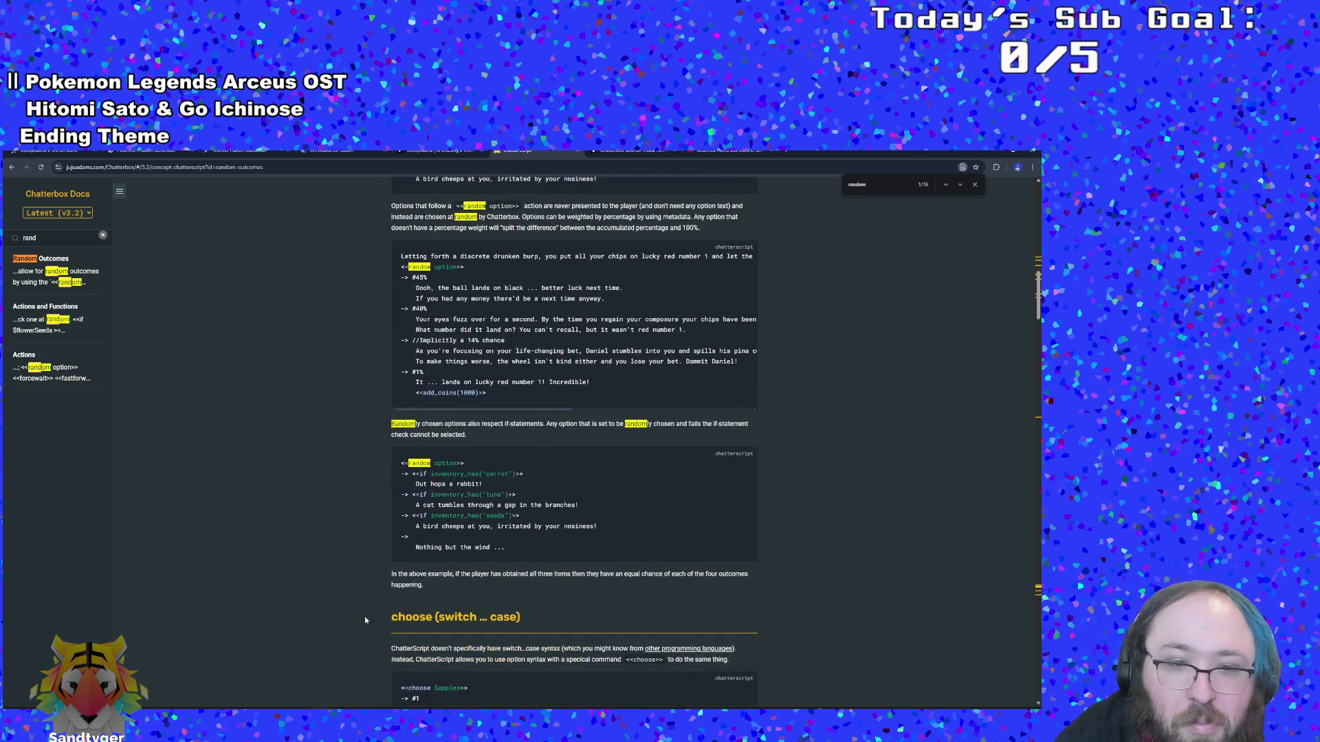
key("alt+Tab")
key("alt+Tab")
key("alt+Tab")
left_click(338, 371)
left_click(338, 397)
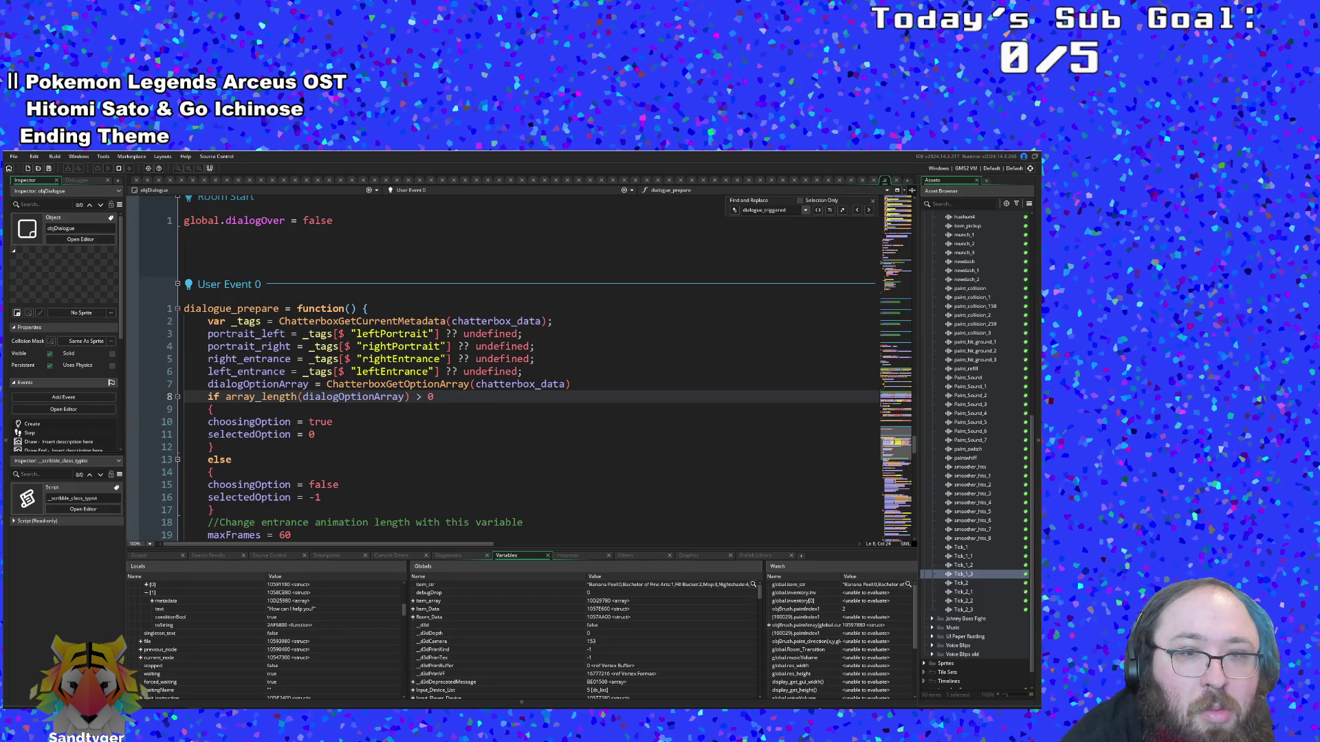
scroll(437, 397, "down", 4)
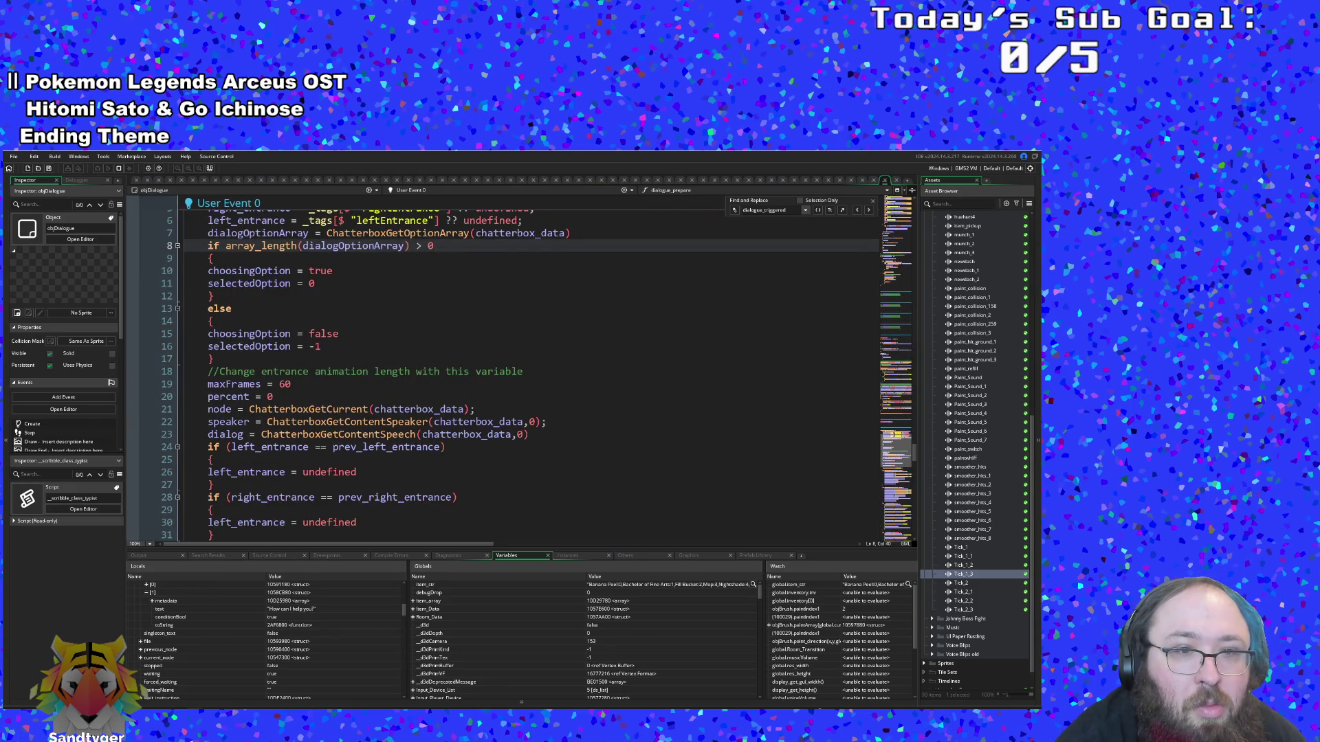
scroll(434, 246, "up", 2)
left_click(411, 376)
key("Up")
key("Up")
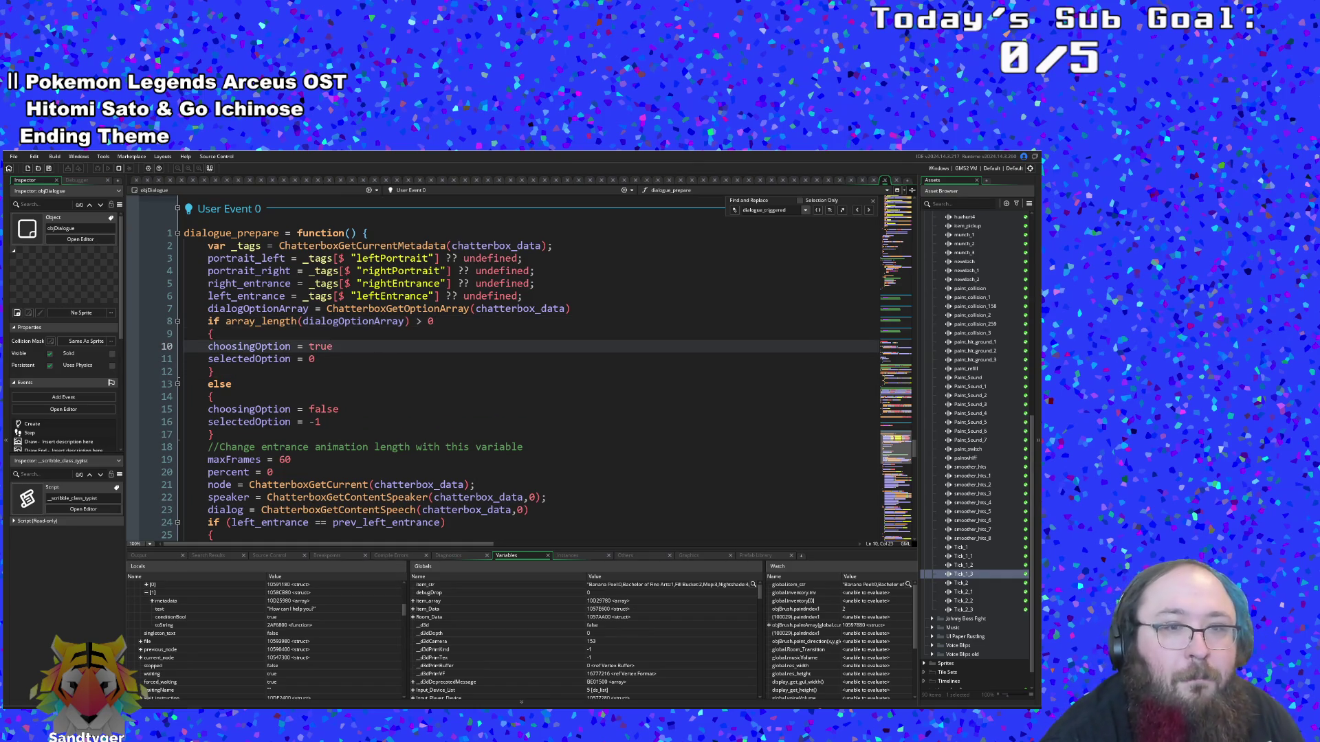
left_click(433, 321)
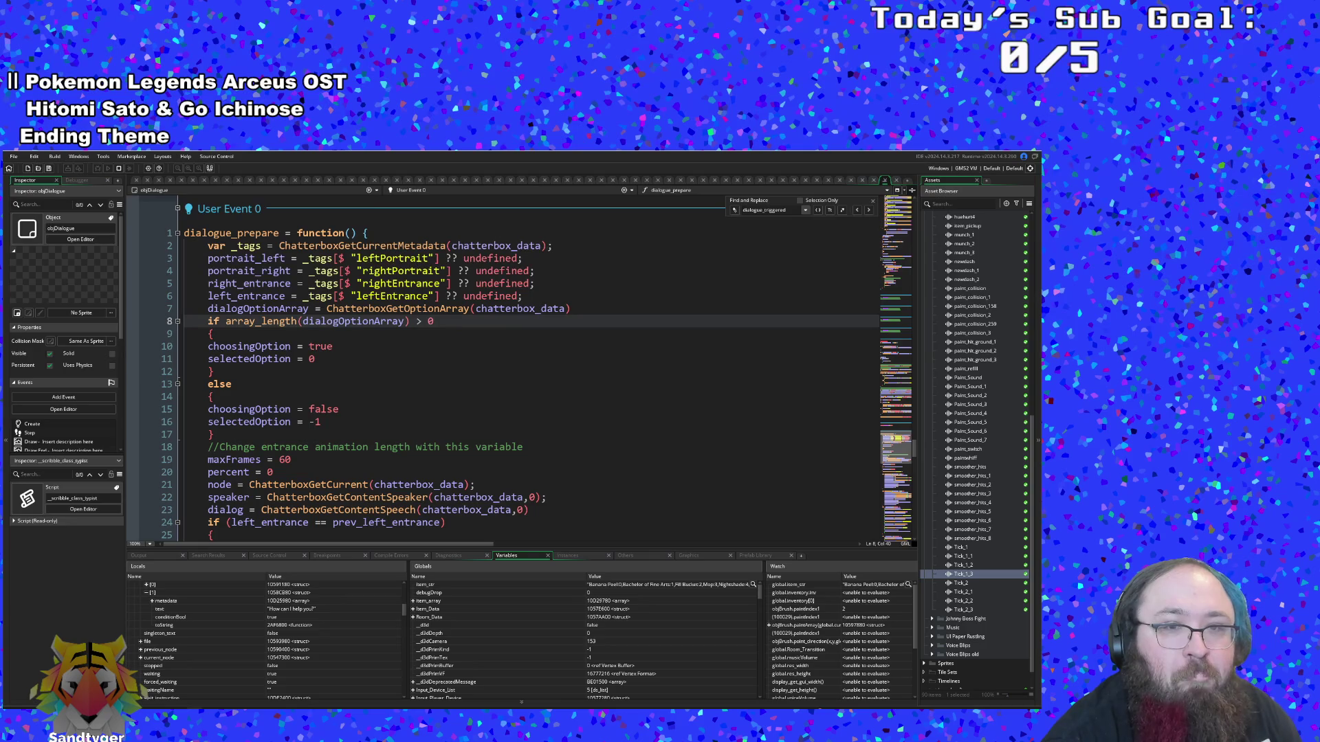
key("Down")
key("Down")
key("Down")
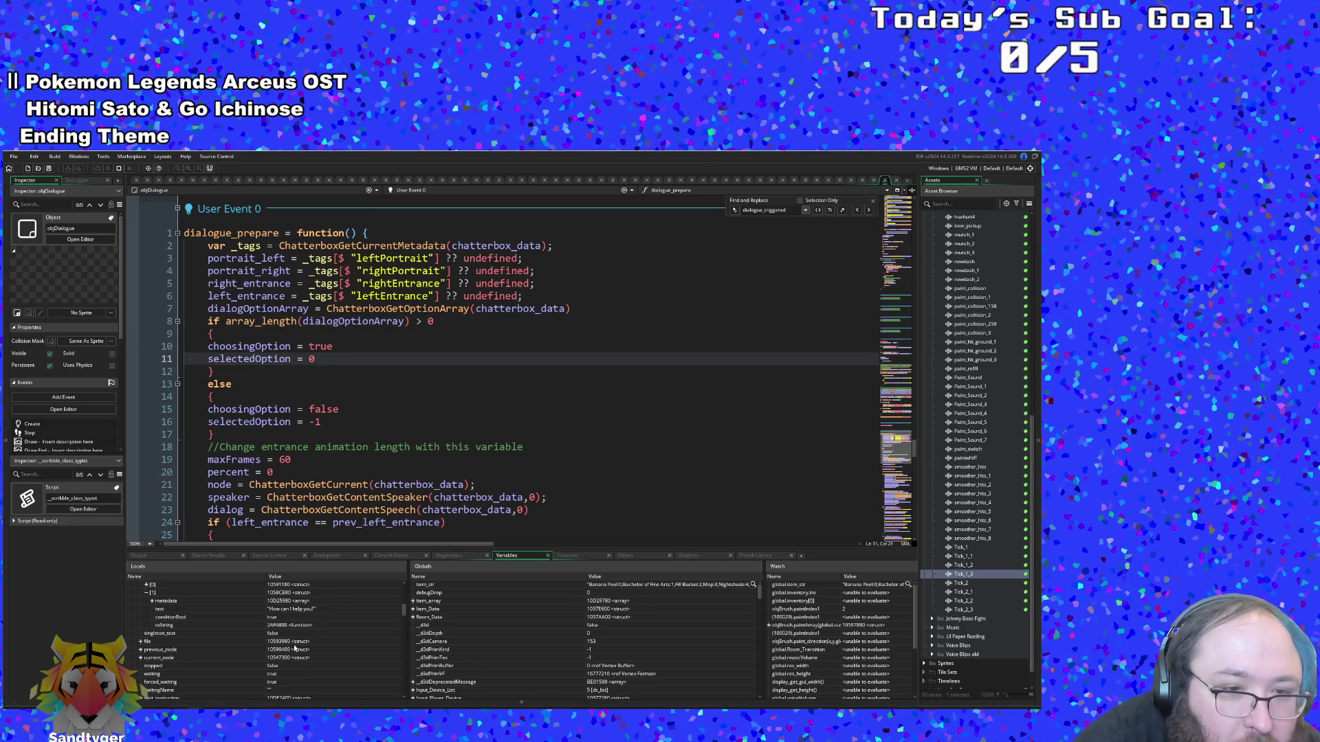
scroll(294, 648, "up", 1)
scroll(294, 648, "up", 1)
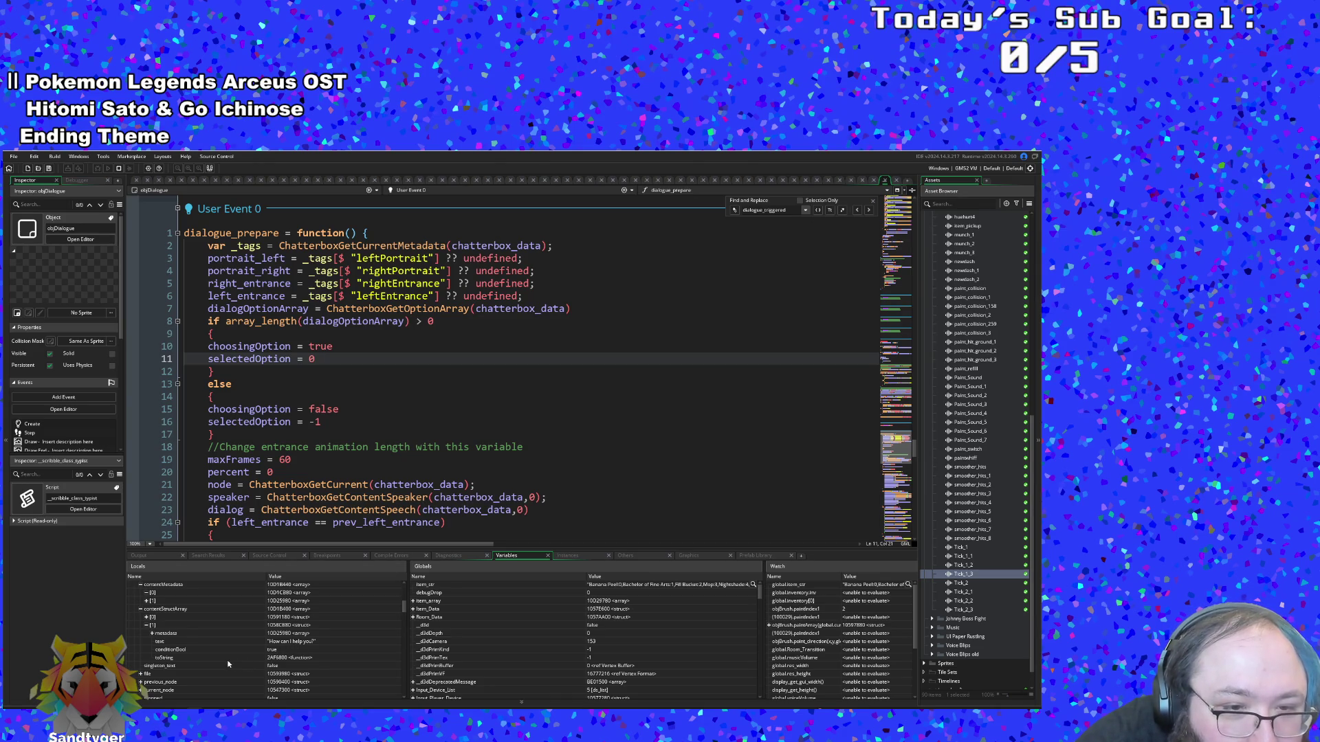
scroll(234, 662, "up", 3)
scroll(228, 664, "up", 5)
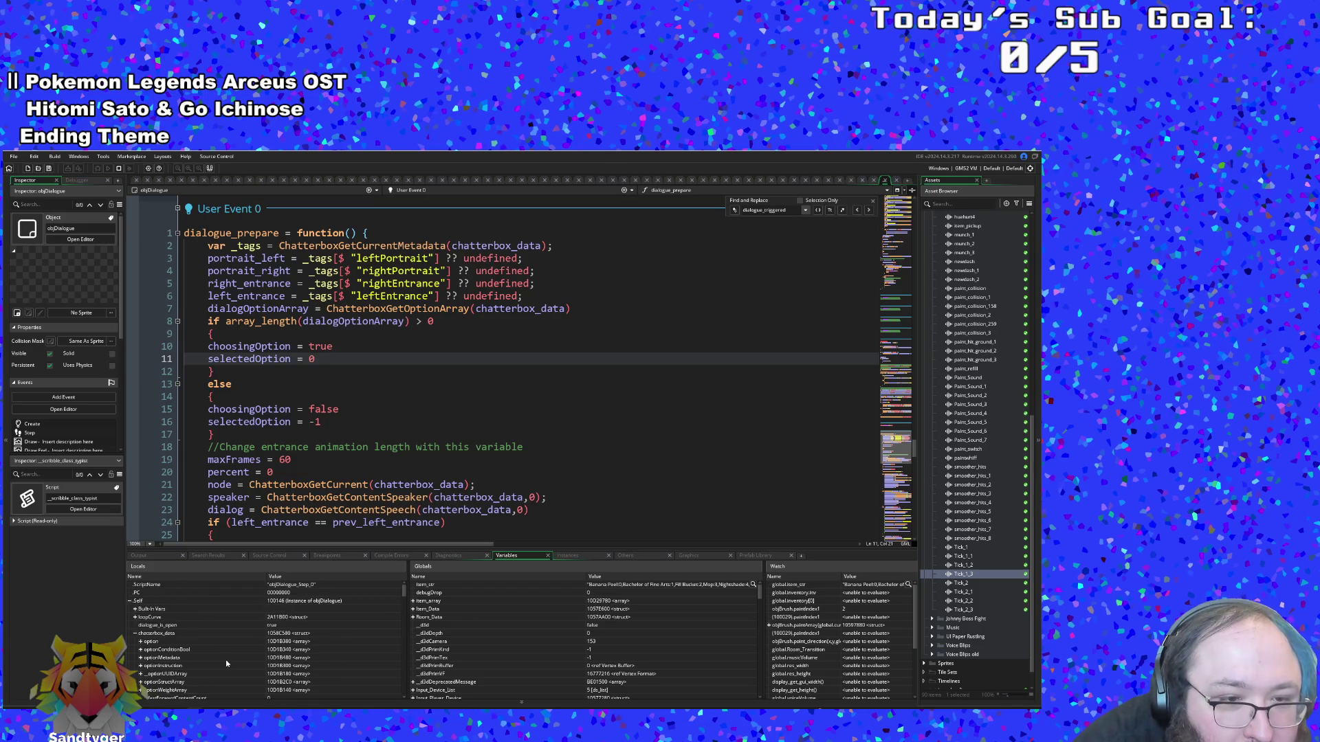
left_click(141, 642)
left_click(141, 649)
scroll(161, 659, "down", 1)
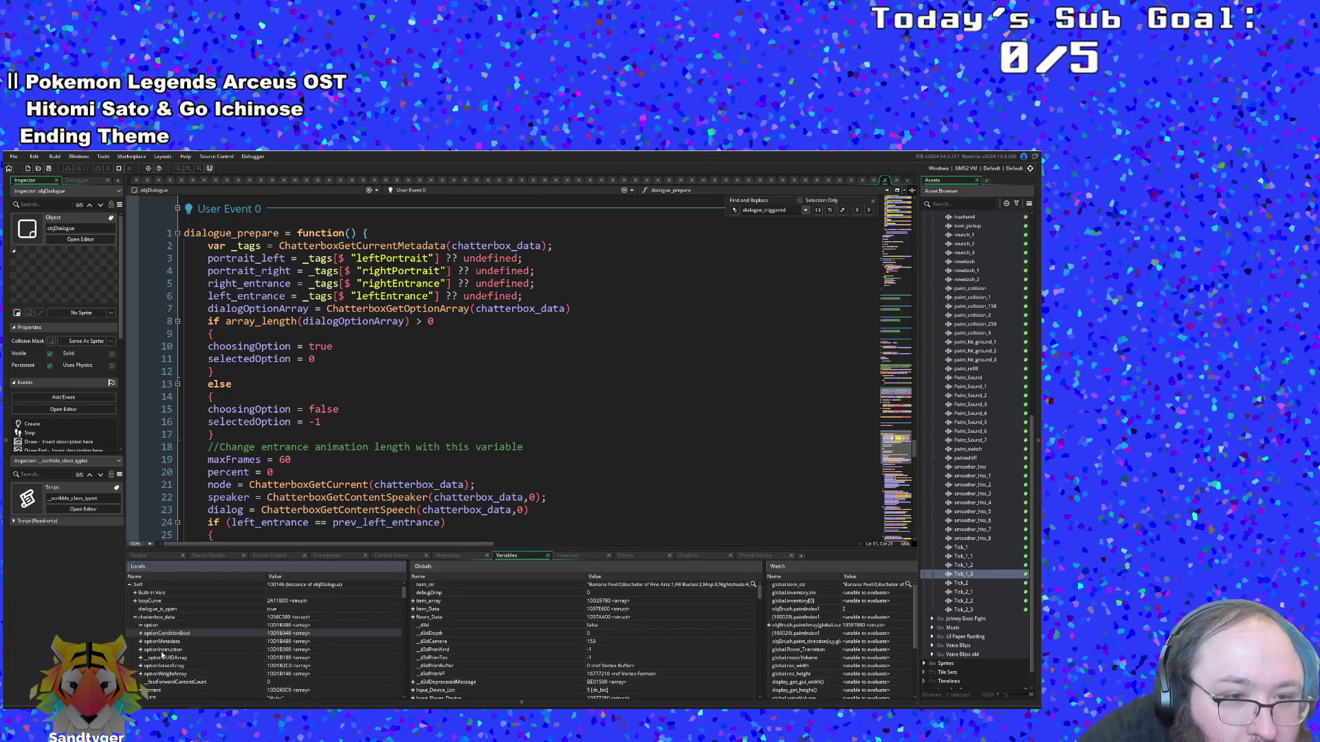
scroll(158, 644, "down", 1)
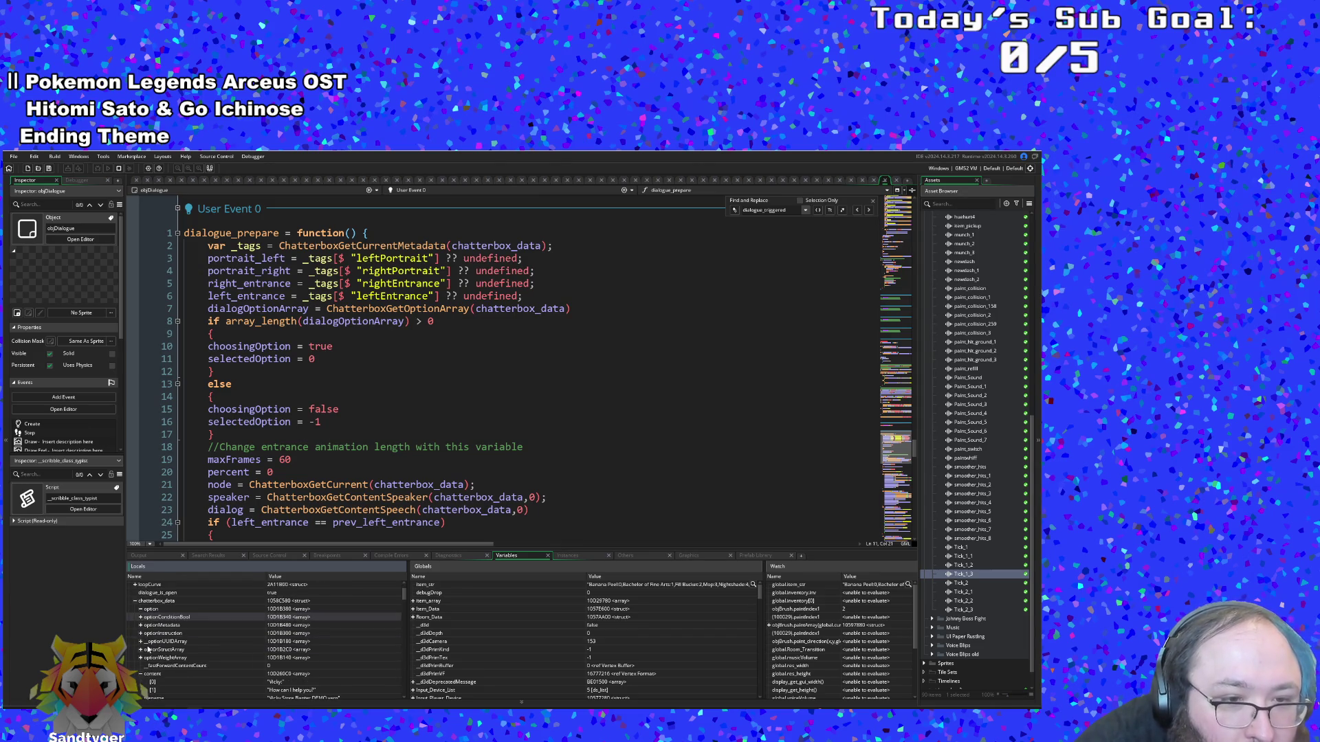
scroll(148, 649, "down", 3)
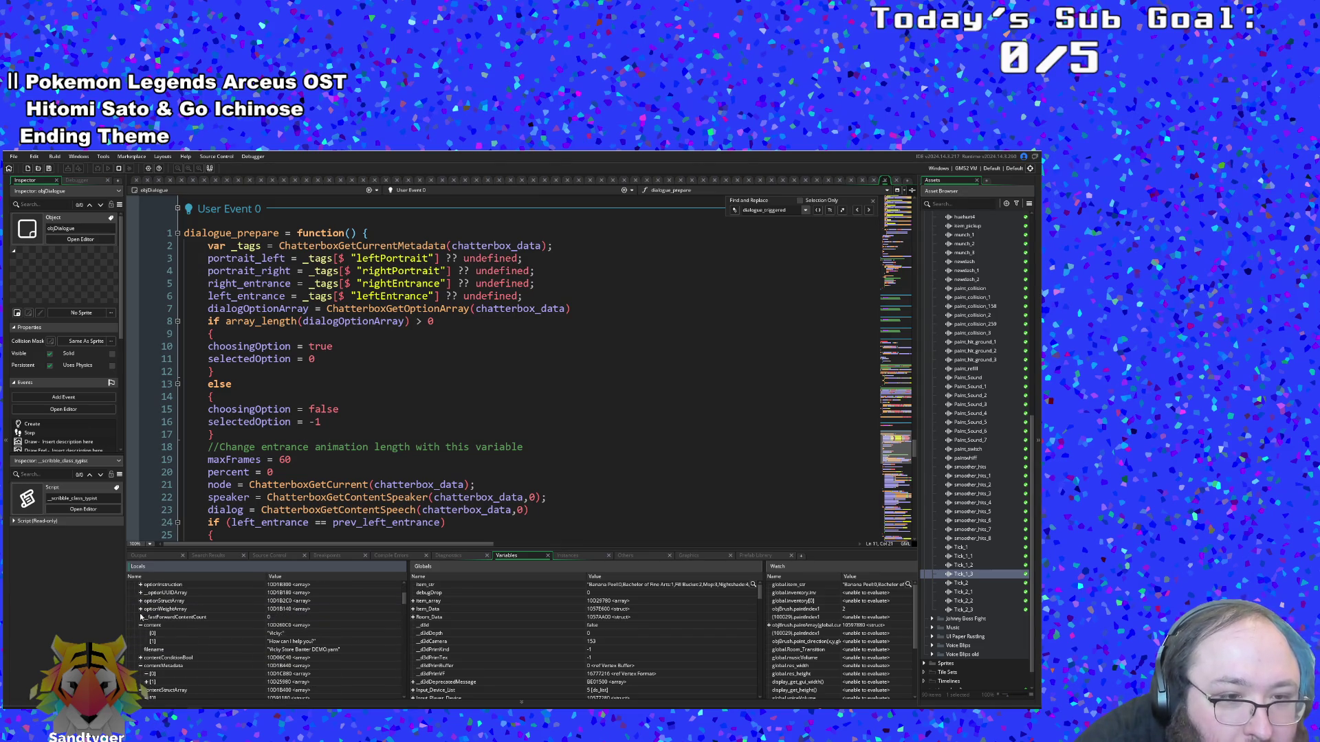
scroll(165, 633, "down", 5)
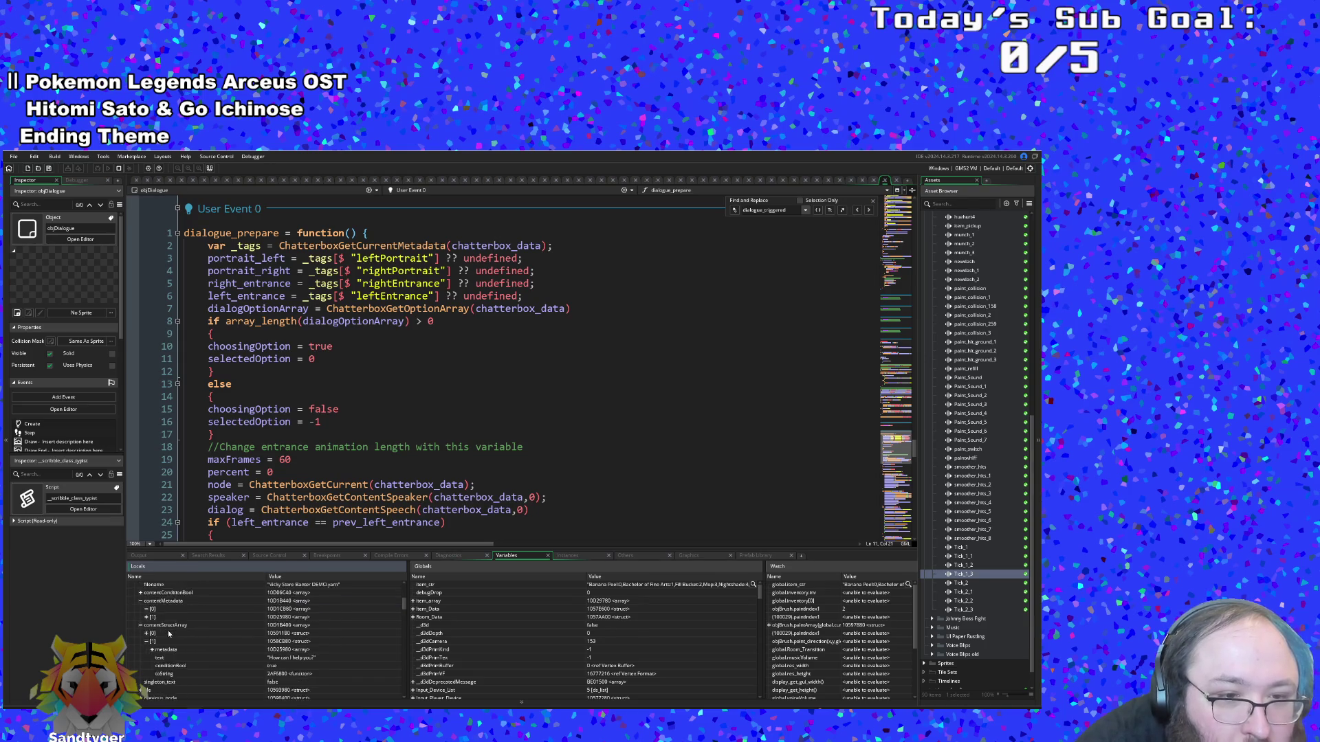
scroll(182, 662, "down", 2)
scroll(157, 663, "down", 1)
scroll(157, 665, "down", 2)
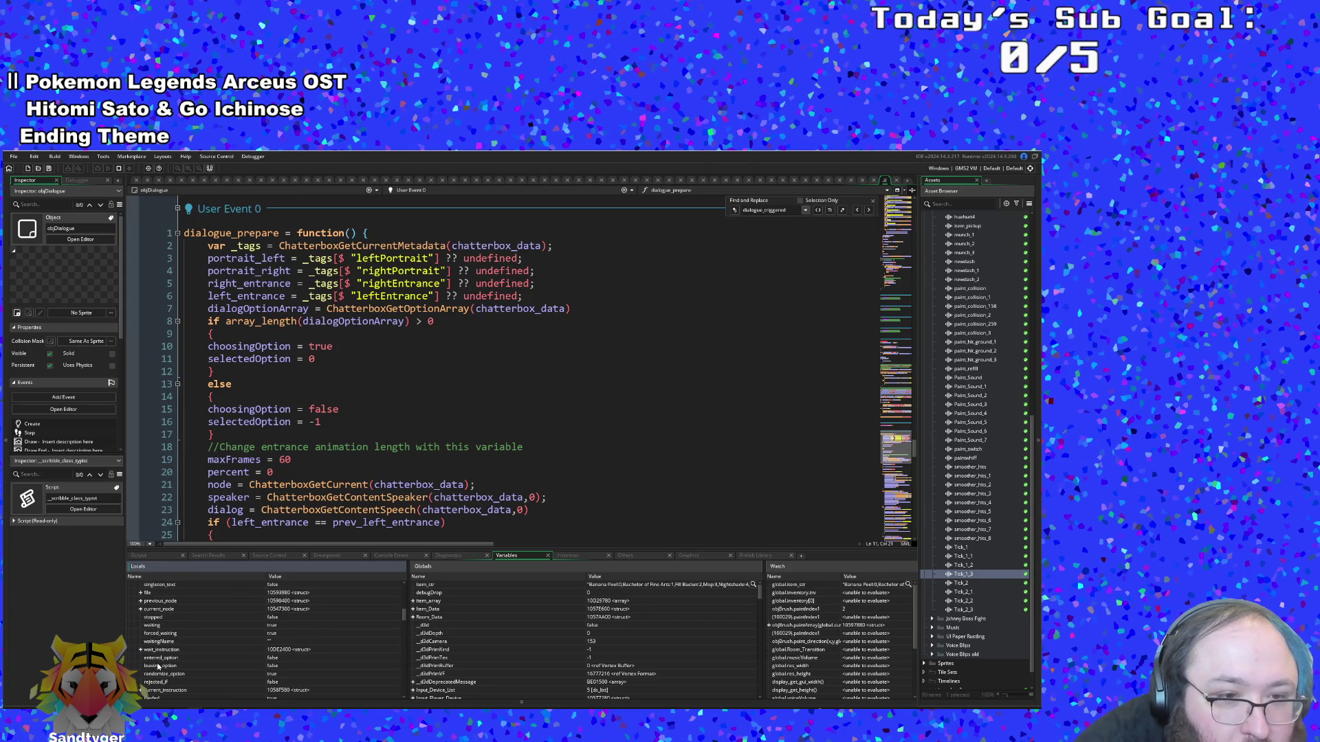
scroll(158, 663, "down", 3)
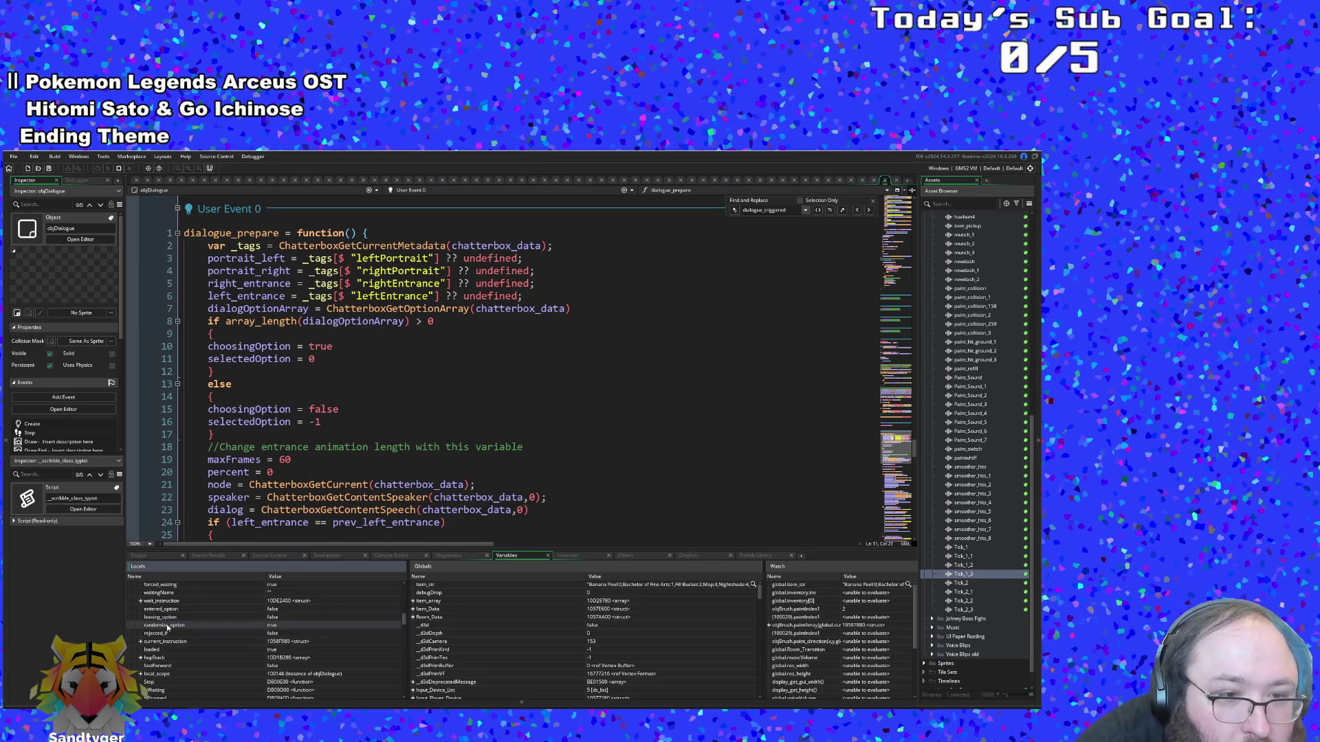
scroll(166, 627, "down", 6)
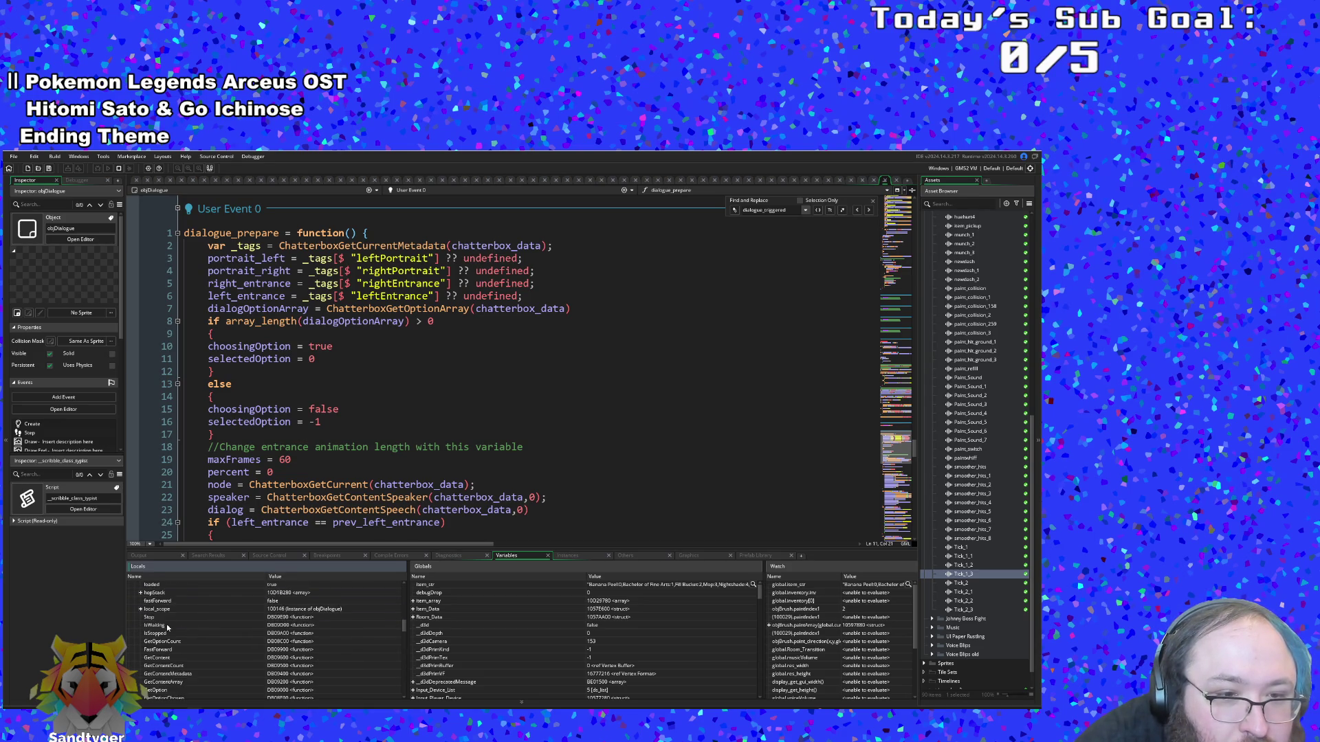
scroll(167, 627, "down", 6)
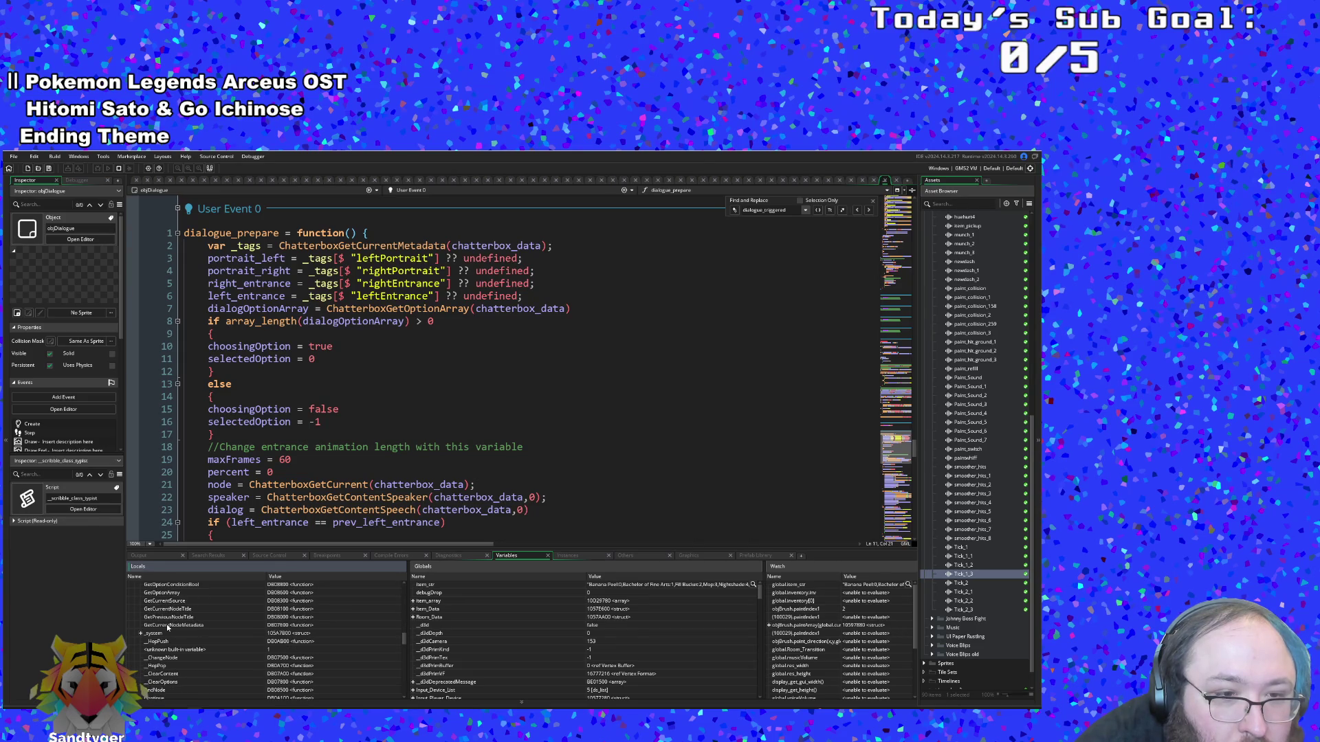
scroll(158, 636, "up", 2)
left_click(344, 435)
scroll(413, 412, "up", 2)
left_click(433, 396)
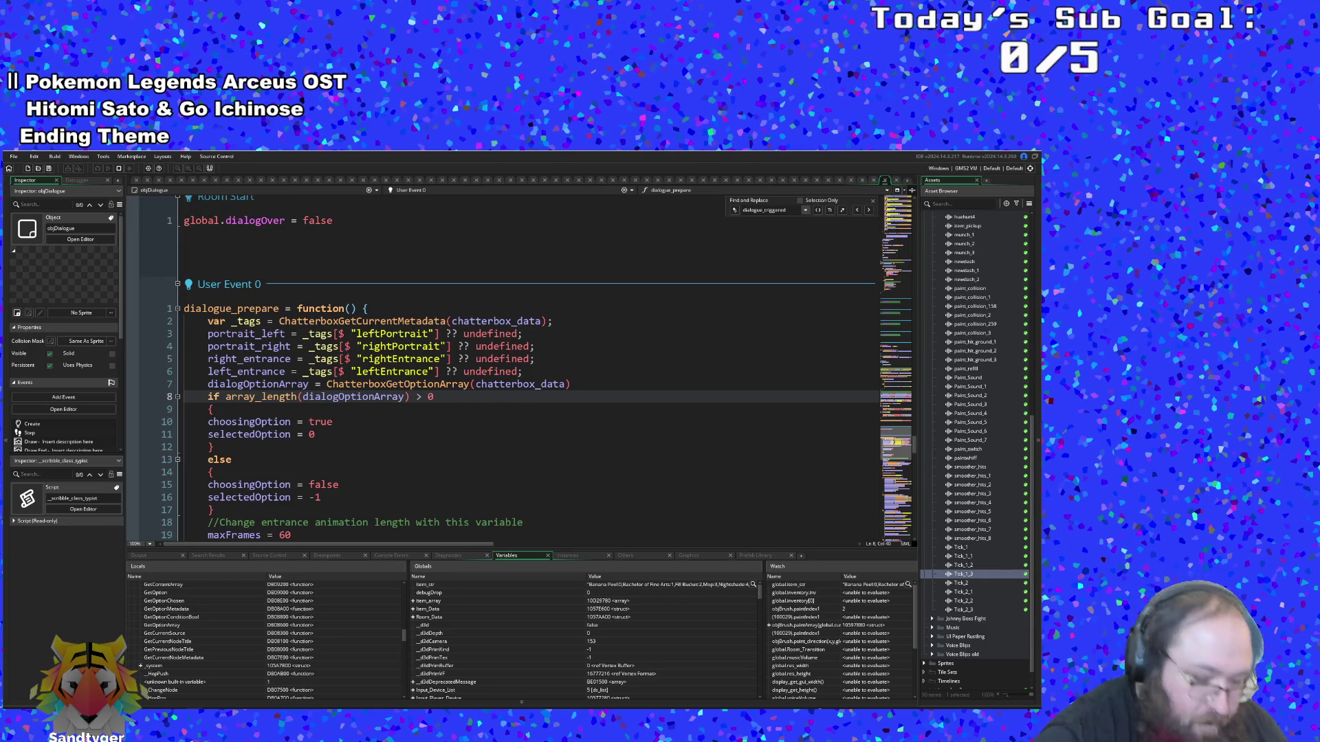
Append '&& chatterbox_data.randomize_option' to the if condition on line 8
type(" && chattle")
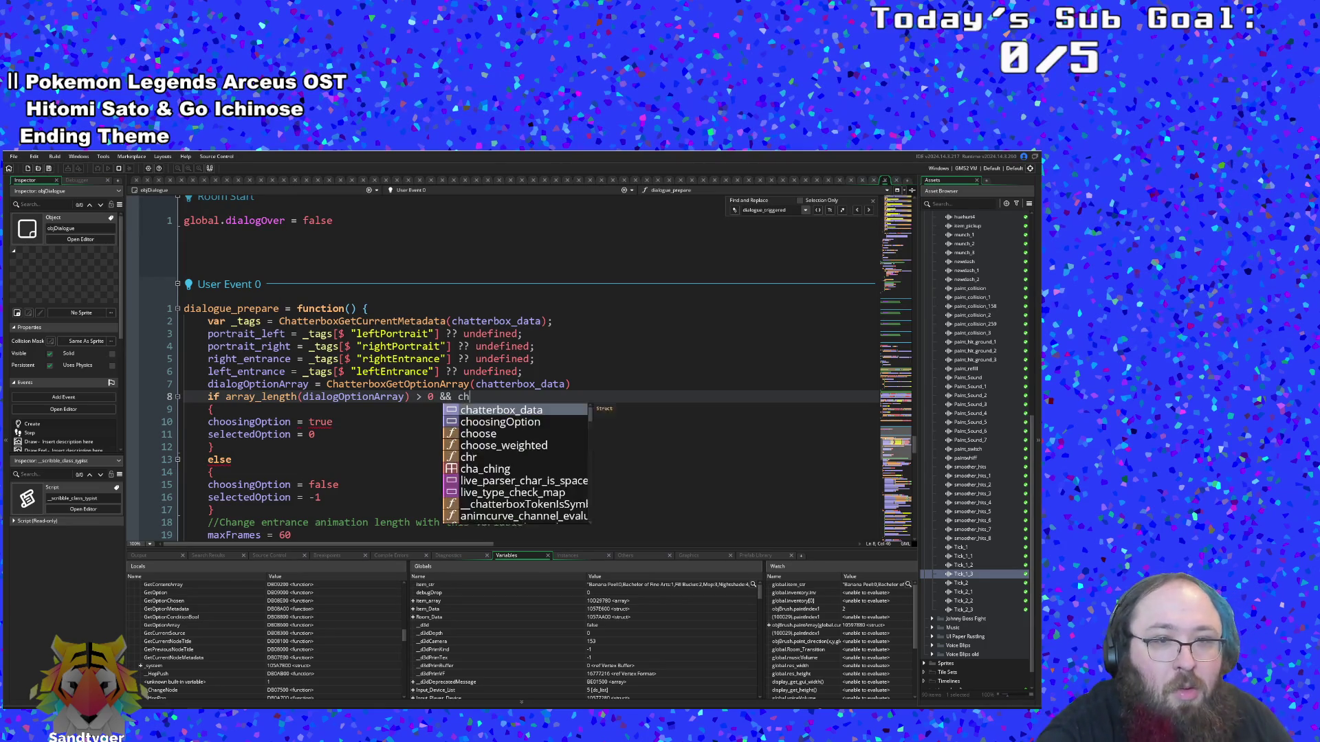
key("BackSpace")
key("BackSpace")
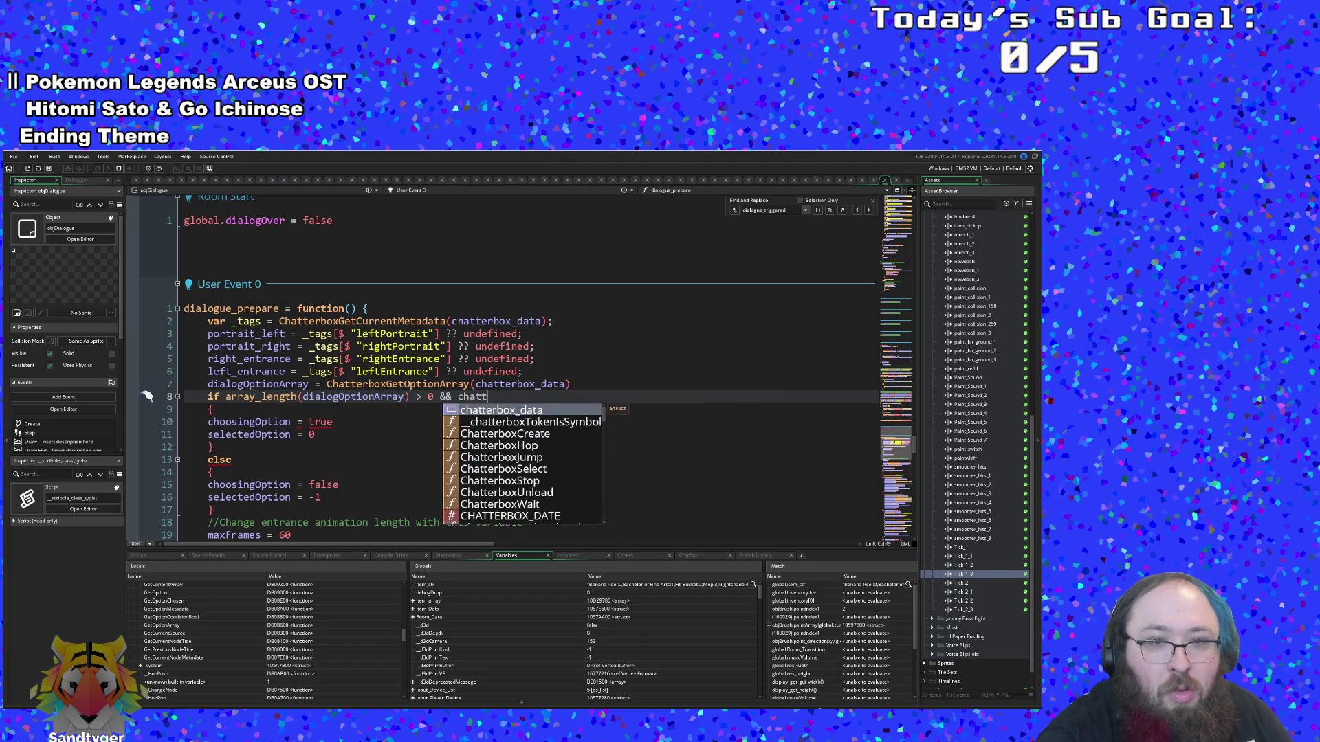
key("Down")
key("Down")
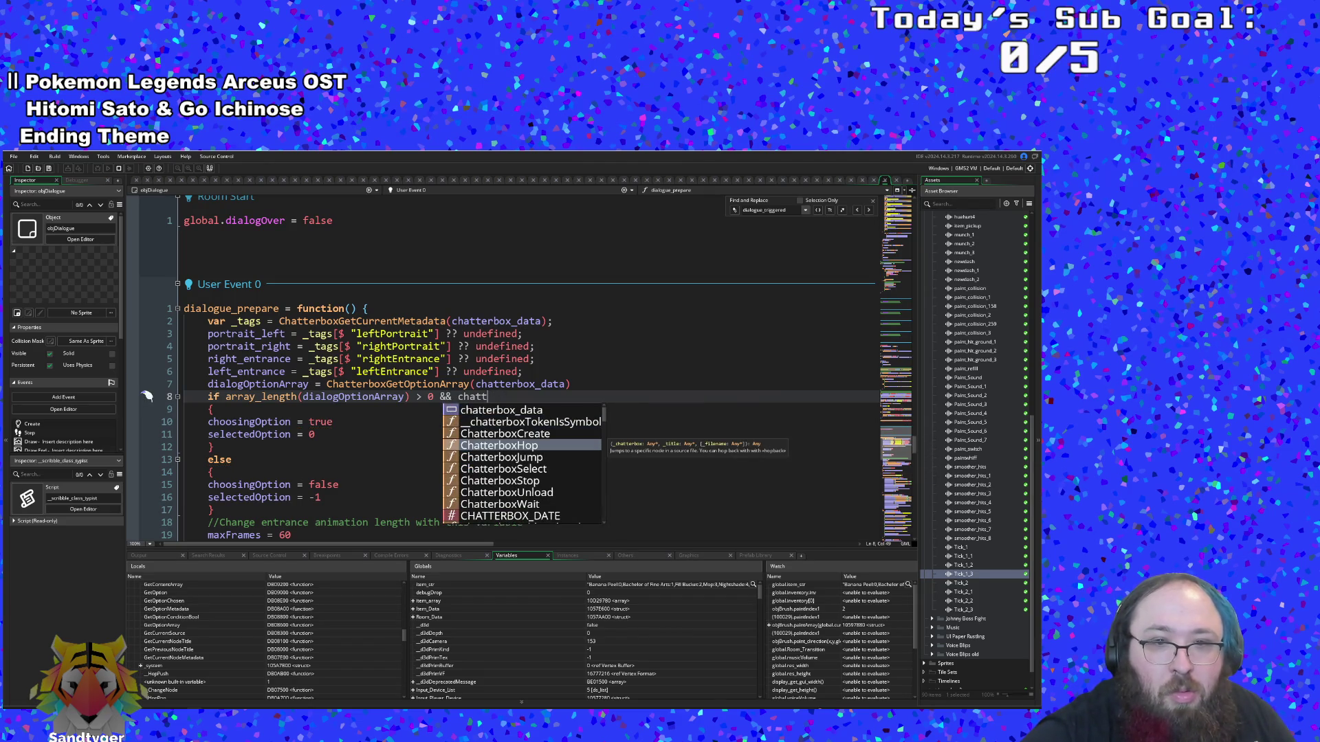
key("BackSpace")
key("BackSpace")
key("BackSpace")
type("chatterb")
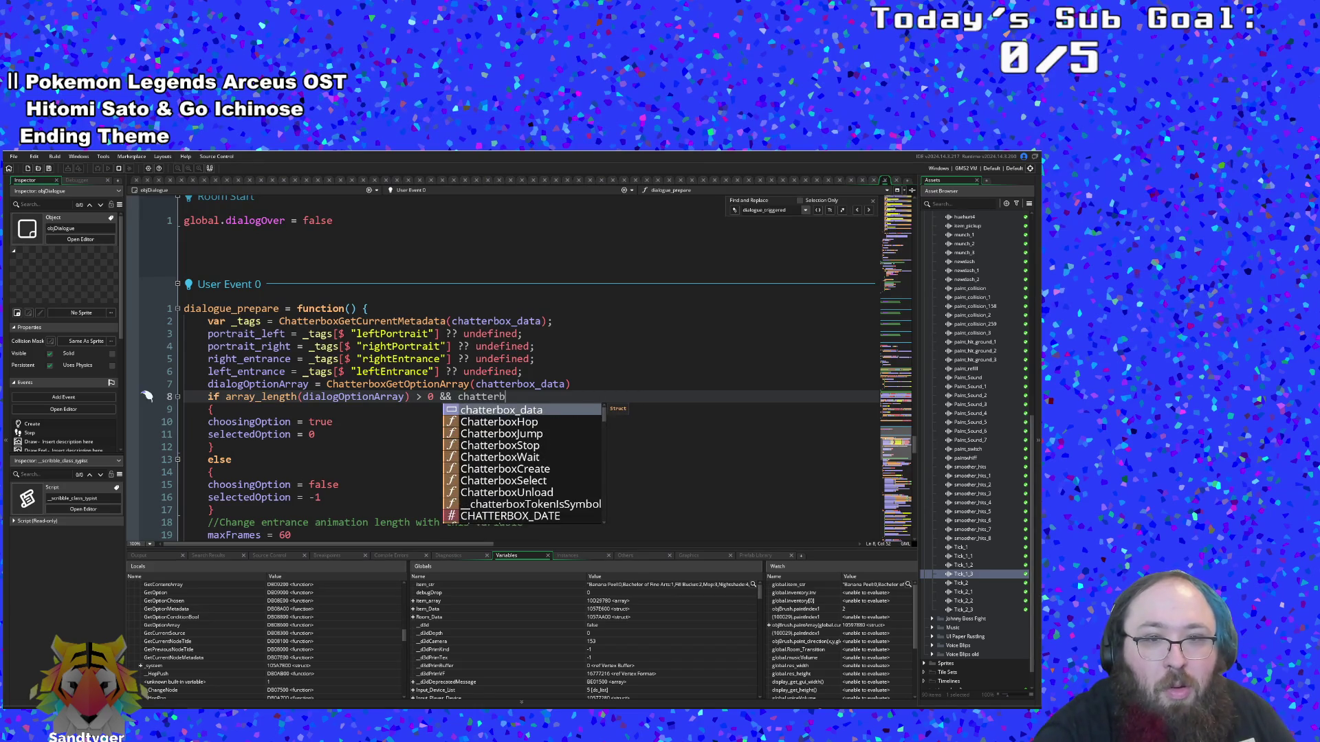
key("Return")
type(".ran")
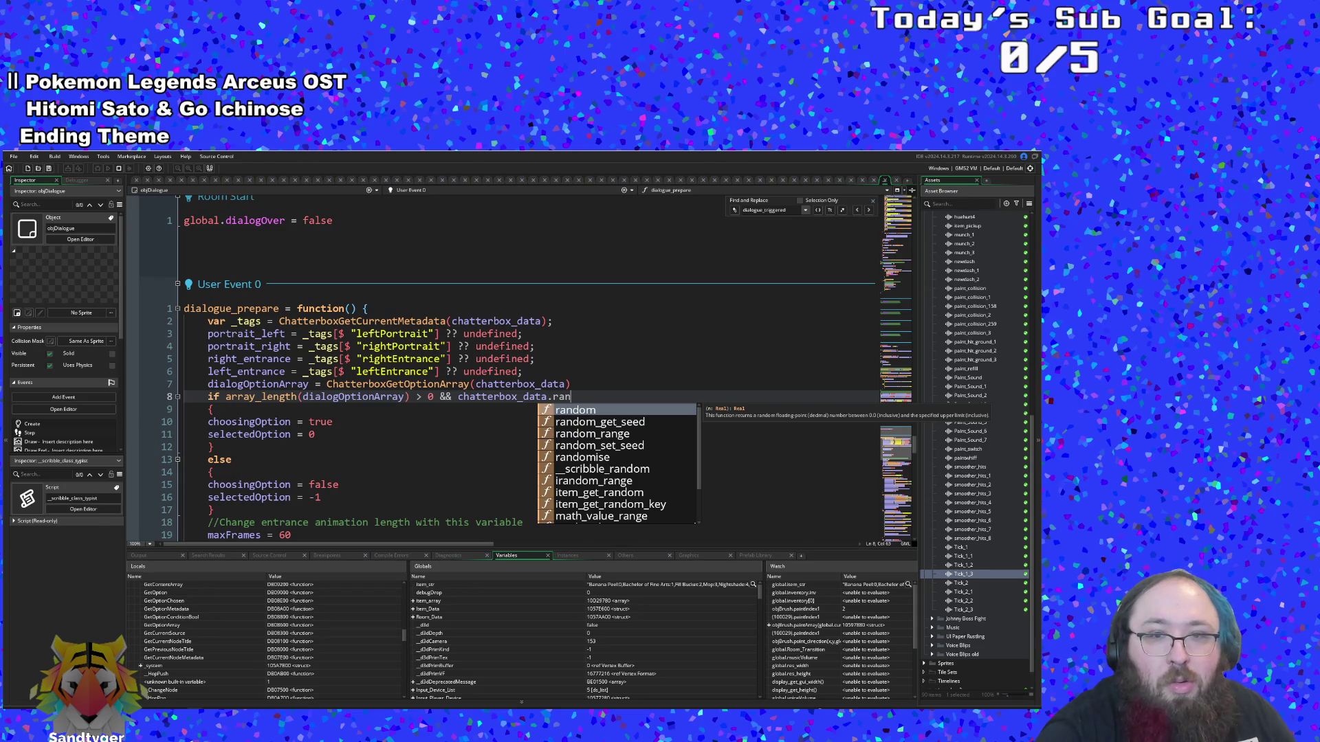
type("domize")
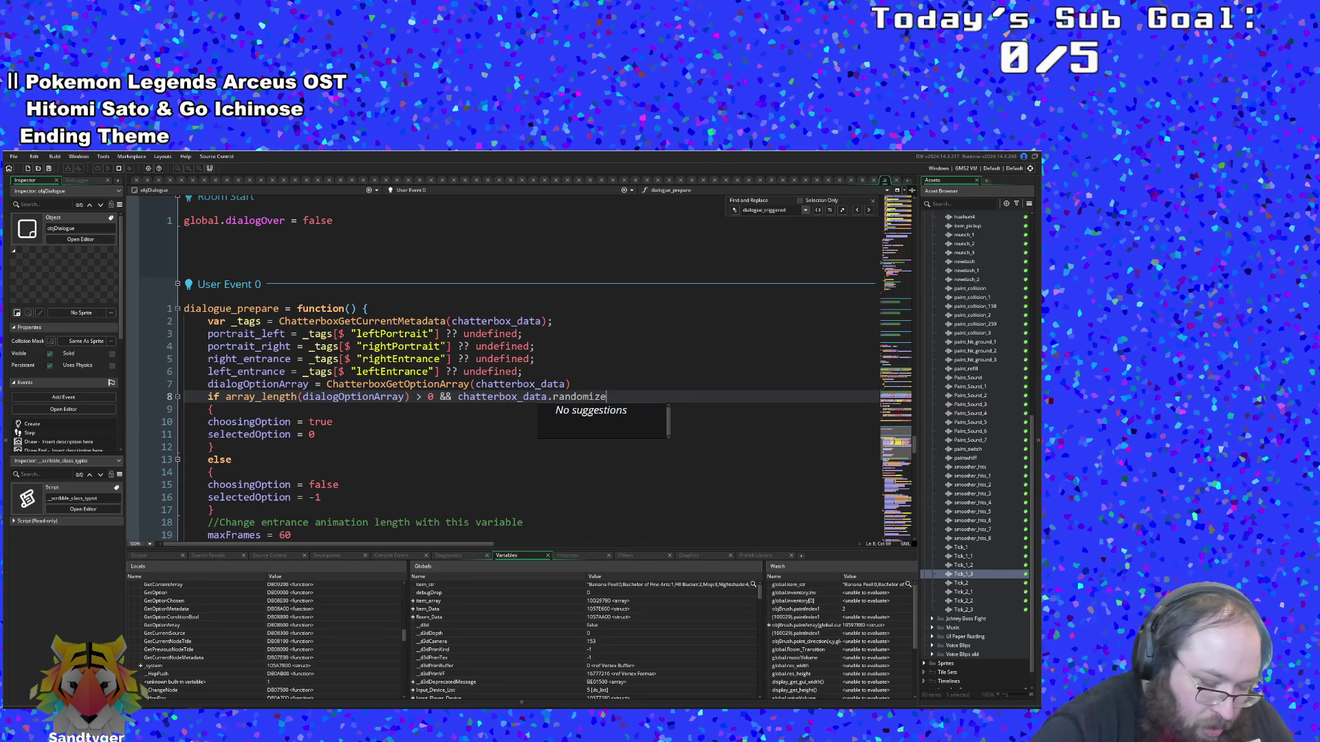
type("_optio")
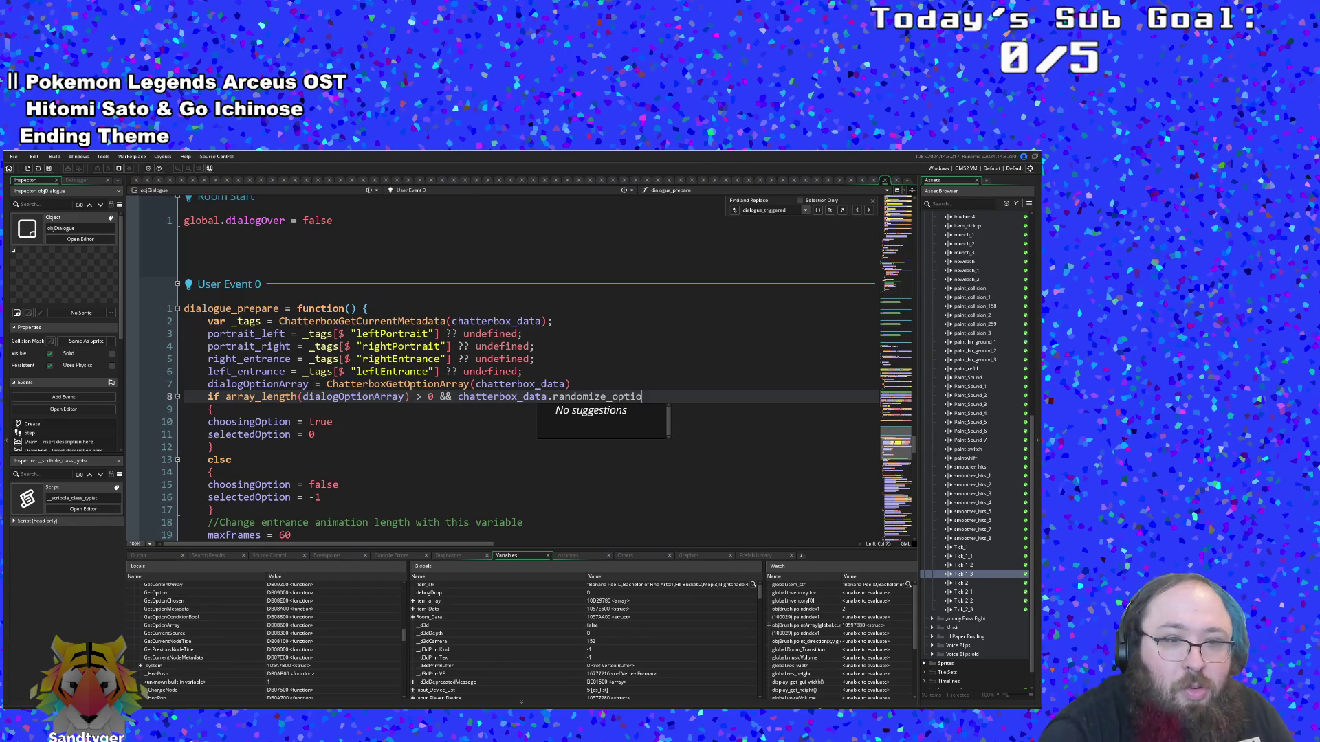
Check chatterbox_data's fields in the debugger and finish the condition with '= false'
scroll(210, 653, "up", 5)
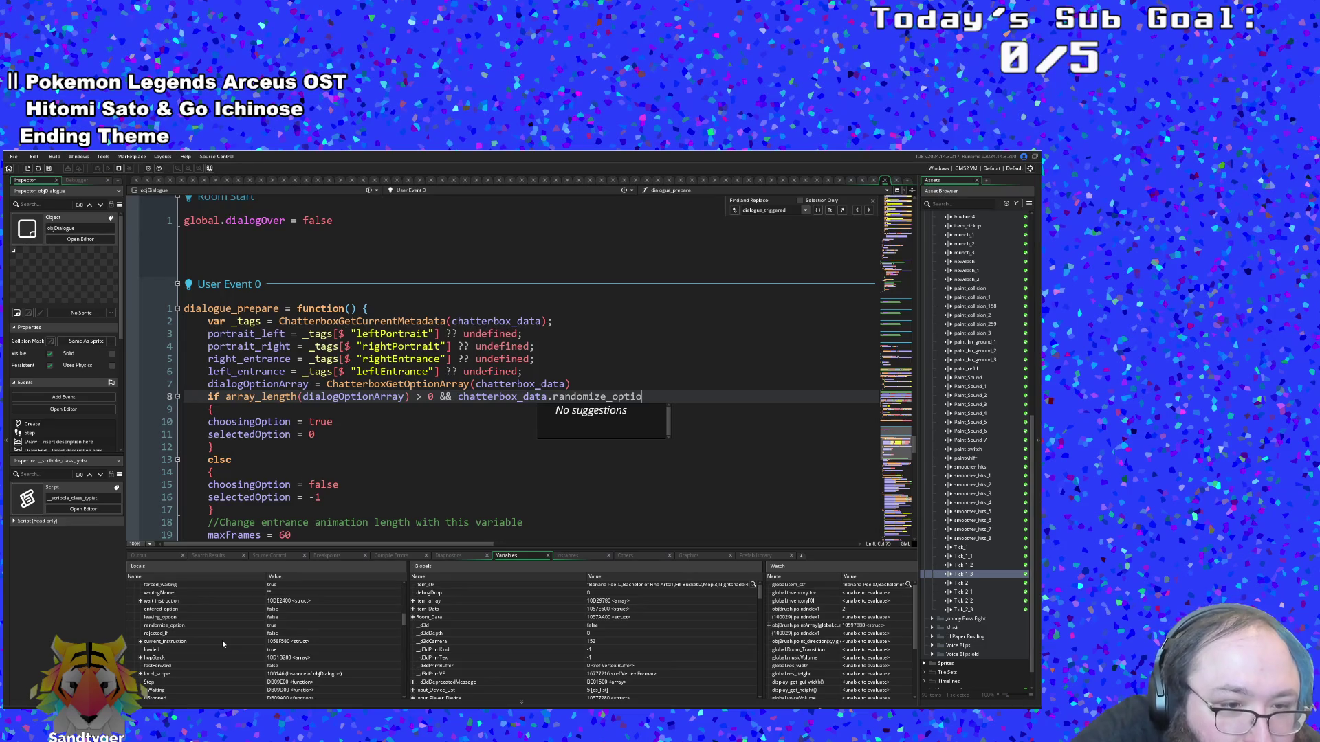
scroll(219, 633, "up", 5)
scroll(218, 636, "up", 5)
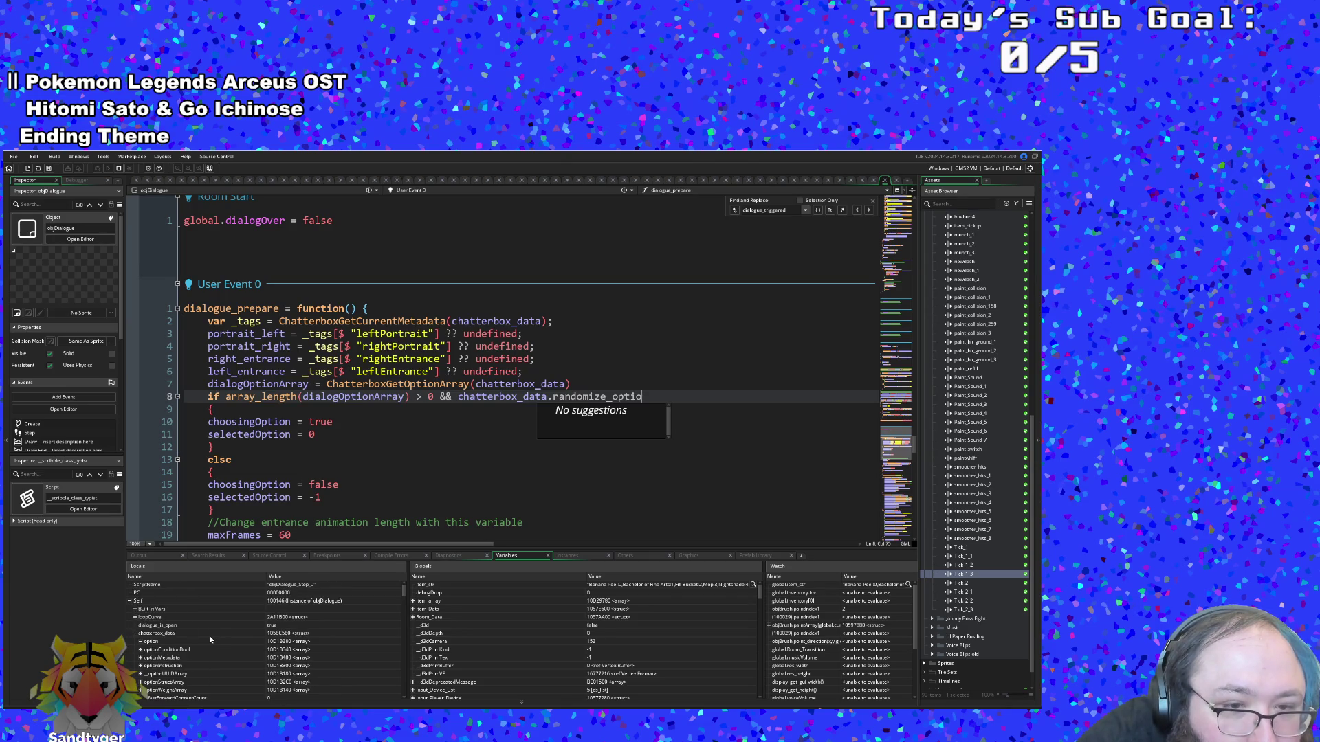
left_click(136, 633)
left_click(135, 633)
scroll(134, 622, "down", 1)
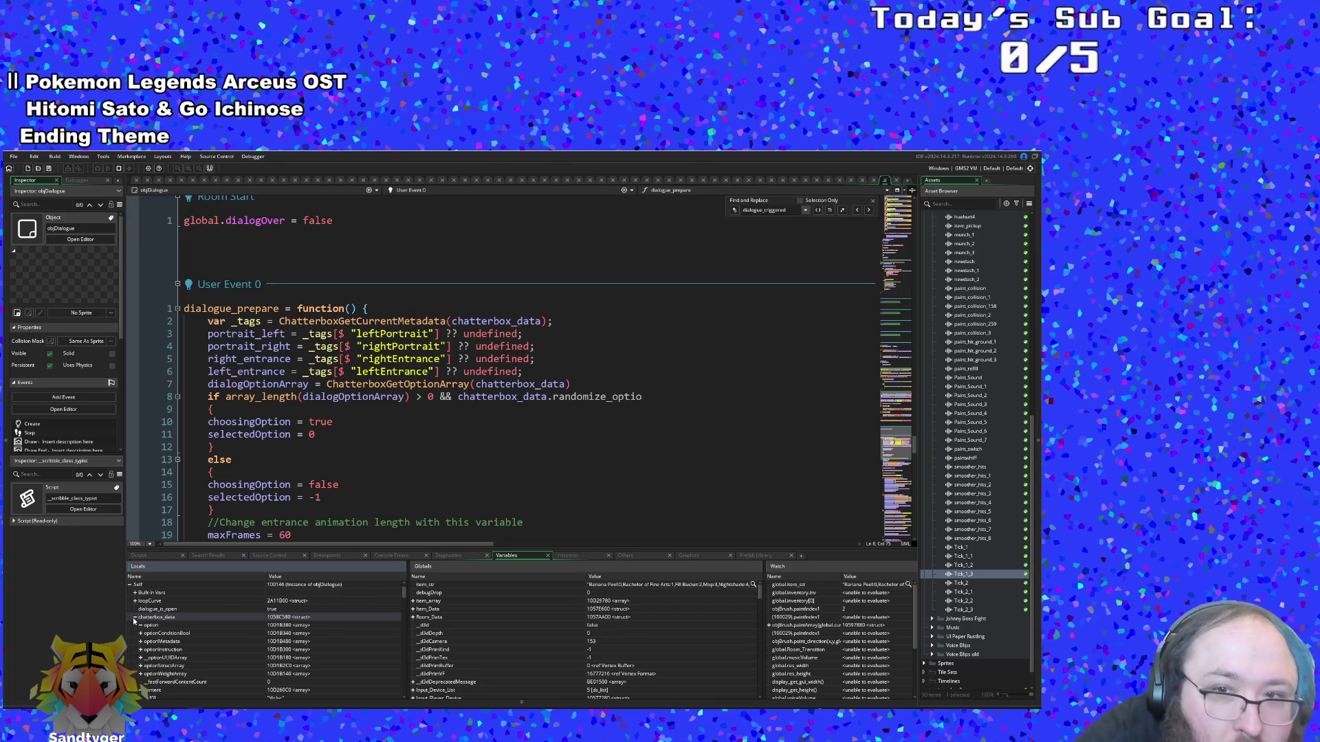
left_click(643, 396)
type("n")
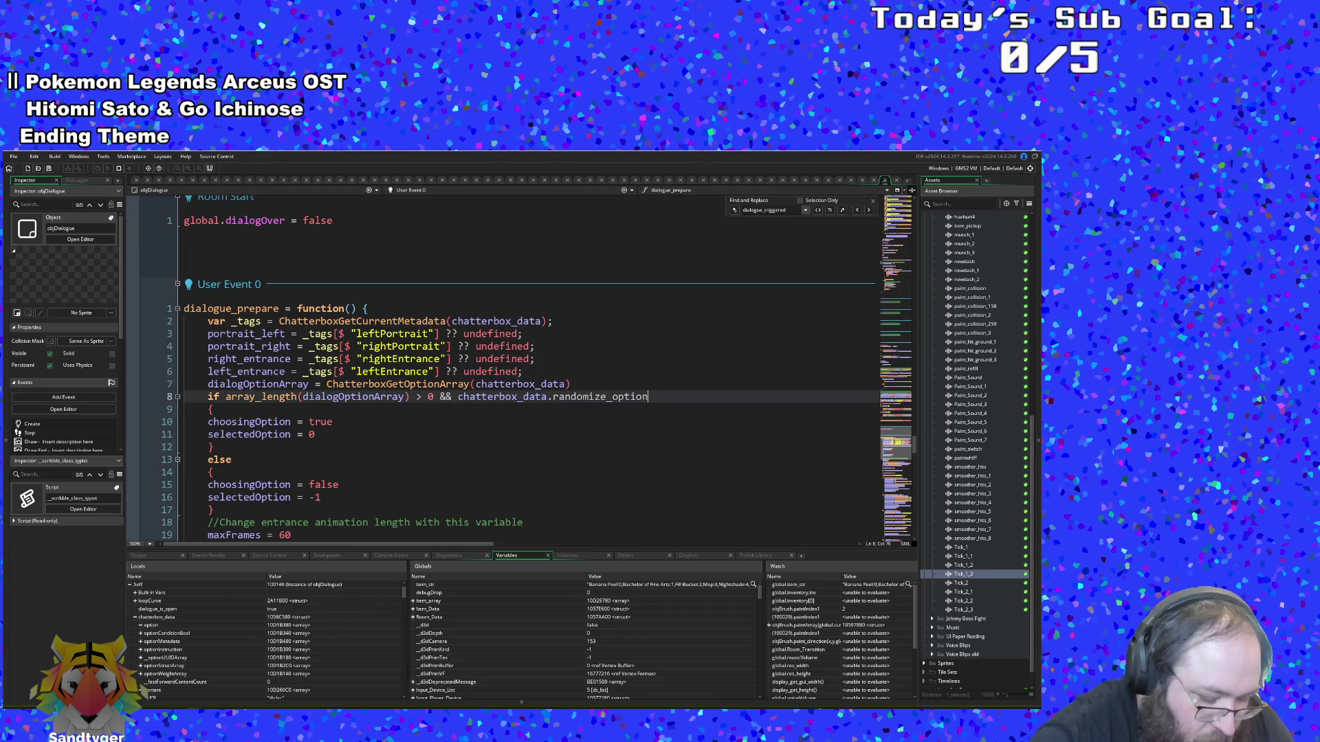
type(" = ")
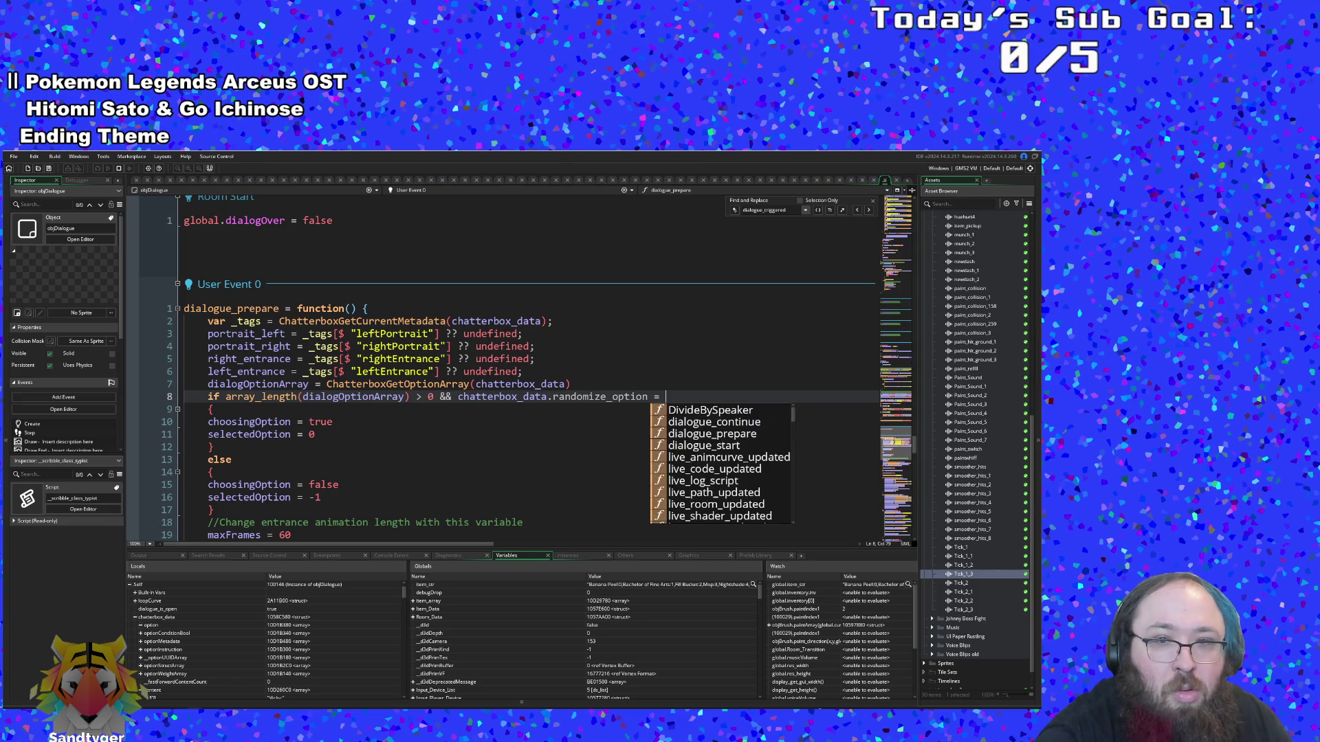
type("false")
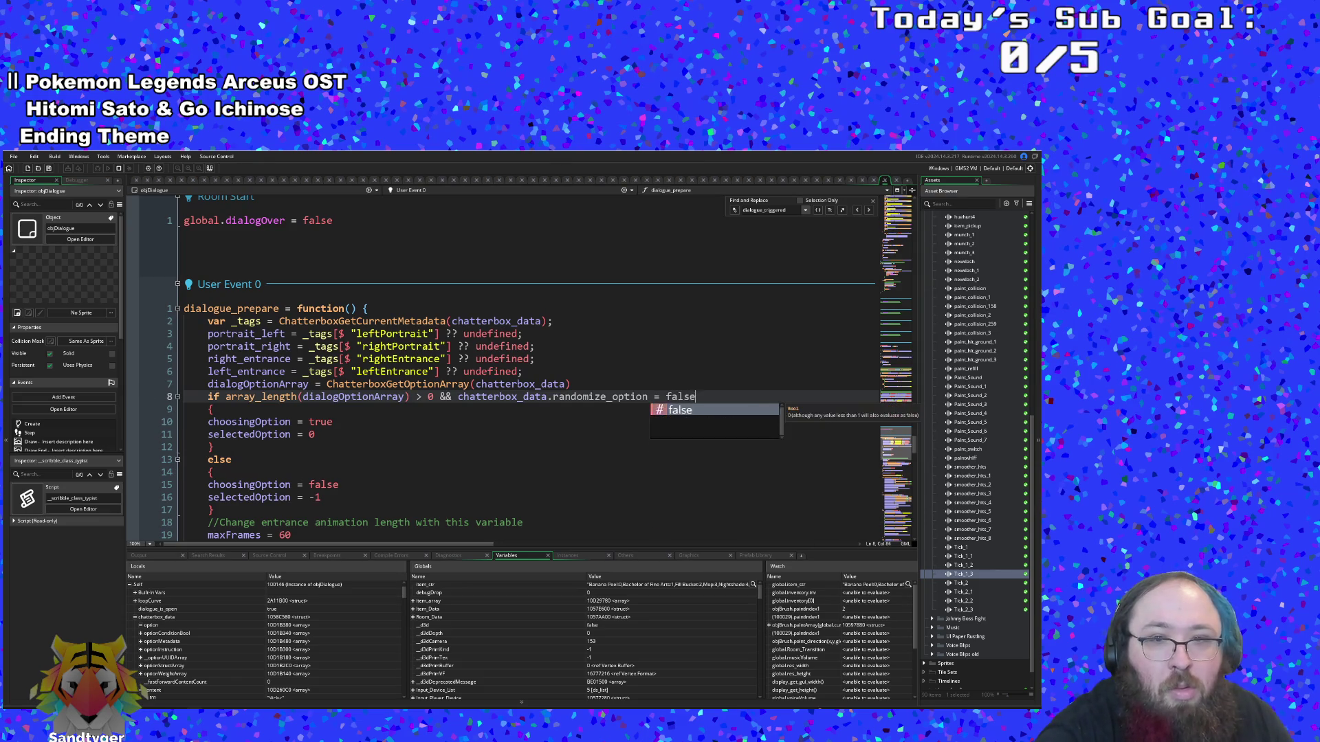
Review the if and else branches setting choosingOption and selectedOption
left_click(333, 422)
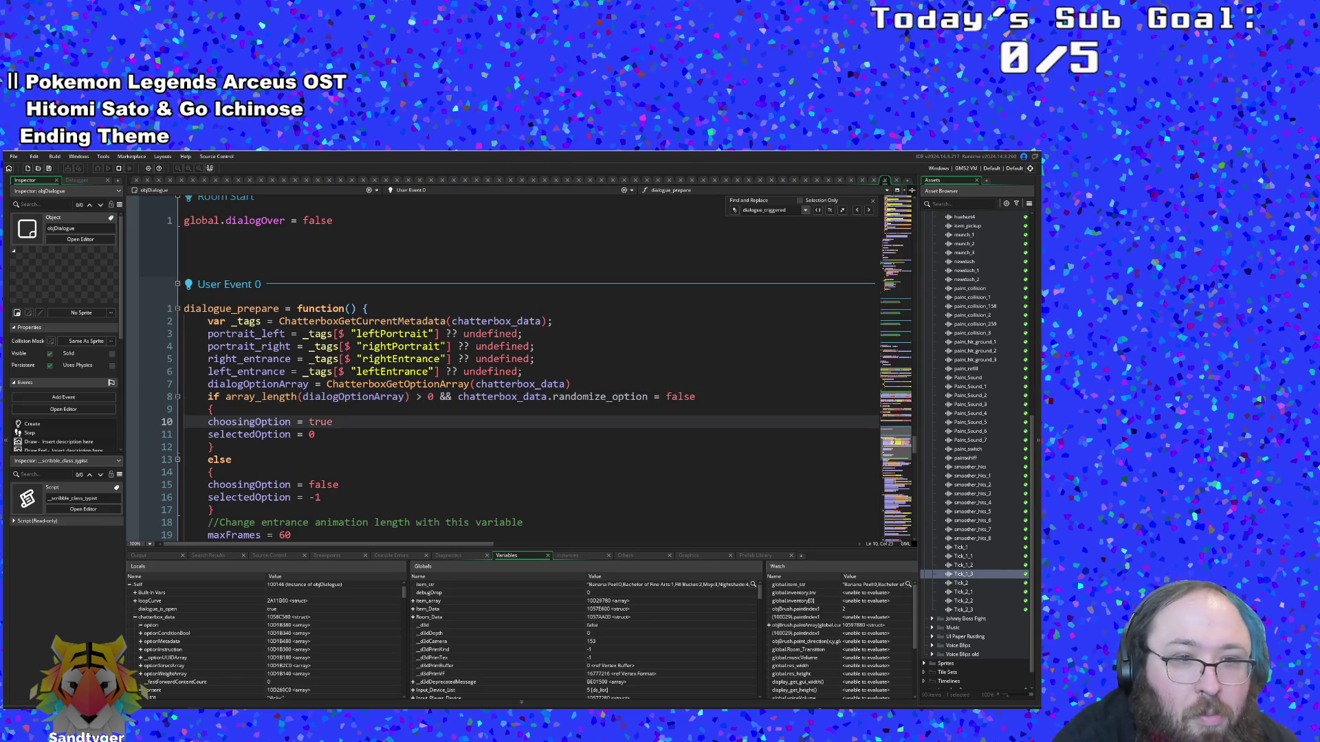
left_click(339, 485)
left_click(321, 497)
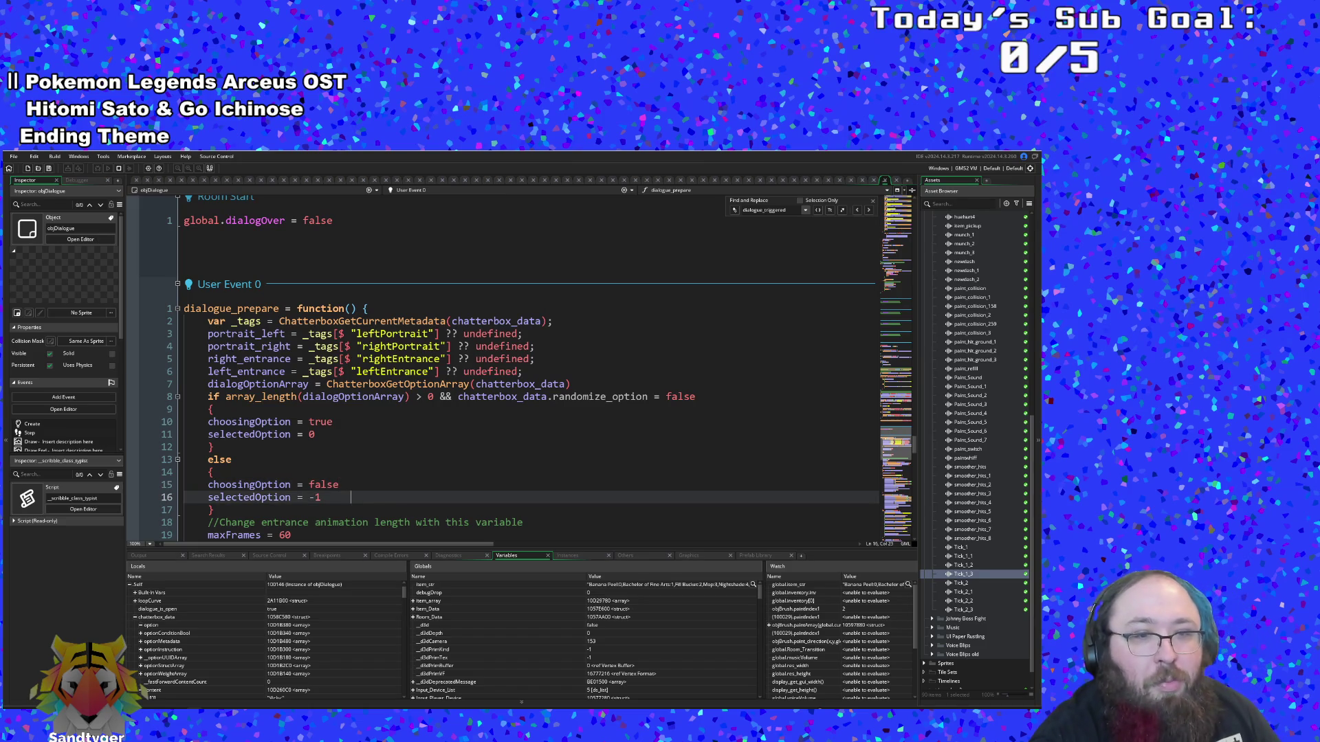
left_click(362, 471)
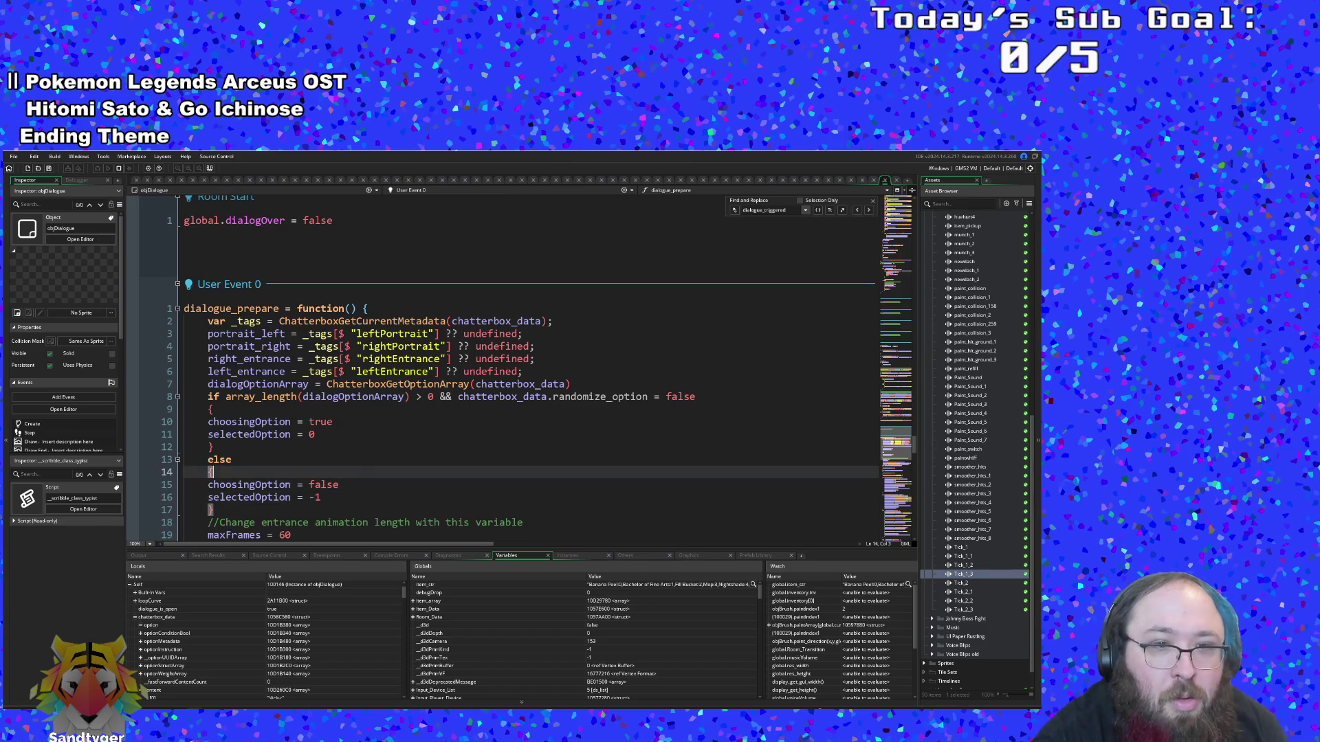
scroll(363, 471, "down", 2)
scroll(502, 371, "up", 2)
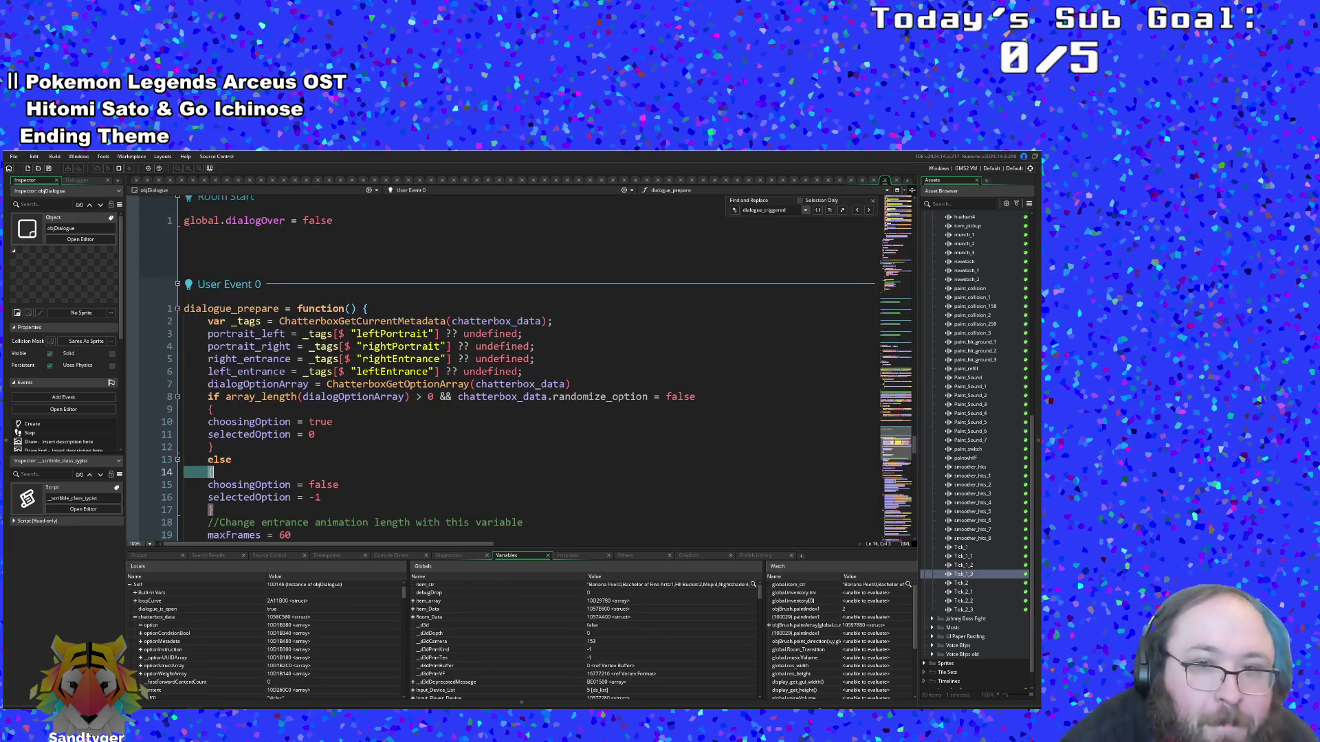
key("Up")
key("Up")
key("Up")
key("End")
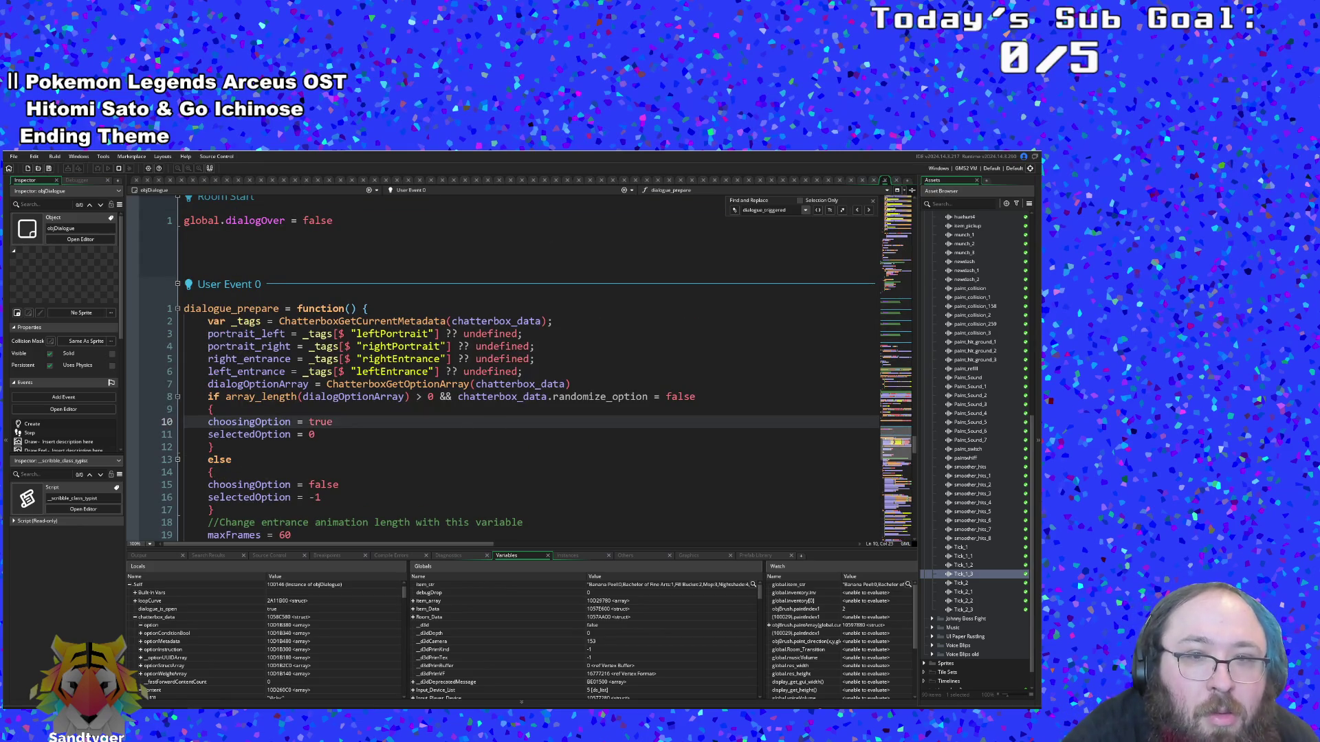
left_click(374, 434)
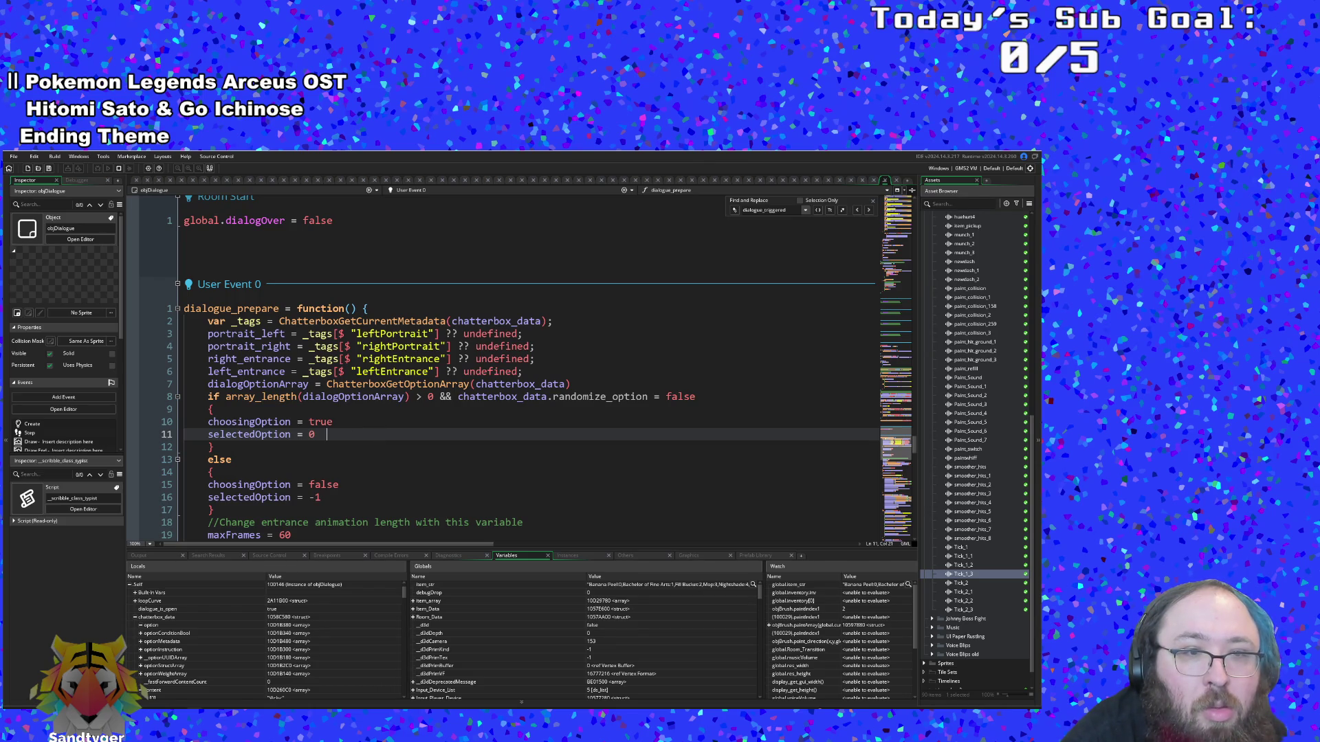
key("Down")
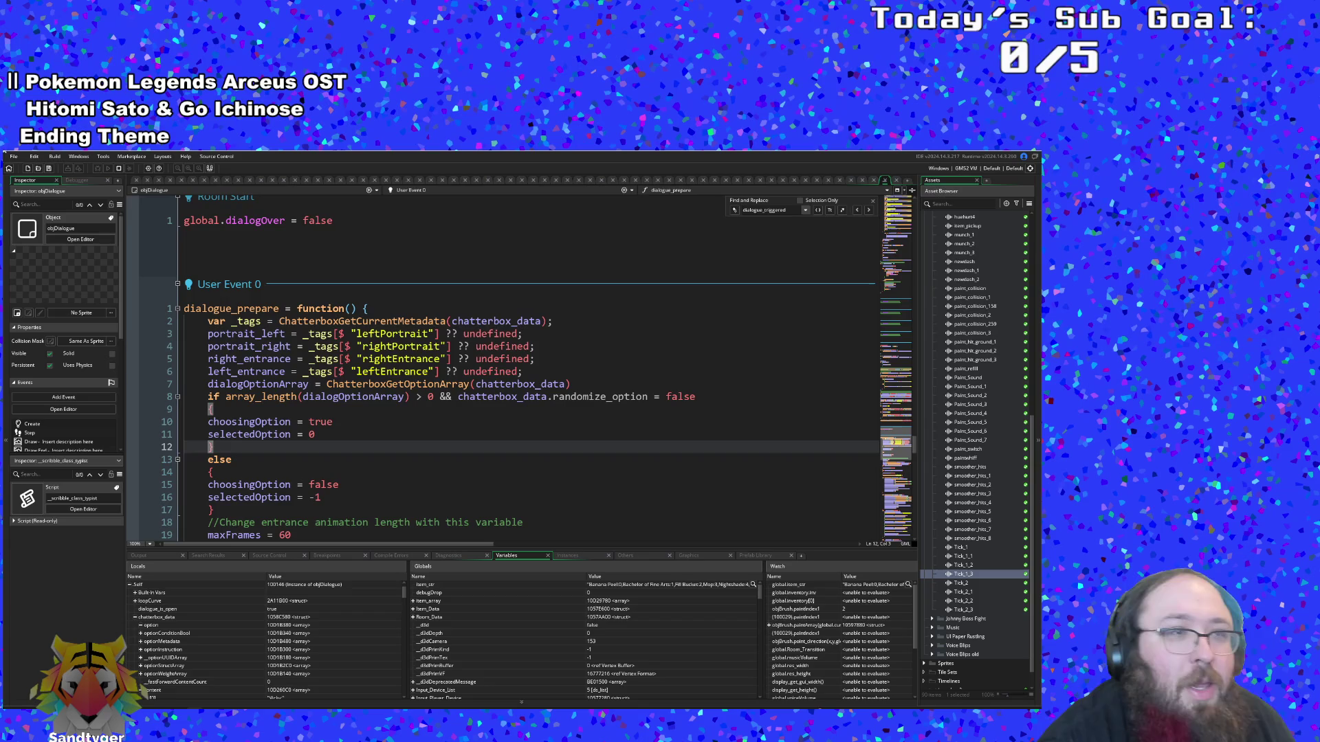
Save the project and start a debug run of the game
left_click(14, 156)
left_click(38, 202)
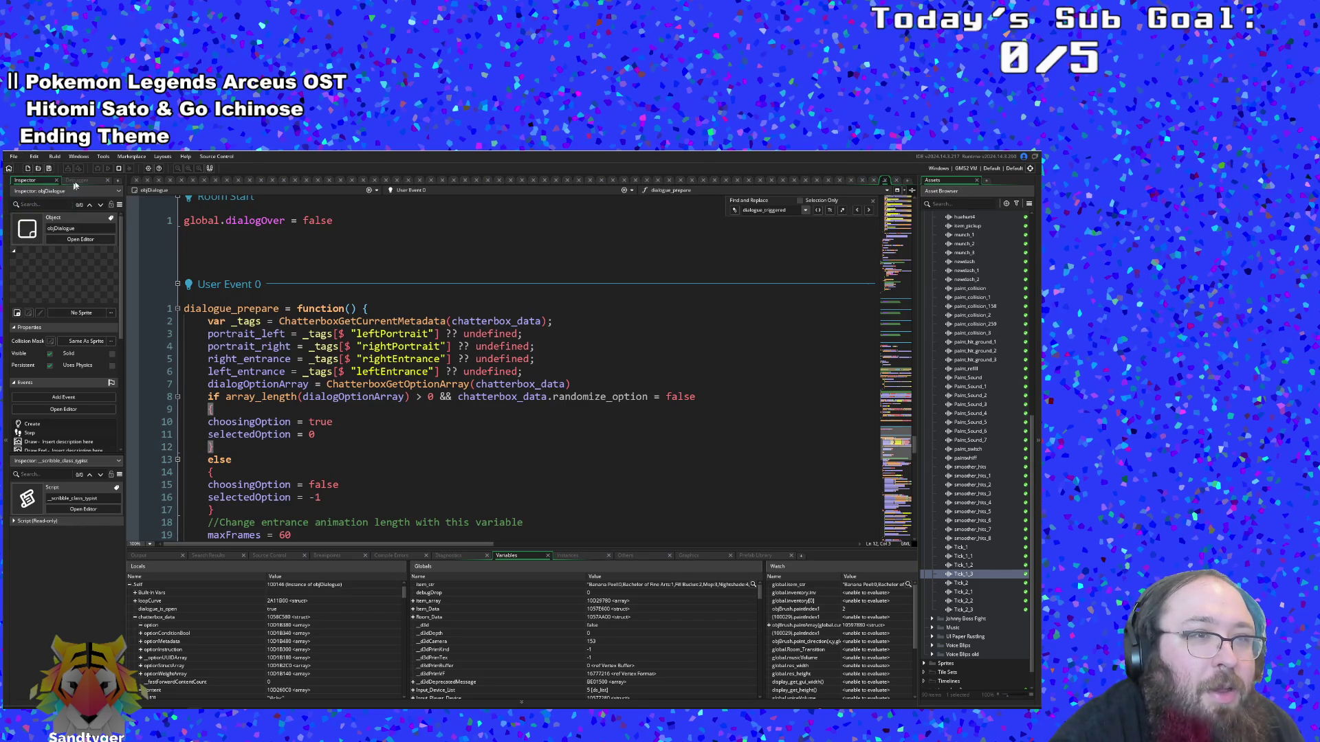
left_click(97, 169)
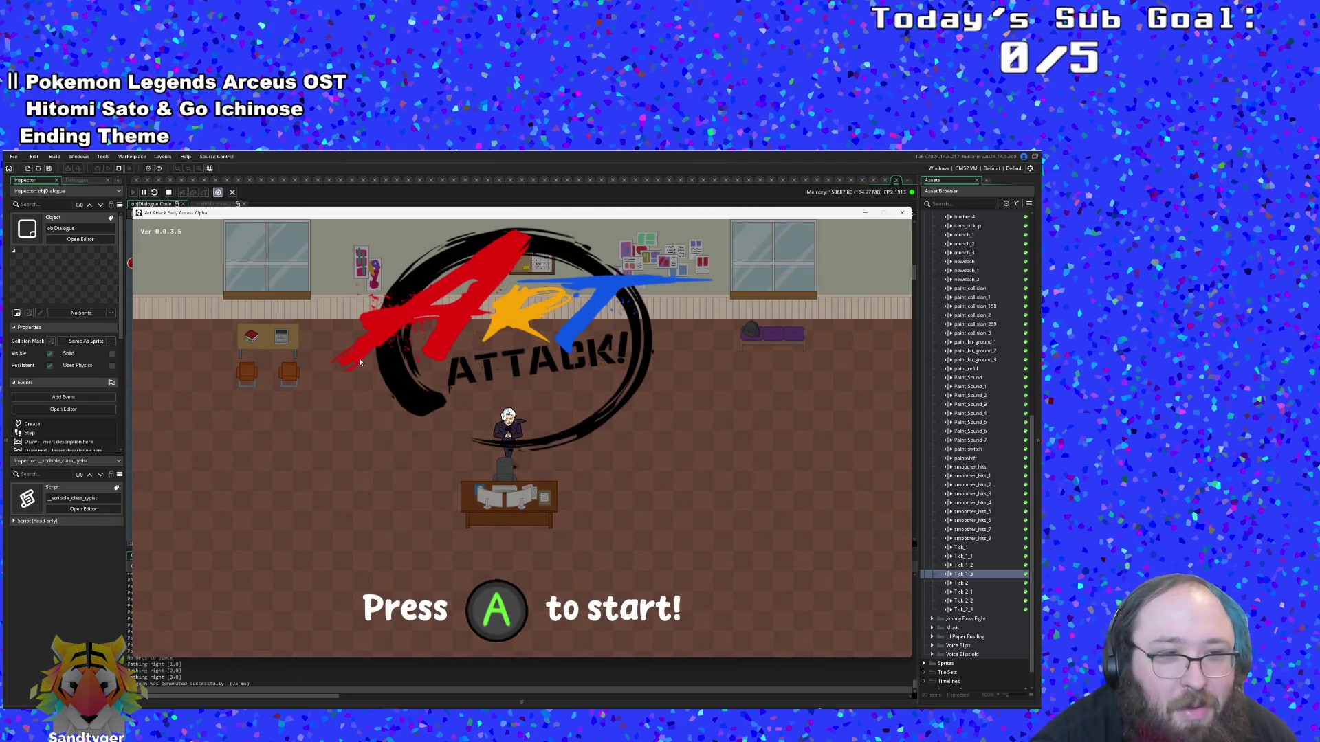
Start the game to hit the Step breakpoint, highlight choosingOption uses, then resume
key("Return")
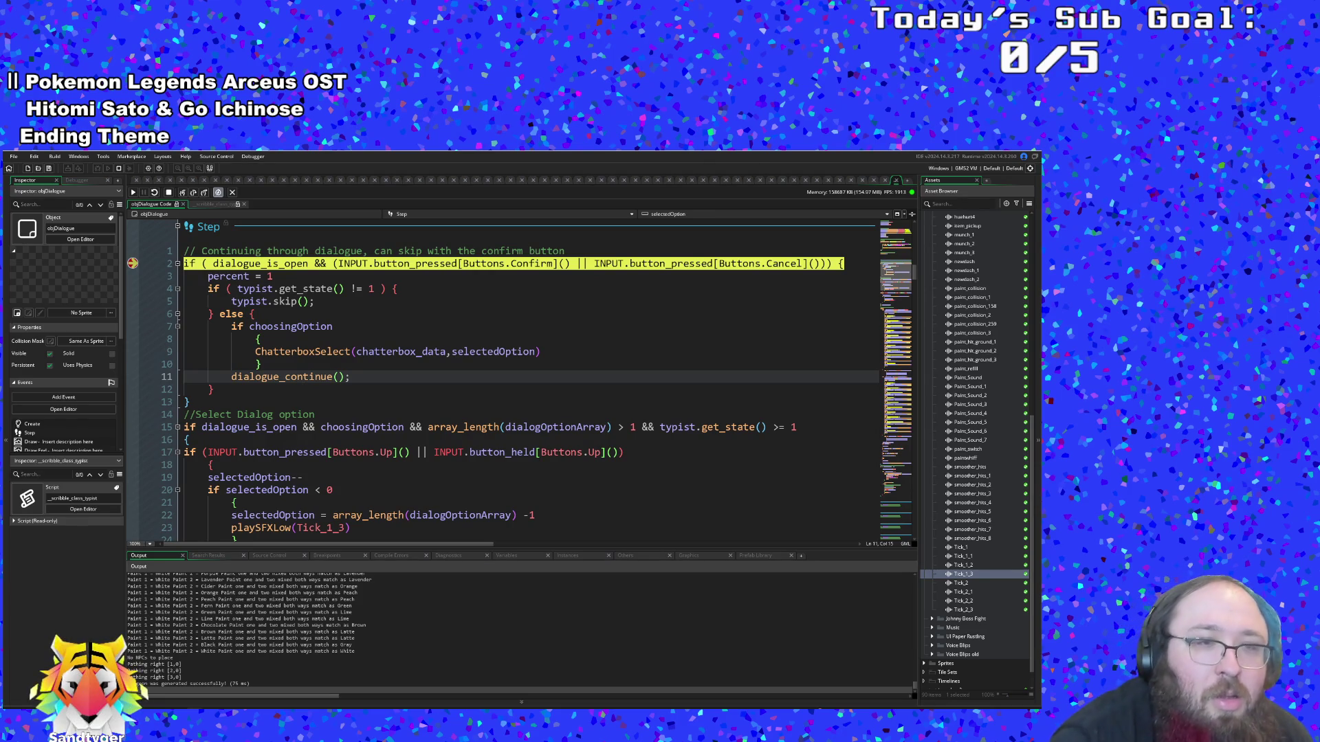
left_click(328, 326)
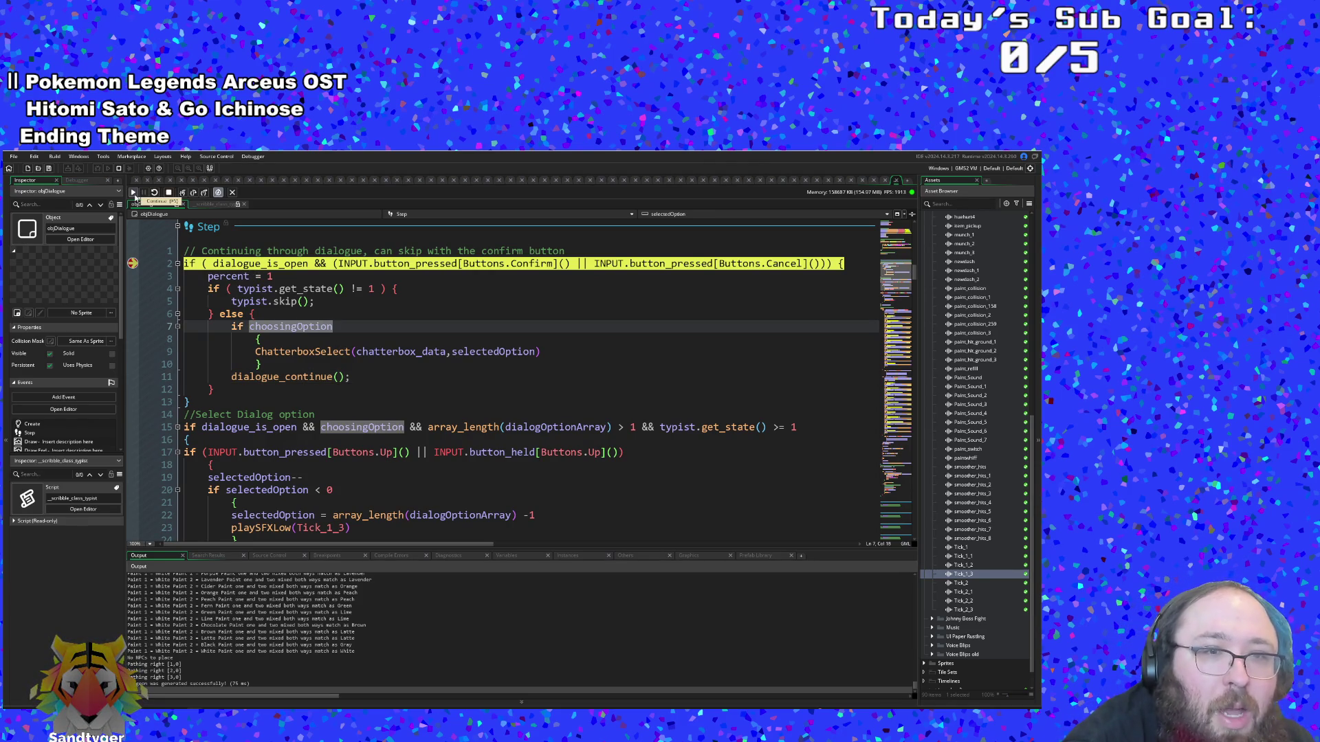
left_click(135, 194)
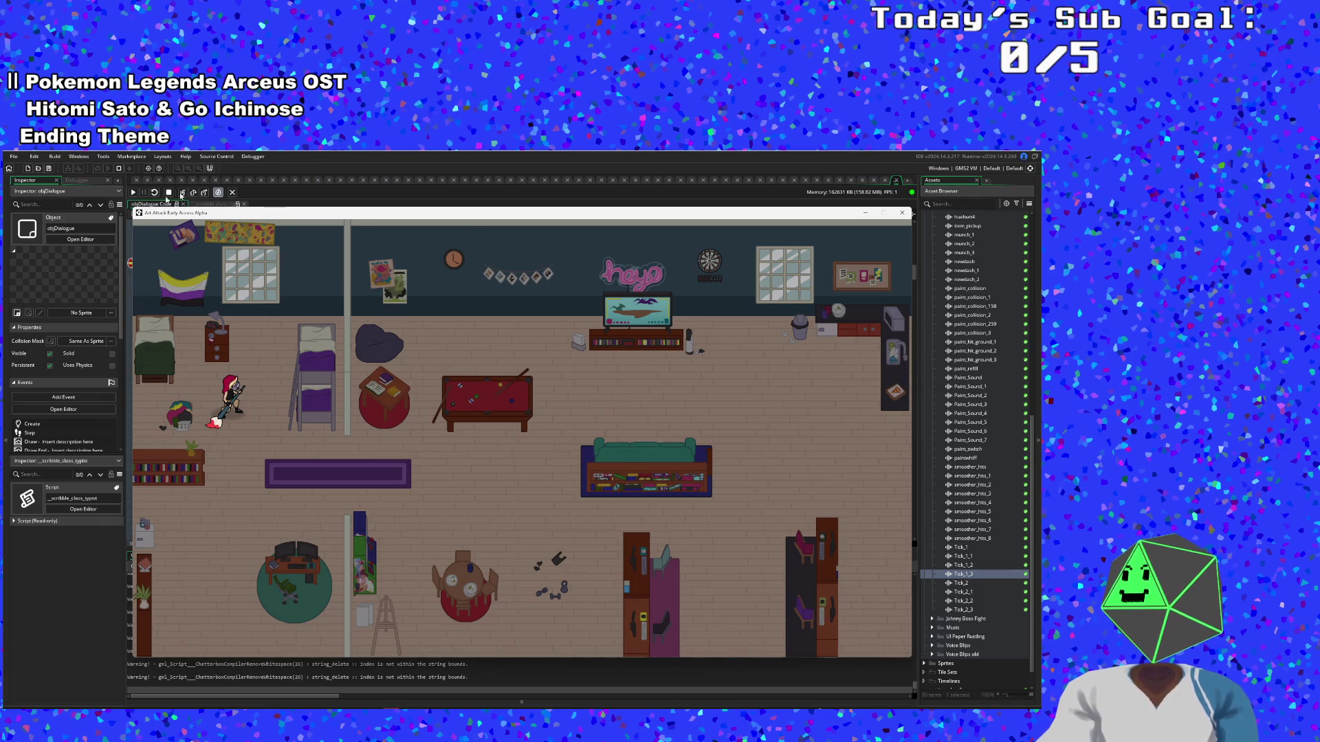
Remove the line 2 breakpoint, resume the game and finish Hue's dialogue
left_click(134, 192)
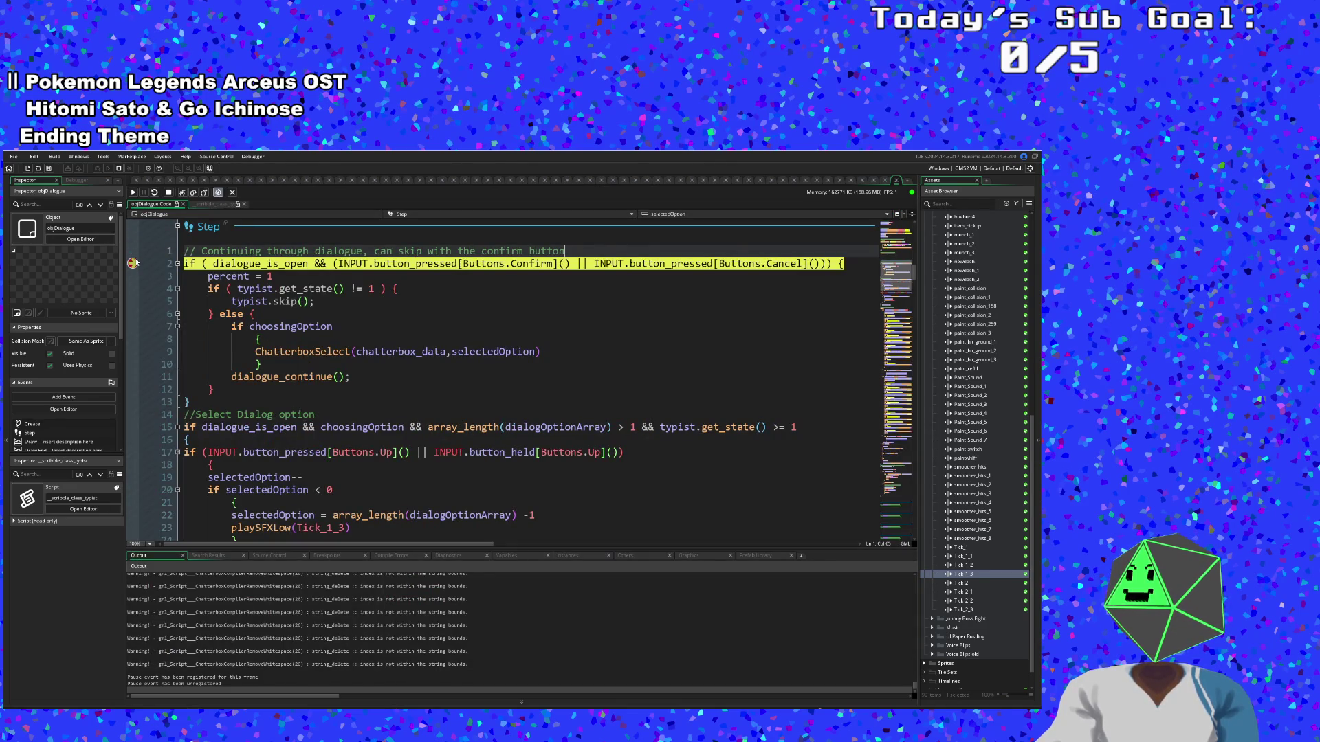
left_click(132, 262)
left_click(134, 192)
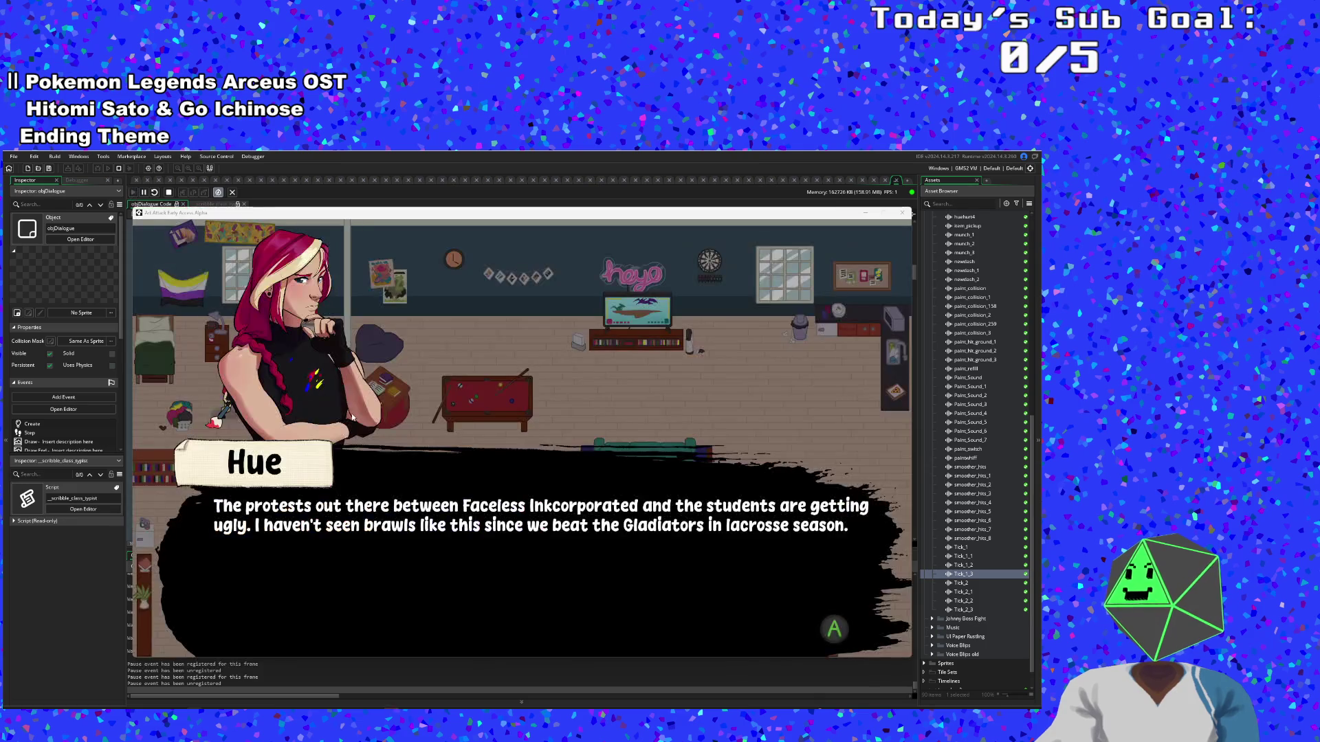
left_click(351, 417)
left_click(352, 417)
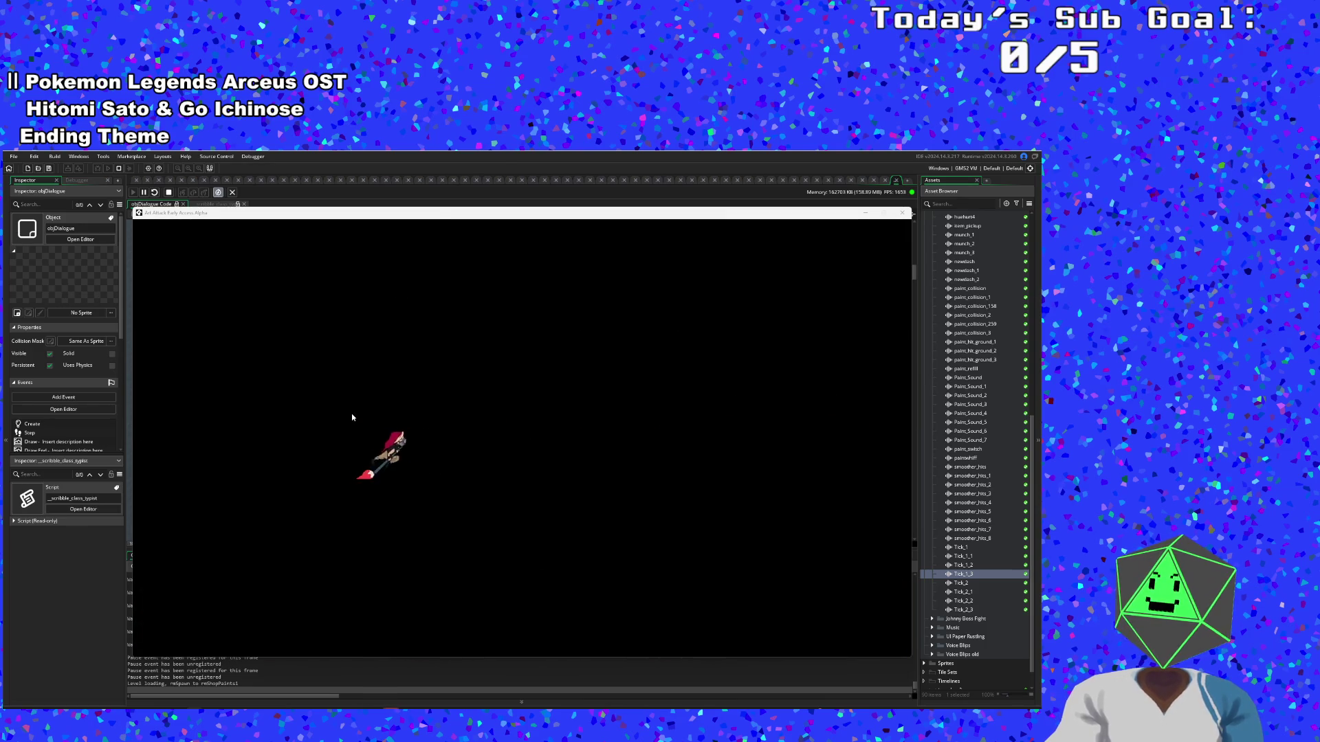
Talk to Vicky and advance her shop dialogue until the game crashes
left_click(352, 414)
left_click(352, 413)
left_click(352, 414)
left_click(352, 414)
left_click(352, 414)
left_click(352, 414)
left_click(352, 414)
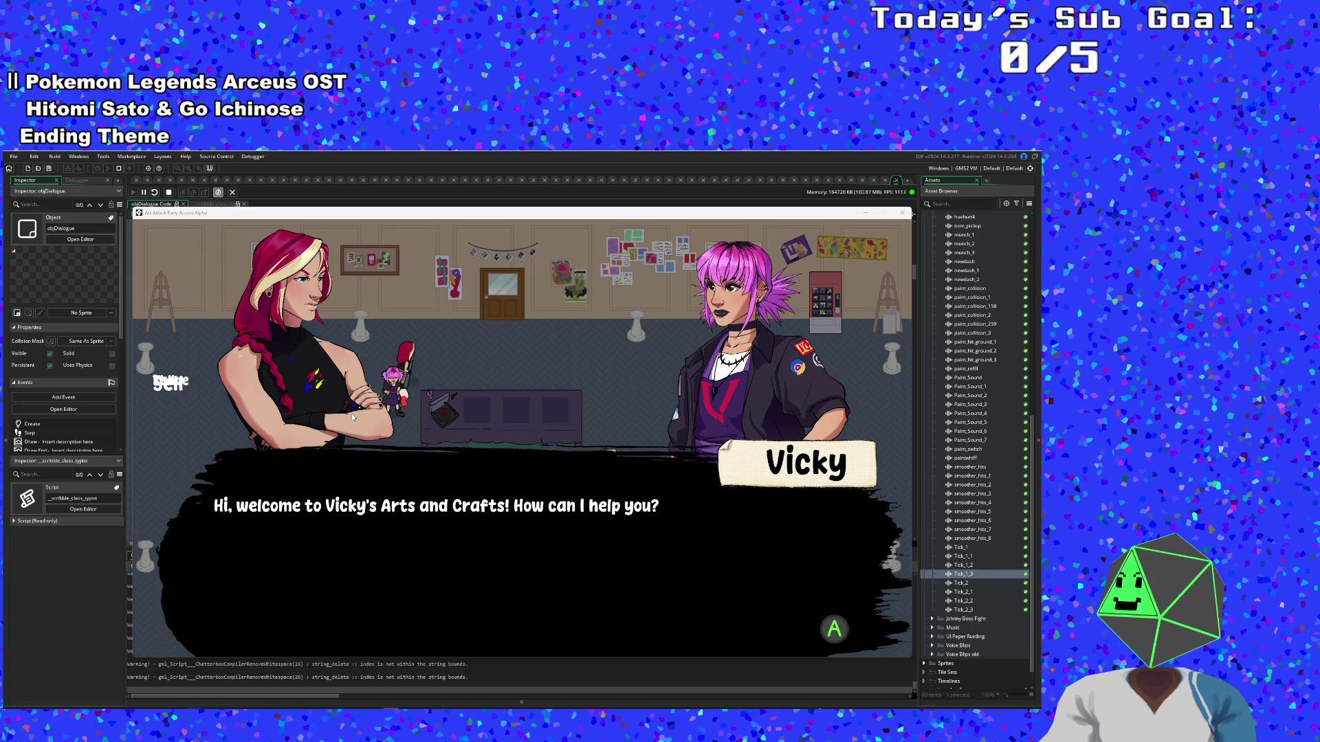
left_click(352, 414)
left_click(352, 414)
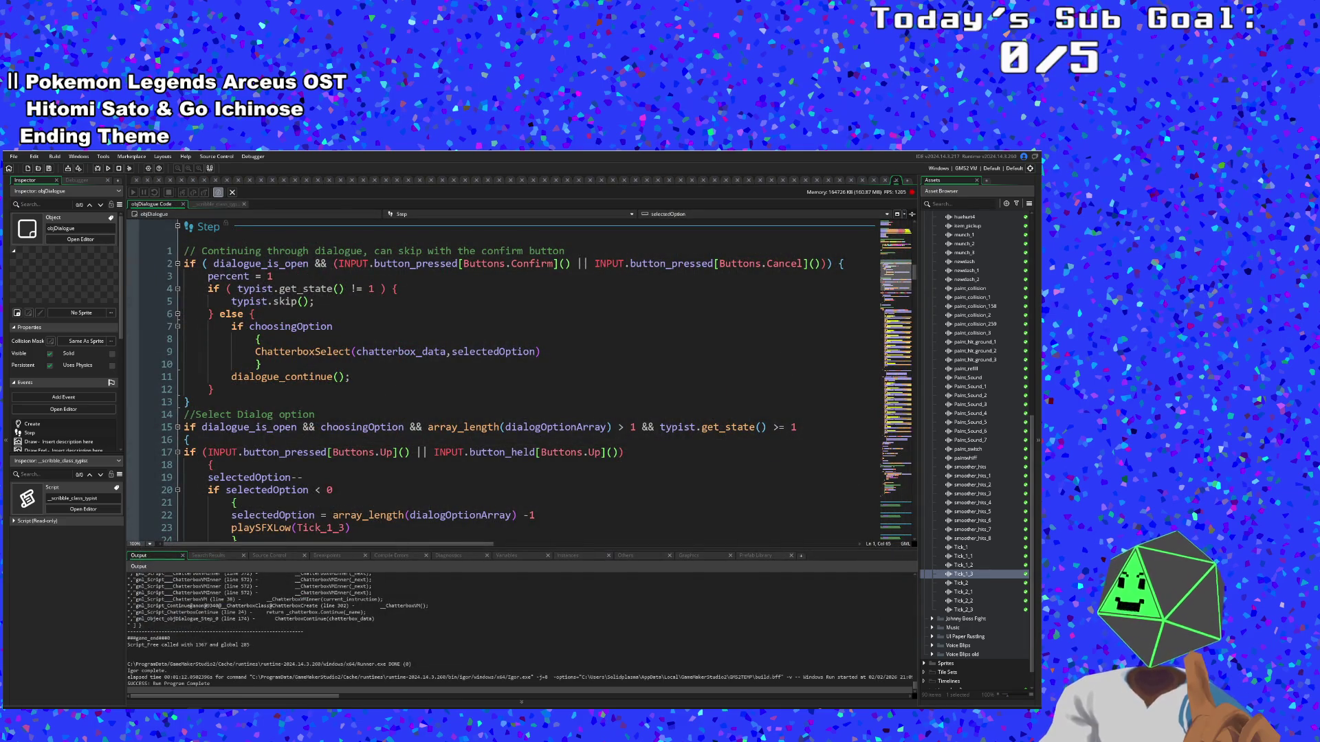
left_click(167, 671)
scroll(521, 632, "up", 10)
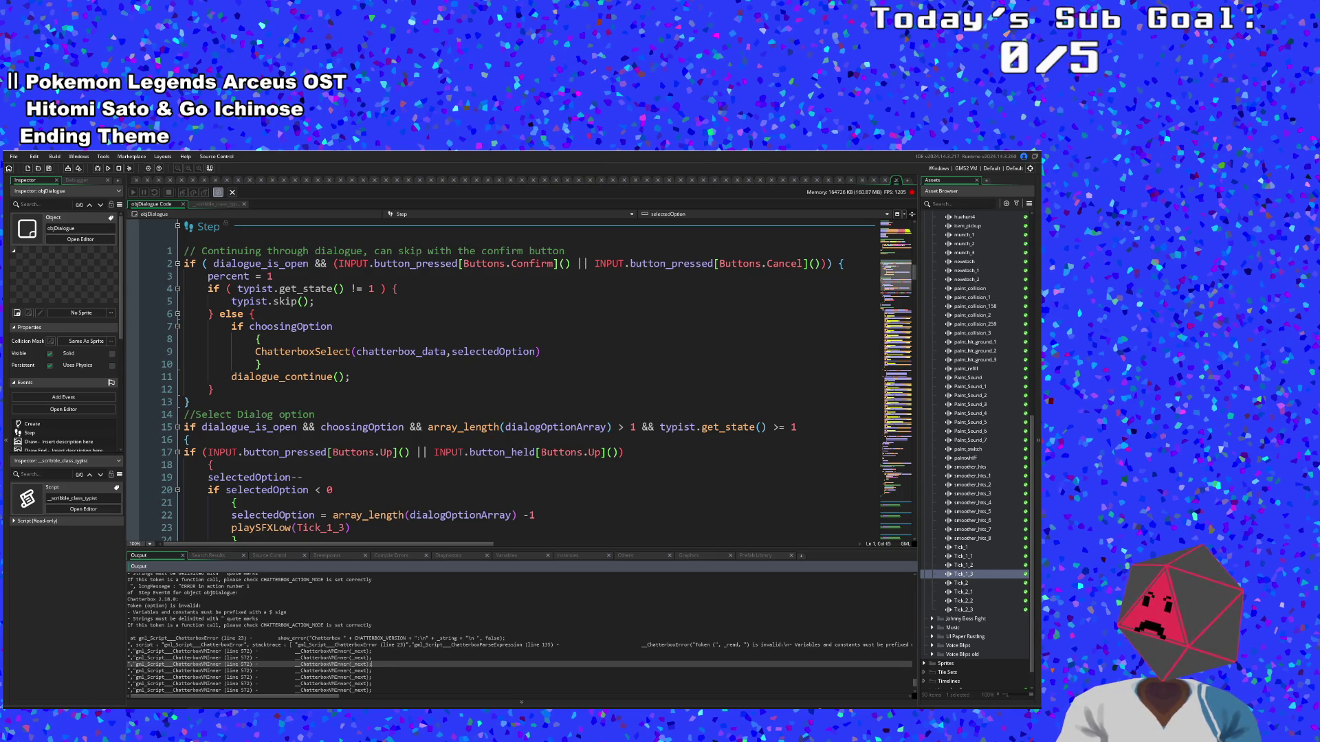
scroll(520, 634, "up", 2)
left_click(206, 644)
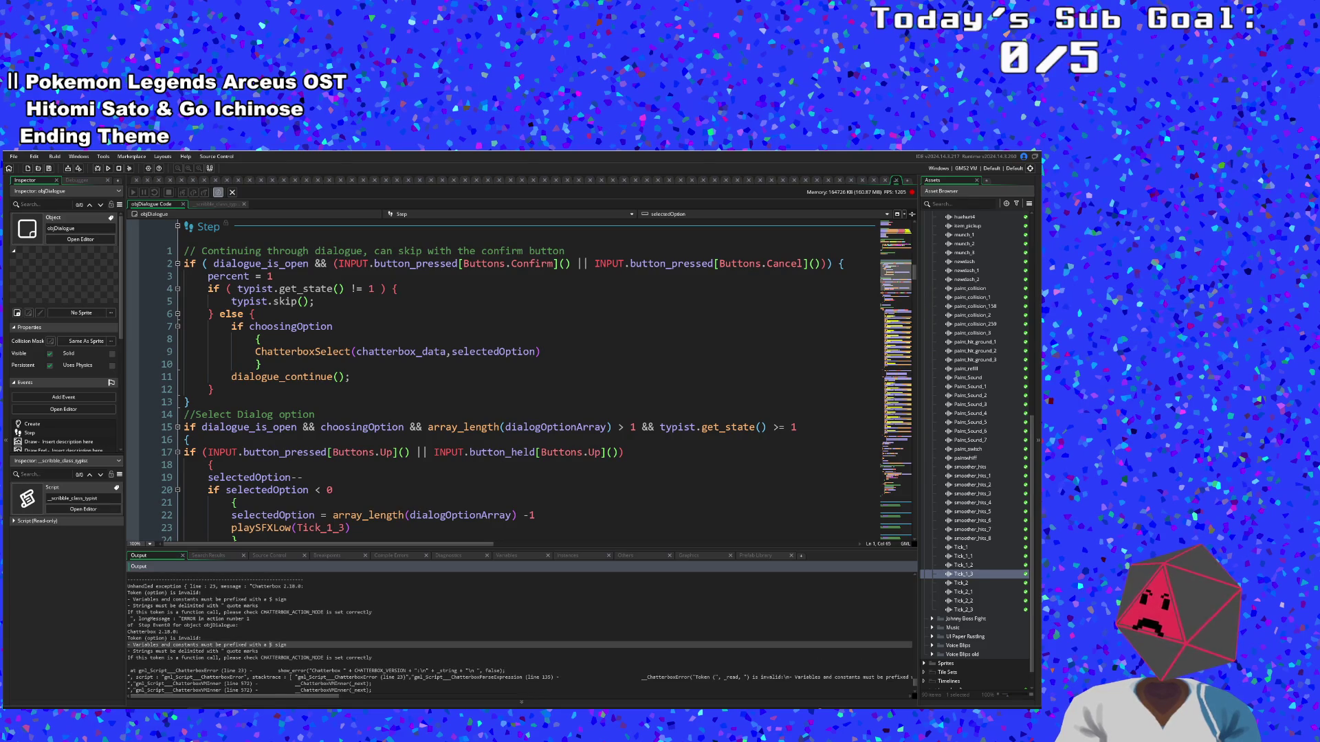
left_click(238, 624)
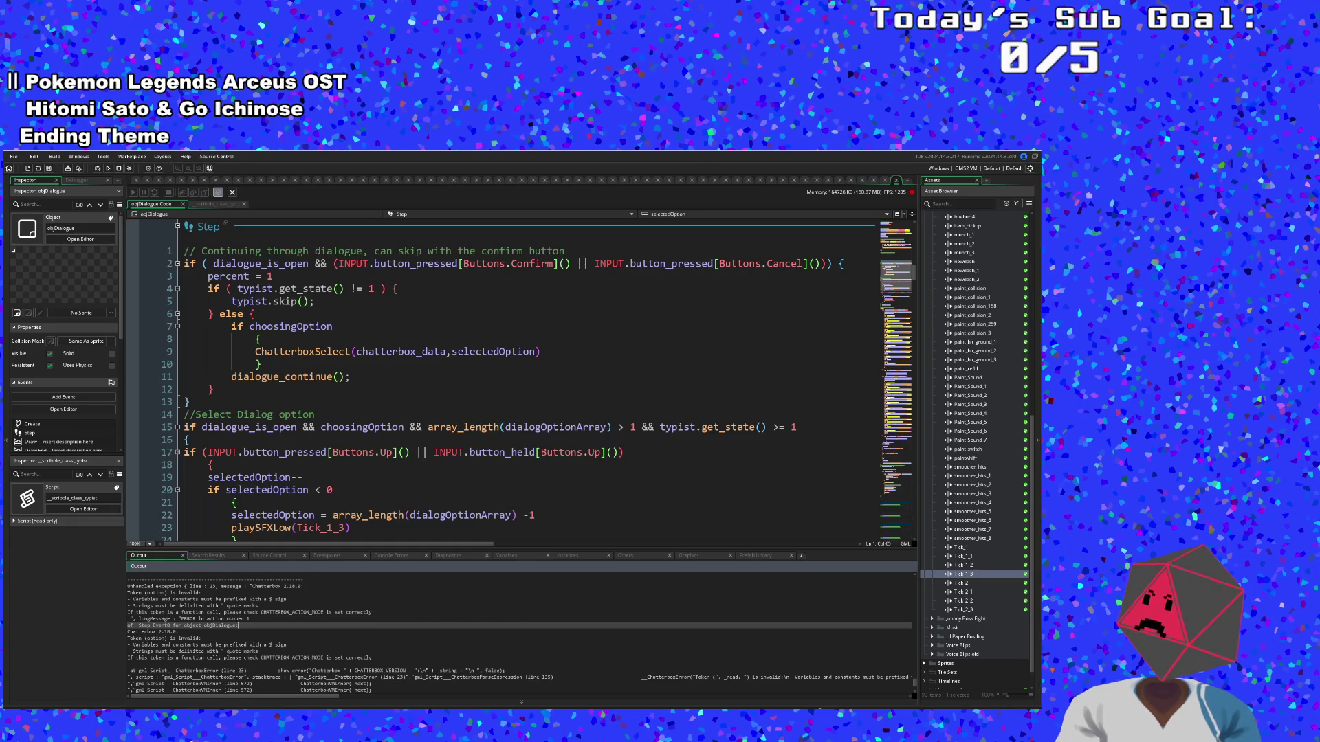
scroll(288, 632, "down", 3)
left_click(329, 638)
left_click(303, 645)
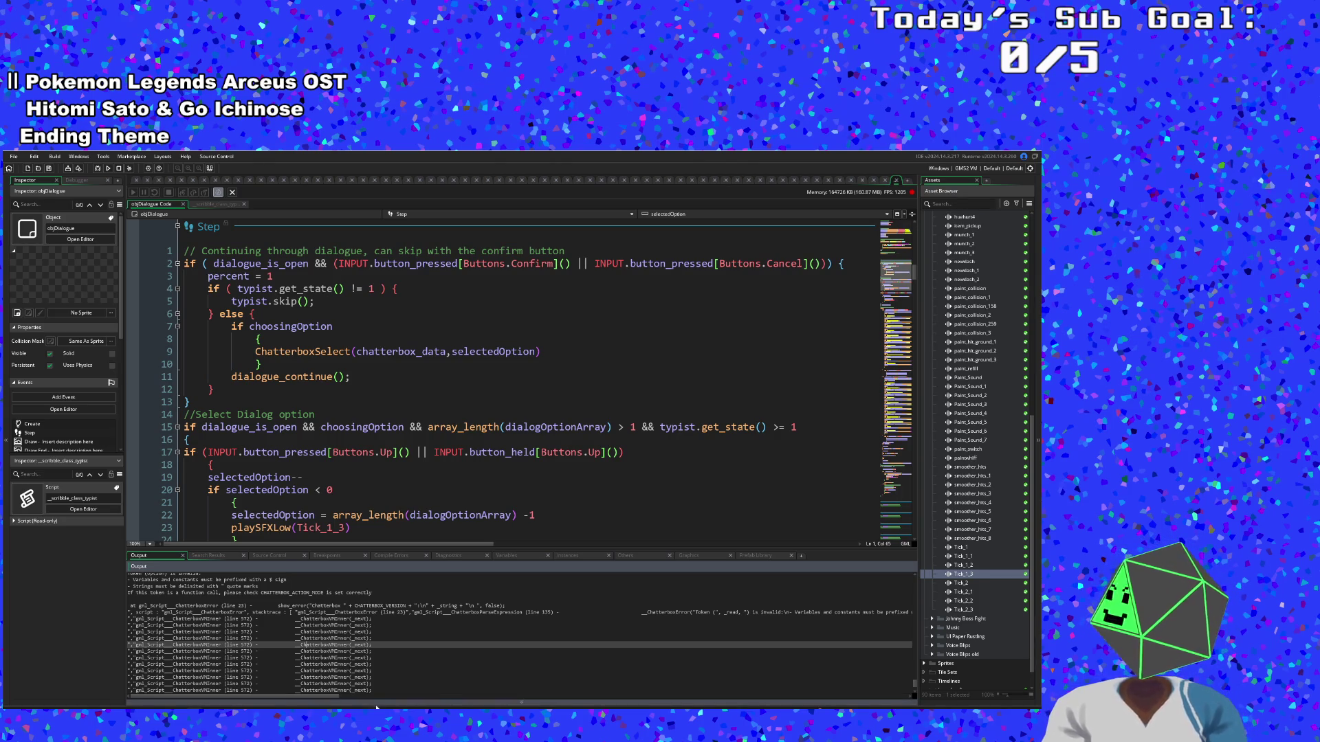
scroll(303, 645, "down", 3)
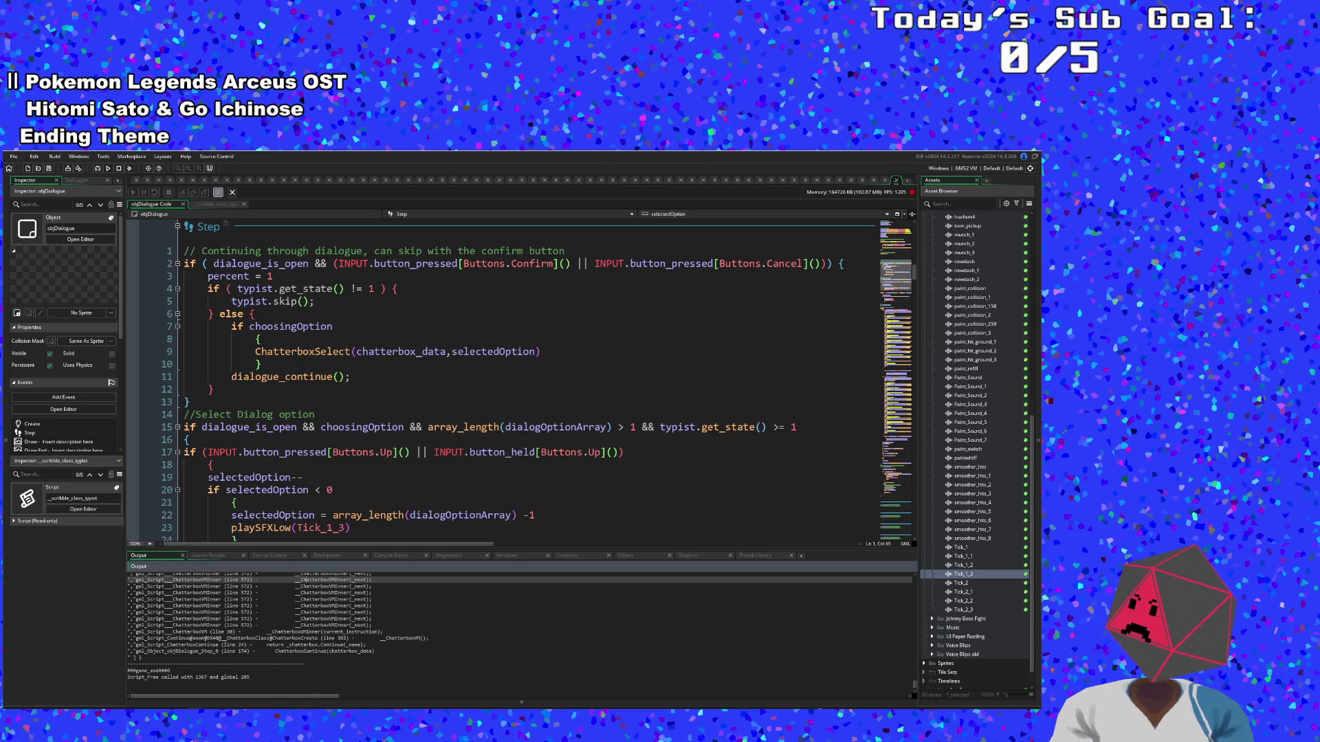
left_click(276, 651)
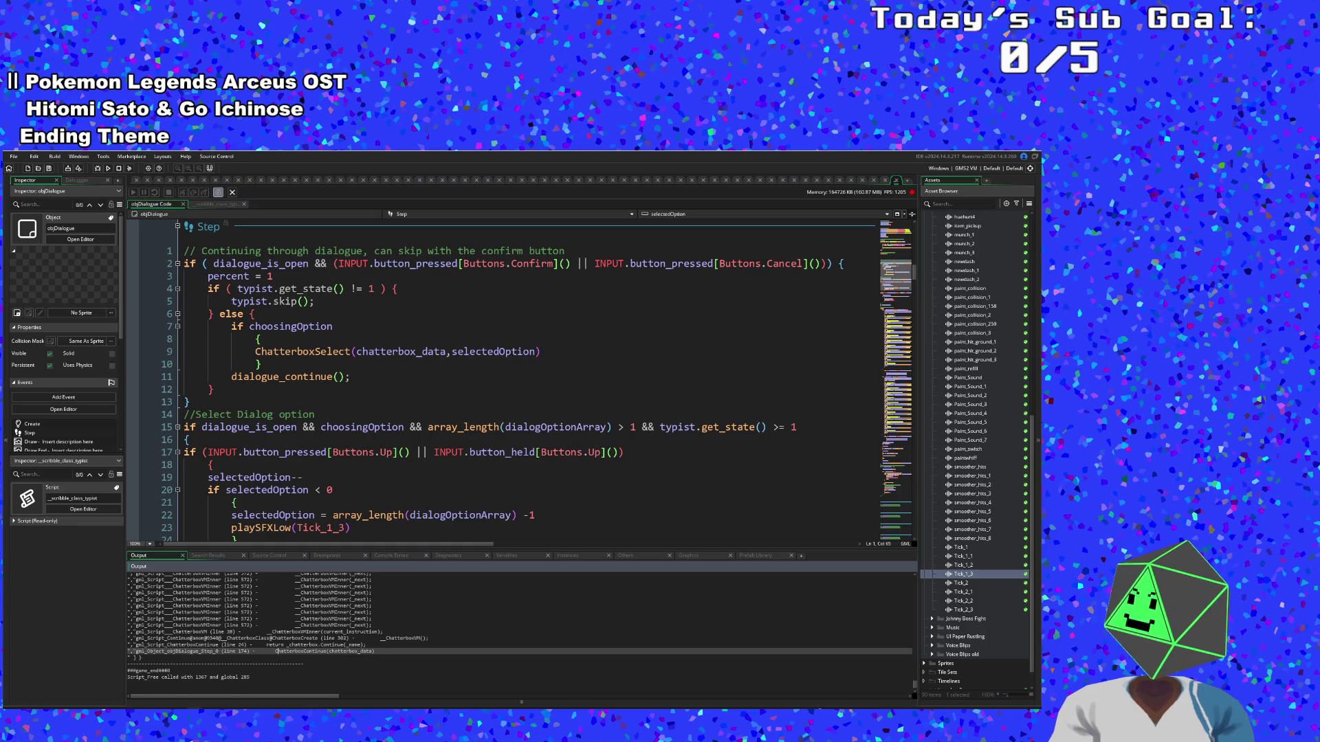
scroll(270, 622, "up", 10)
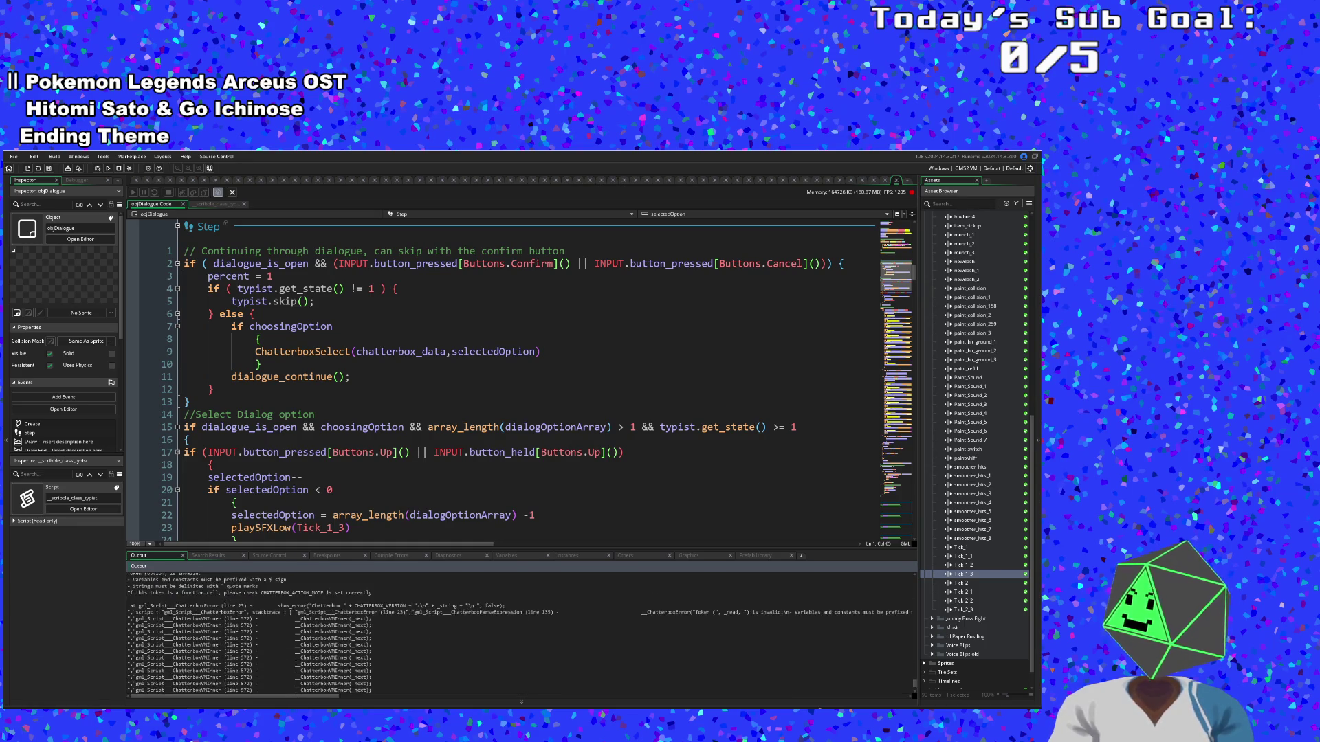
left_click_drag(282, 696, 408, 698)
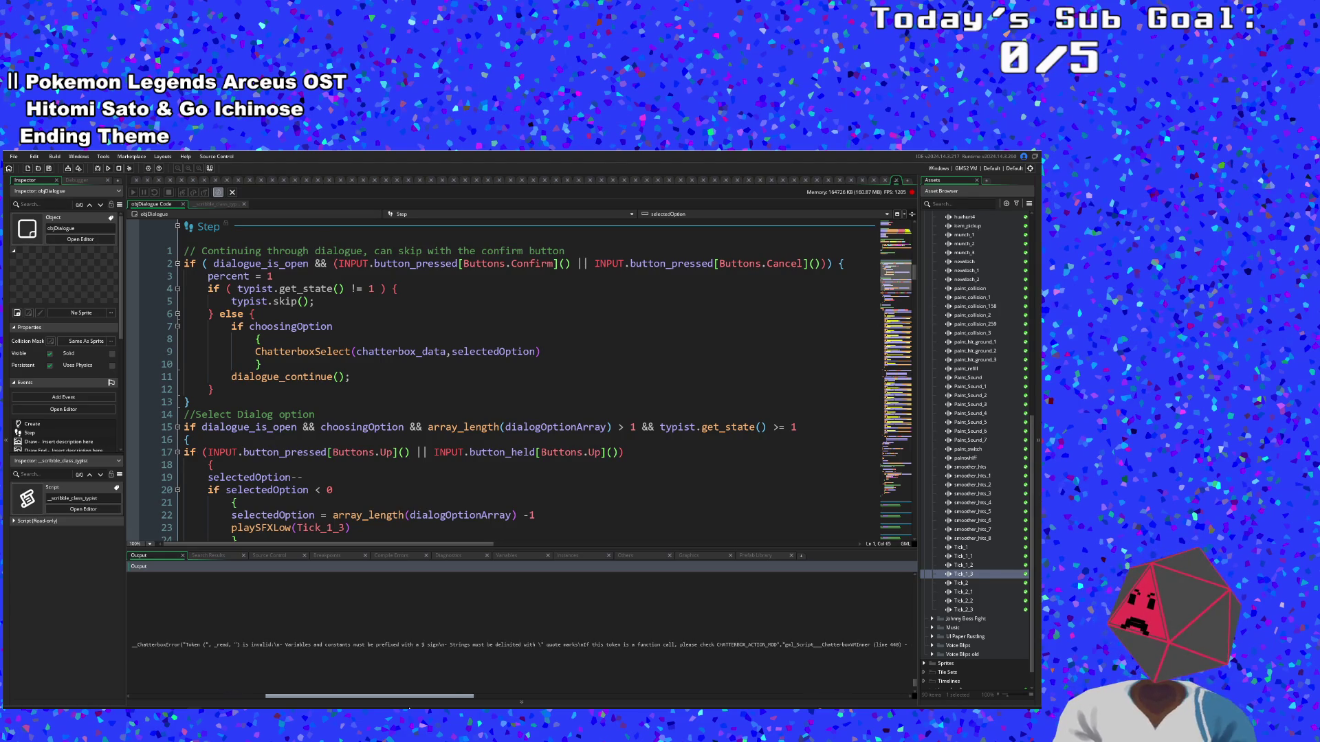
mouse_move(408, 699)
left_mouse_down()
mouse_move(368, 702)
mouse_move(557, 702)
mouse_move(464, 707)
left_mouse_up()
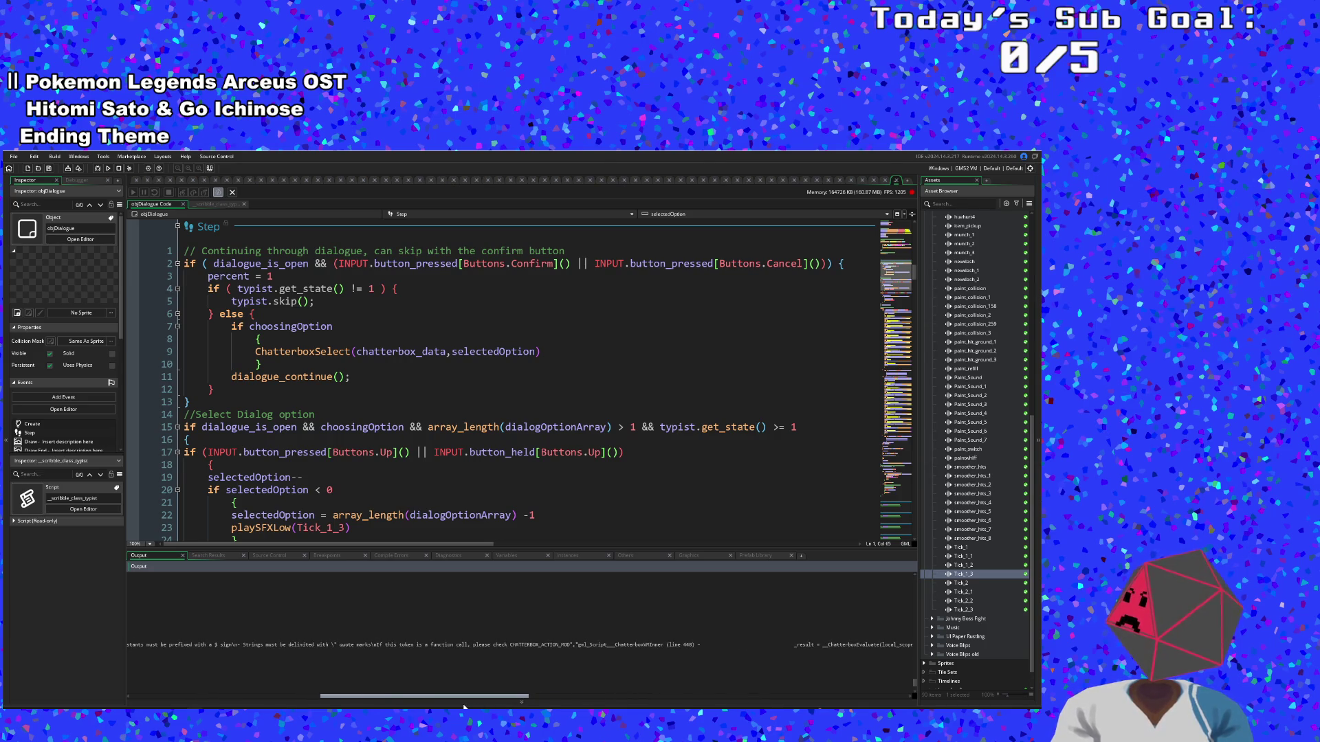
left_click_drag(462, 706, 154, 685)
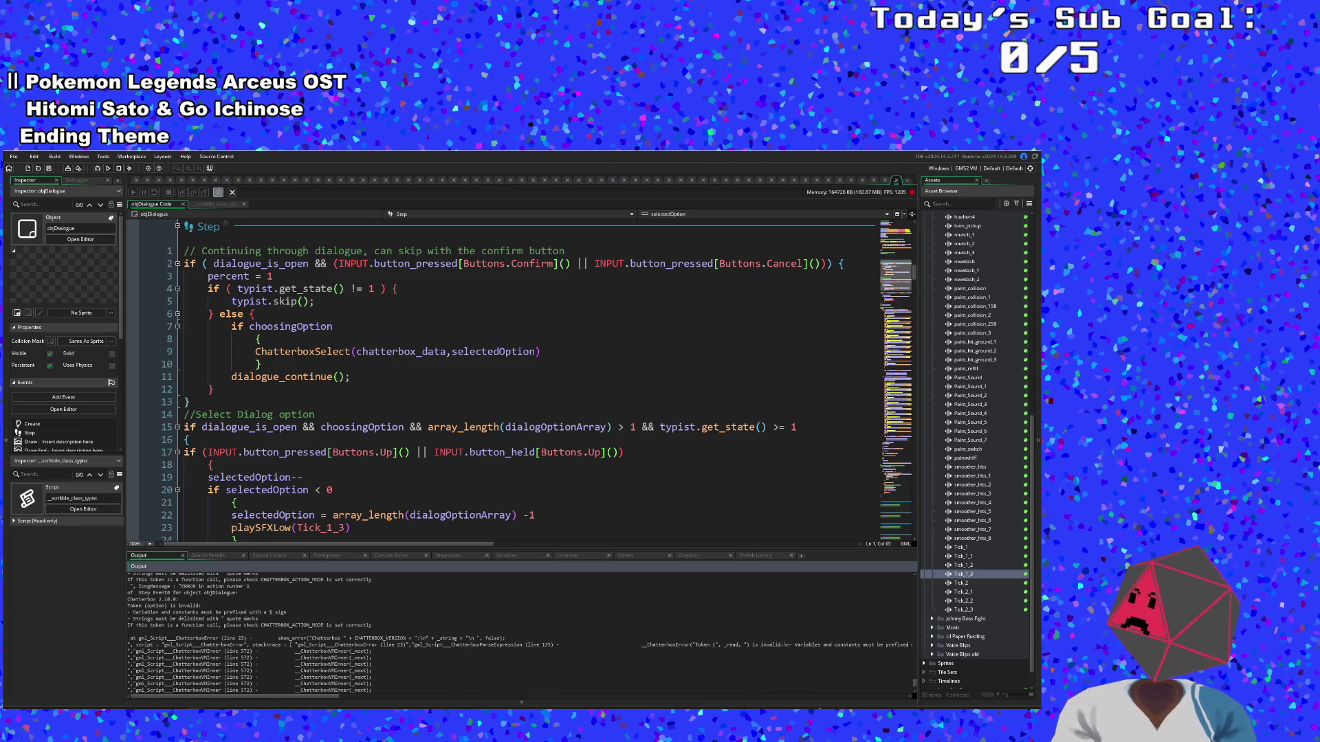
scroll(520, 634, "up", 2)
left_click(198, 651)
left_click(235, 502)
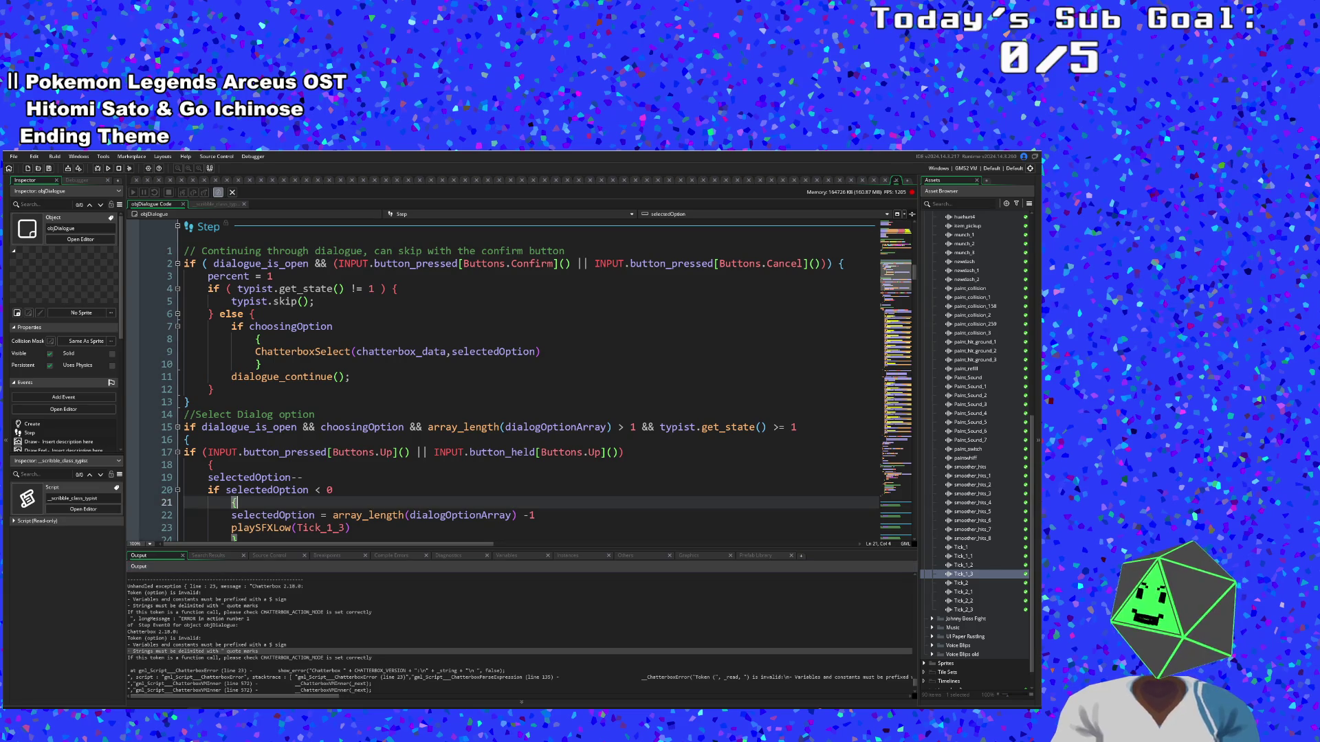
left_click(297, 490)
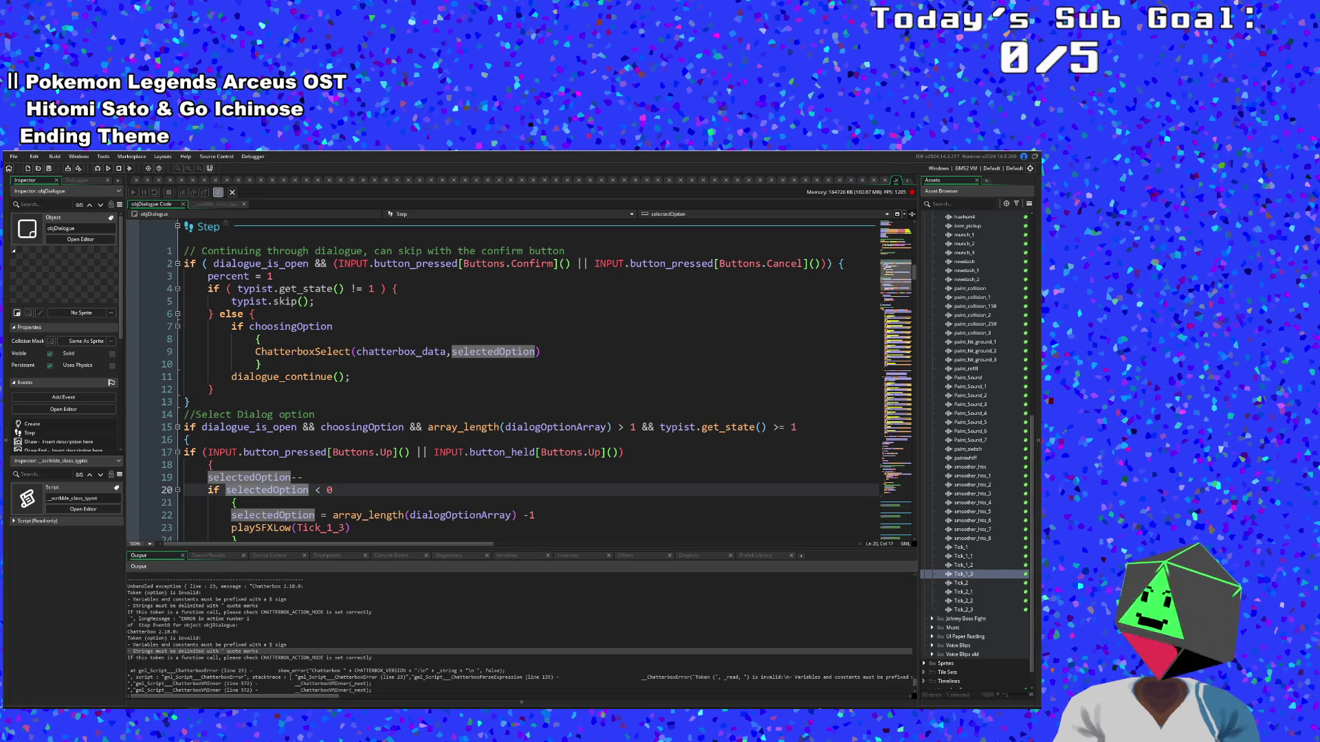
scroll(297, 490, "up", 2)
left_click(297, 490)
scroll(502, 378, "up", 2)
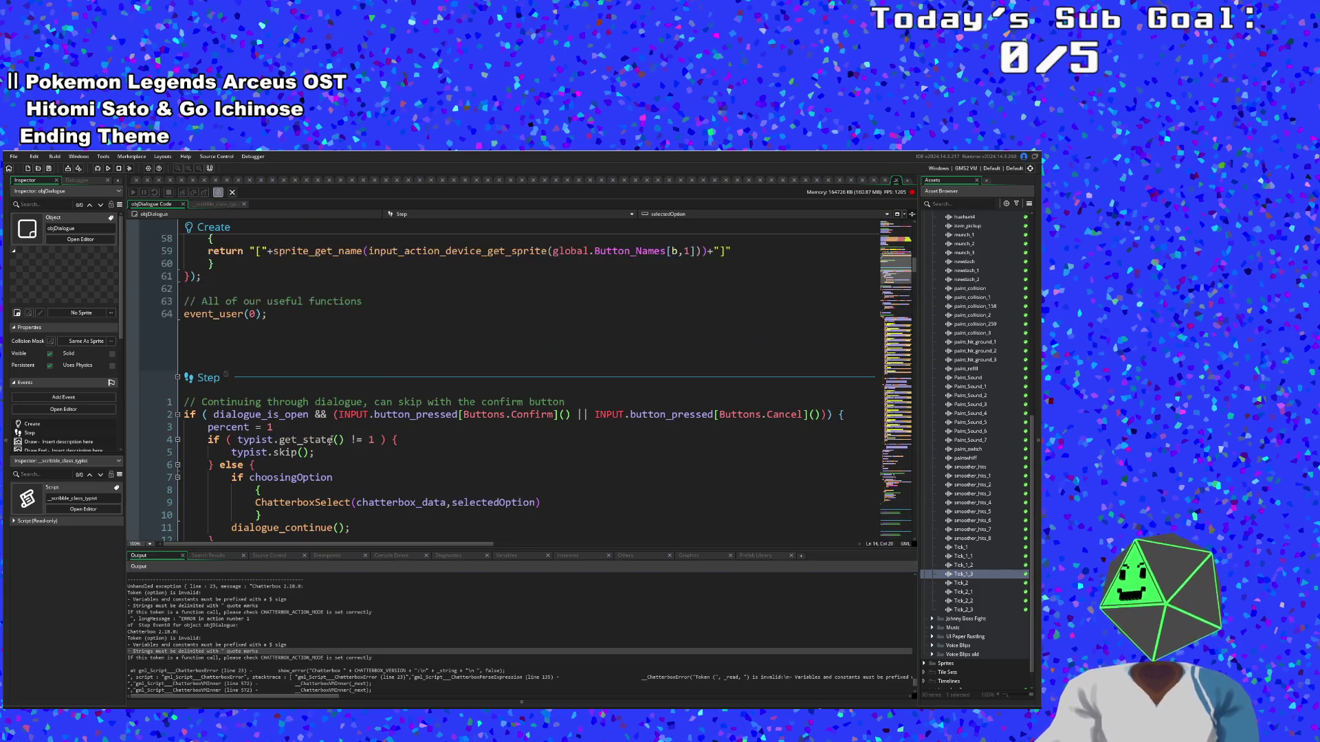
scroll(451, 363, "down", 6)
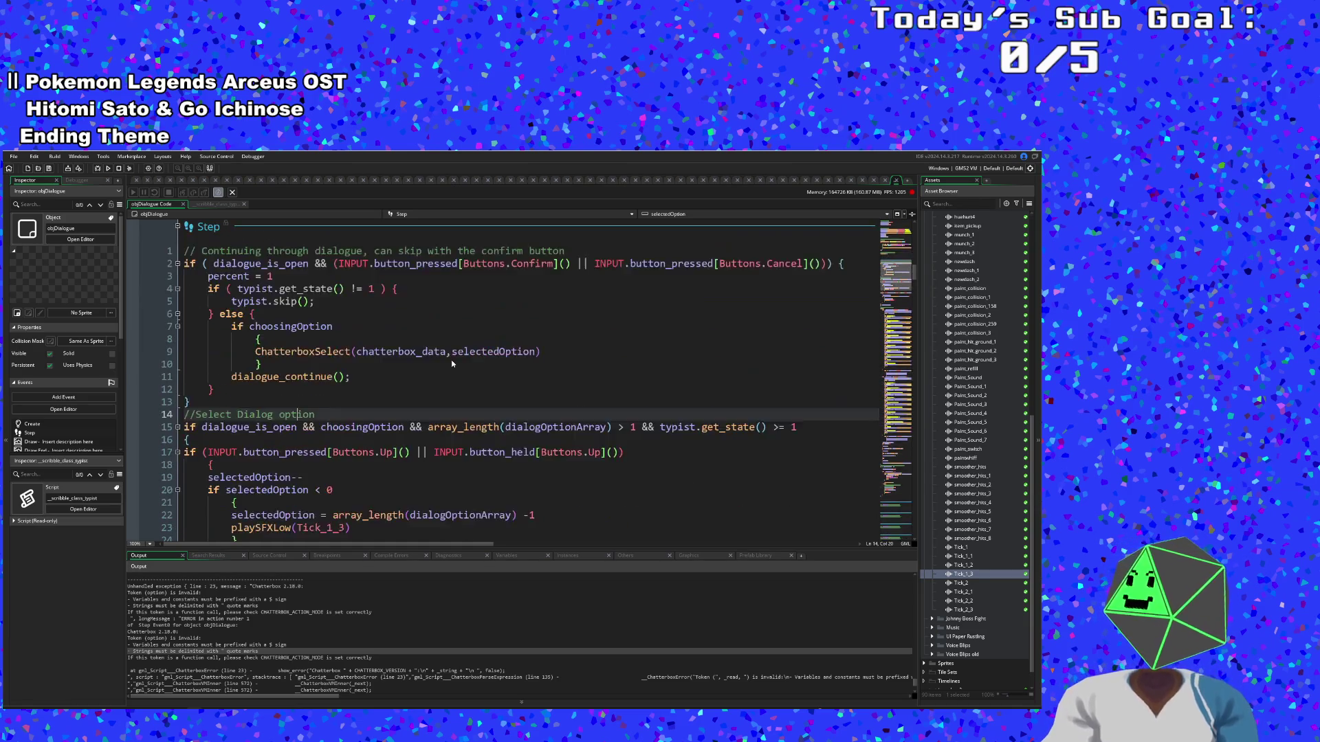
scroll(451, 363, "up", 2)
left_click(296, 326)
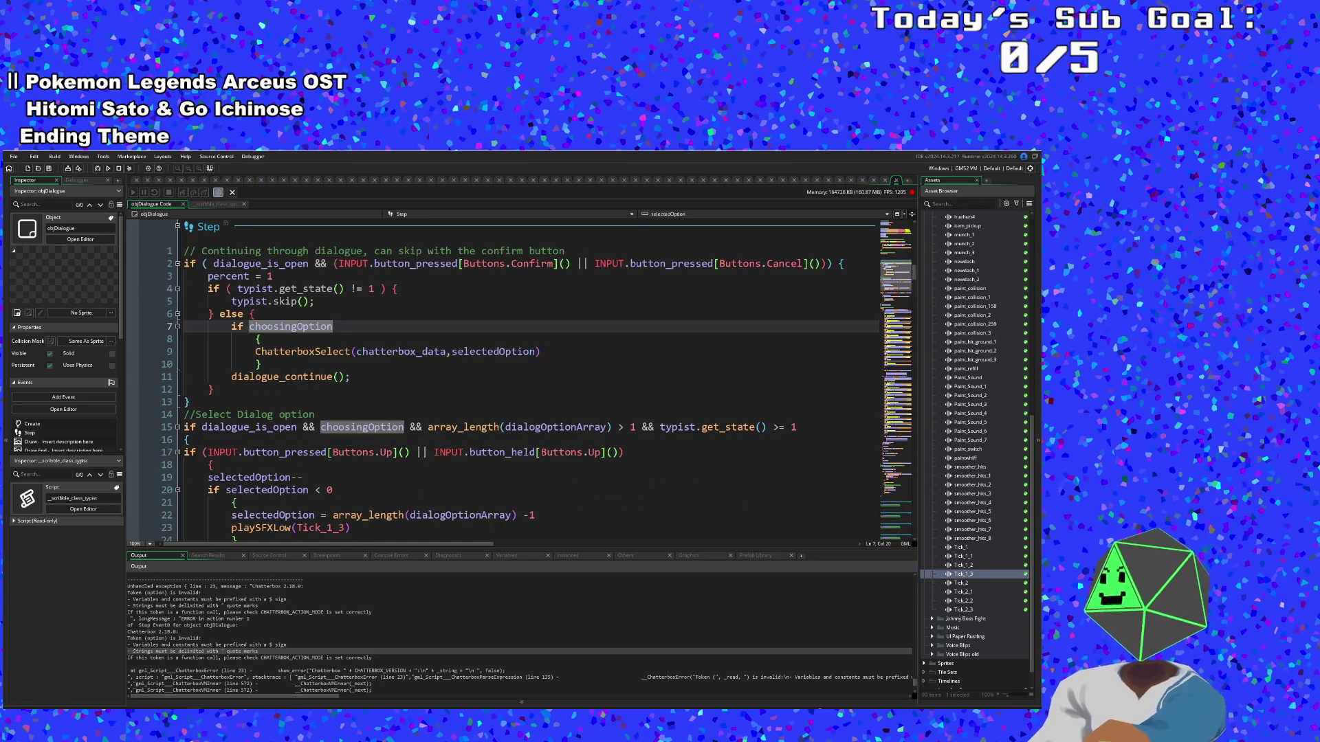
scroll(451, 363, "down", 2)
scroll(452, 363, "up", 2)
left_click(357, 351)
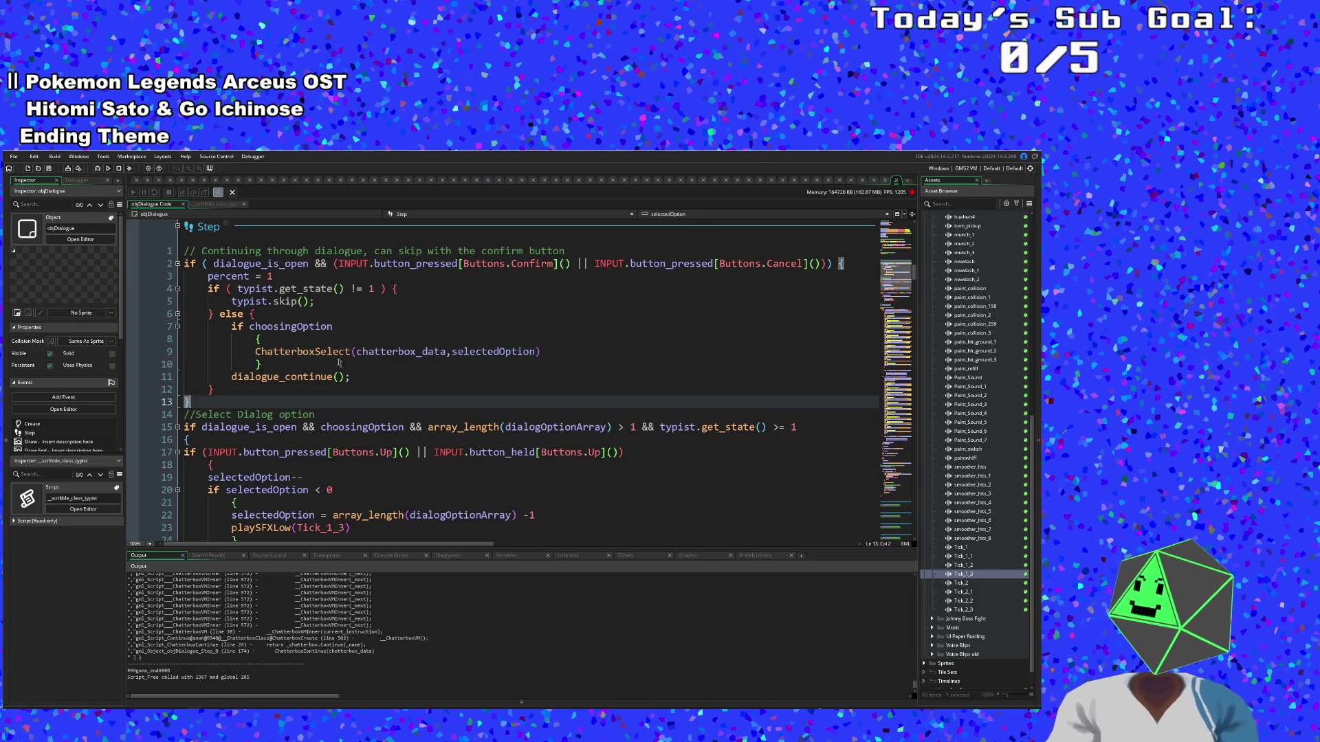
left_click(306, 377)
Go to dialogue_continue's definition, check string_pos on line 128, and pick the Step trace line
key("F12")
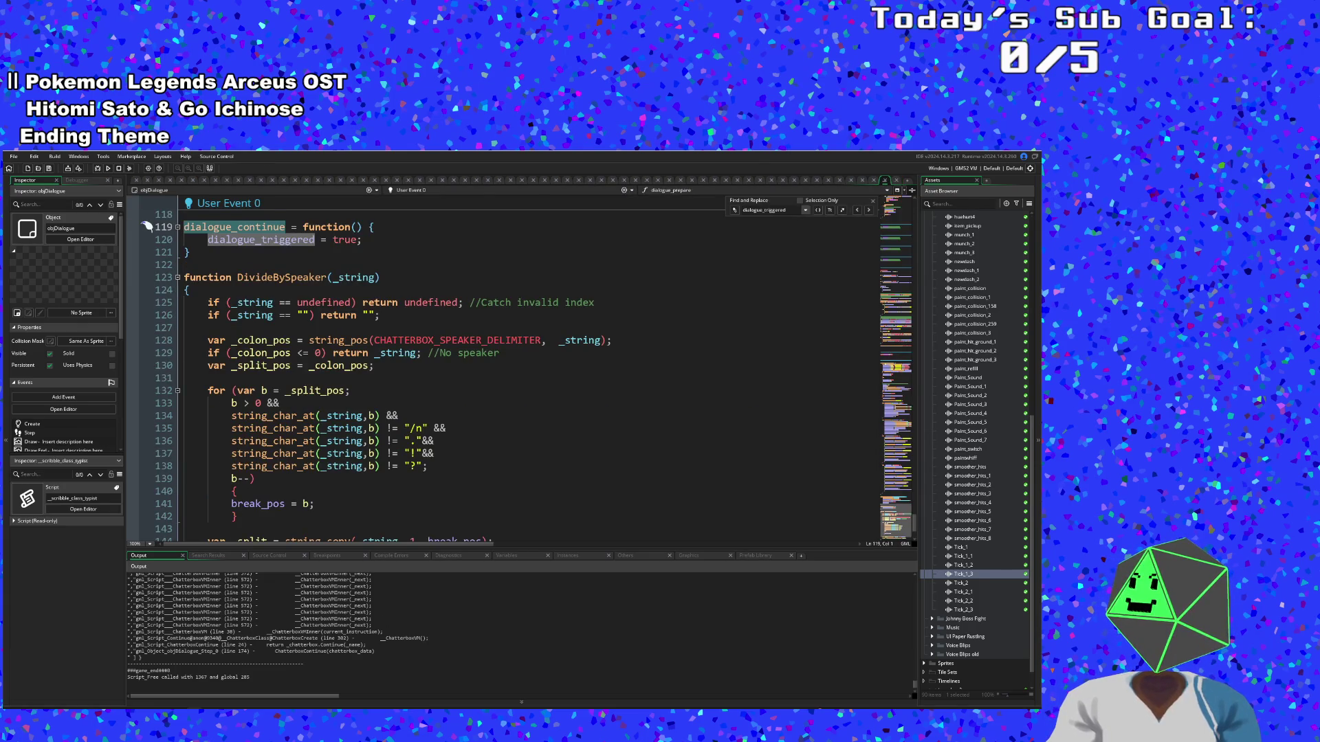
left_click(338, 341)
scroll(338, 340, "up", 2)
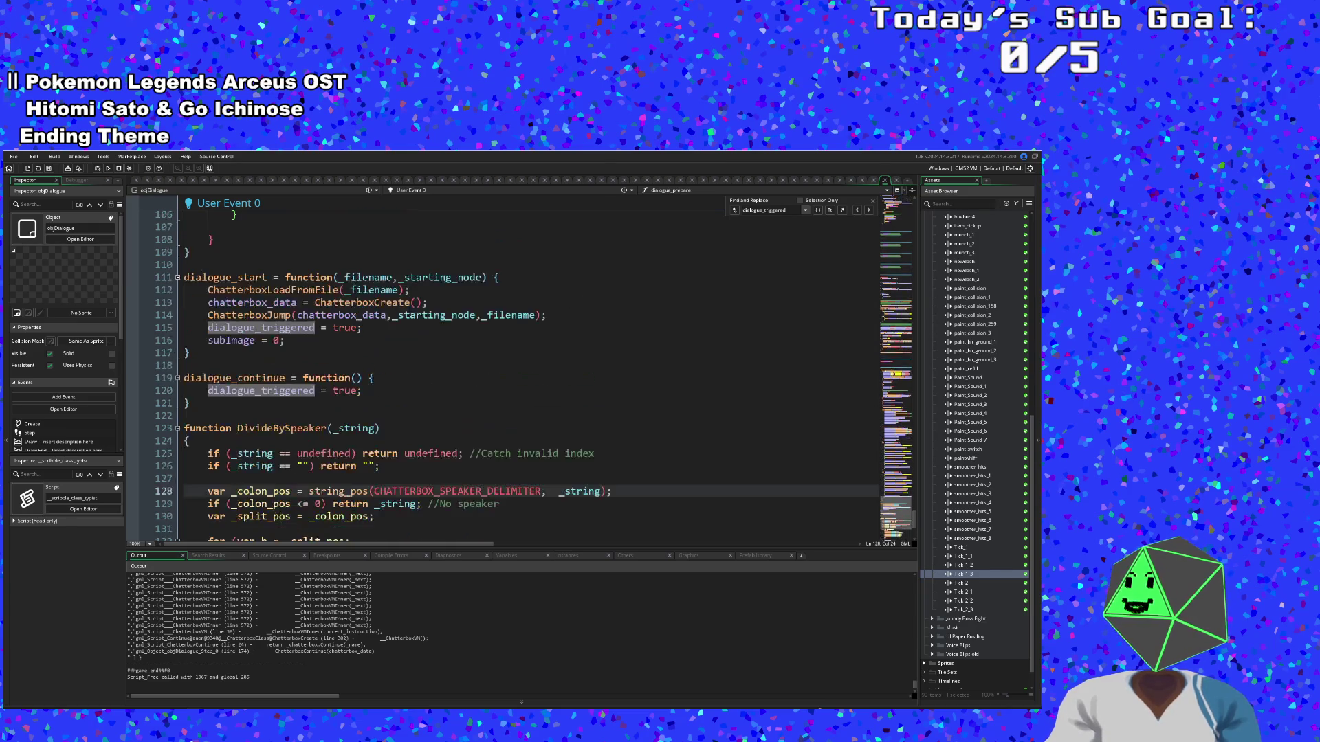
scroll(338, 340, "down", 2)
mouse_move(338, 340)
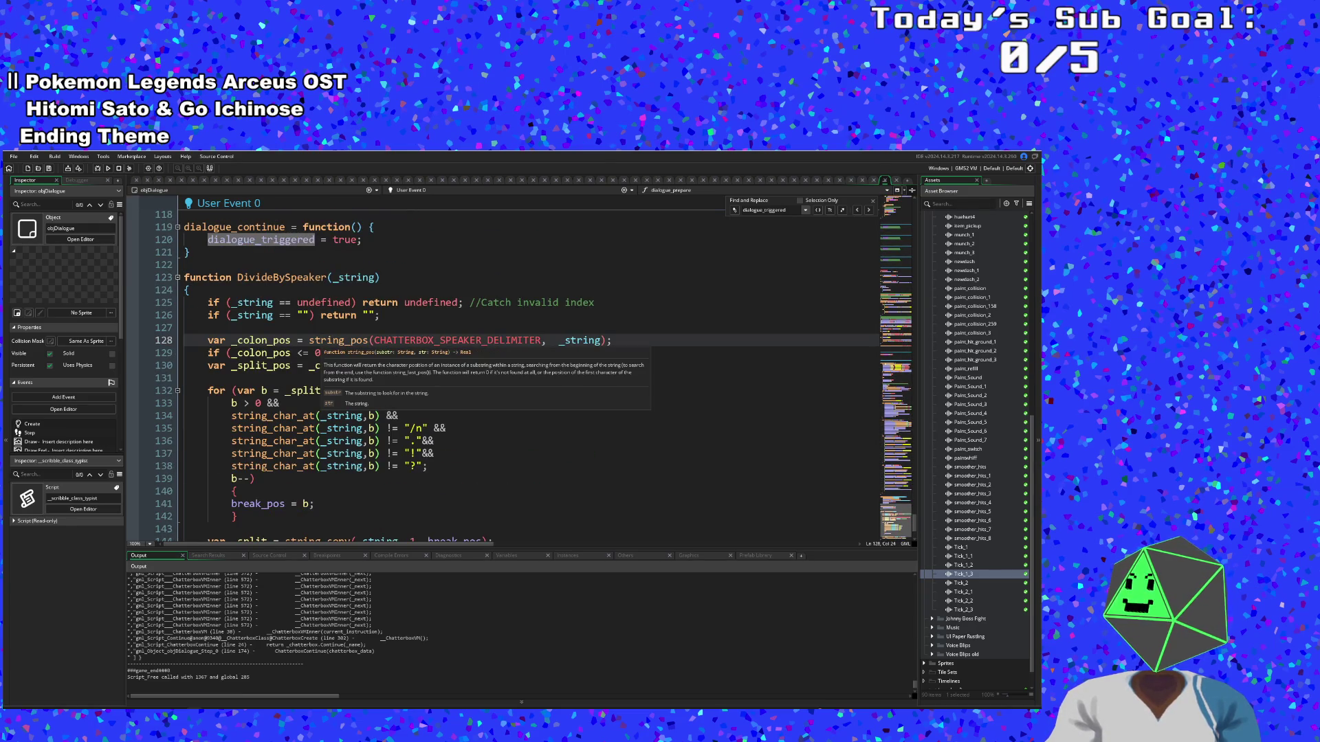
mouse_move(323, 414)
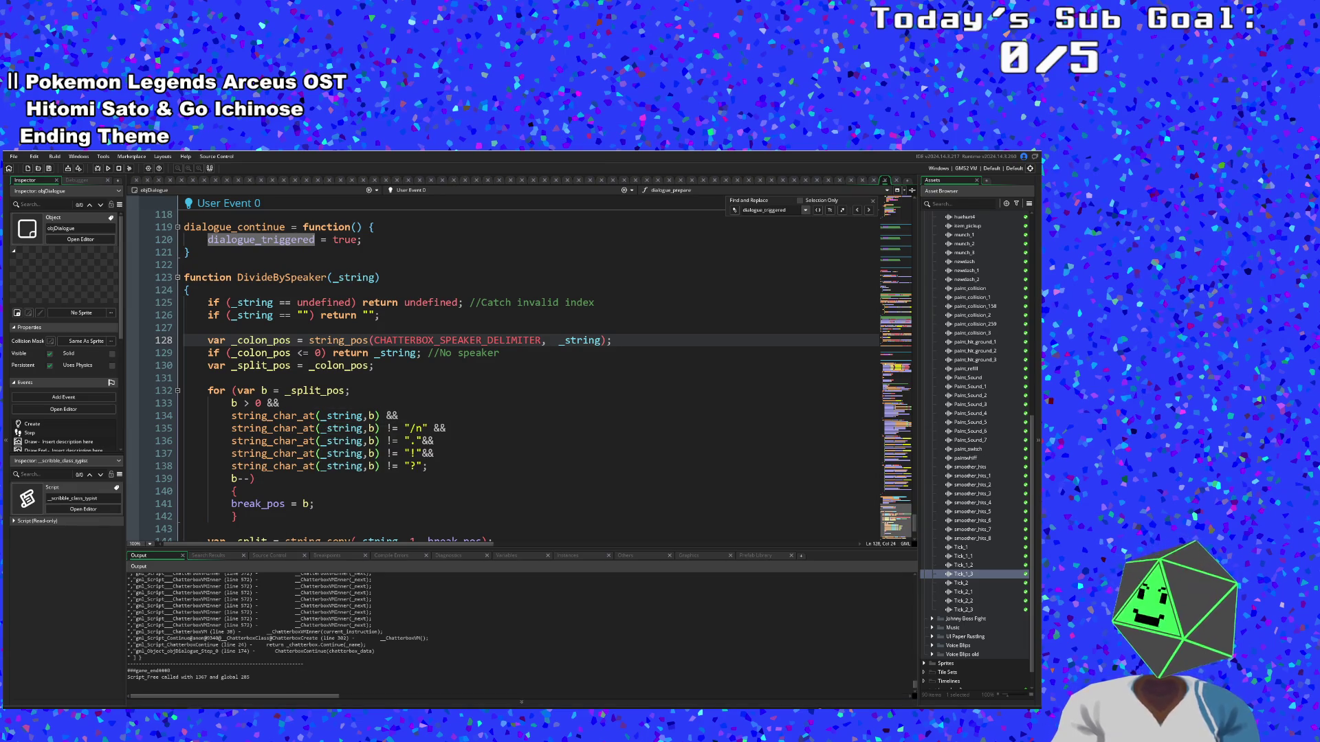
left_click(303, 651)
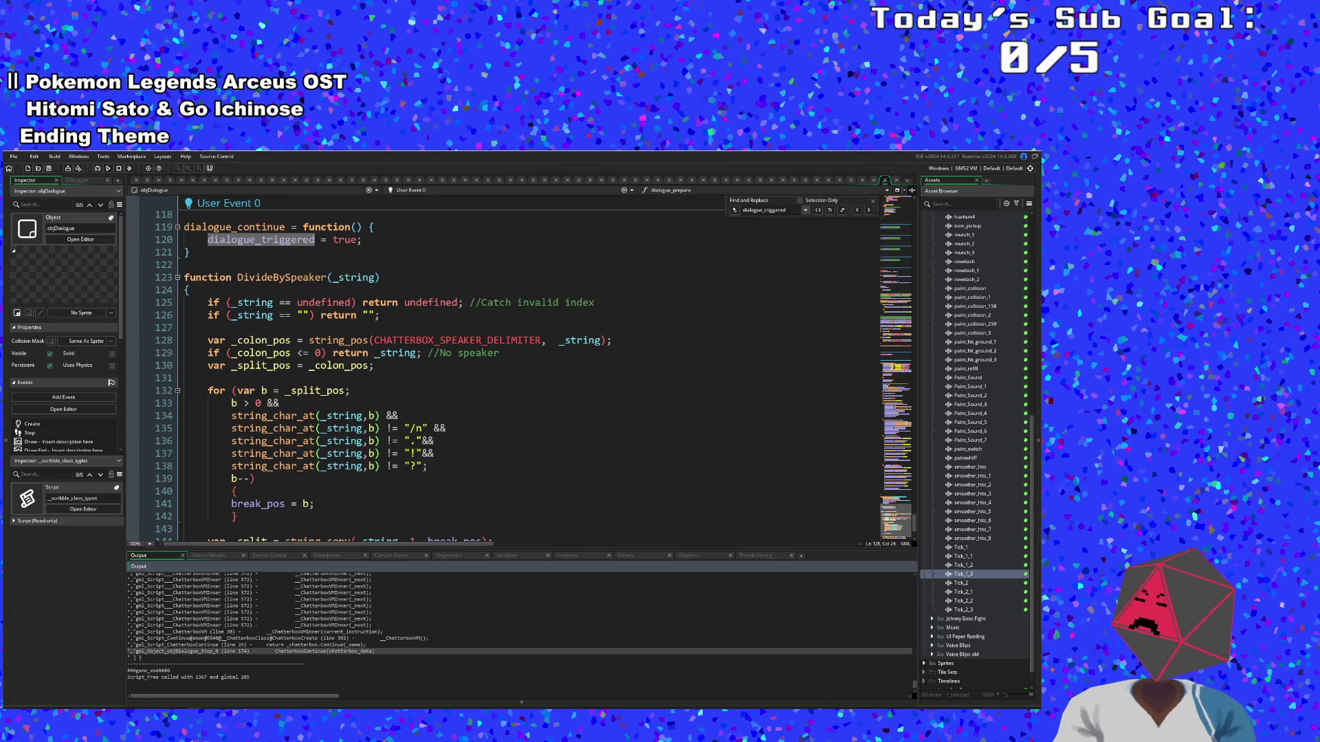
Switch to objDialogue's Step event and scroll to the dialogue_triggered block near line 169
scroll(509, 371, "up", 20)
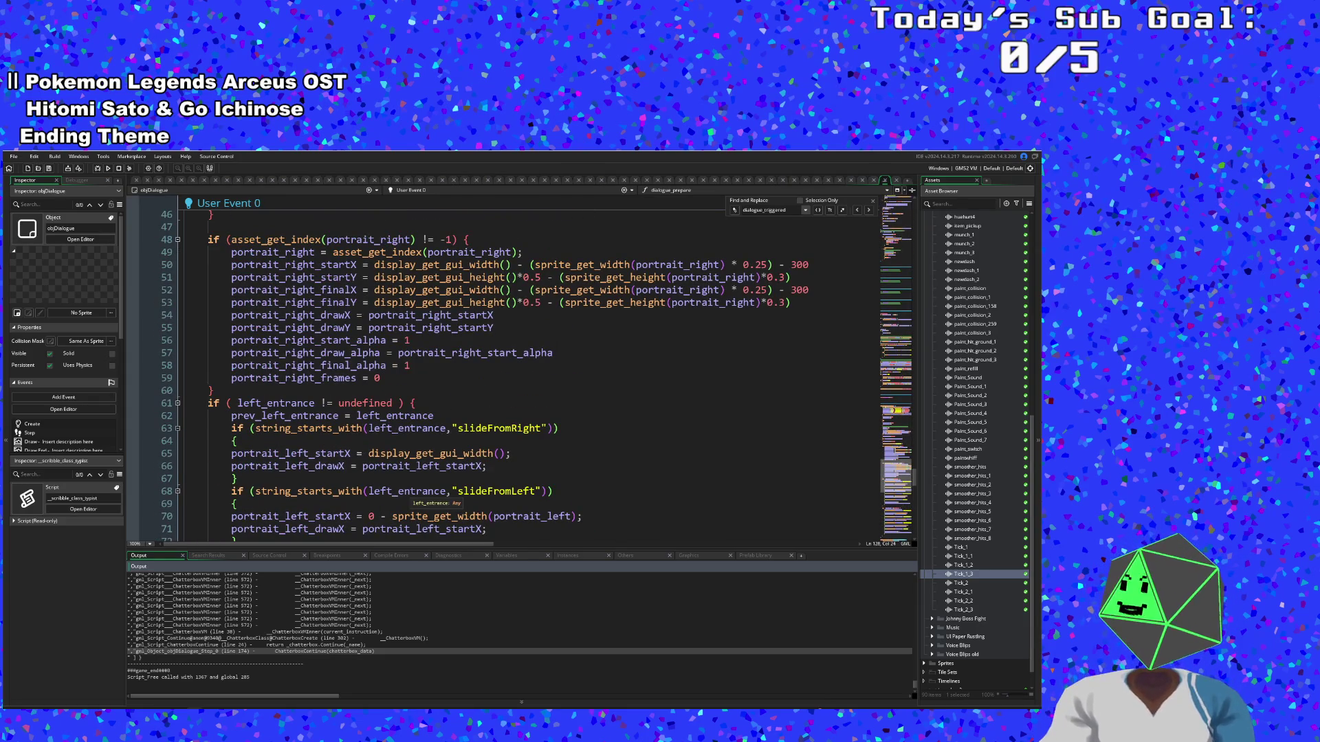
scroll(302, 452, "down", 20)
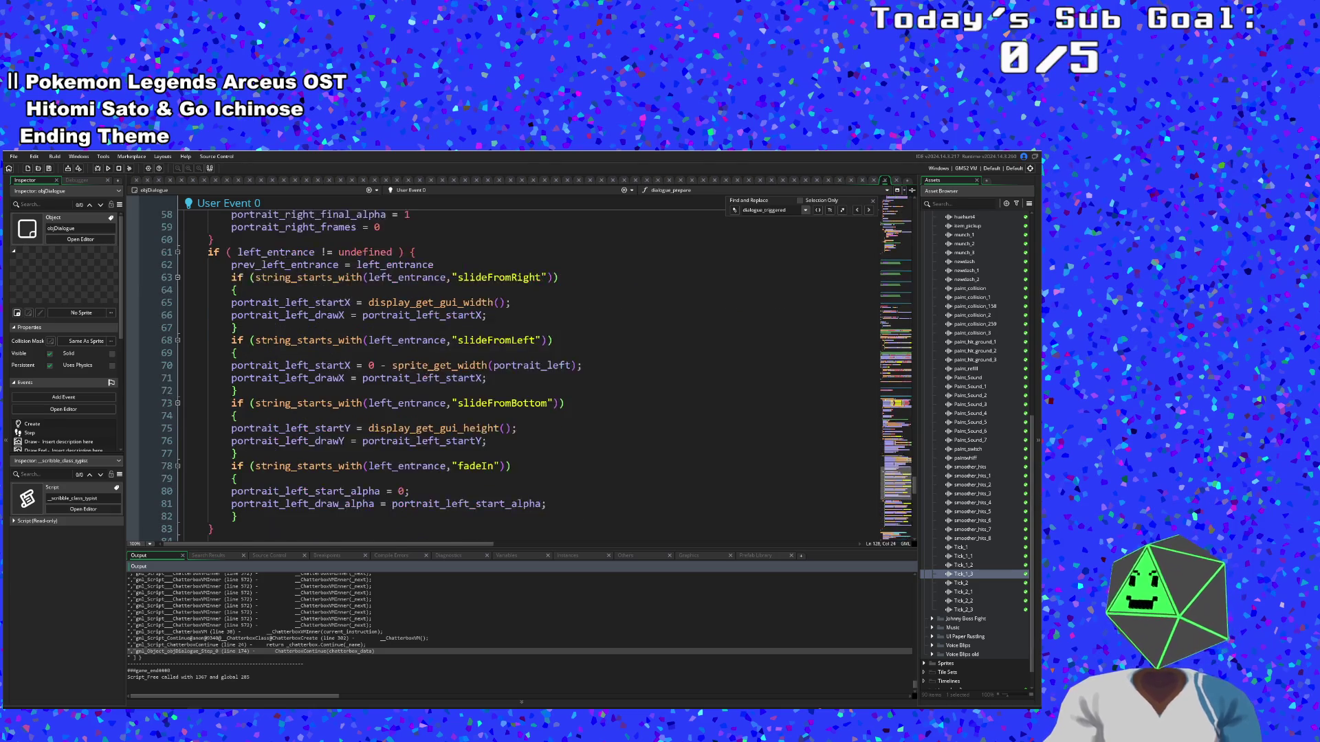
left_click(409, 191)
left_click(414, 210)
scroll(481, 371, "down", 20)
scroll(309, 330, "down", 18)
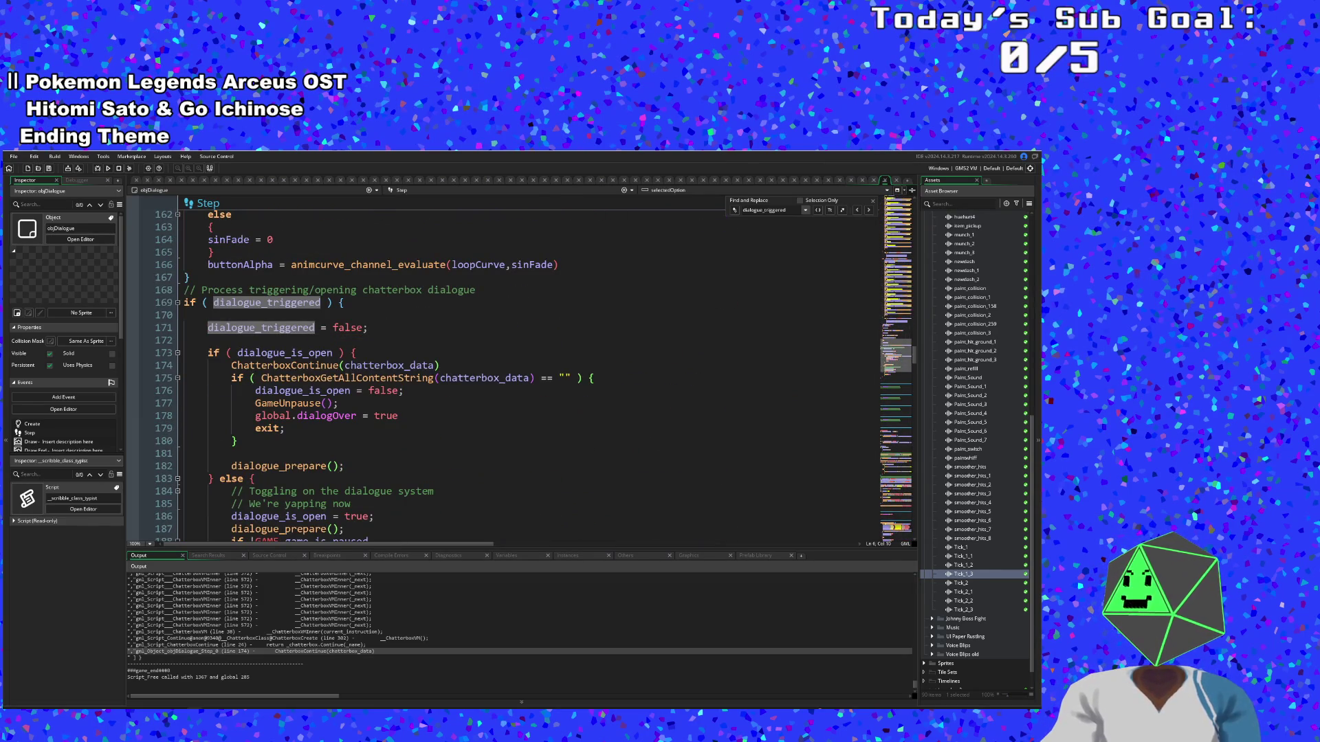
Step through the ChatterboxContinue, GameUnpause and dialogue_is_open lines in the Step code
left_click(269, 378)
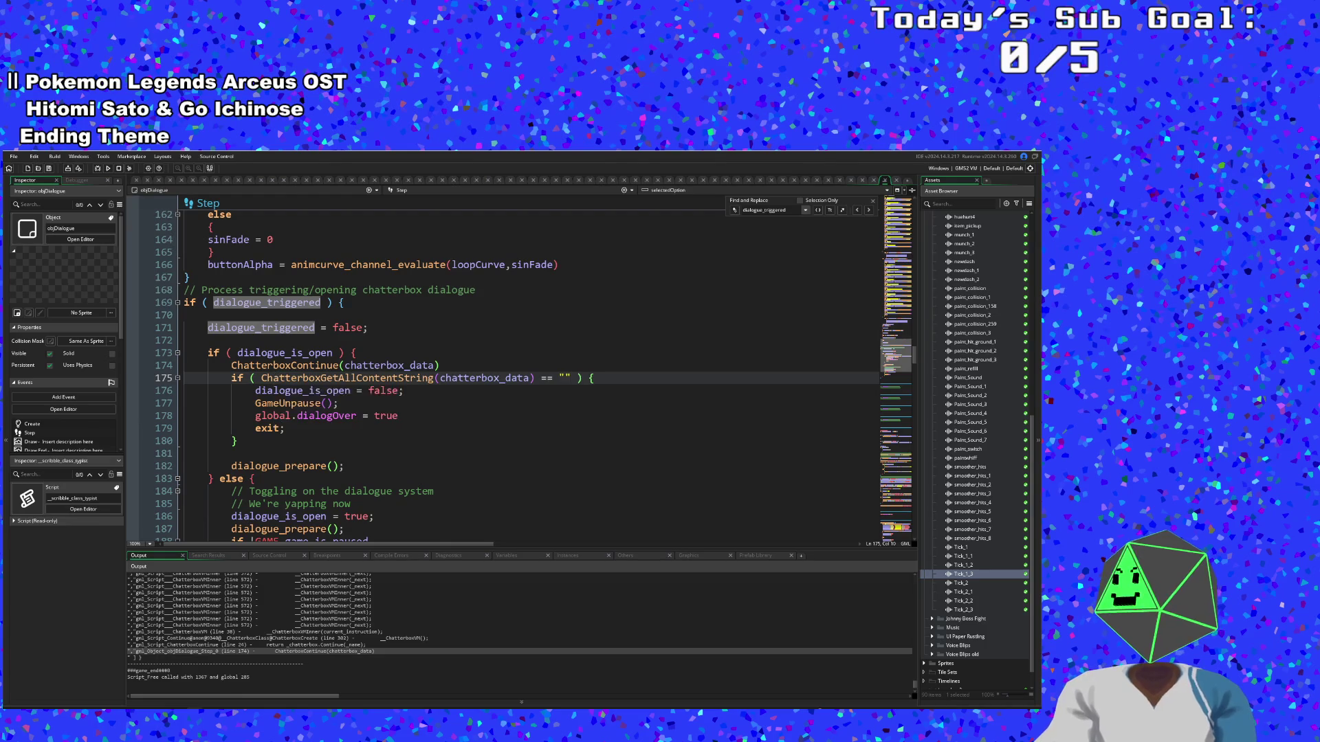
left_click(286, 365)
left_click(290, 365)
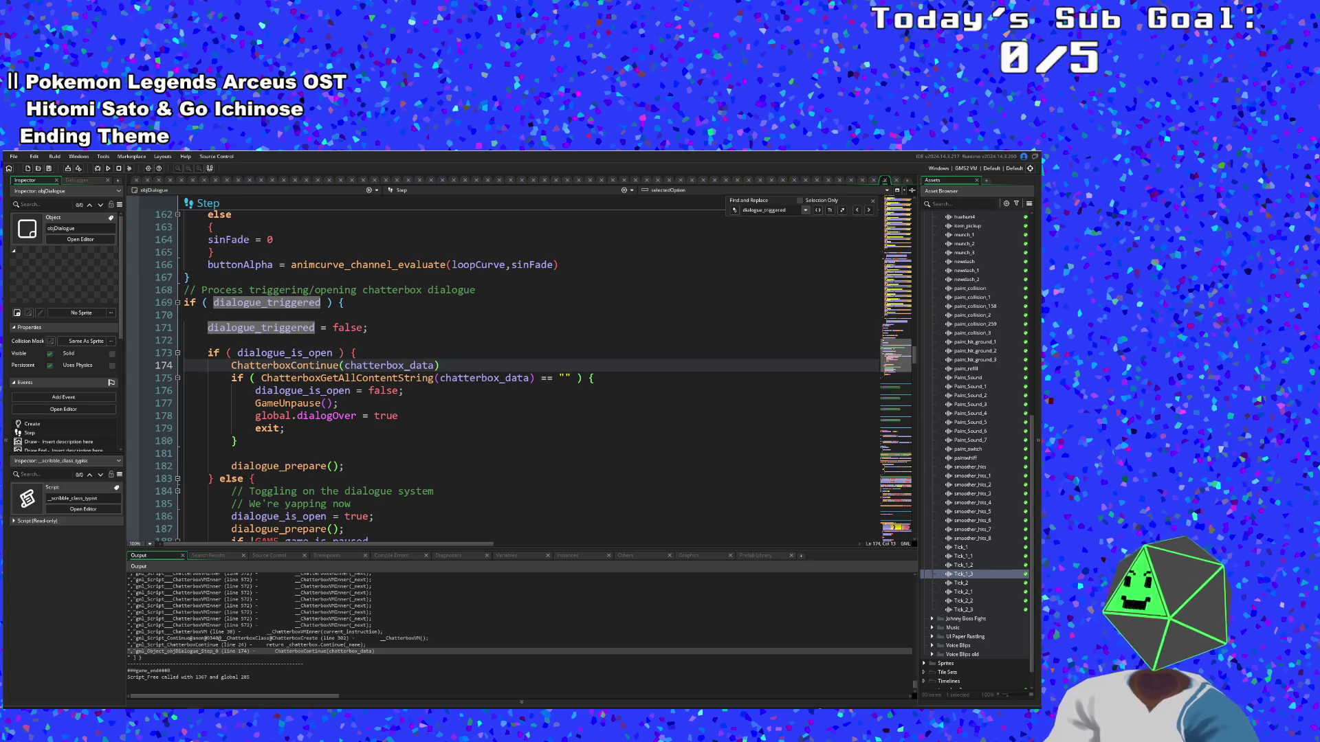
left_click(338, 403)
left_click(405, 390)
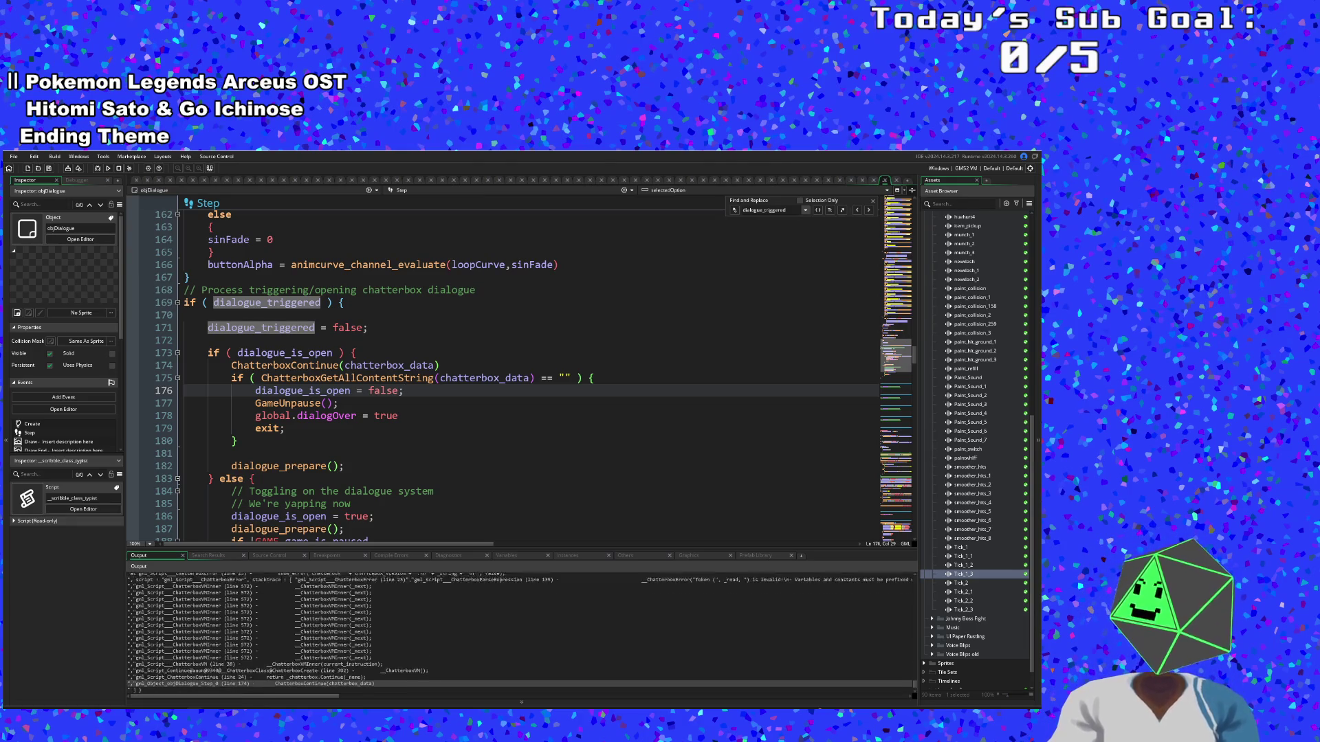
Inspect the error trace in Output, then show the debugger's variable lists
scroll(520, 632, "up", 2)
left_click(371, 635)
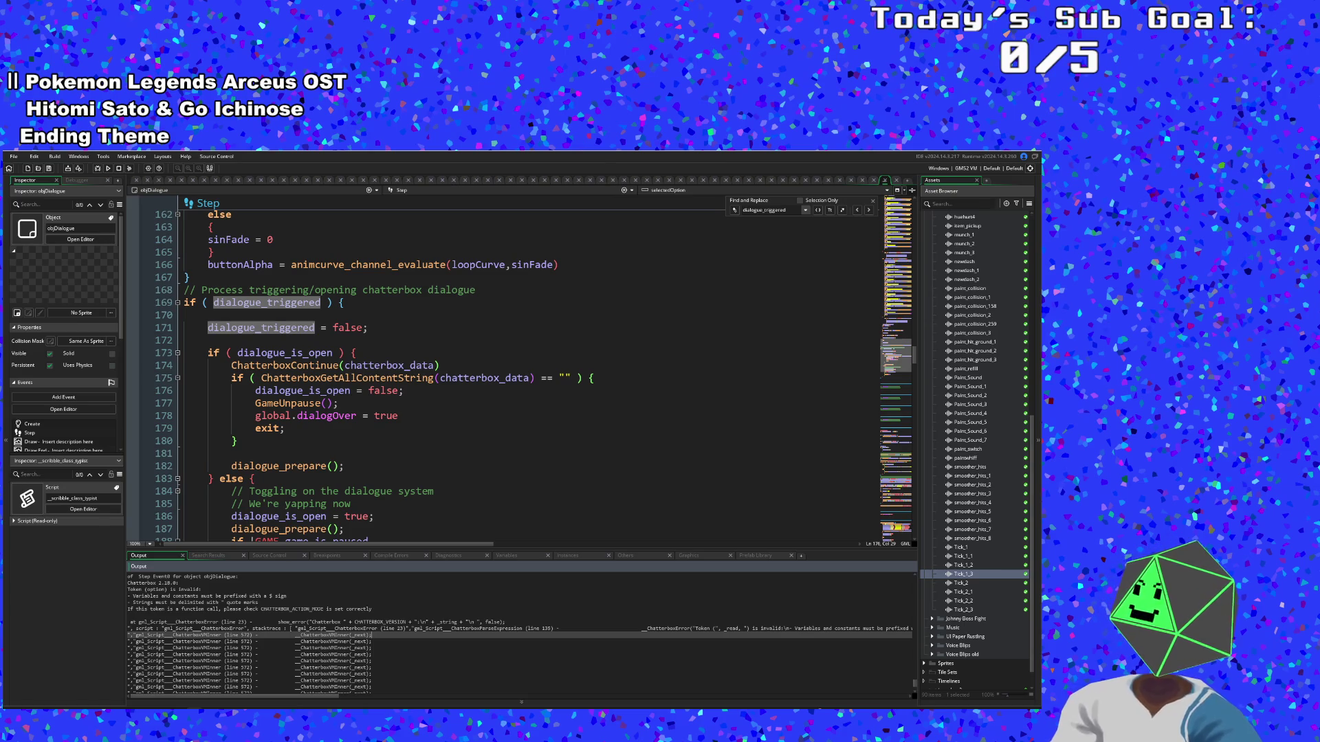
left_click(372, 641)
left_click(371, 635)
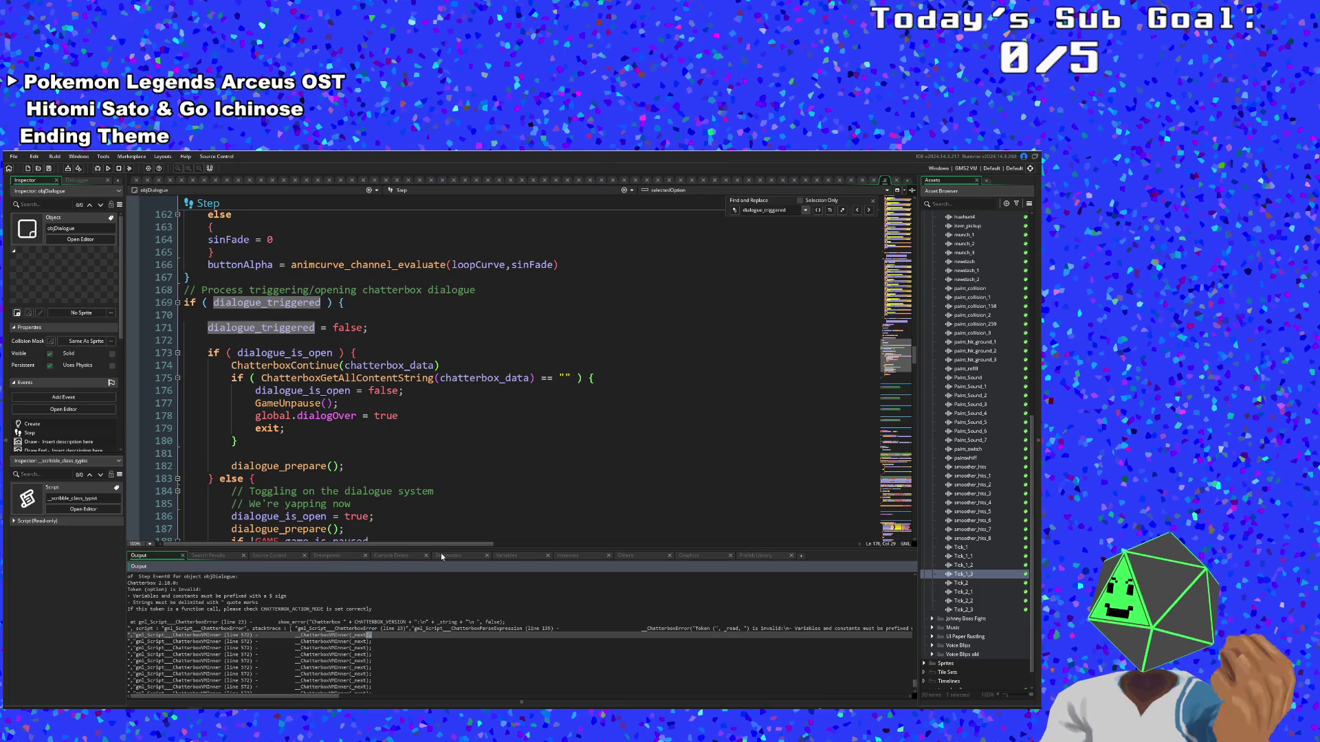
left_click(525, 556)
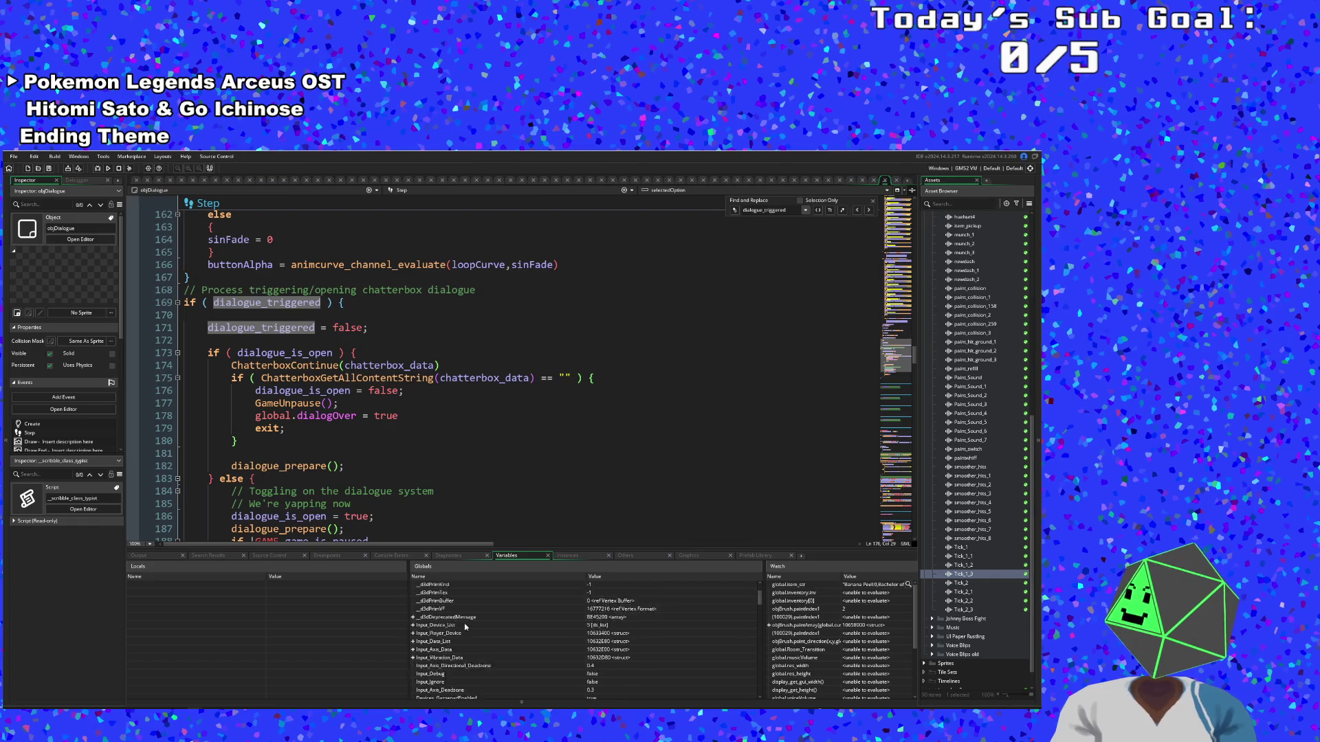
Review the exit and dialogue_is_open lines and select the dialogue_triggered = false line
left_click(232, 453)
scroll(481, 371, "down", 2)
scroll(481, 371, "up", 2)
left_click(286, 428)
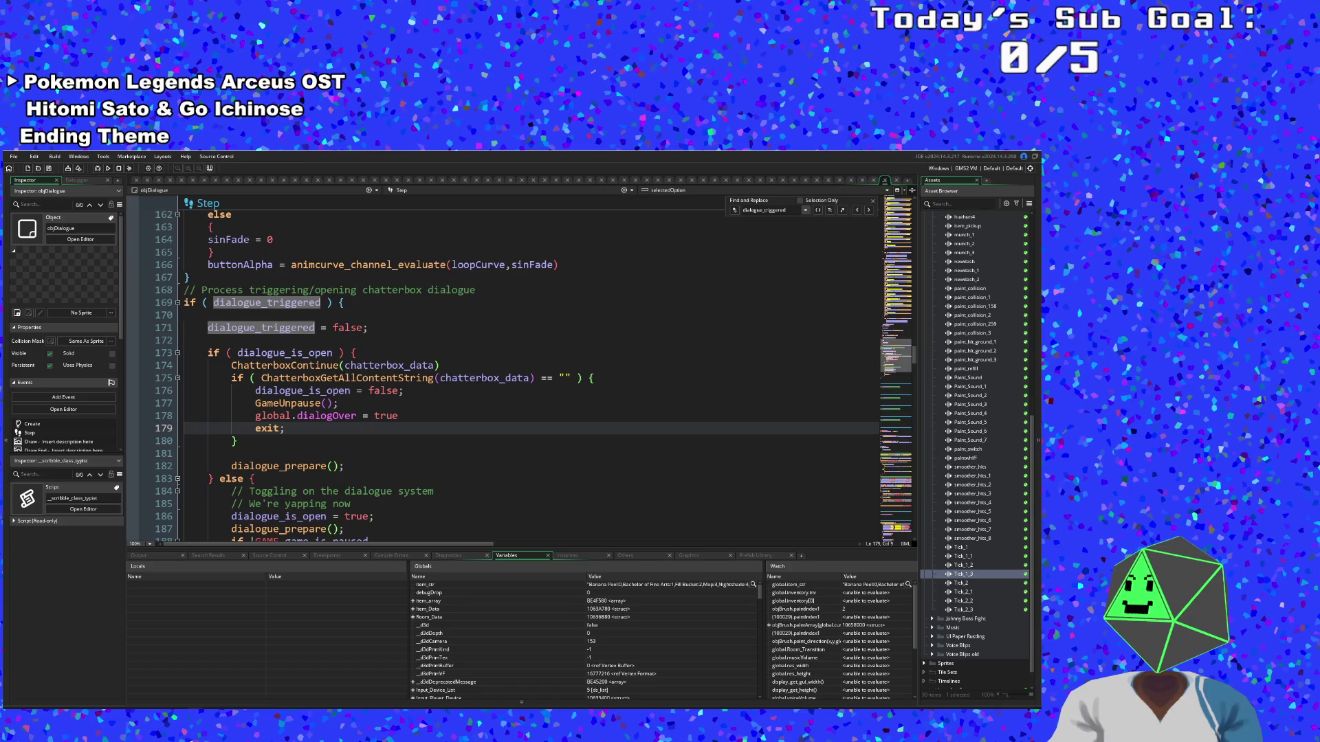
left_click(356, 353)
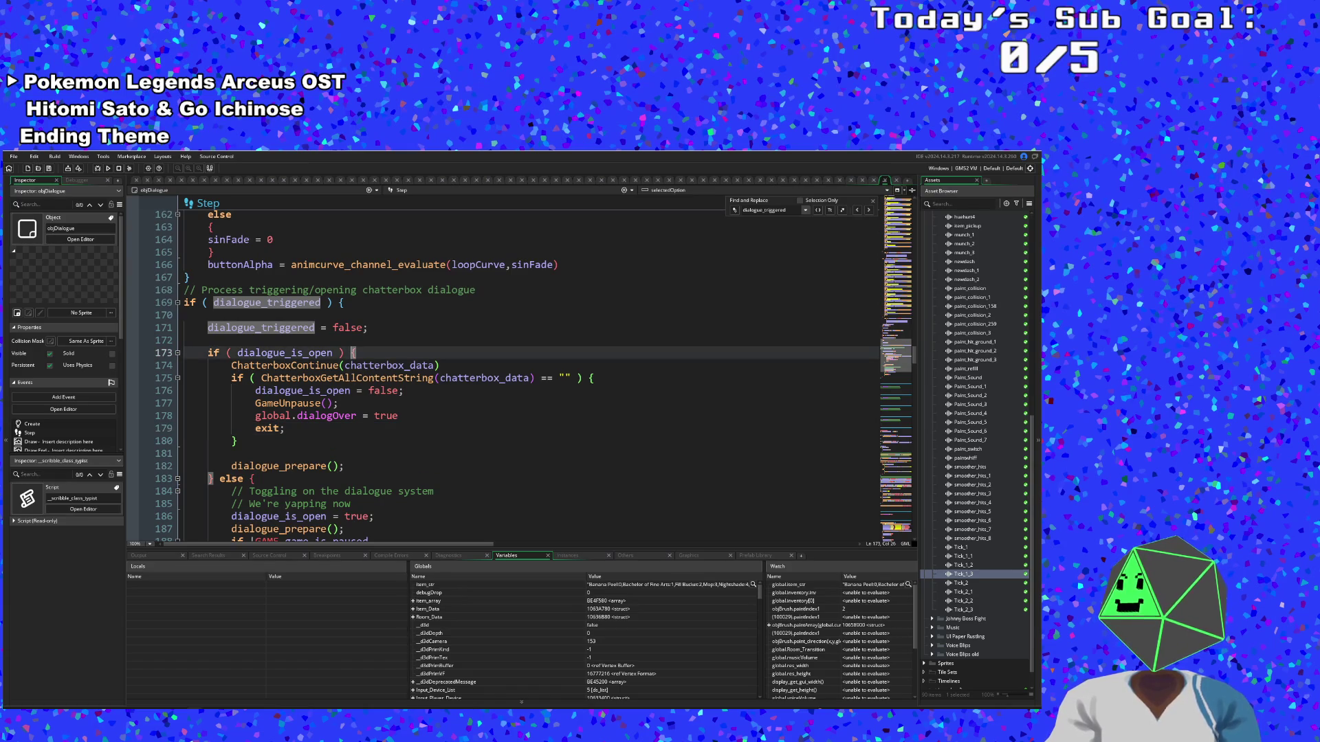
left_click(339, 403)
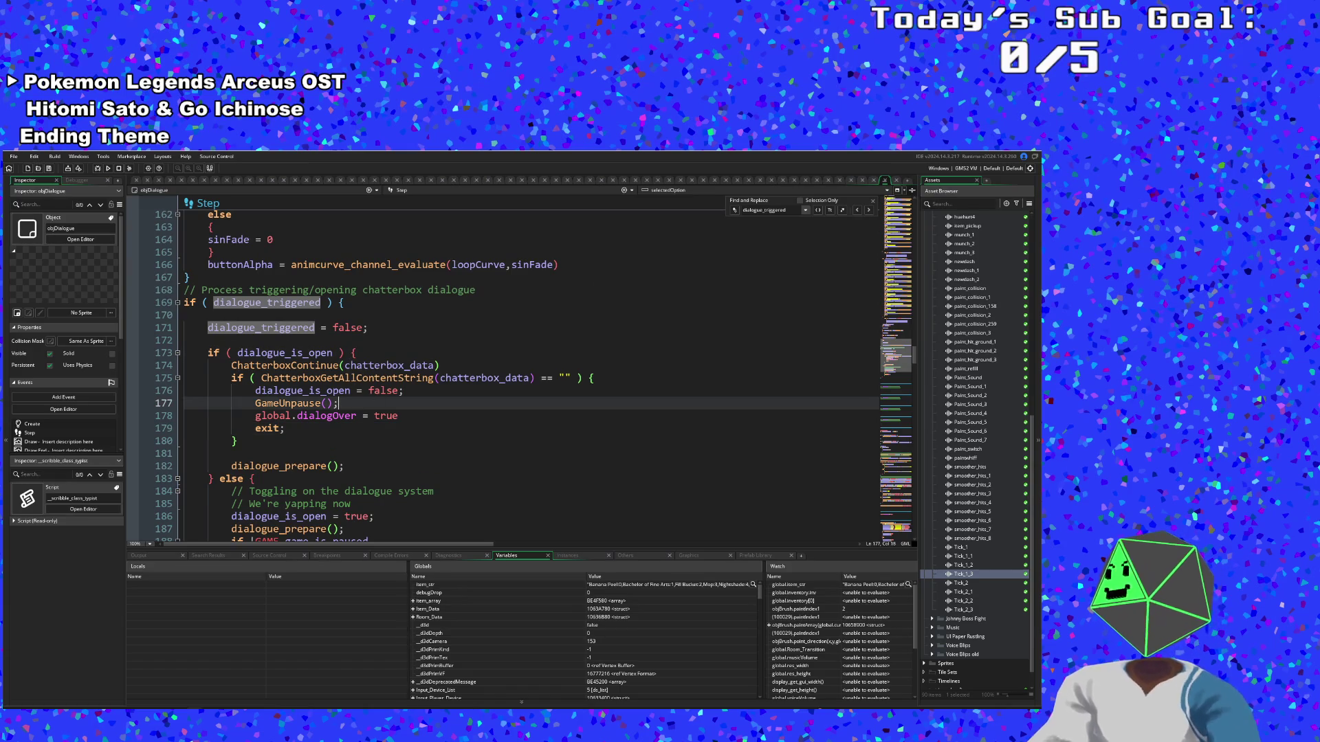
left_click_drag(184, 315, 369, 328)
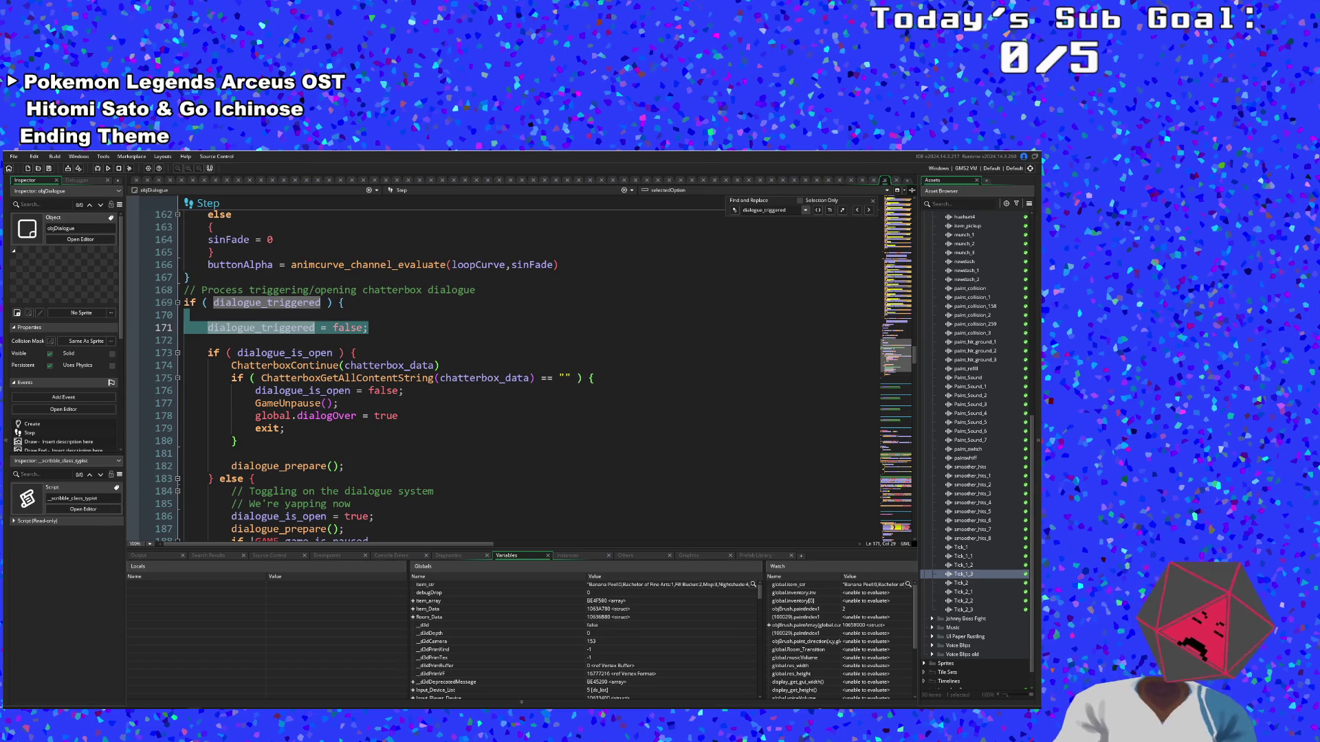
Search the objDialogue code for 'dialogue_is_open' and jump through its matches
type("dialog")
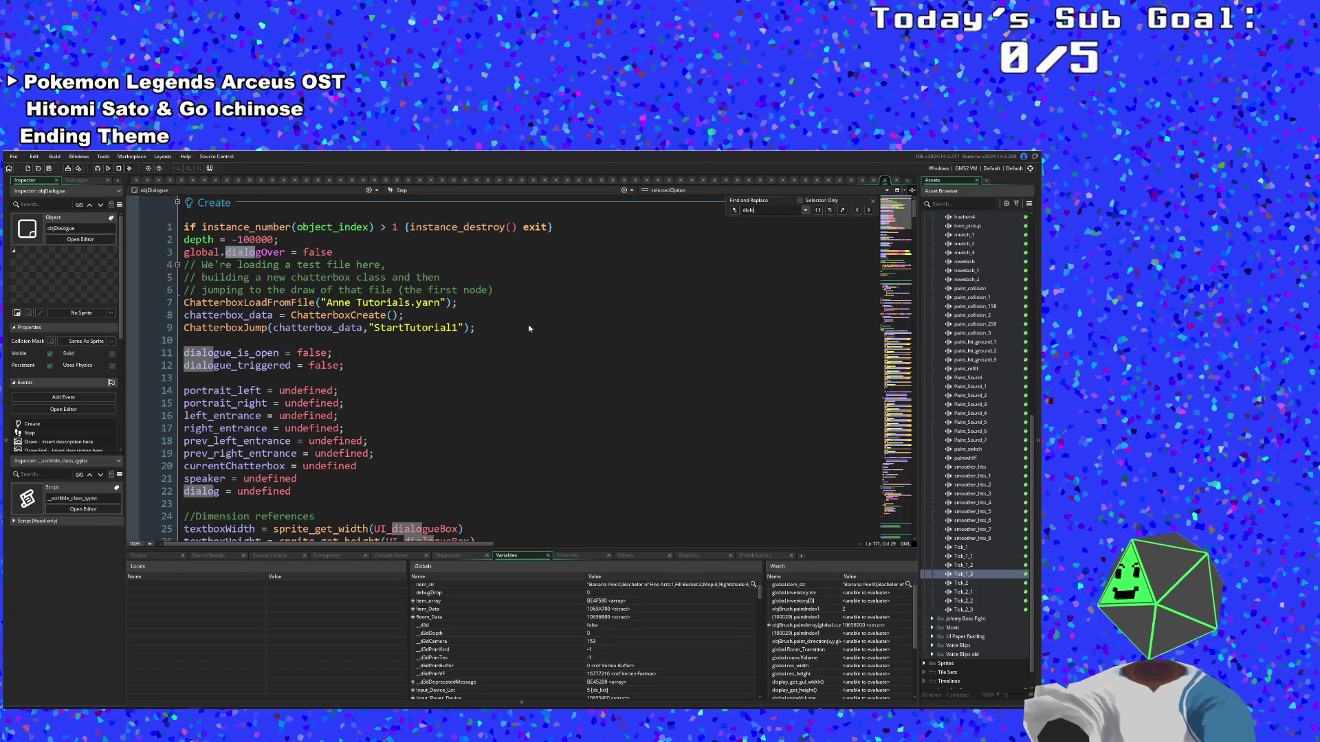
type("_is_open")
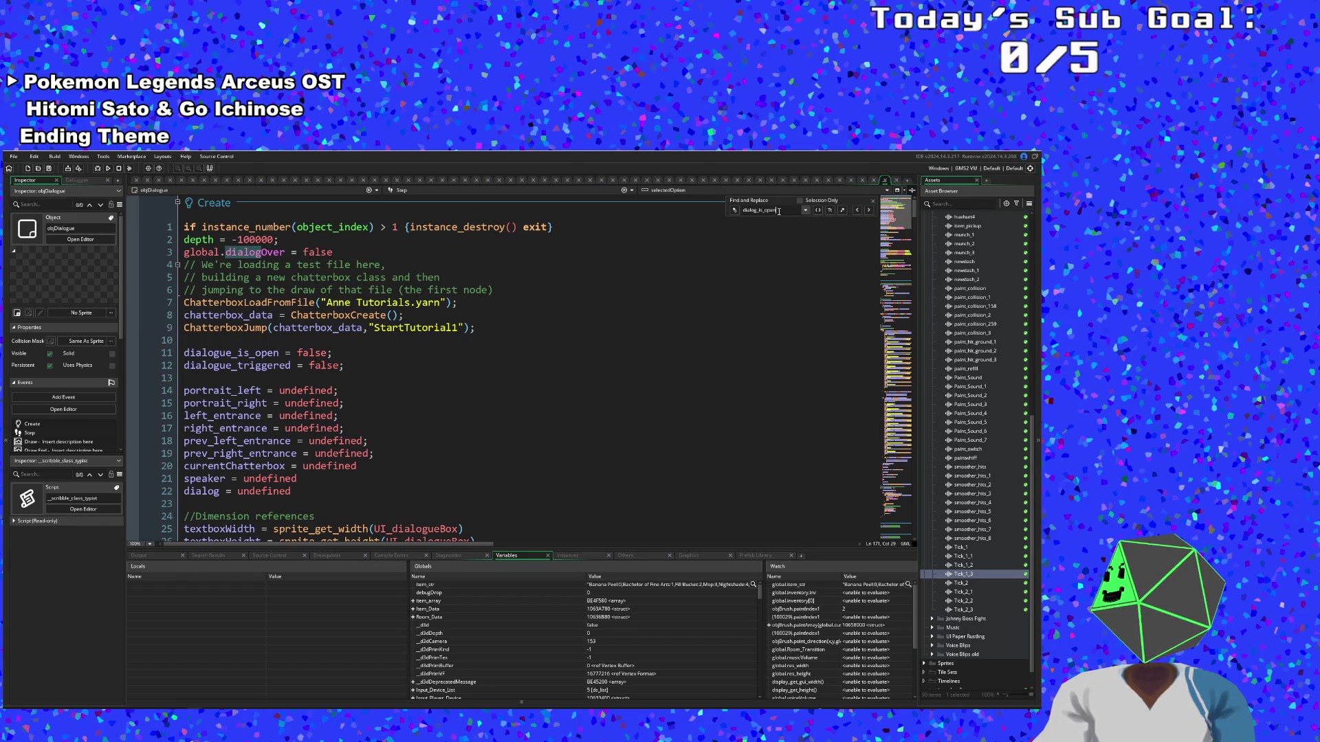
left_click(190, 340)
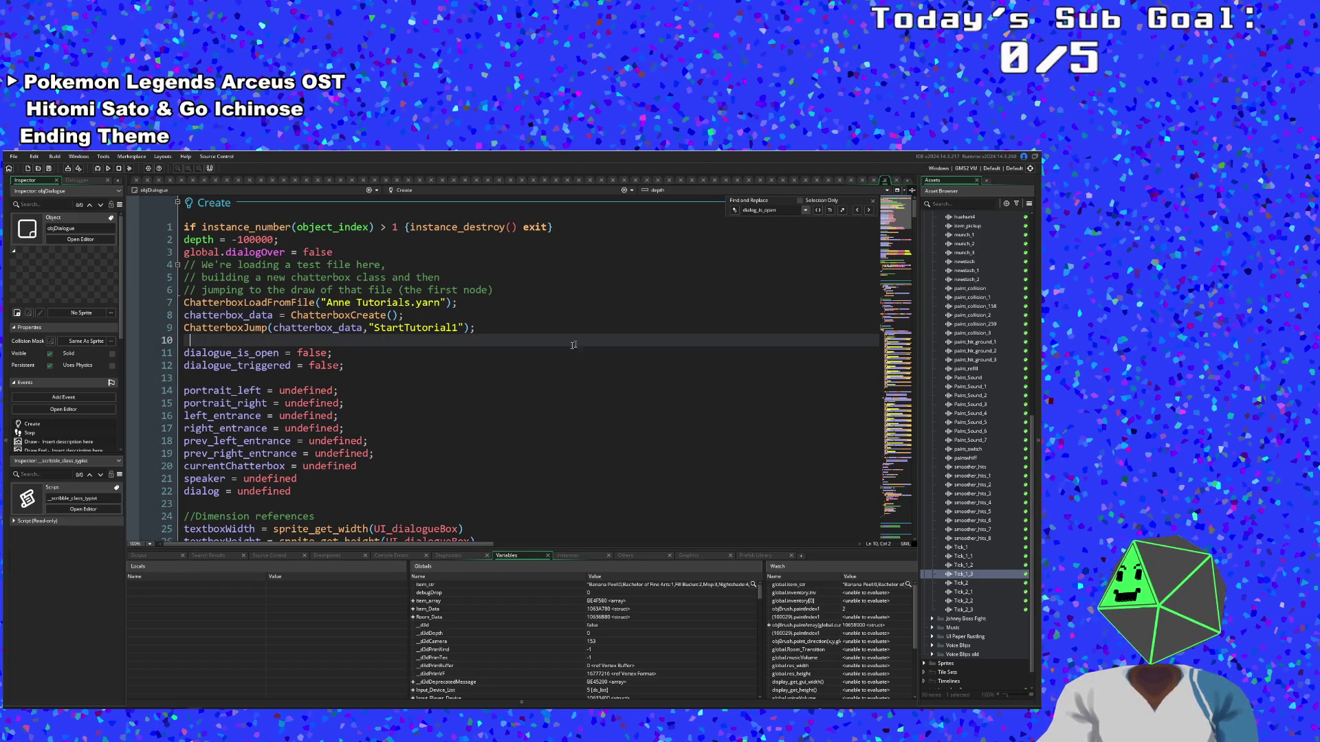
left_click(783, 211)
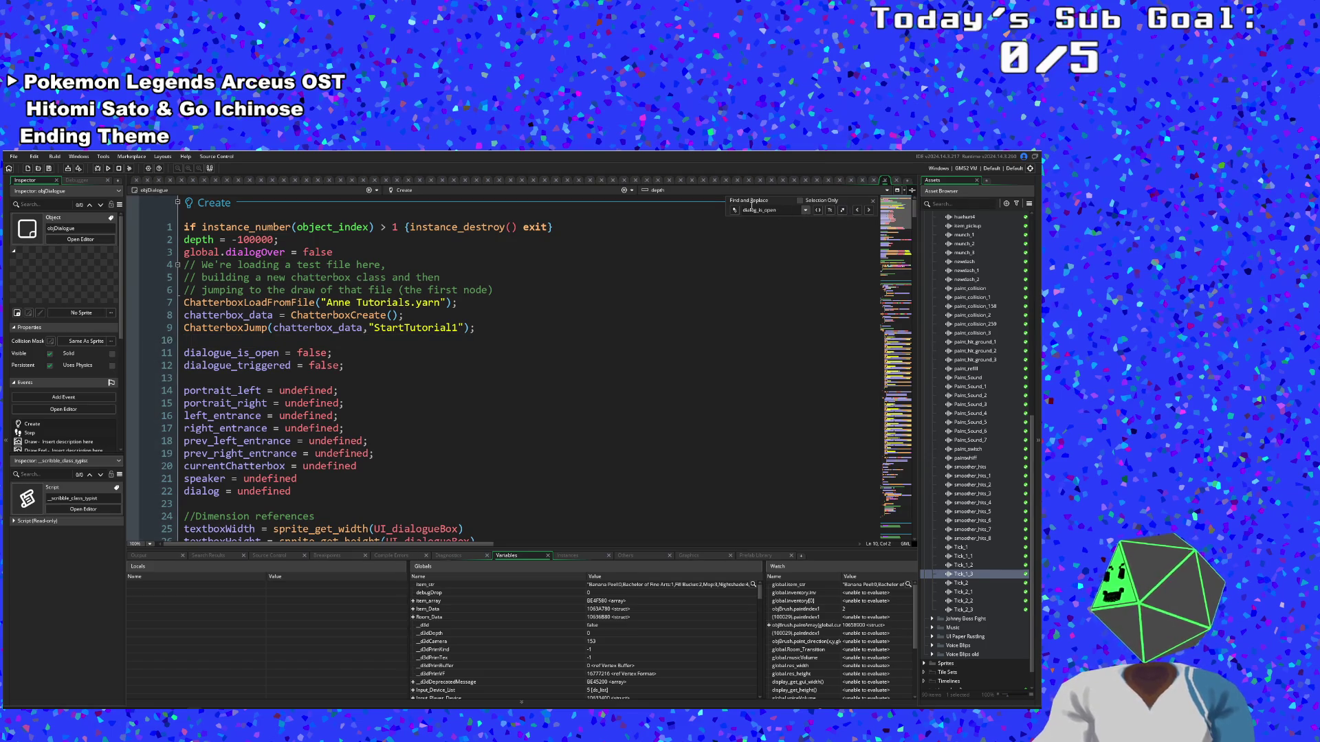
key("BackSpace")
key("BackSpace")
key("BackSpace")
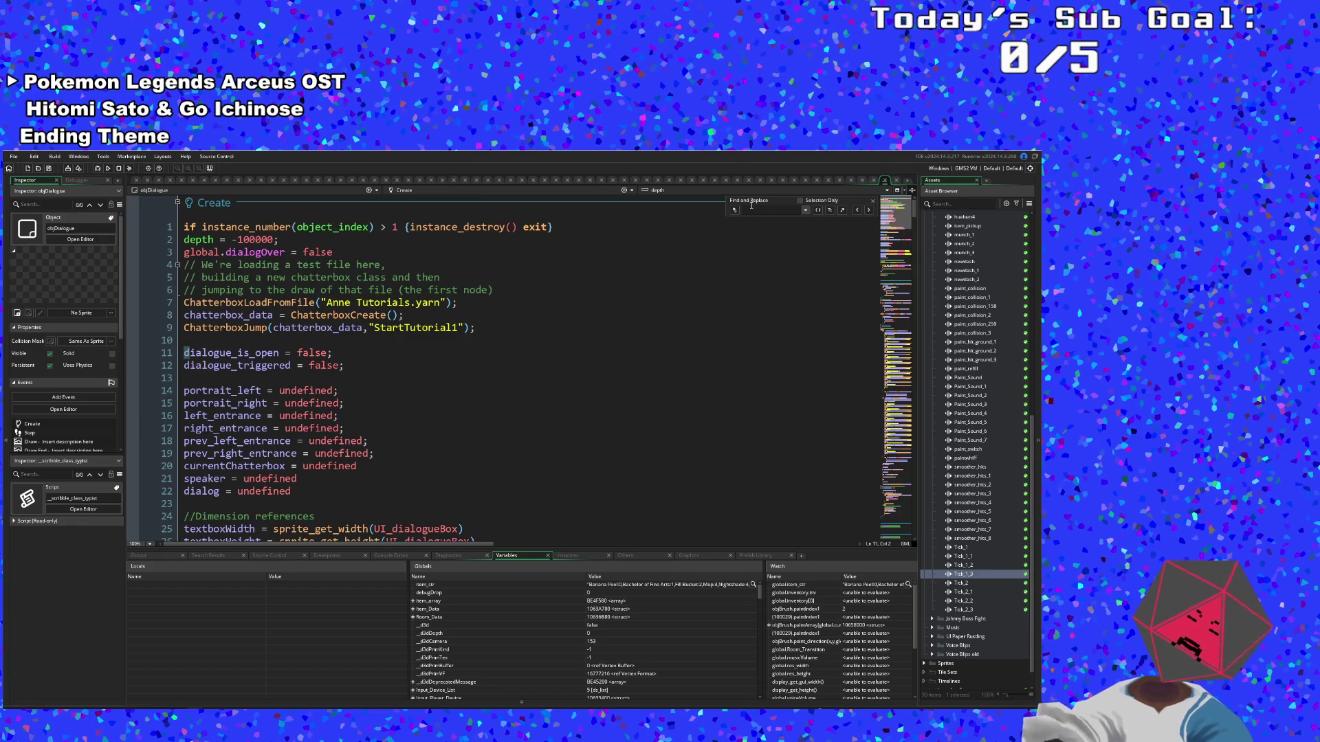
type("dialog")
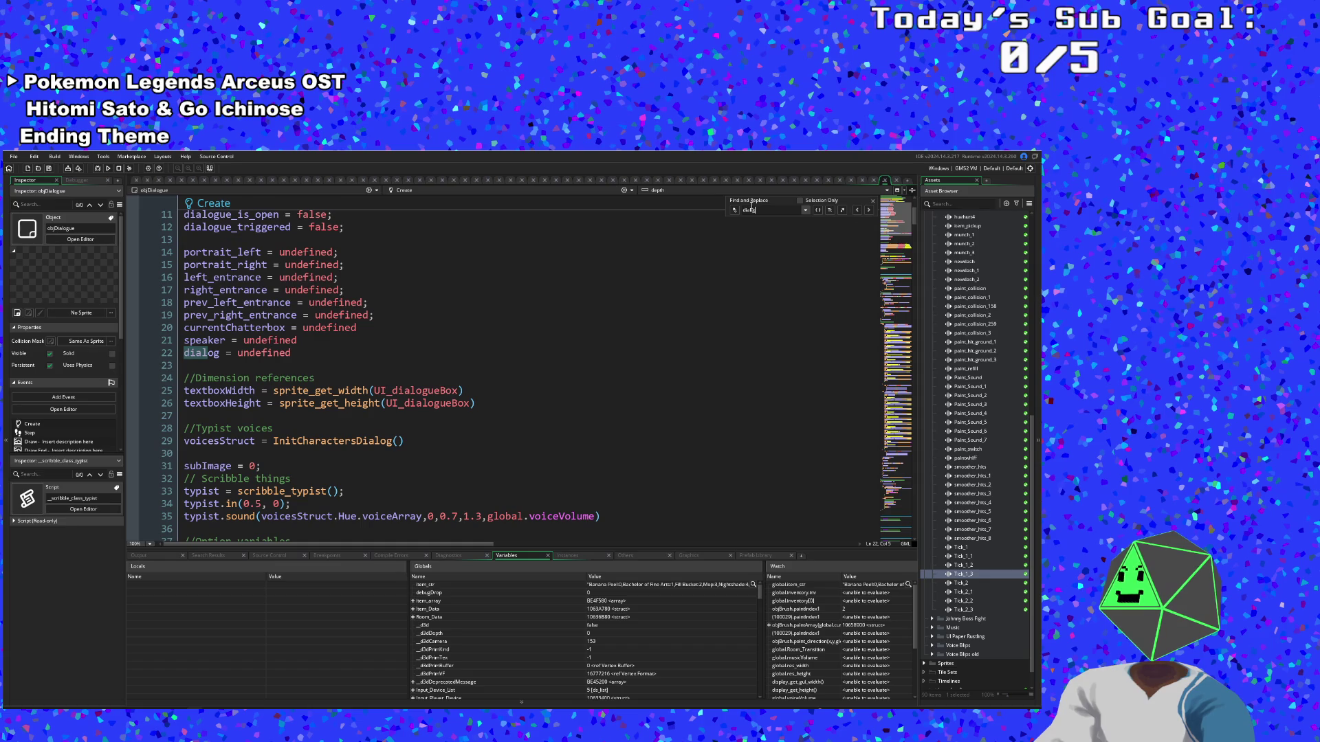
key("Return")
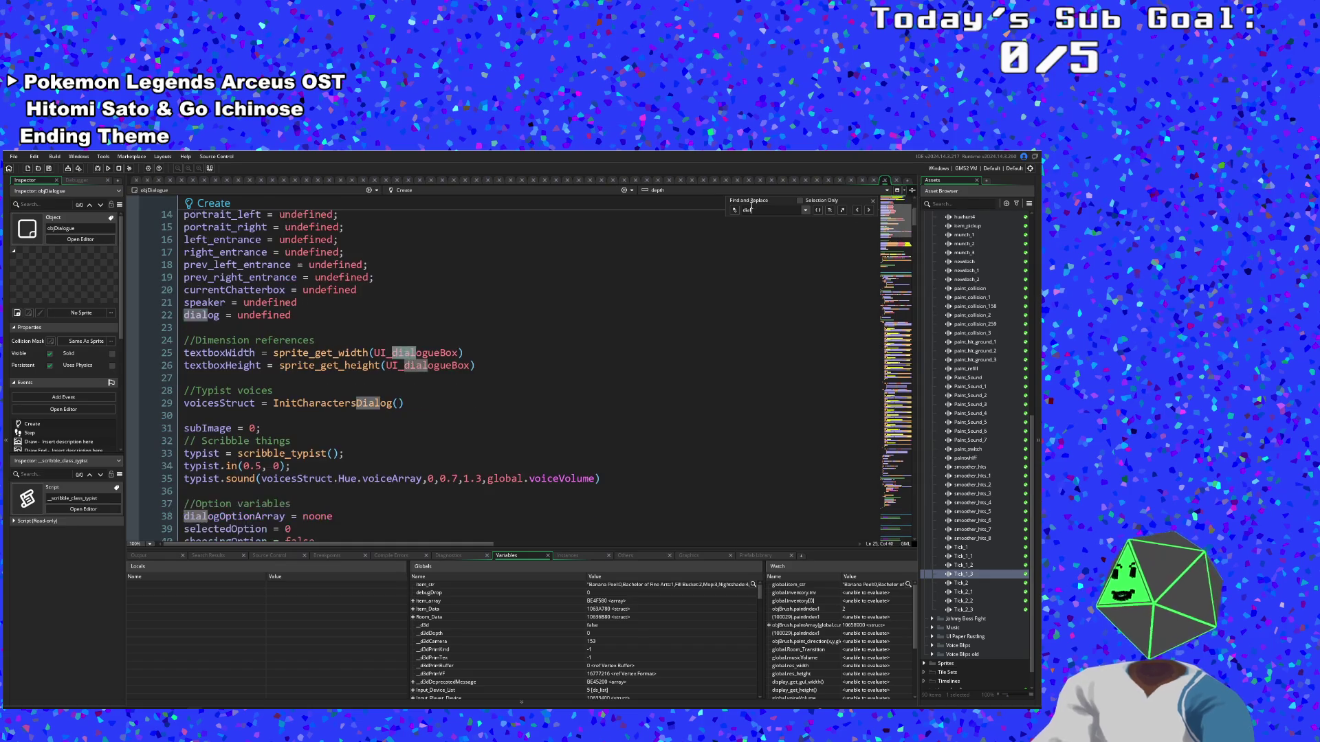
type("og")
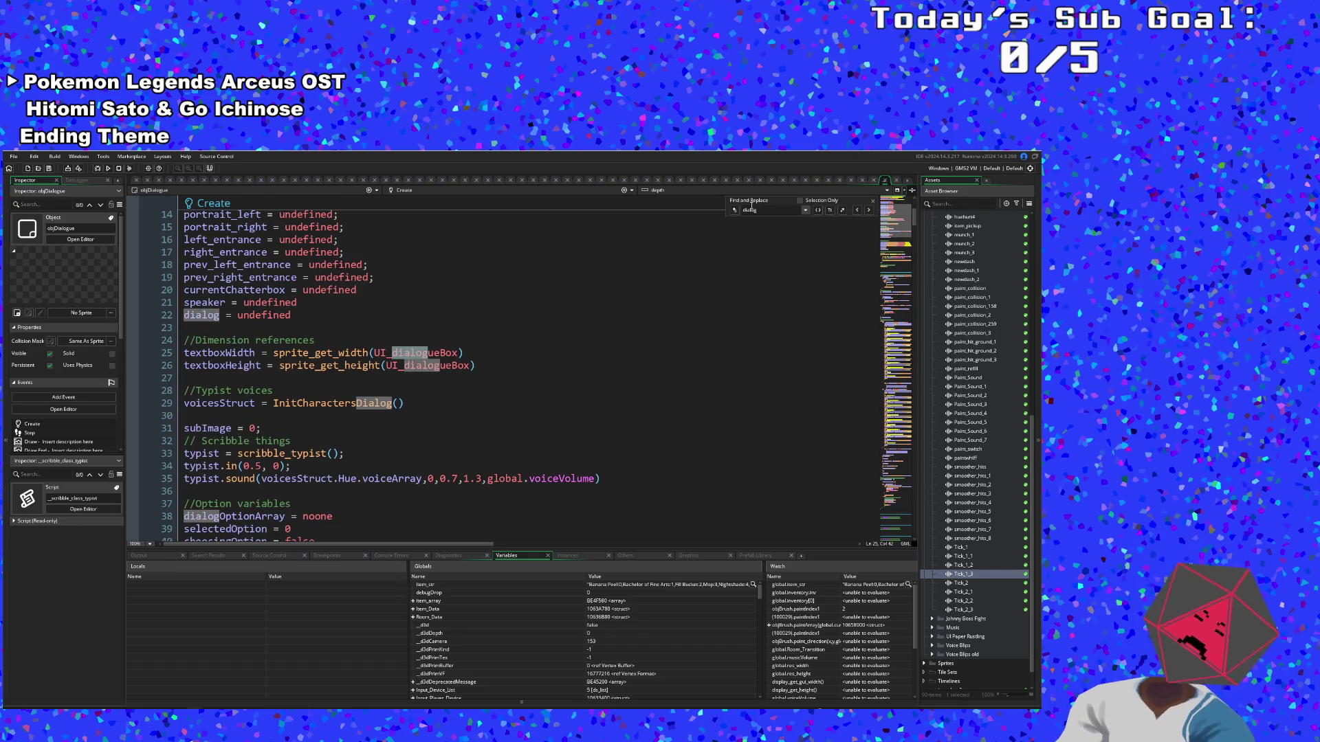
type("ue_is")
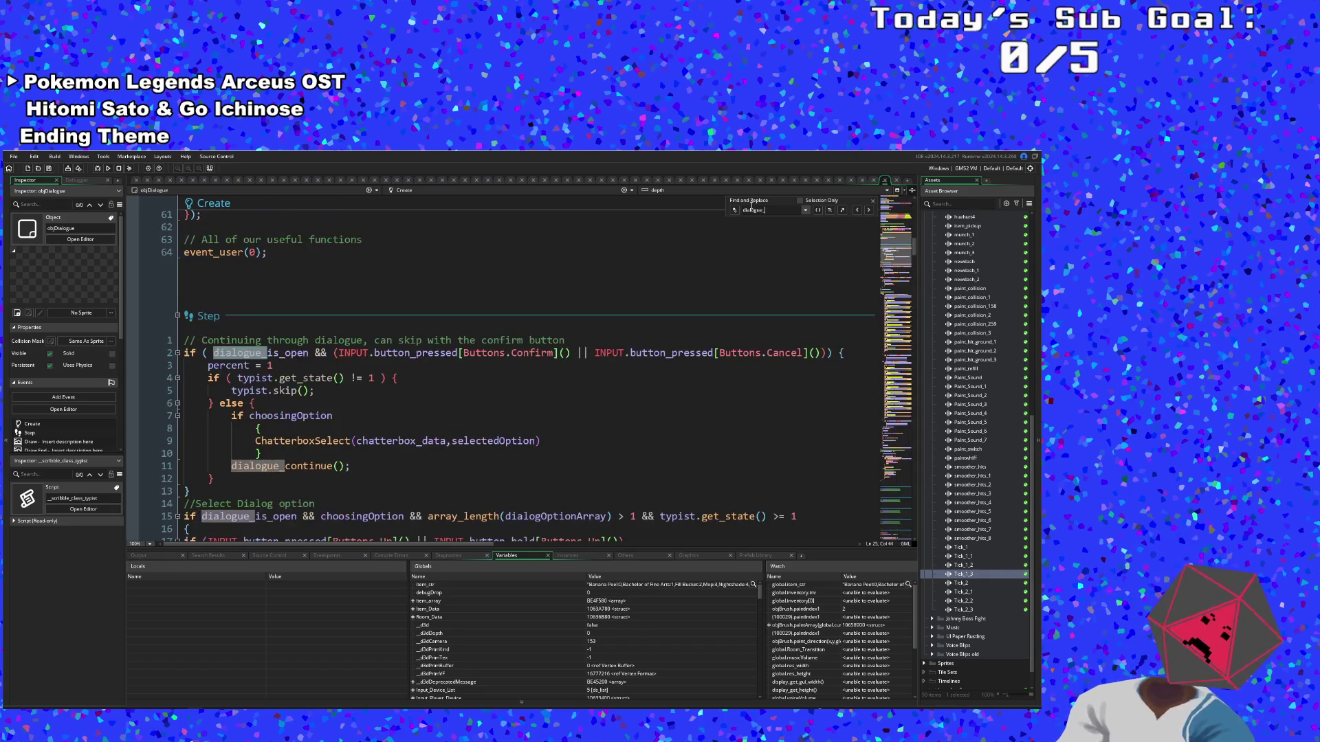
type("_open")
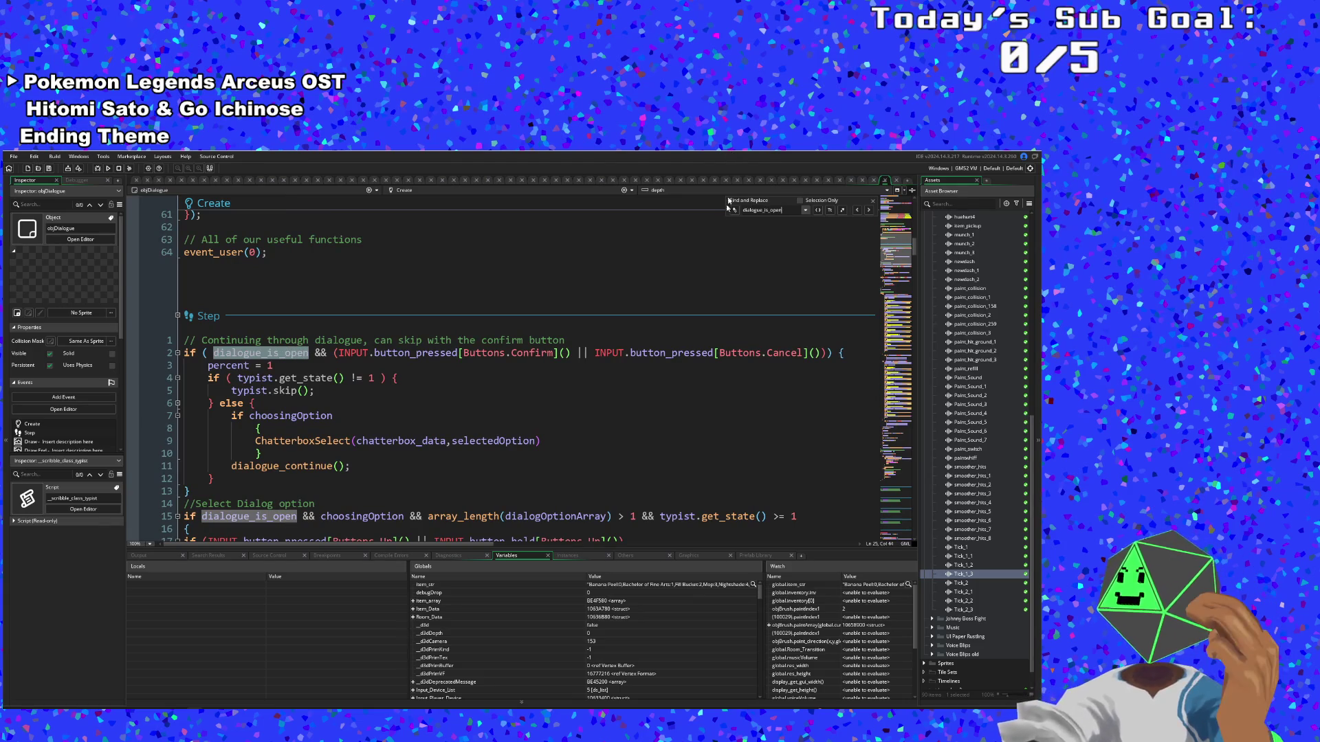
scroll(696, 418, "down", 2)
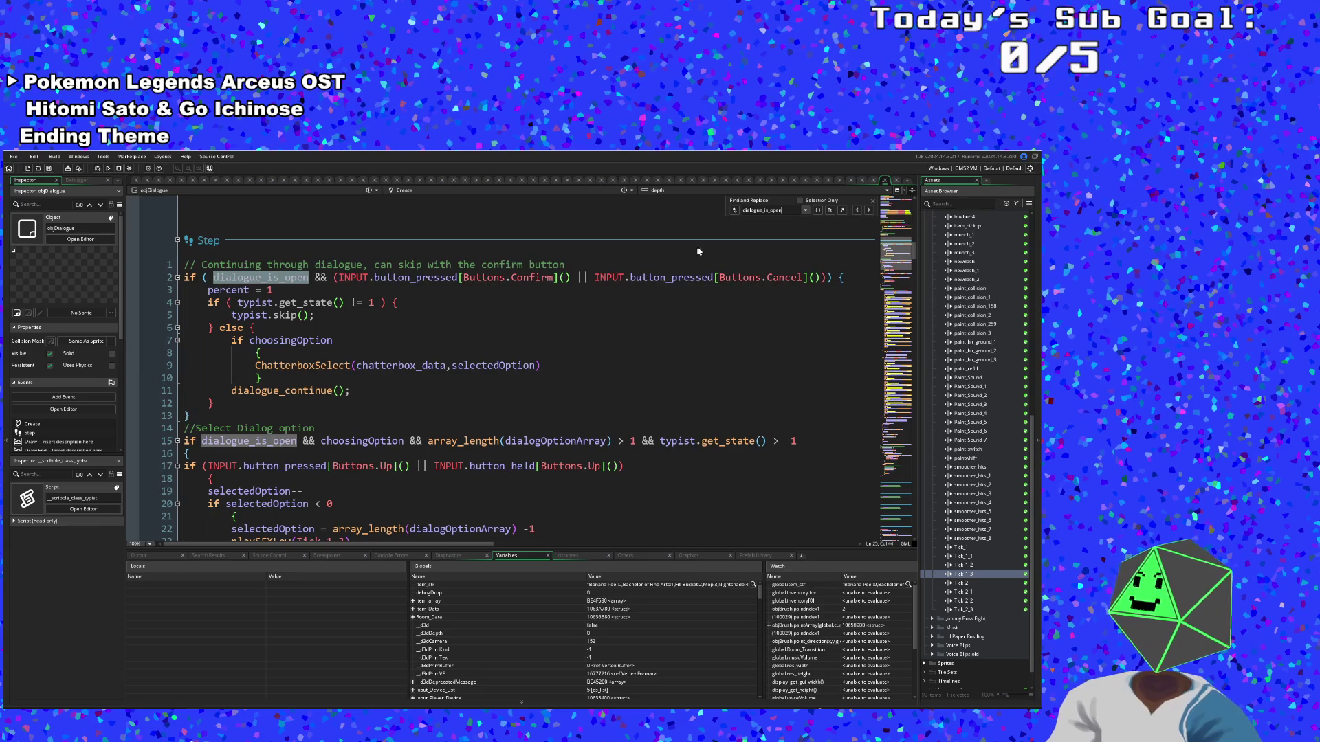
left_click(869, 210)
left_click(868, 210)
left_click(869, 210)
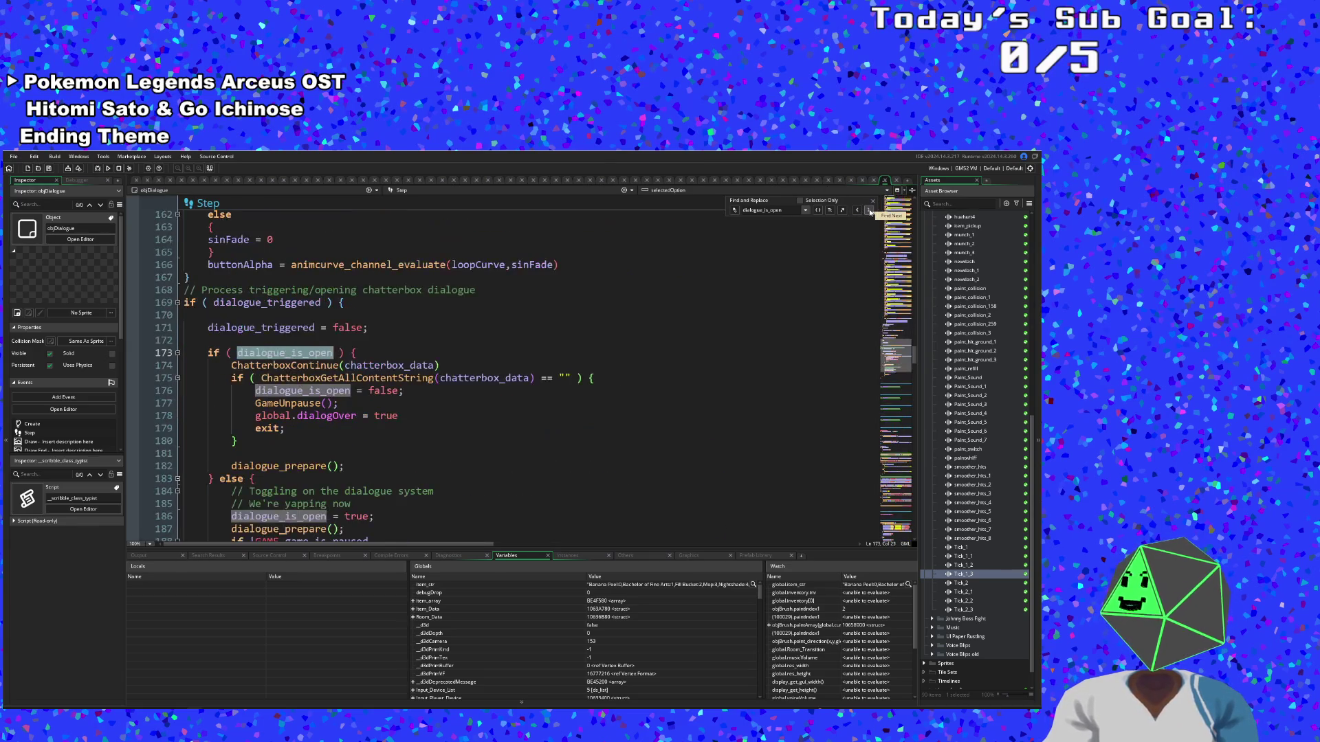
left_click(869, 209)
left_click(869, 210)
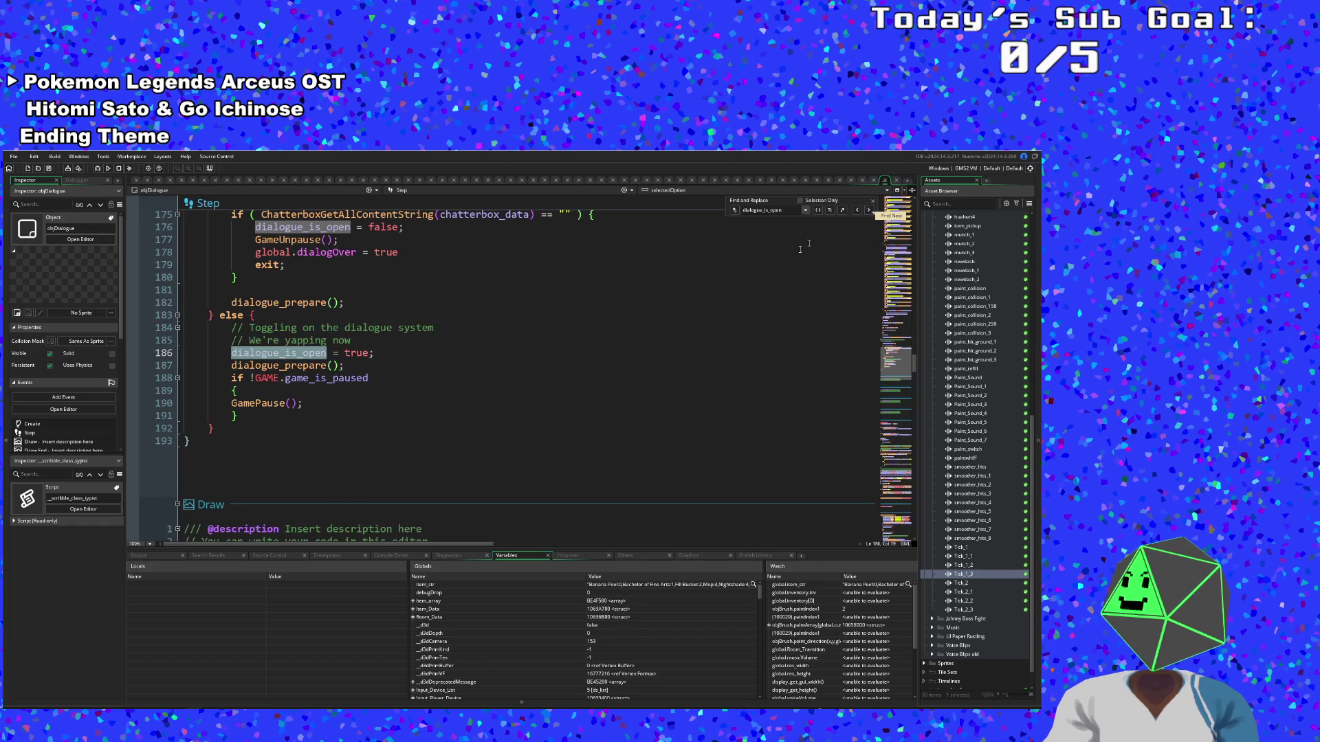
scroll(508, 372, "up", 4)
left_click(497, 389)
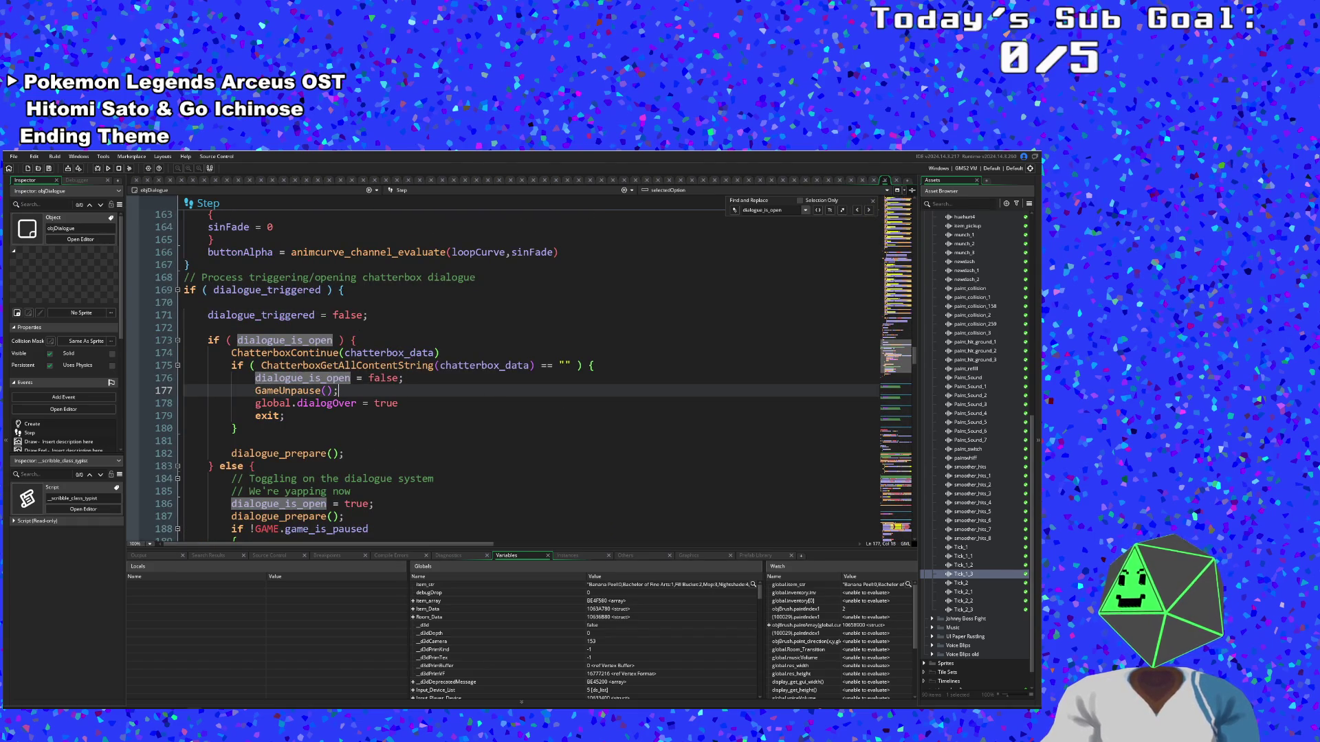
scroll(508, 371, "down", 2)
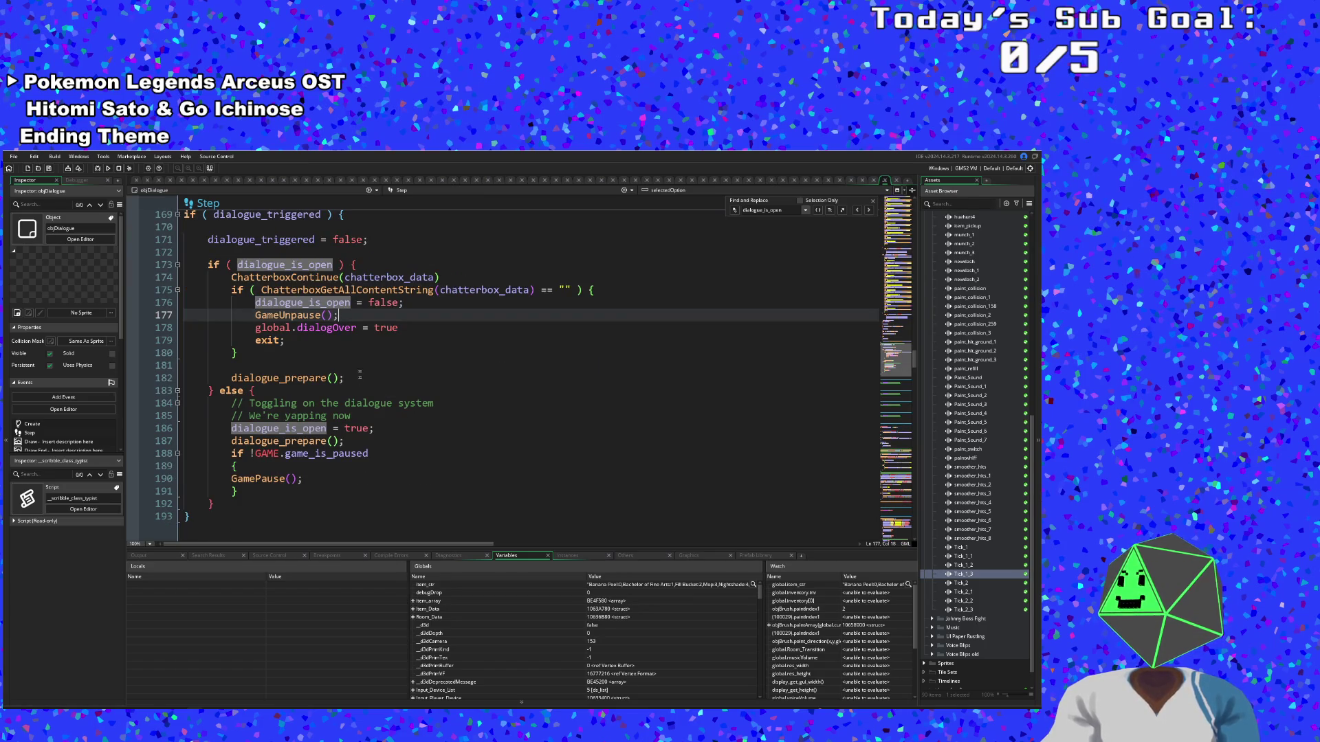
left_click(355, 265)
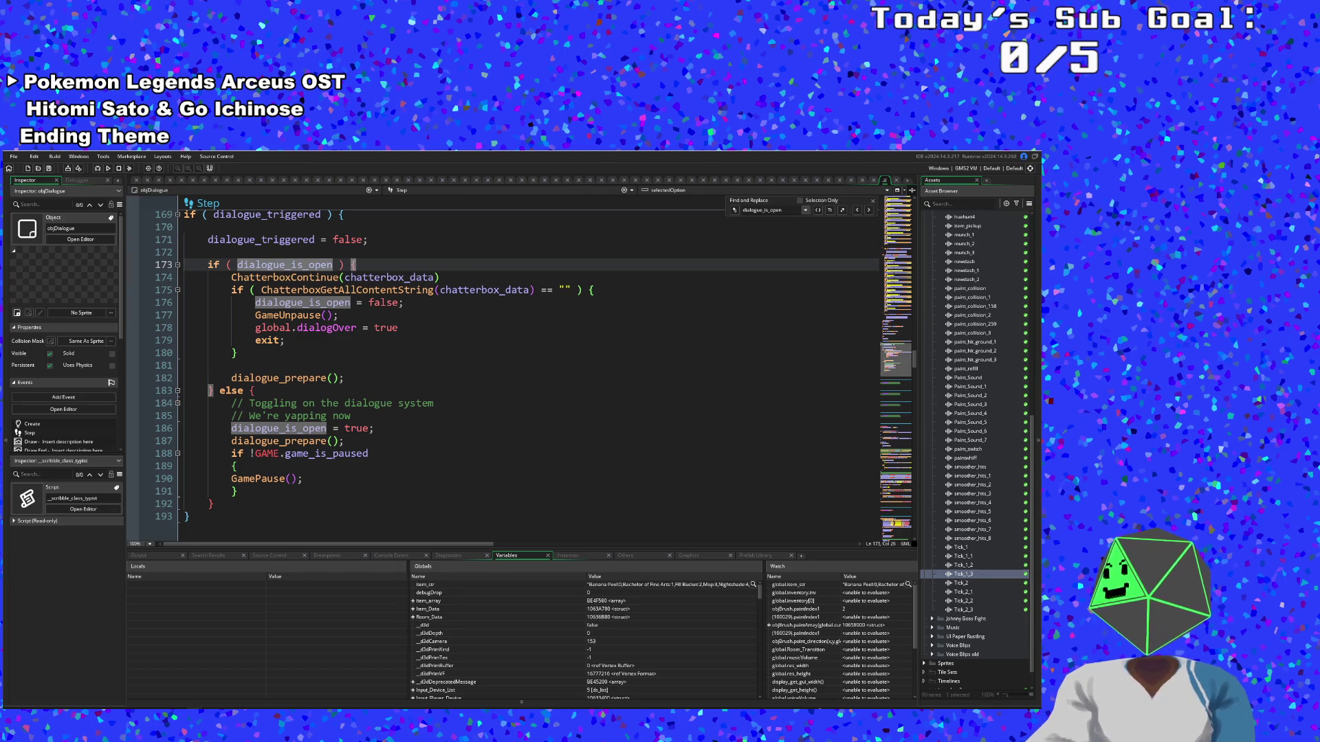
mouse_move(336, 277)
scroll(337, 277, "up", 2)
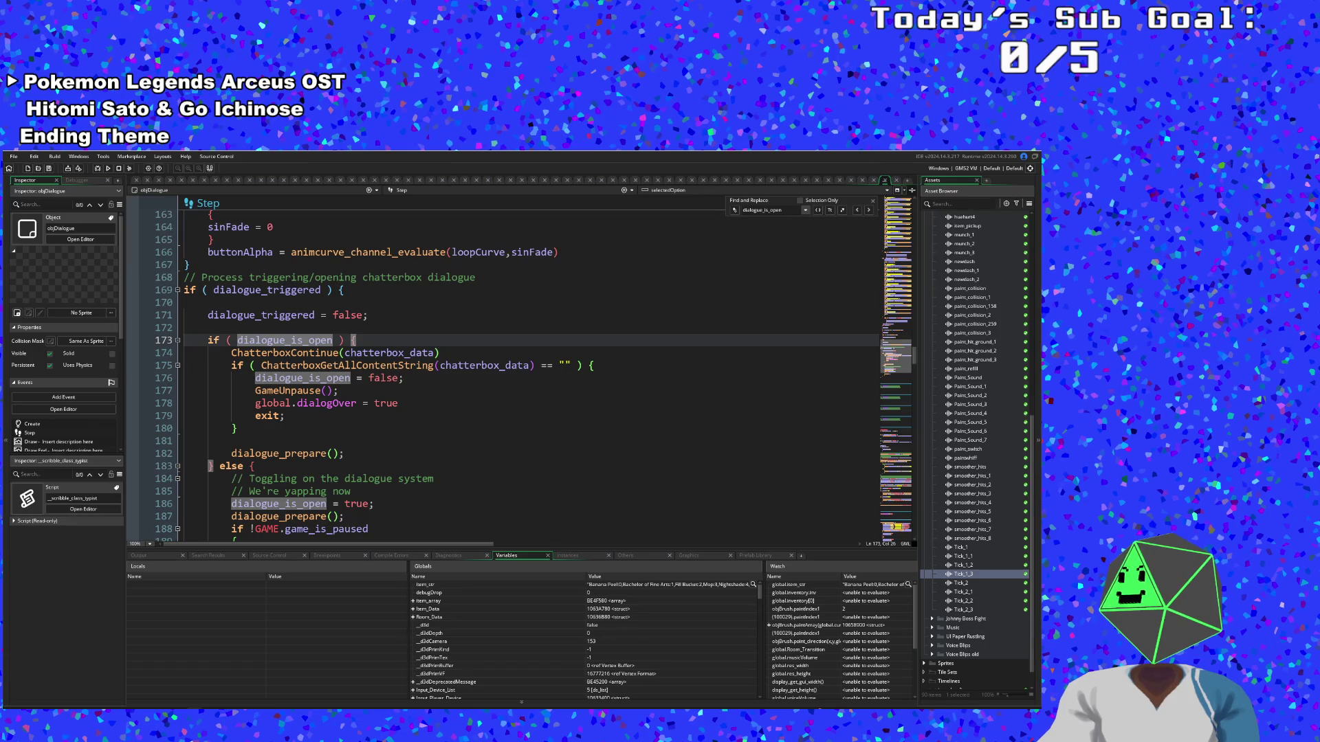
scroll(337, 277, "down", 6)
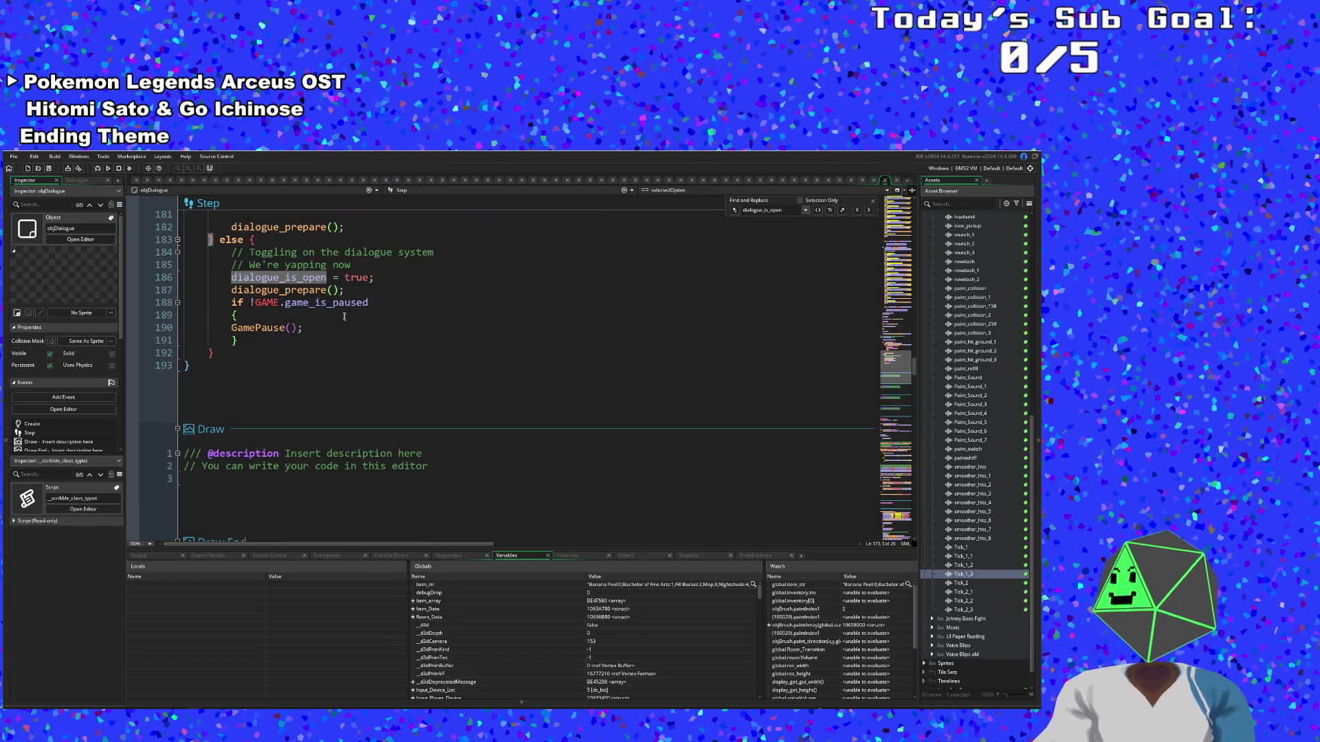
scroll(336, 277, "up", 4)
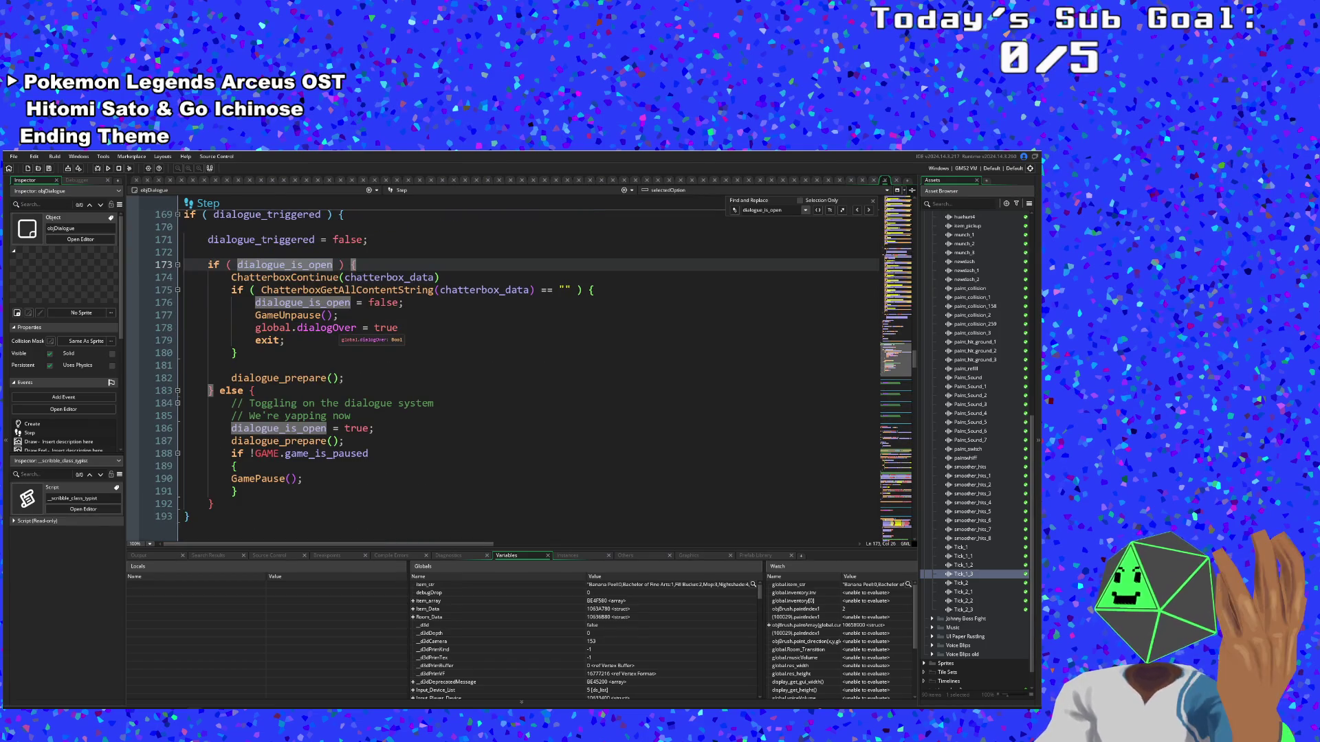
scroll(337, 277, "down", 4)
scroll(337, 277, "up", 4)
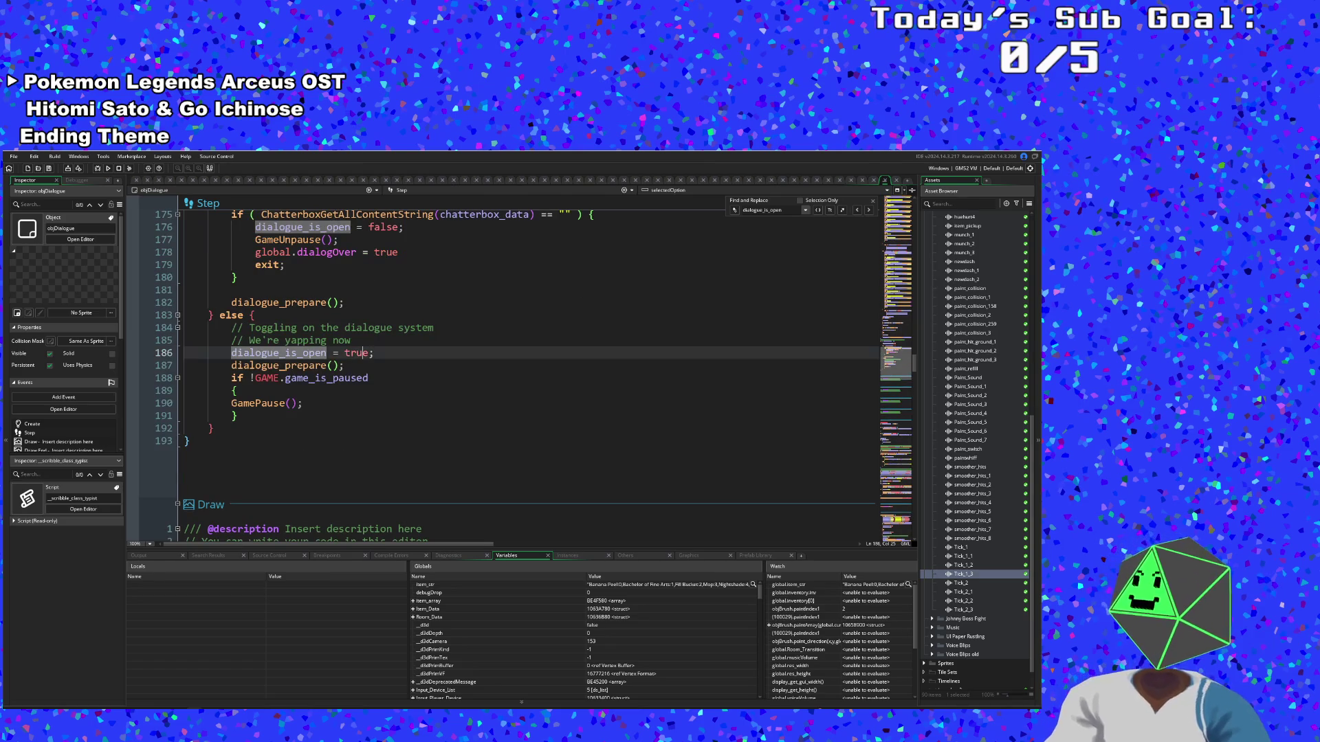
left_click(326, 429)
scroll(363, 362, "down", 15)
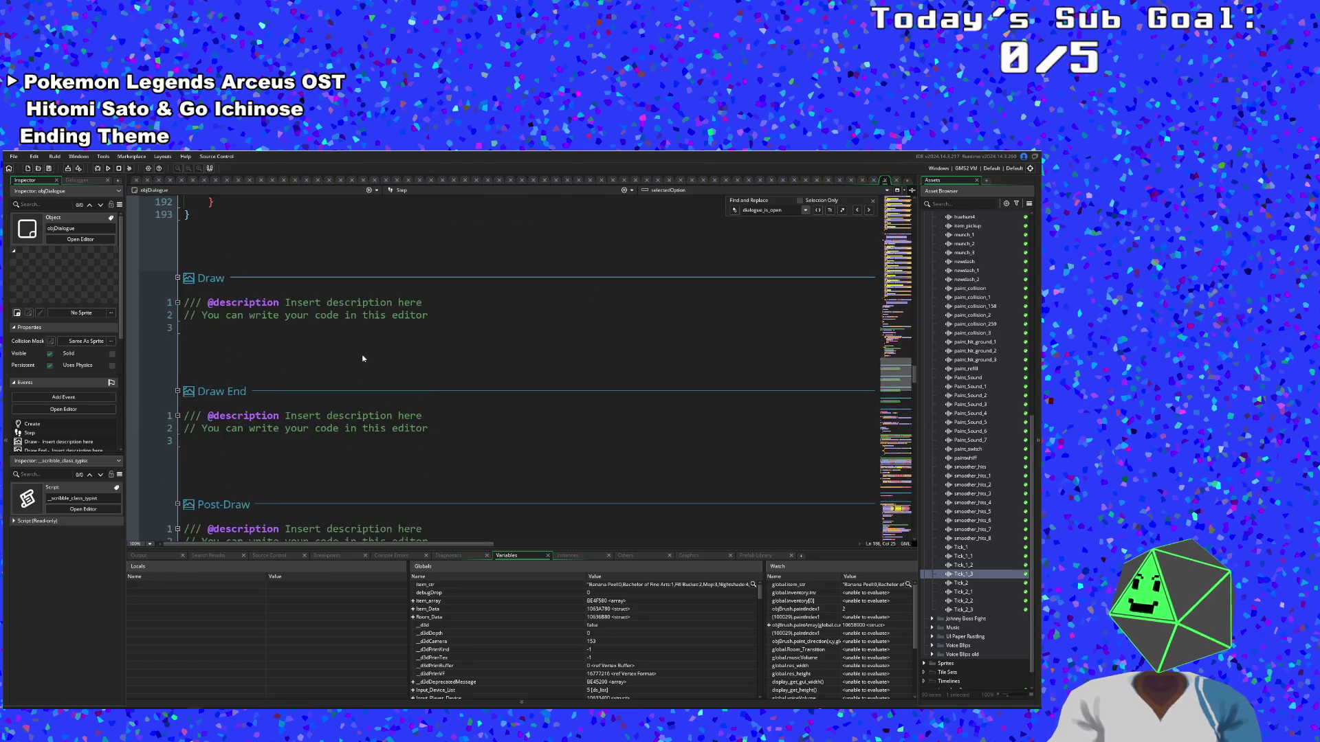
scroll(374, 348, "up", 15)
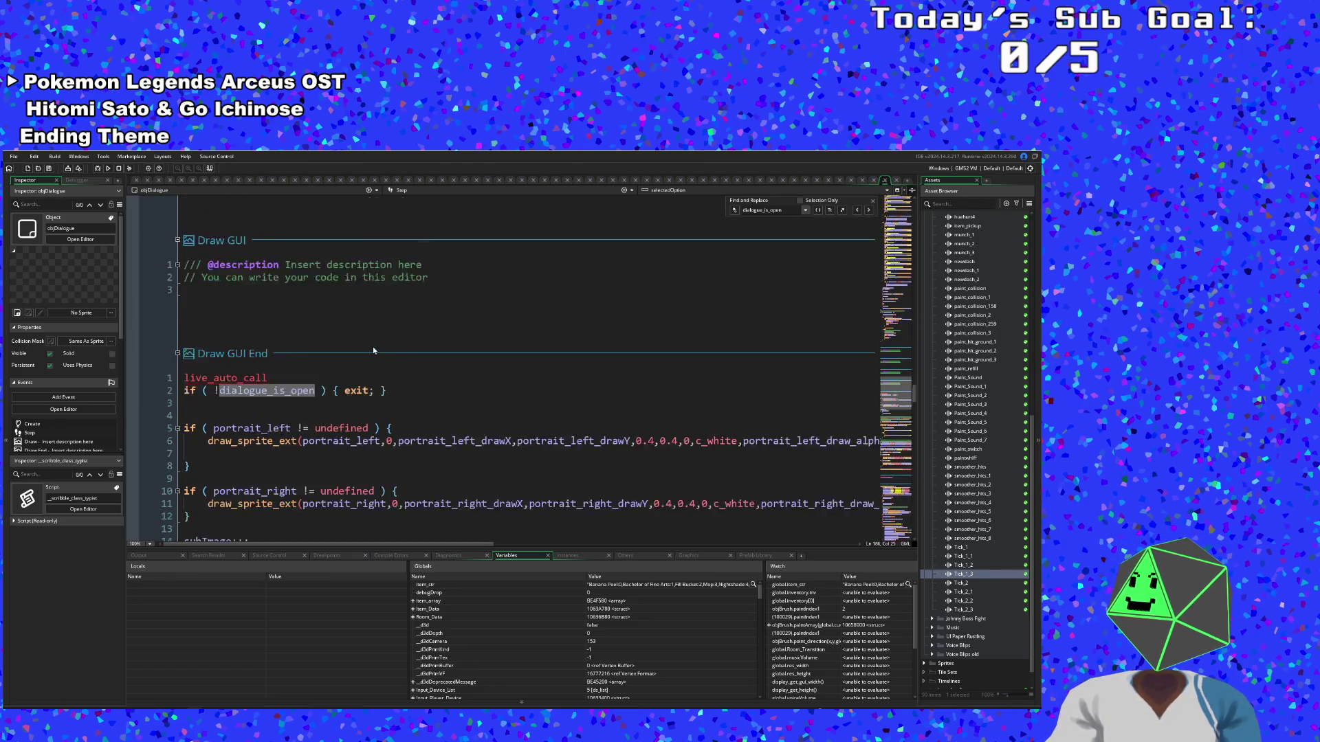
scroll(374, 343, "up", 6)
left_click(374, 342)
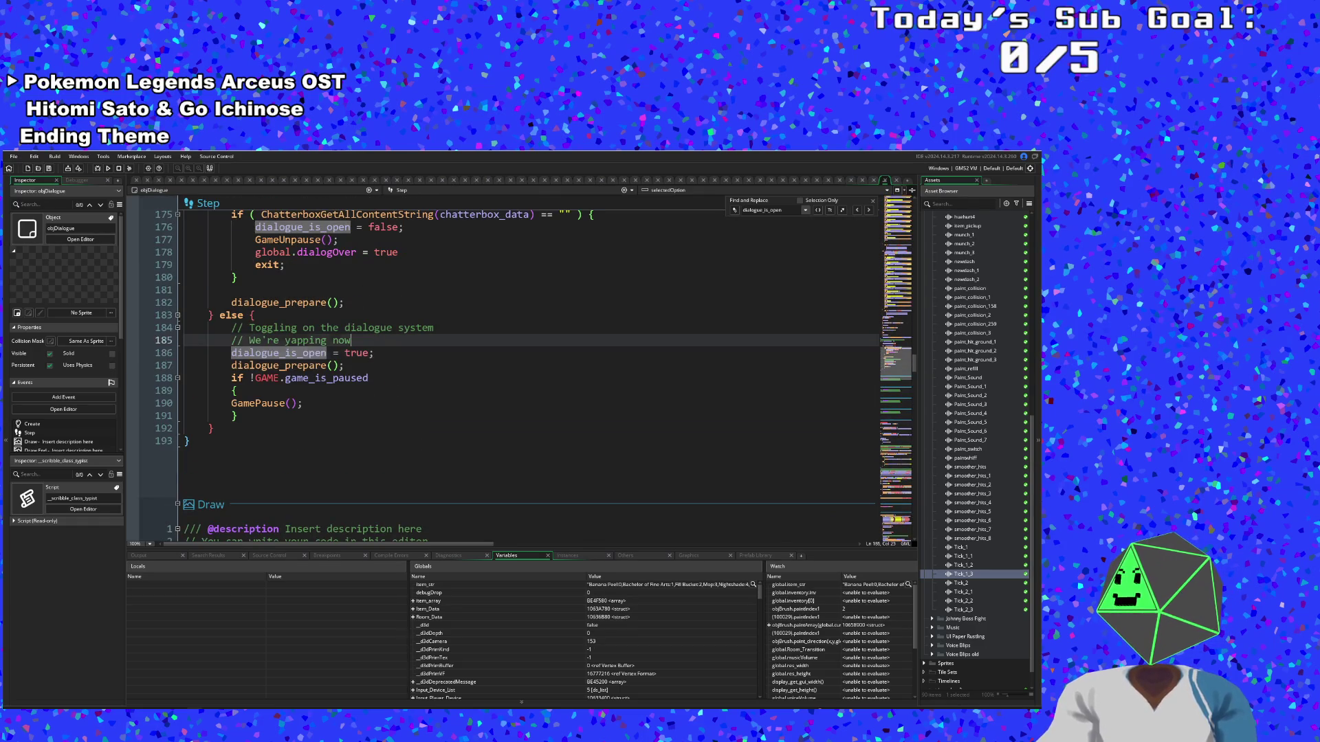
scroll(522, 372, "up", 2)
left_click(237, 353)
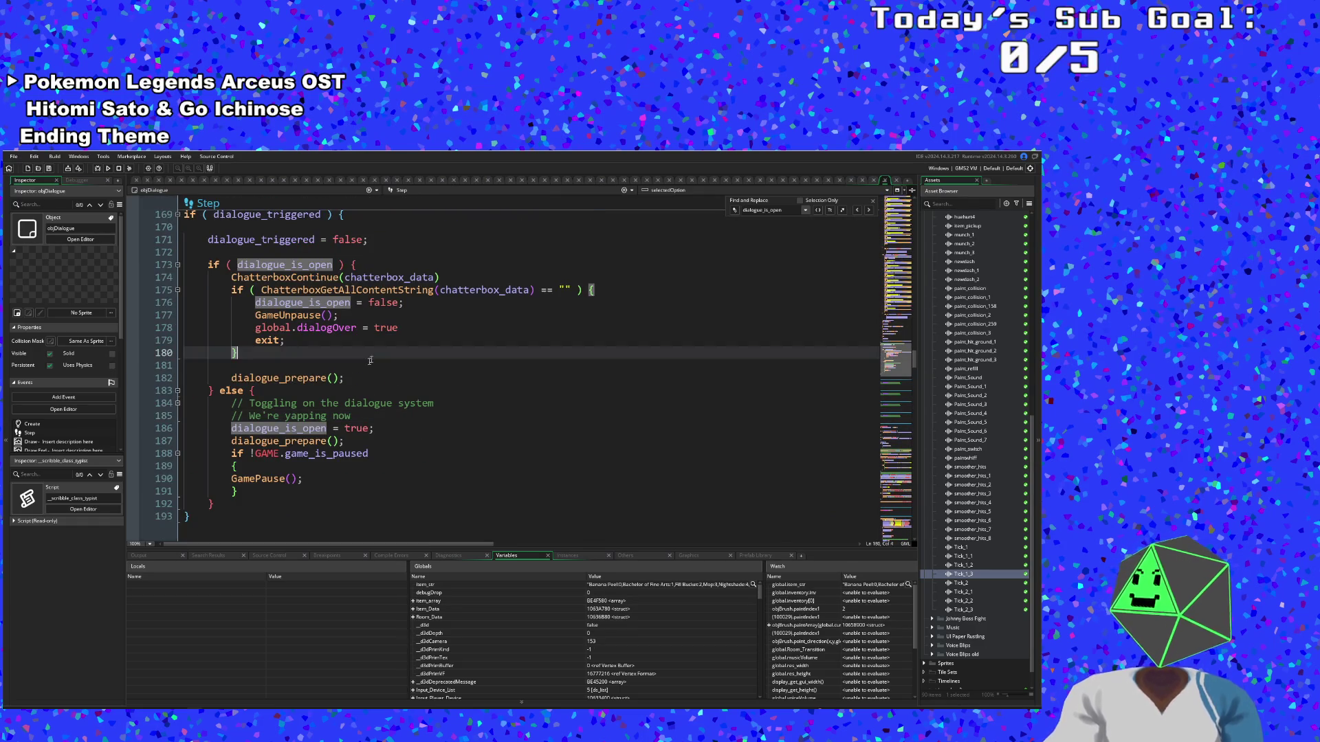
left_click(344, 403)
left_click(231, 365)
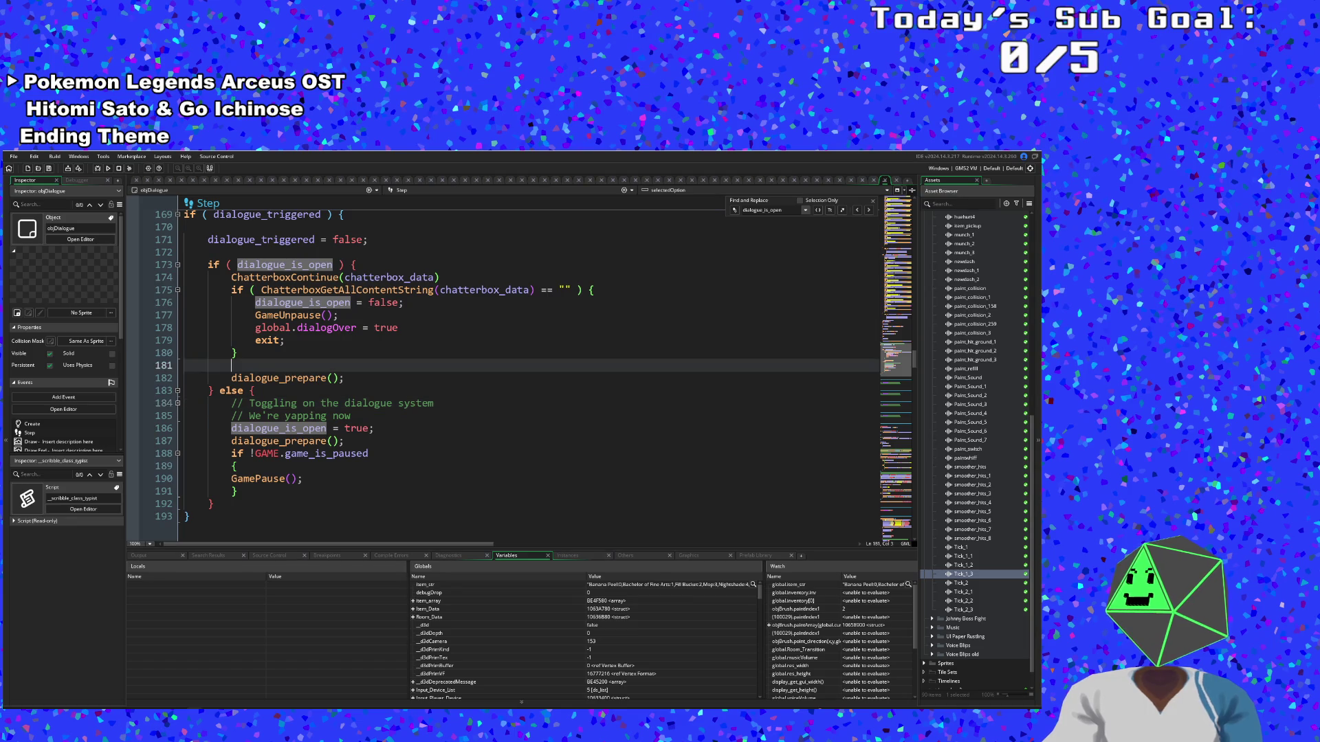
left_click(284, 378)
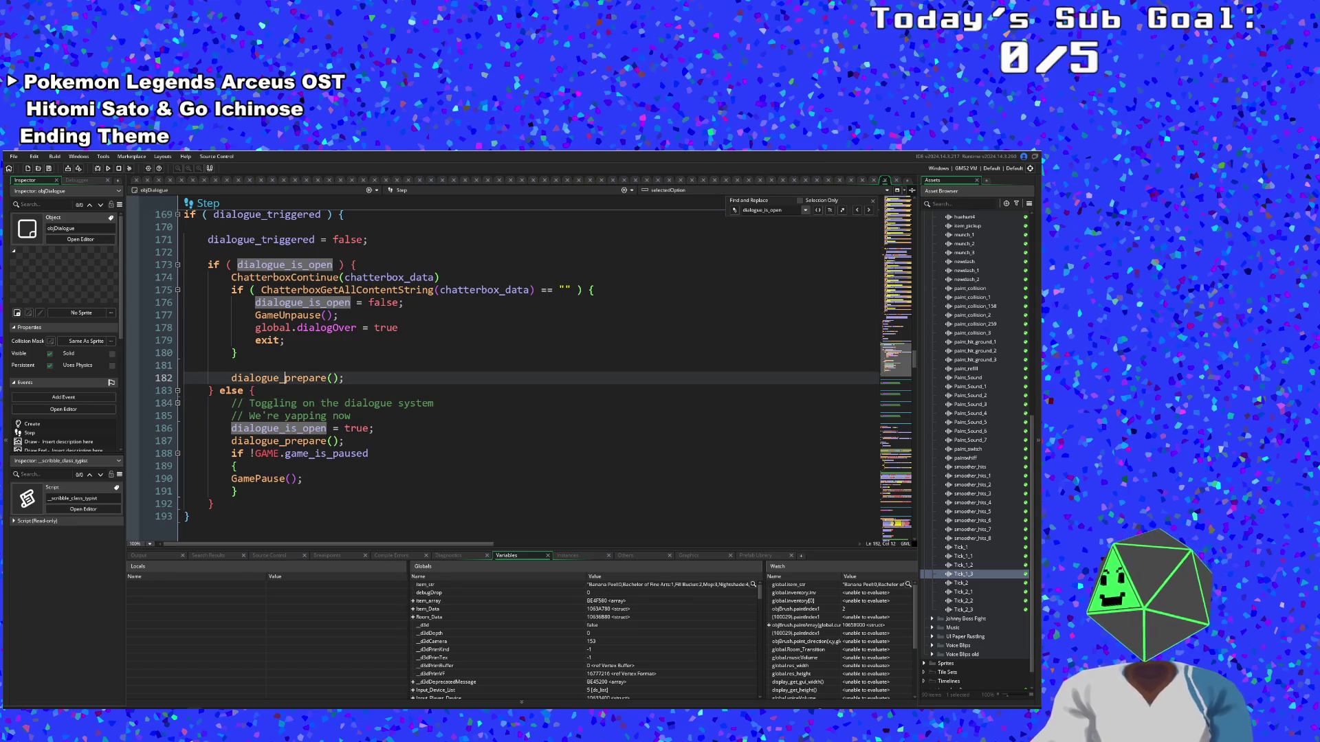
left_click(277, 404)
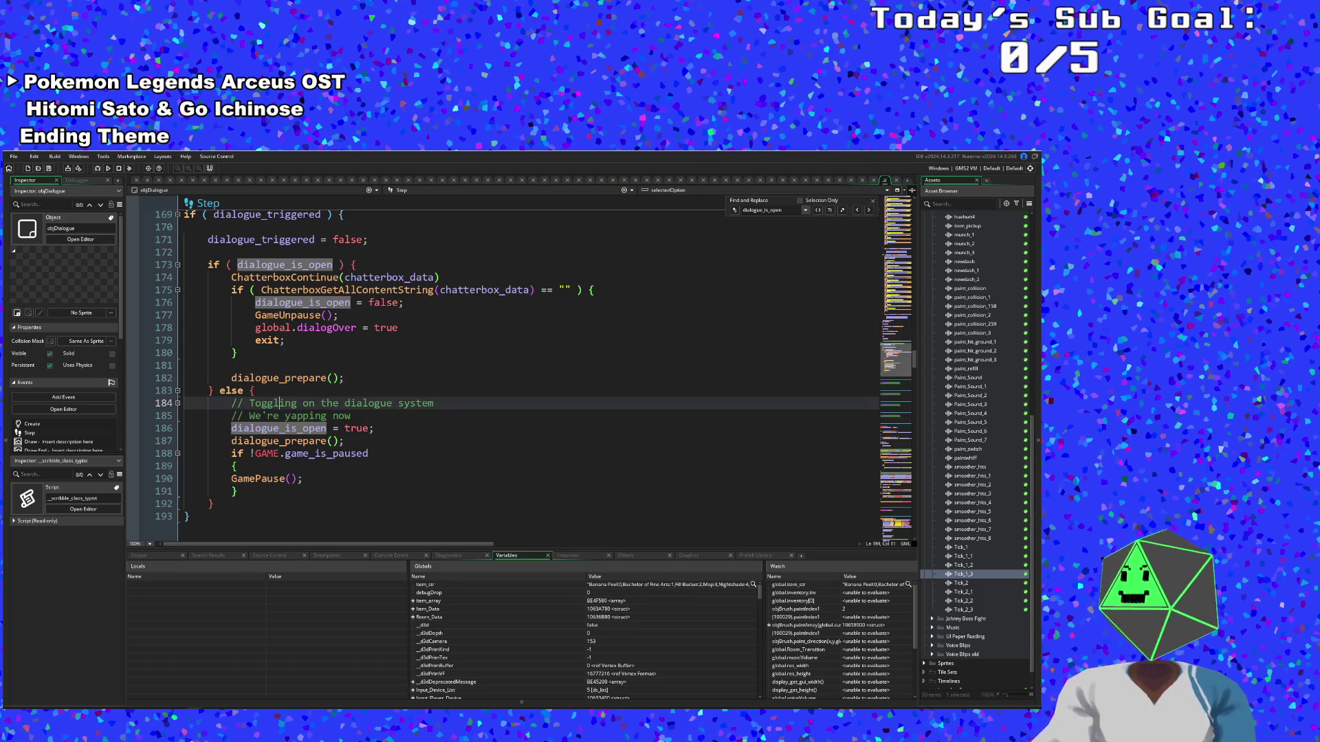
double_click(277, 403)
key("alt+Tab")
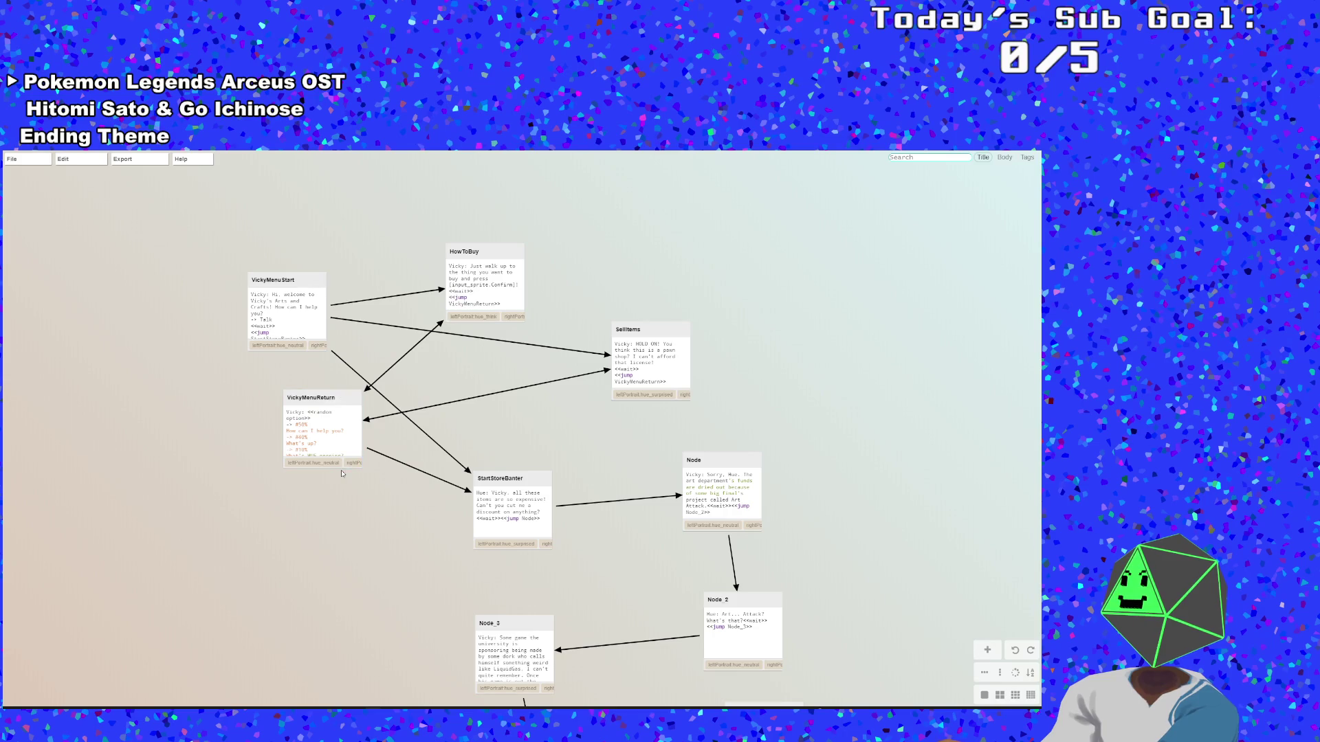
Delete the stray <<option>> line from the VickyMenuReturn node's script
double_click(313, 433)
left_click(107, 340)
left_click(117, 297)
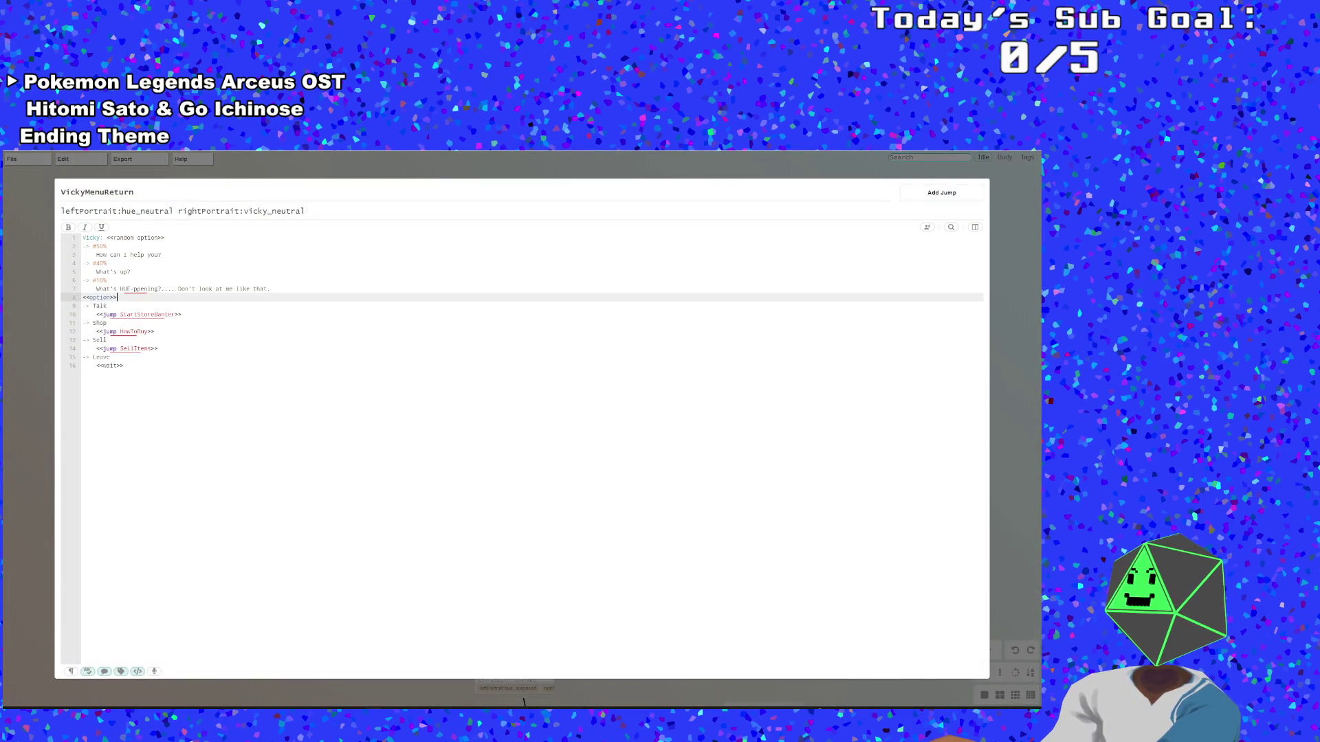
key("ctrl+shift+Left")
key("ctrl+shift+Left")
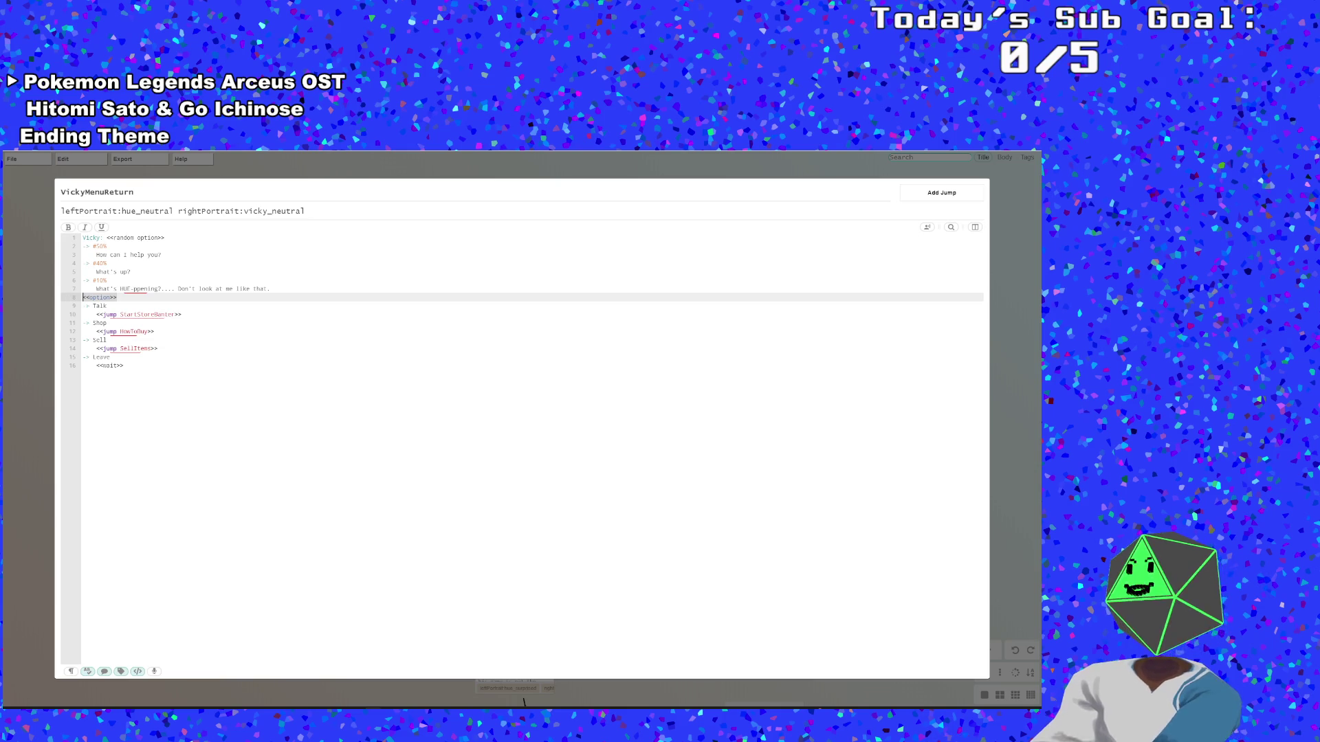
key("BackSpace")
key("BackSpace")
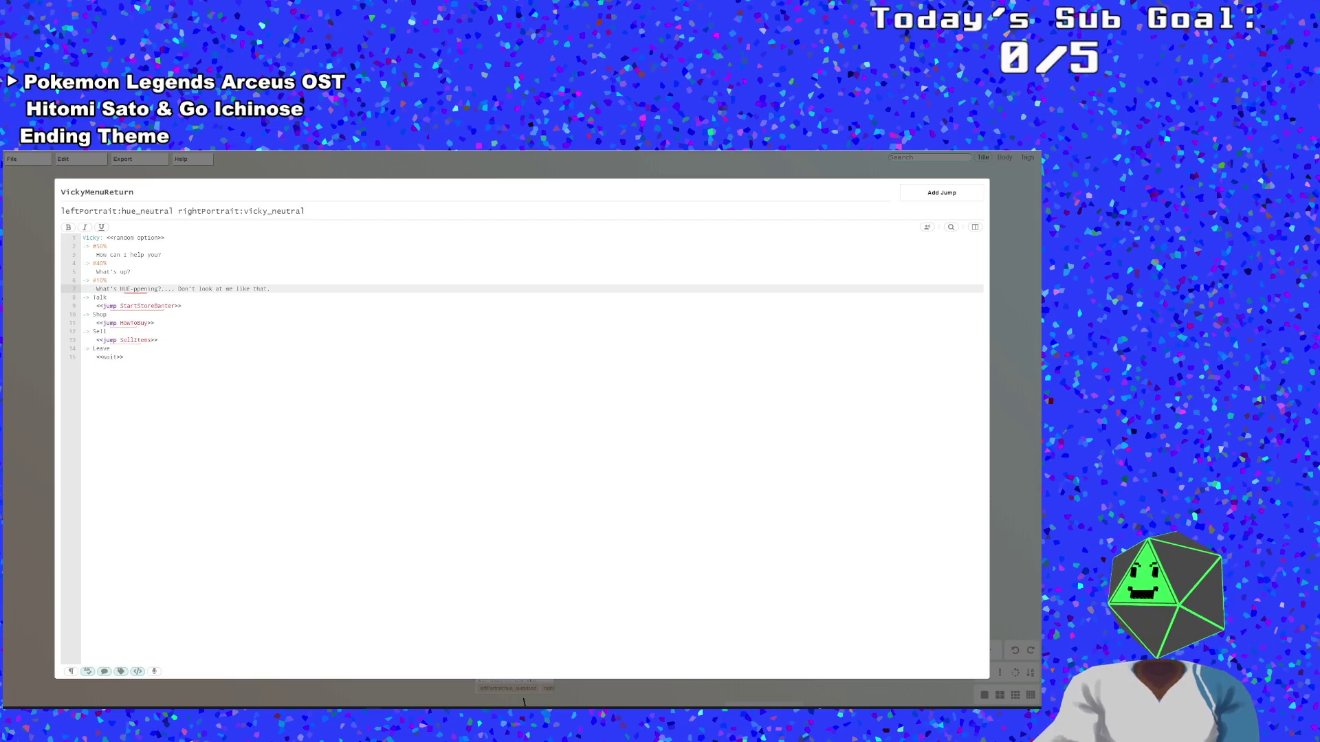
left_click(103, 348)
Close the node, save the Yarn dialogue file, and return to GameMaker
left_click(41, 177)
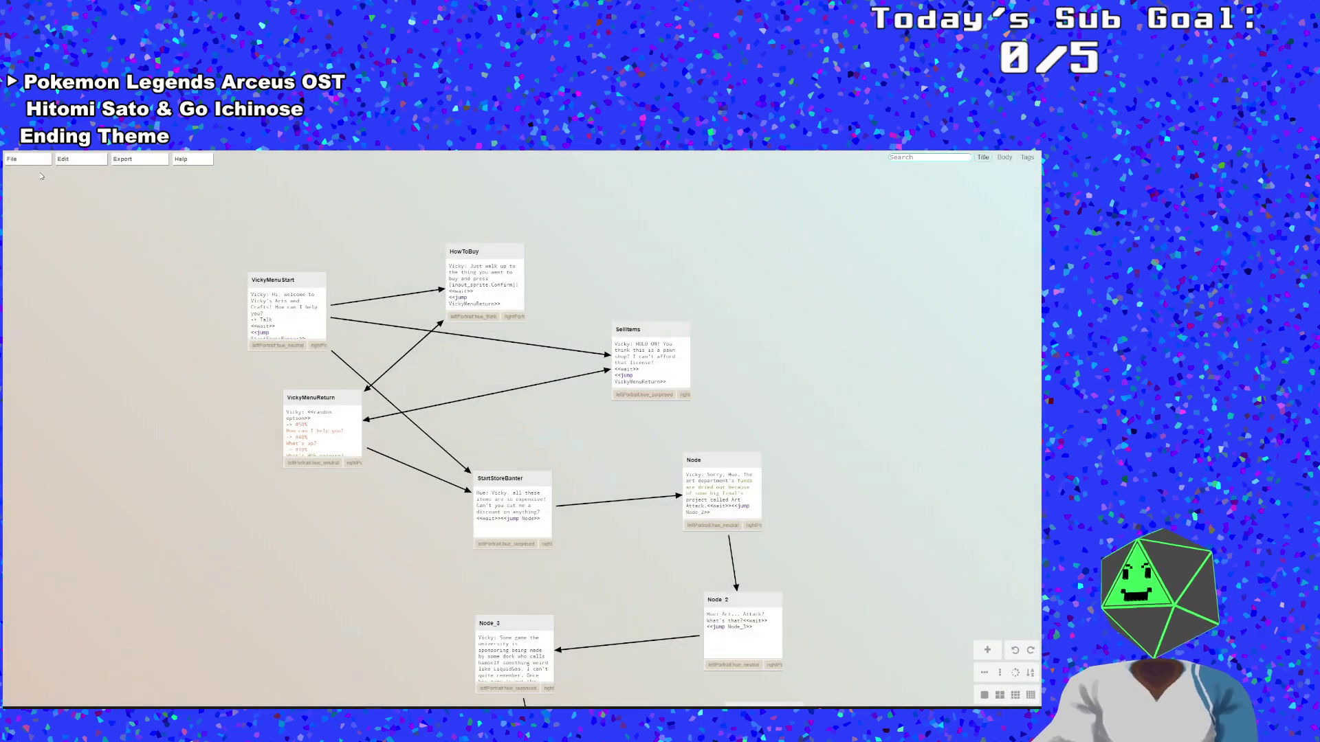
left_click(27, 237)
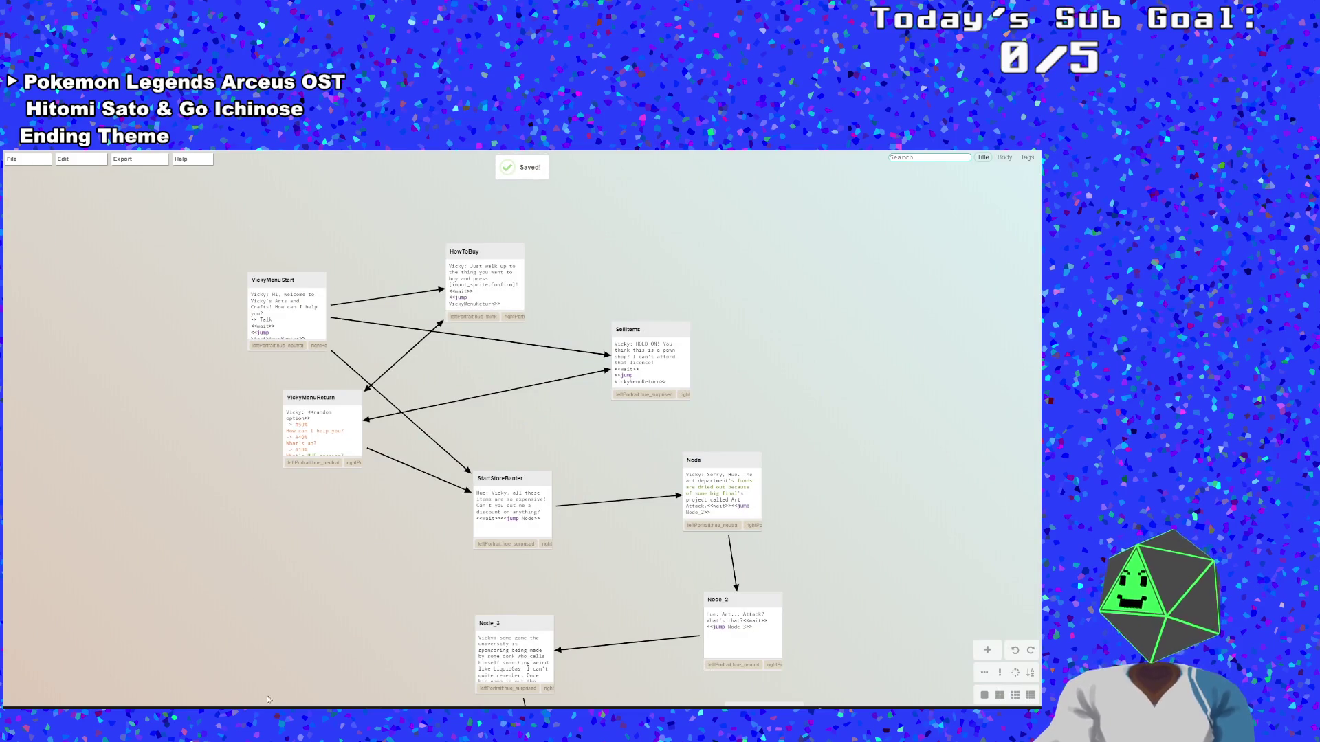
key("alt+Tab")
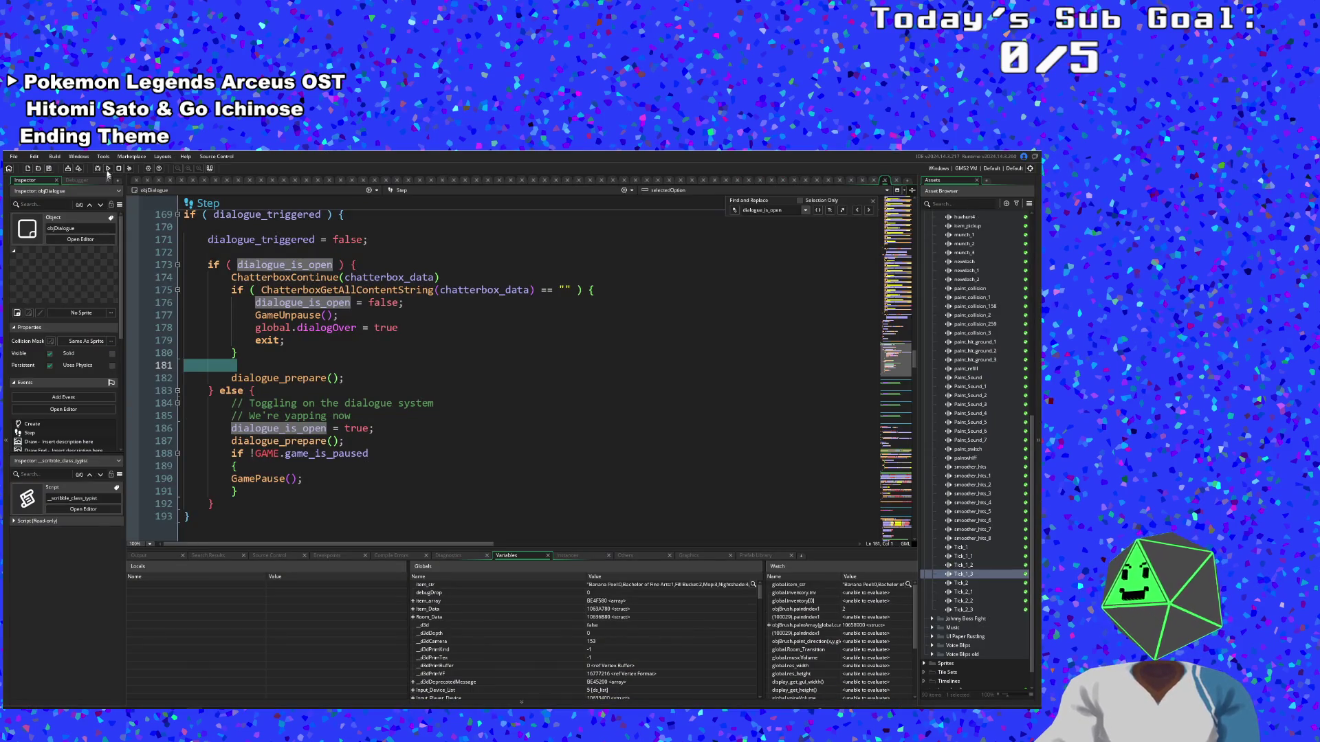
Run the game, get through Hue's opening dialogue, and walk into the paint shop
left_click(97, 167)
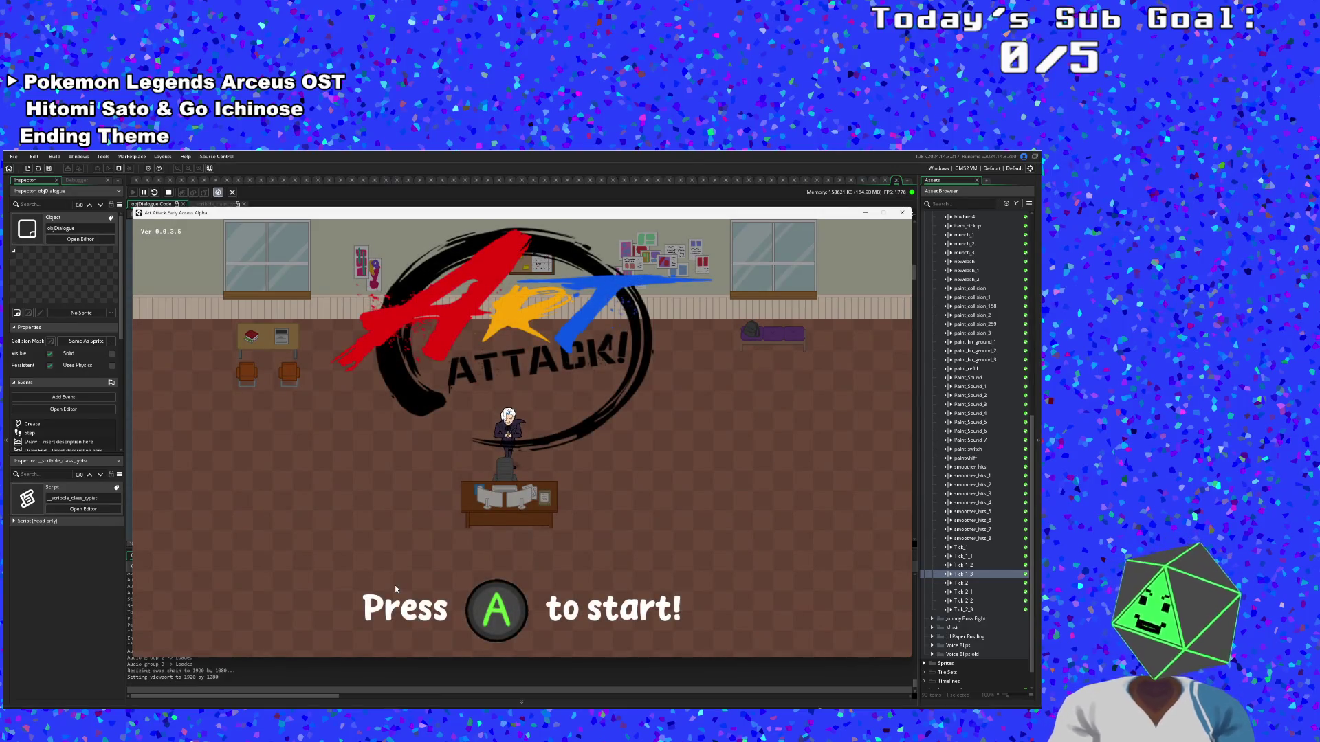
key("Return")
key("Return")
key("Return")
key("Escape")
key("Up")
key("Return")
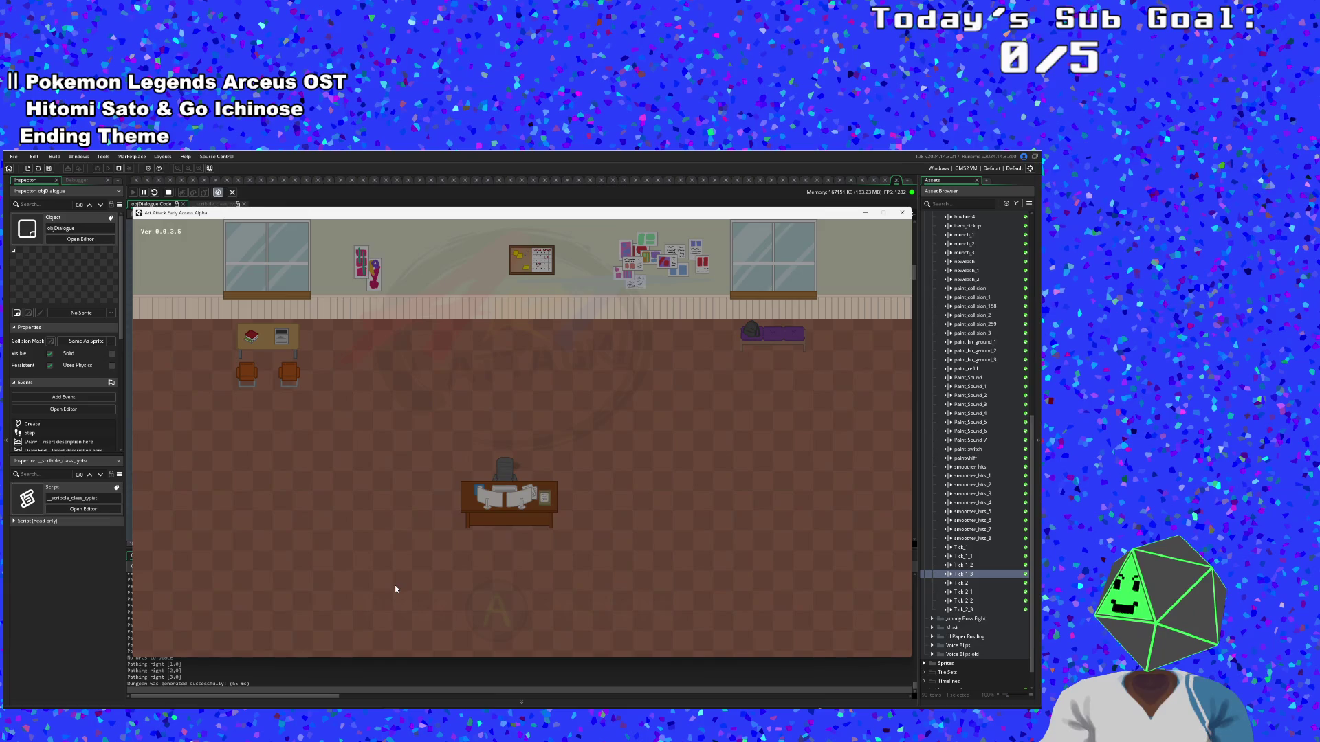
key("Return")
key("Return")
key("Right")
key("Right")
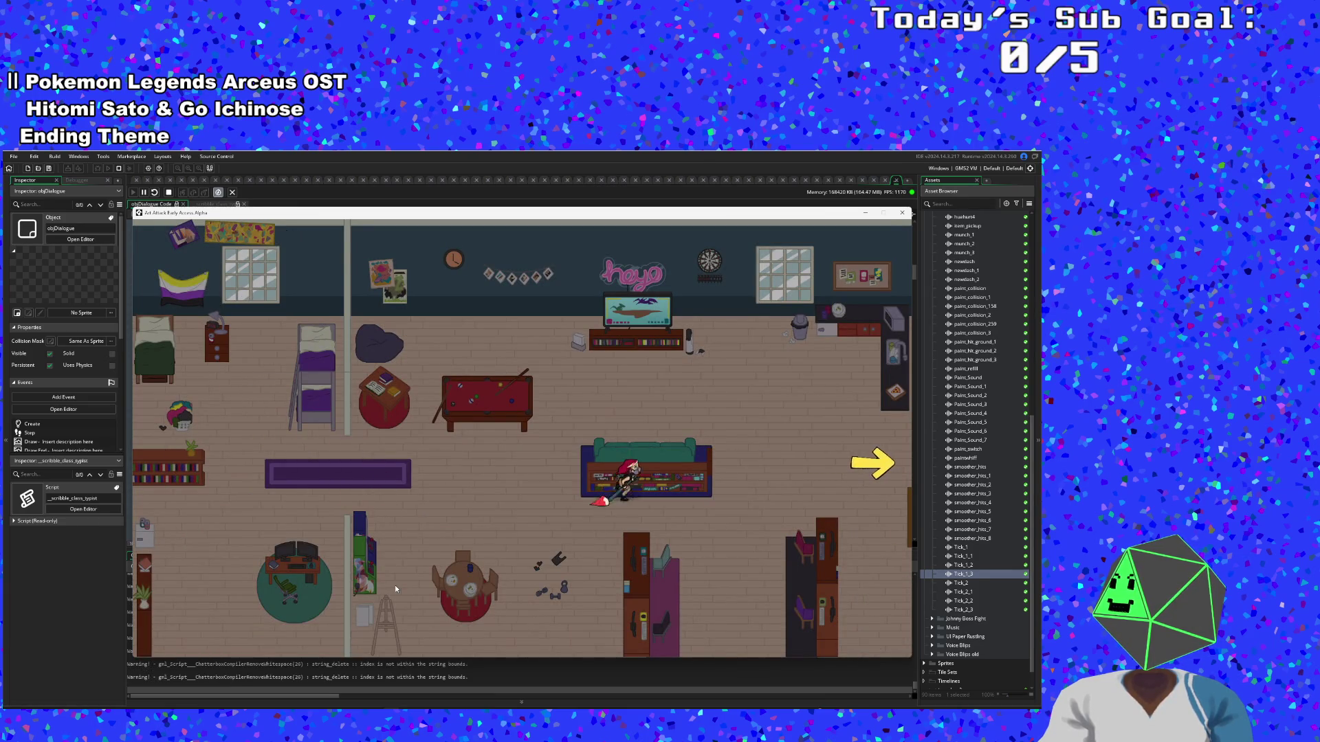
key("Left")
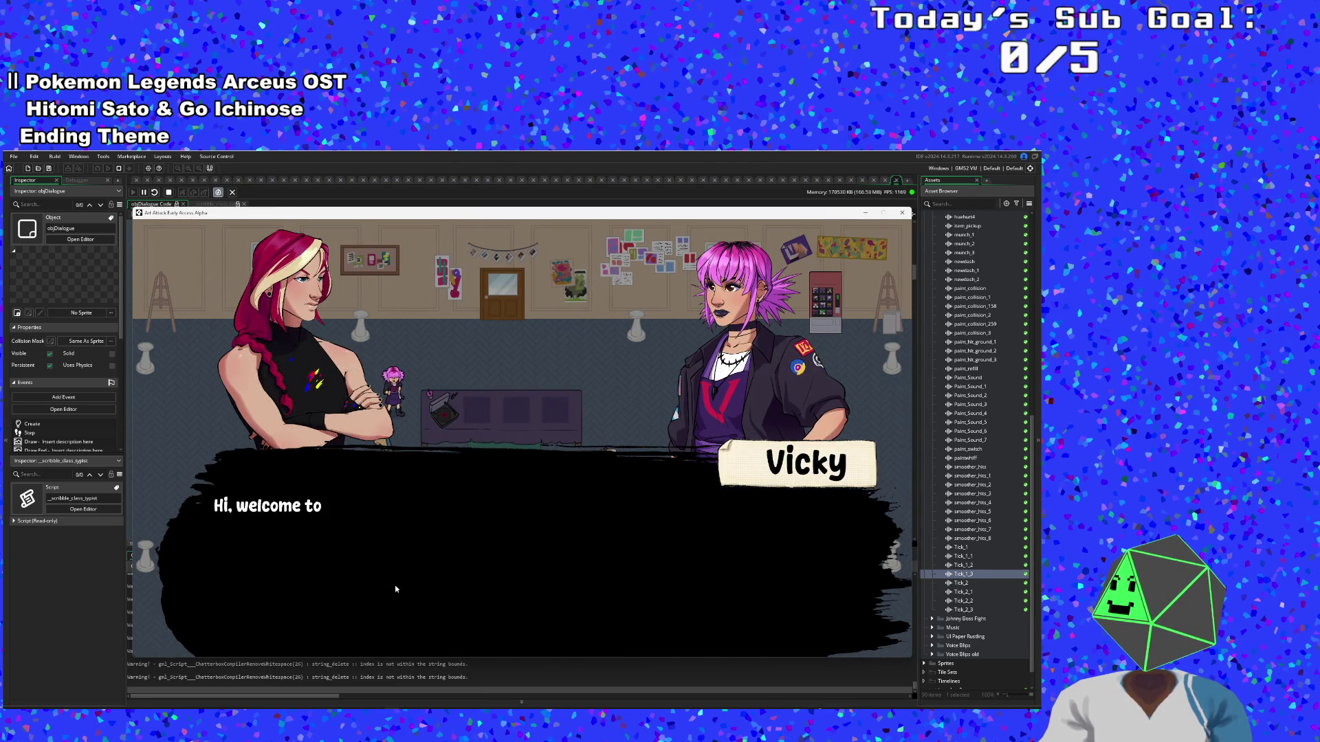
Talk to Vicky twice to test her greeting, then close the game
key("space")
key("space")
key("space")
key("space")
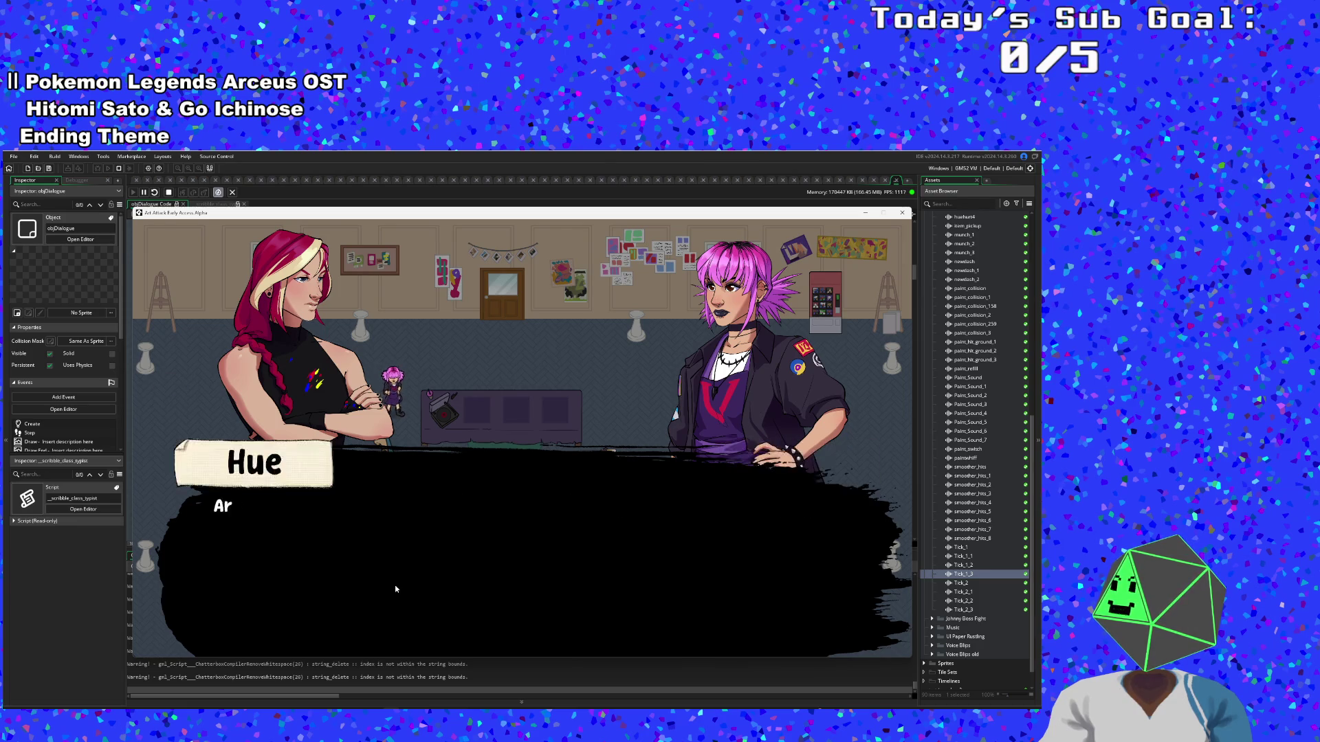
key("space")
key("space")
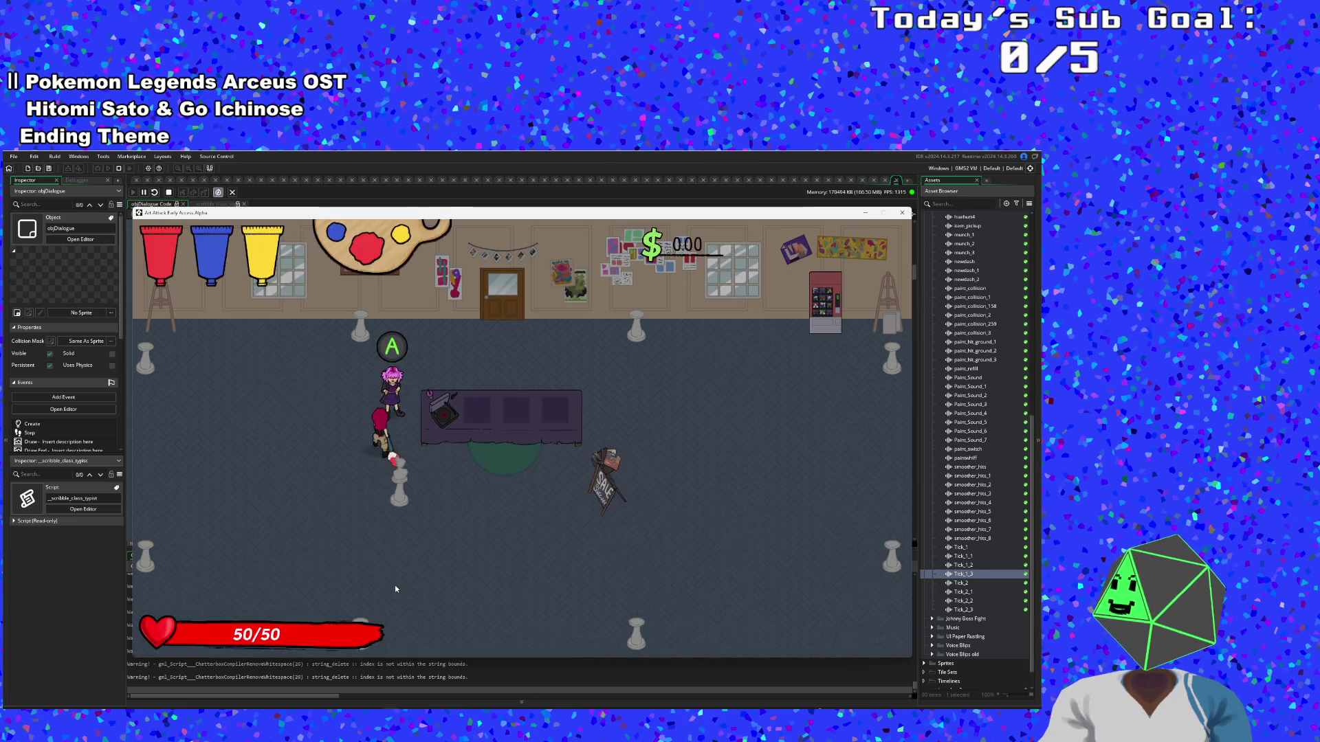
key("space")
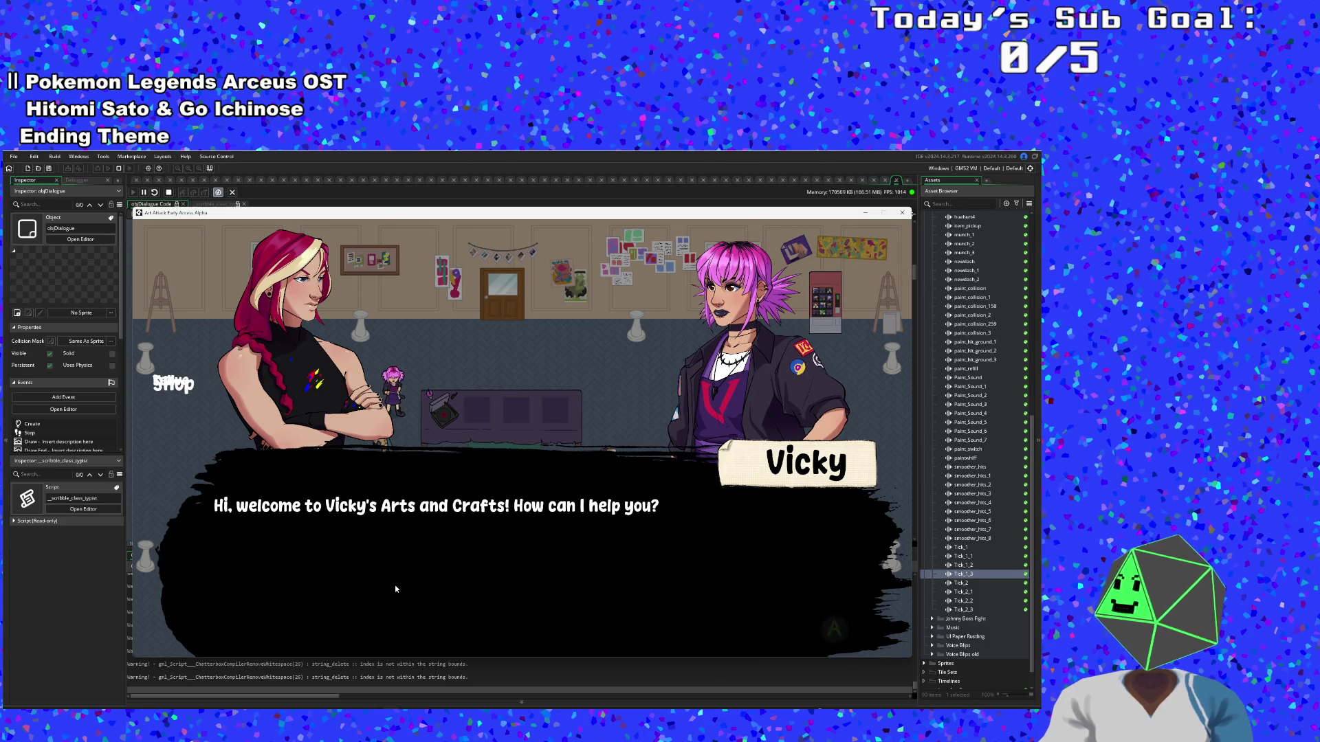
key("space")
key("space")
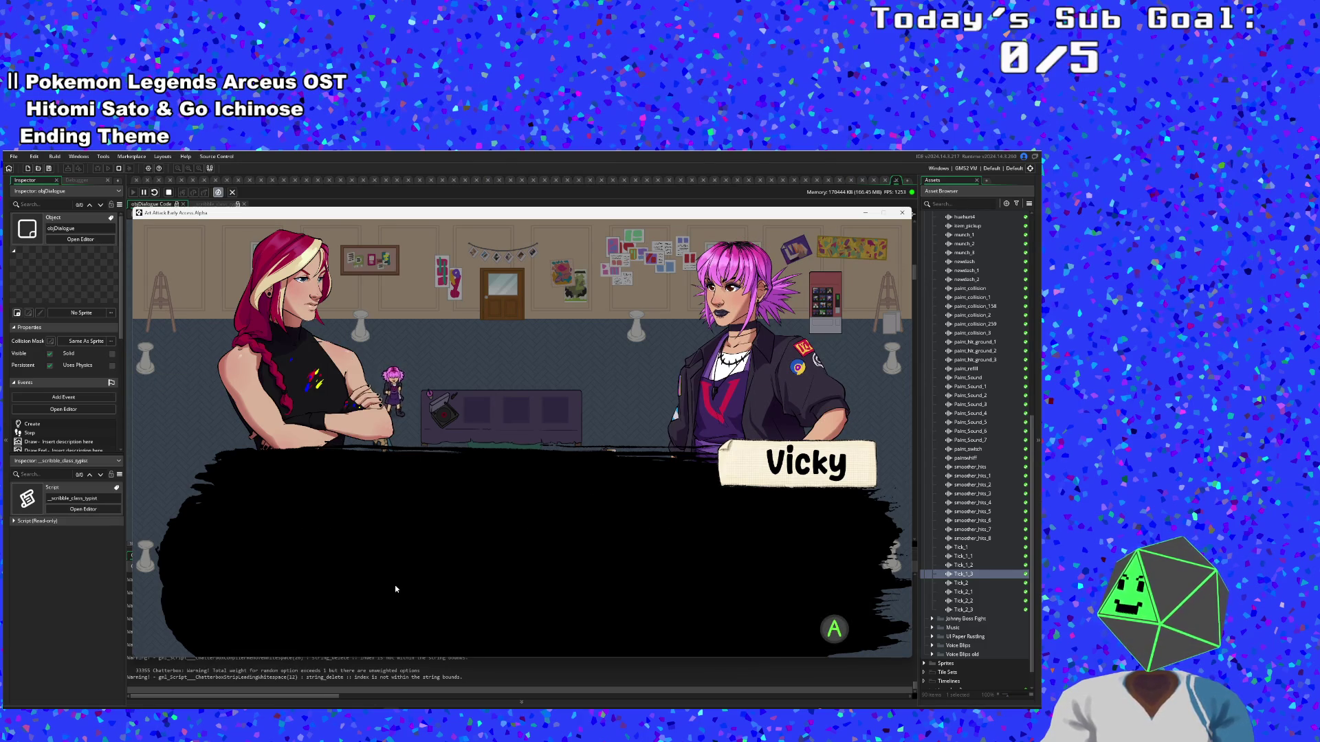
key("space")
key("space")
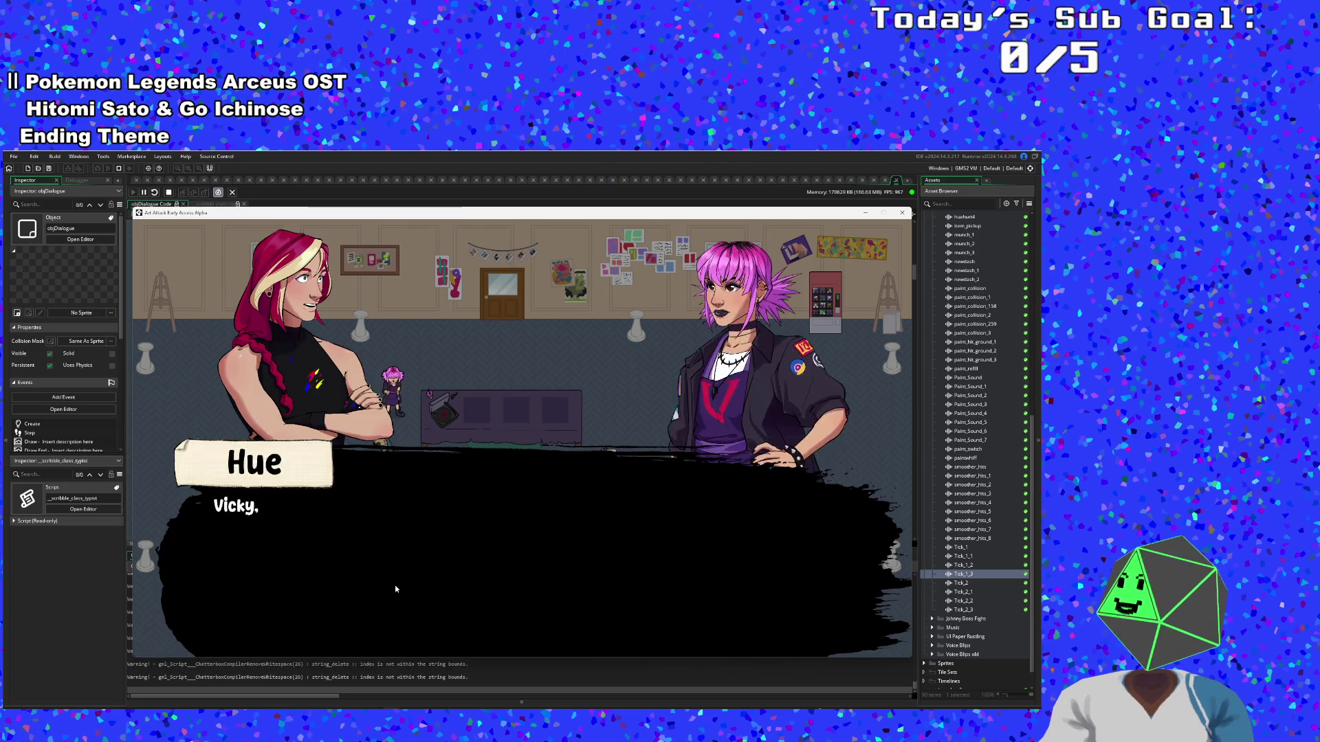
key("space")
key("space")
key("space")
key("space")
key("space")
key("space")
key("space")
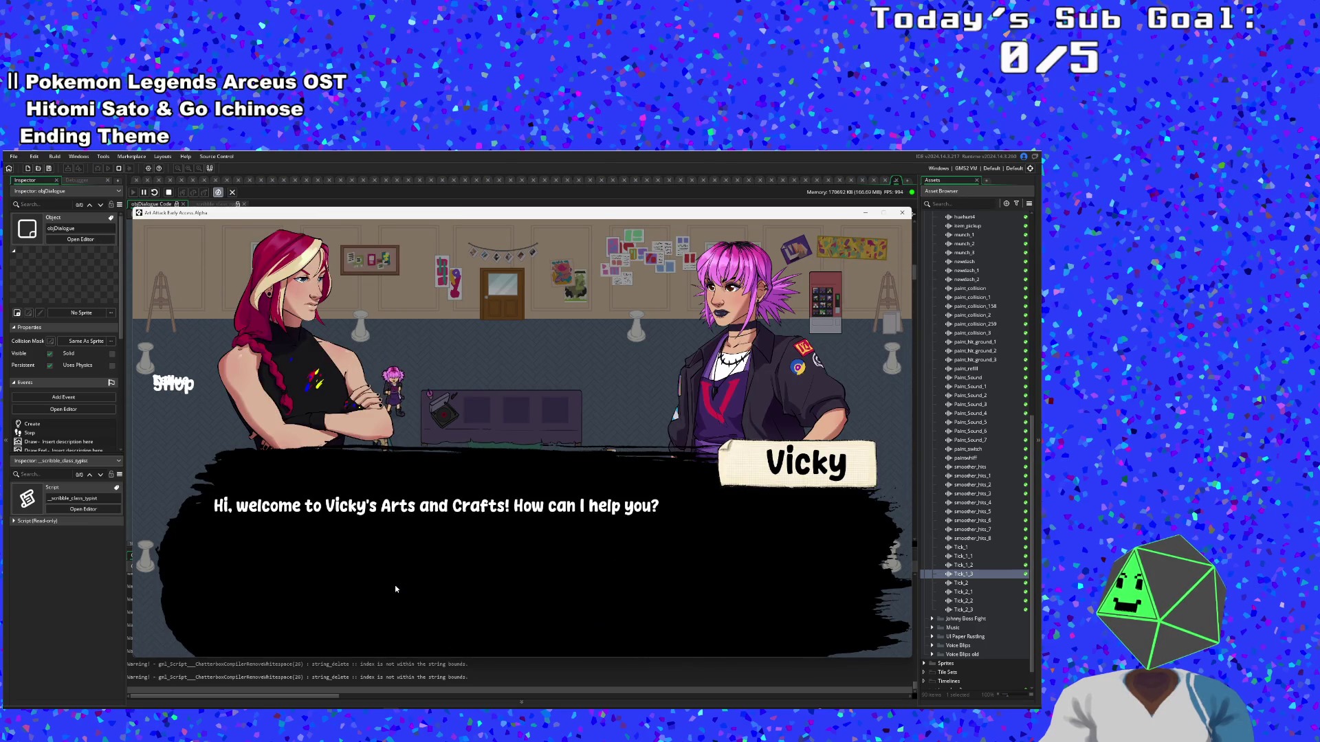
key("space")
key("space")
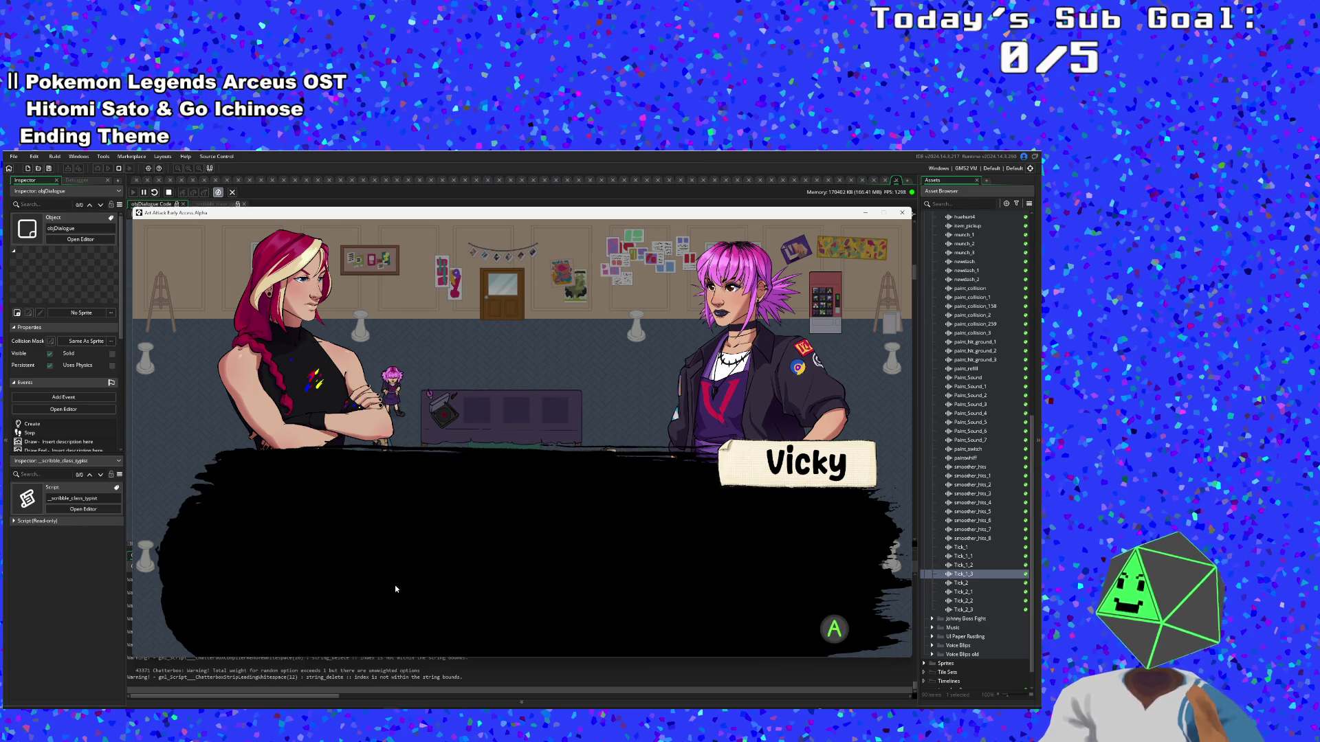
key("Escape")
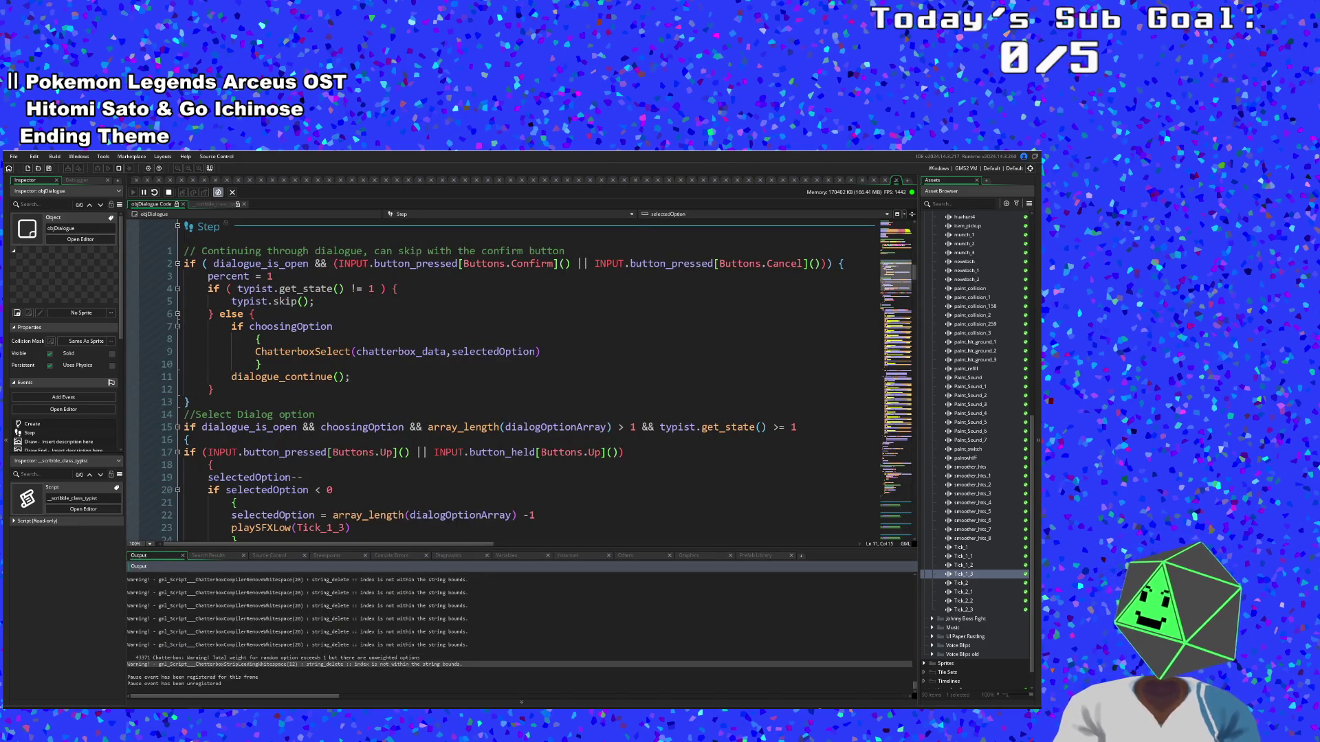
key("Down")
key("Down")
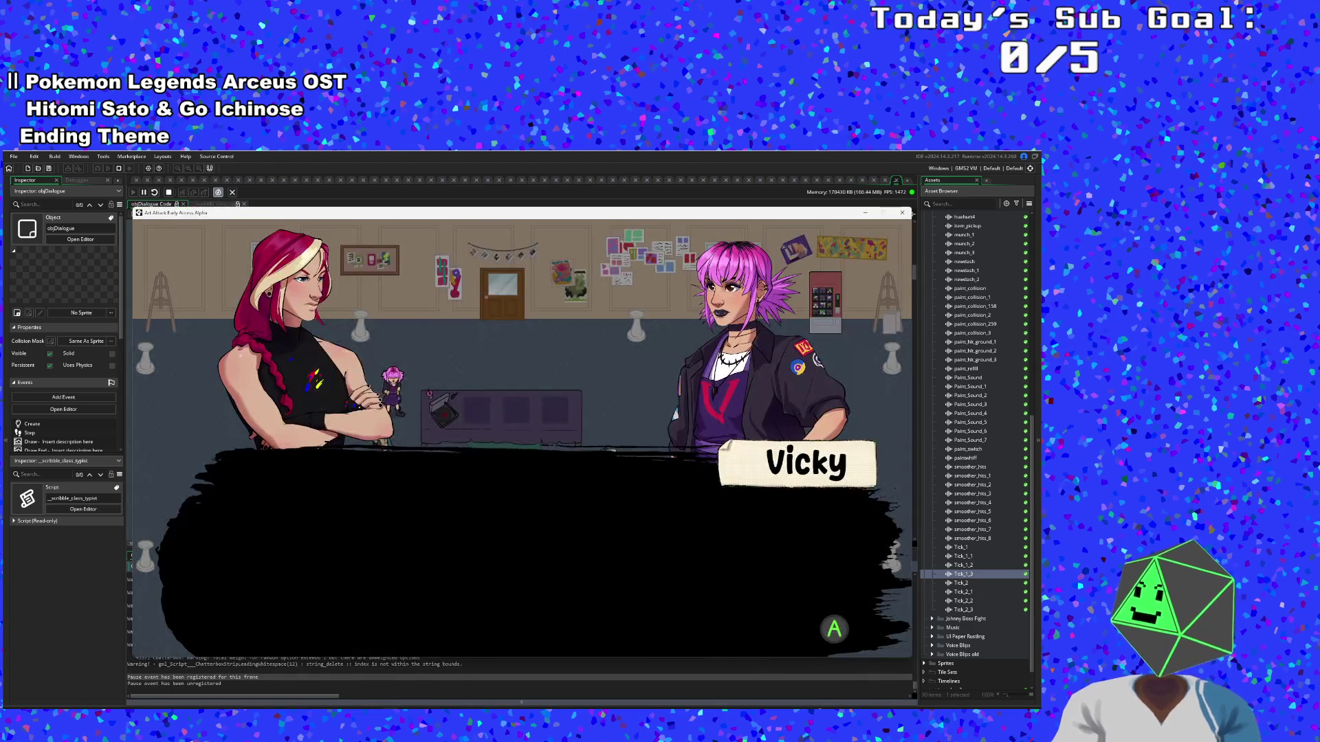
key("alt+Tab")
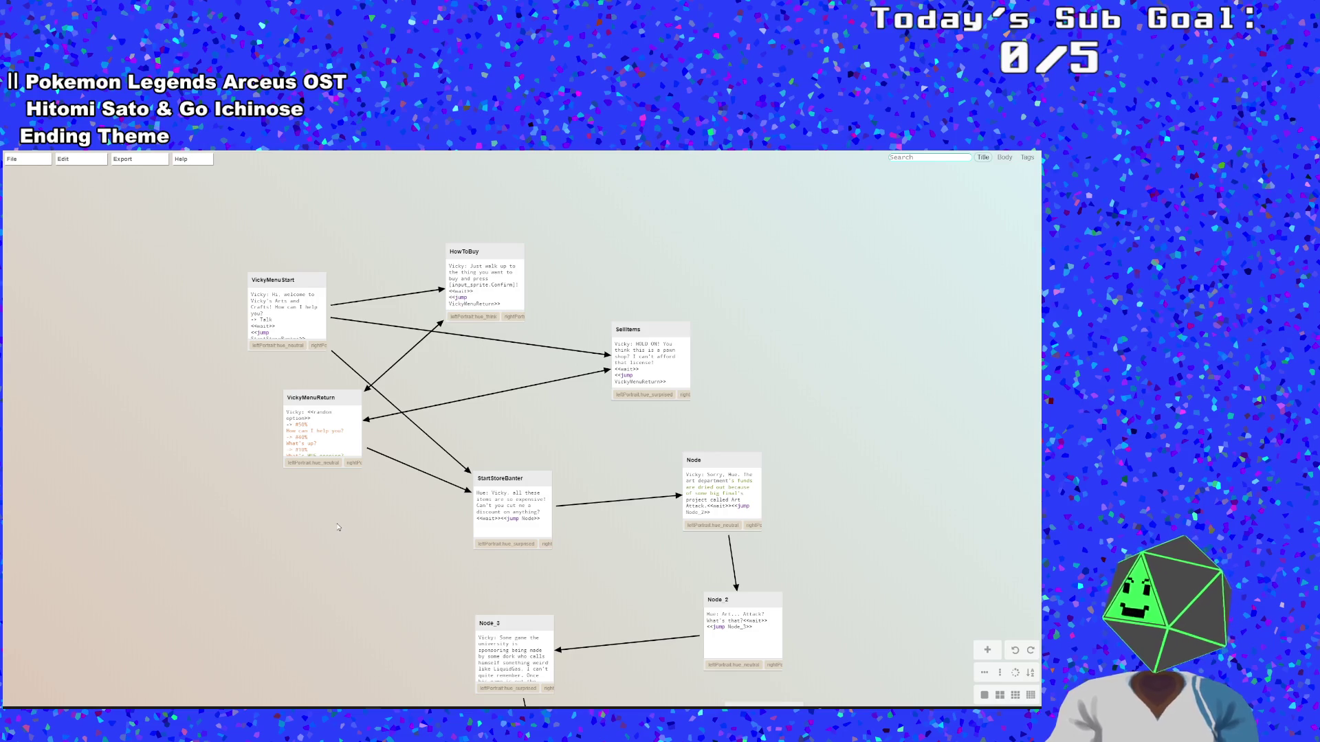
Open the VickyMenuReturn node and place the caret at the end of line 7
mouse_move(307, 330)
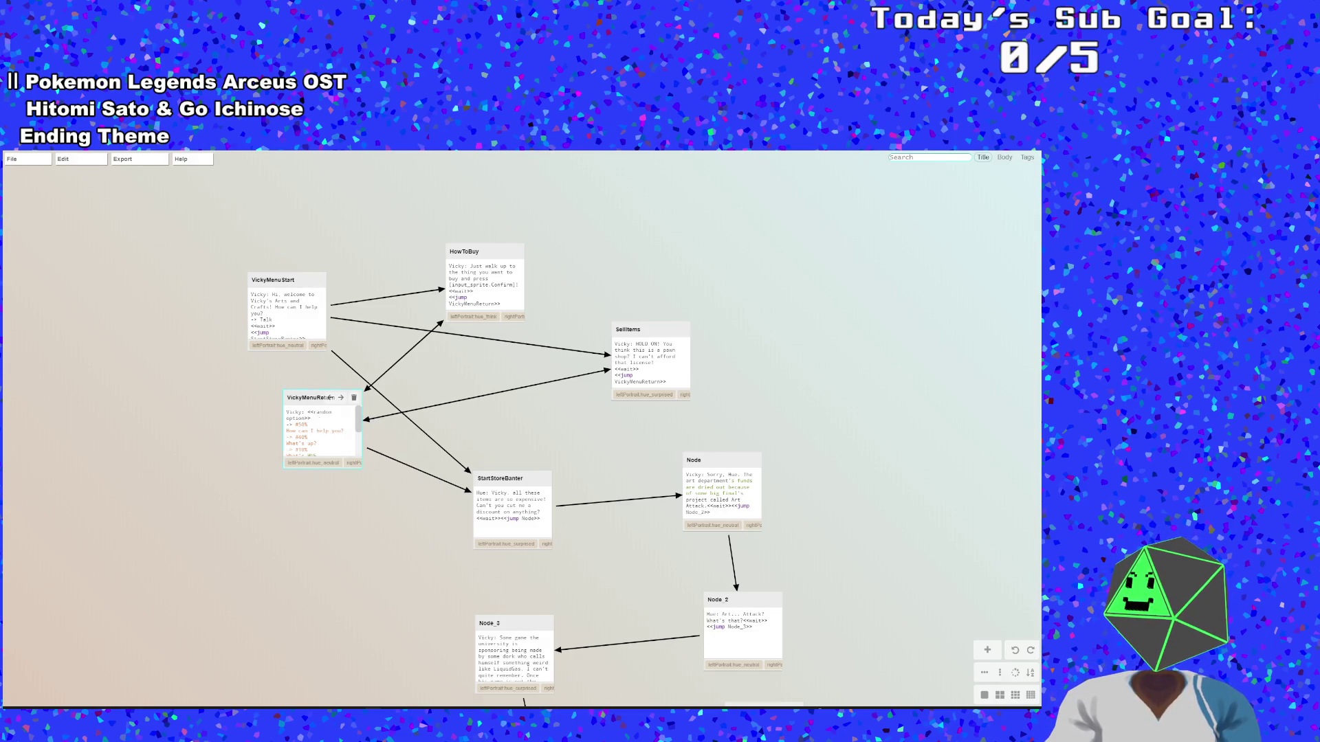
double_click(314, 418)
left_click(154, 323)
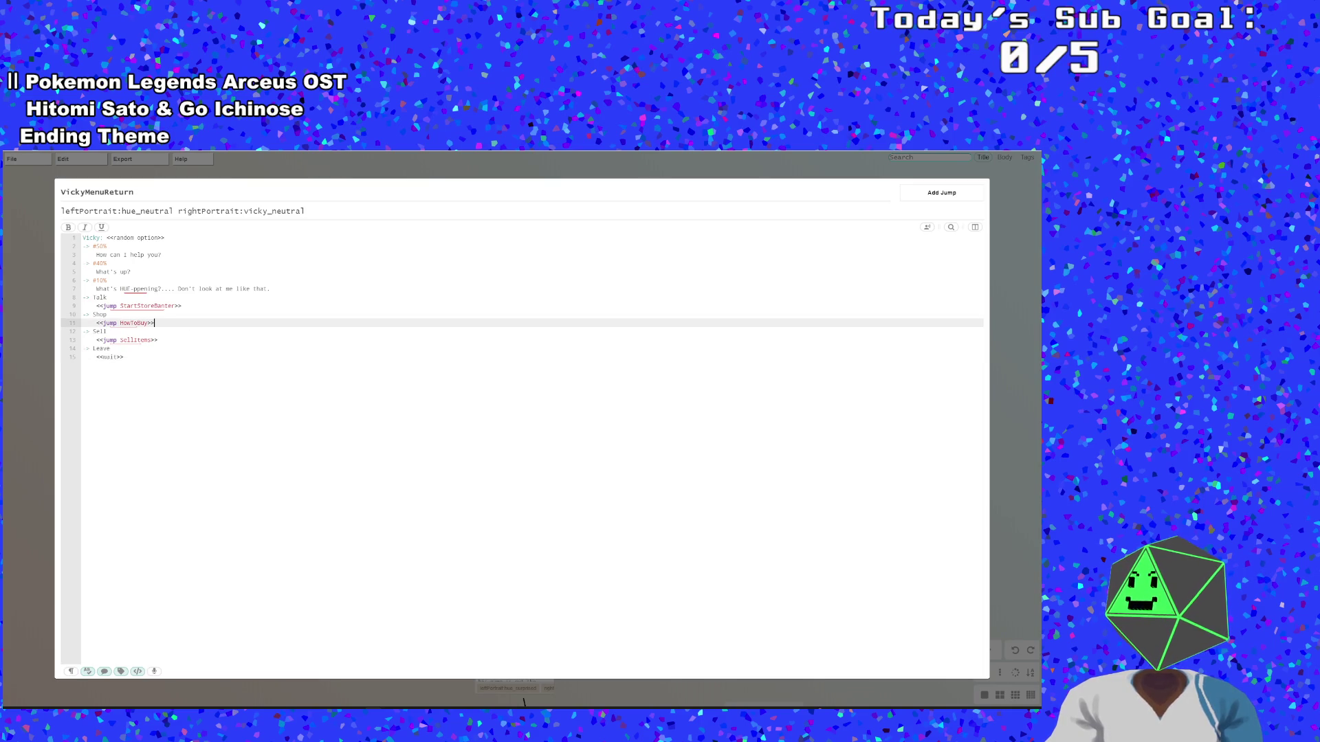
left_click(107, 296)
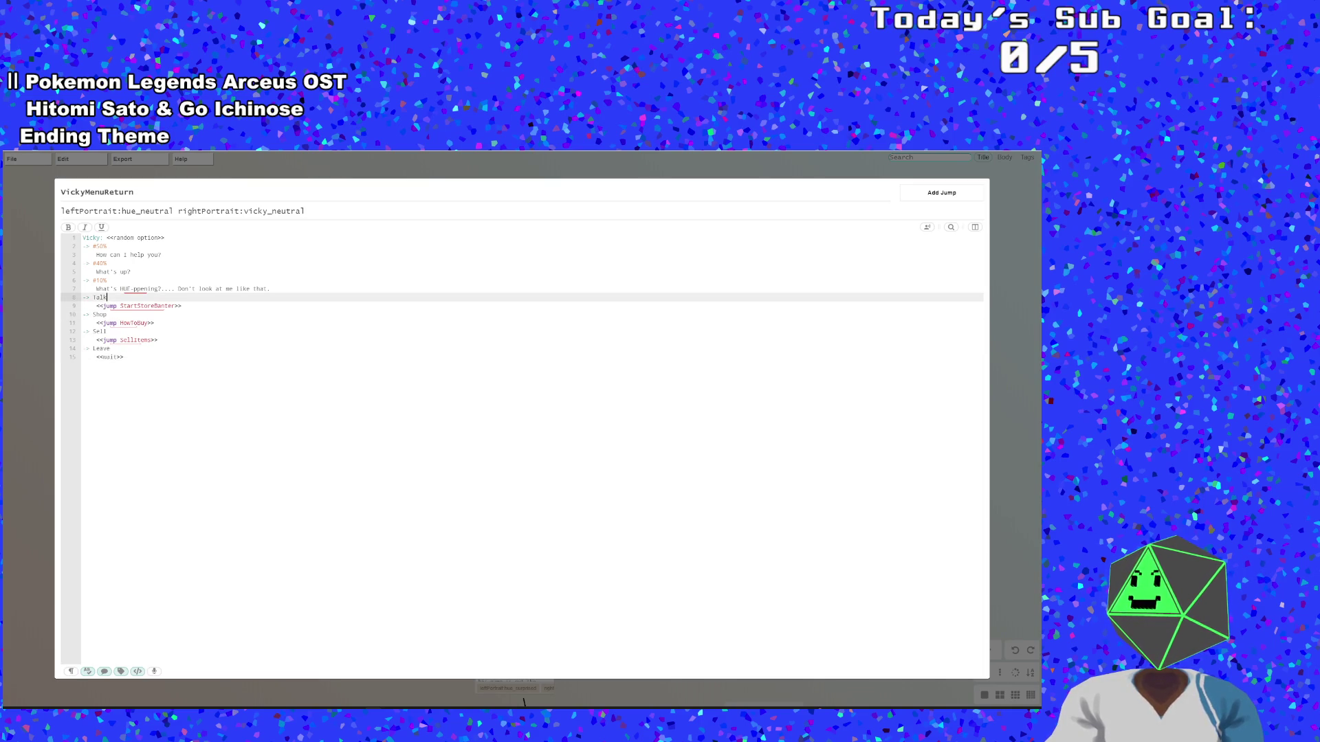
left_click(189, 305)
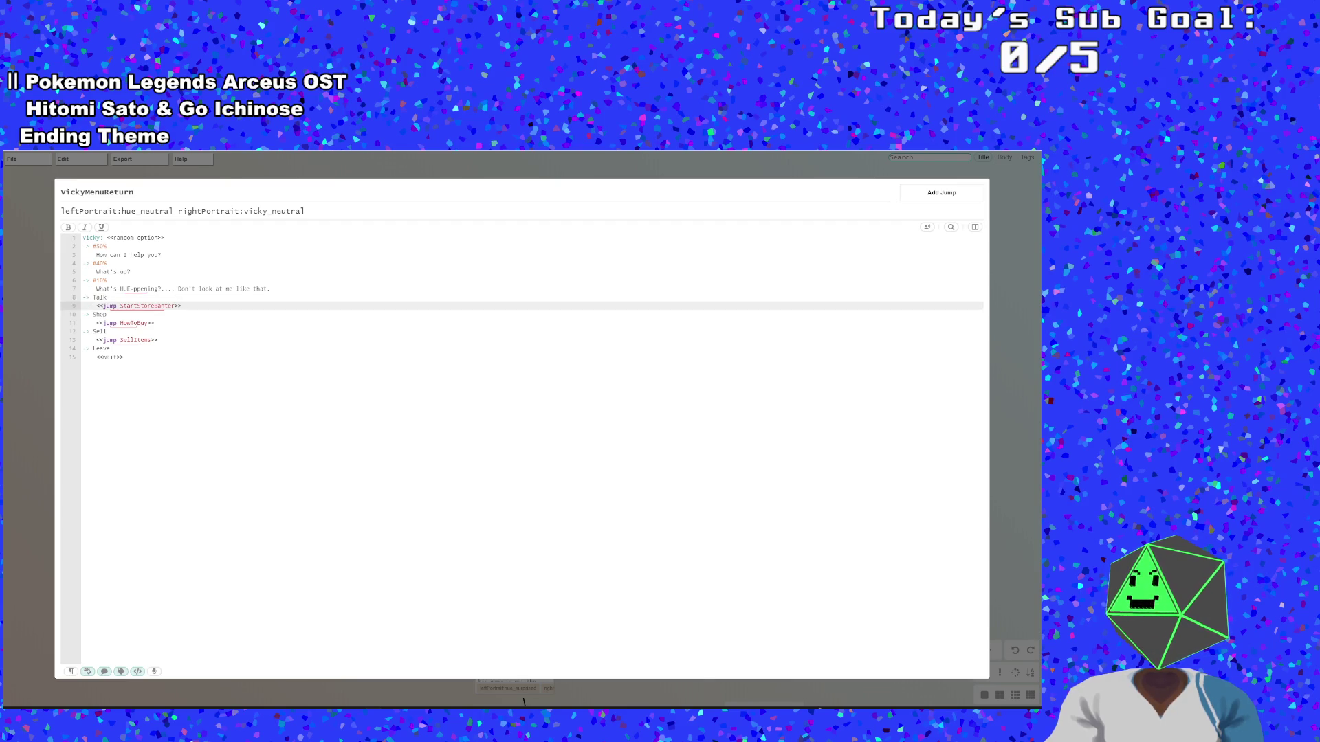
left_click(107, 297)
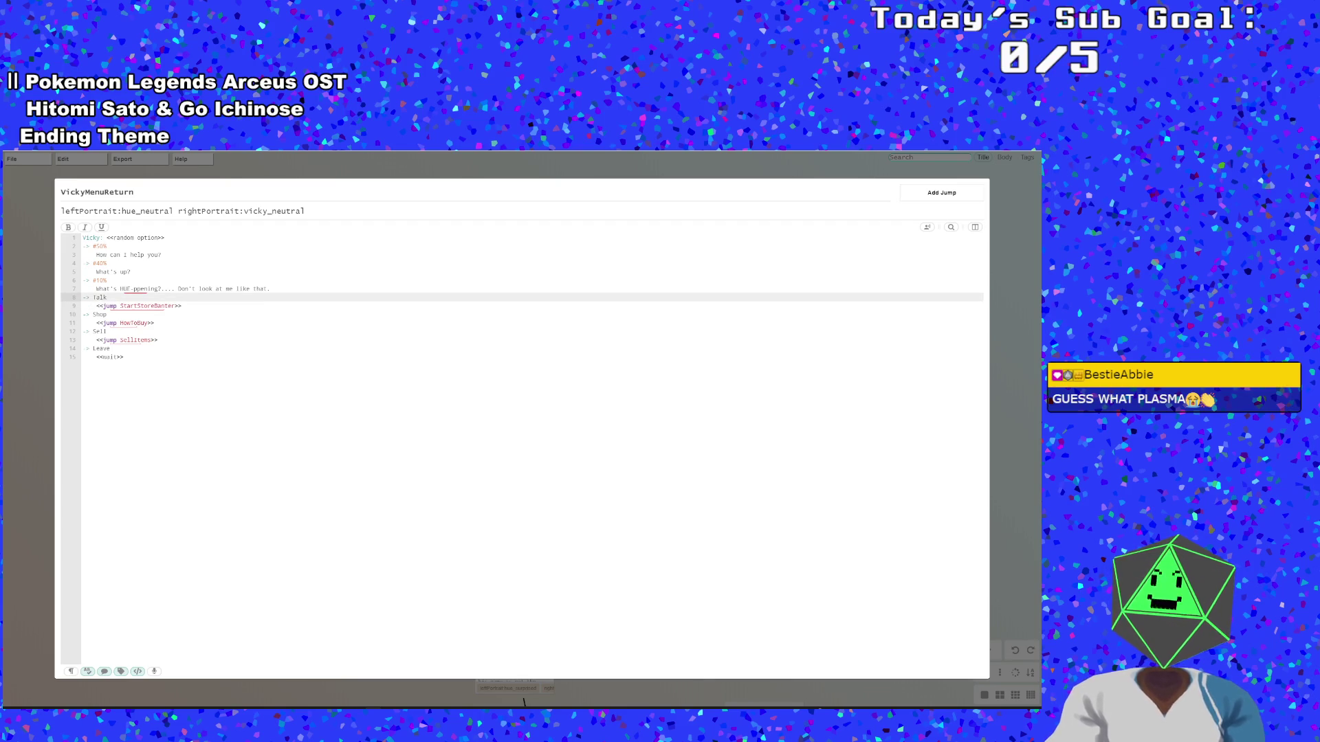
key("Down")
key("Down")
key("Down")
key("Up")
key("Up")
left_click(271, 289)
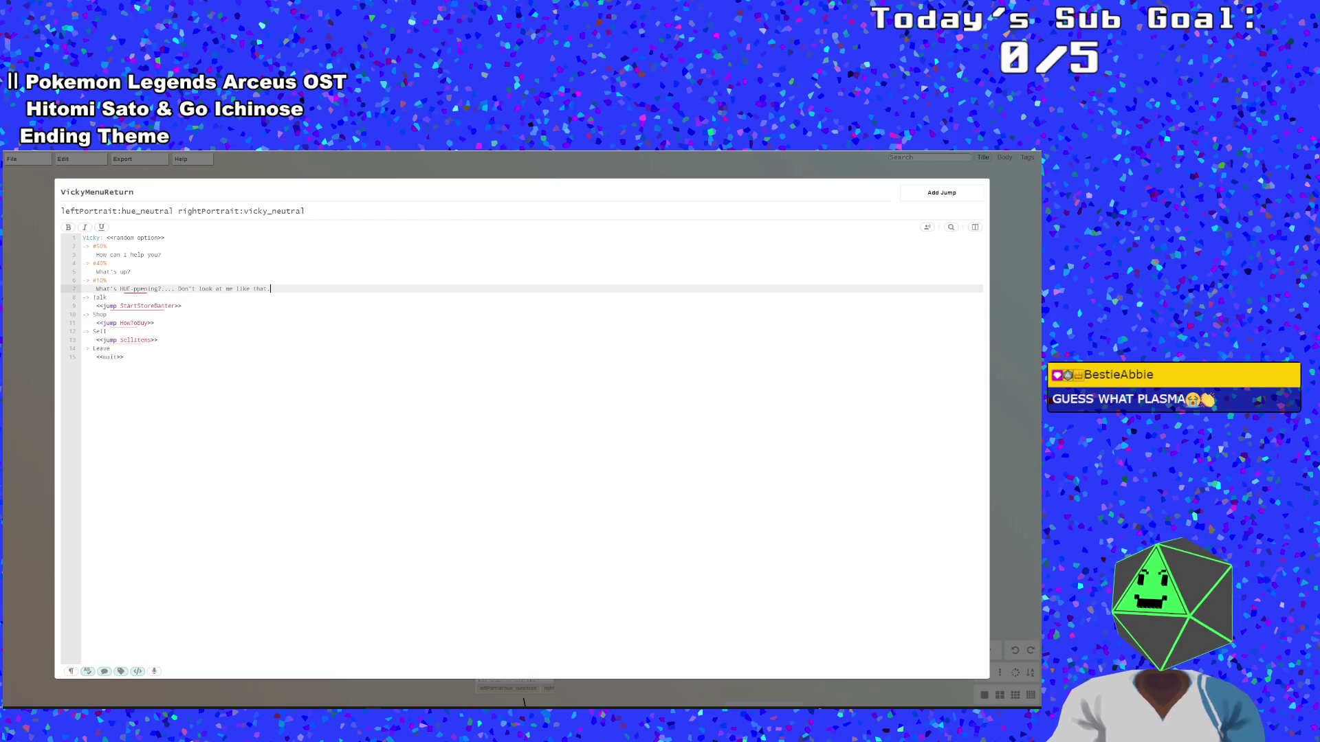
Insert a <<wait>> line above the Talk/Shop/Sell/Leave options and save the file
key("Return")
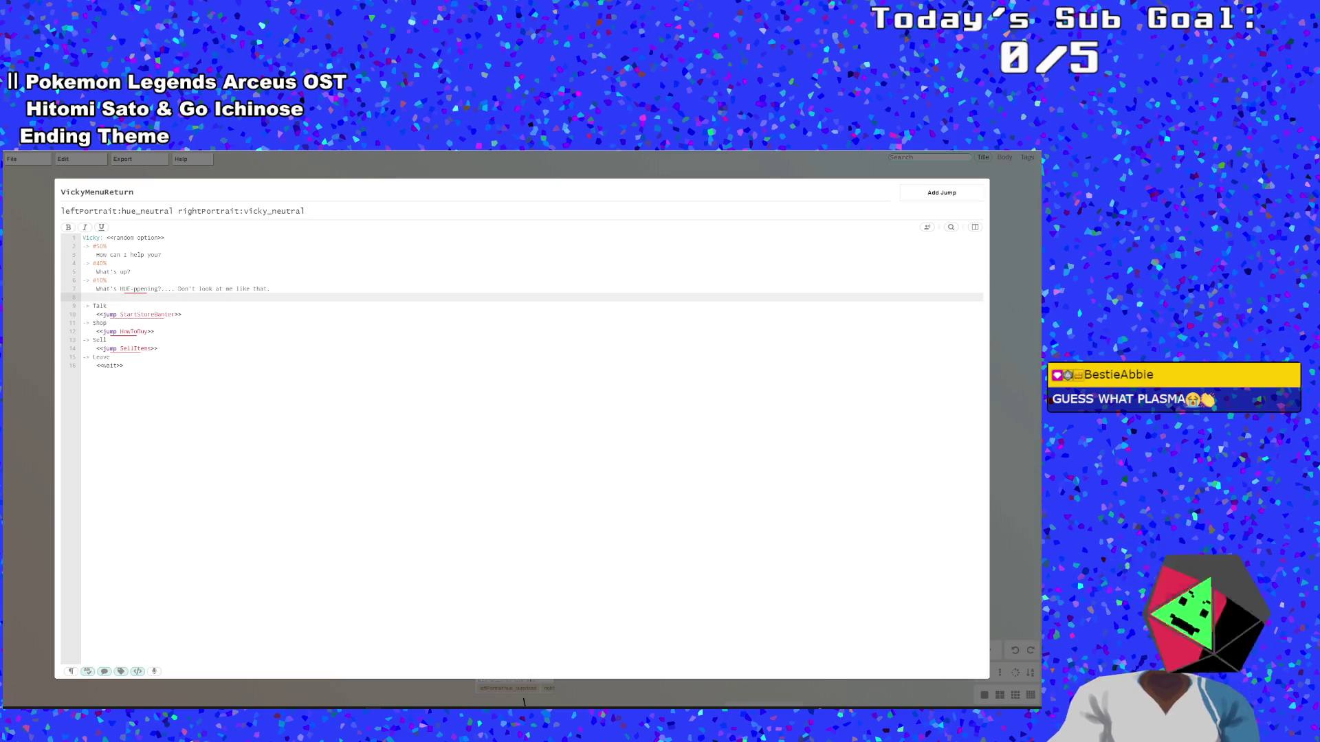
type("<")
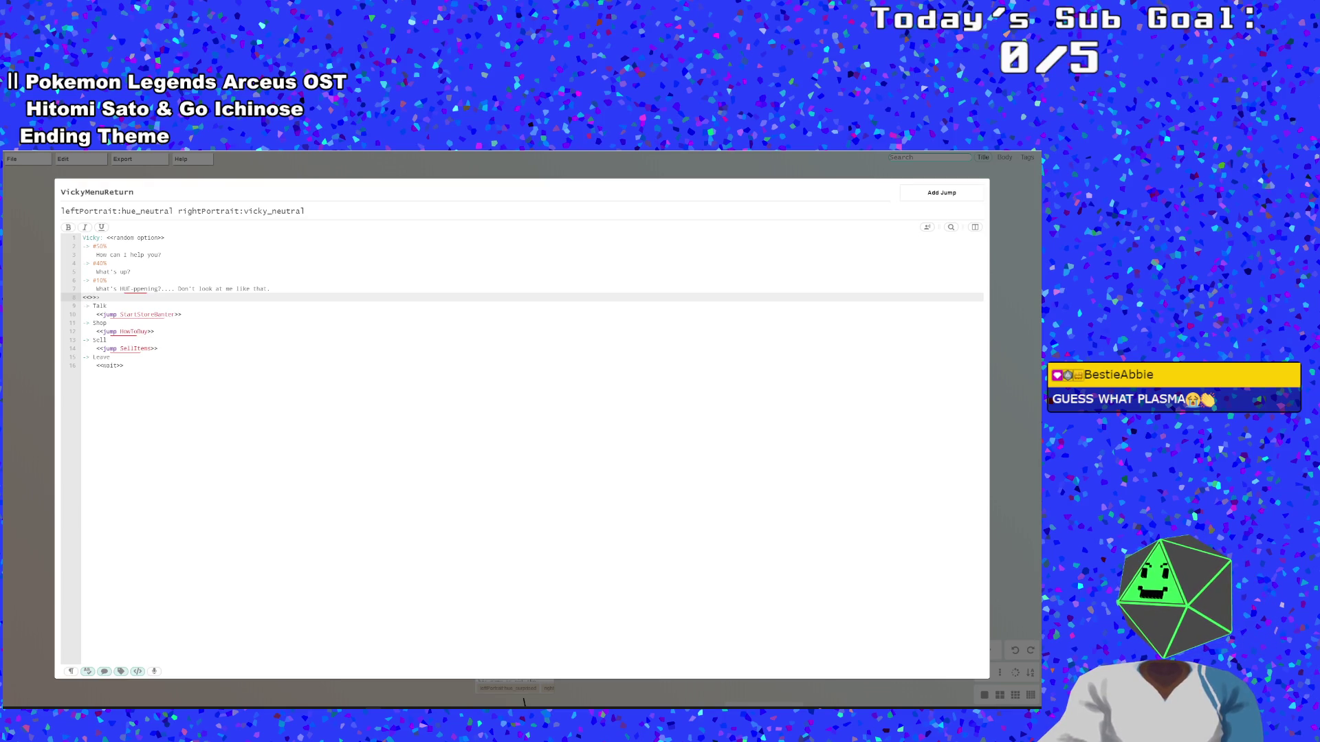
type("wait")
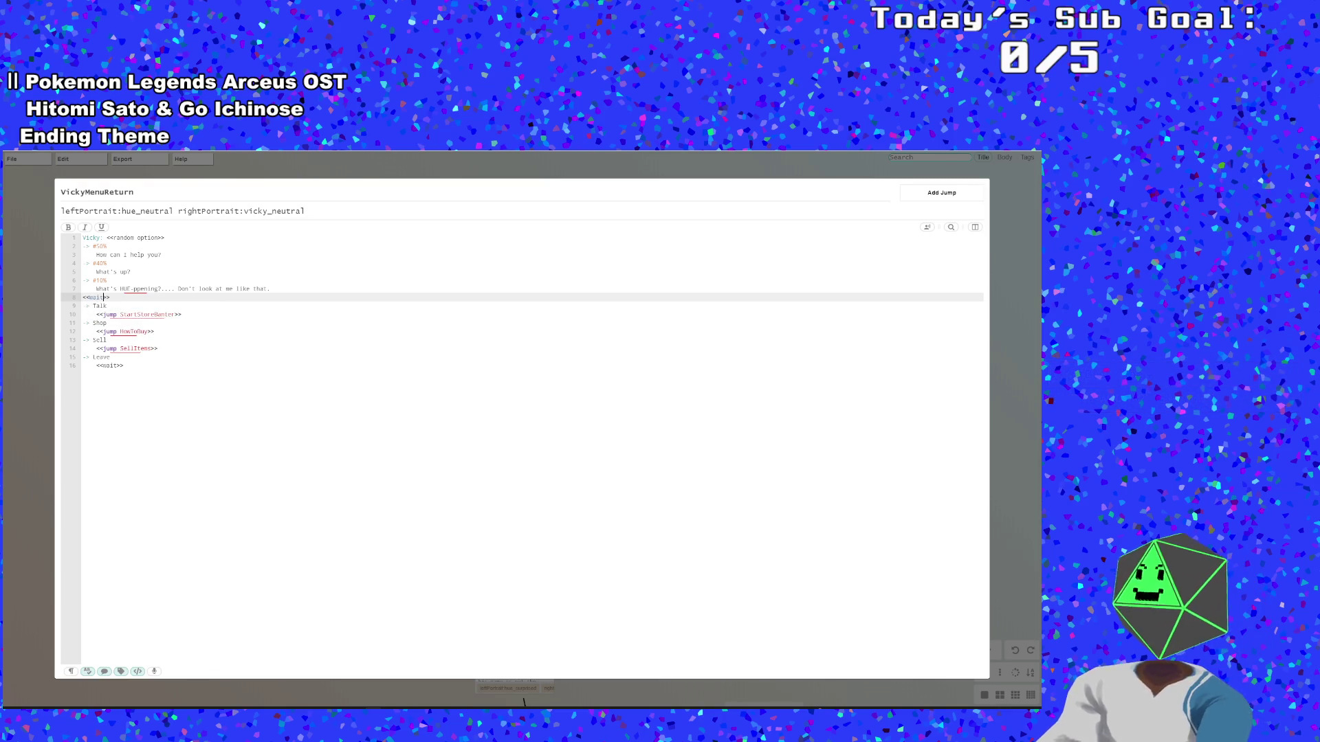
left_click(41, 371)
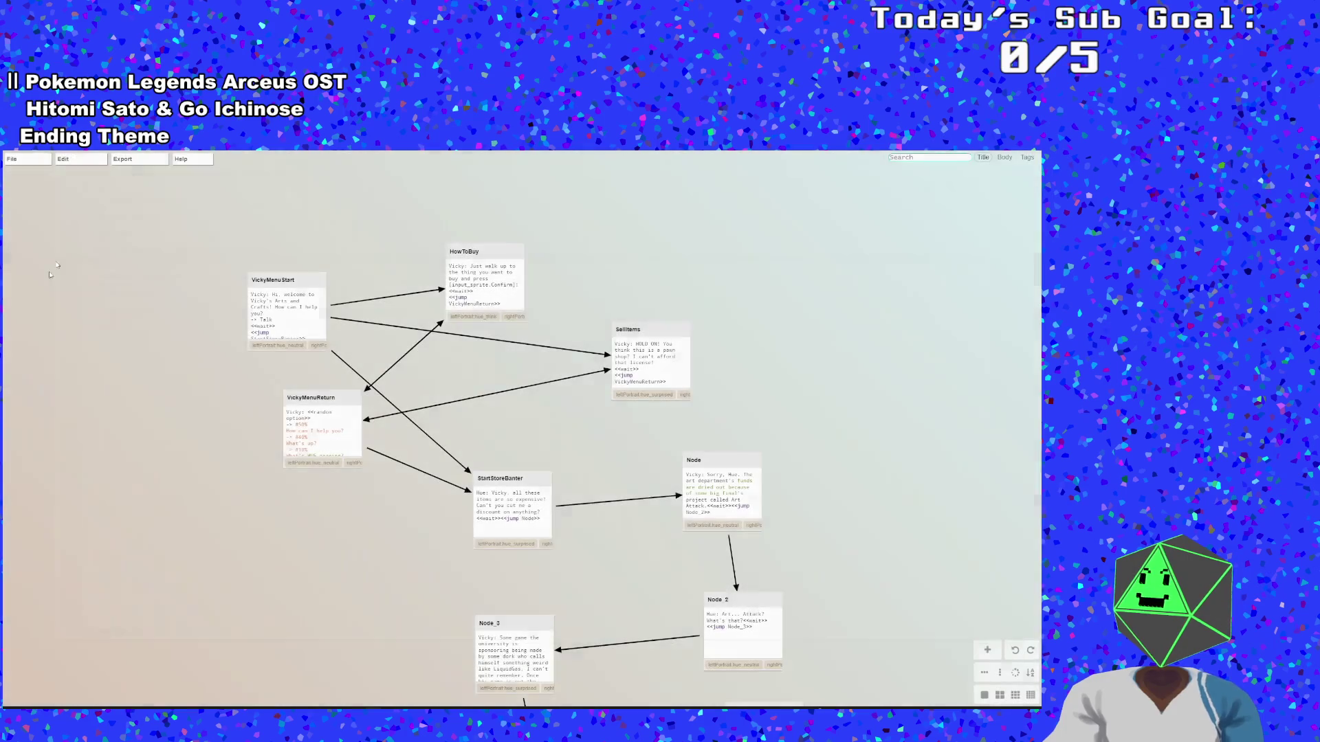
mouse_move(12, 159)
left_click(28, 237)
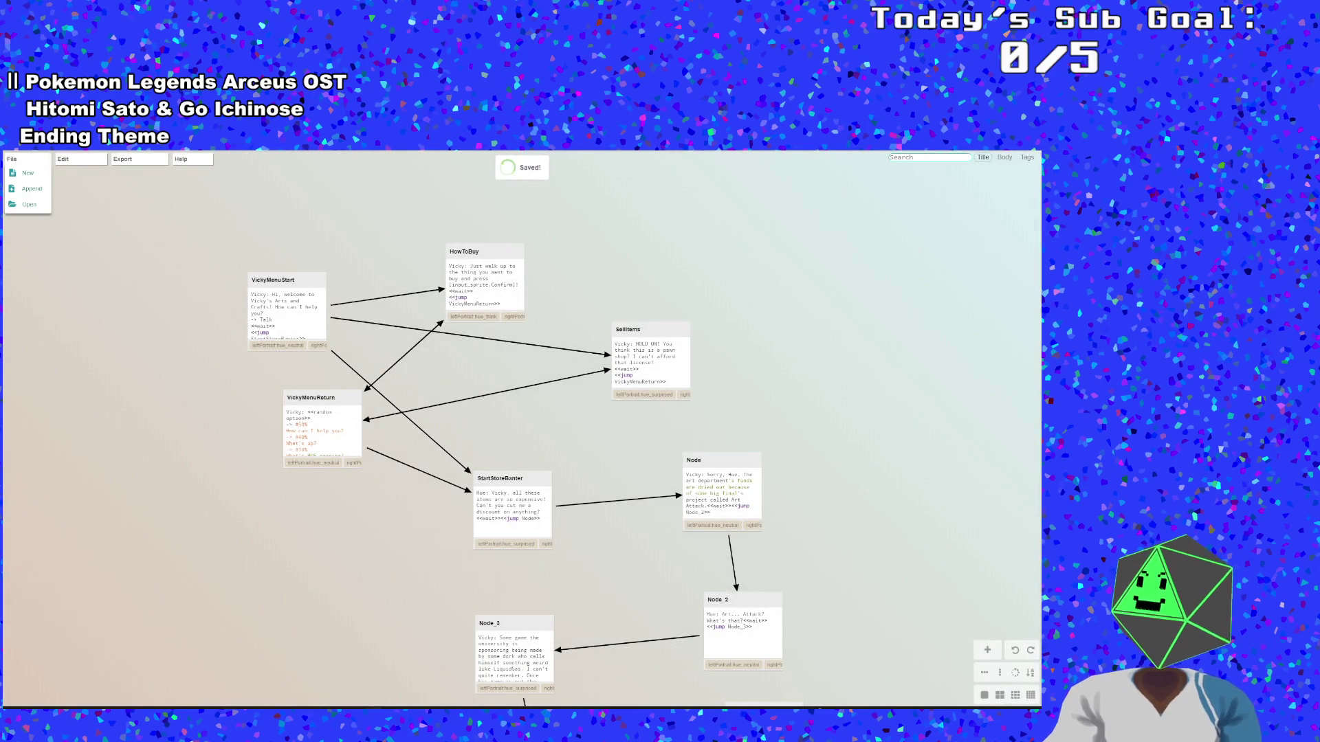
Save the GameMaker project via File > Save Project and launch a fresh build with F5
left_click(195, 669)
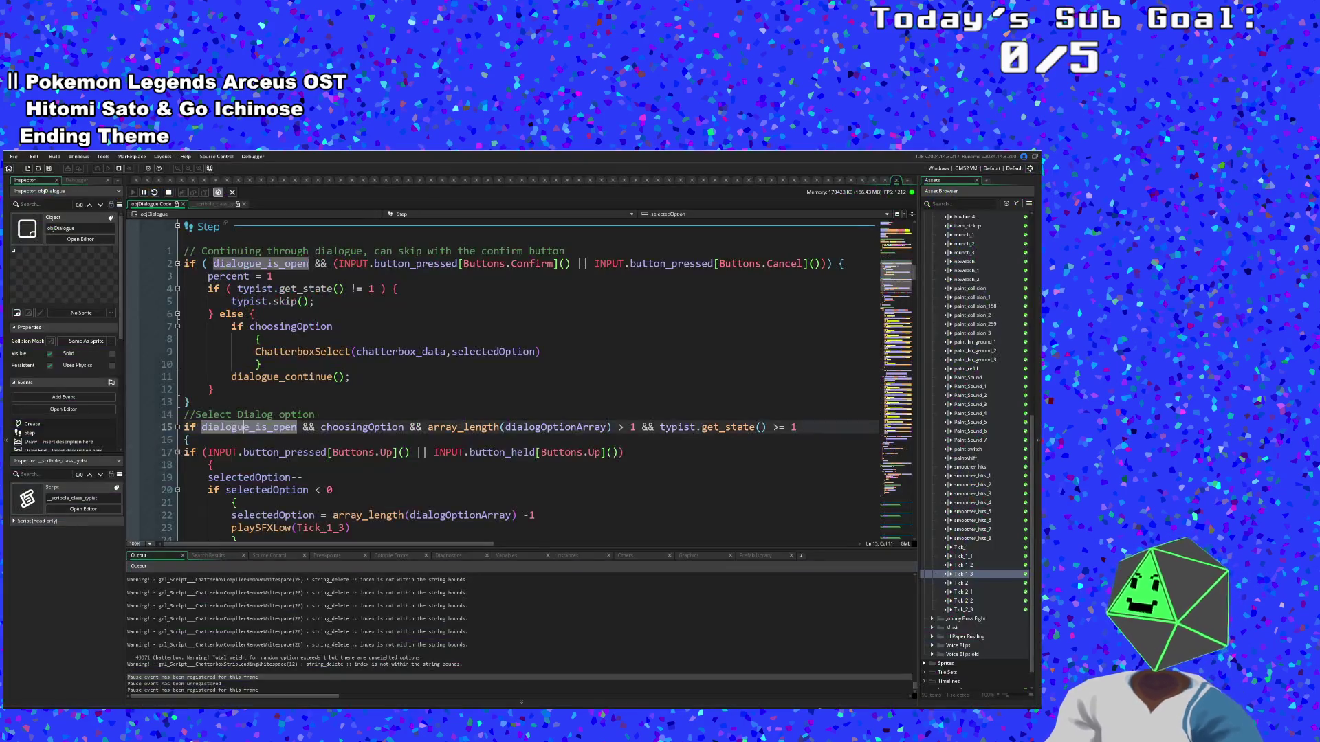
left_click(14, 156)
left_click(30, 201)
key("F5")
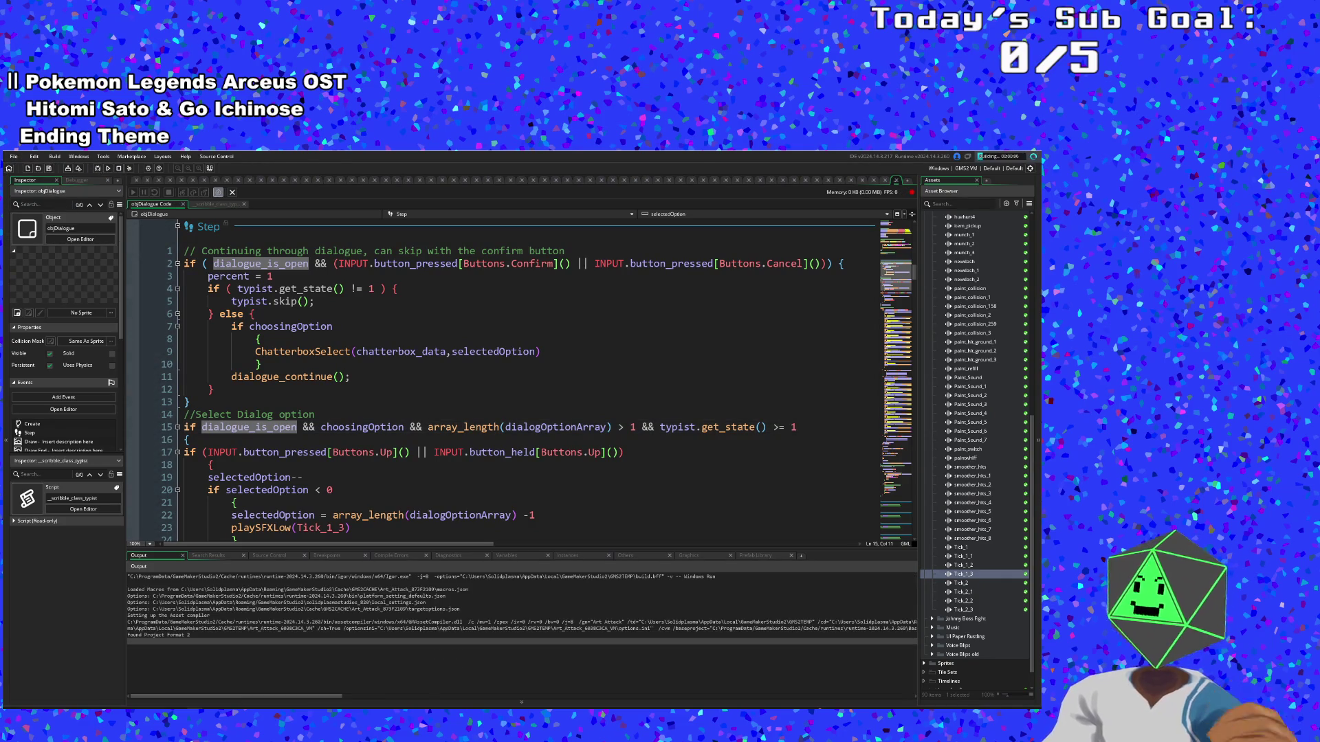
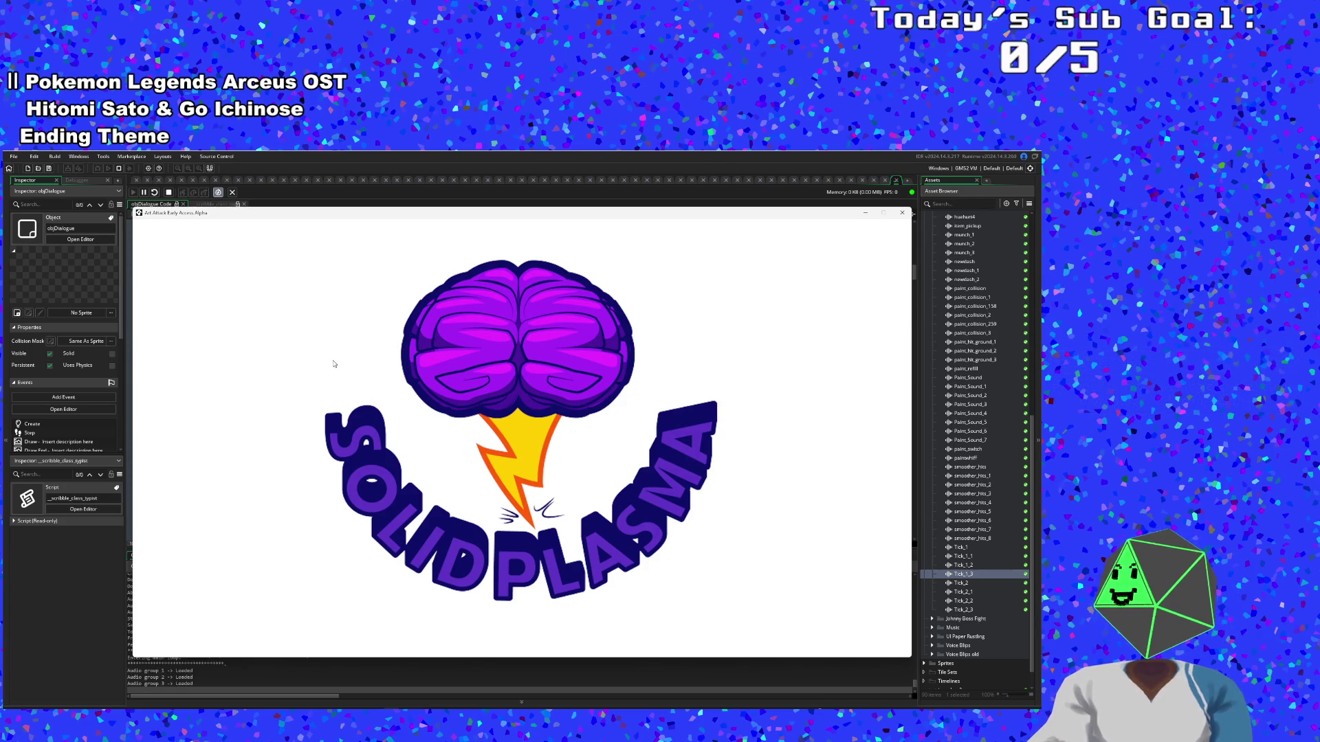
Start the game, skip Hue's opening dialogue, and walk into the shop up to Vicky
key("Return")
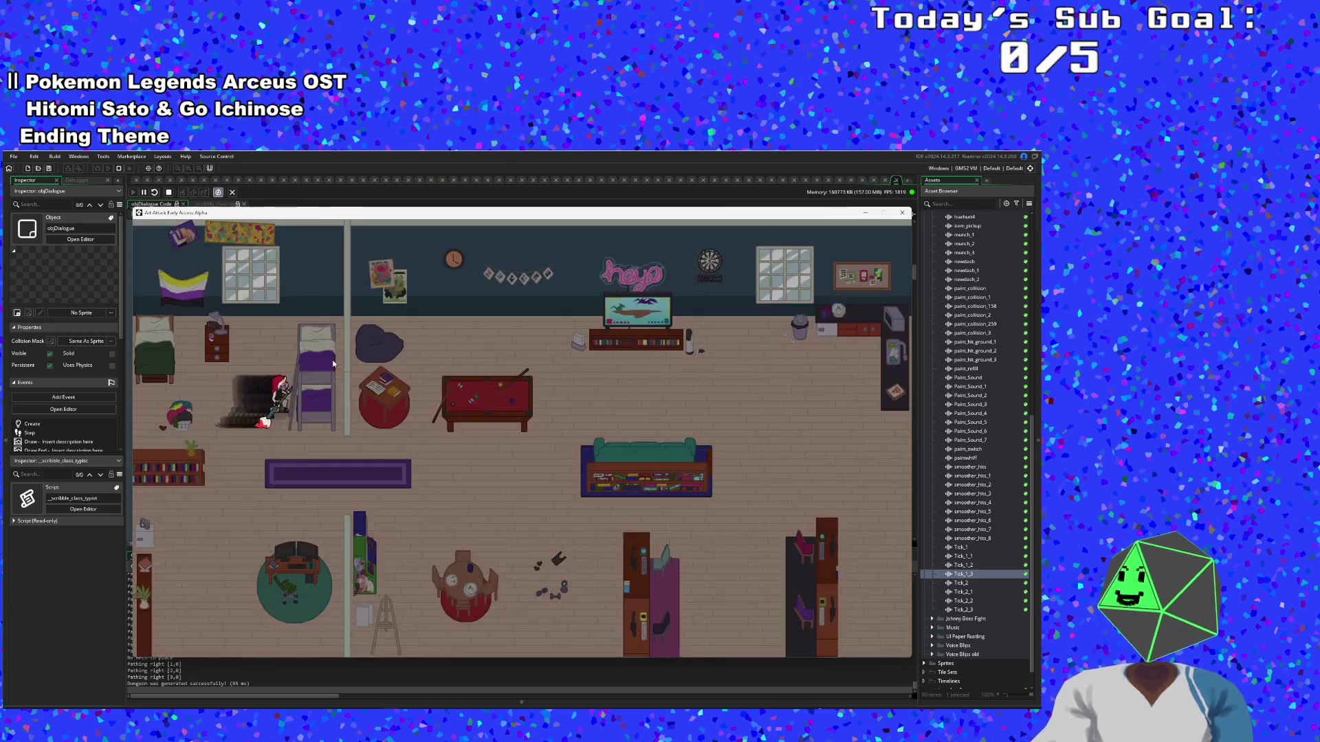
key("Return")
key("Right")
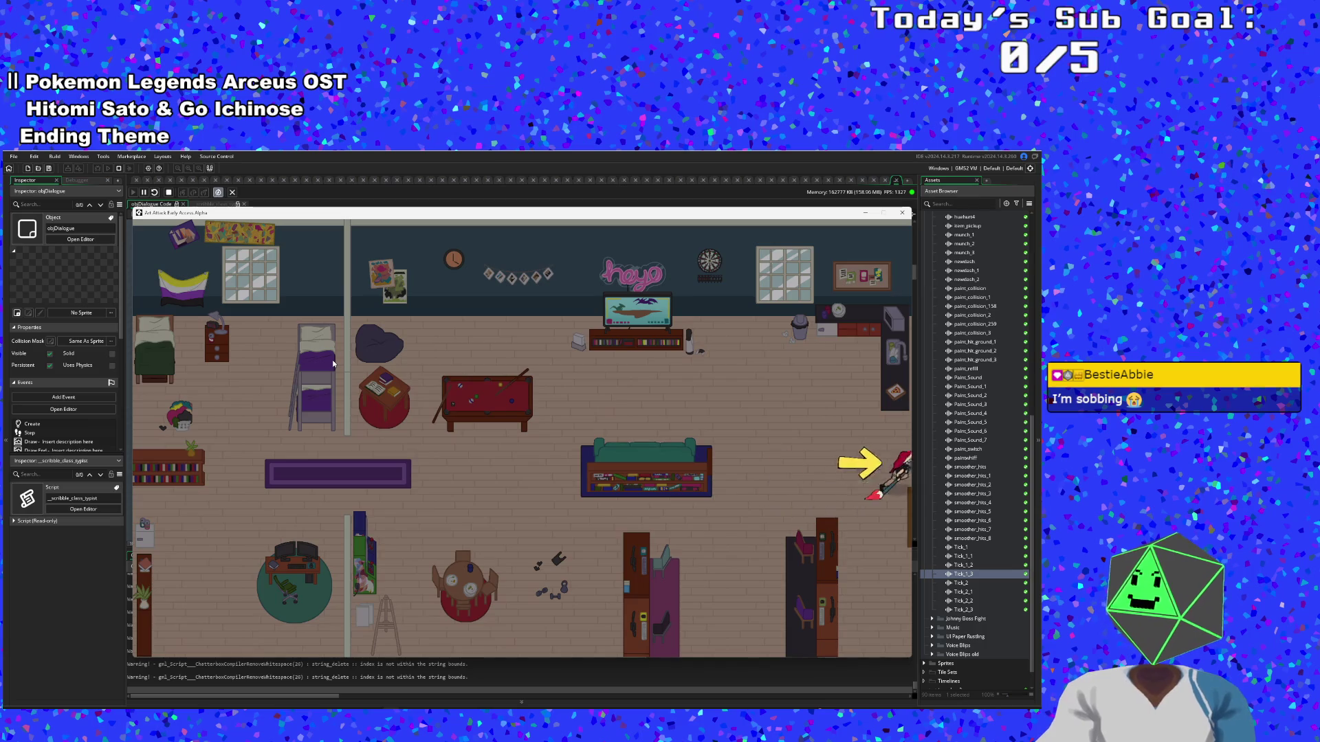
key("Left")
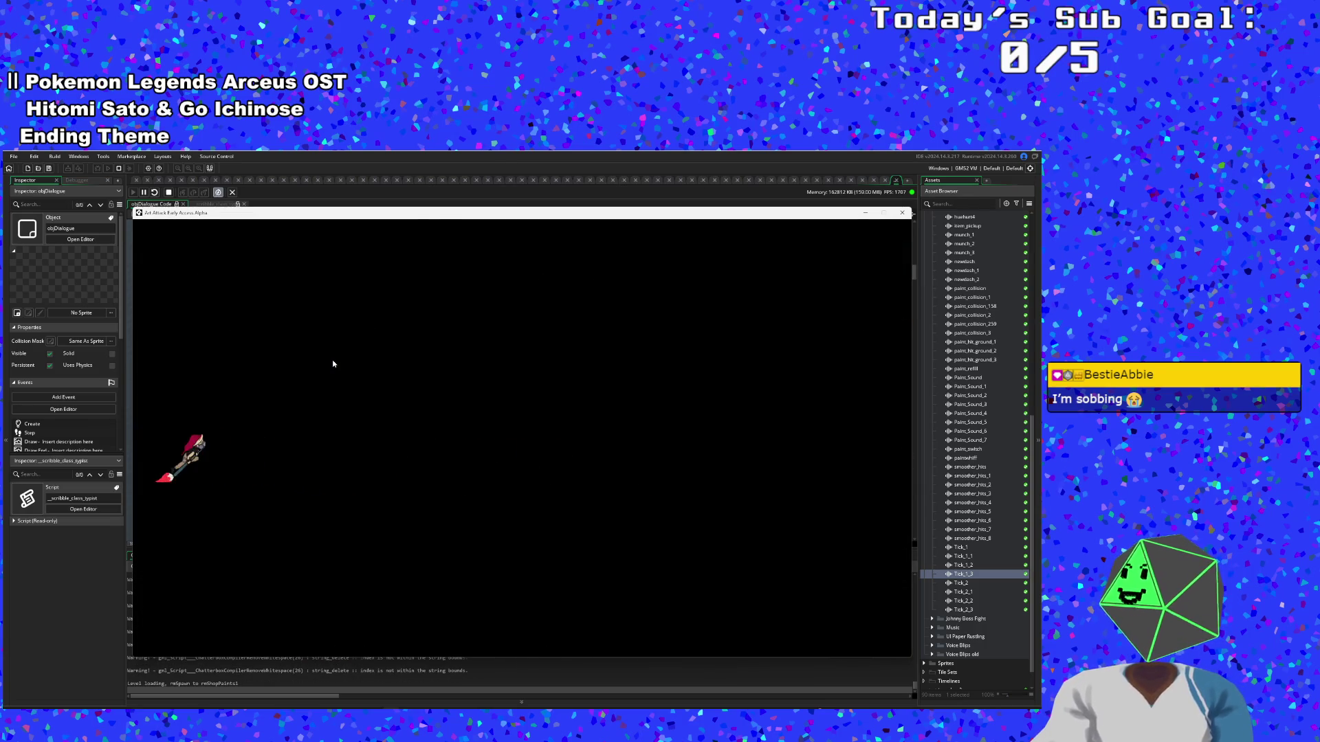
key("Right")
key("Return")
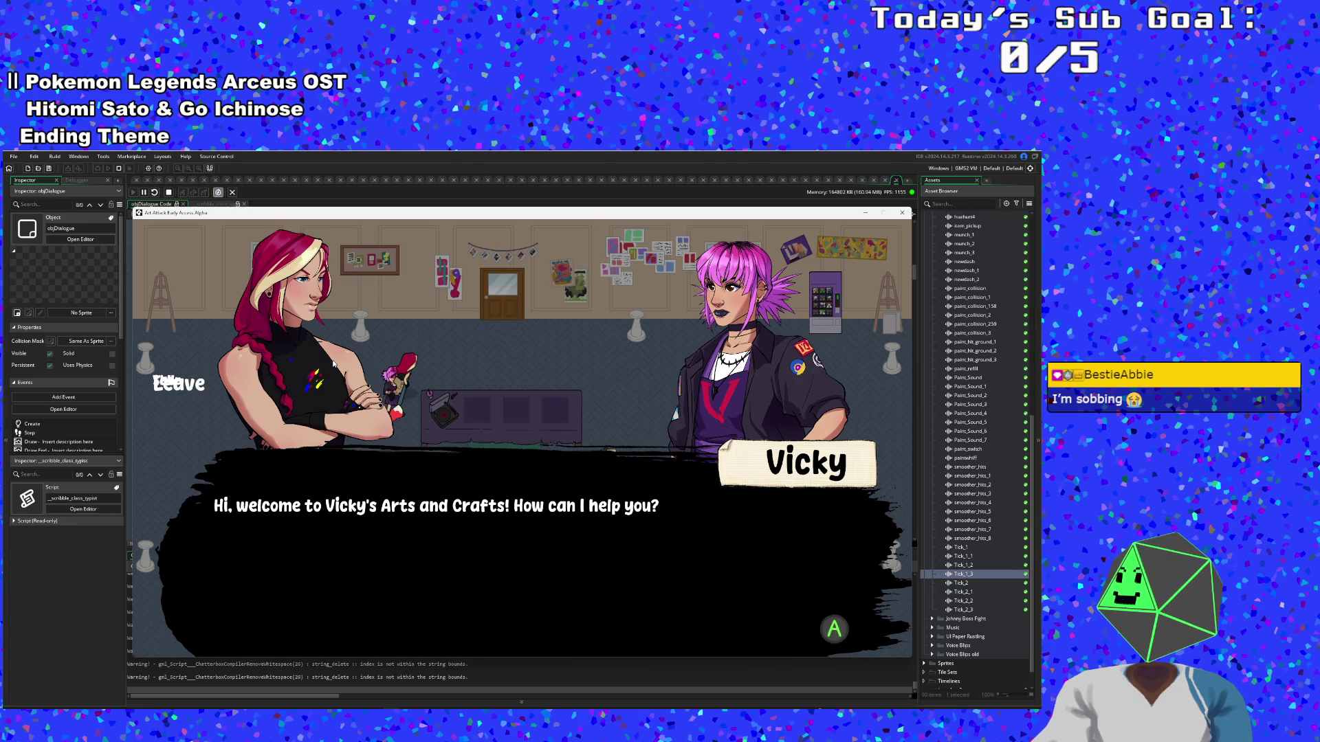
Advance Vicky's dialogue, close and reopen it to check the option menu, then end the test run
key("Return")
key("Return")
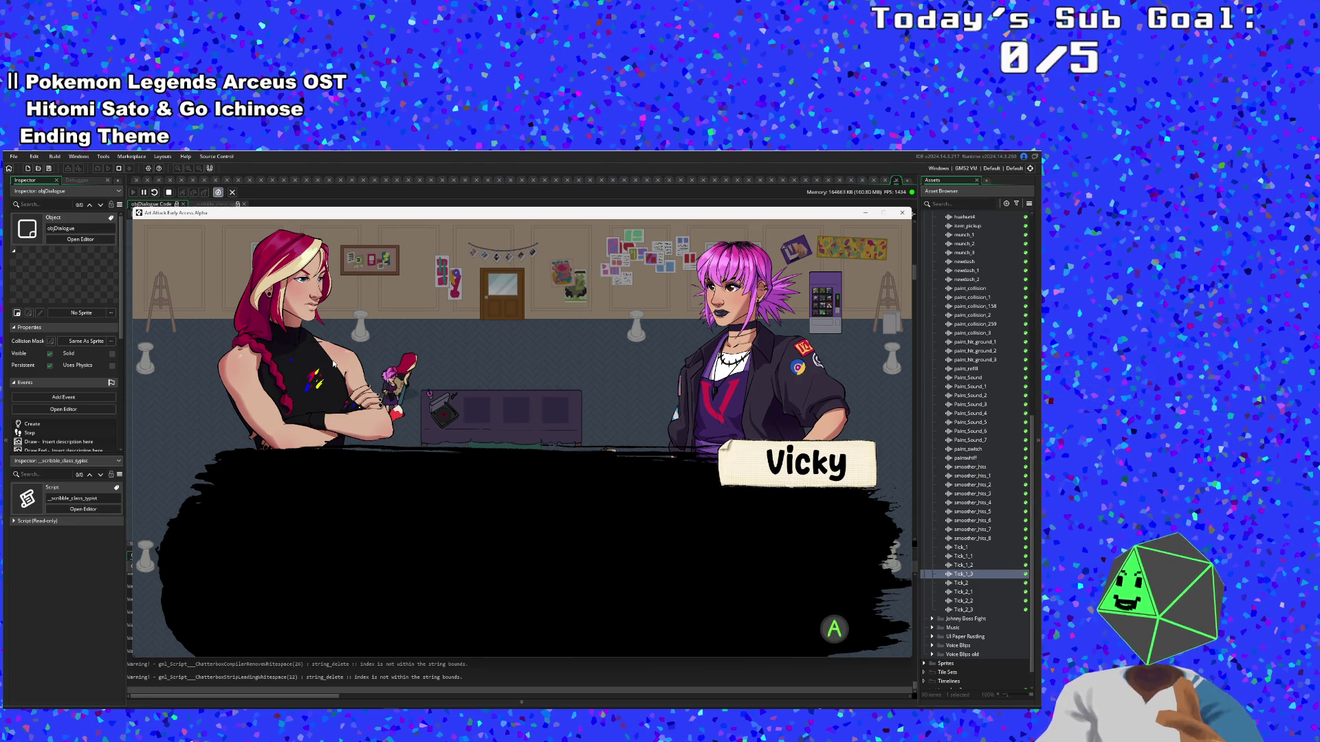
key("Escape")
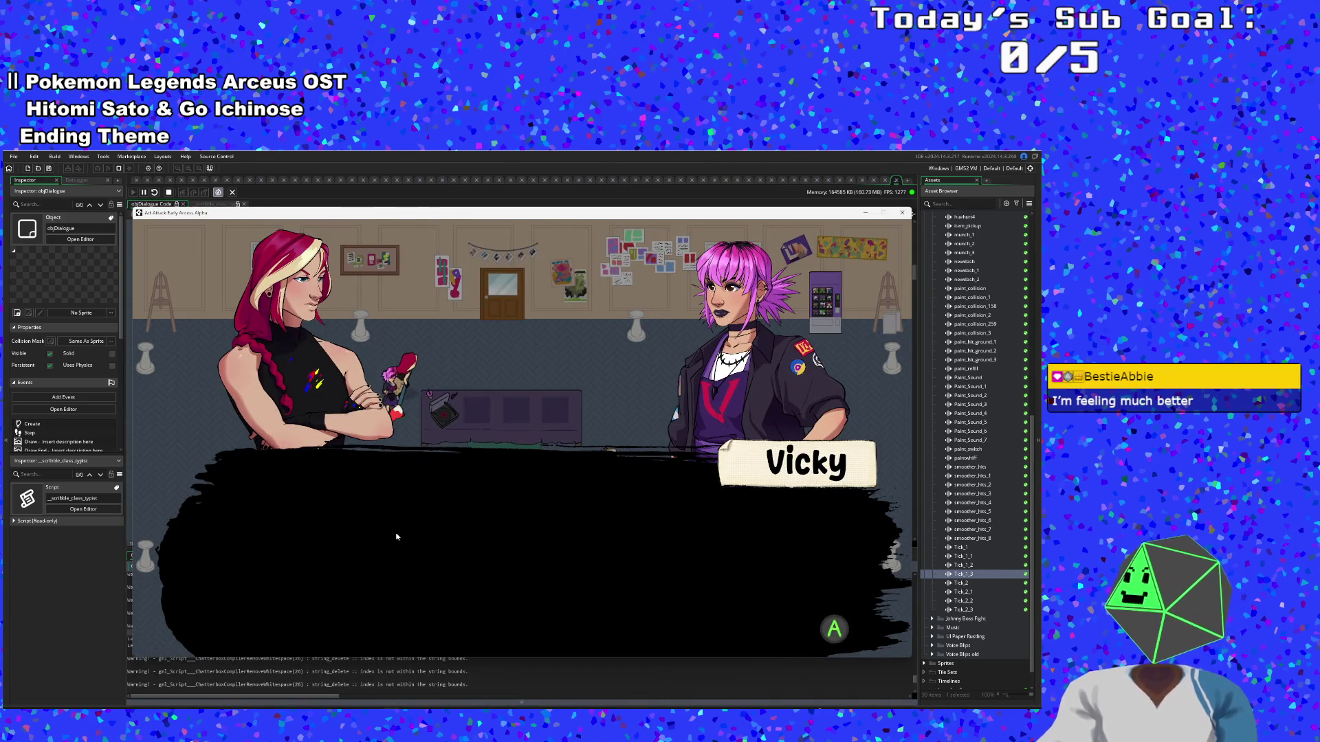
key("space")
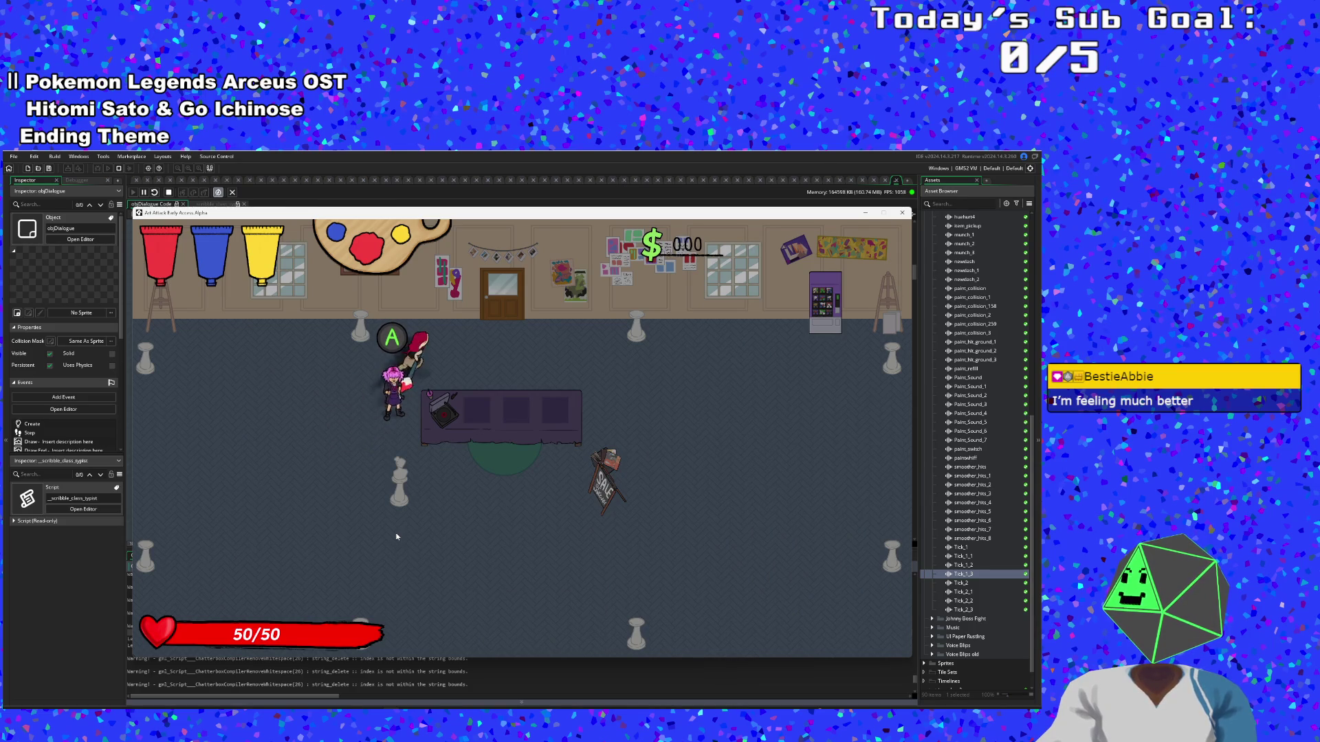
key("space")
key("space")
key("space")
key("space")
key("space")
key("space")
key("space")
key("space")
key("space")
key("space")
key("space")
key("space")
key("space")
key("space")
key("space")
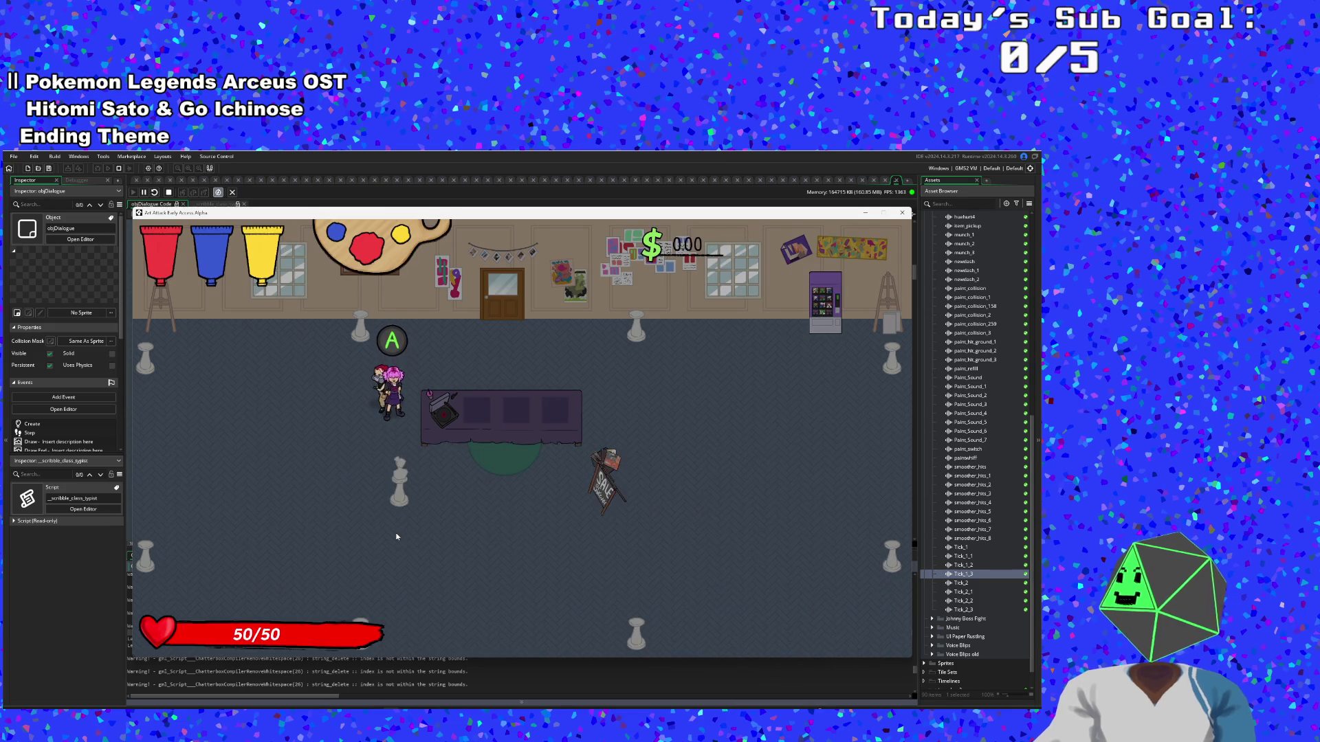
left_click(902, 213)
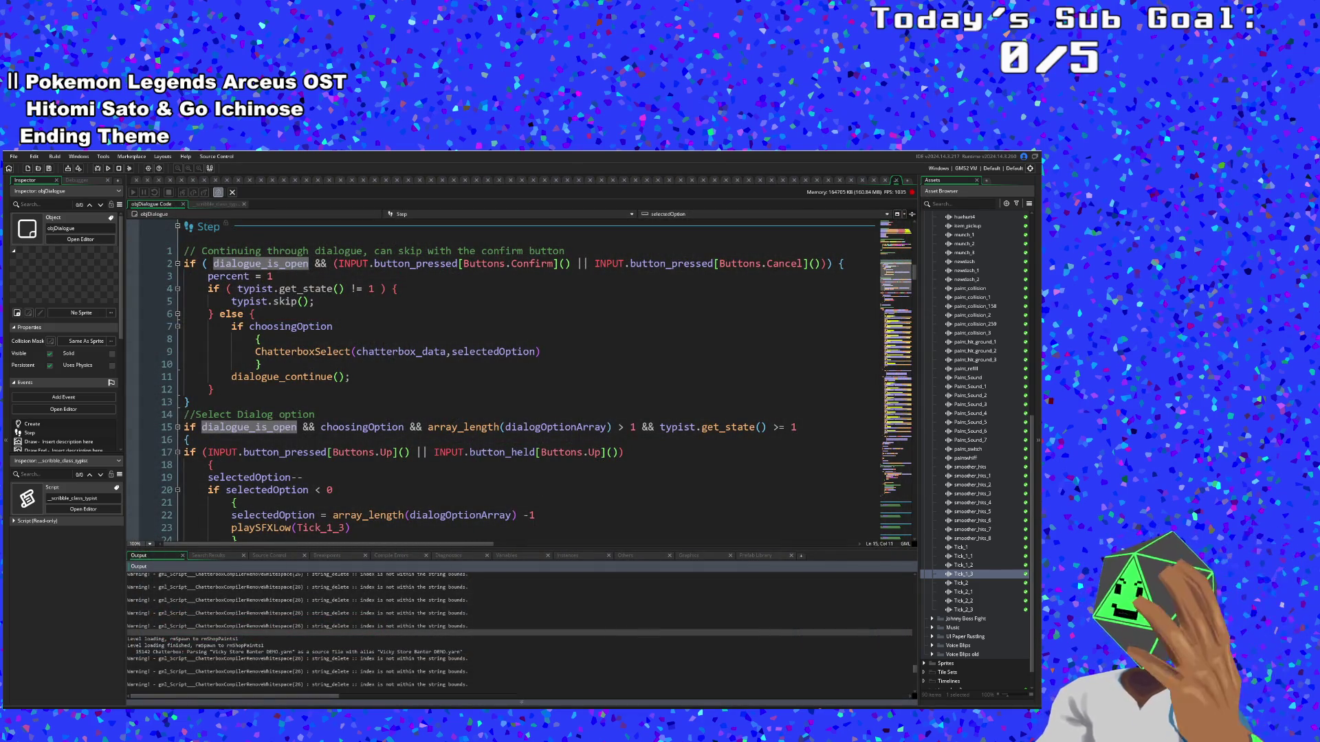
Open the VickyMenuReturn node in Yarn Editor and read its random greeting lines
key("alt+Tab")
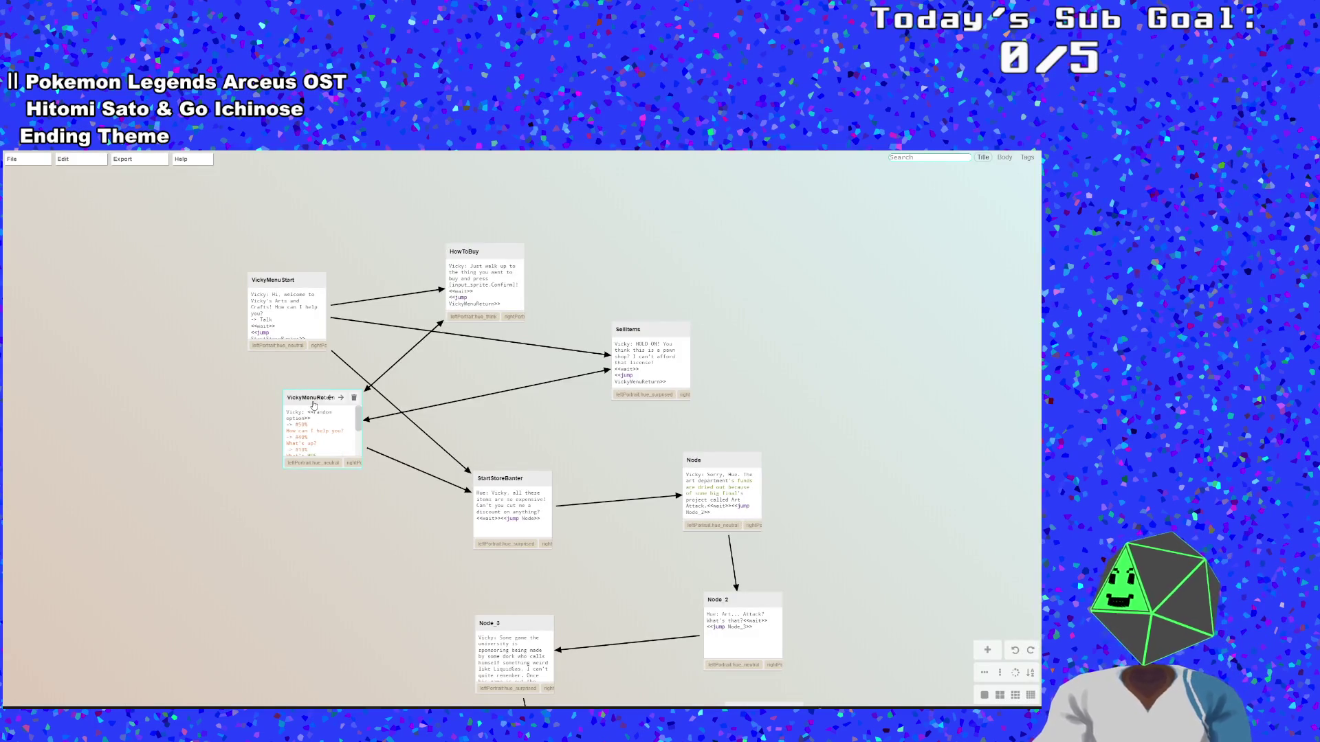
double_click(347, 412)
left_click(110, 297)
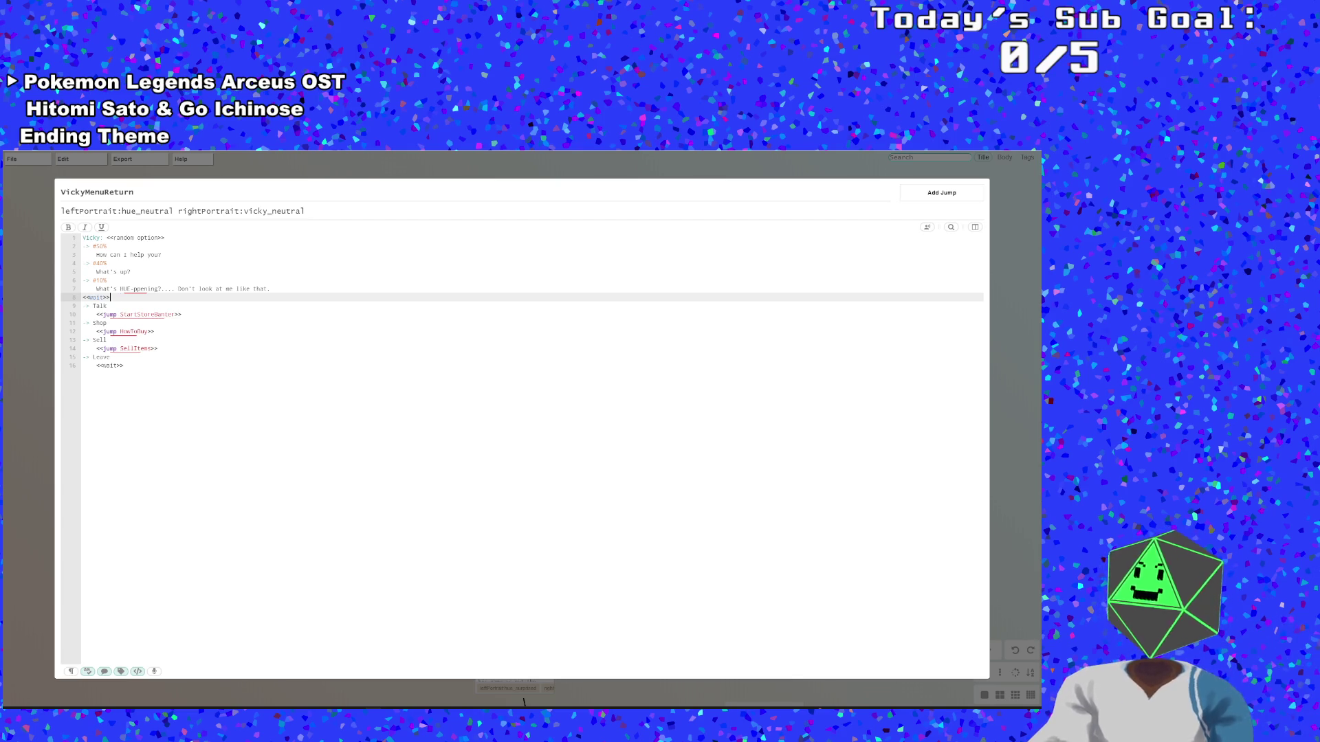
key("Up")
key("Up")
key("Up")
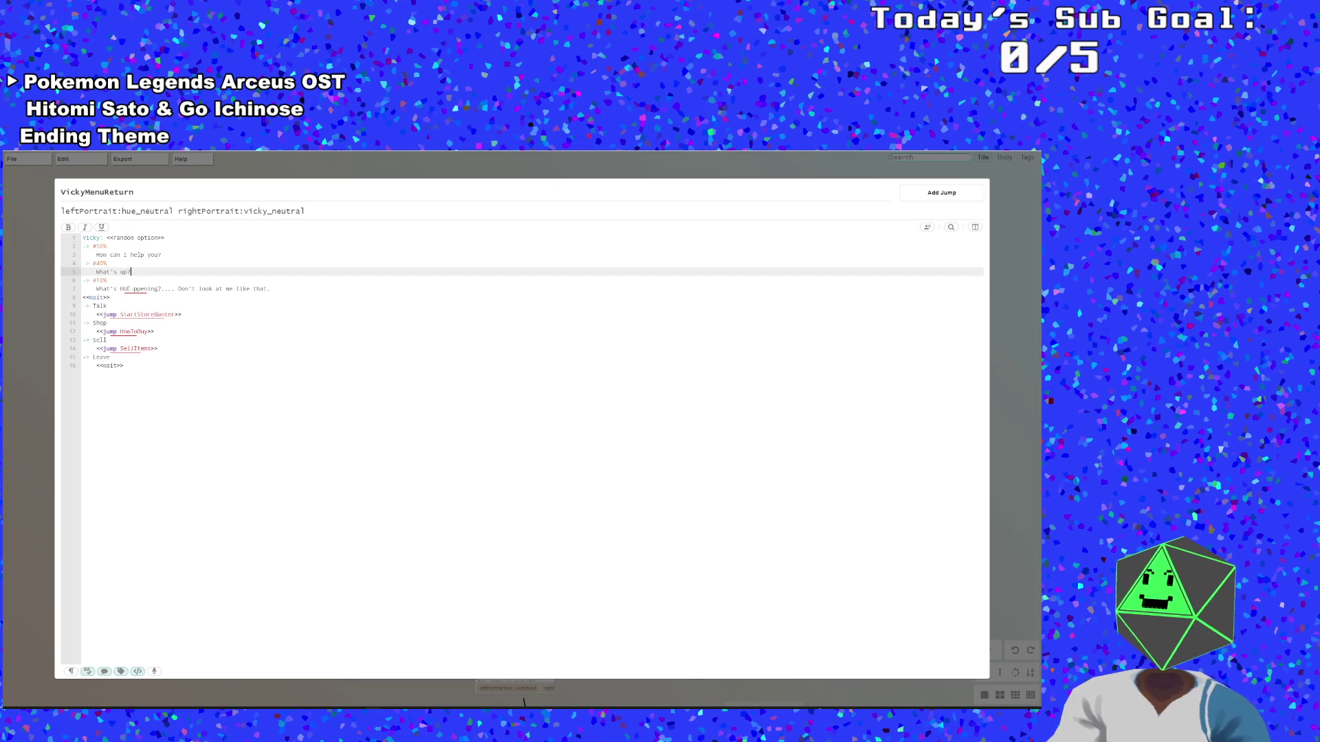
key("Up")
key("Up")
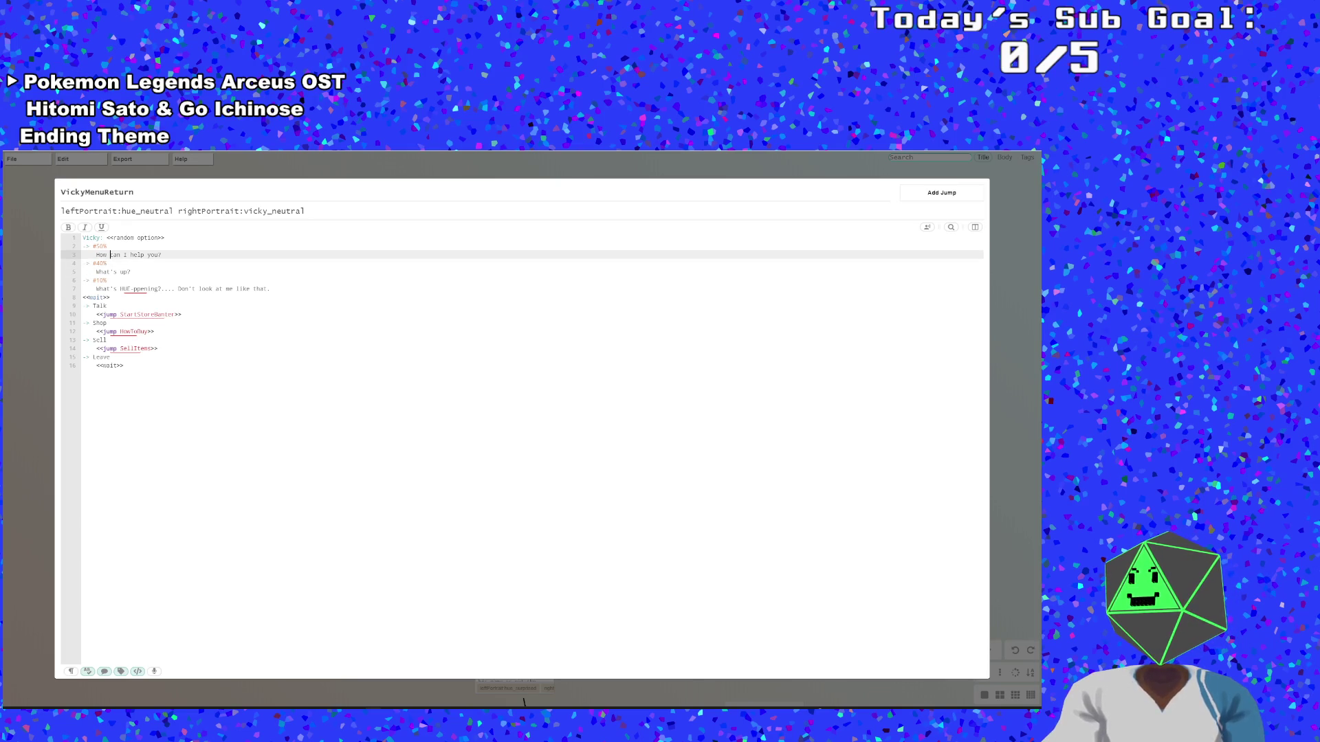
key("Up")
key("Up")
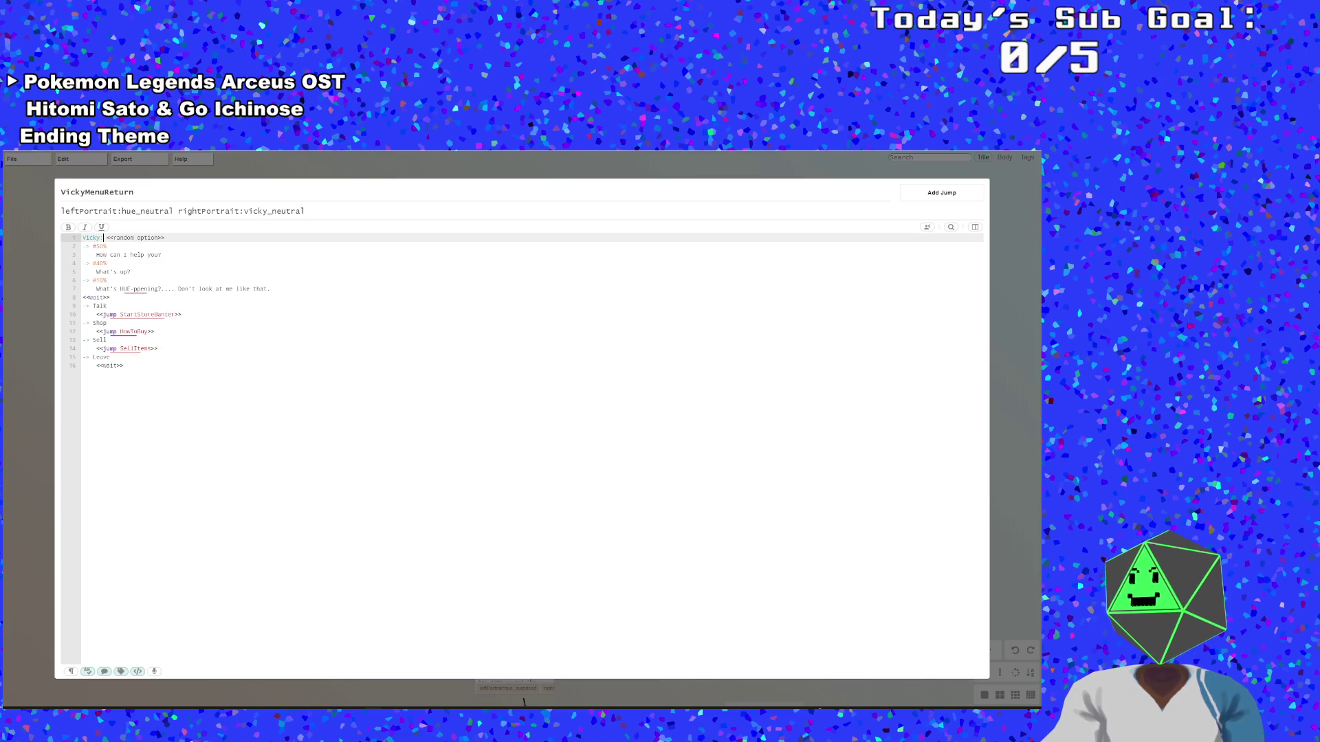
Look over the Sell choice and the StartStoreBanter jump line, then return to GameMaker's code
left_click(106, 339)
key("Up")
key("Up")
key("Up")
key("End")
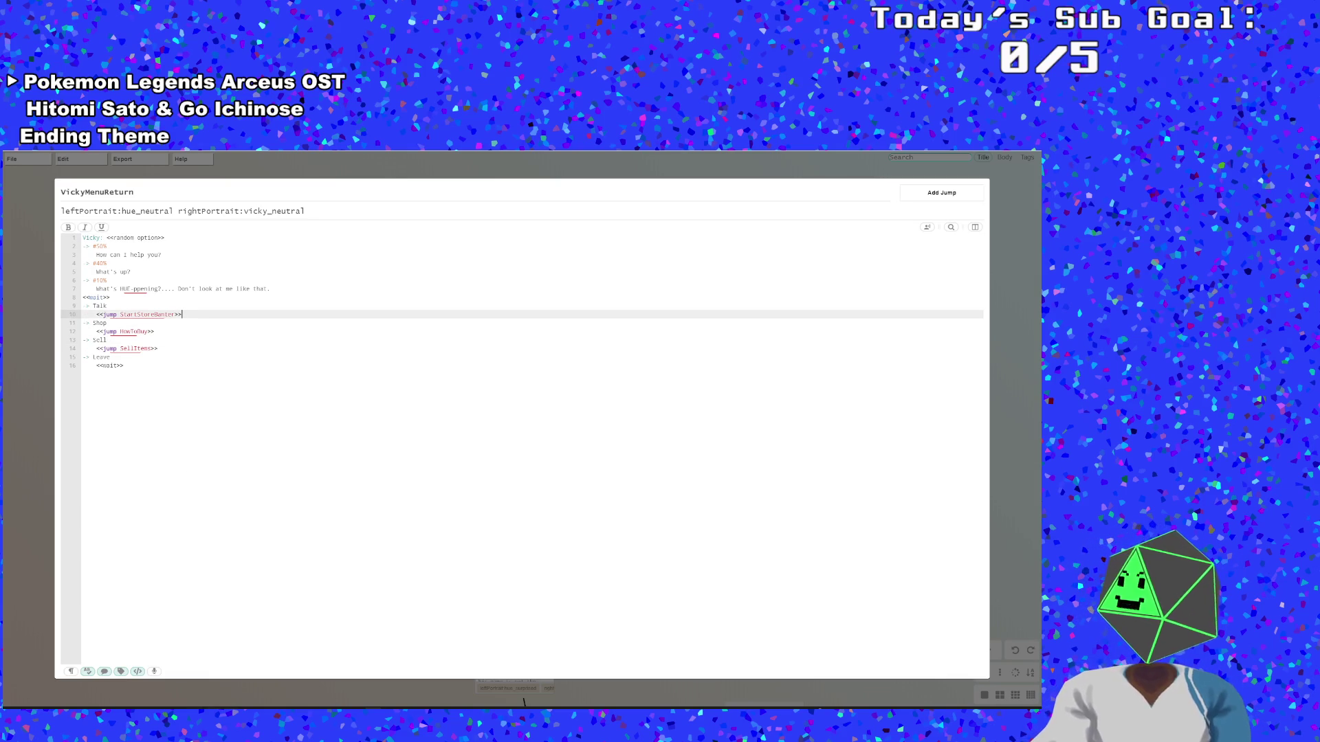
key("alt+Tab")
scroll(412, 495, "down", 2)
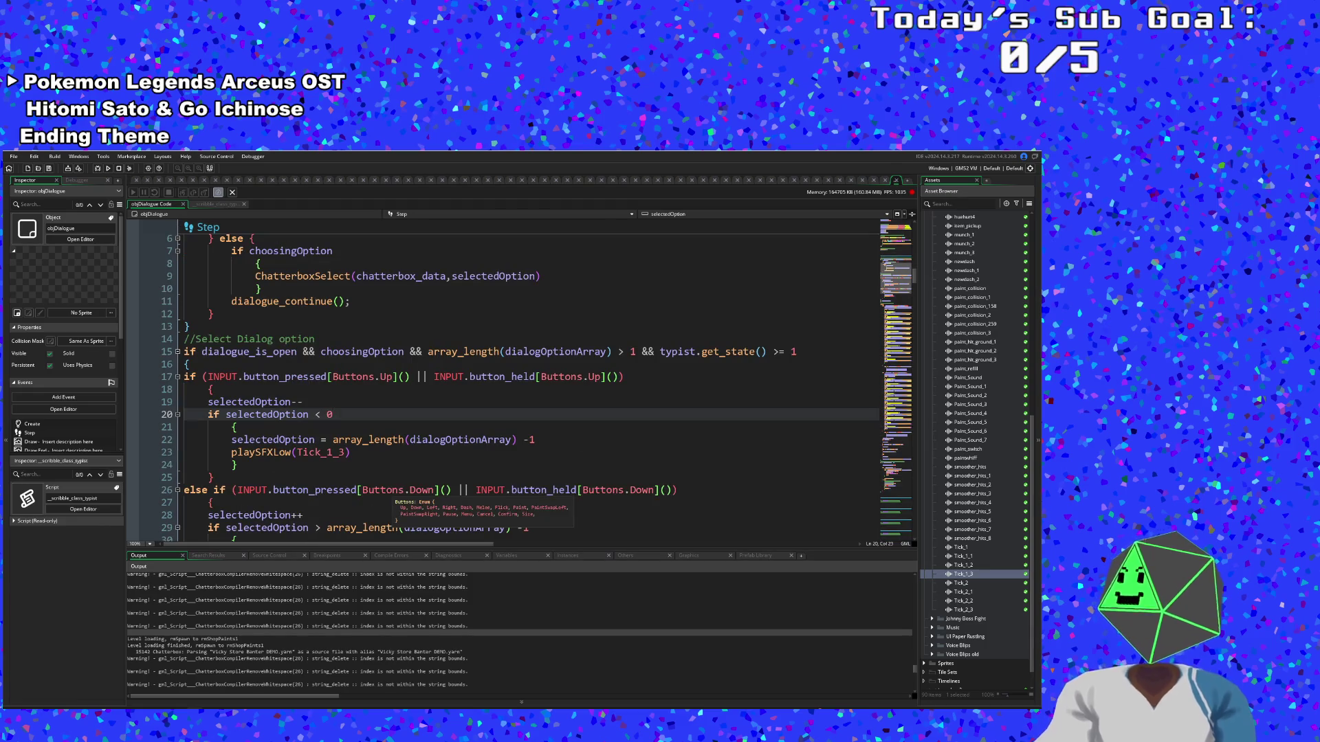
Scroll the objDialogue Step code and check the braces of the Up-input and wrap-around blocks
scroll(413, 495, "down", 20)
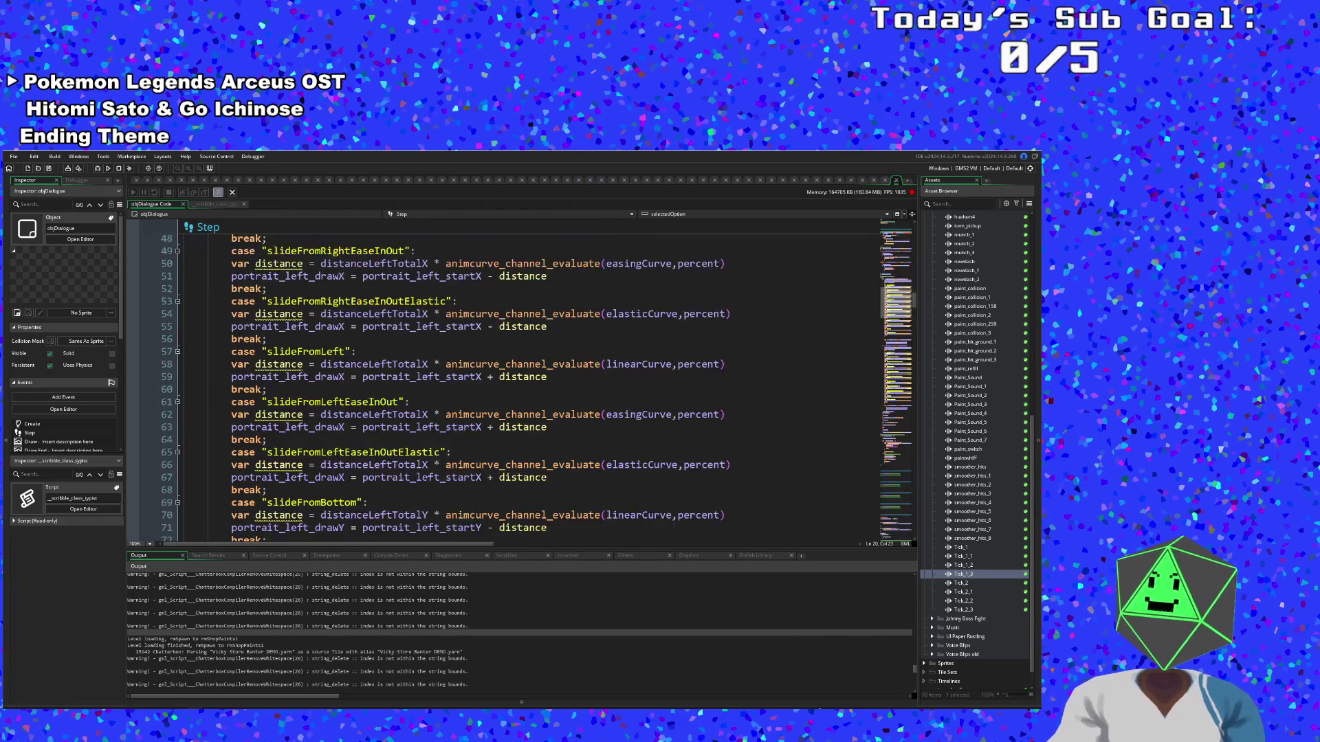
scroll(409, 333, "down", 20)
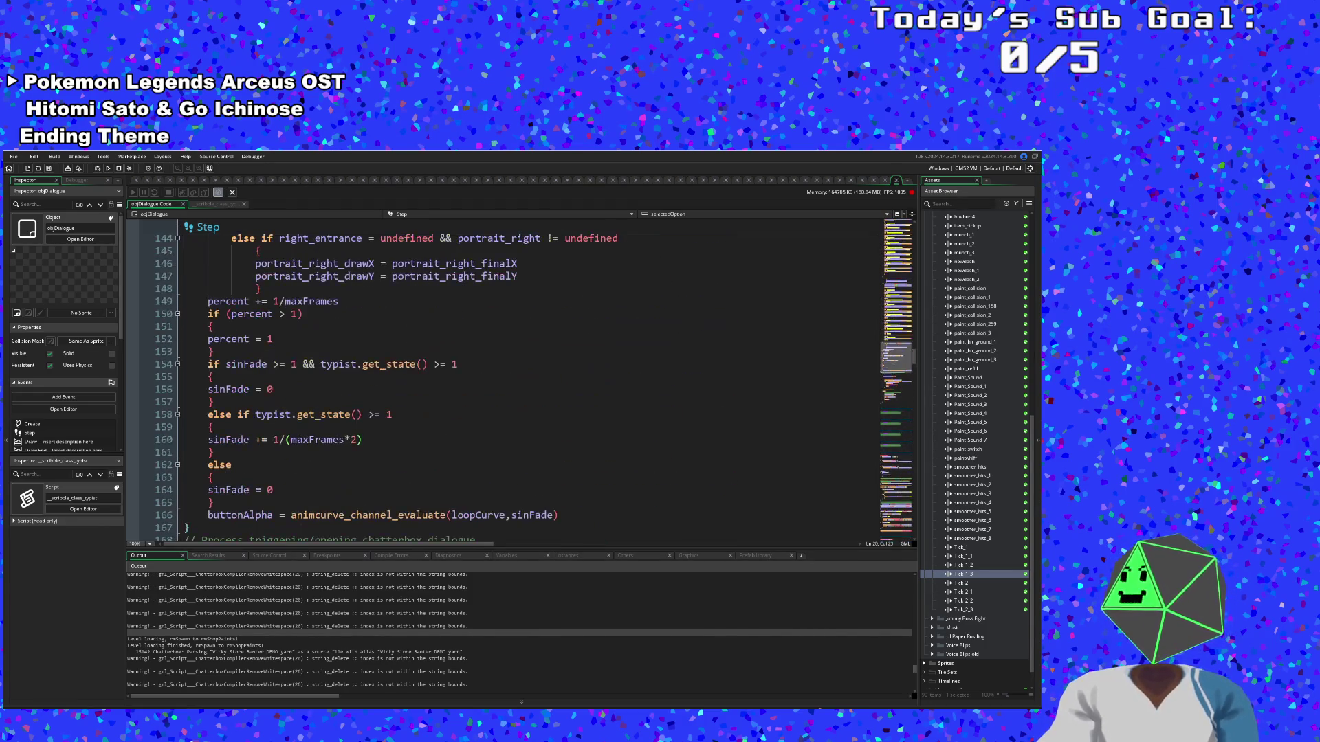
scroll(371, 417, "up", 20)
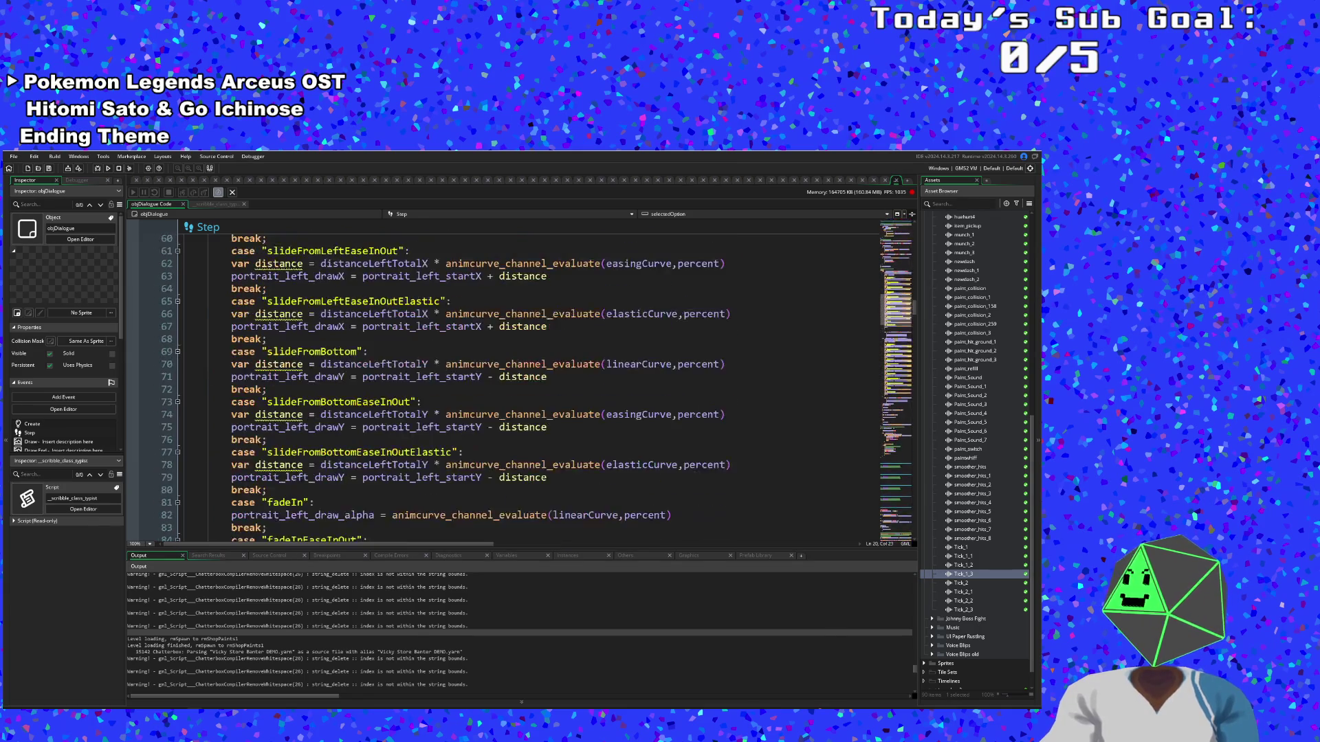
scroll(481, 384, "up", 10)
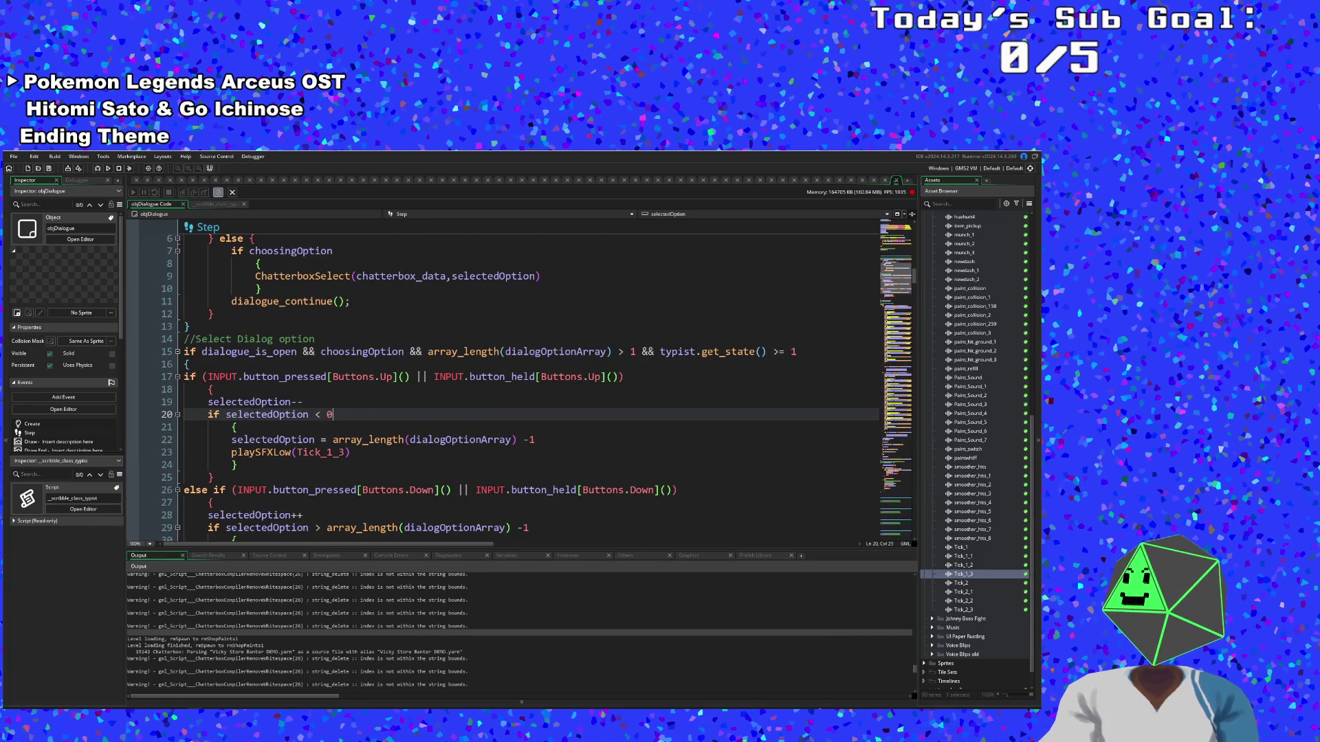
left_click(314, 394)
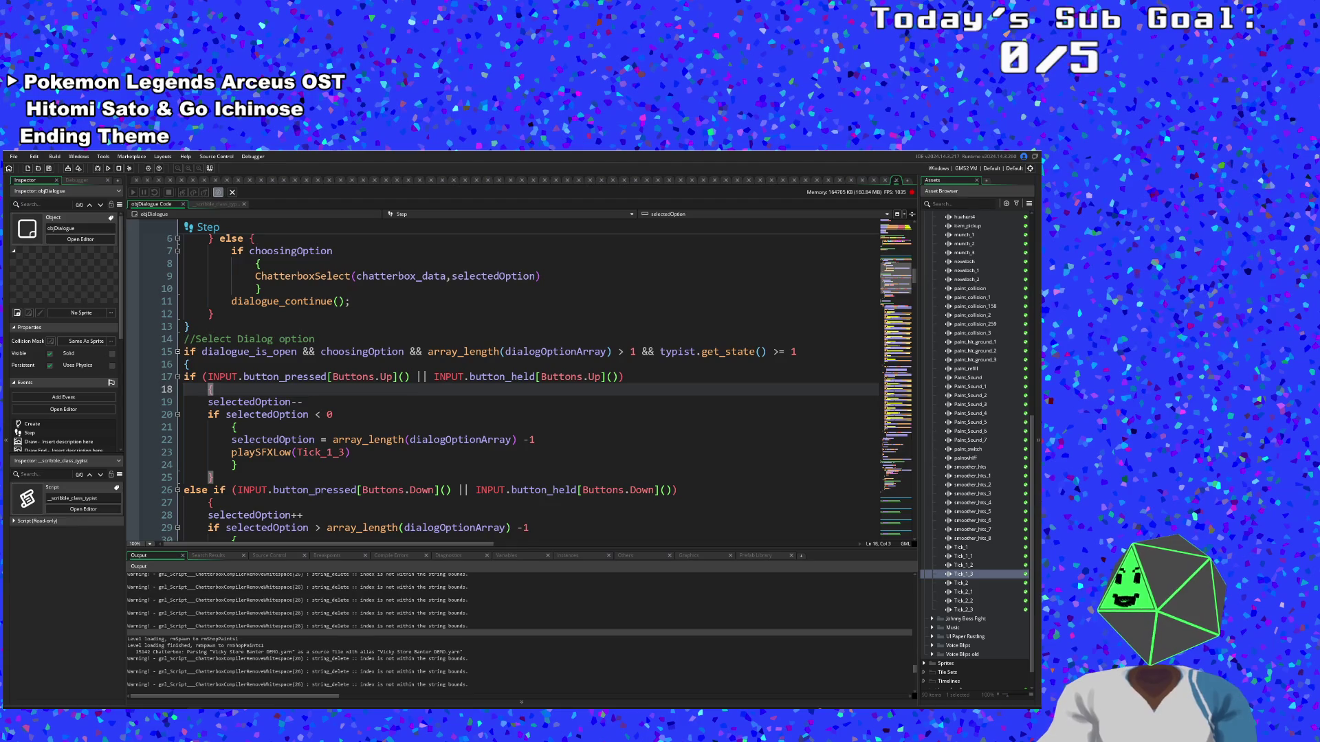
left_click(238, 427)
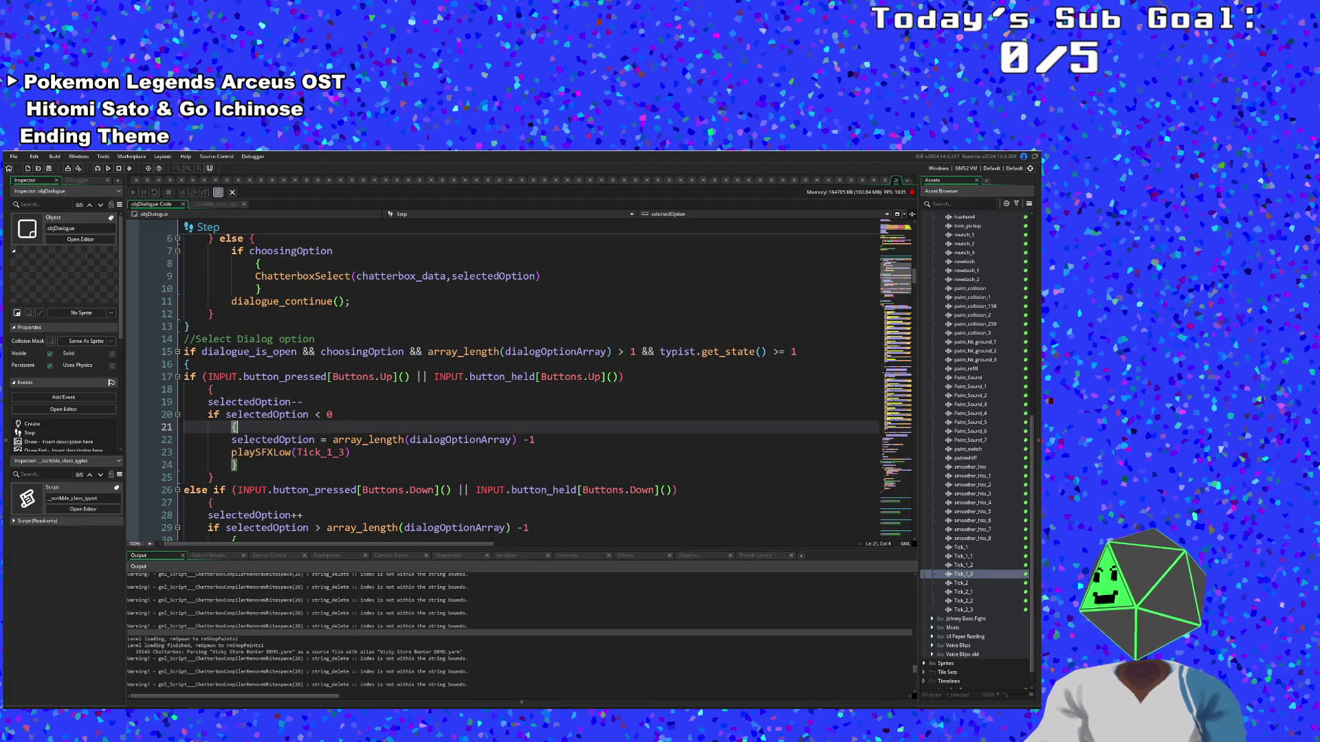
Recheck which braces open and close the Up input block on lines 16-17, then go back to Yarn Editor
scroll(481, 385, "up", 2)
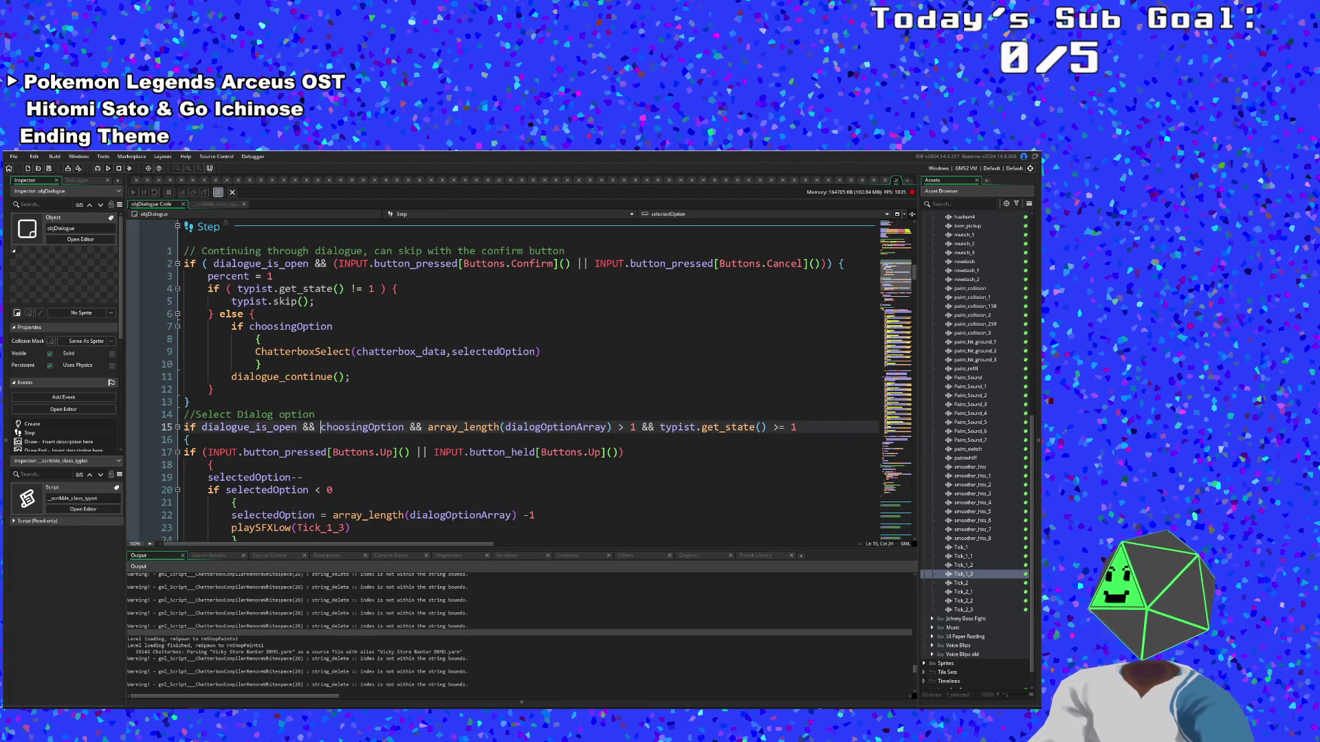
scroll(502, 385, "down", 2)
scroll(481, 385, "up", 4)
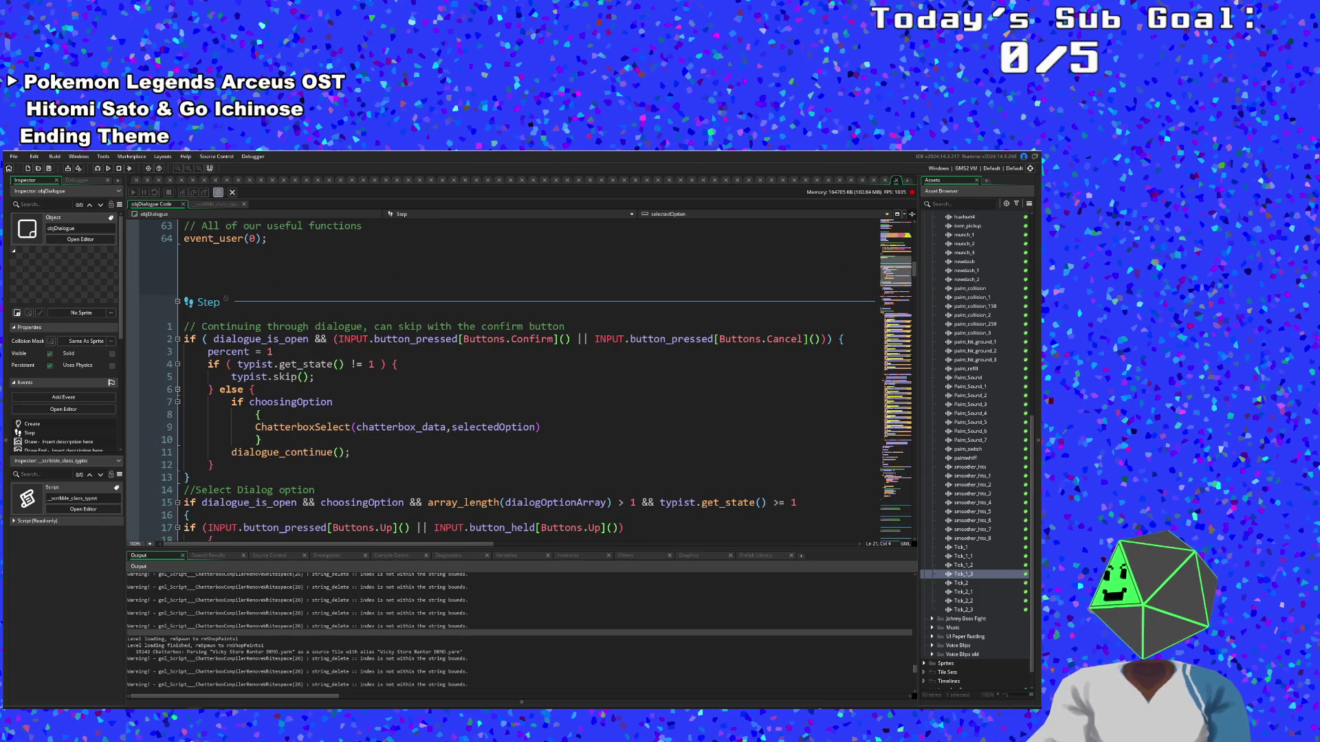
scroll(481, 384, "down", 2)
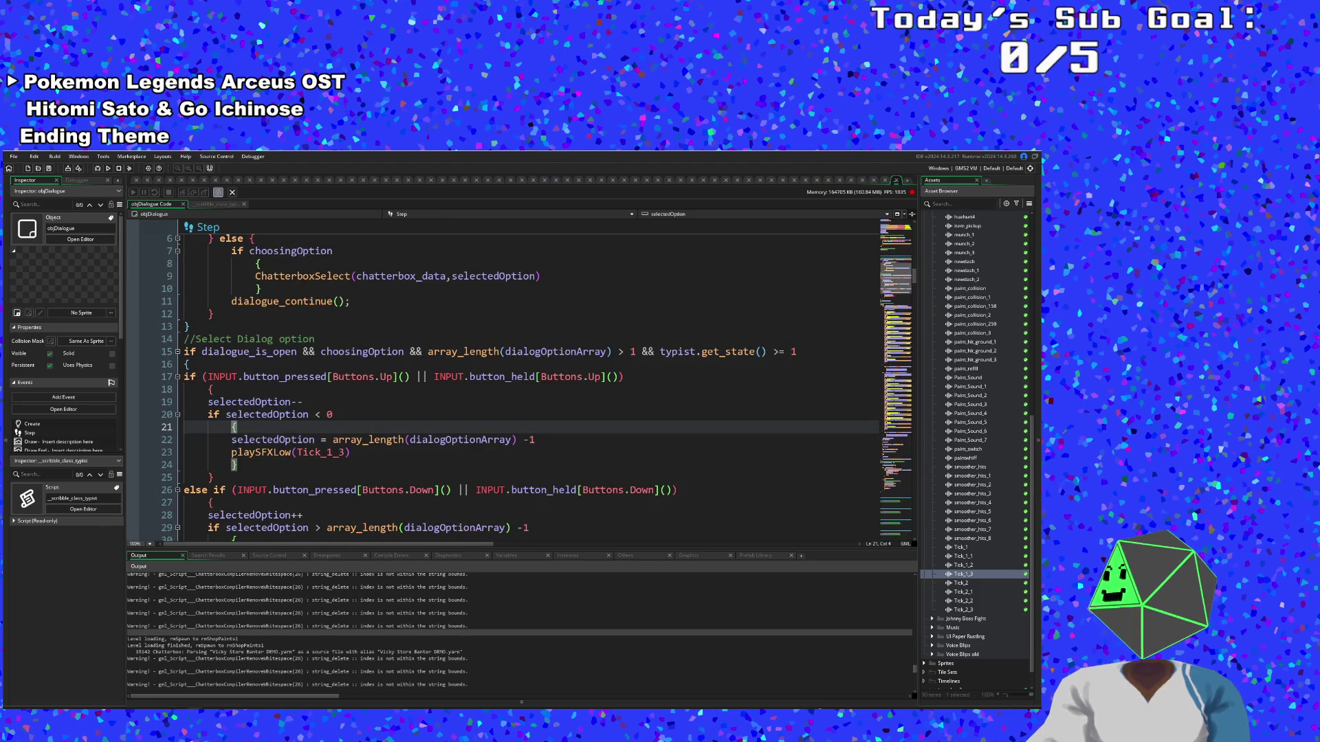
left_click(624, 376)
left_click(195, 364)
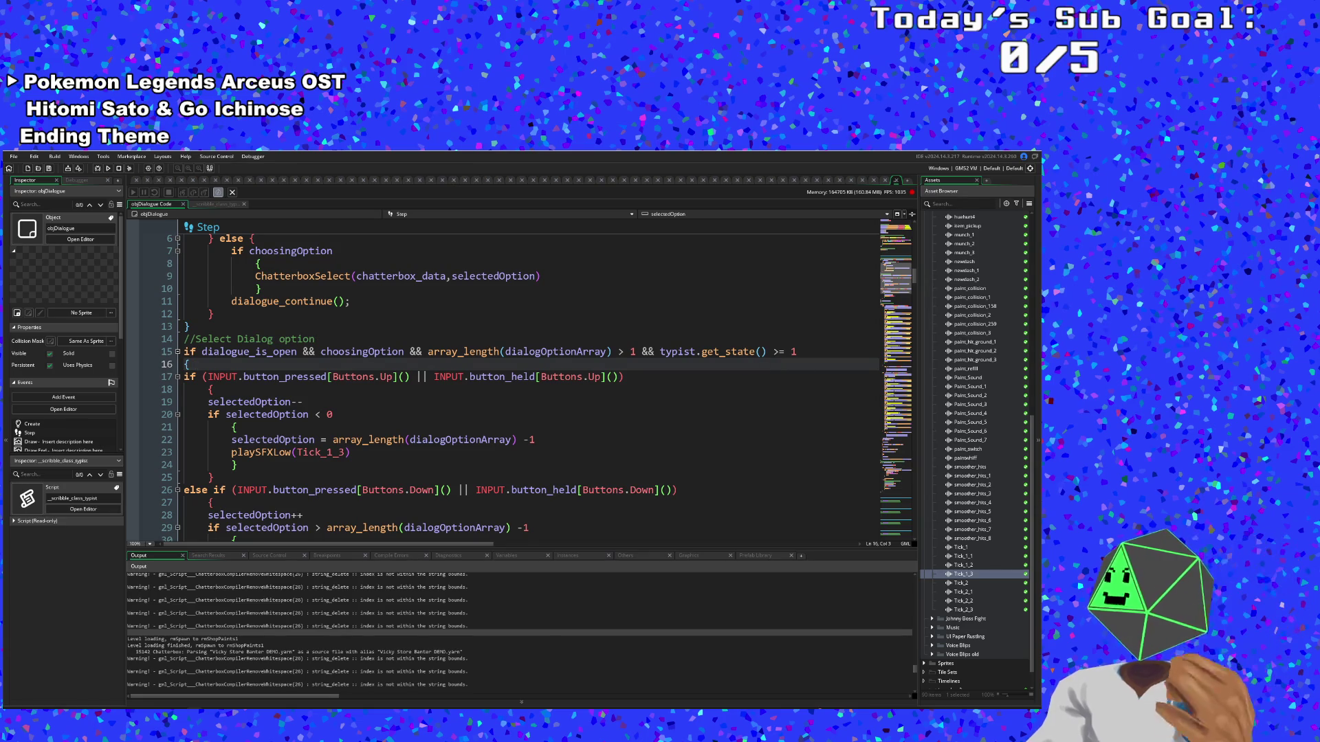
left_click(210, 389)
key("alt+Tab")
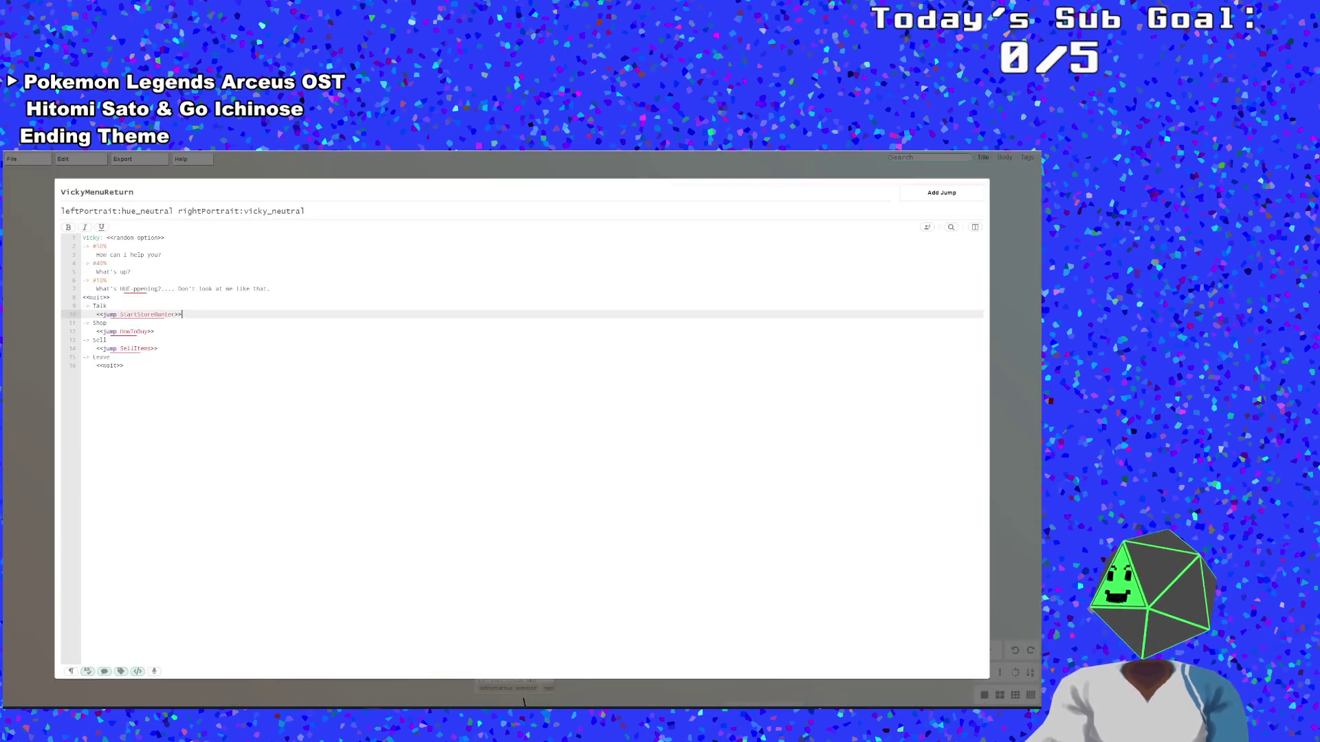
Delete the extra <<wait>> line after the random greetings in VickyMenuReturn
left_click(220, 383)
key("Escape")
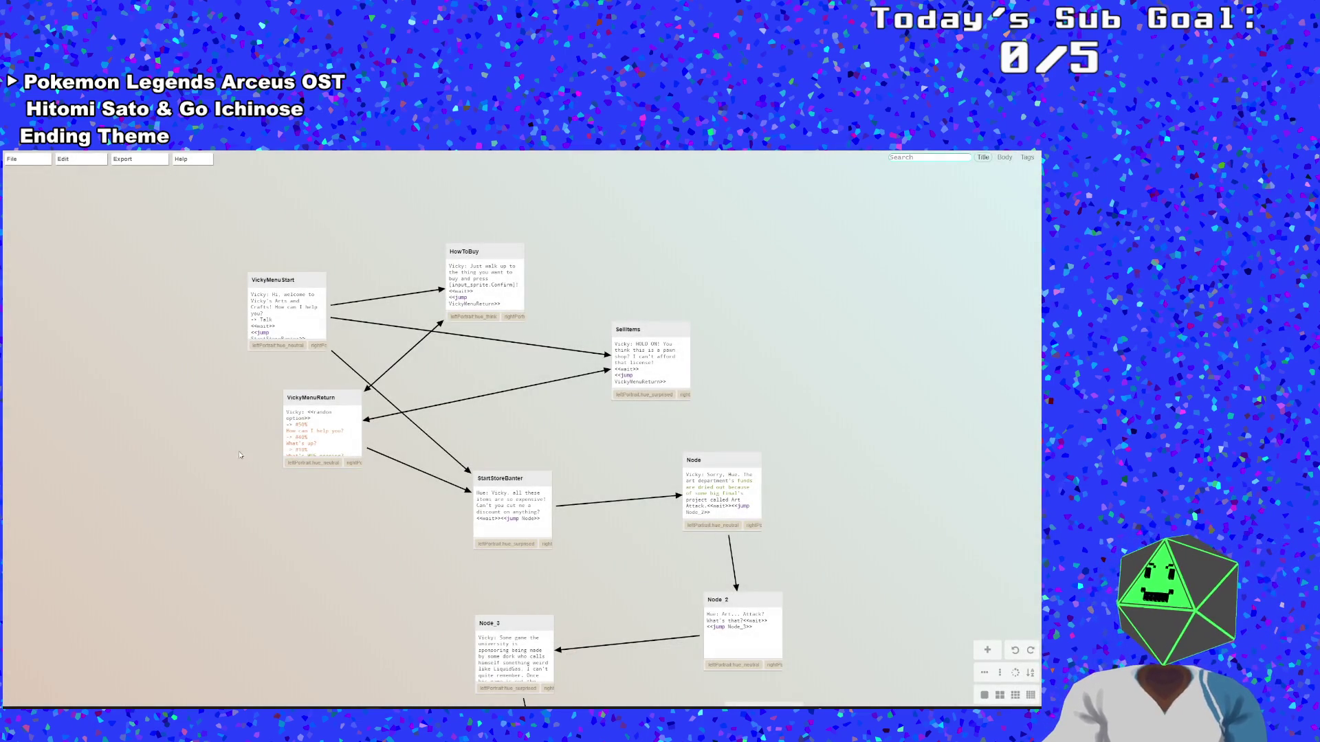
double_click(330, 437)
left_click(211, 318)
left_click(145, 294)
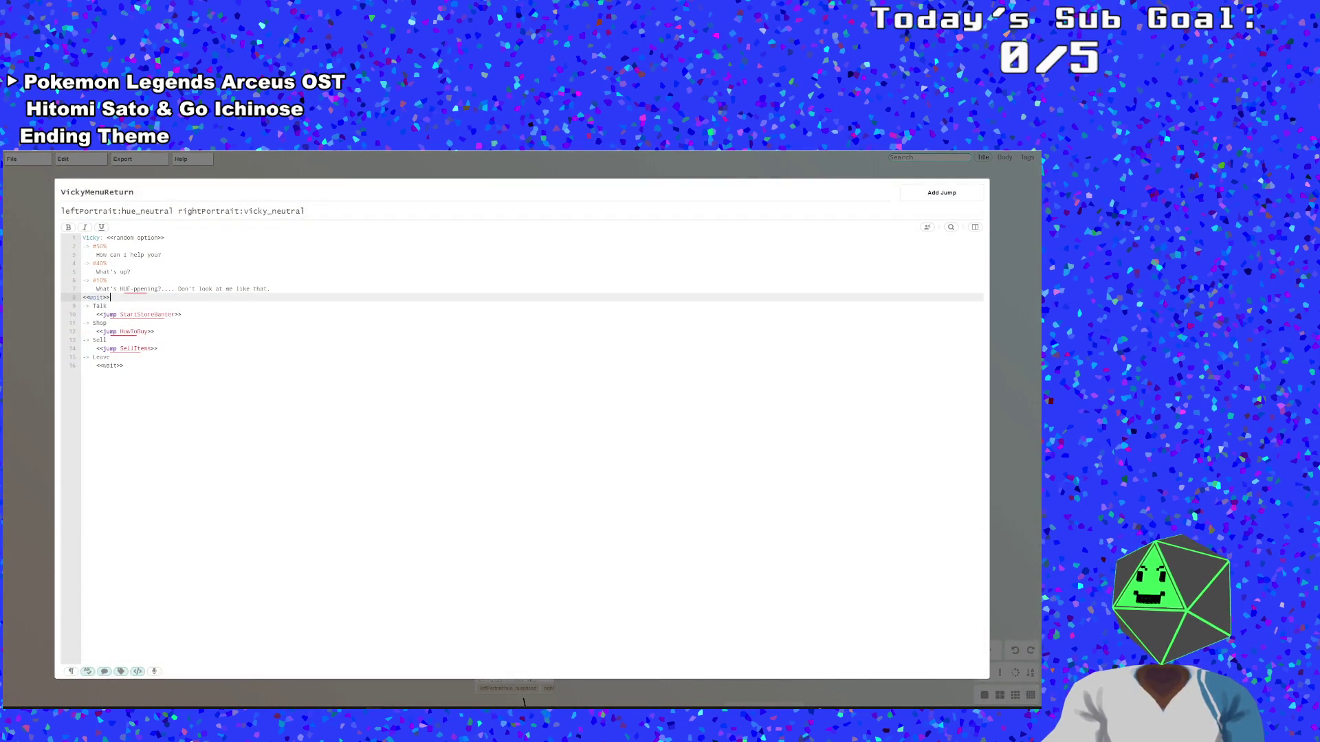
key("shift+Home")
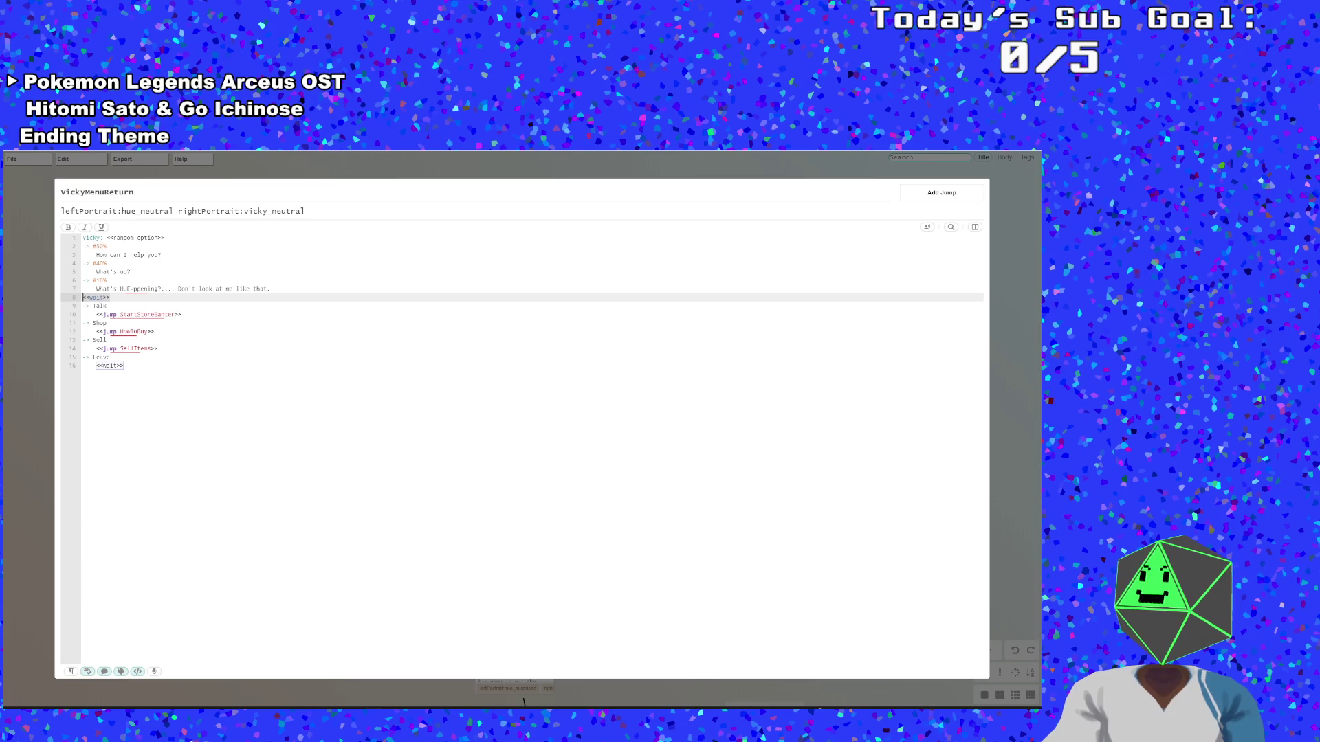
key("BackSpace")
key("BackSpace")
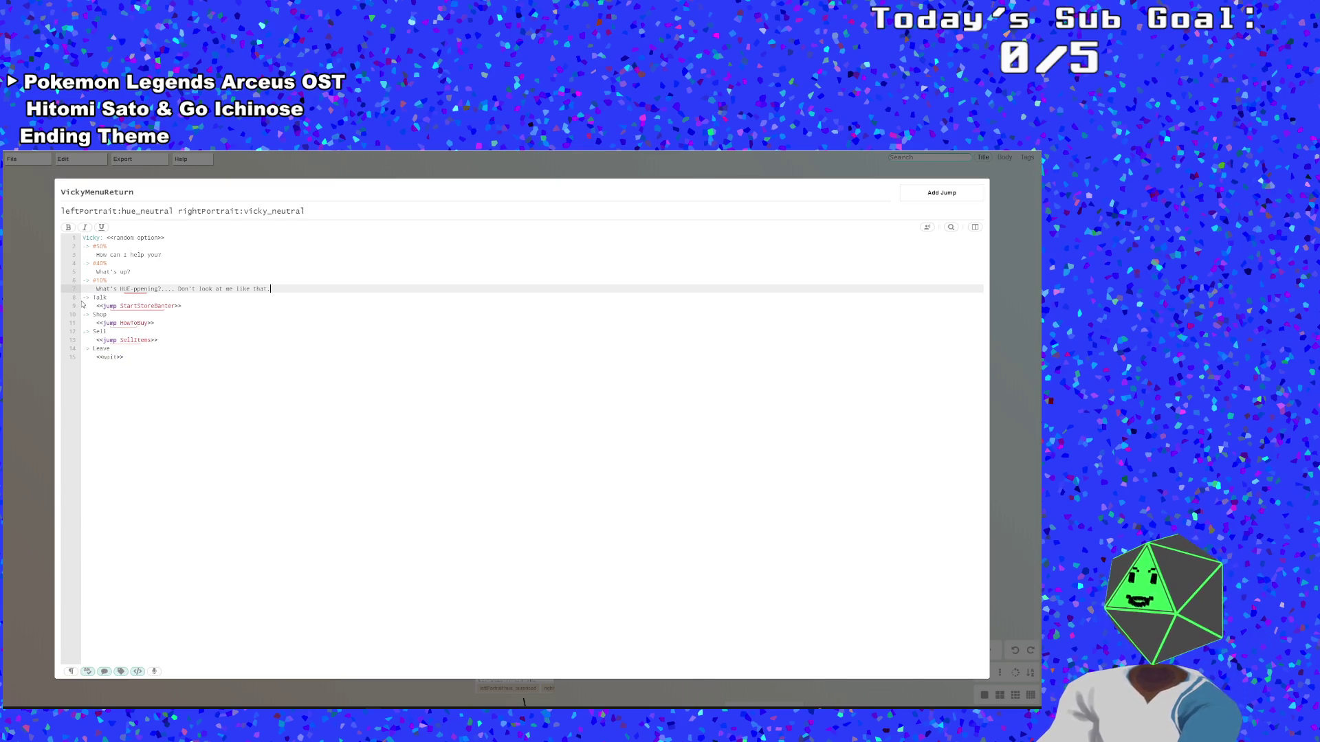
Indent the Talk, Shop, Sell and Leave options and their StartStoreBanter, HowToBuy and SellItems jumps
key("Right")
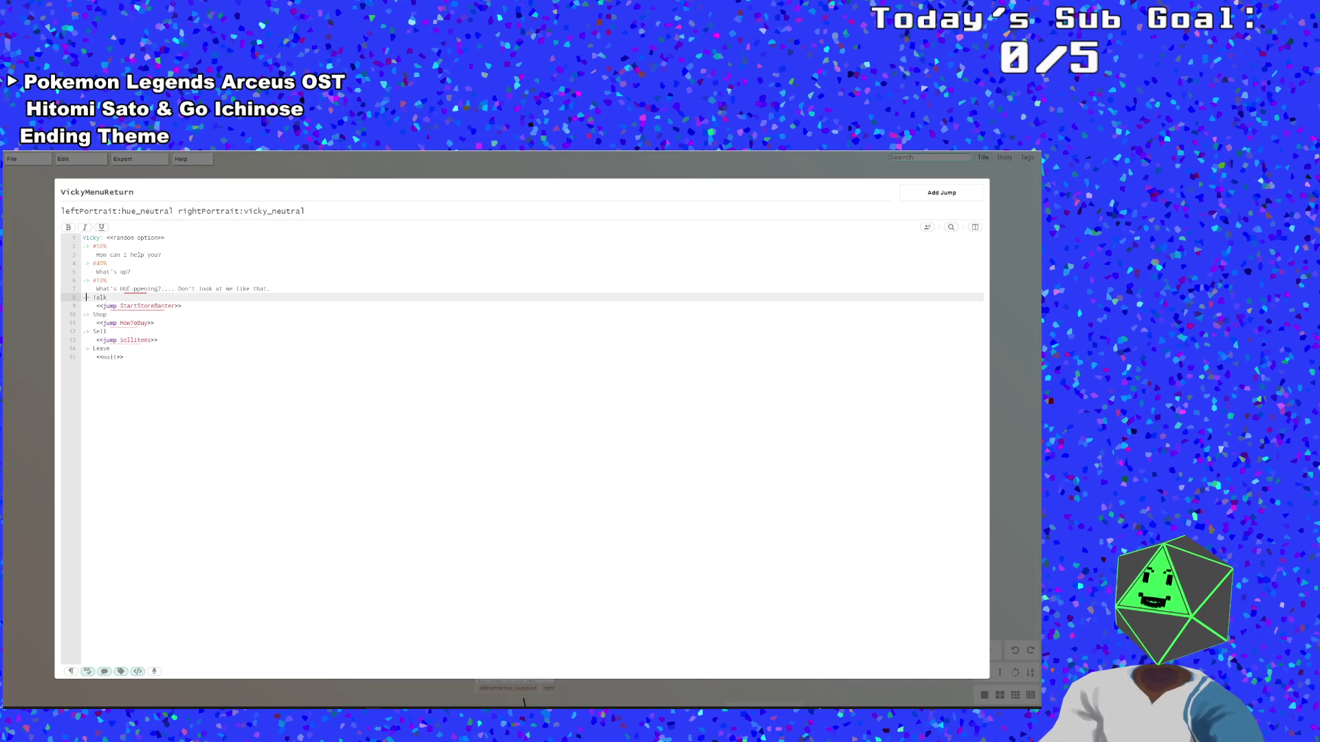
key("Tab")
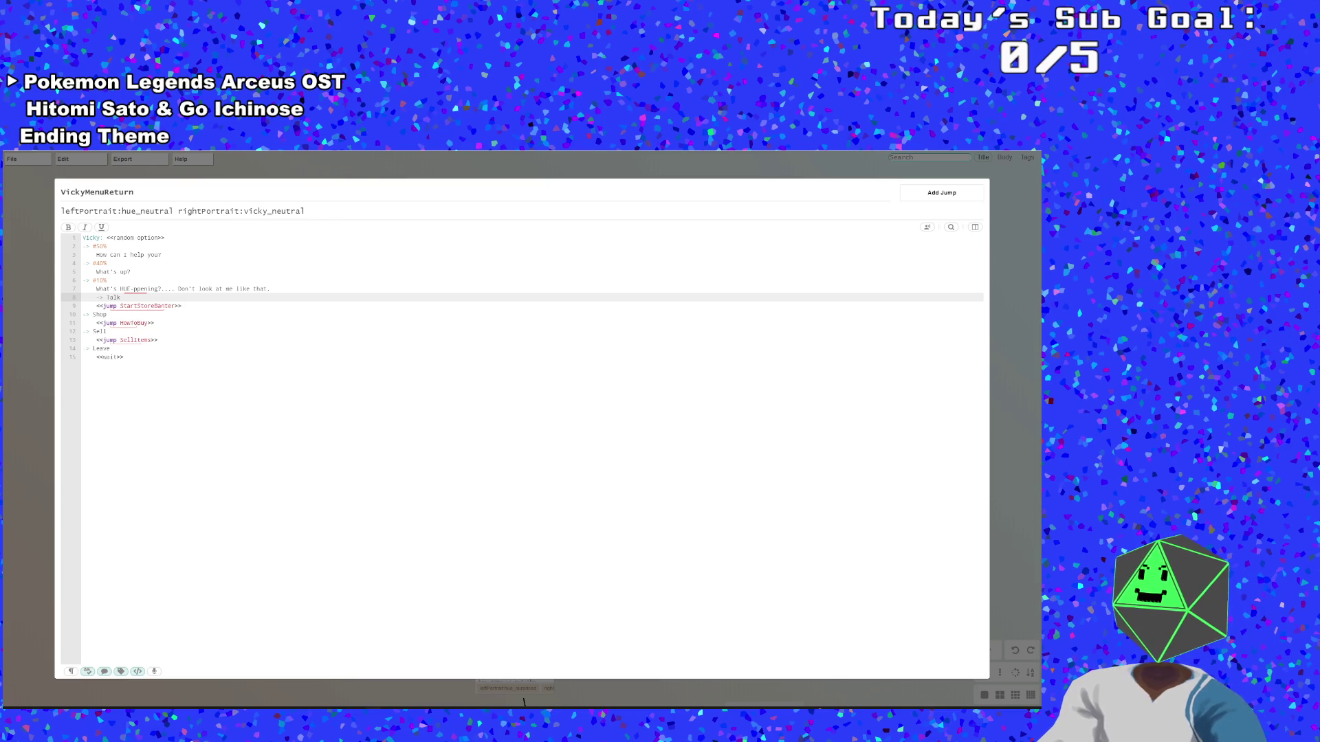
left_click(95, 306)
key("Tab")
left_click(97, 314)
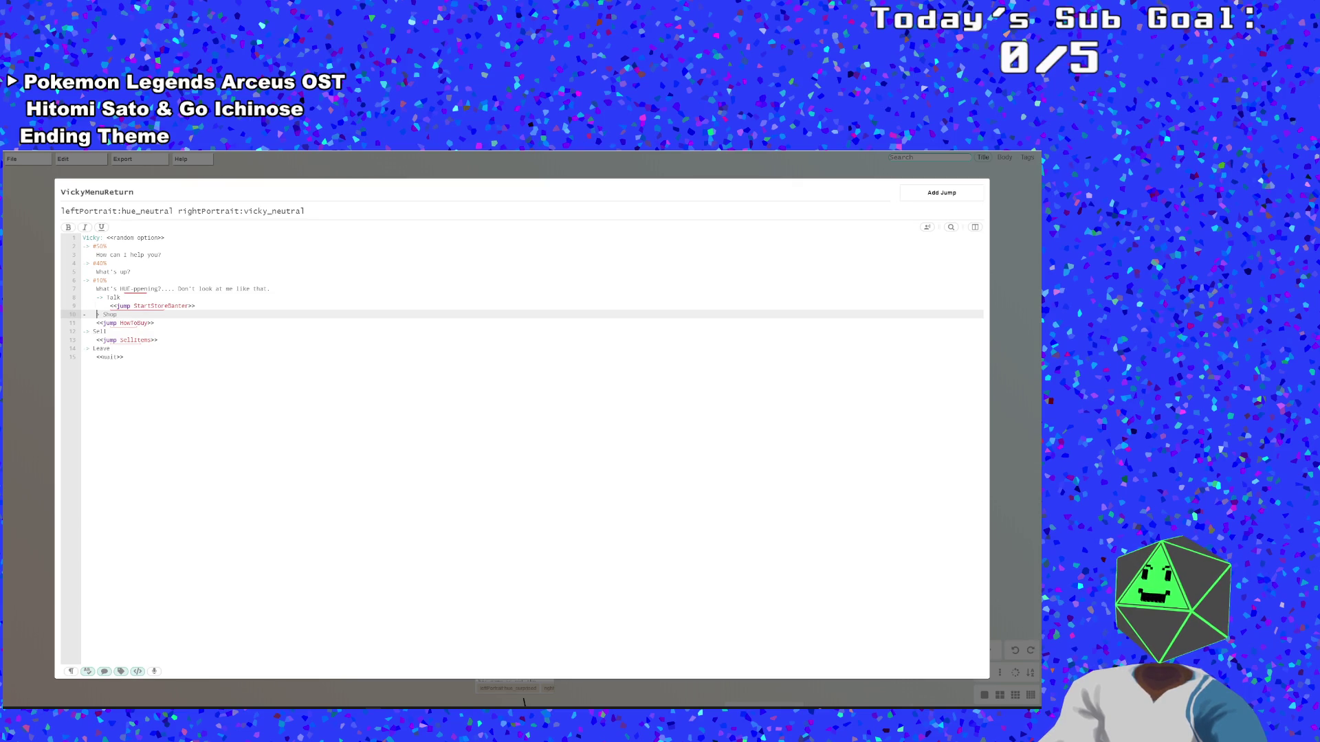
key("Tab")
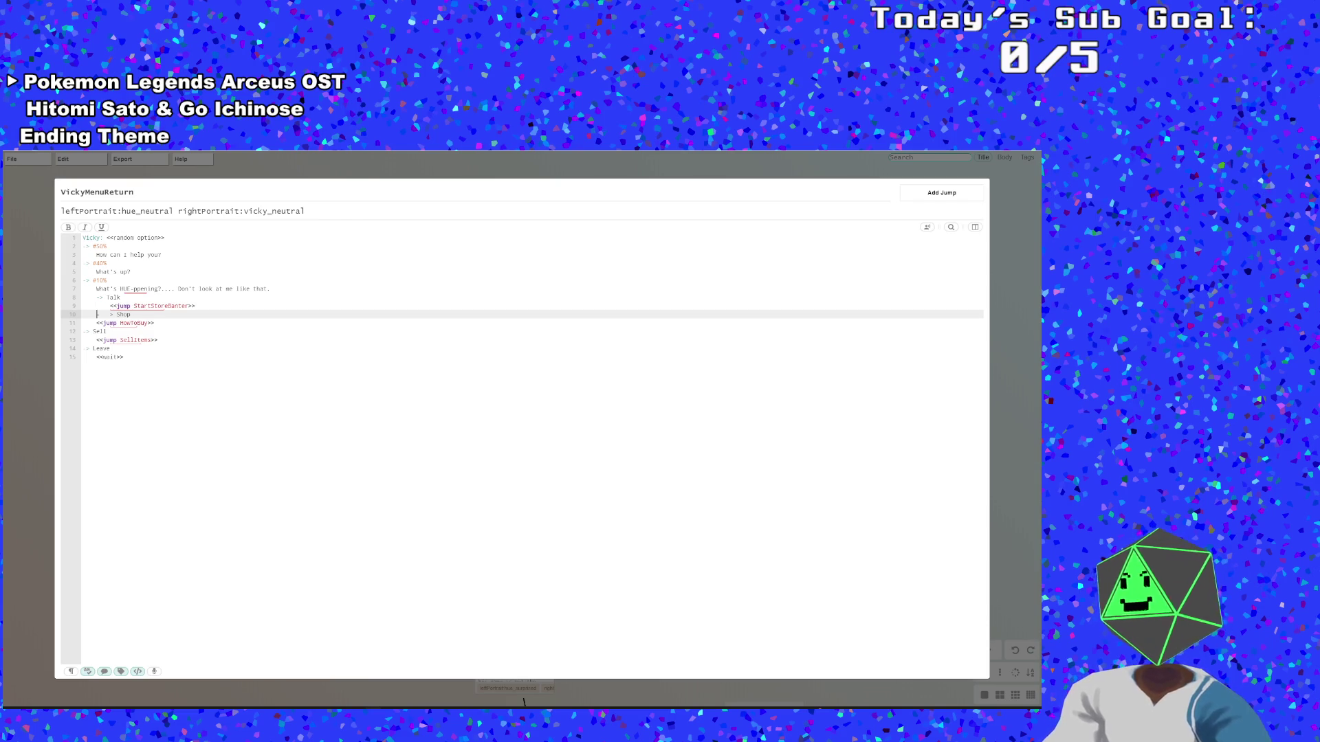
key("Down")
key("Tab")
key("Down")
key("Tab")
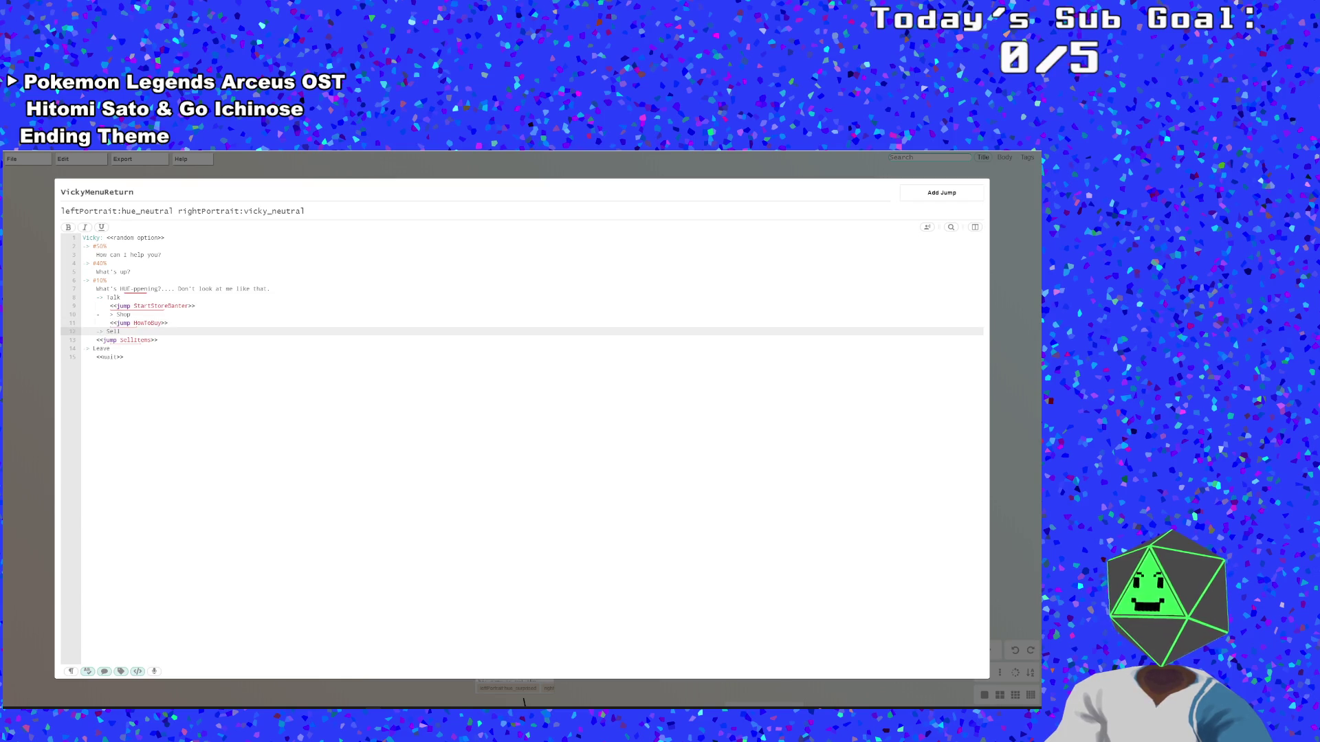
key("Down")
key("Tab")
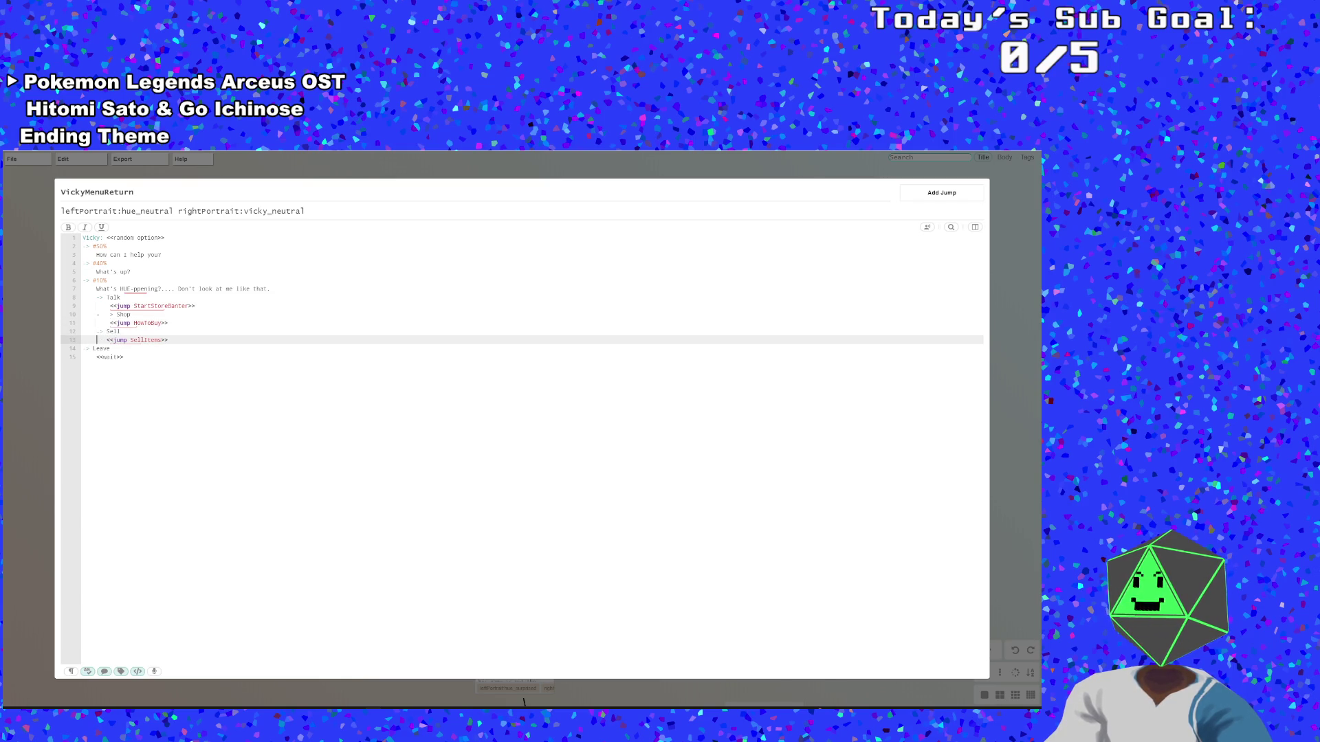
key("Down")
key("Tab")
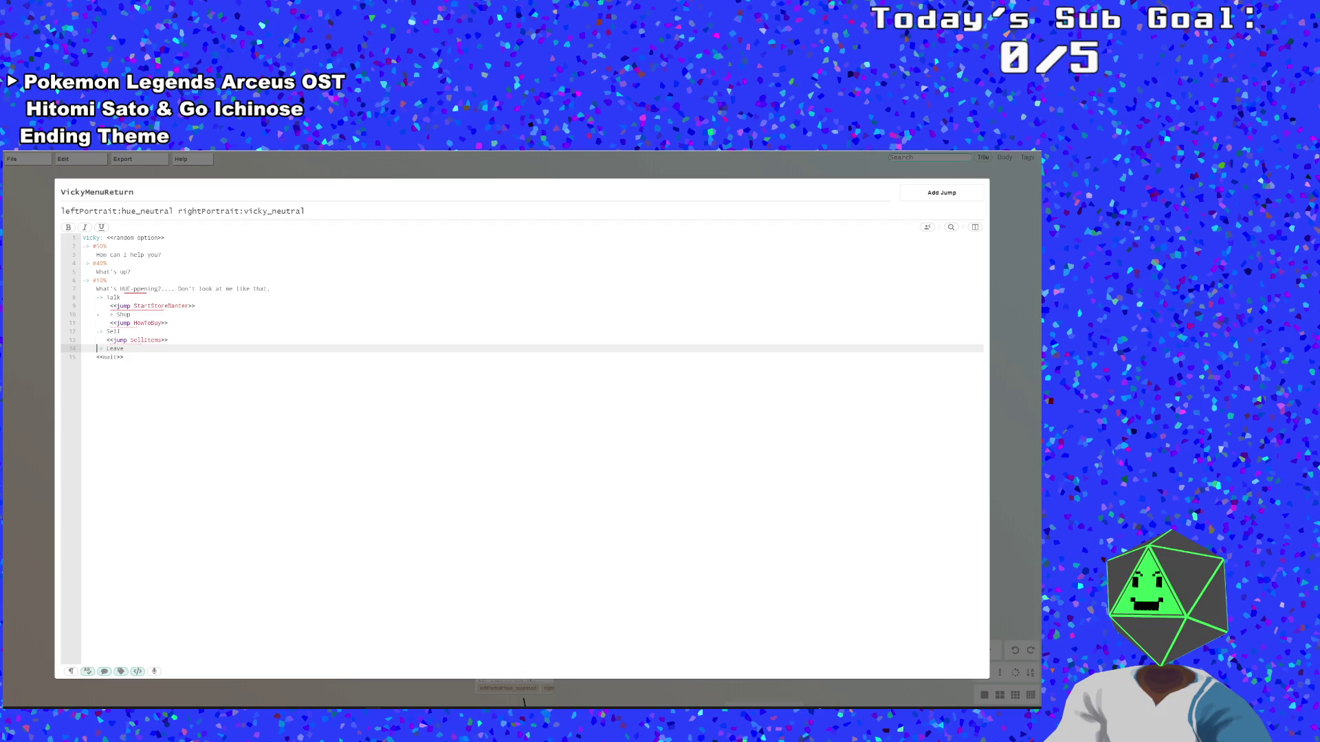
key("Down")
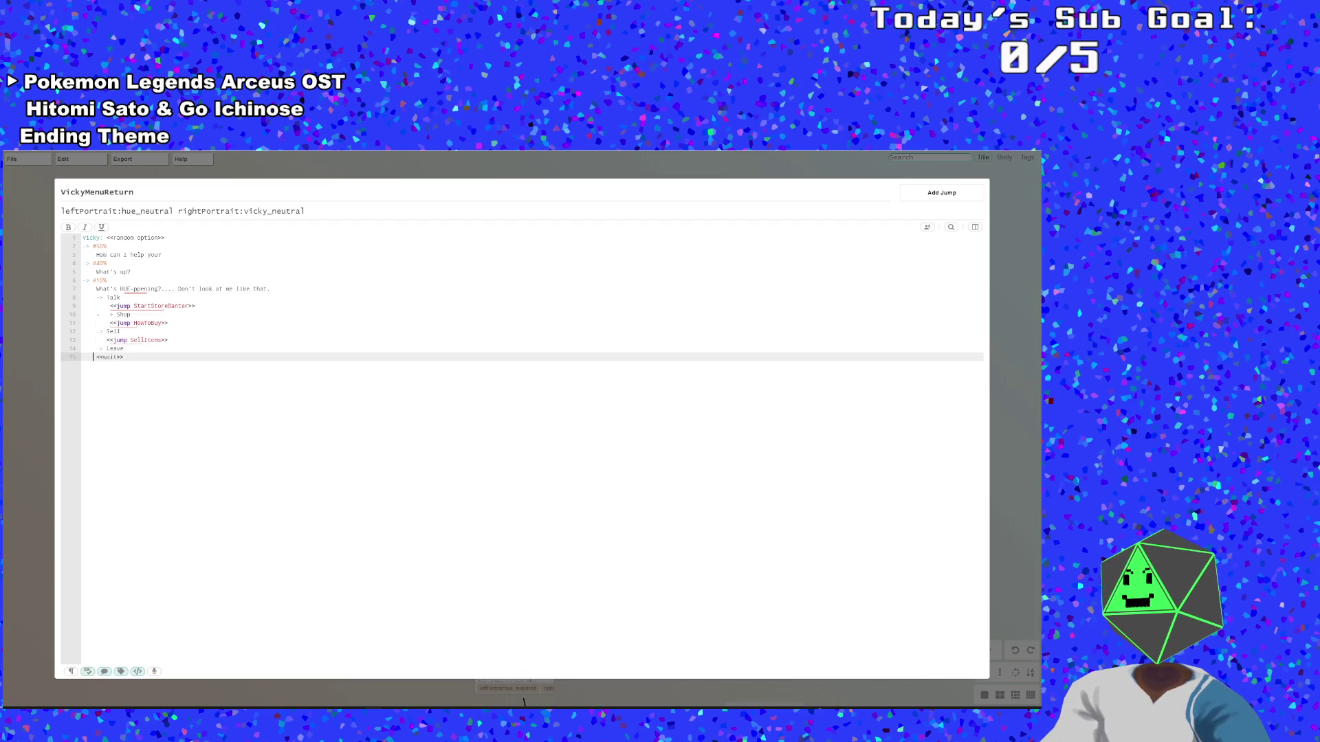
Remove stray spaces before the Shop option so it lines up with the other choices
left_click(206, 288)
left_click(117, 348)
left_click(120, 332)
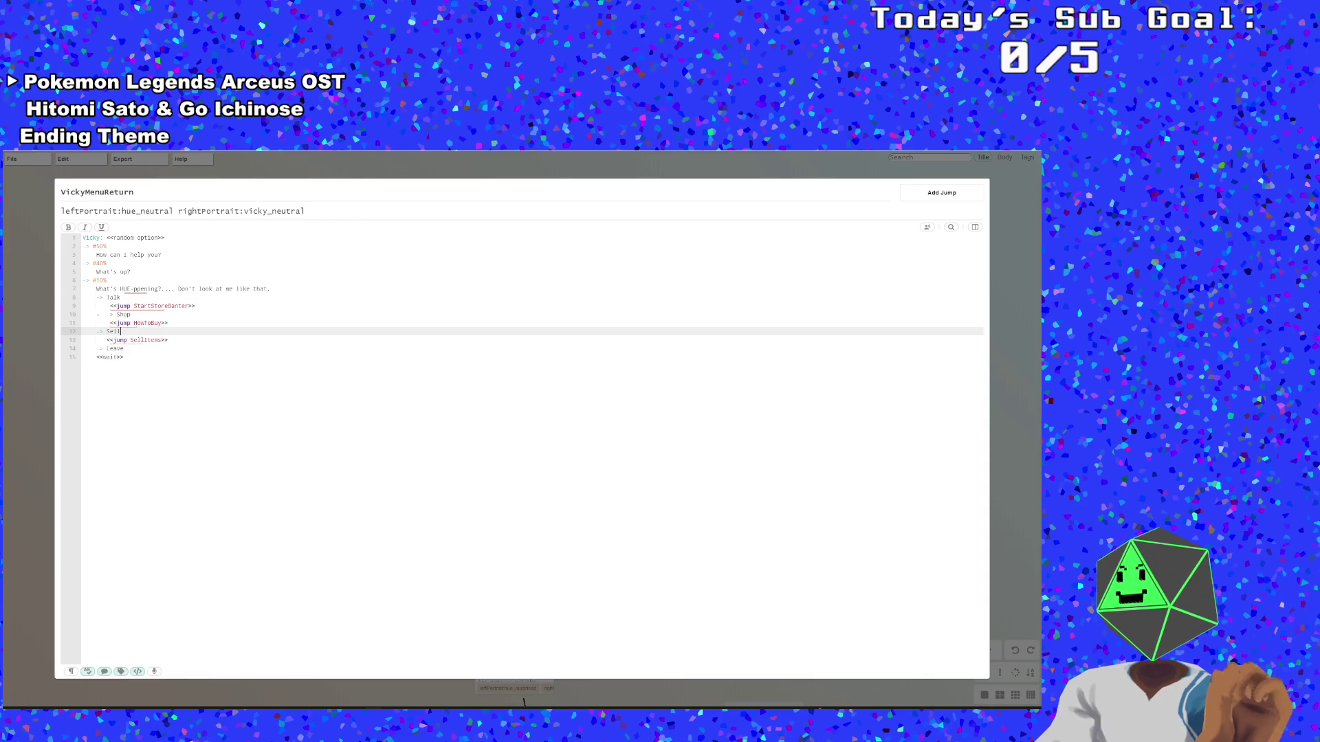
left_click(106, 322)
left_click(107, 305)
left_click(111, 314)
key("BackSpace")
left_click(128, 322)
left_click(107, 314)
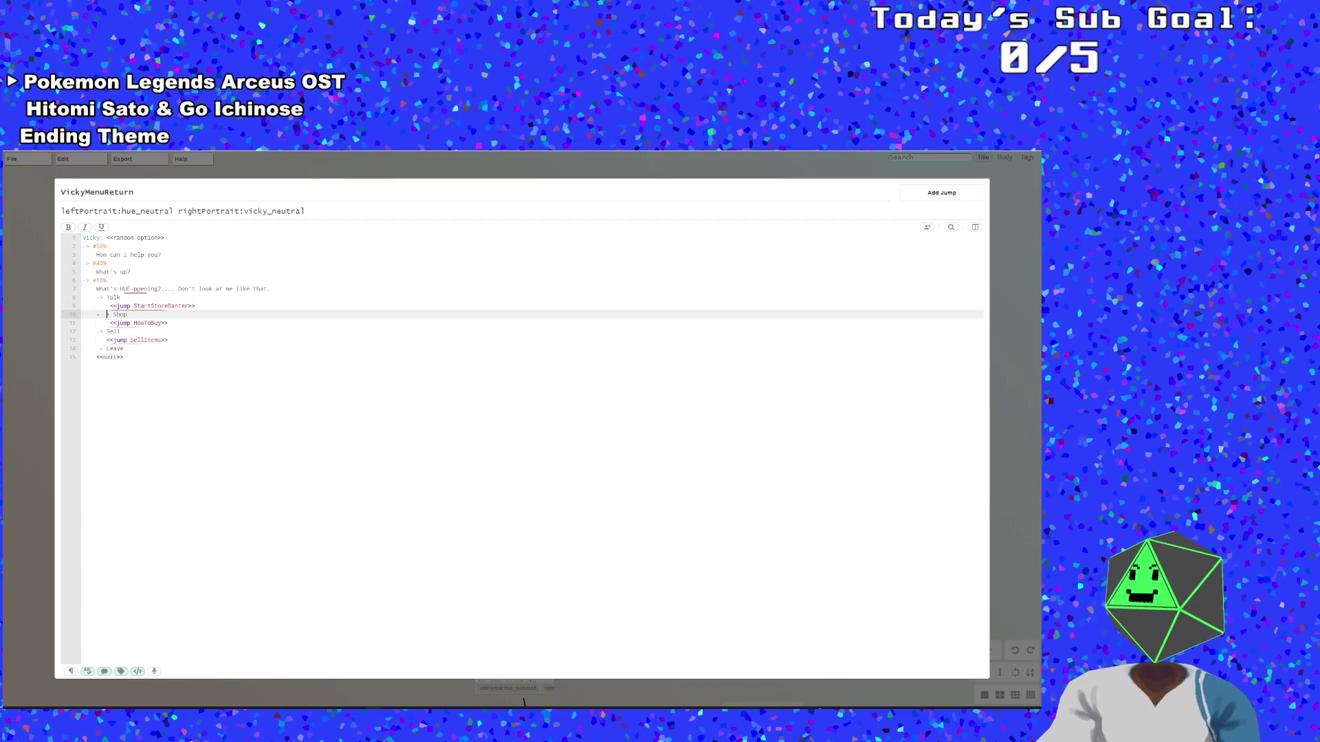
key("BackSpace")
left_click(124, 322)
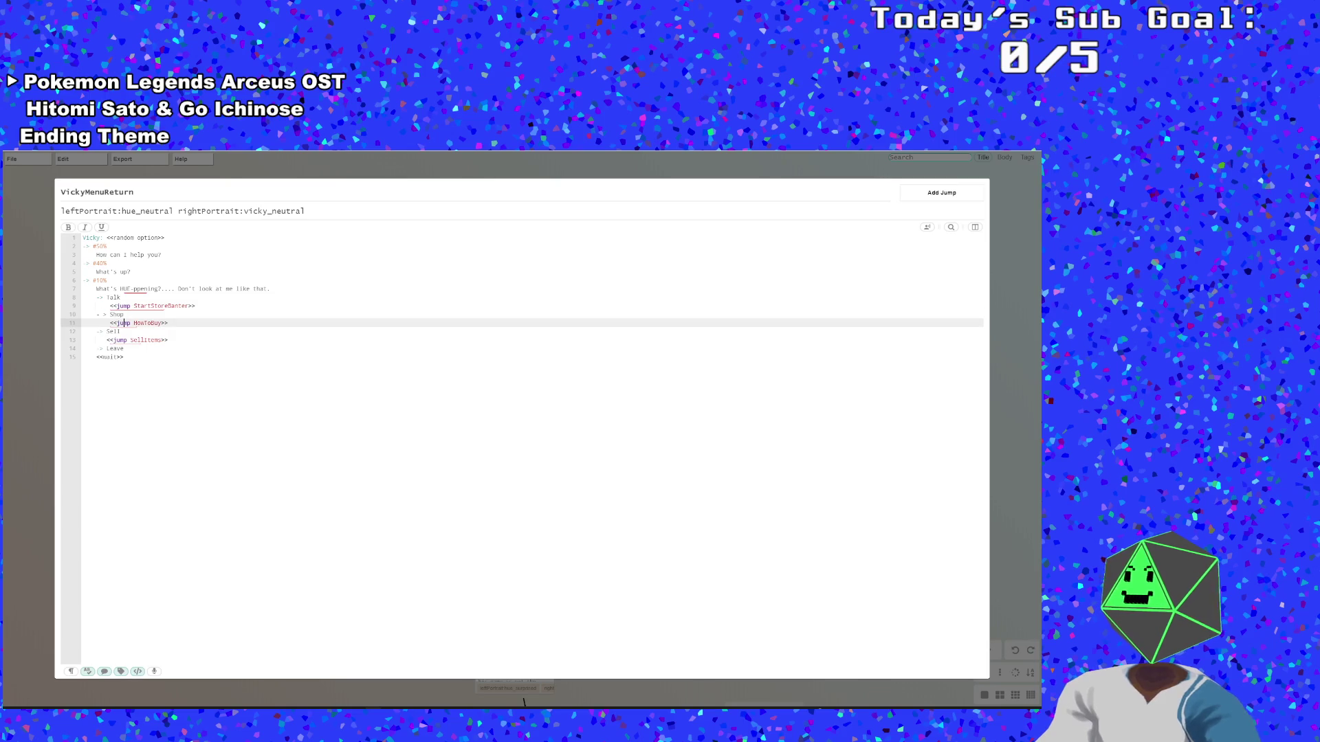
left_click(104, 314)
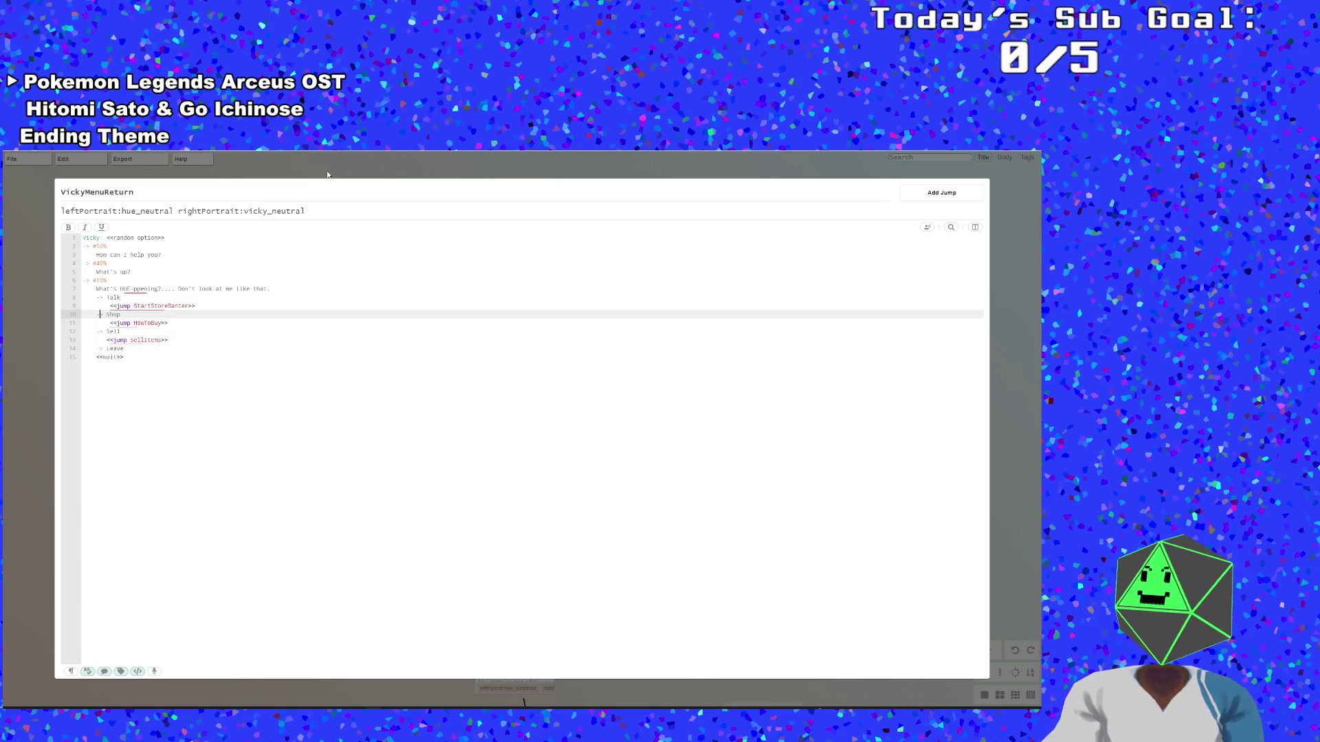
Align the final <<wait>> with the SellItems jump indentation under Leave
left_click(124, 357)
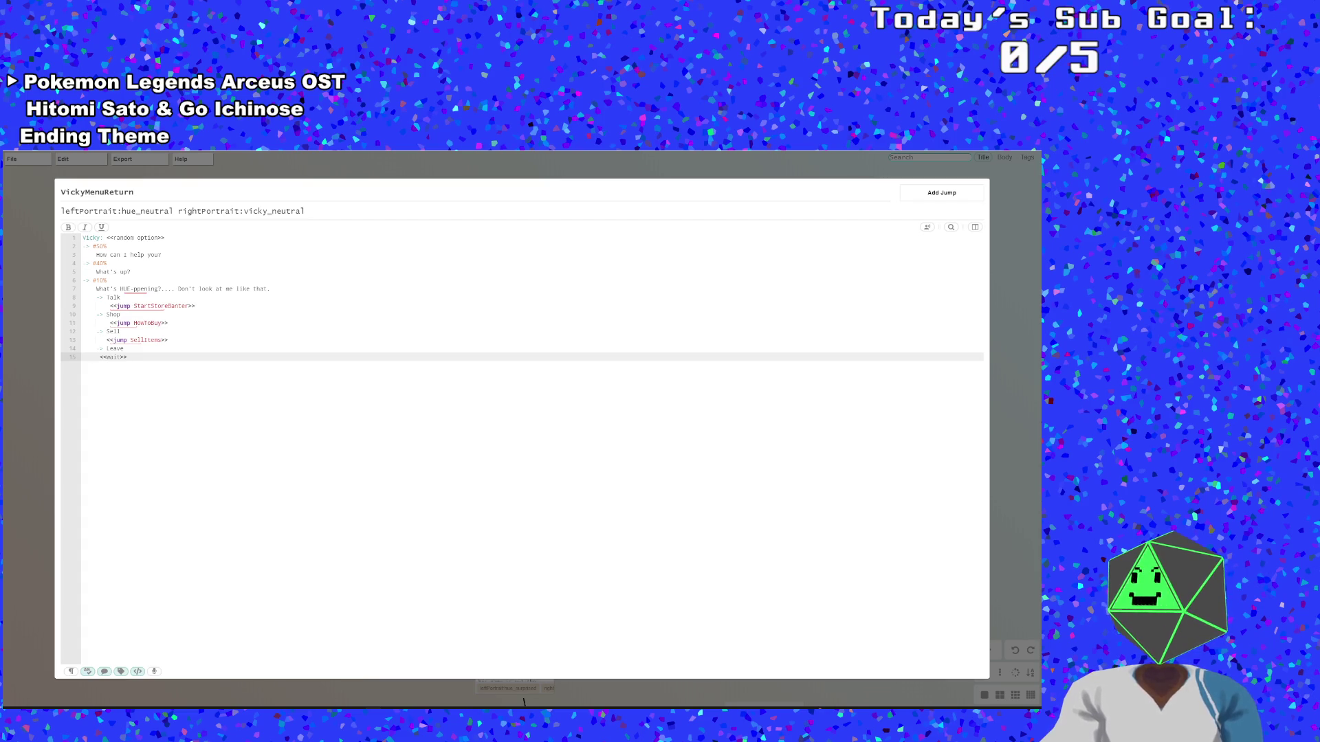
key("BackSpace")
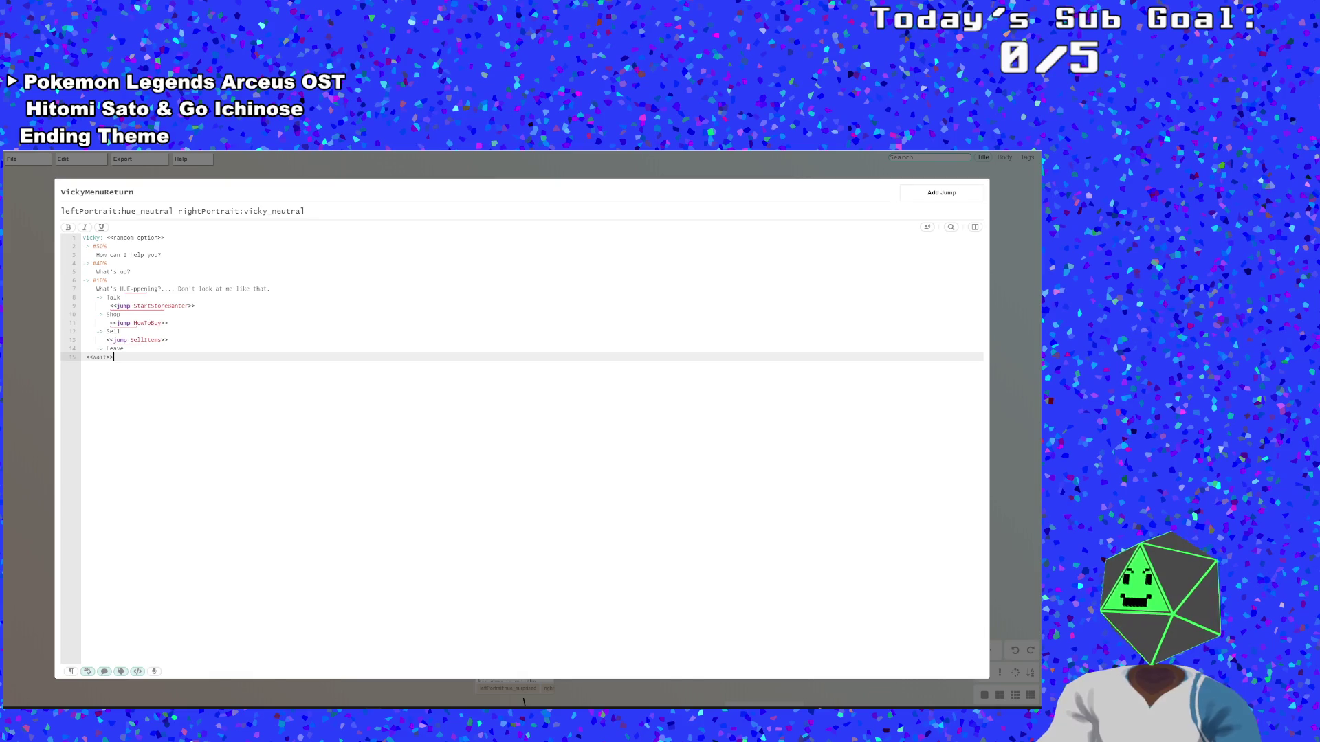
key("Tab")
key("Tab")
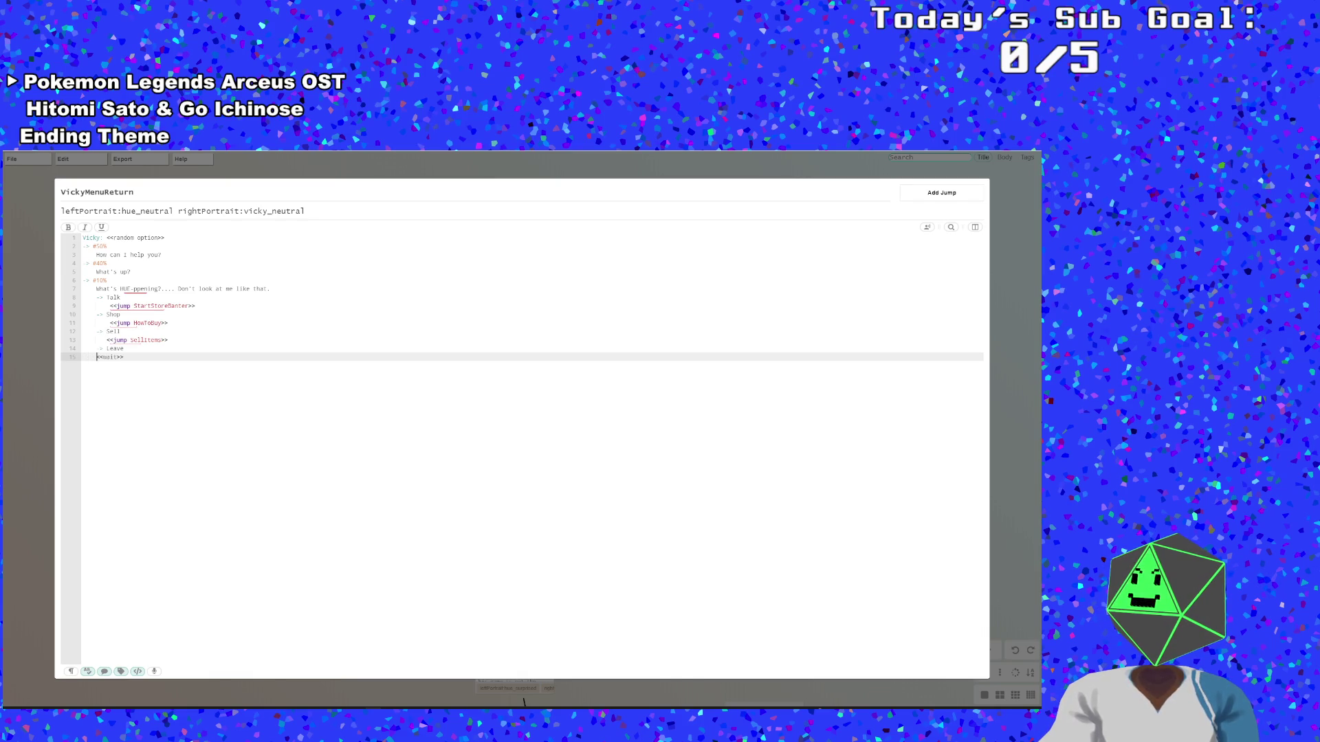
key("BackSpace")
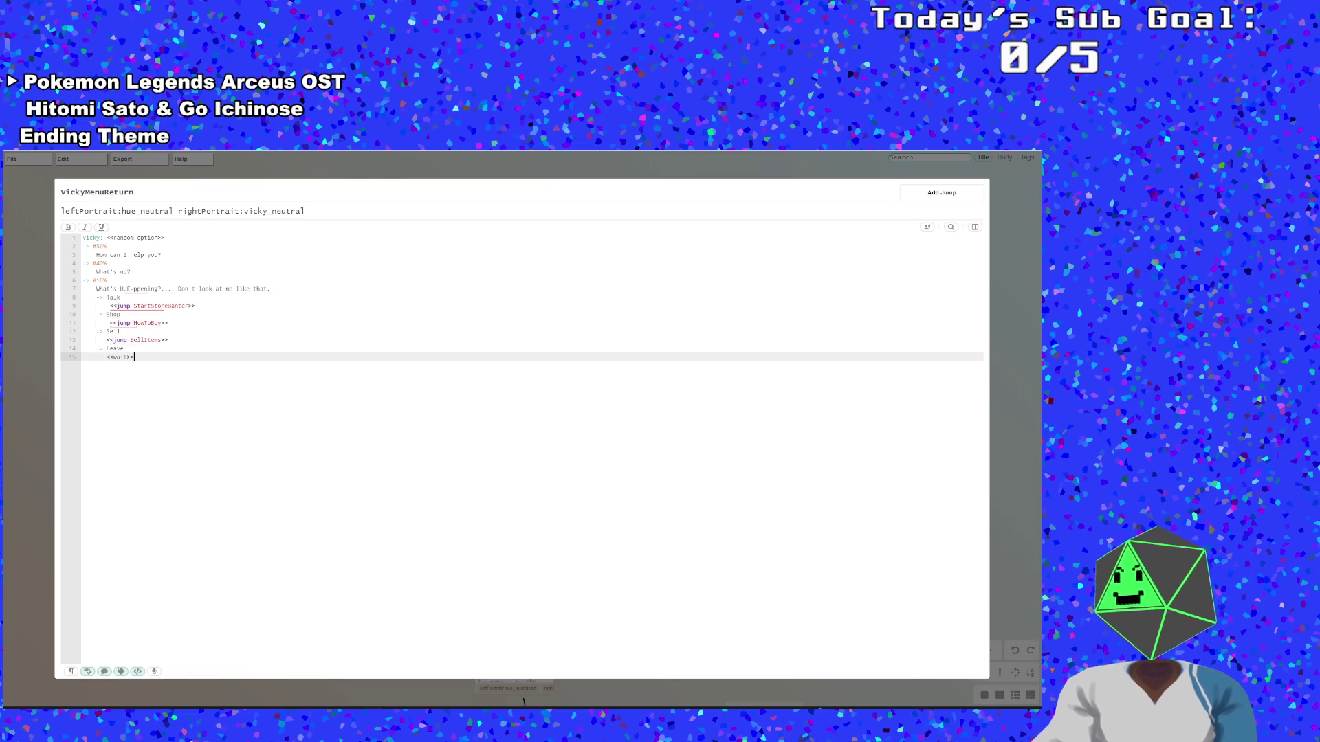
Close the VickyMenuReturn node and save the dialogue file
left_click(51, 366)
mouse_move(25, 160)
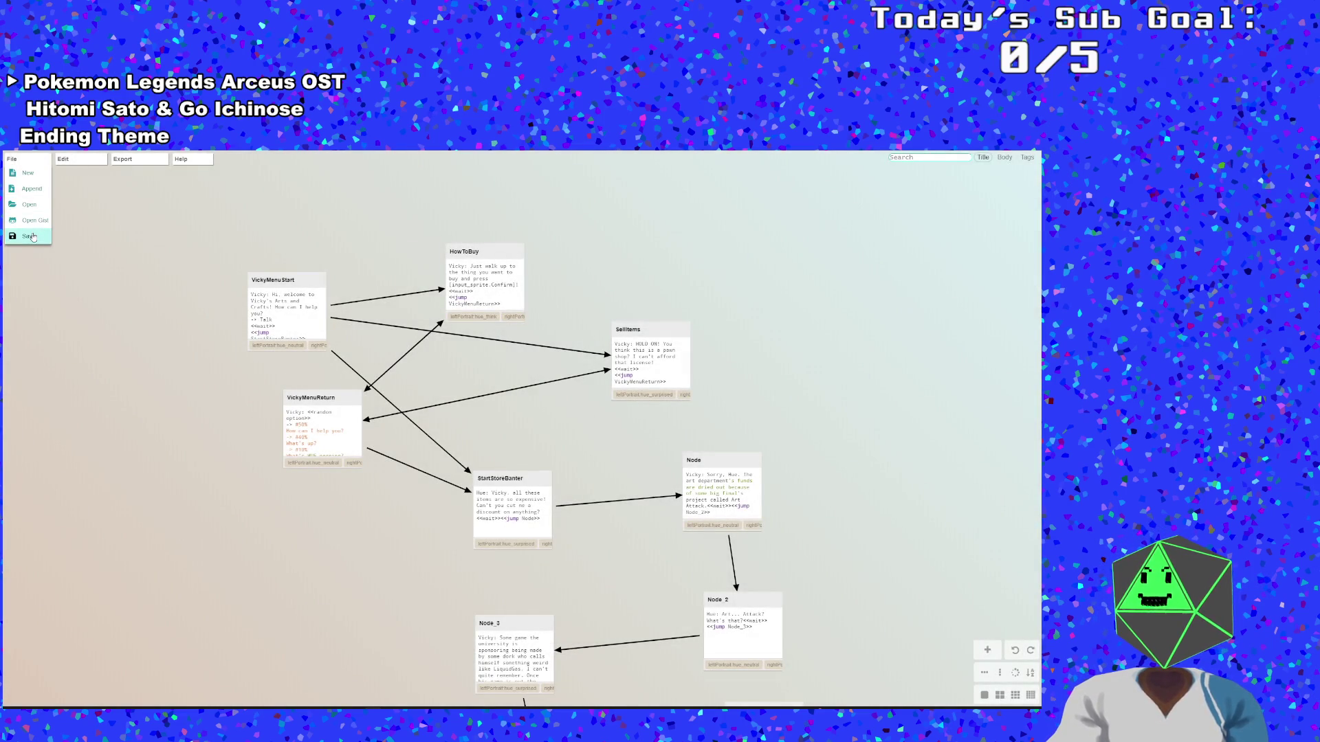
left_click(31, 237)
key("alt+Tab")
key("Down")
key("Down")
key("Down")
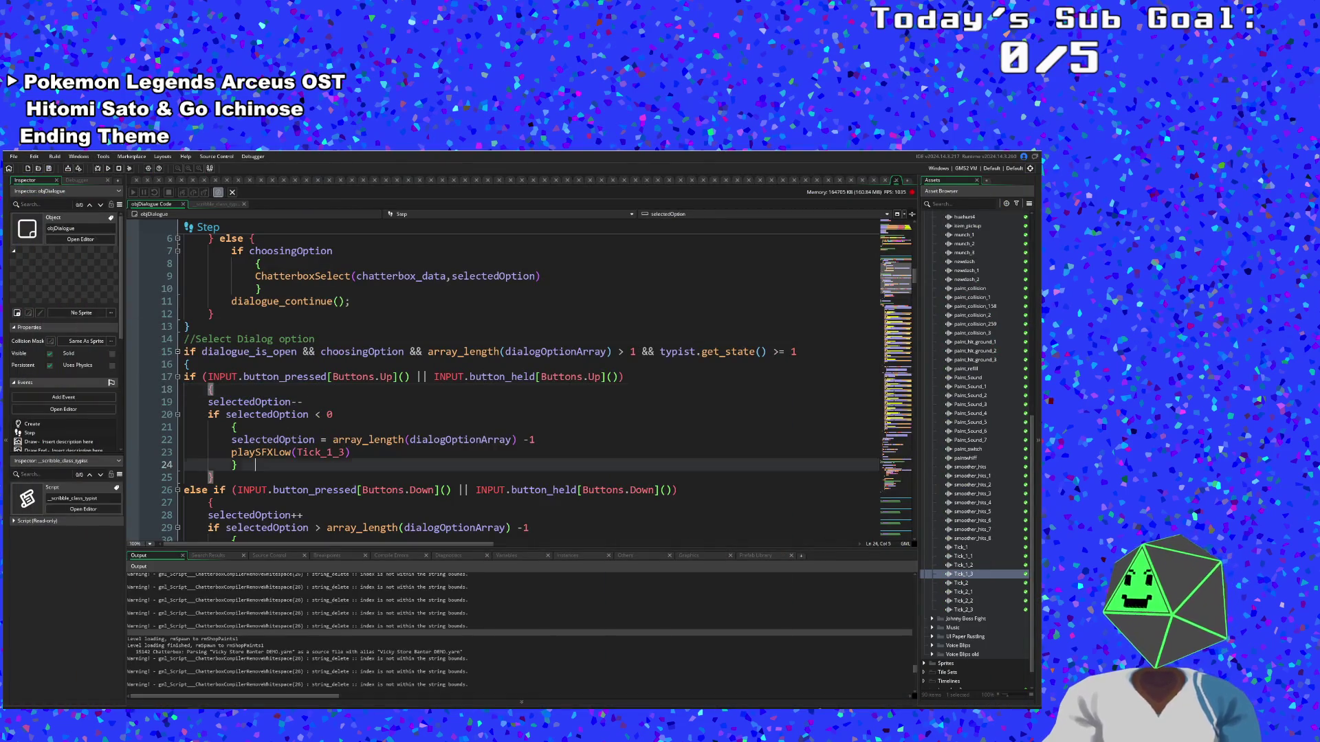
left_click(108, 168)
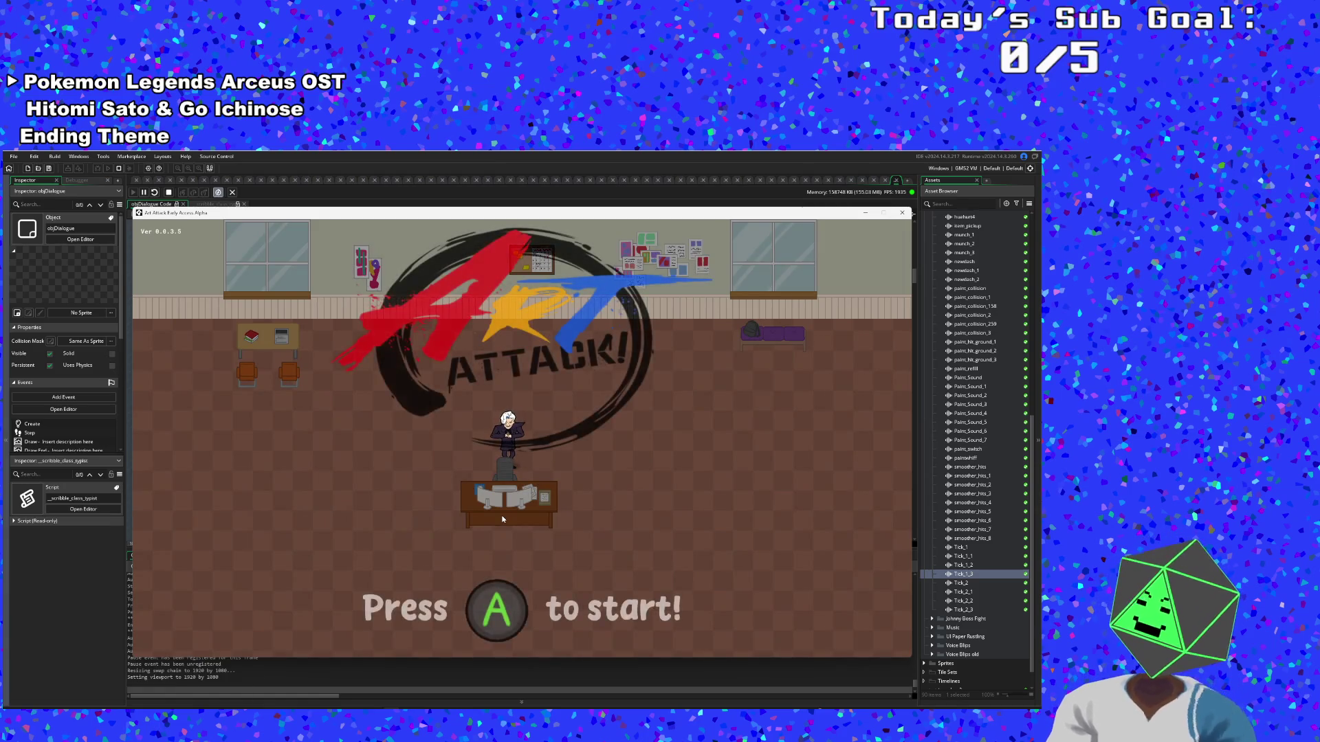
key("Escape")
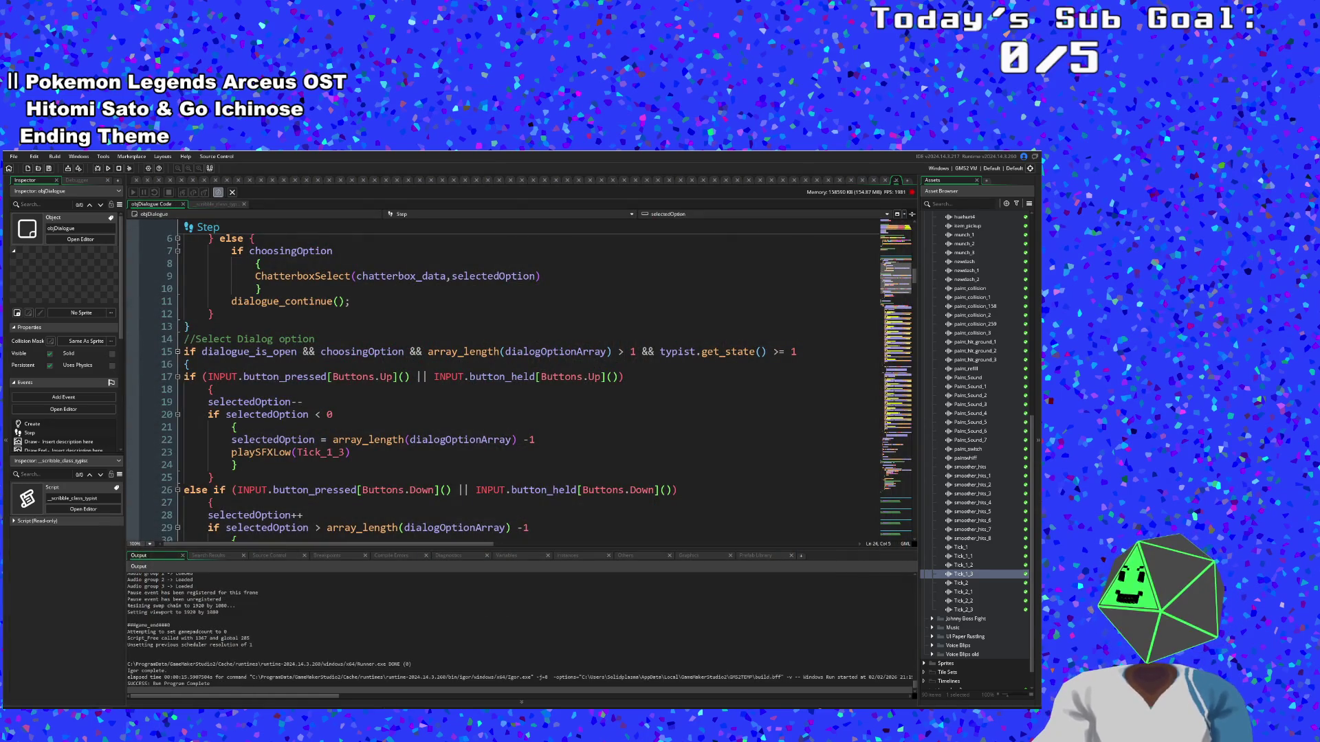
left_click(303, 515)
key("Up")
key("Up")
key("Up")
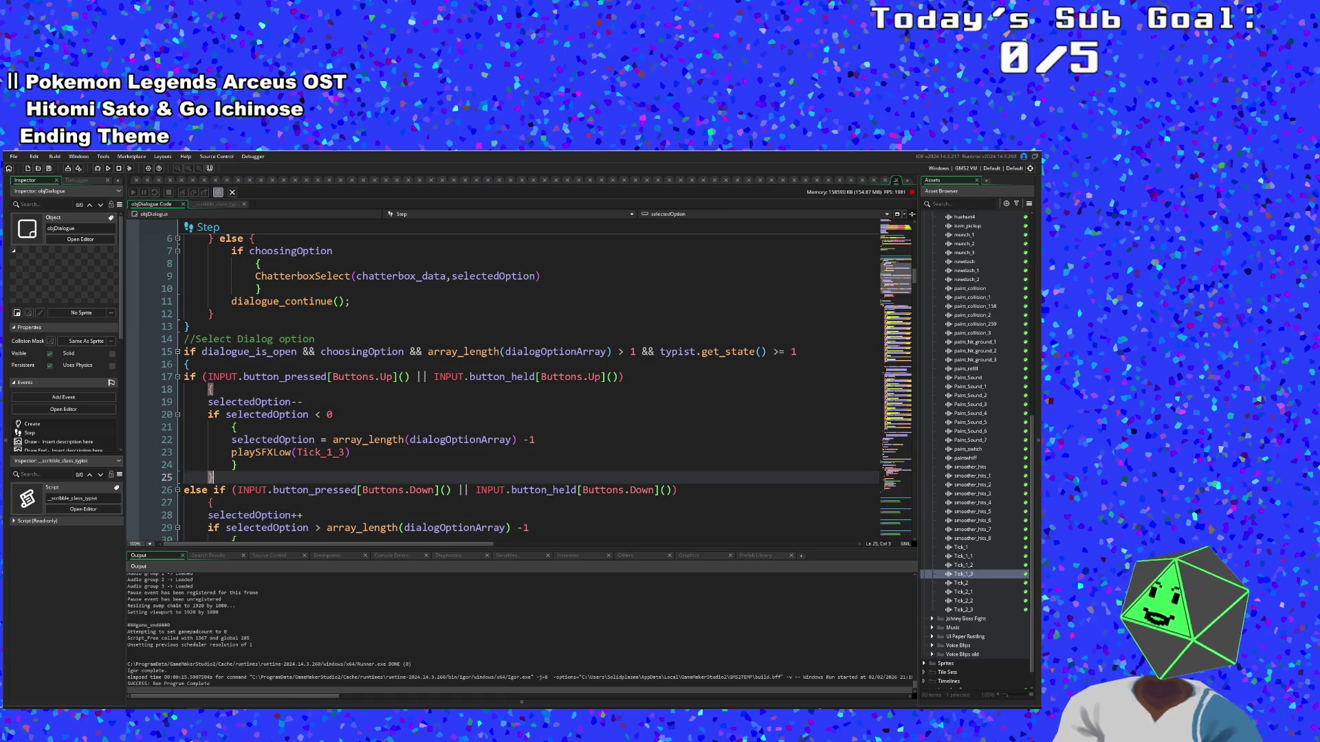
left_click(100, 168)
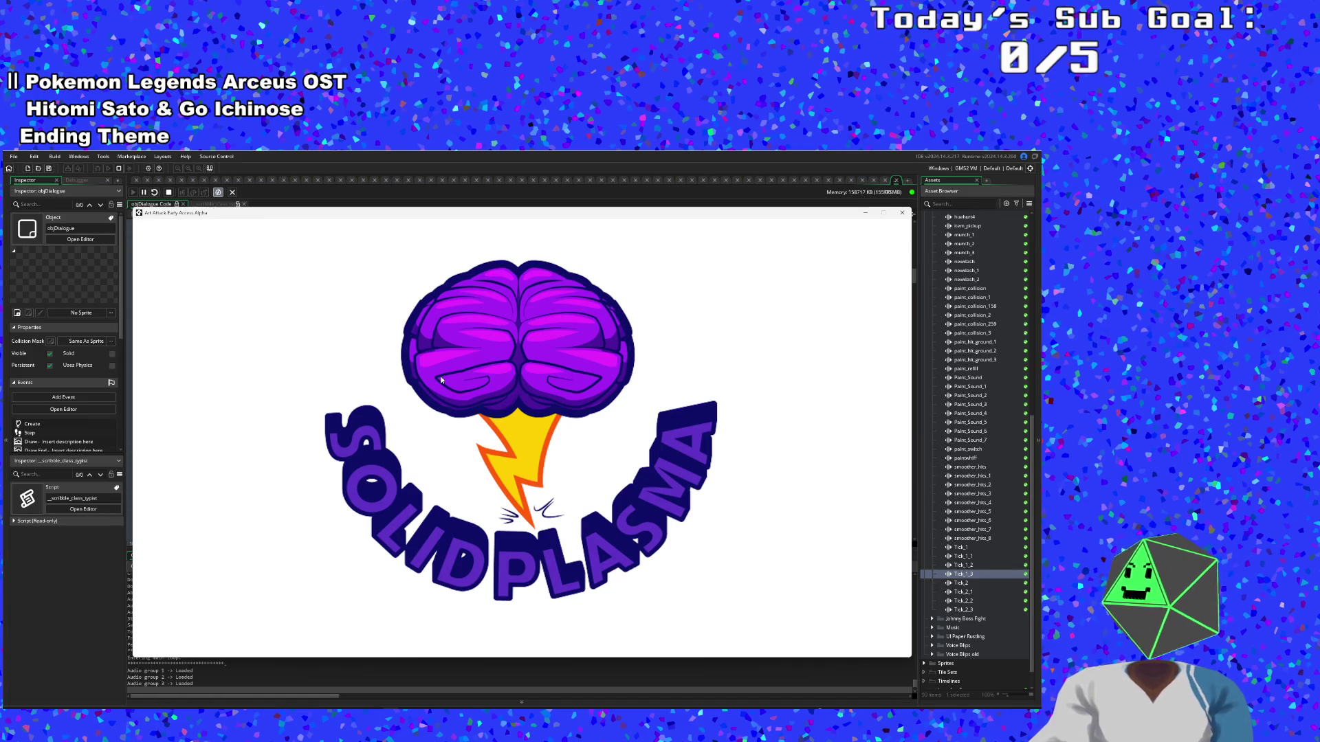
Start the game and turn Music Volume off in the pause menu Settings
key("Return")
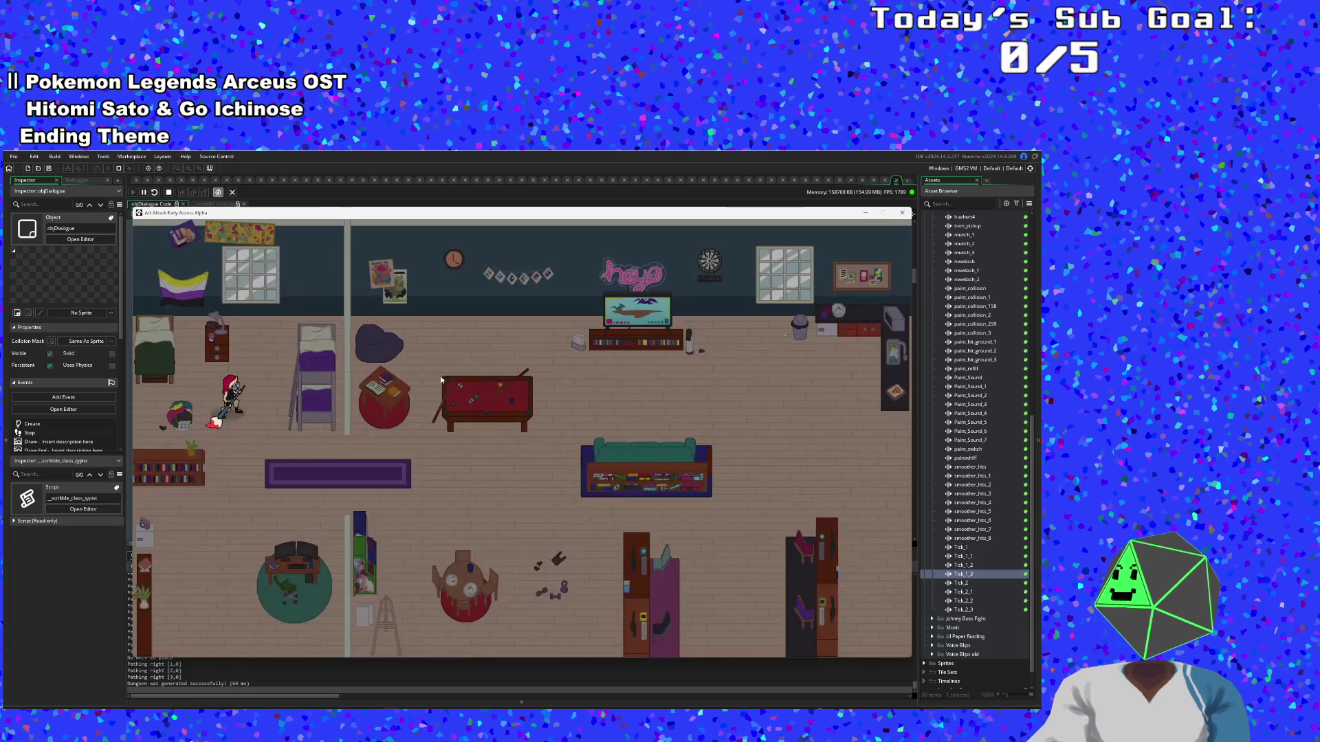
key("Return")
key("Return")
key("Return")
key("Escape")
key("Up")
key("Up")
key("Up")
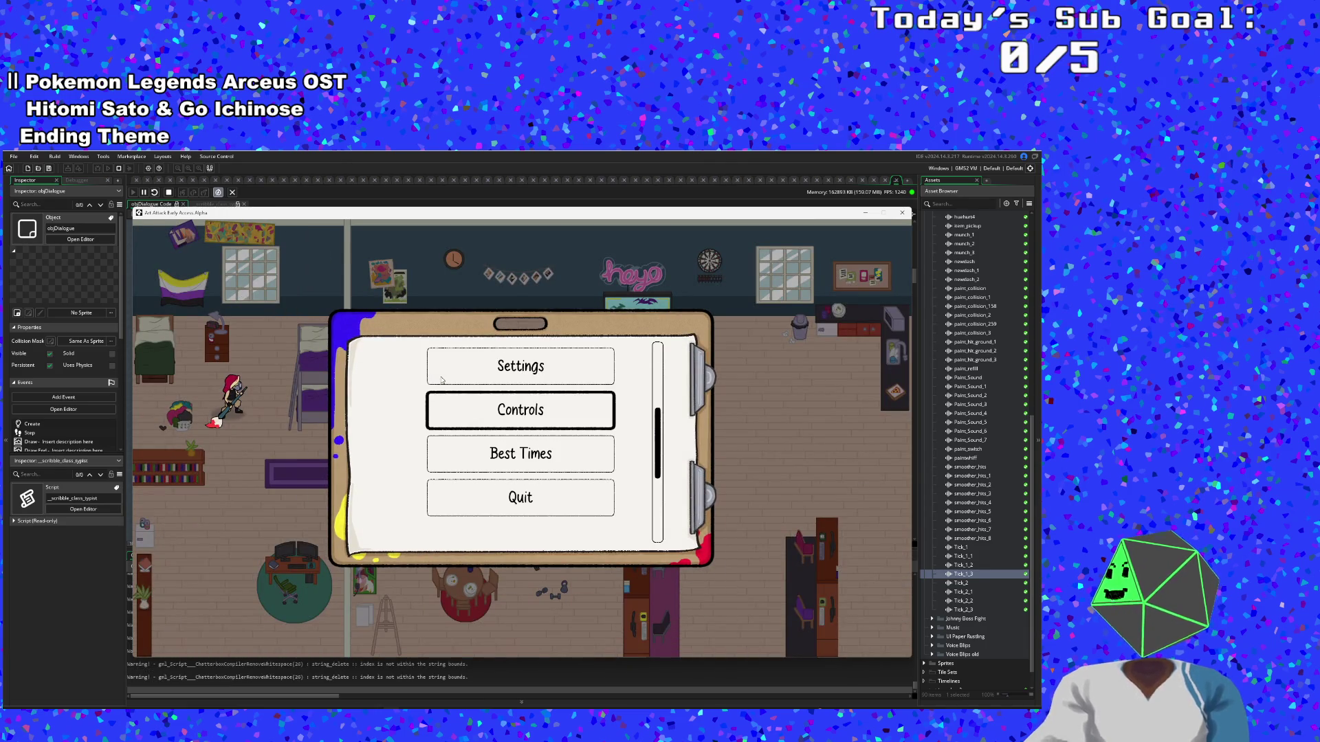
key("Up")
key("Return")
key("Up")
key("Up")
key("Up")
key("Left")
key("Right")
key("Up")
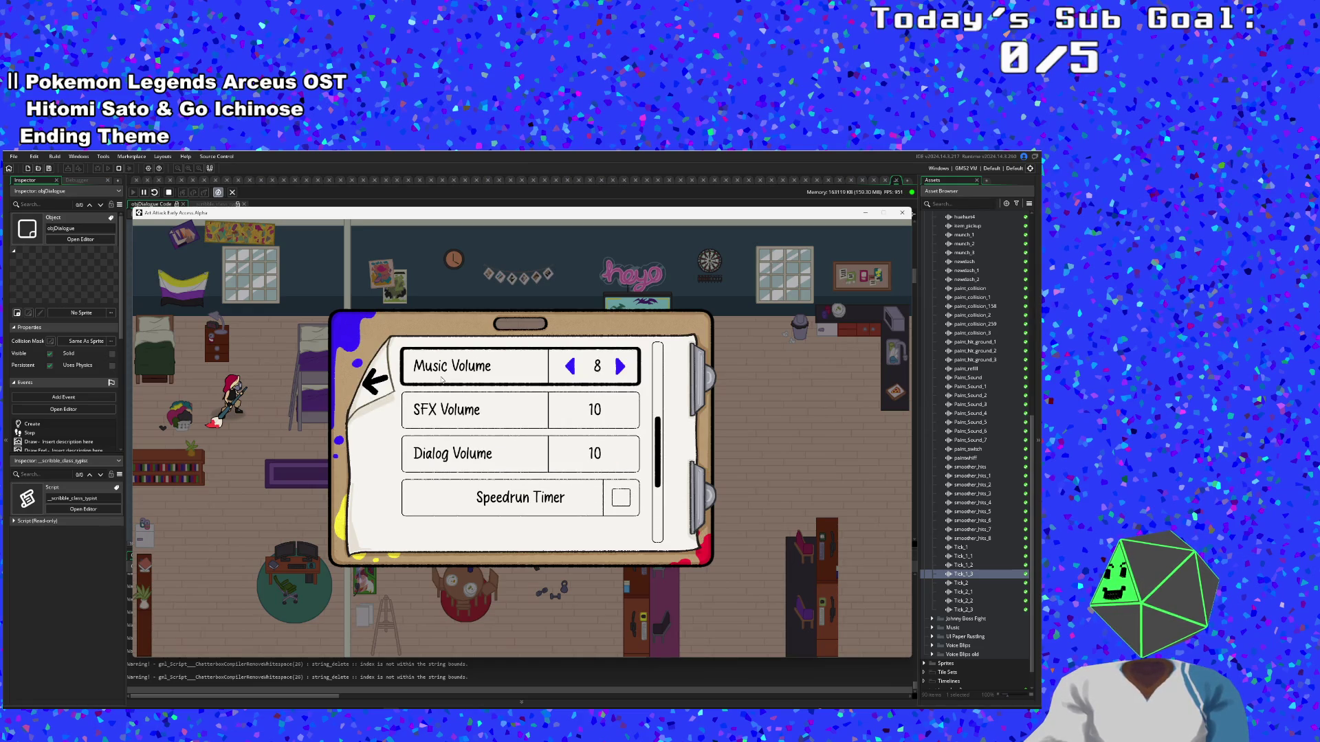
key("Left")
key("Left")
key("Left")
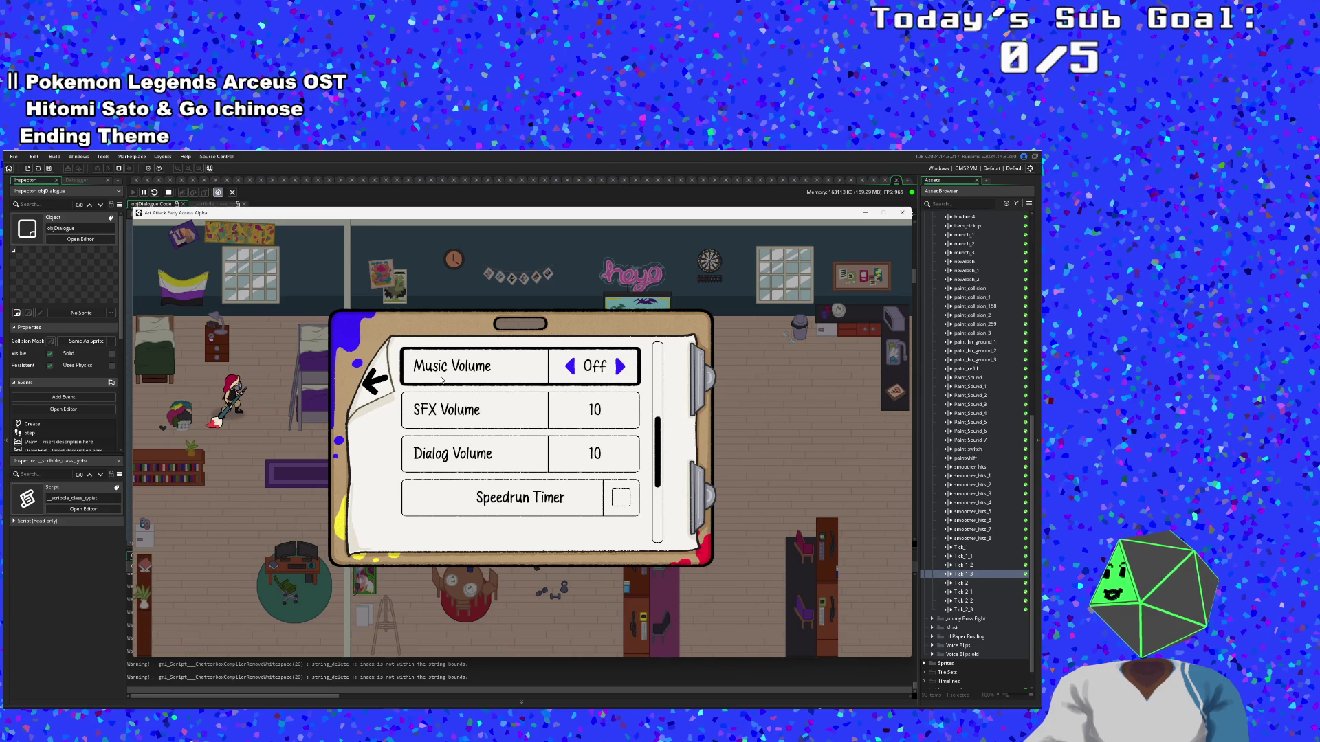
key("Escape")
Run right to Vicky, read through her welcome lines, and close the game
key("d")
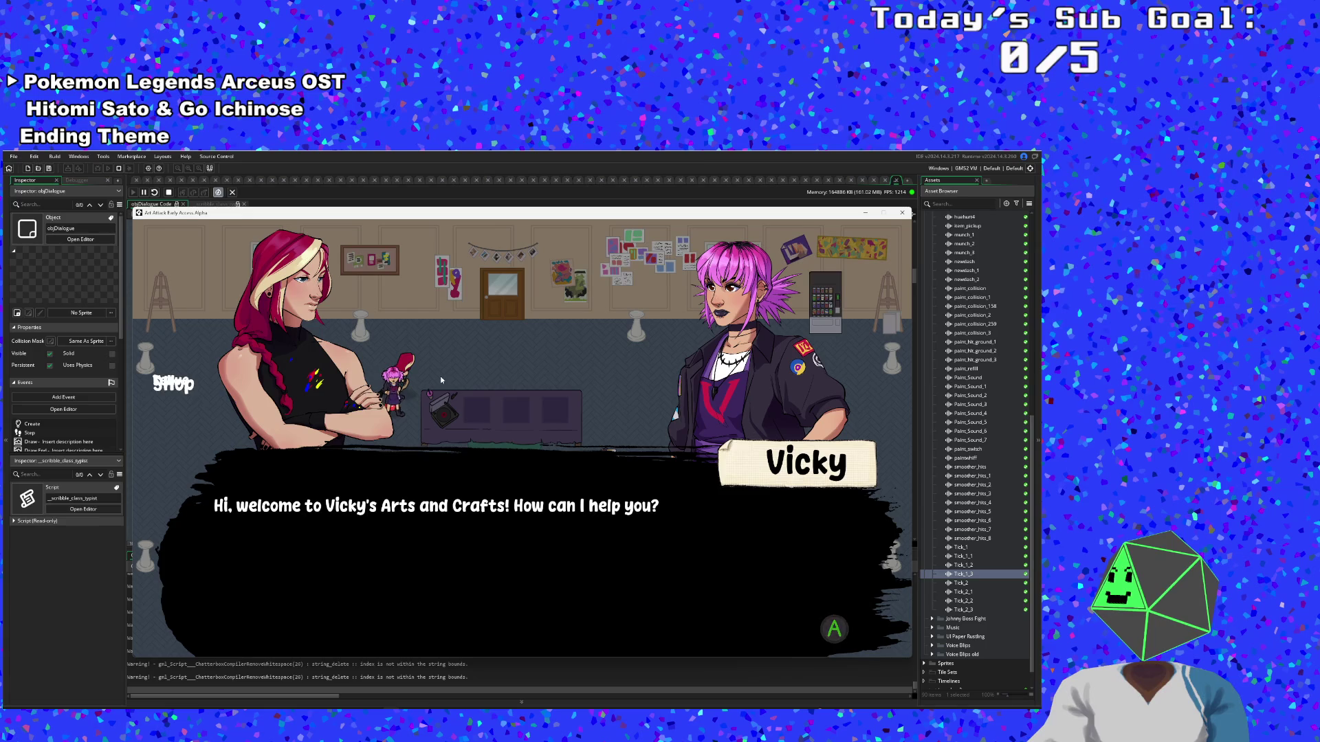
key("space")
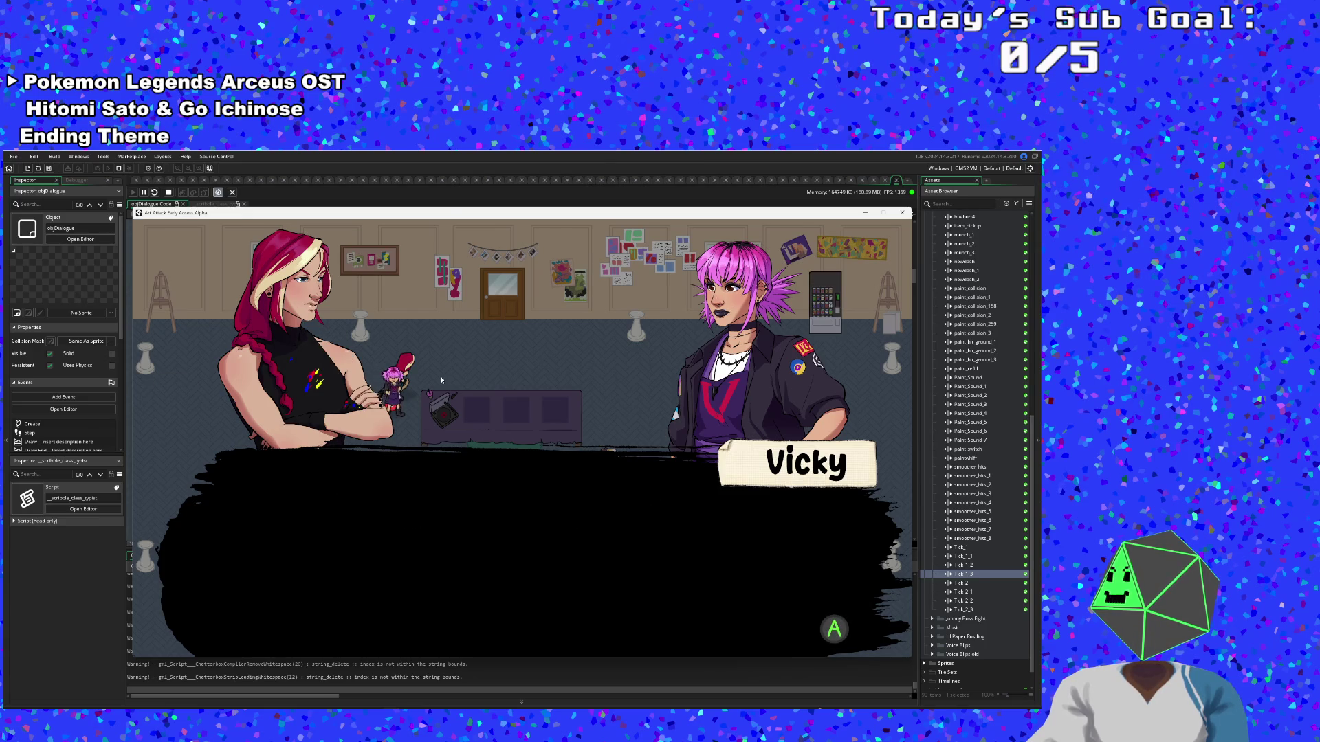
key("space")
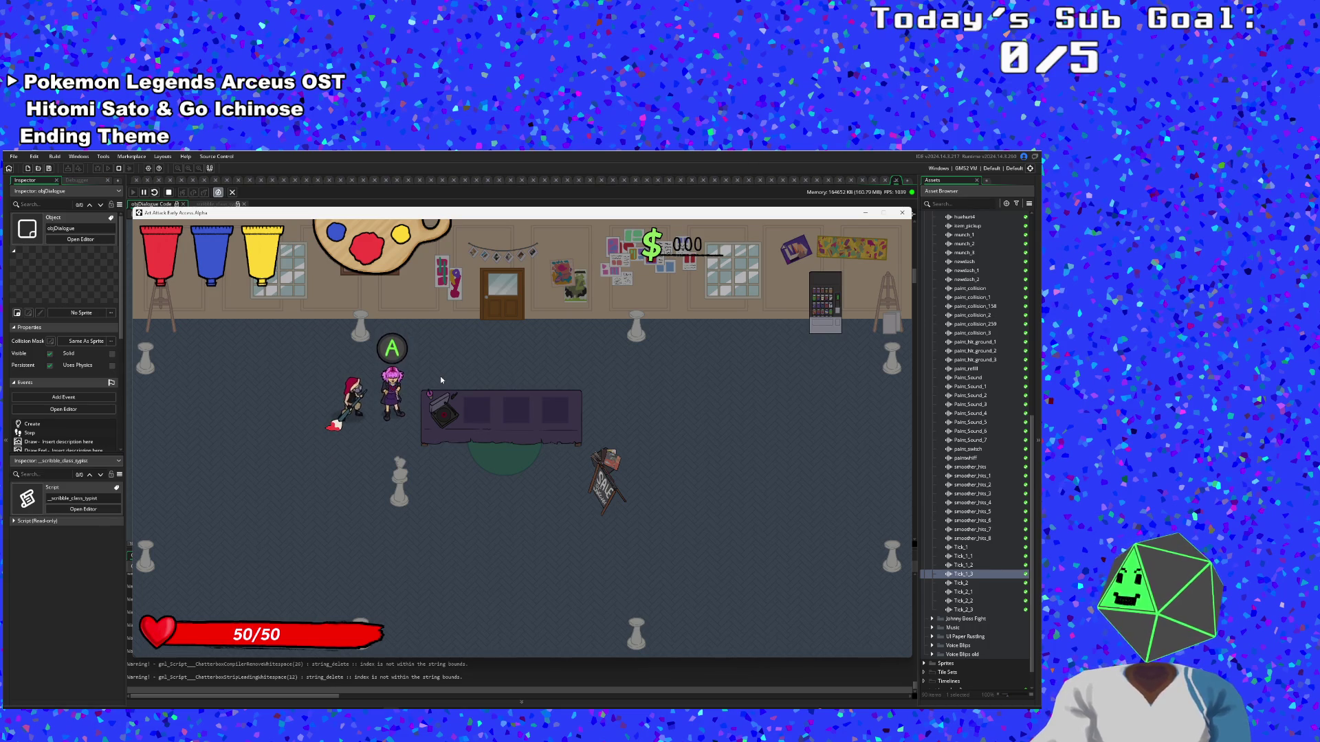
key("Escape")
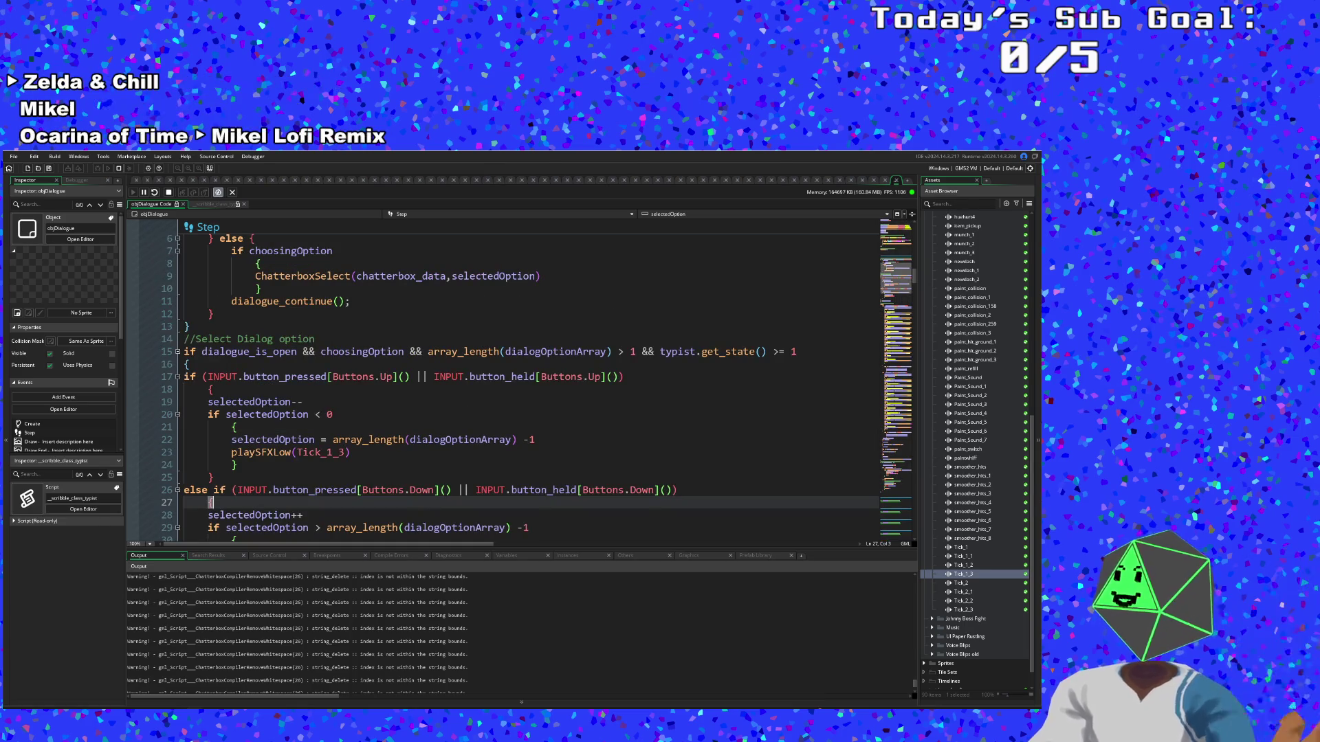
Go through the choosingOption and selectedOption lines in objDialogue Step, then walk up to Vicky and talk to her
left_click(234, 427)
left_click(321, 415)
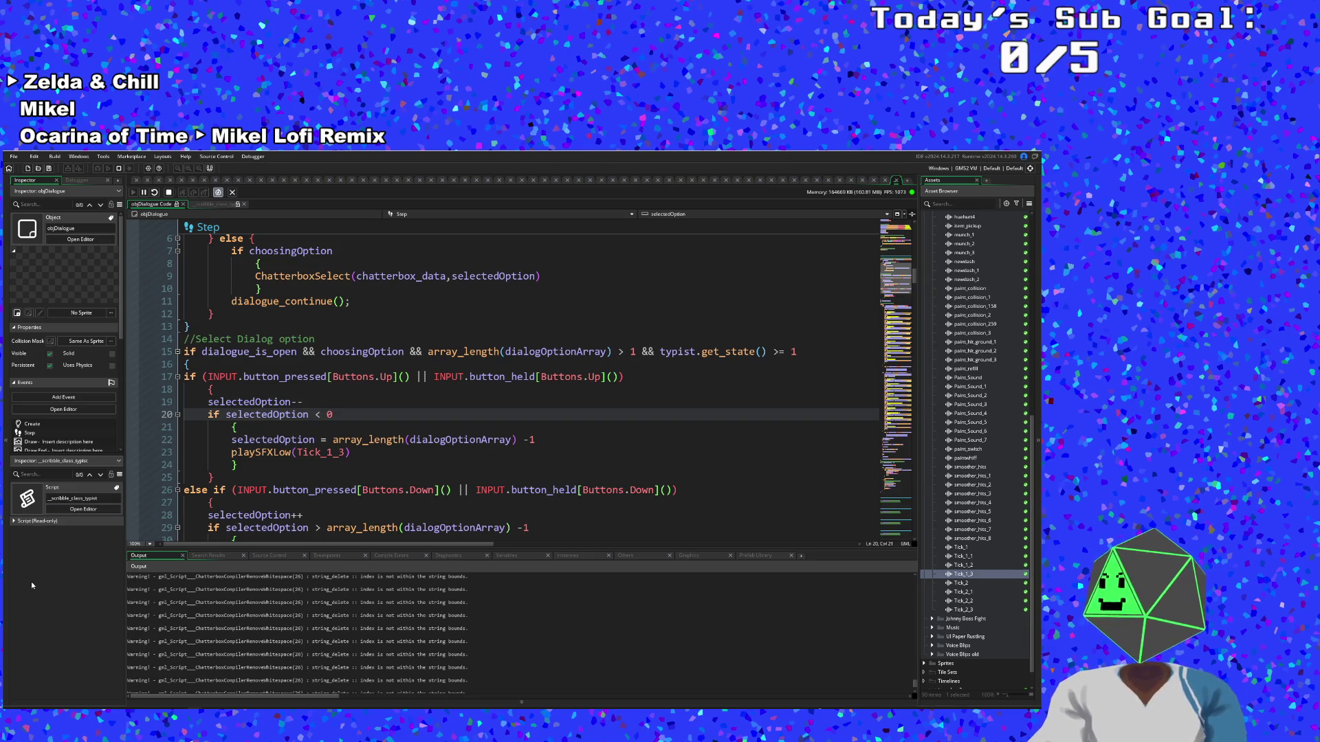
left_click(316, 339)
scroll(316, 339, "up", 4)
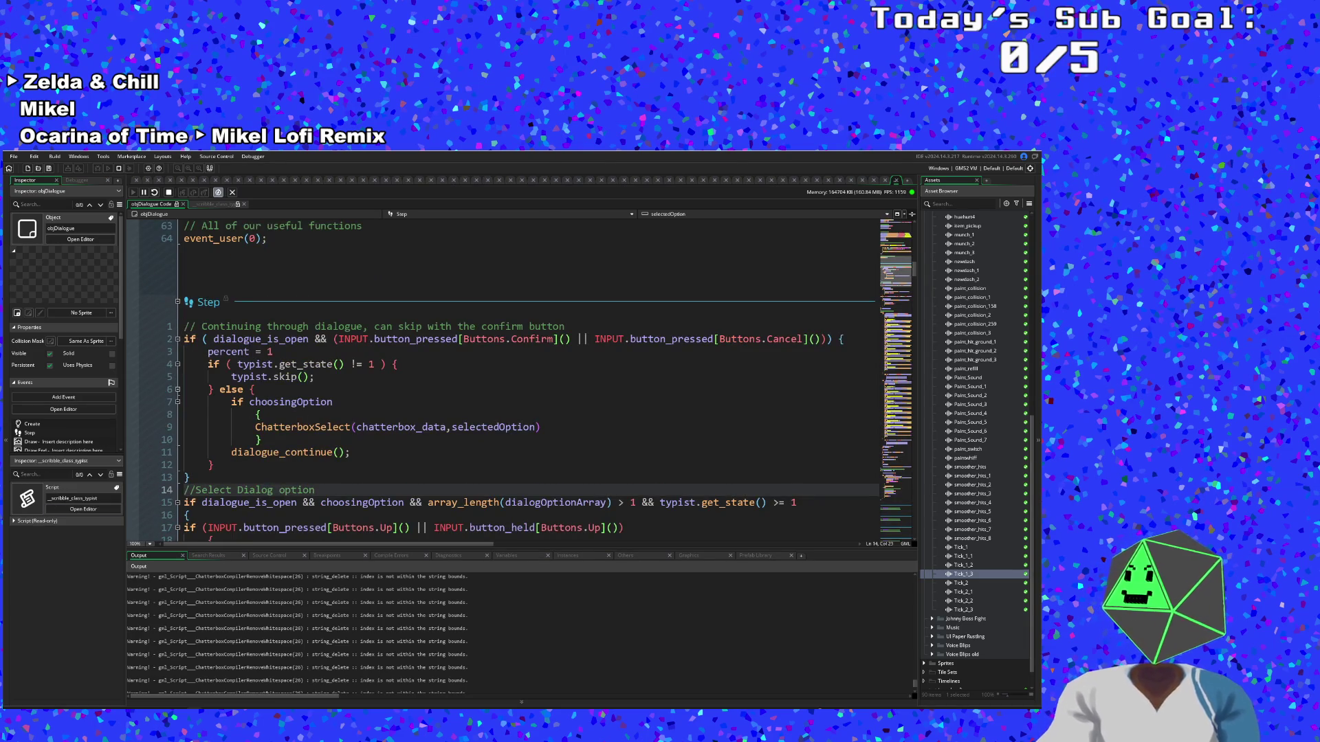
left_click(263, 415)
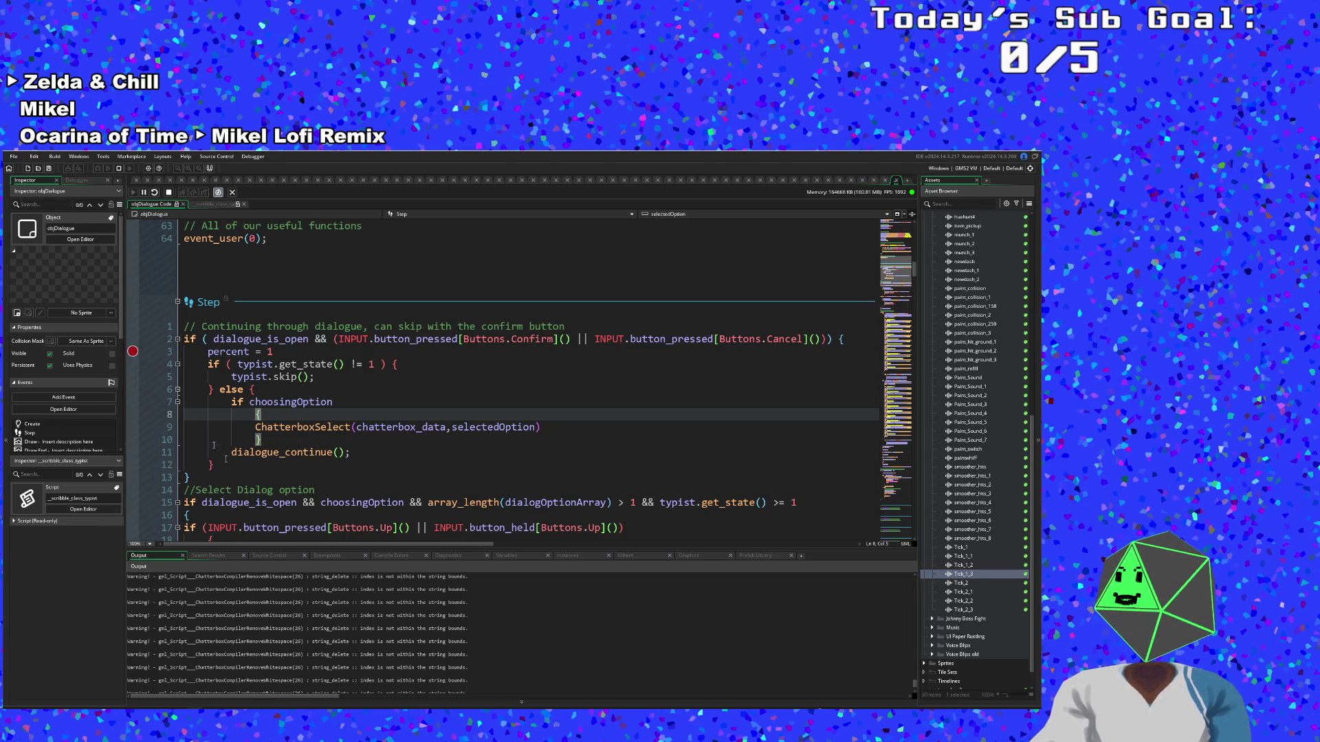
key("Right")
key("e")
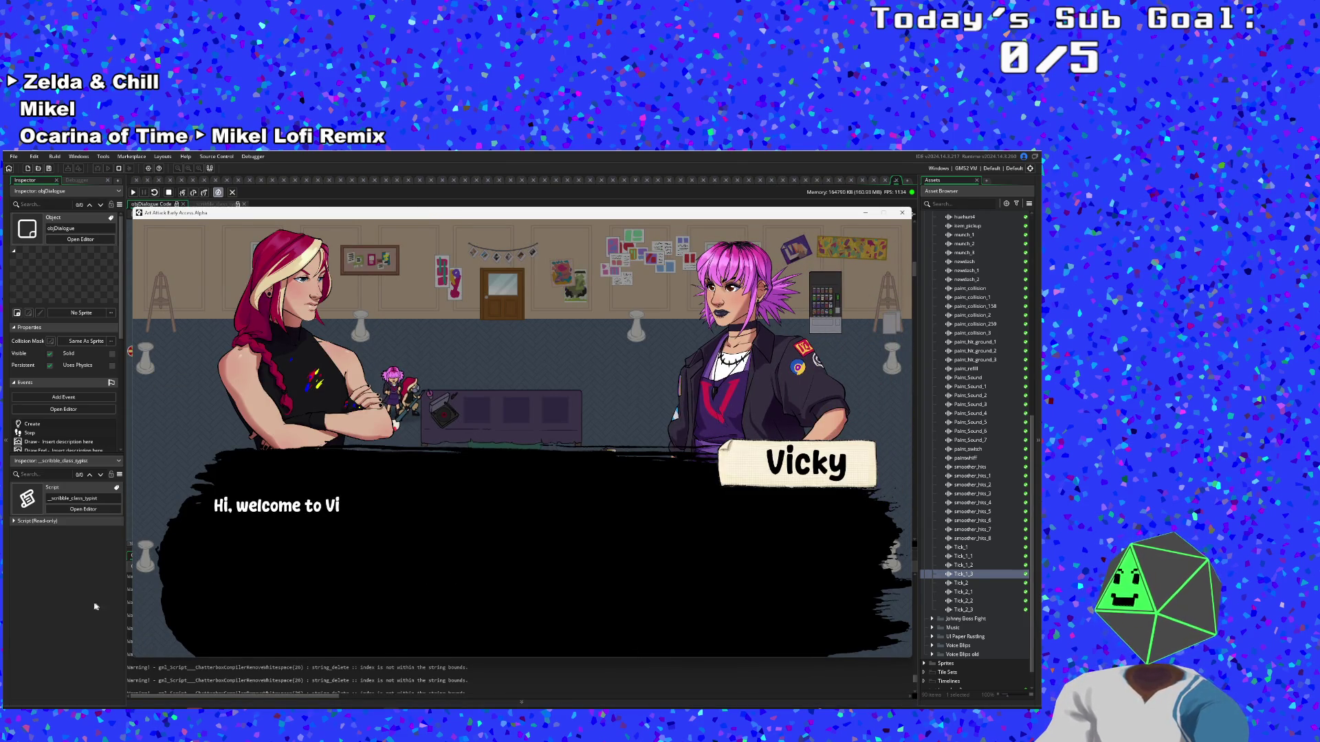
Trigger the confirm-button breakpoint, step through typist.get_state() and the skip call, then resume
key("e")
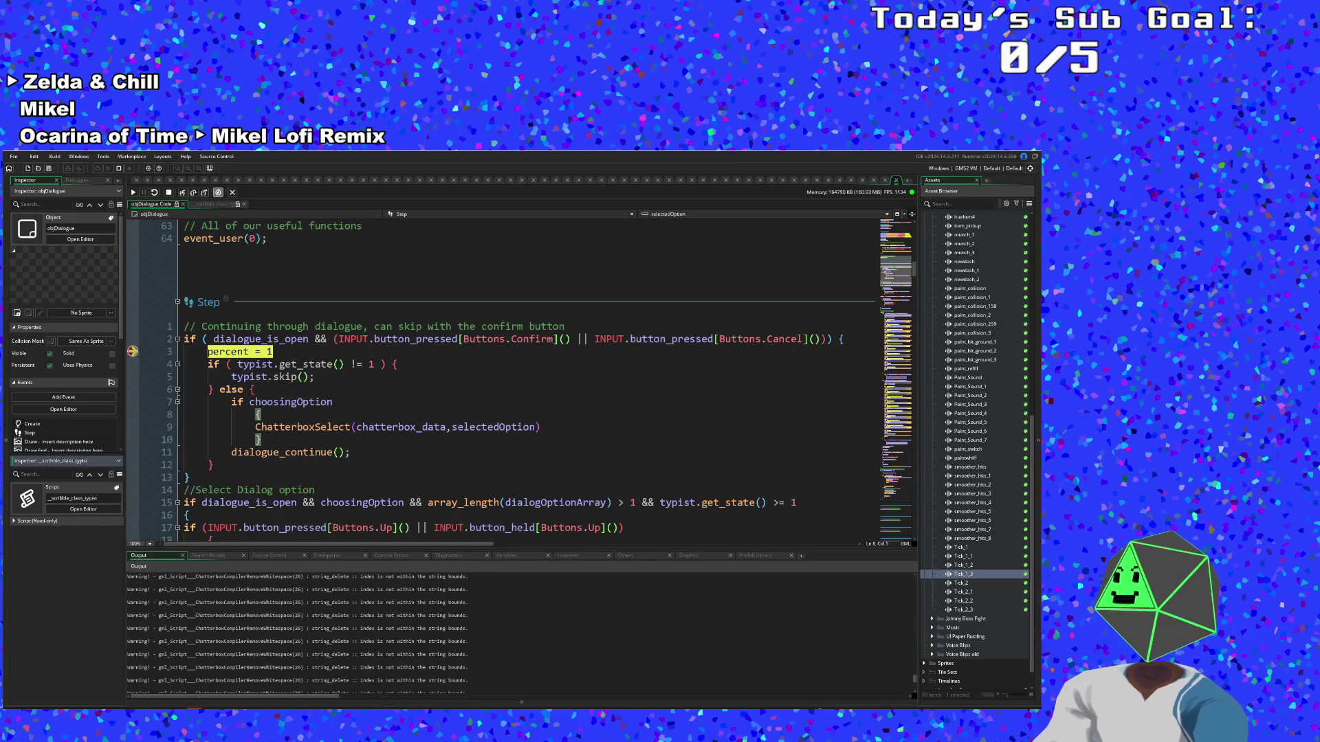
left_click(180, 192)
left_click(181, 192)
left_click(181, 192)
left_click(193, 197)
left_click(193, 197)
left_click(183, 195)
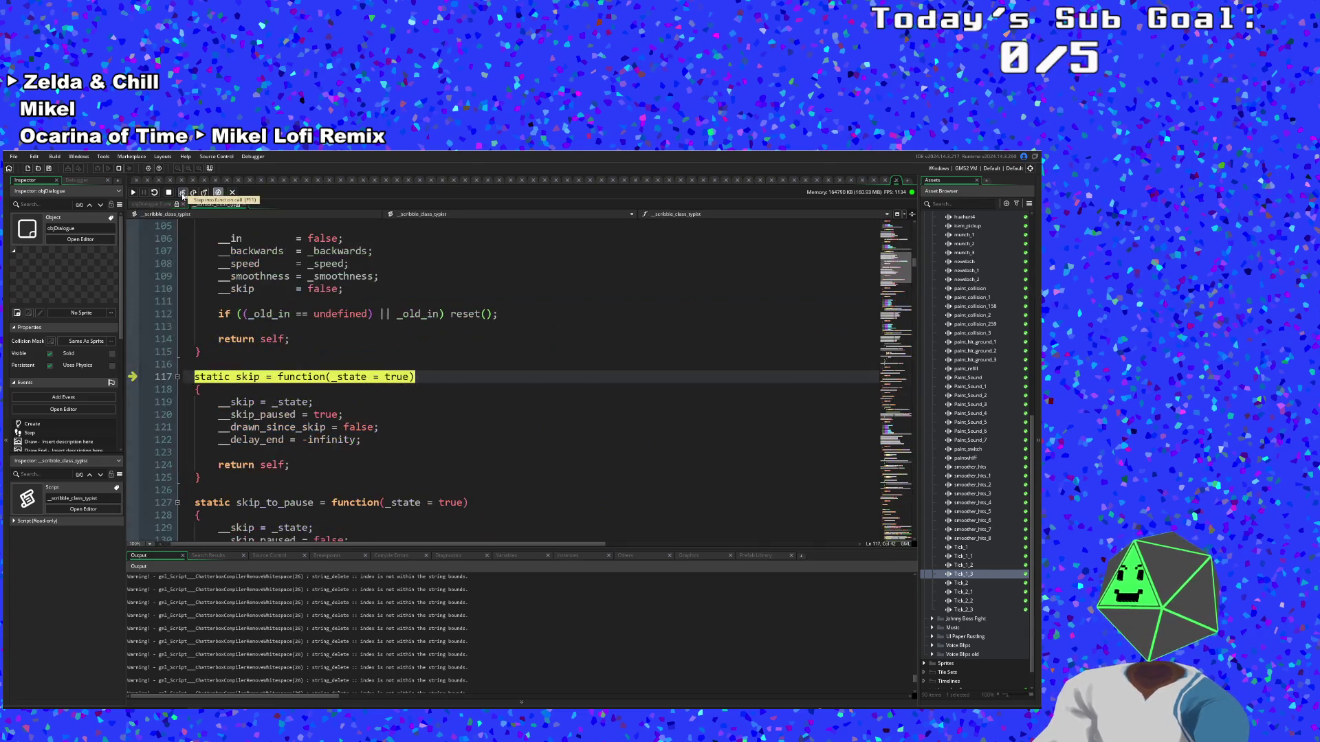
left_click(132, 193)
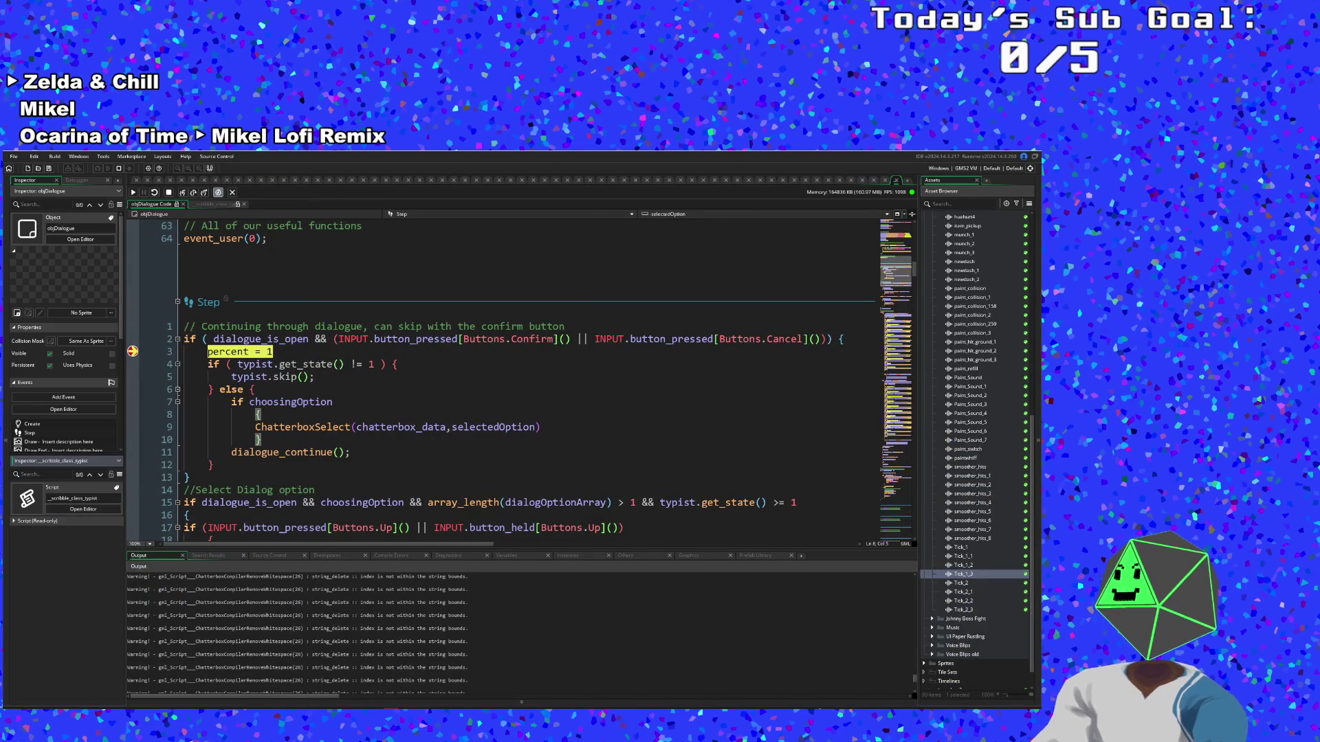
Step from the line 4 typist check through choosingOption to the ChatterboxSelect call on line 9
left_click(185, 193)
left_click(185, 193)
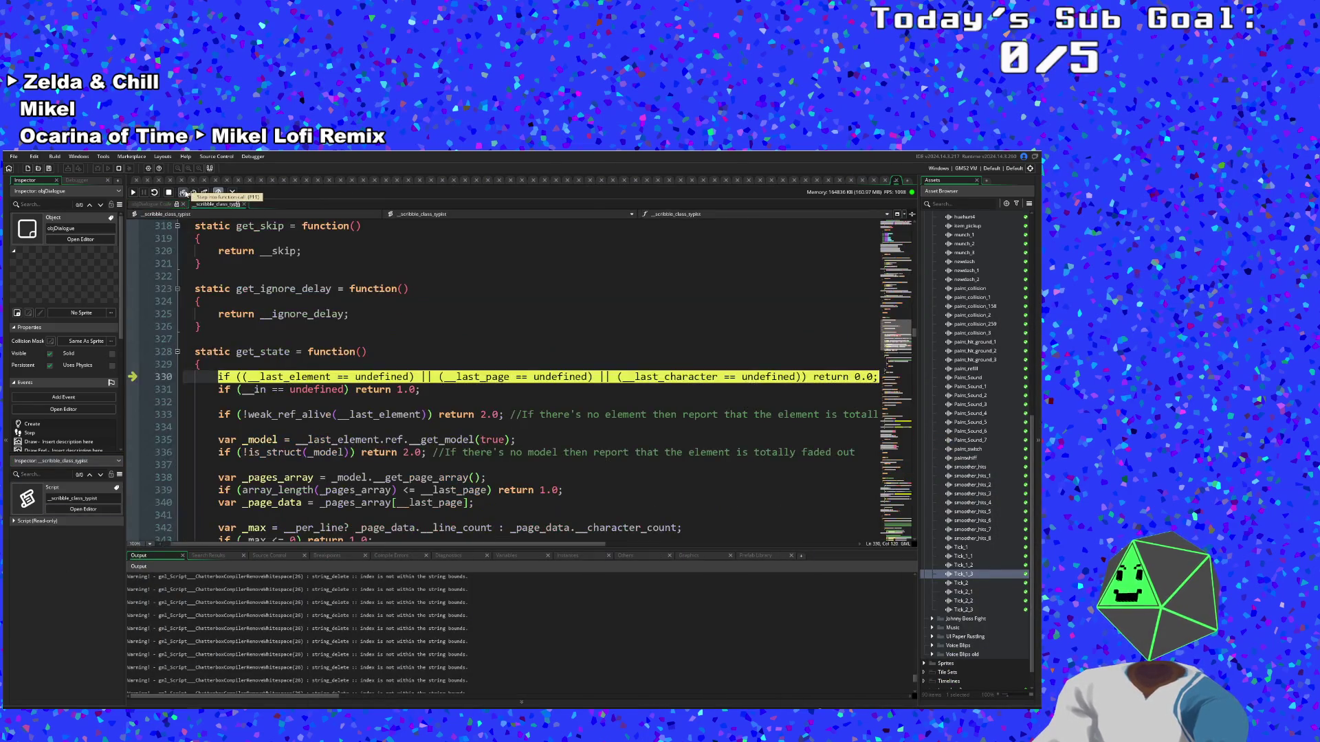
left_click(185, 193)
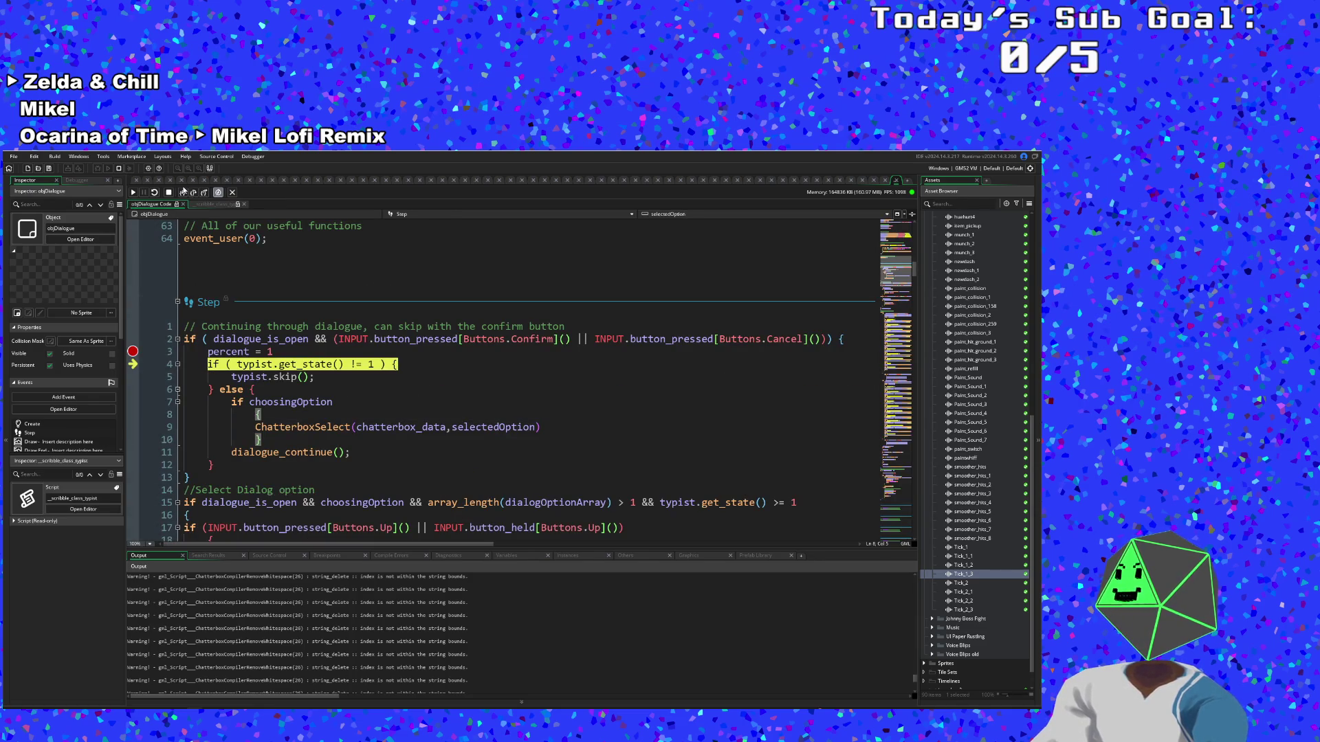
left_click(184, 193)
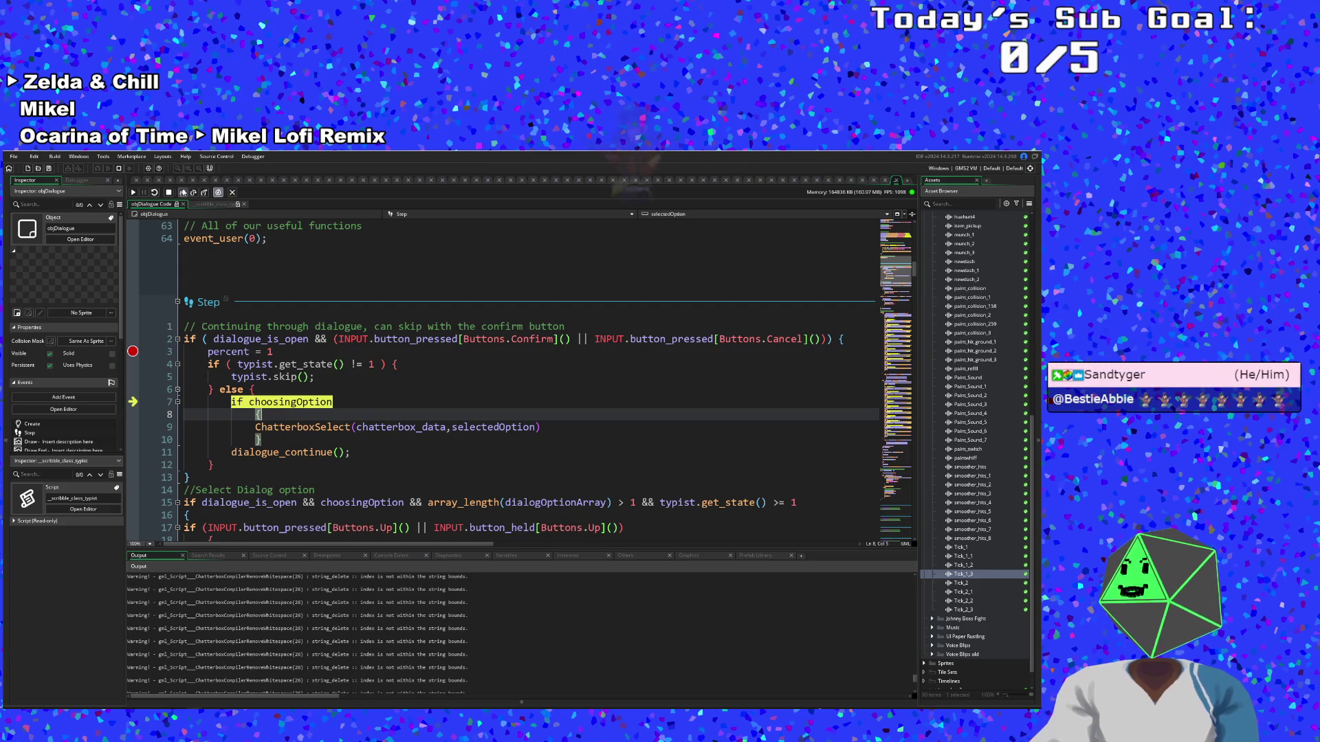
left_click(182, 193)
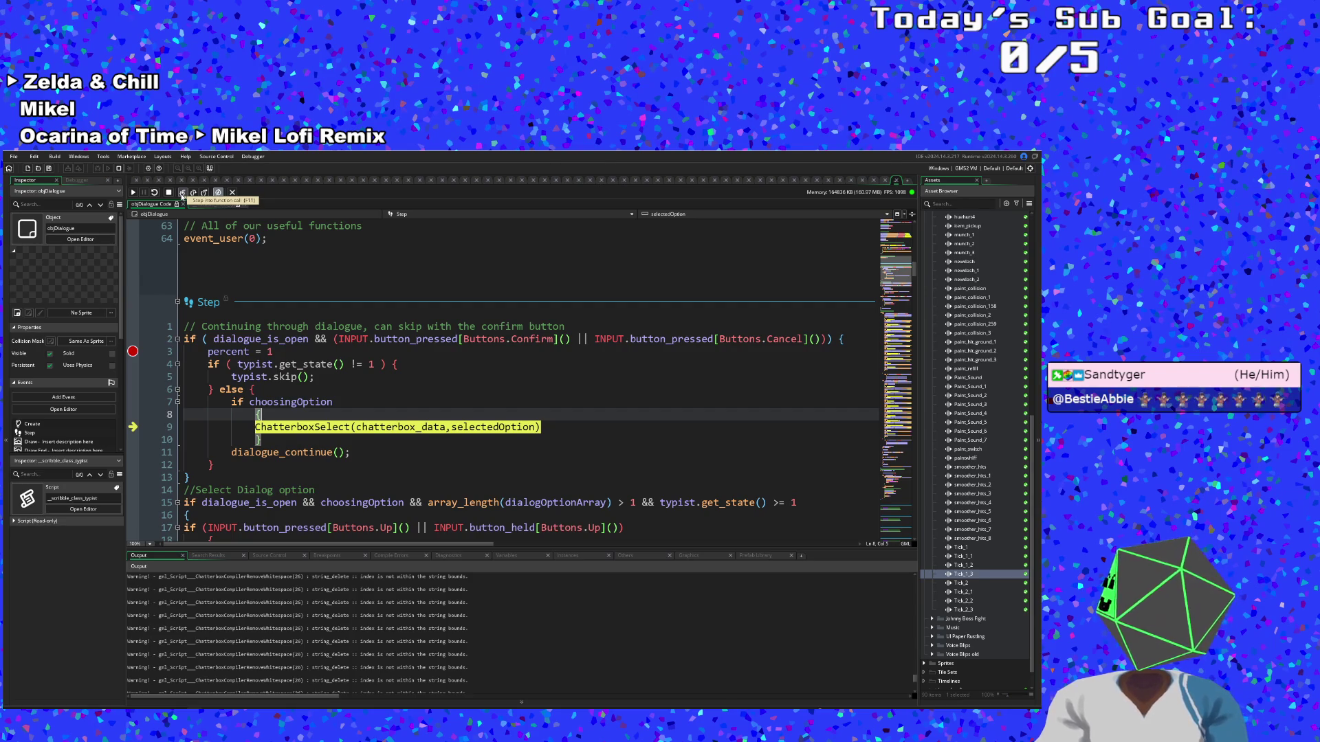
Trace ChatterboxSelect through VerifyIsLoaded, the variable setter and ChatterboxVM back to objDialogue's Step event
left_click(182, 194)
left_click(182, 193)
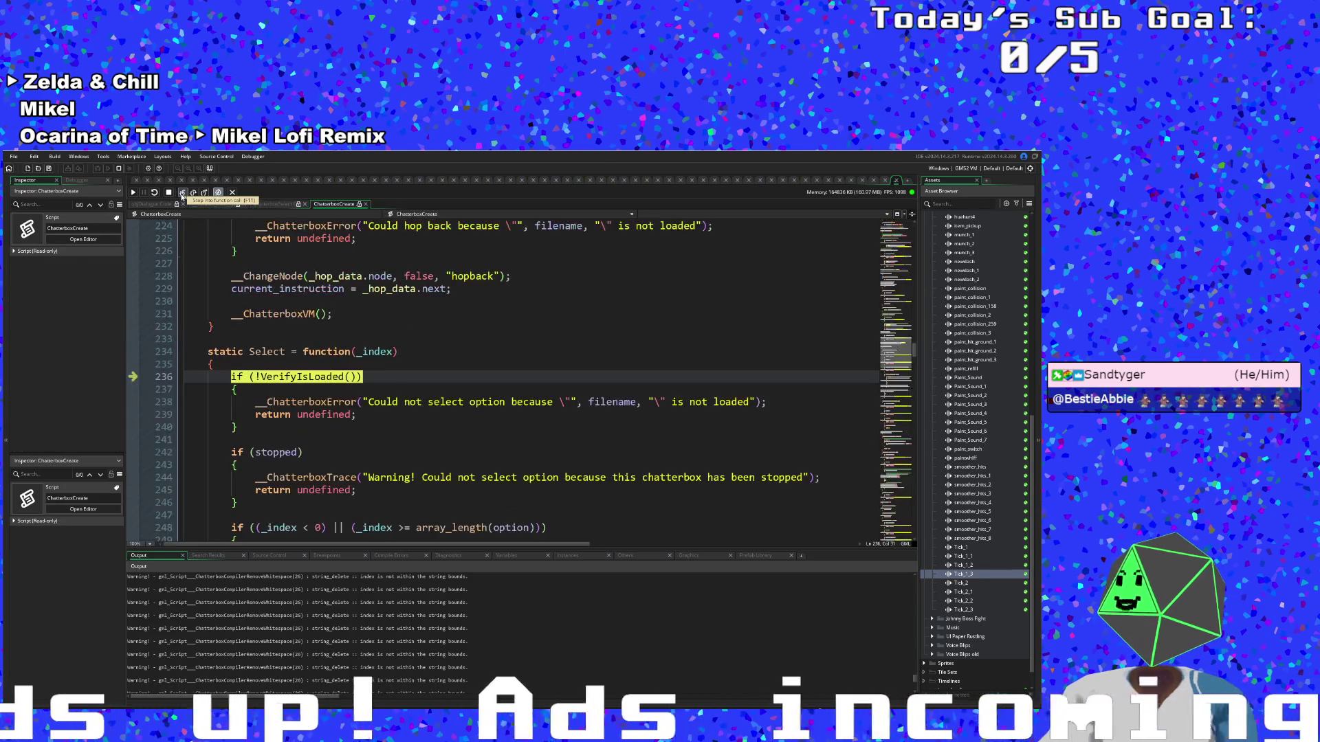
left_click(182, 193)
left_click(182, 193)
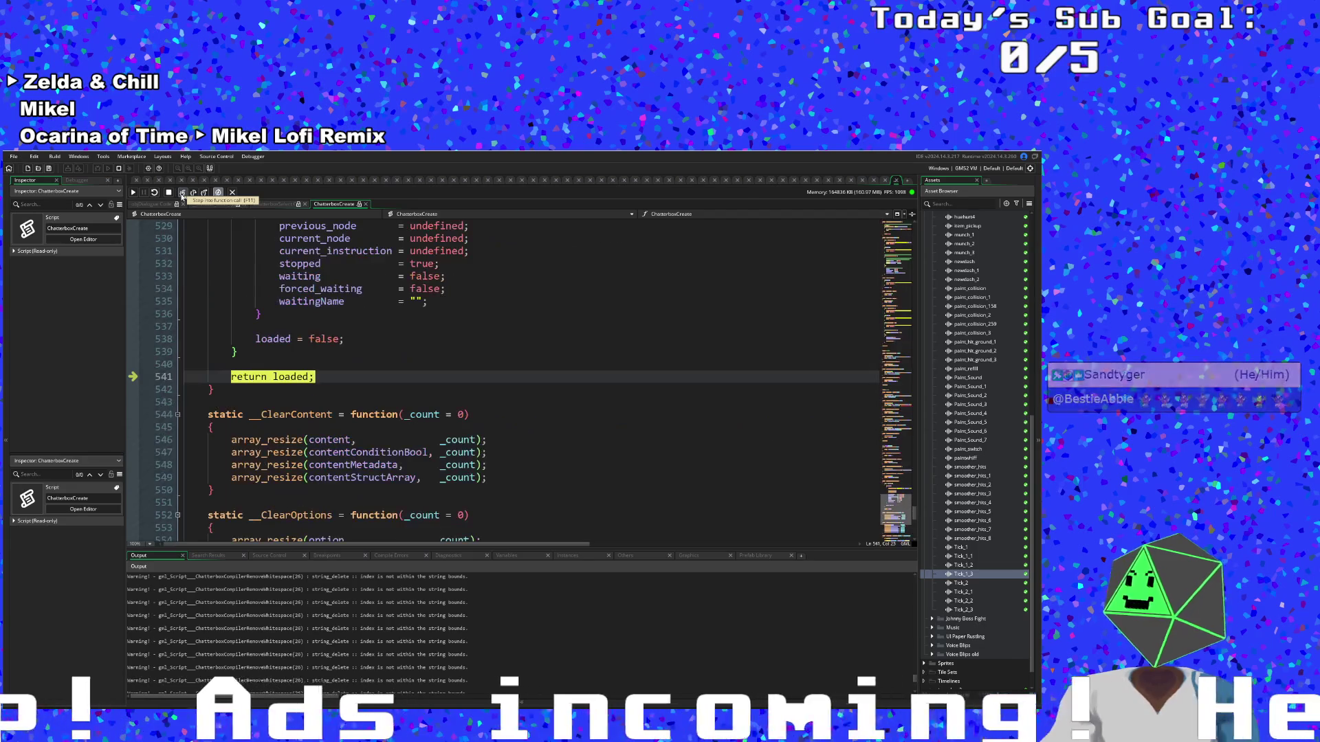
left_click(182, 193)
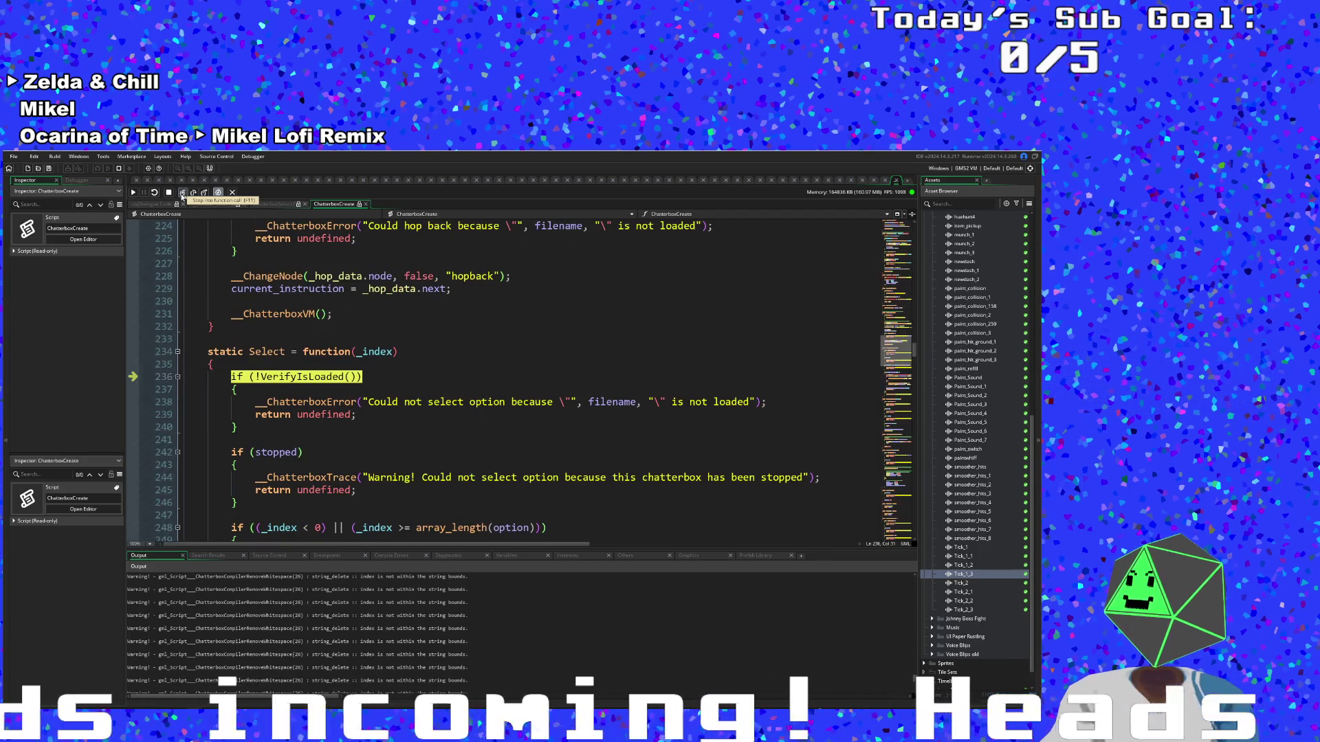
left_click(182, 193)
left_click(182, 193)
left_click(182, 193)
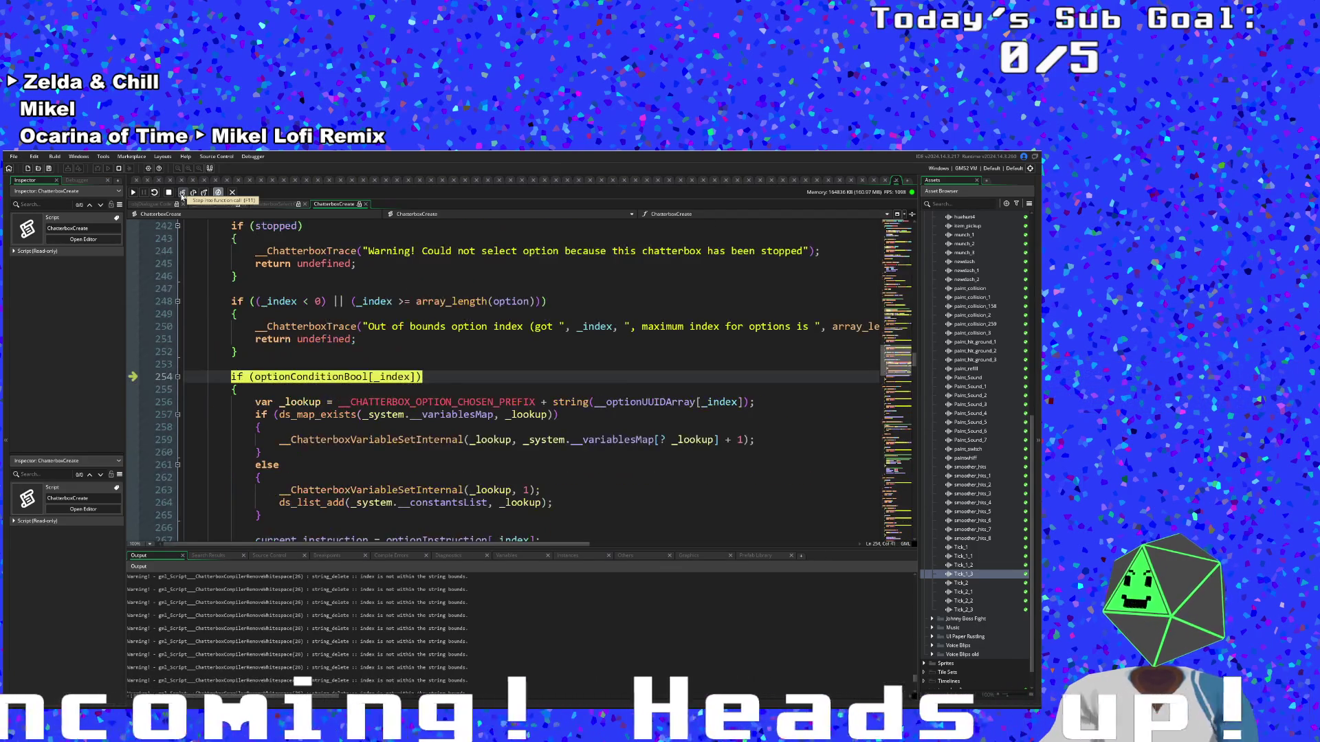
left_click(182, 193)
left_click(183, 193)
left_click(182, 193)
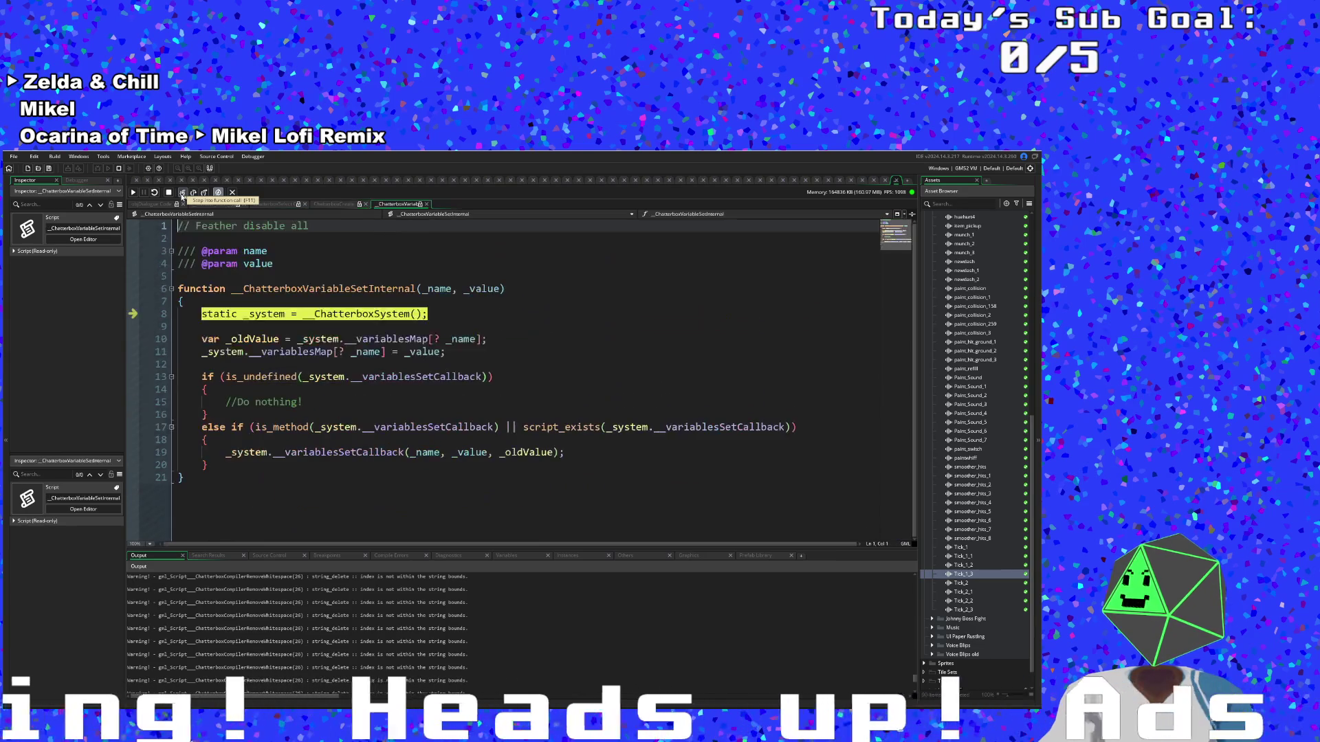
left_click(182, 193)
left_click(182, 193)
left_click(182, 194)
left_click(182, 193)
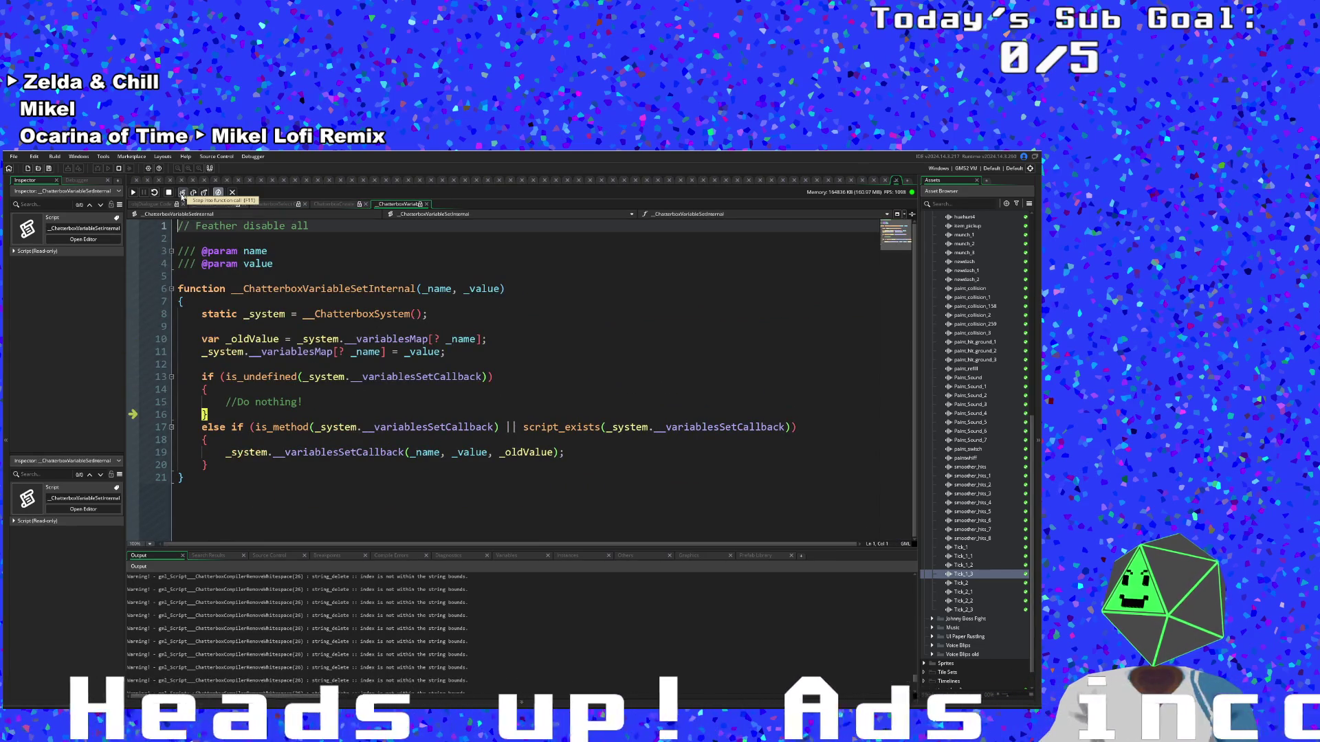
left_click(182, 193)
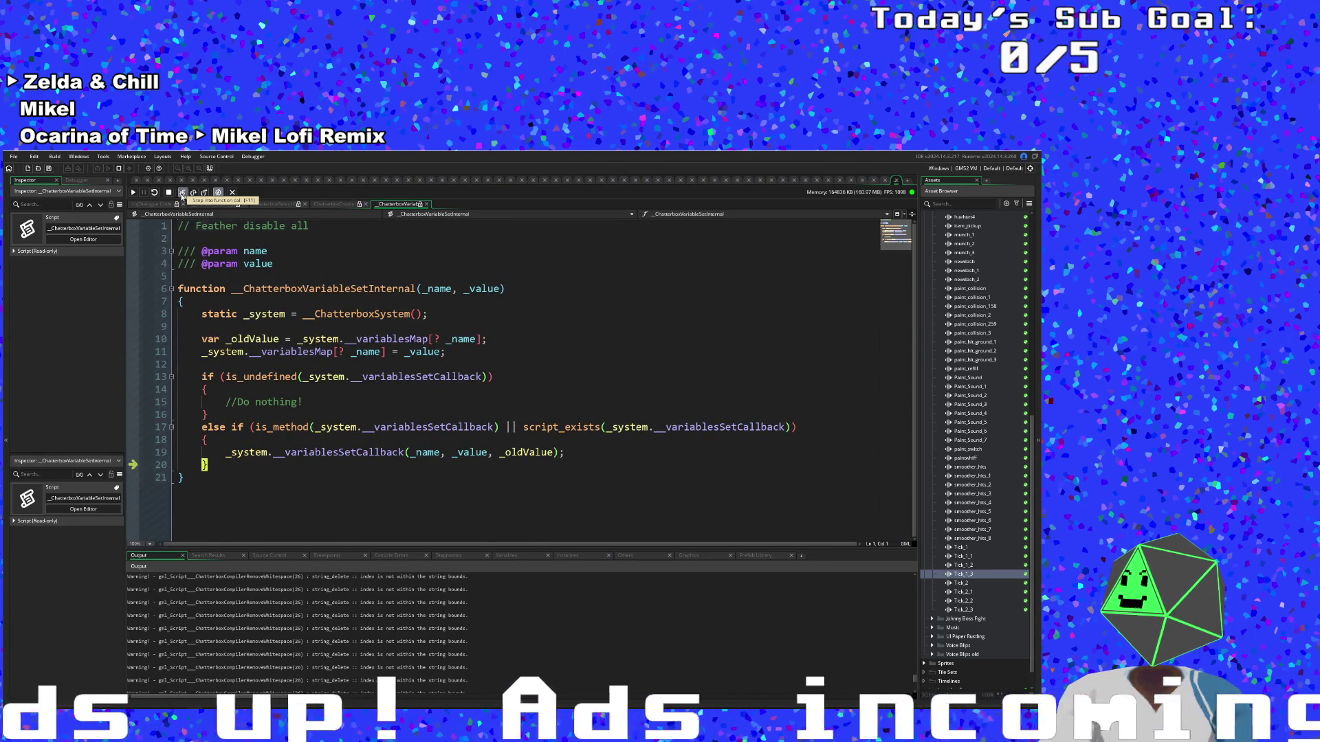
left_click(182, 193)
left_click(182, 193)
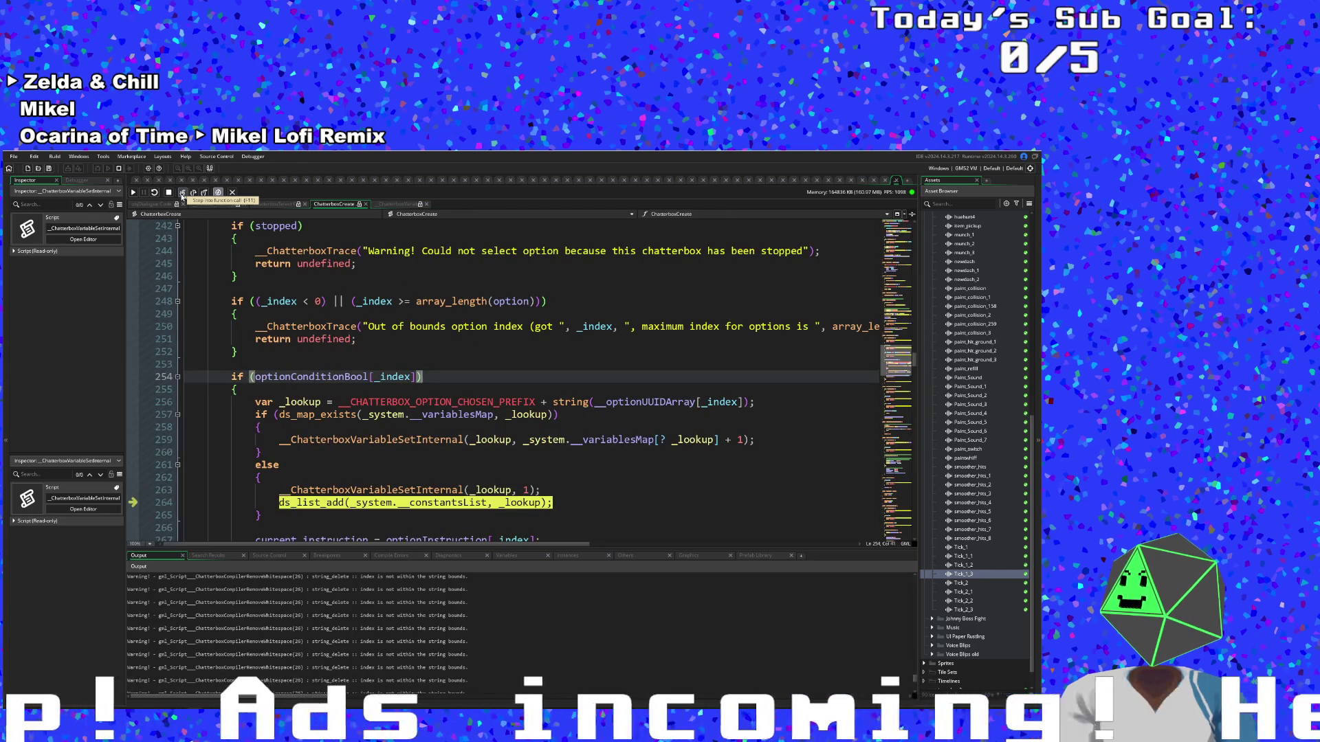
left_click(182, 193)
left_click(182, 193)
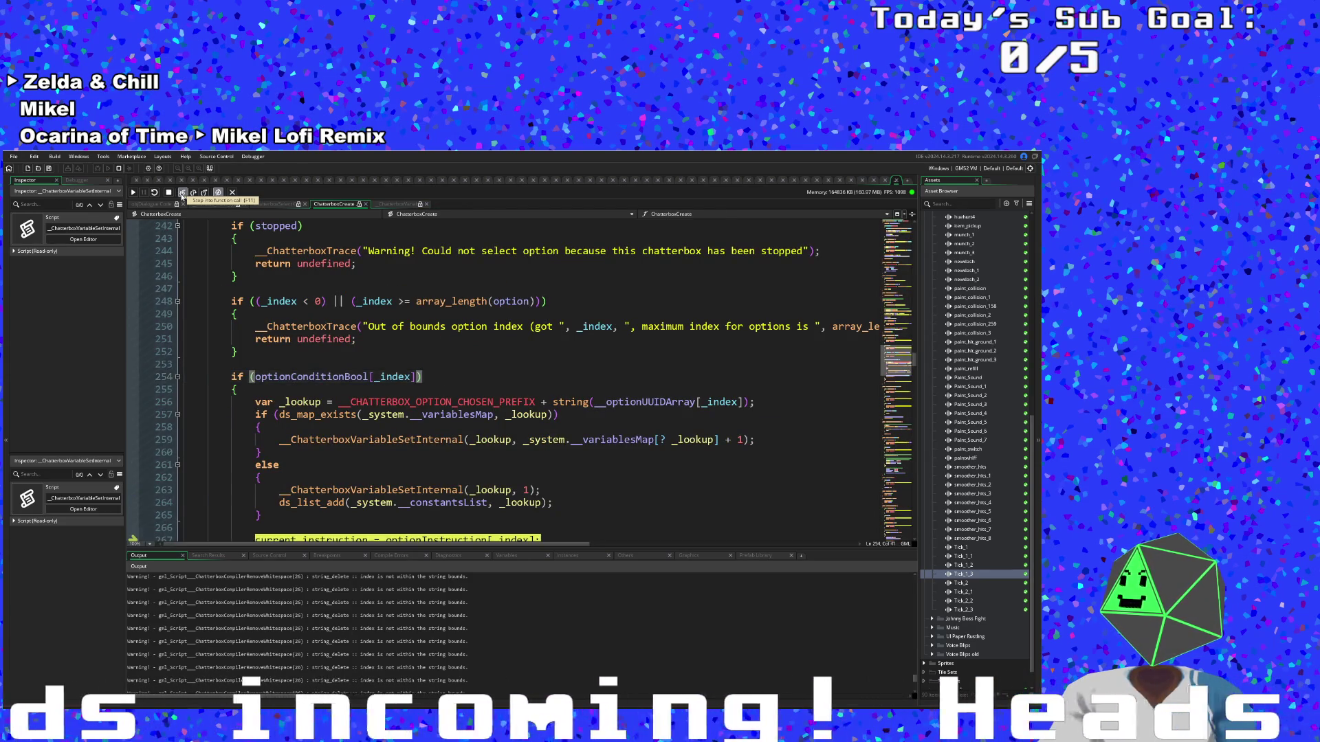
left_click(182, 193)
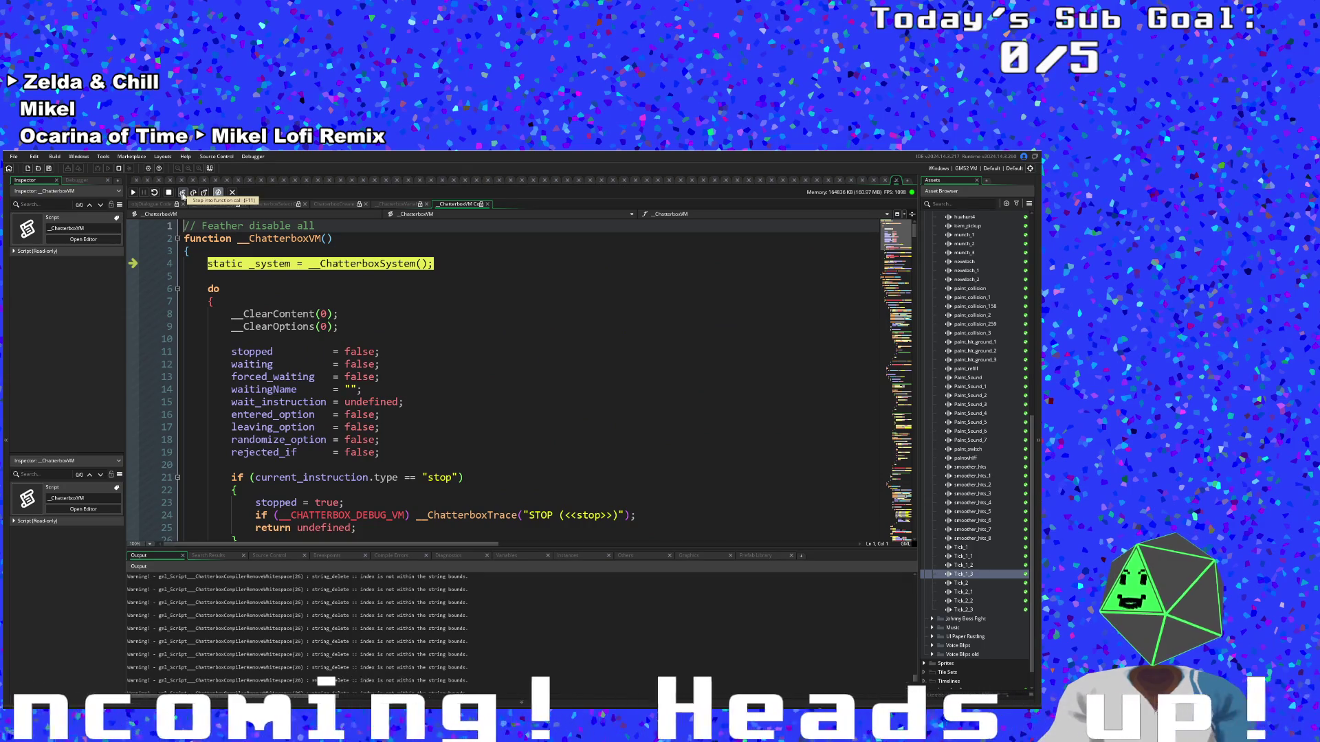
left_click(204, 193)
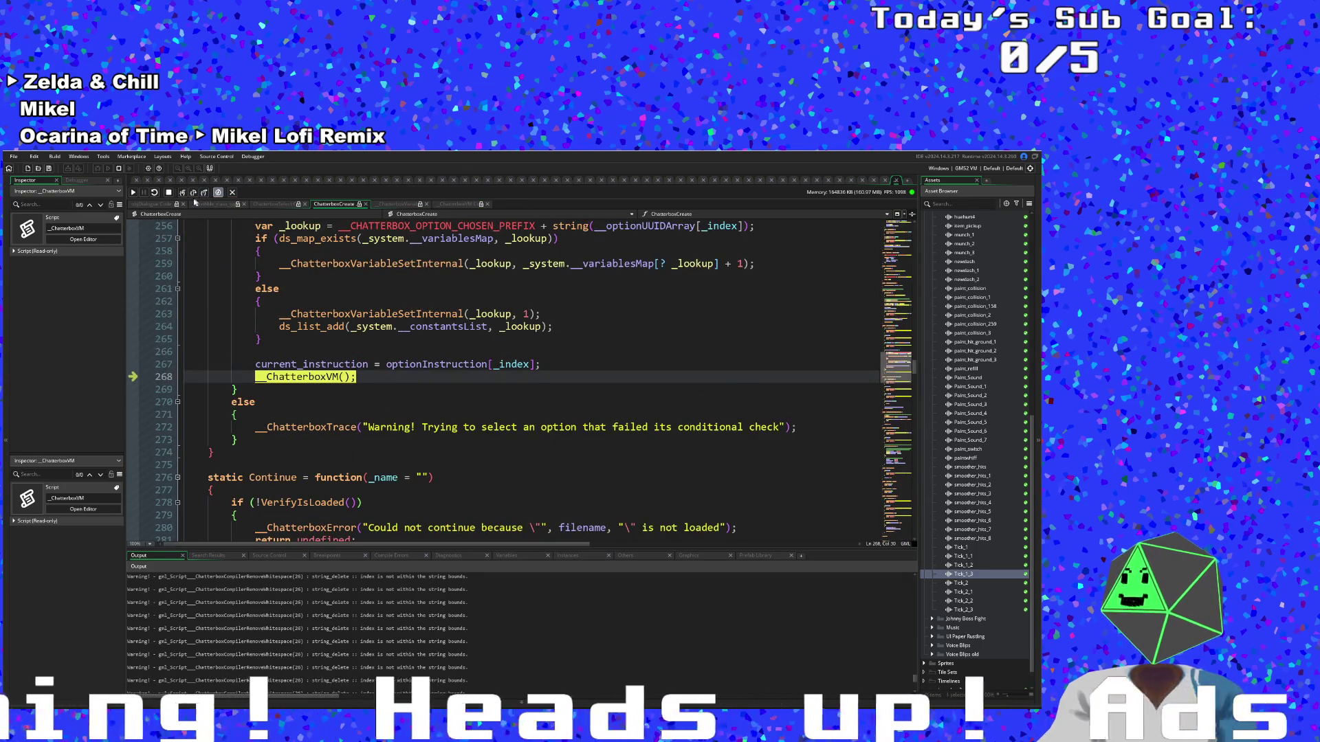
left_click(183, 194)
left_click(182, 193)
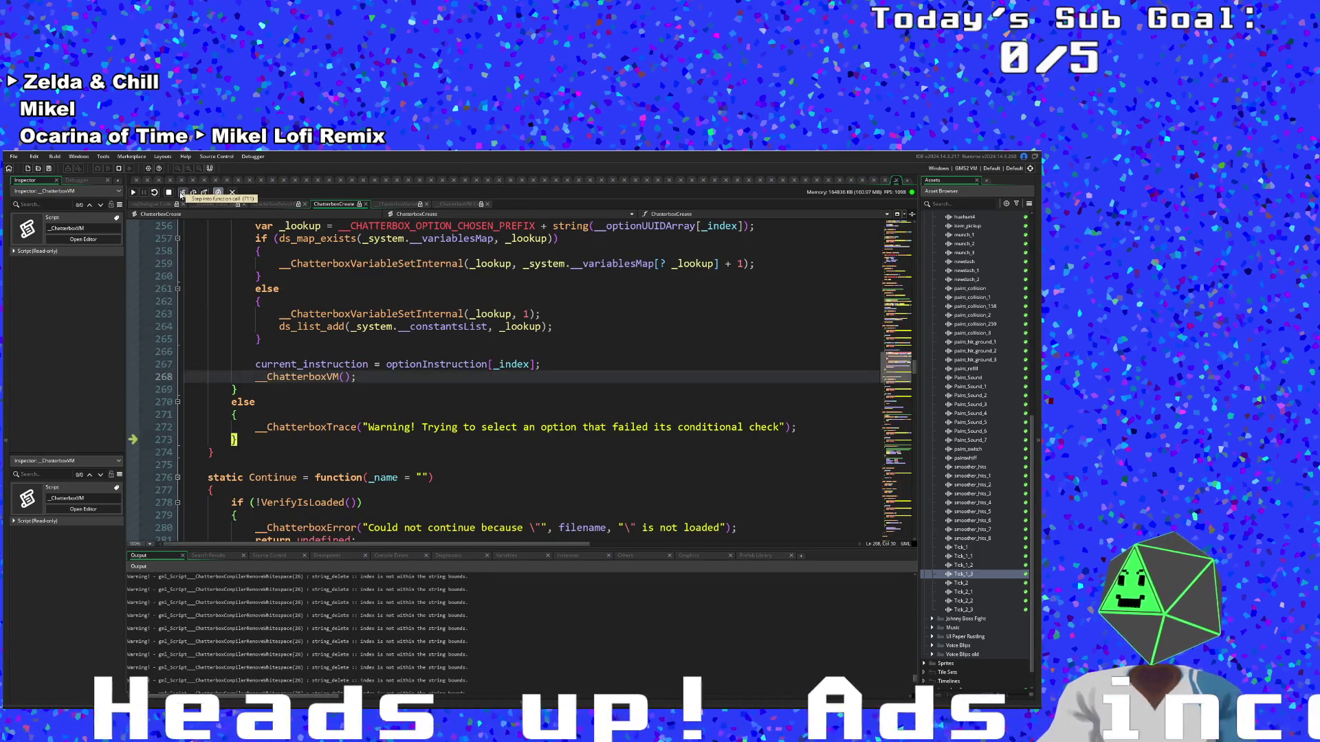
left_click(183, 193)
left_click(182, 193)
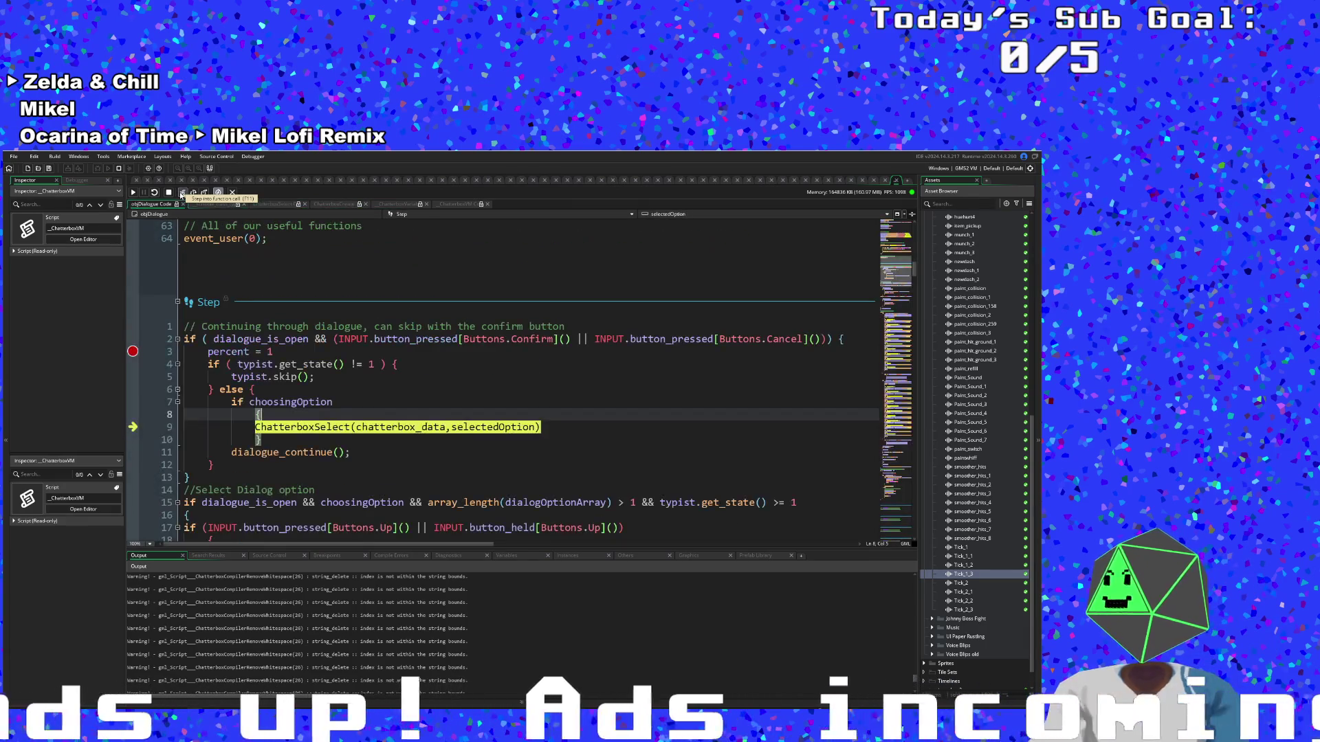
Step through dialogue_continue, the left portrait animation and the right portrait's slideFromRight case
left_click(182, 193)
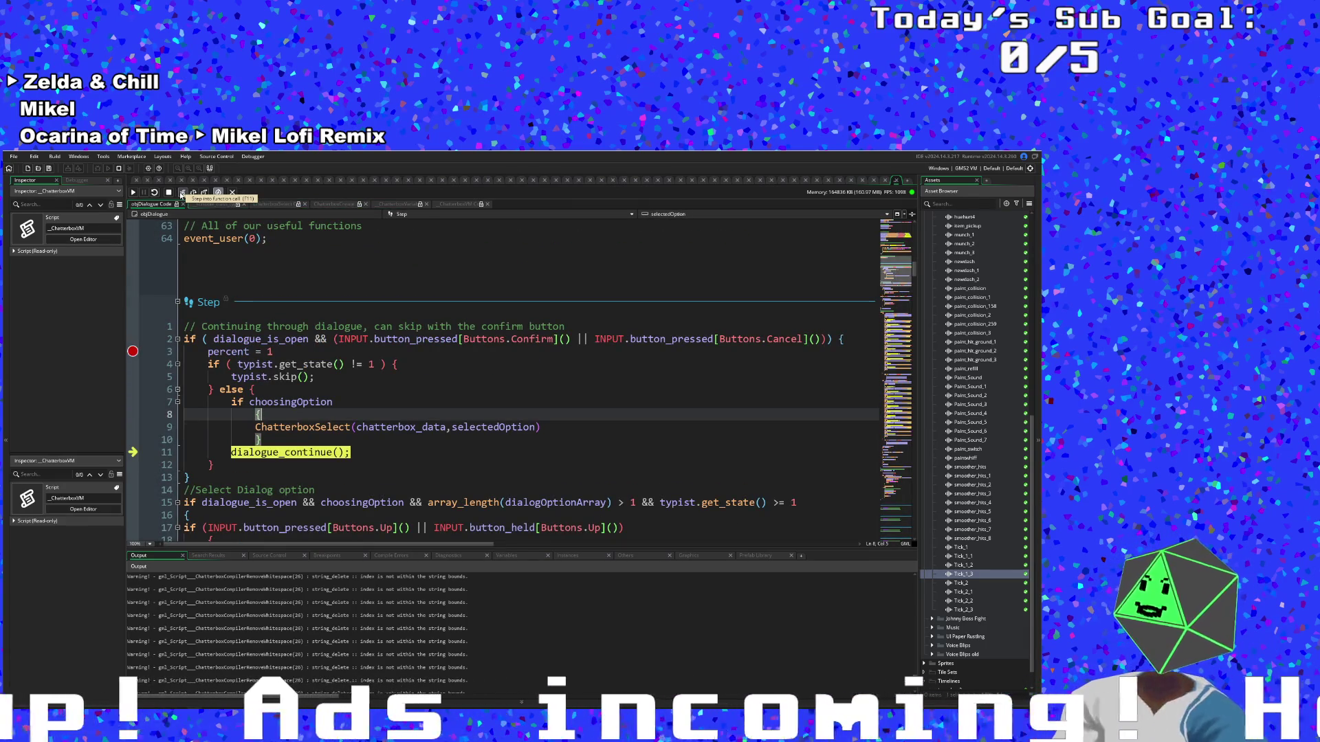
left_click(182, 193)
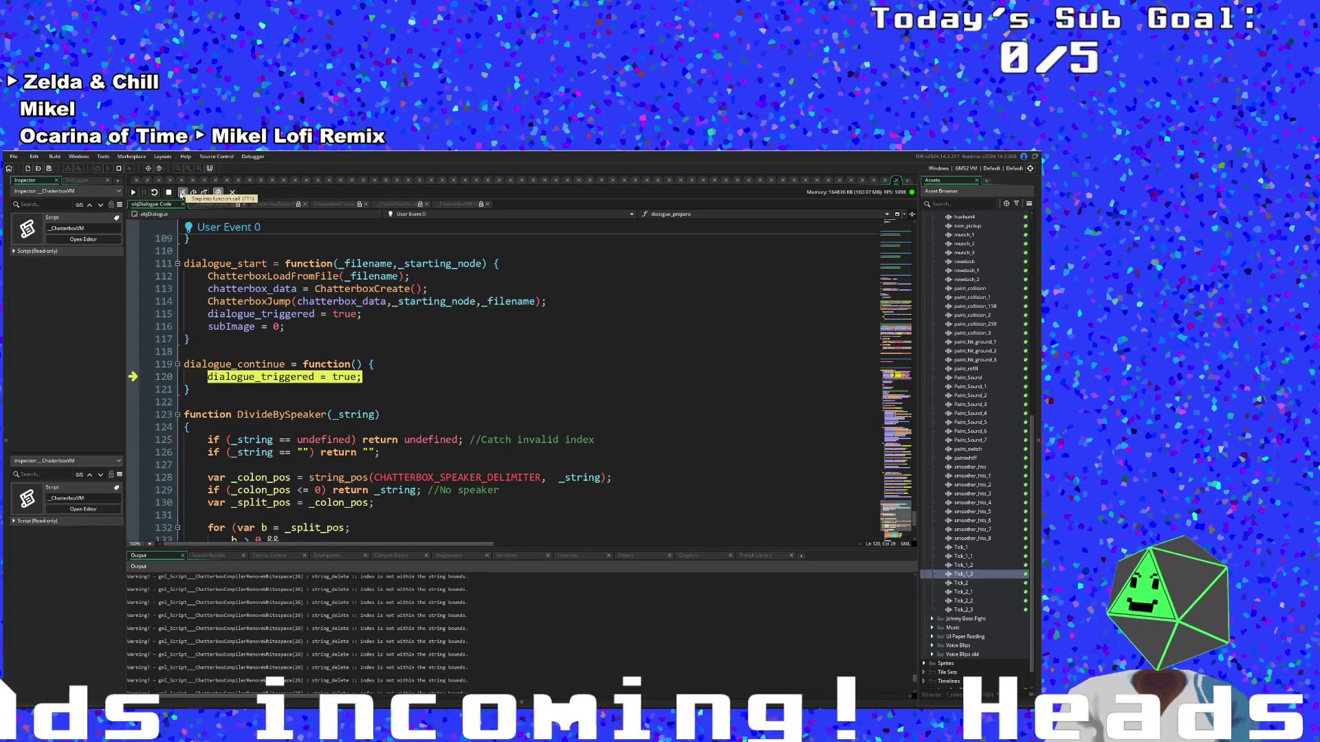
left_click(182, 193)
left_click(183, 194)
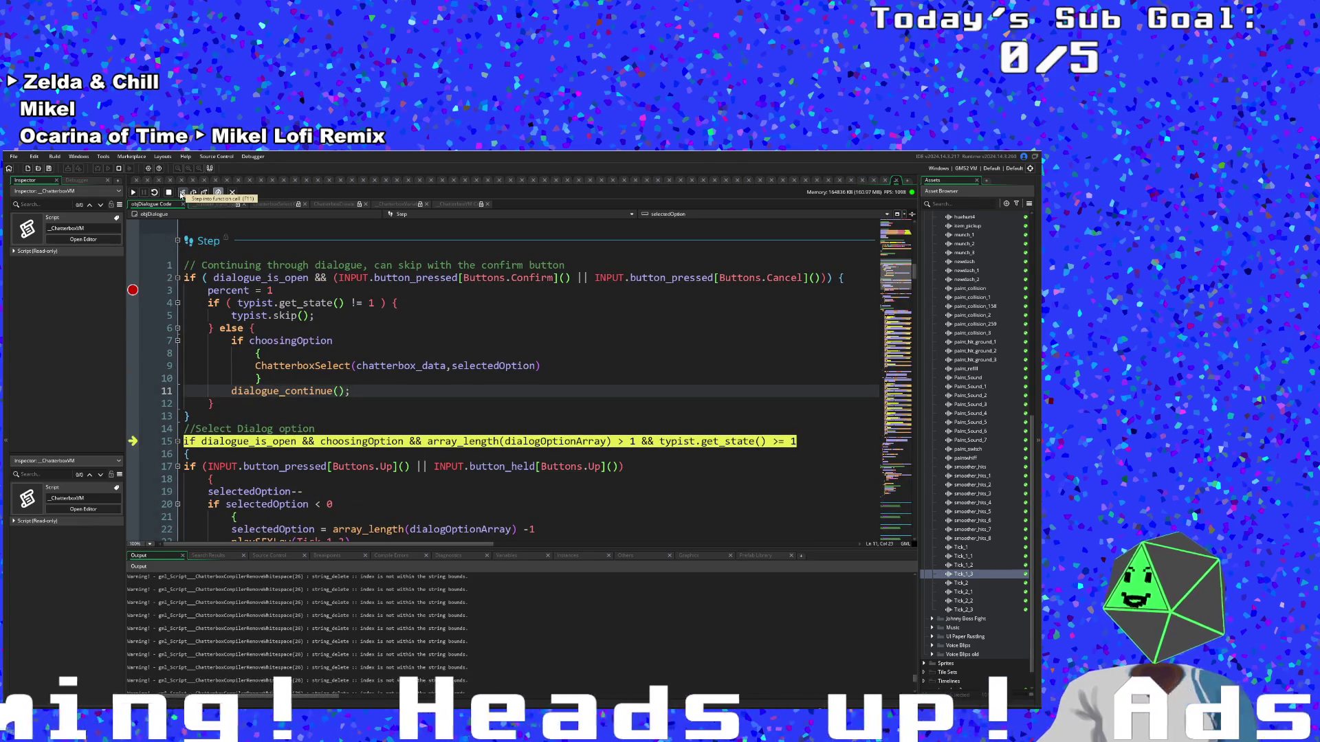
left_click(182, 193)
left_click(182, 193)
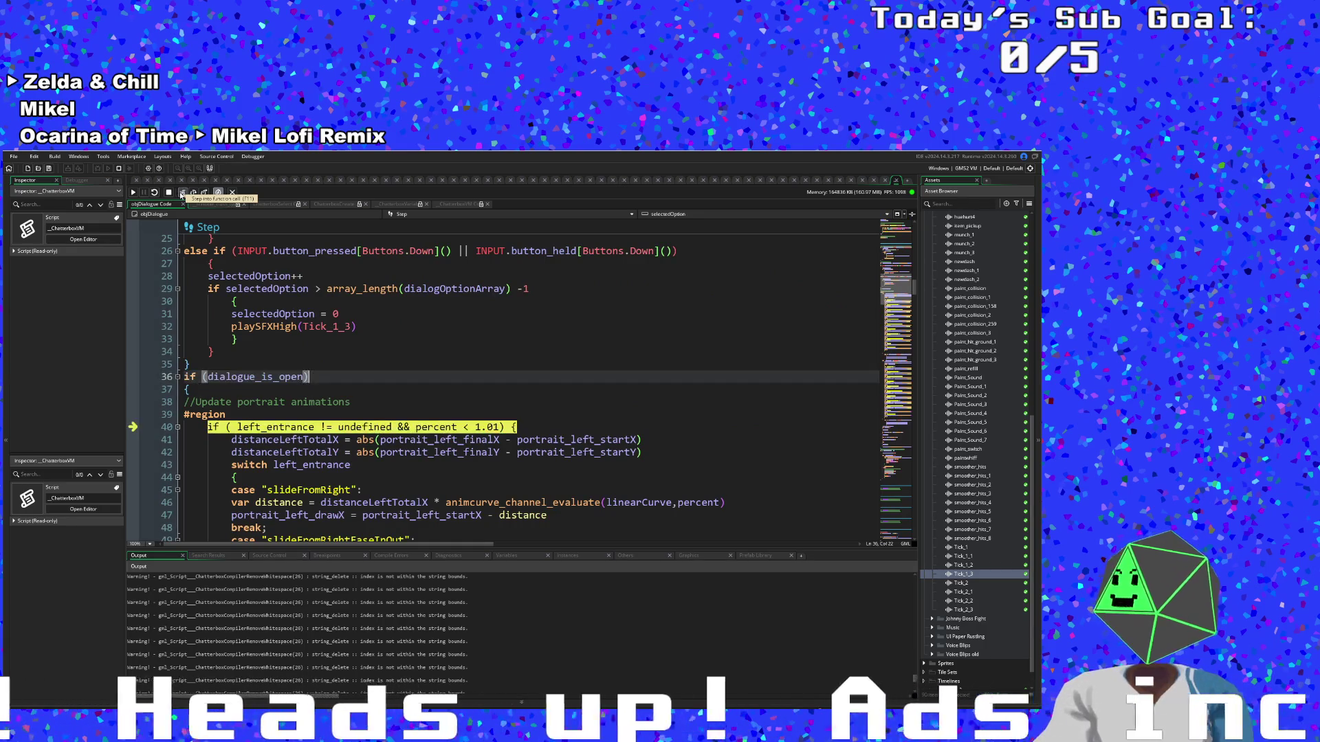
left_click(182, 194)
left_click(183, 193)
left_click(182, 193)
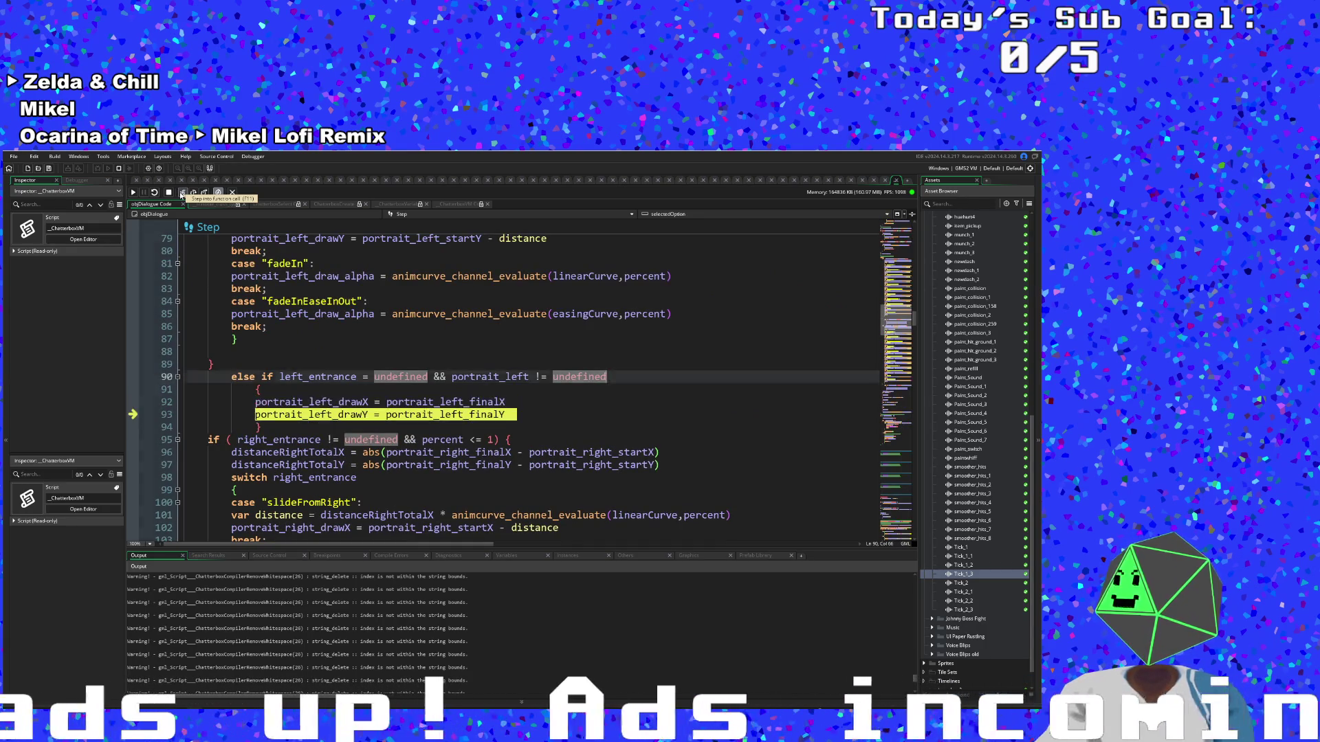
left_click(182, 193)
left_click(182, 193)
left_click(182, 193)
left_click(182, 193)
left_click(182, 193)
left_click(182, 193)
left_click(182, 193)
left_click(182, 193)
Trace the Scribble typist's get_state through scribble_class_element and get_page_array, back to line 158
left_click(183, 193)
left_click(182, 193)
left_click(182, 193)
left_click(182, 193)
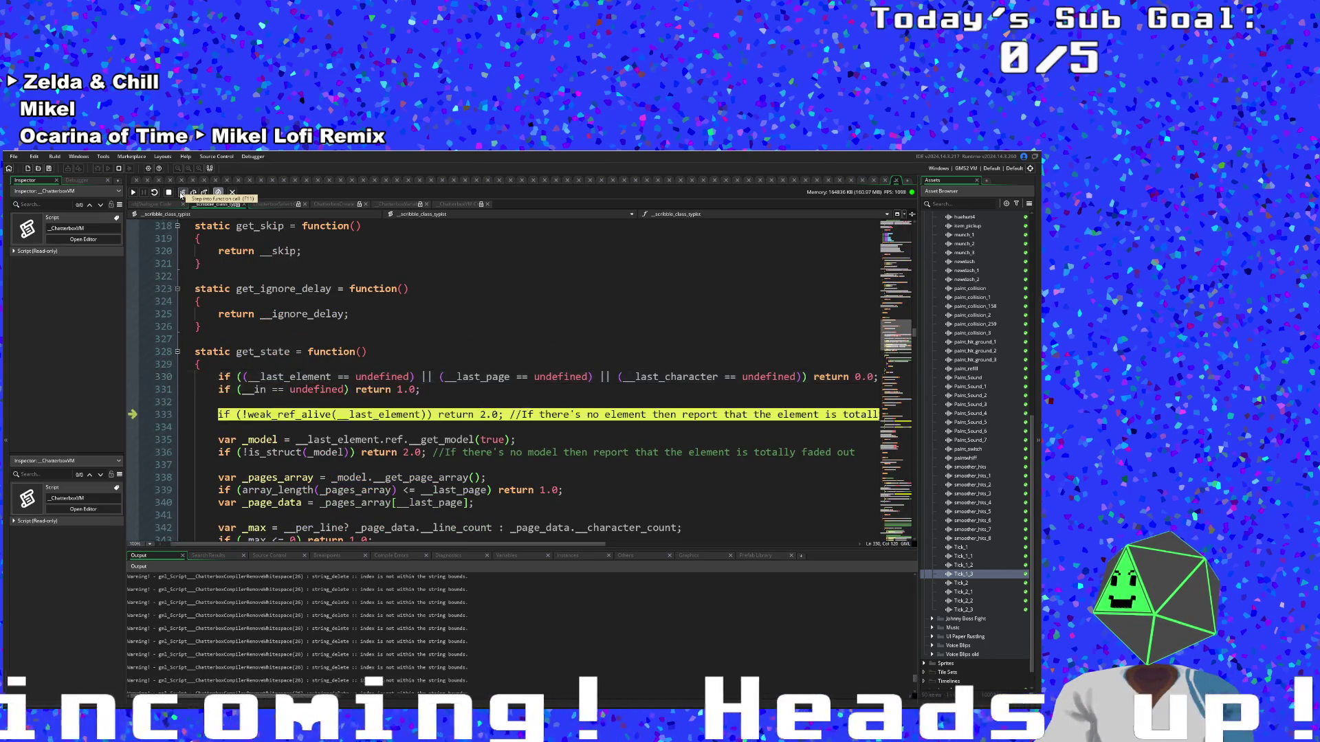
left_click(182, 193)
left_click(183, 193)
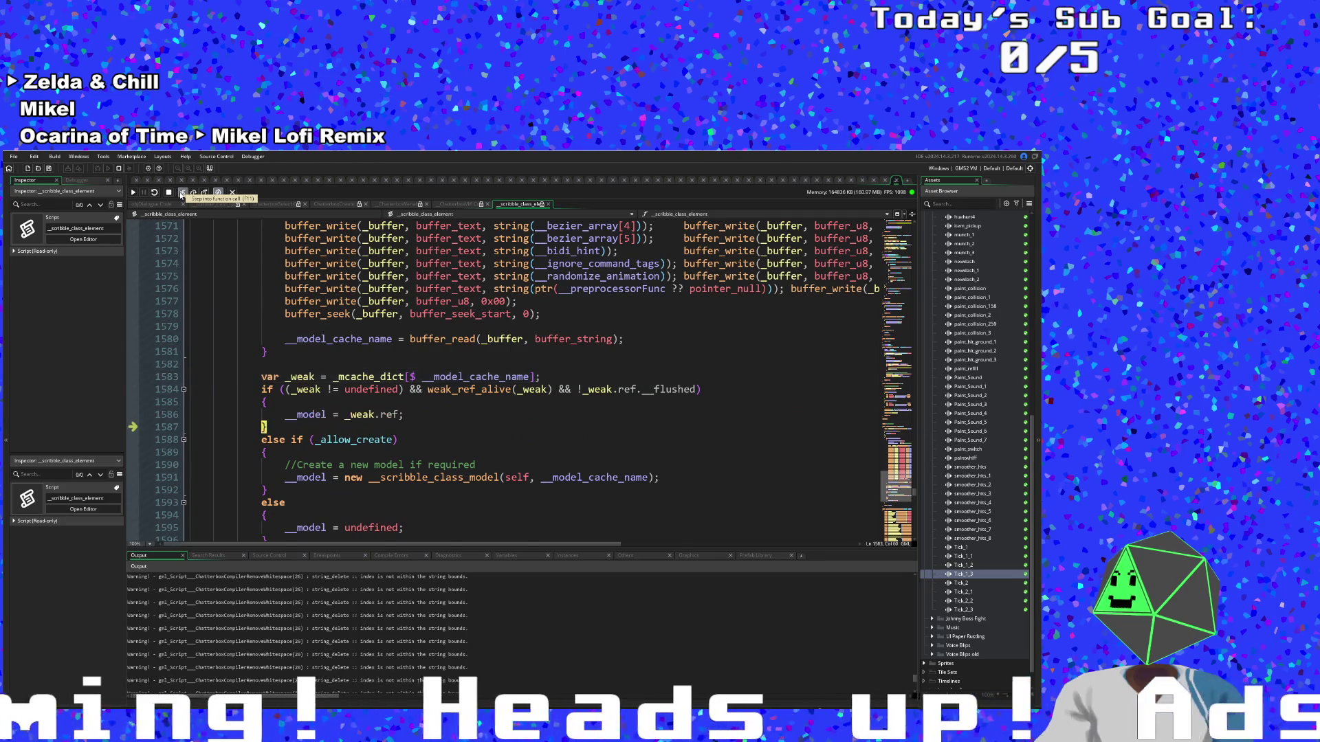
left_click(182, 193)
left_click(182, 193)
left_click(182, 193)
left_click(182, 193)
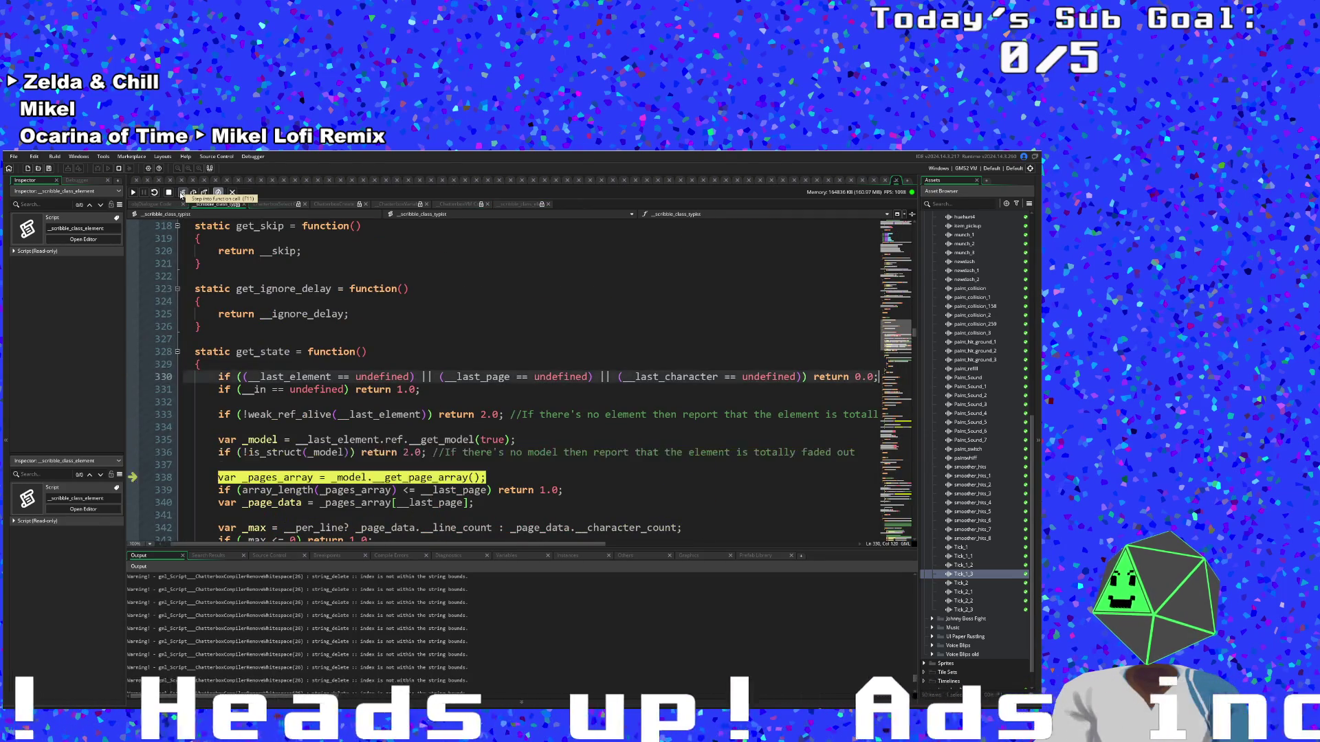
left_click(182, 194)
left_click(182, 193)
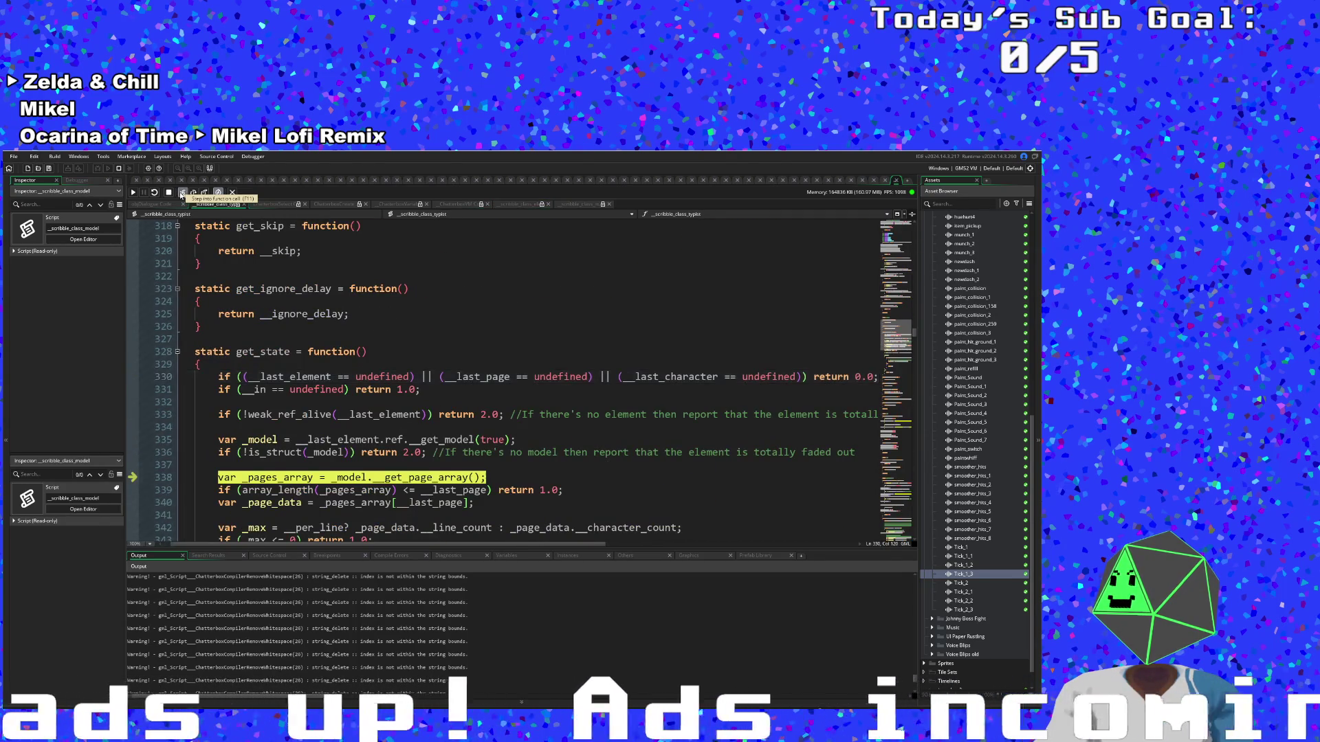
left_click(182, 194)
left_click(182, 194)
left_click(182, 193)
left_click(182, 193)
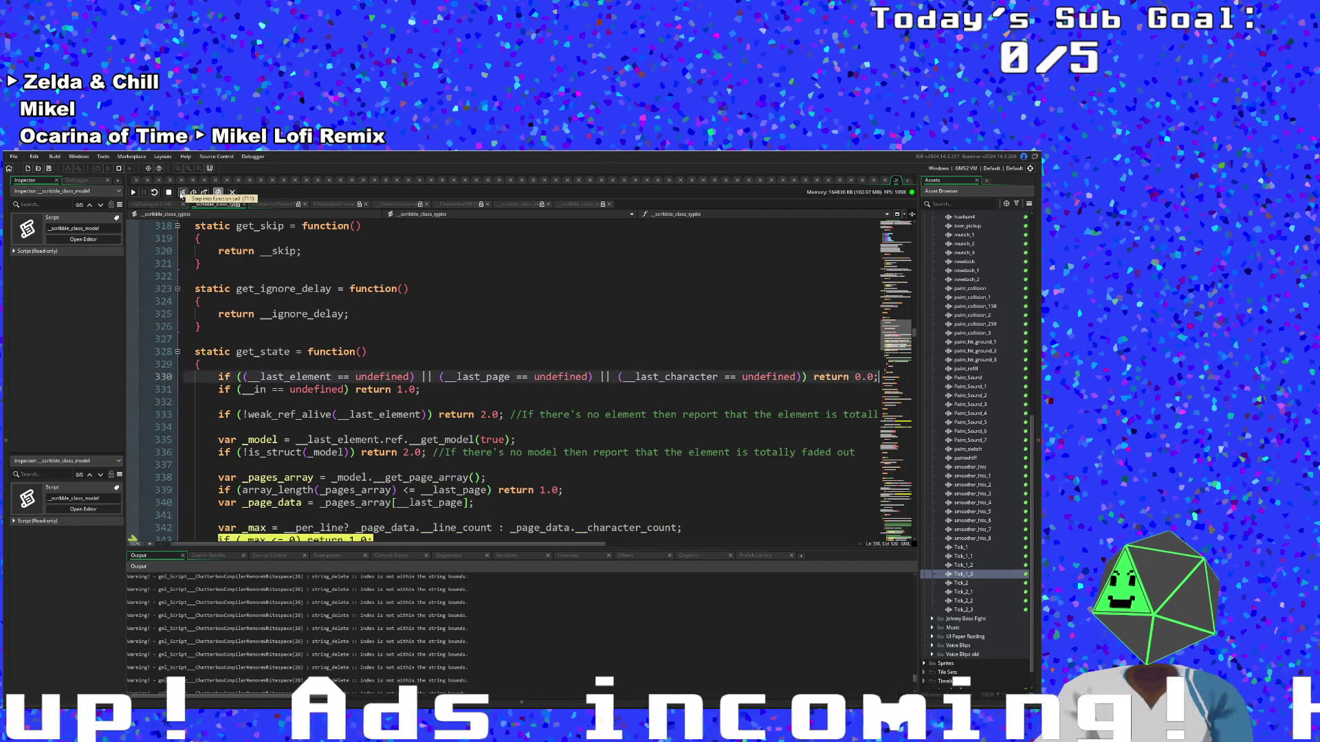
left_click(182, 193)
left_click(182, 193)
left_click(182, 193)
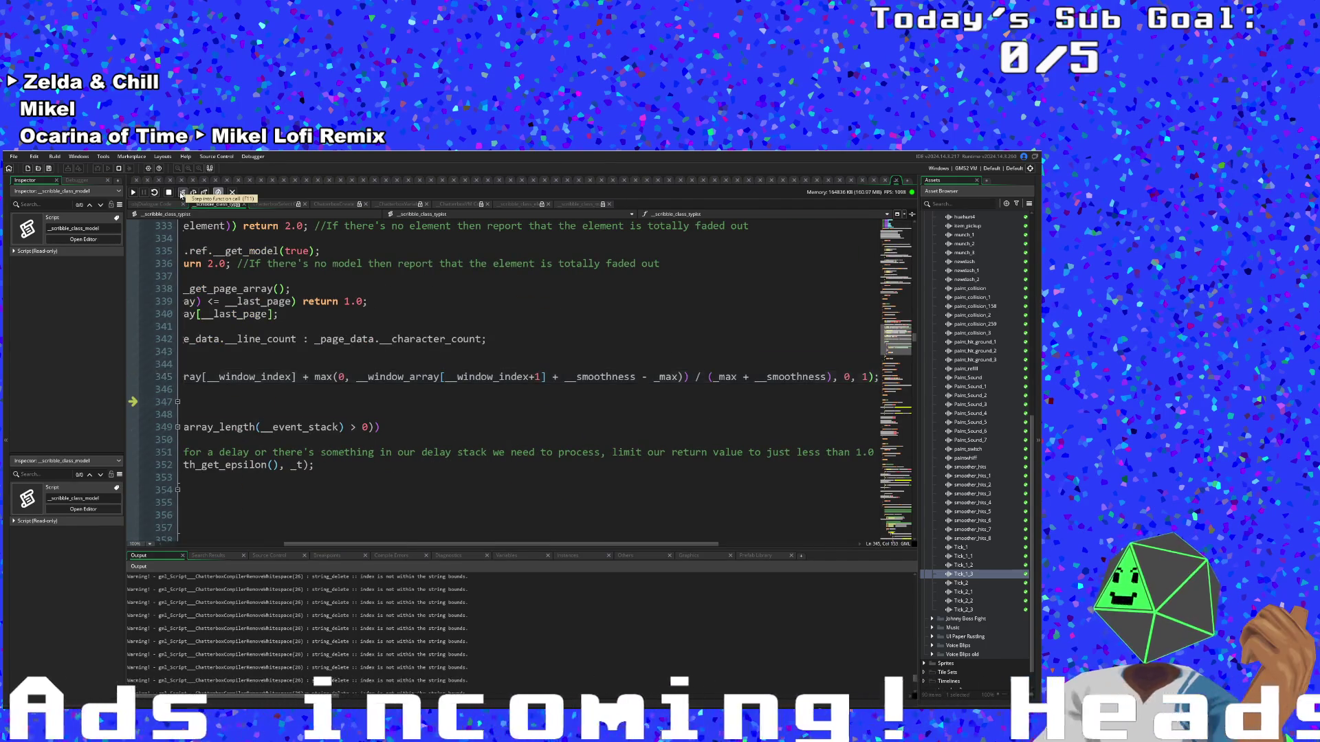
left_click(182, 193)
left_click(182, 193)
left_click(182, 193)
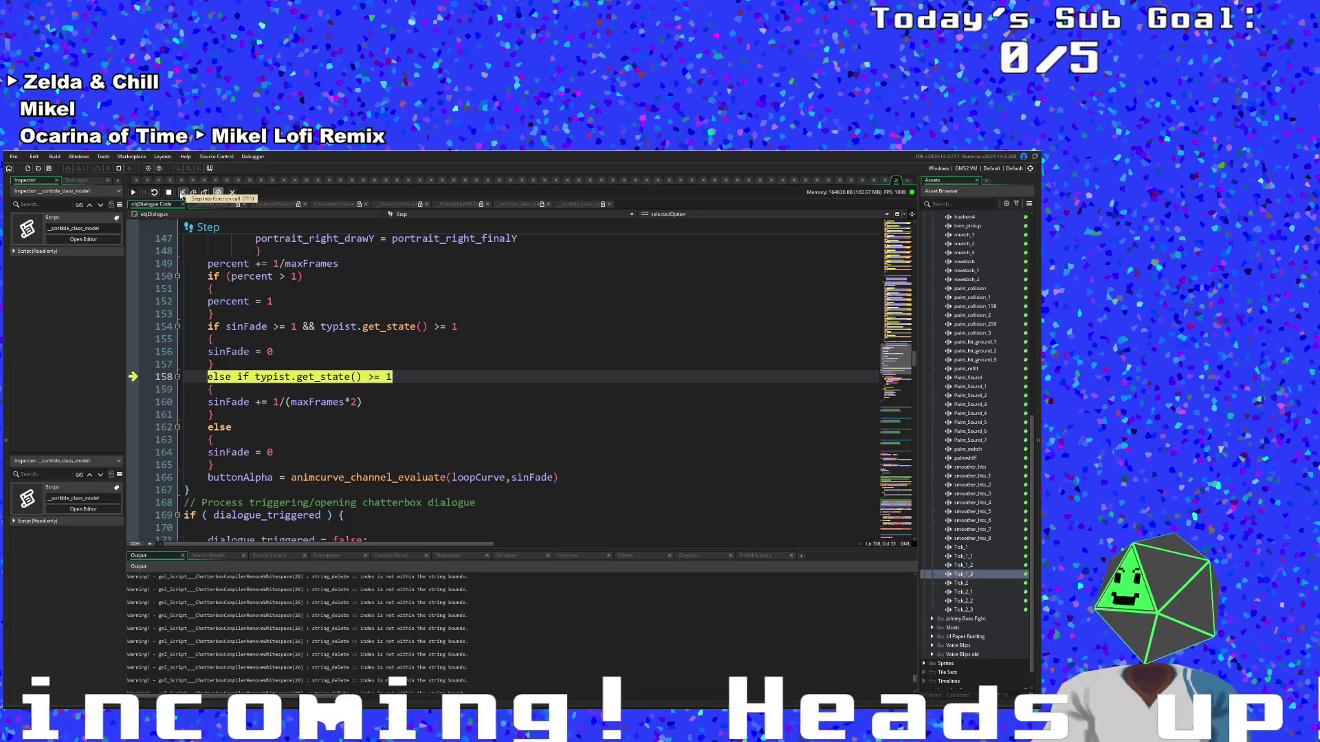
Step past the buttonAlpha and dialogue_triggered lines through ChatterboxContinue and ChatterboxGetAllContentString
left_click(182, 193)
left_click(182, 194)
left_click(183, 193)
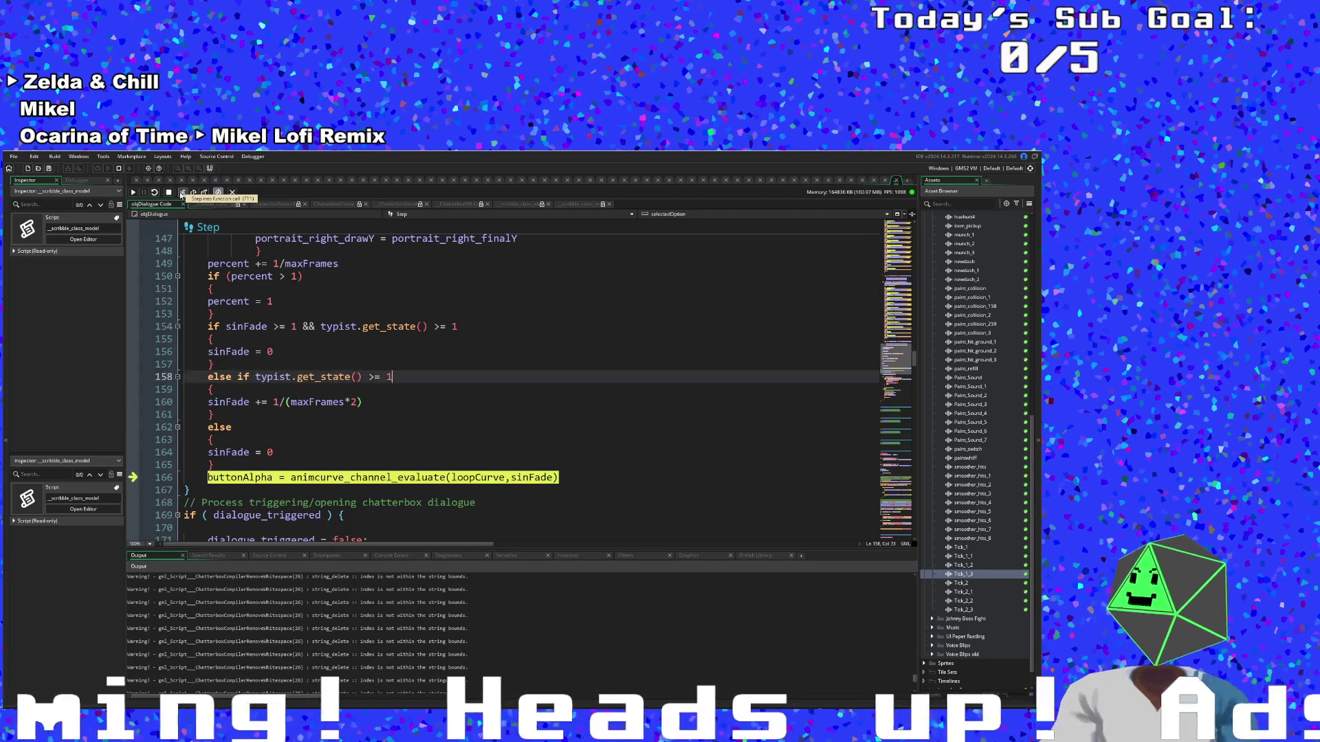
left_click(183, 193)
left_click(182, 193)
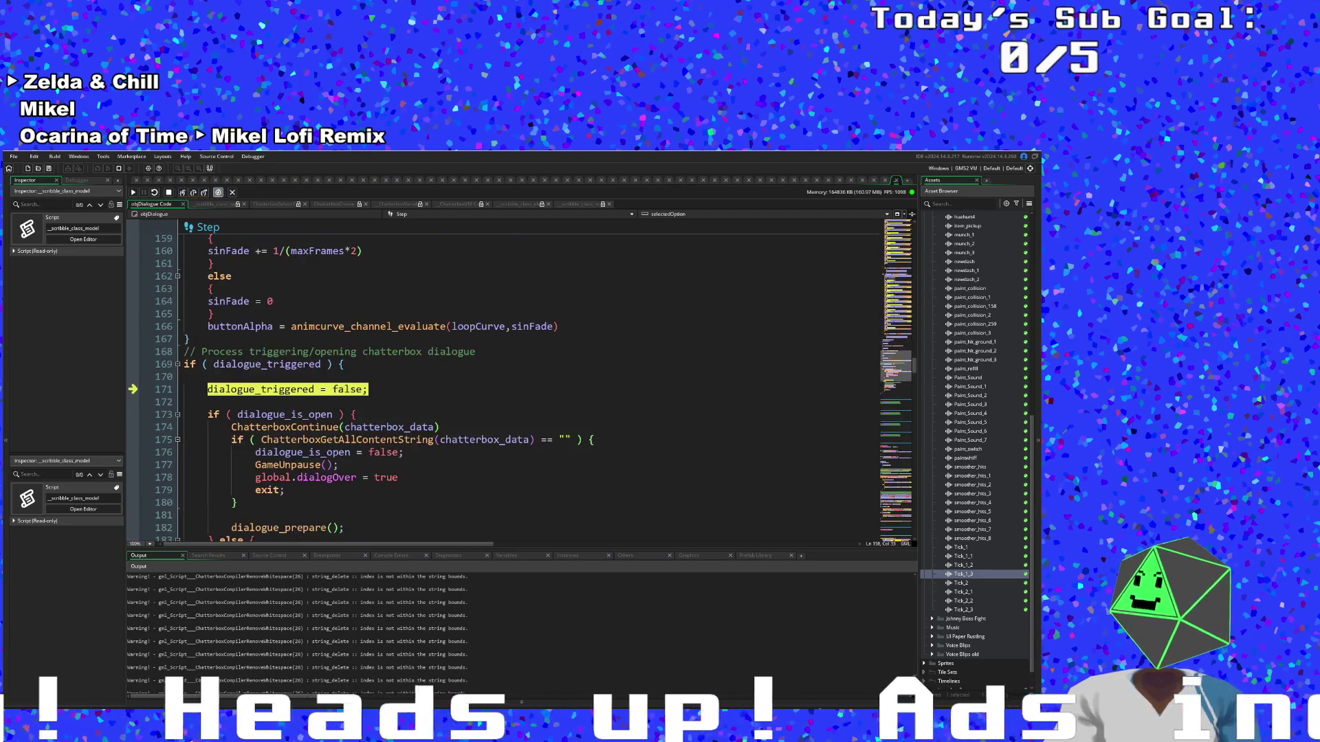
left_click(182, 194)
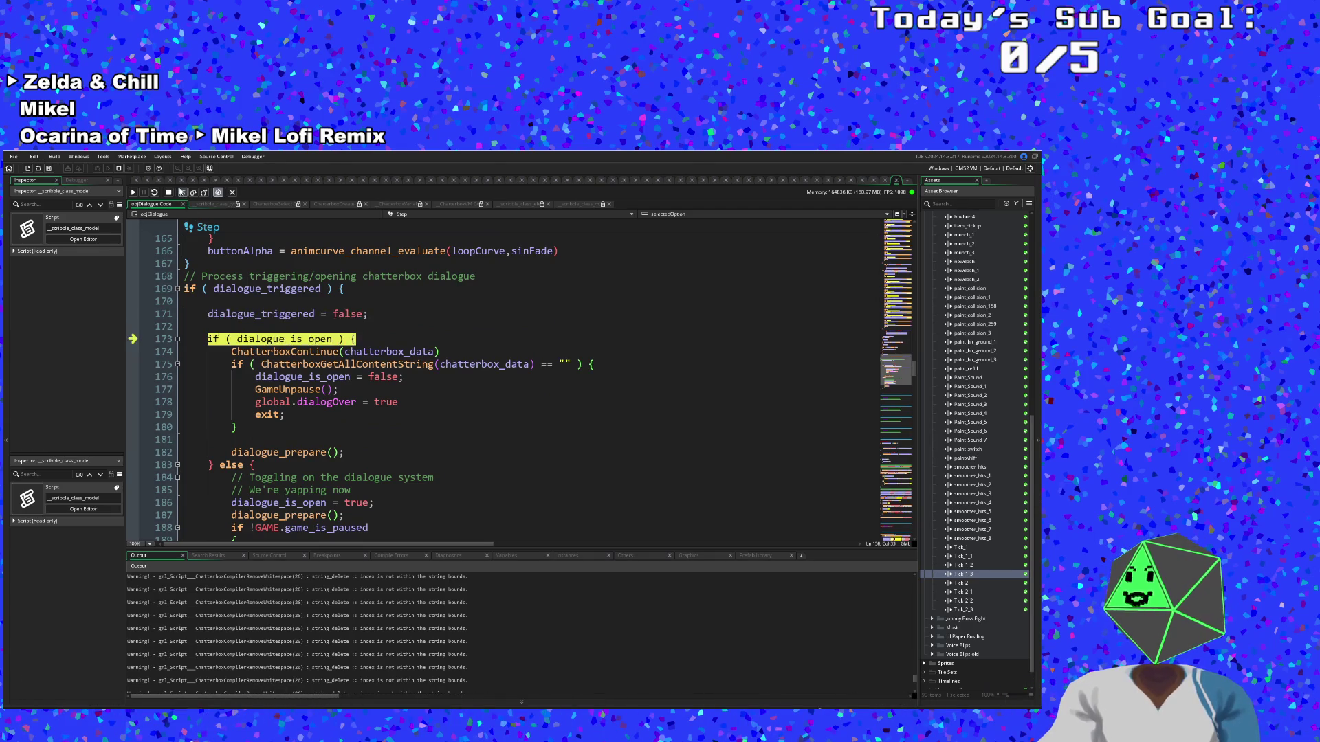
left_click(182, 194)
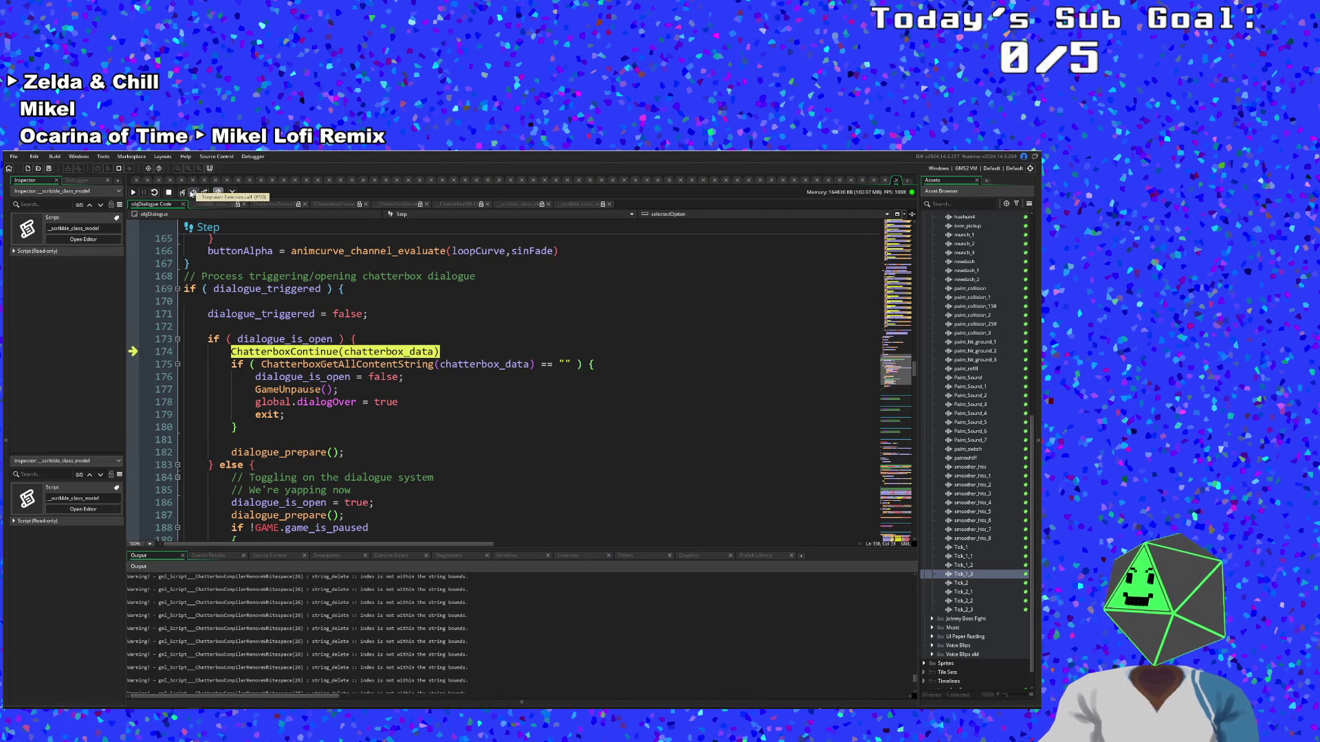
left_click(193, 193)
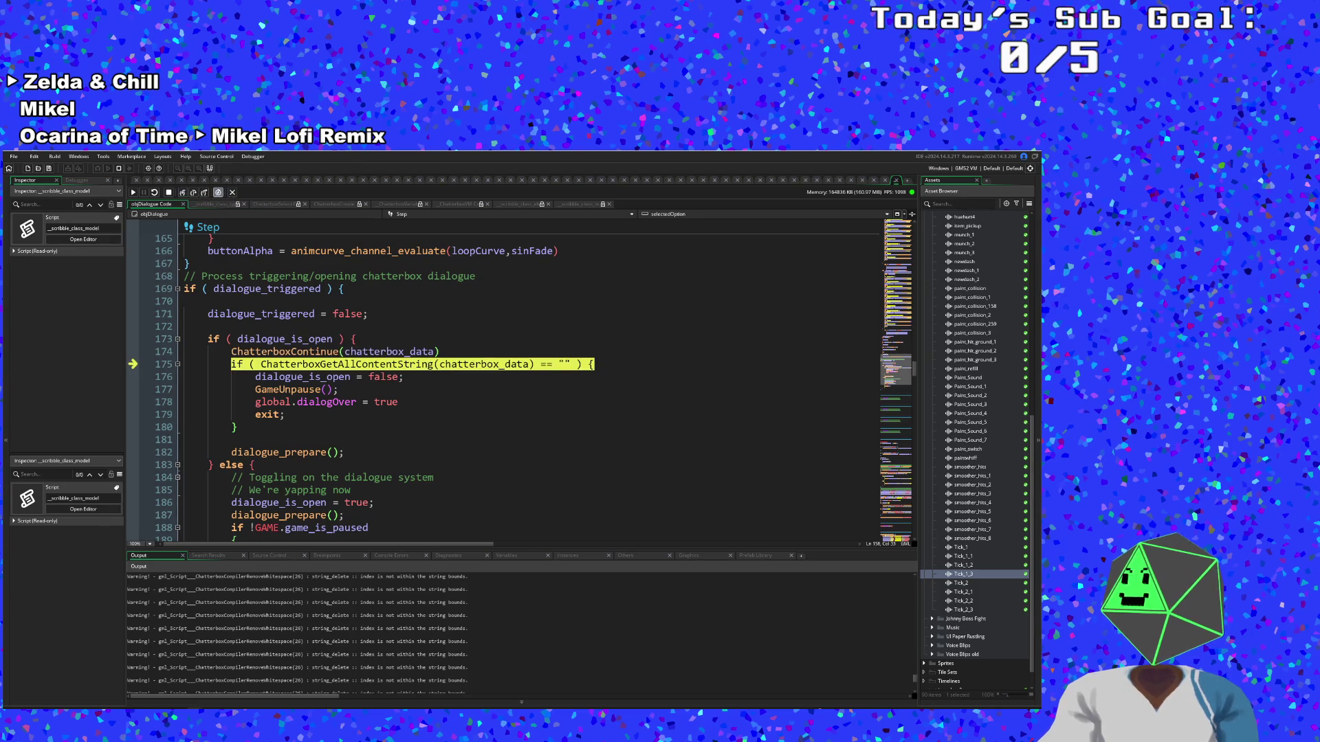
mouse_move(482, 365)
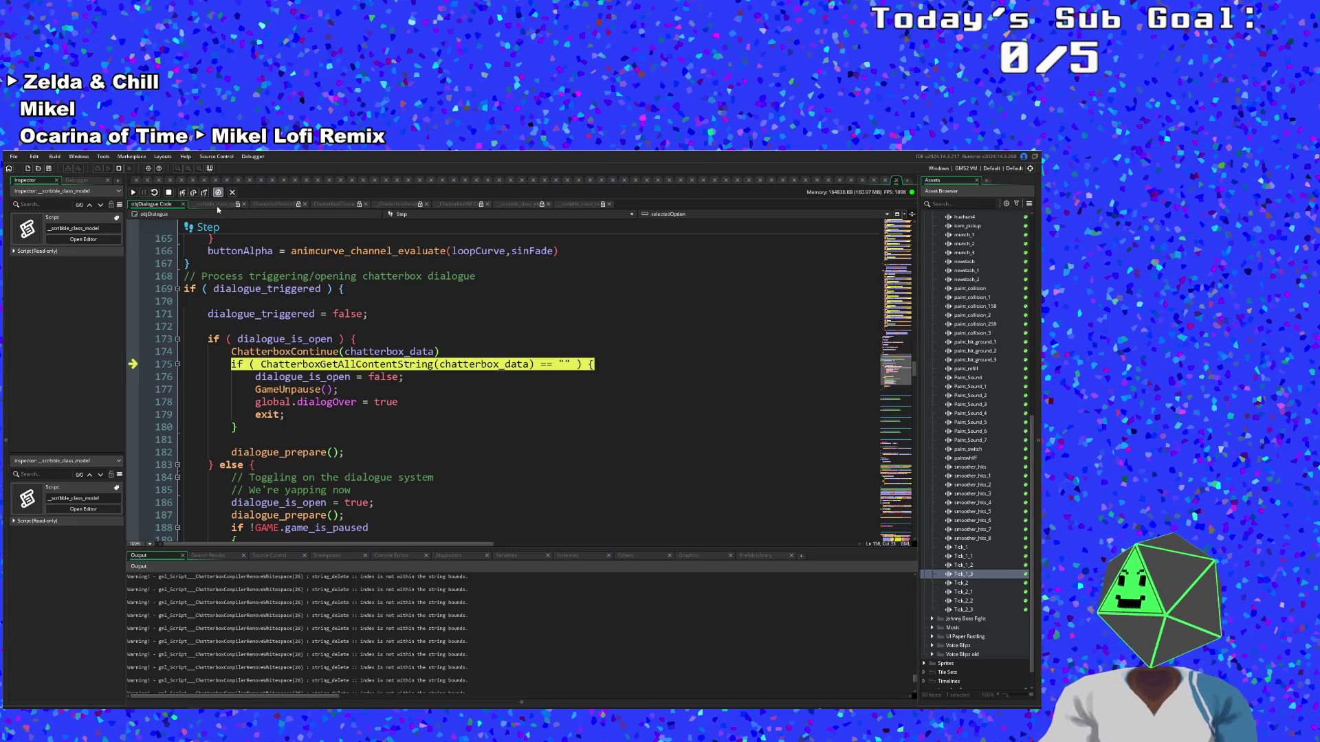
left_click(187, 193)
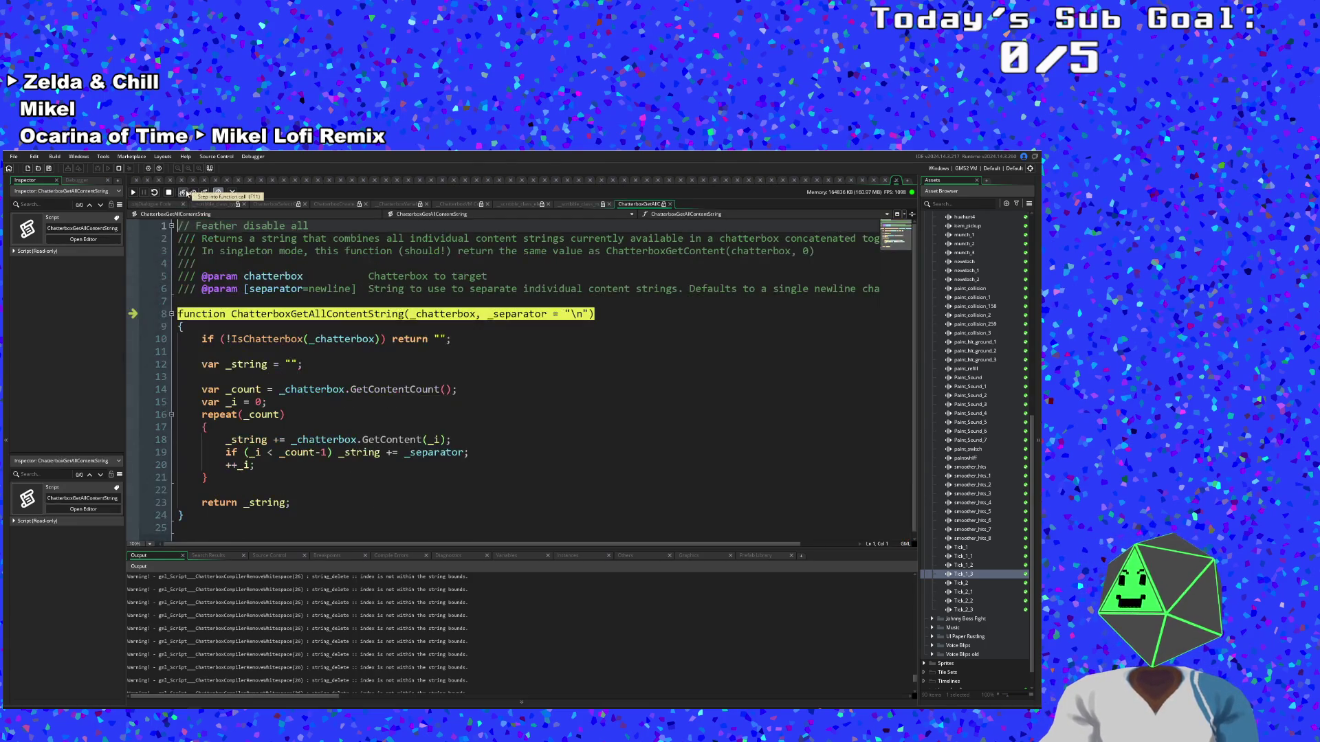
left_click(200, 193)
left_click(183, 194)
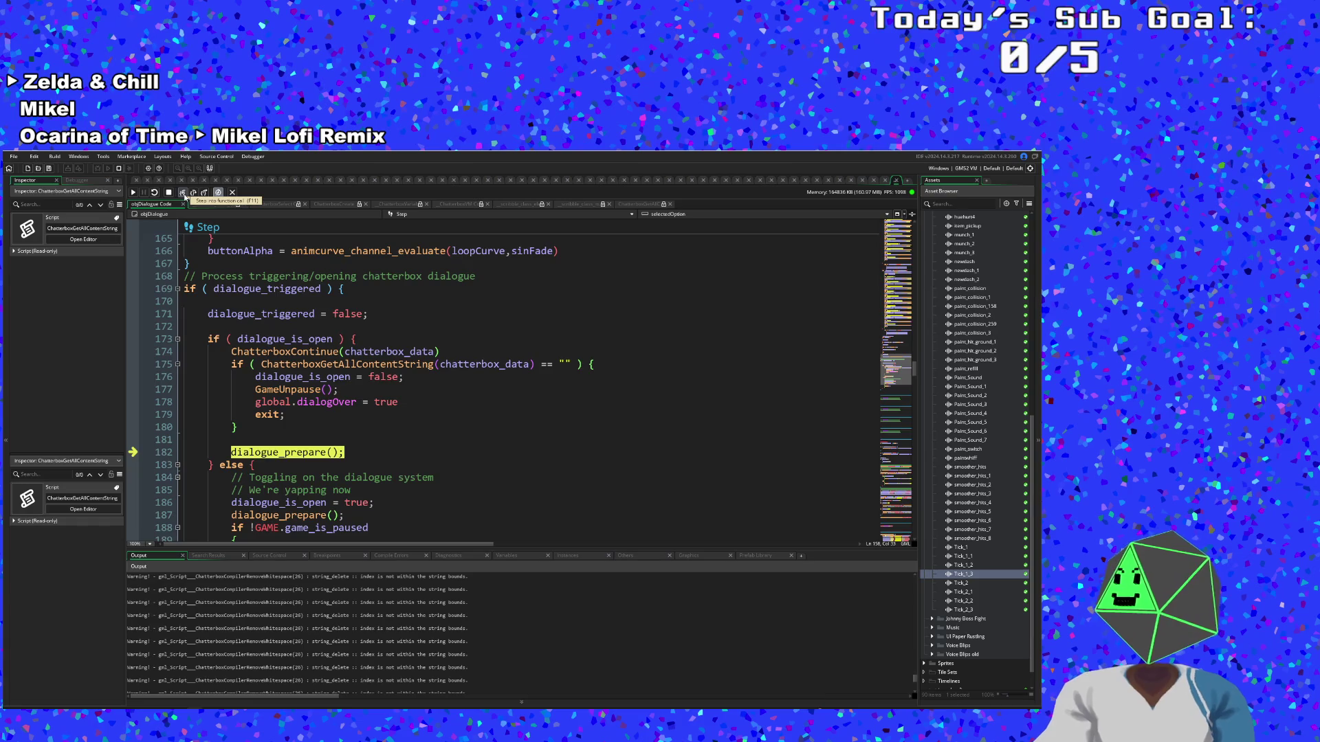
Enter dialogue_prepare and step past ChatterboxGetCurrentMetadata and the portrait tags to line 7
left_click(183, 193)
left_click(183, 193)
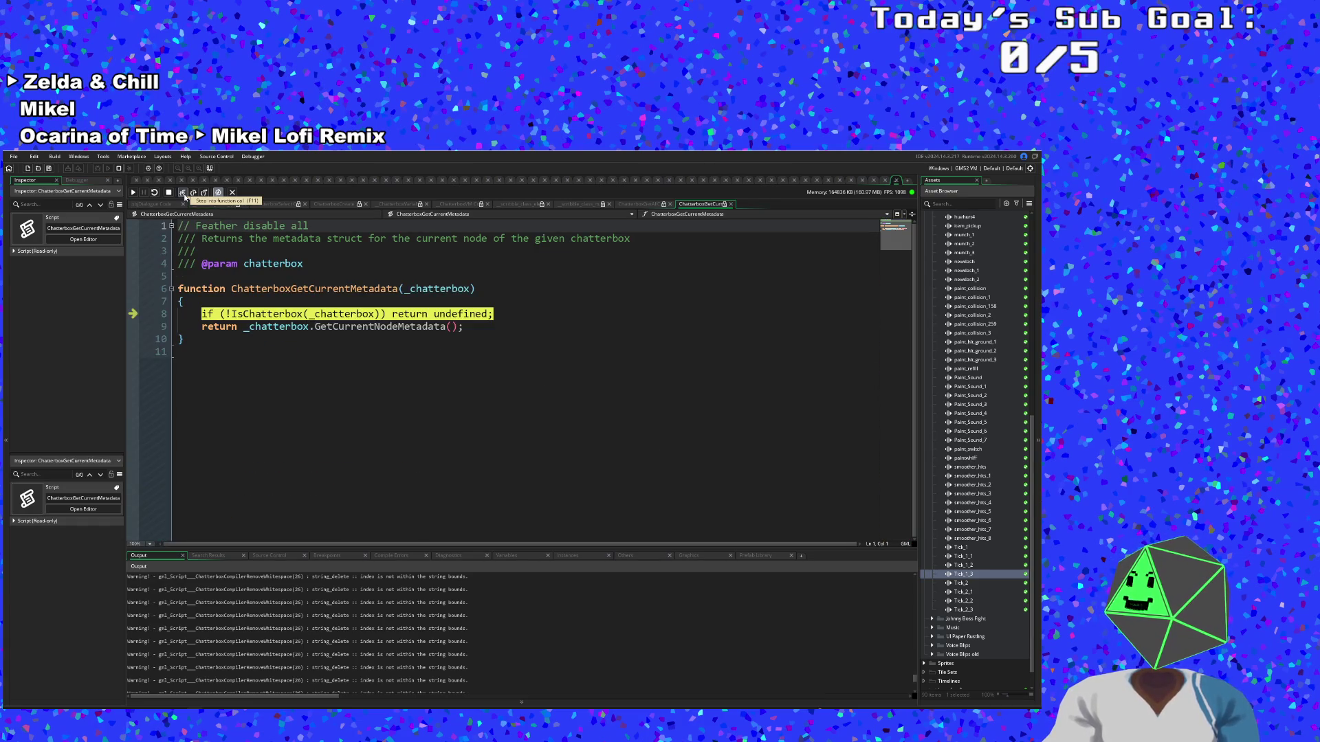
left_click(195, 196)
left_click(182, 196)
left_click(182, 196)
left_click(182, 196)
left_click(182, 195)
left_click(183, 196)
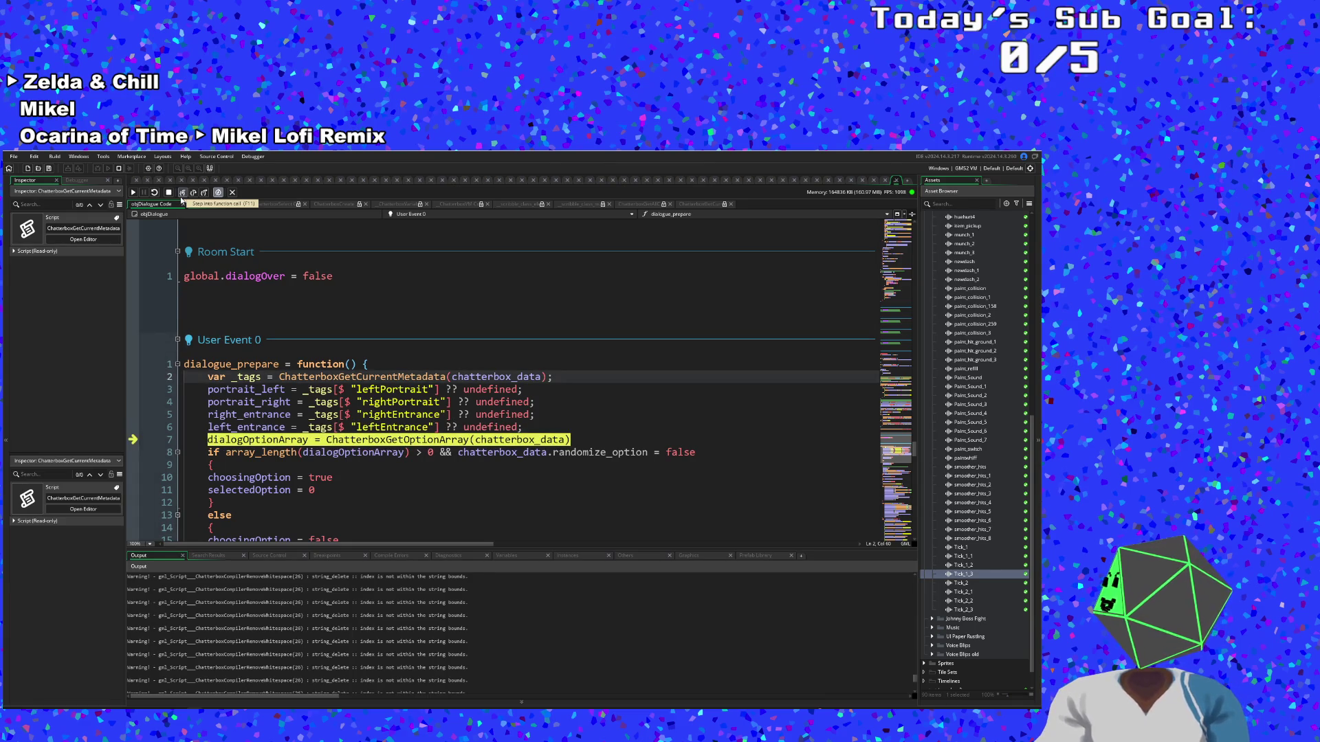
Step through ChatterboxGetOptionArray and inspect chatterbox_data among the debugger's local variables
left_click(182, 196)
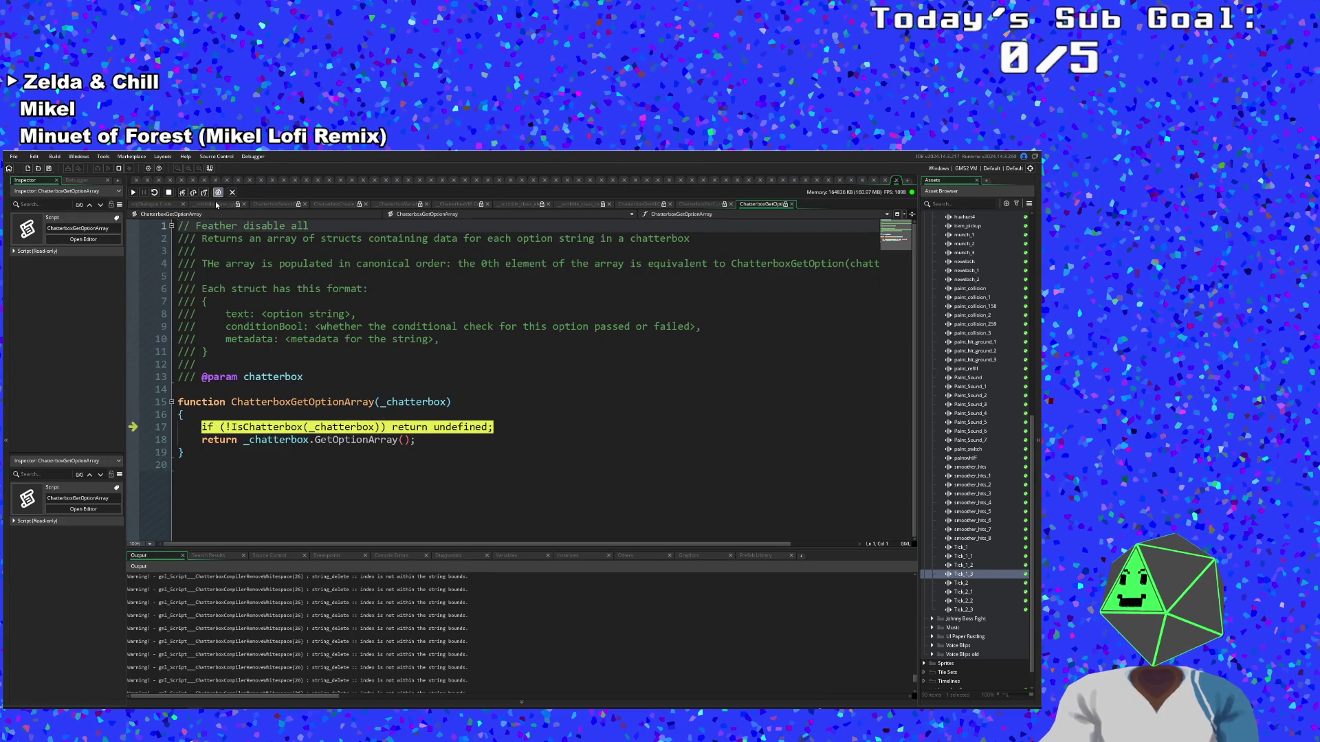
left_click(206, 194)
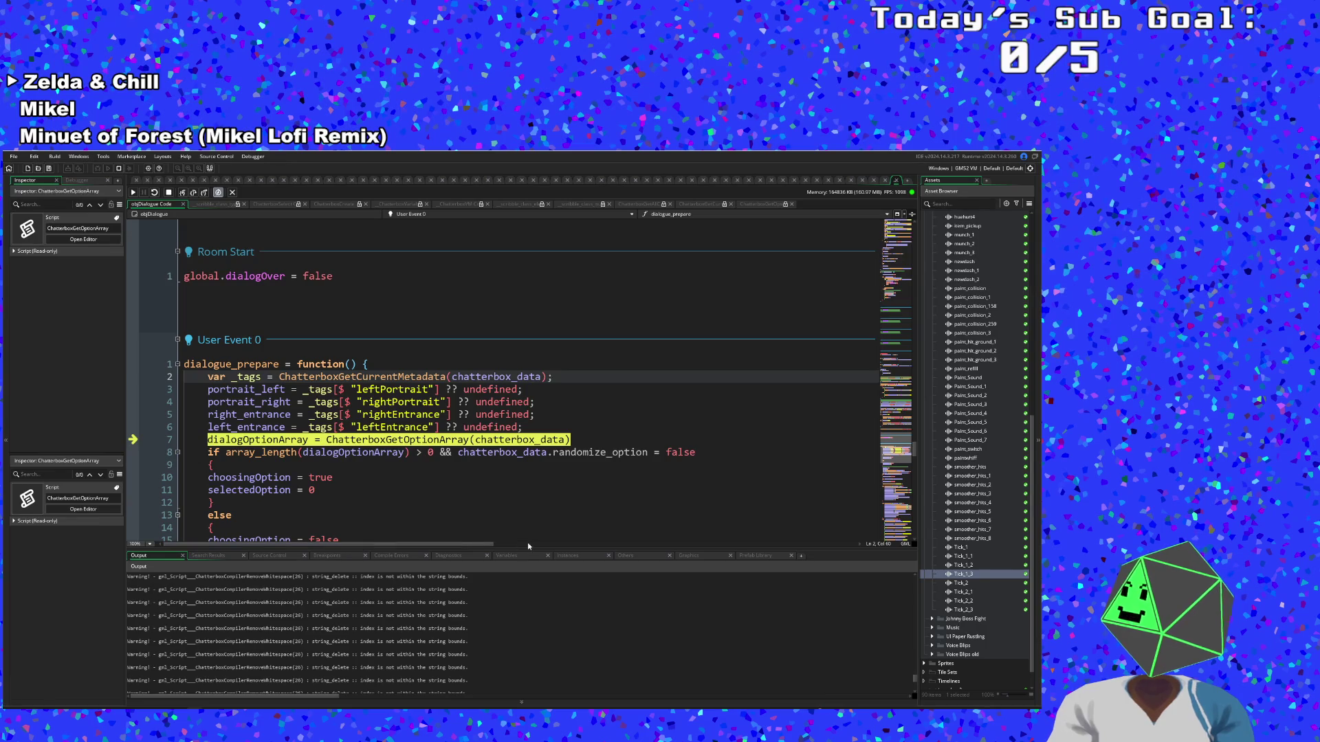
left_click(509, 555)
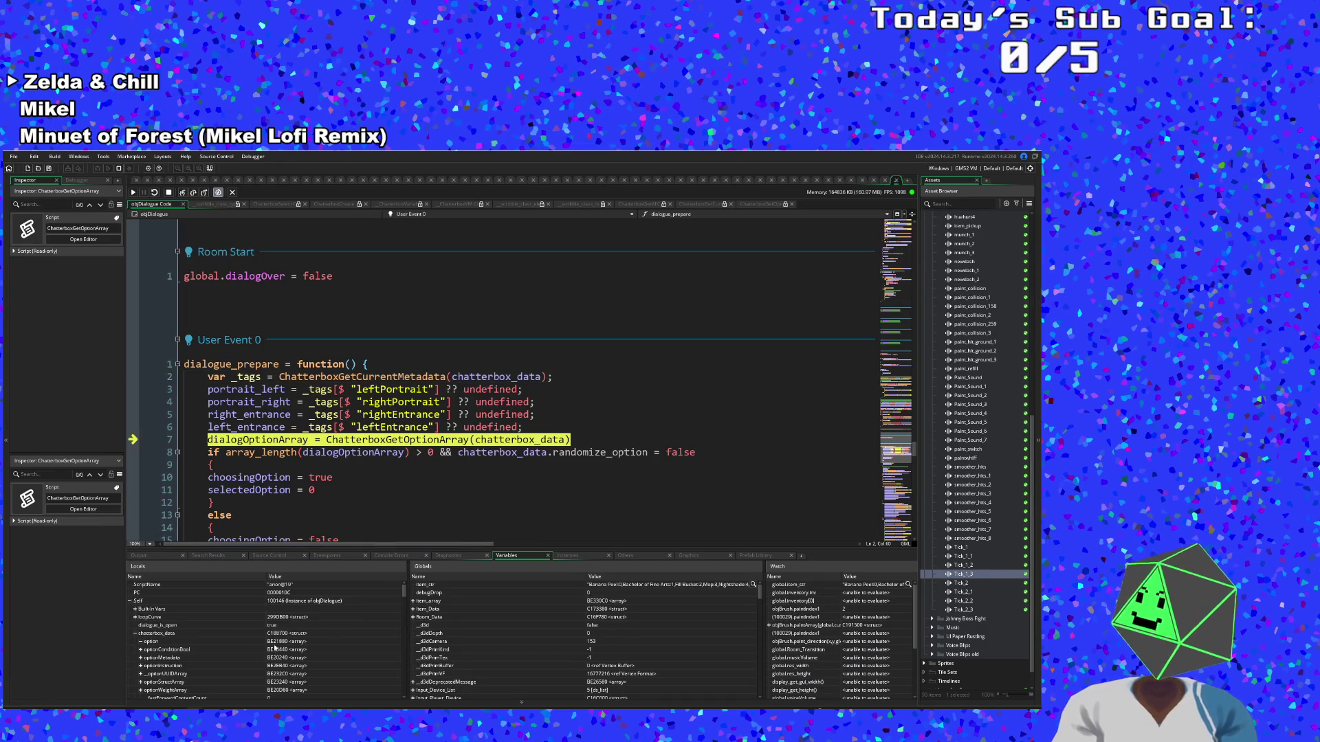
scroll(176, 622, "down", 2)
scroll(165, 611, "up", 2)
left_click(135, 601)
scroll(152, 620, "down", 5)
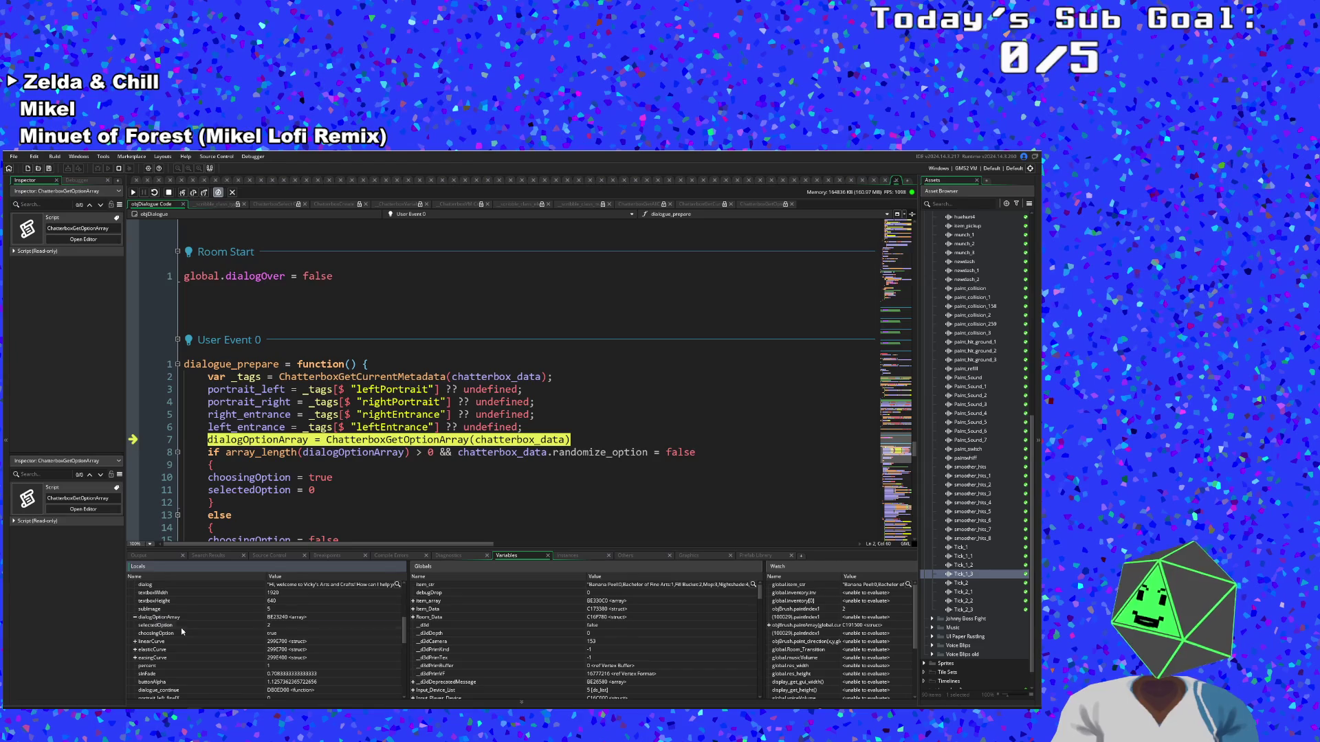
Check dialogOptionArray at the length check, step on to line 15, then resume with F5
left_click(182, 192)
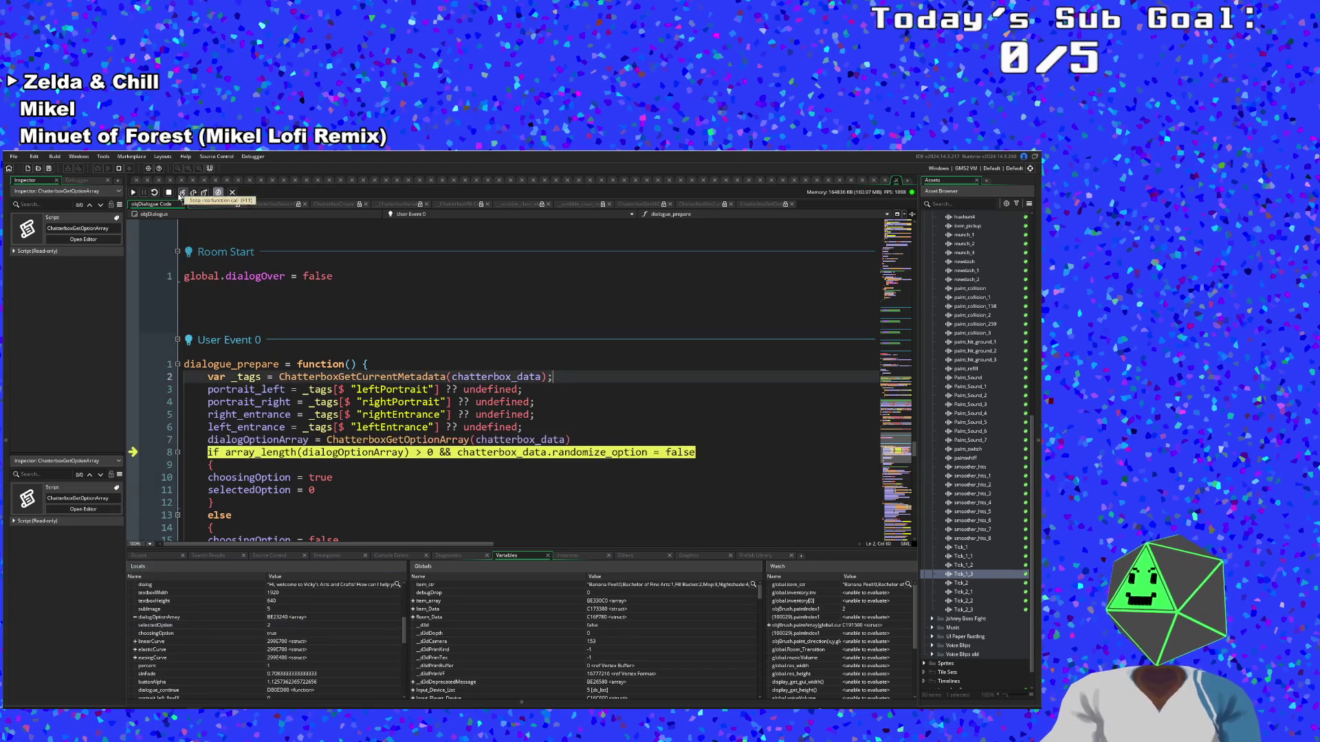
left_click(136, 618)
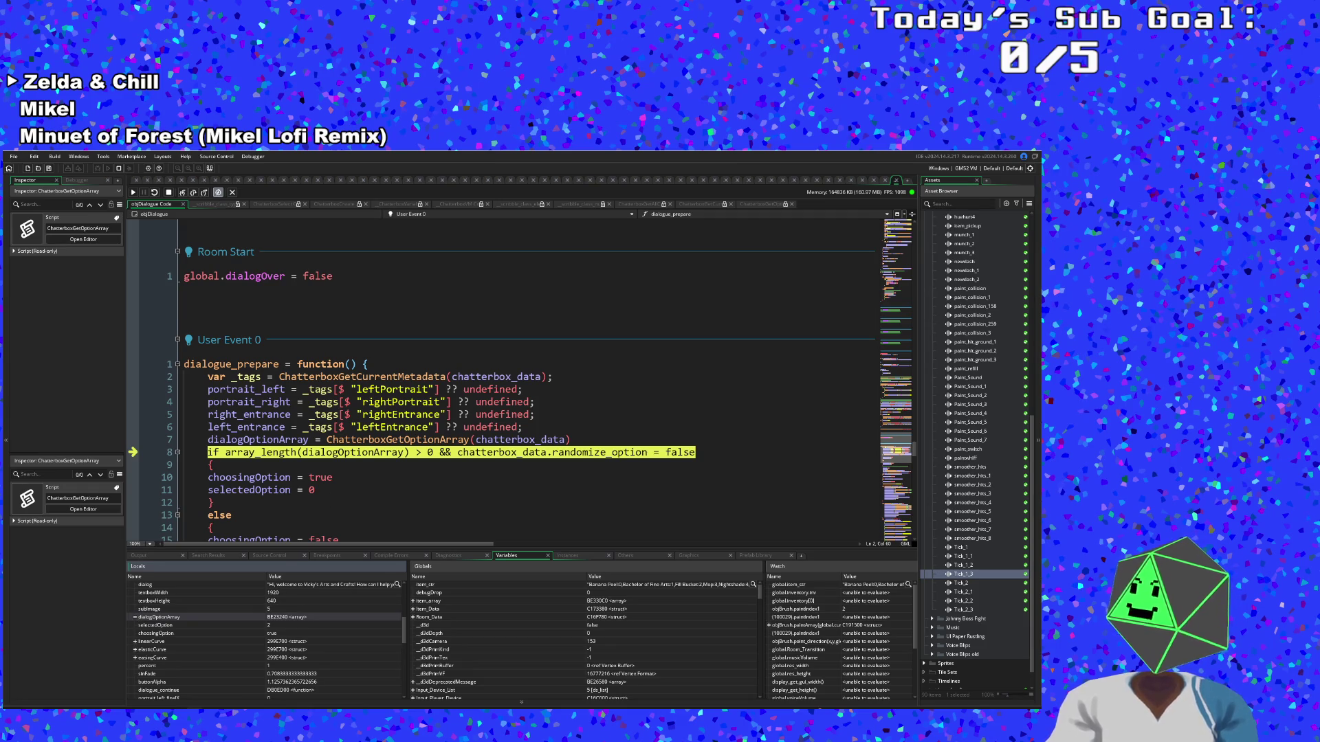
mouse_move(485, 453)
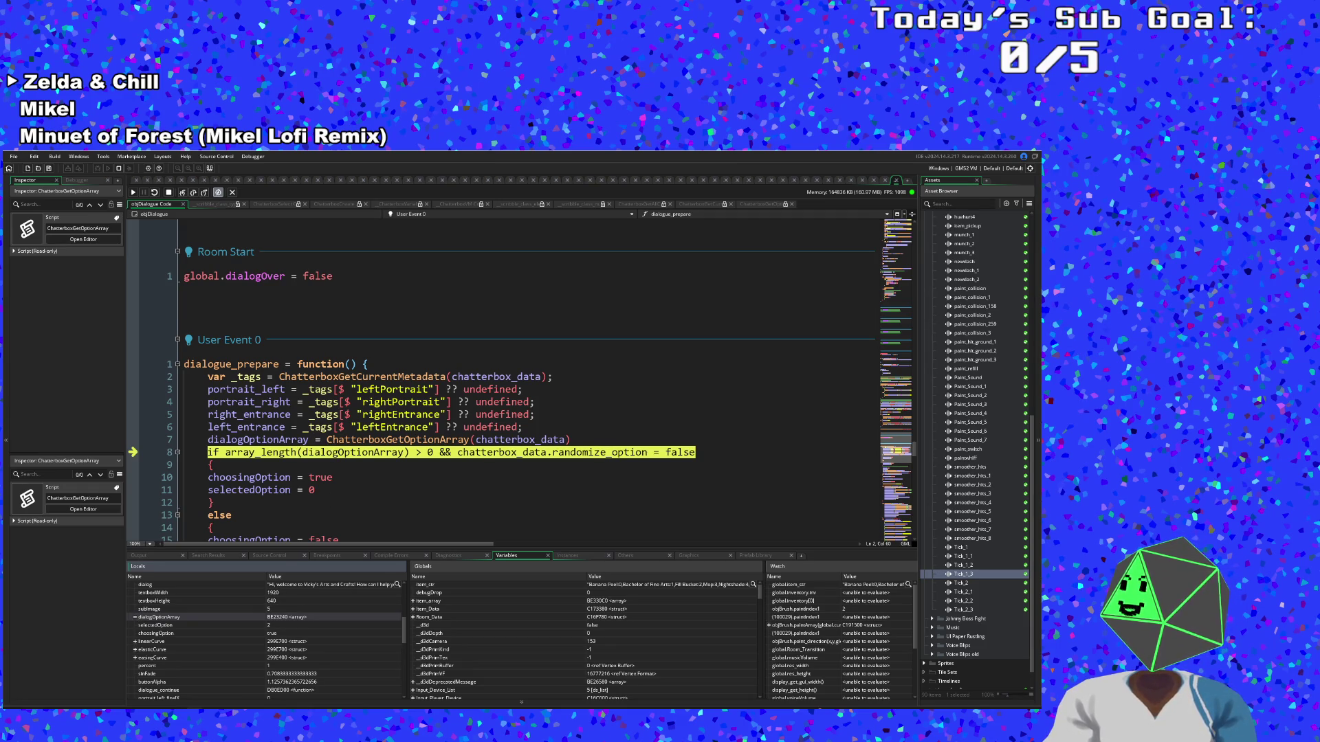
left_click(183, 192)
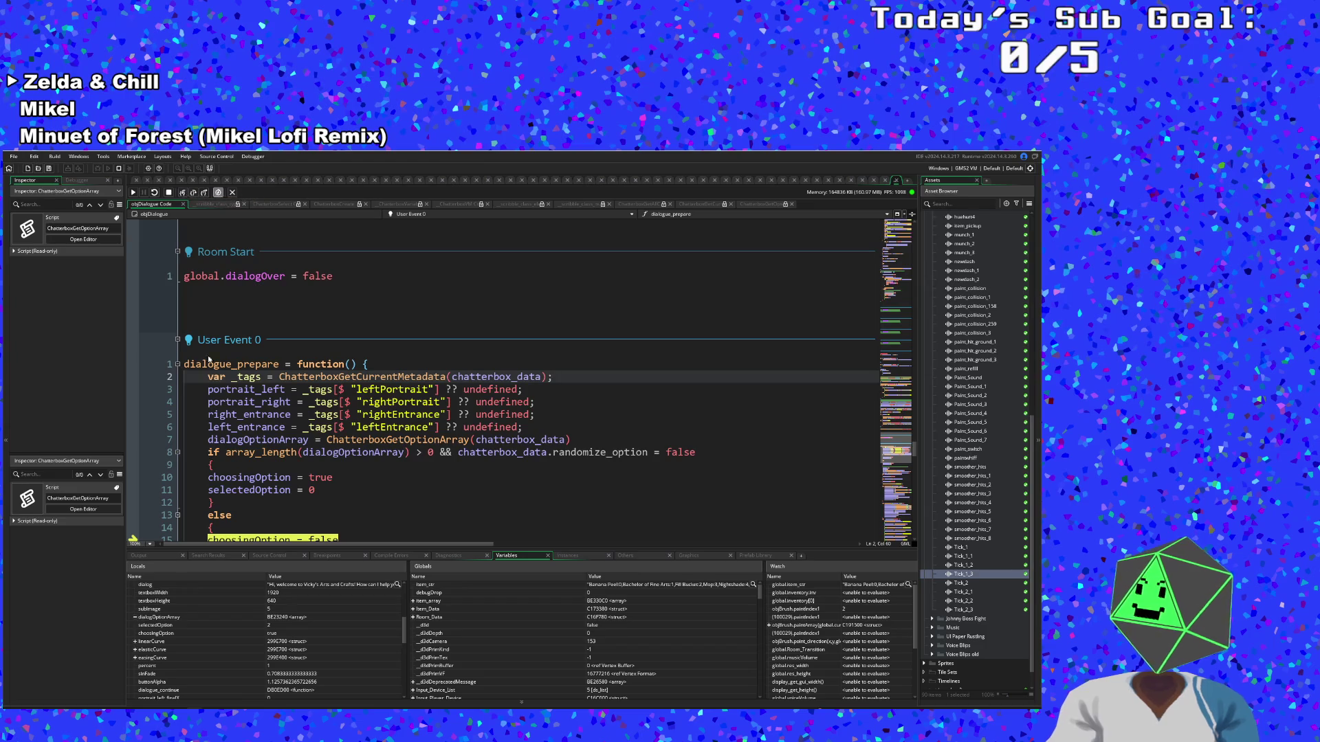
scroll(234, 426, "down", 6)
mouse_move(254, 427)
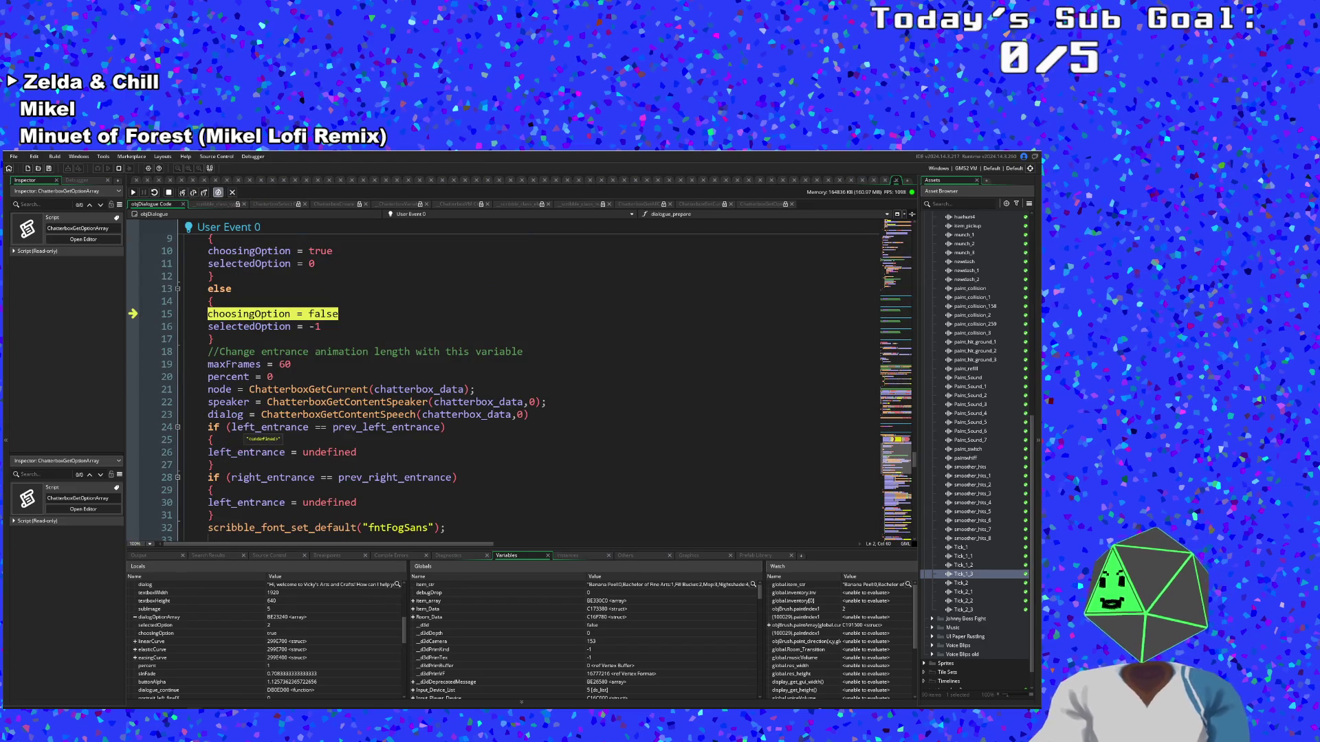
scroll(254, 427, "up", 2)
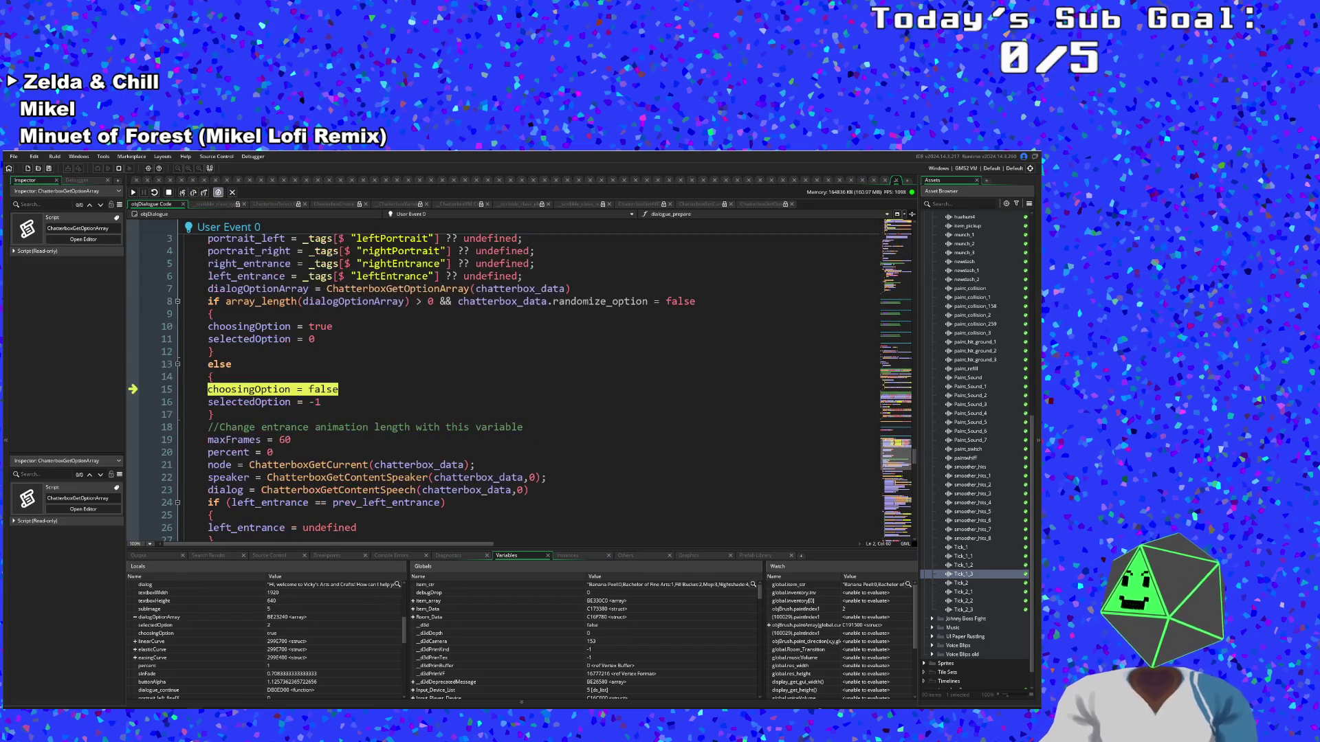
key("F5")
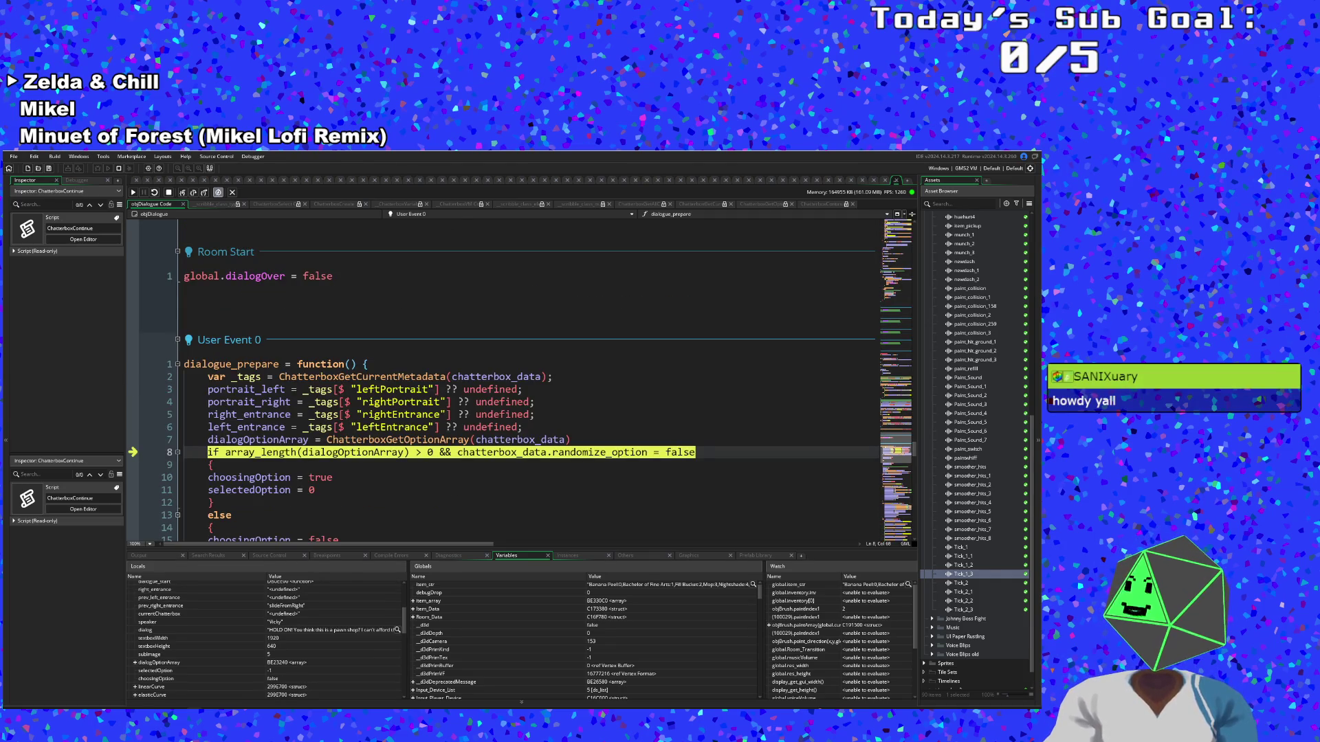
Step through the else branch and ChatterboxGetCurrent back to the node assignment in User Event 0
left_click(183, 193)
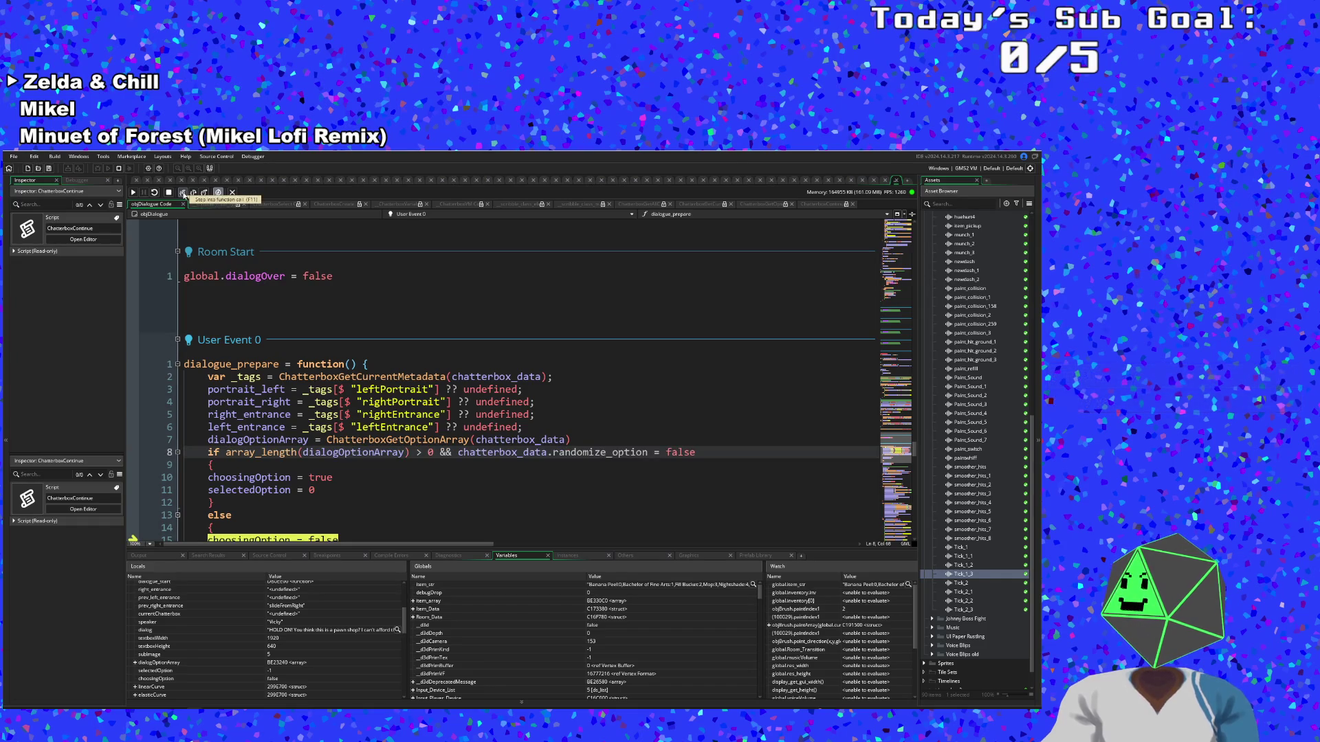
scroll(605, 377, "up", 4)
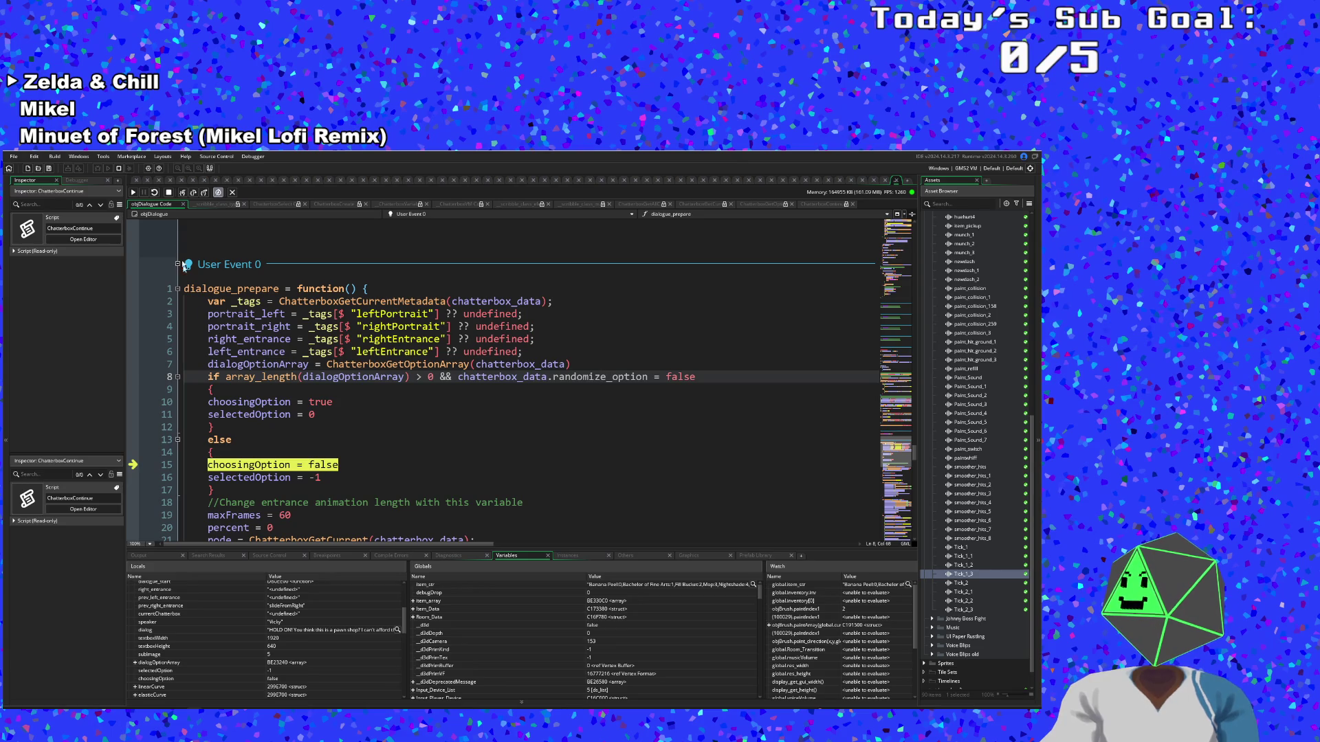
left_click(183, 193)
left_click(183, 193)
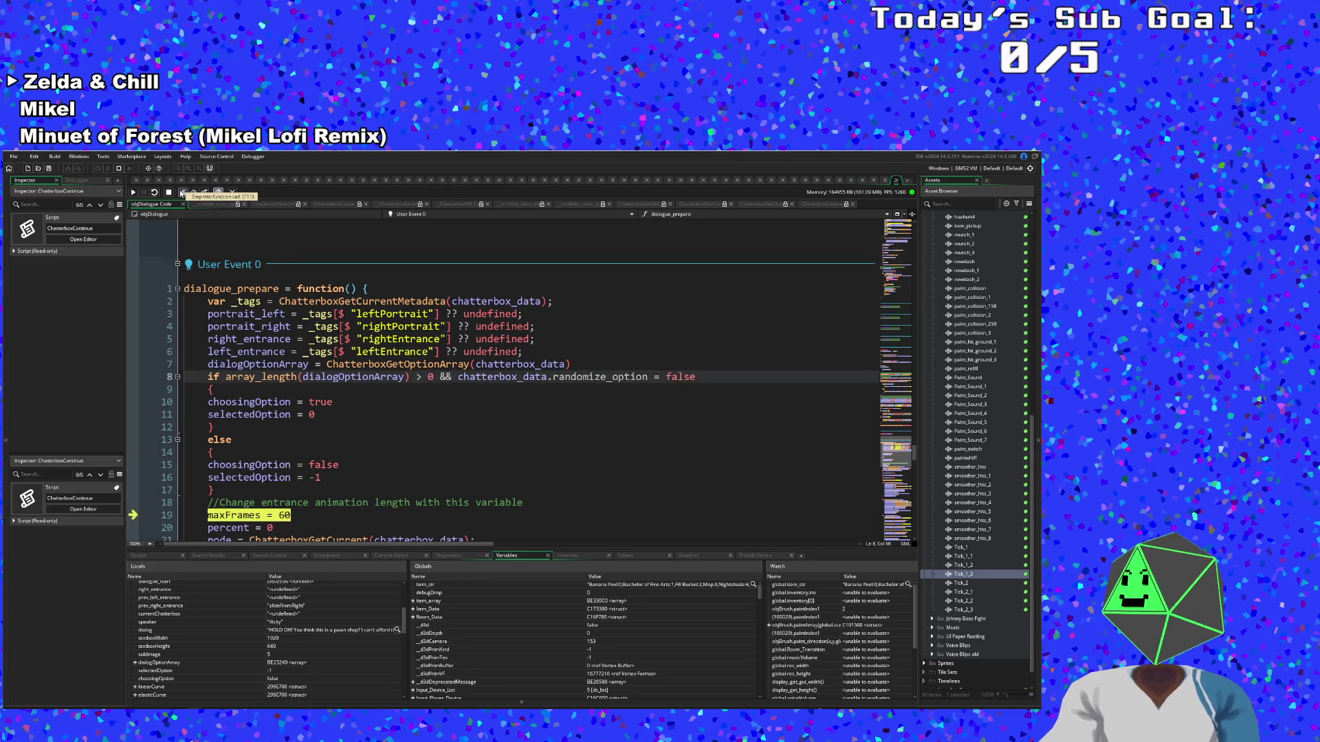
left_click(183, 193)
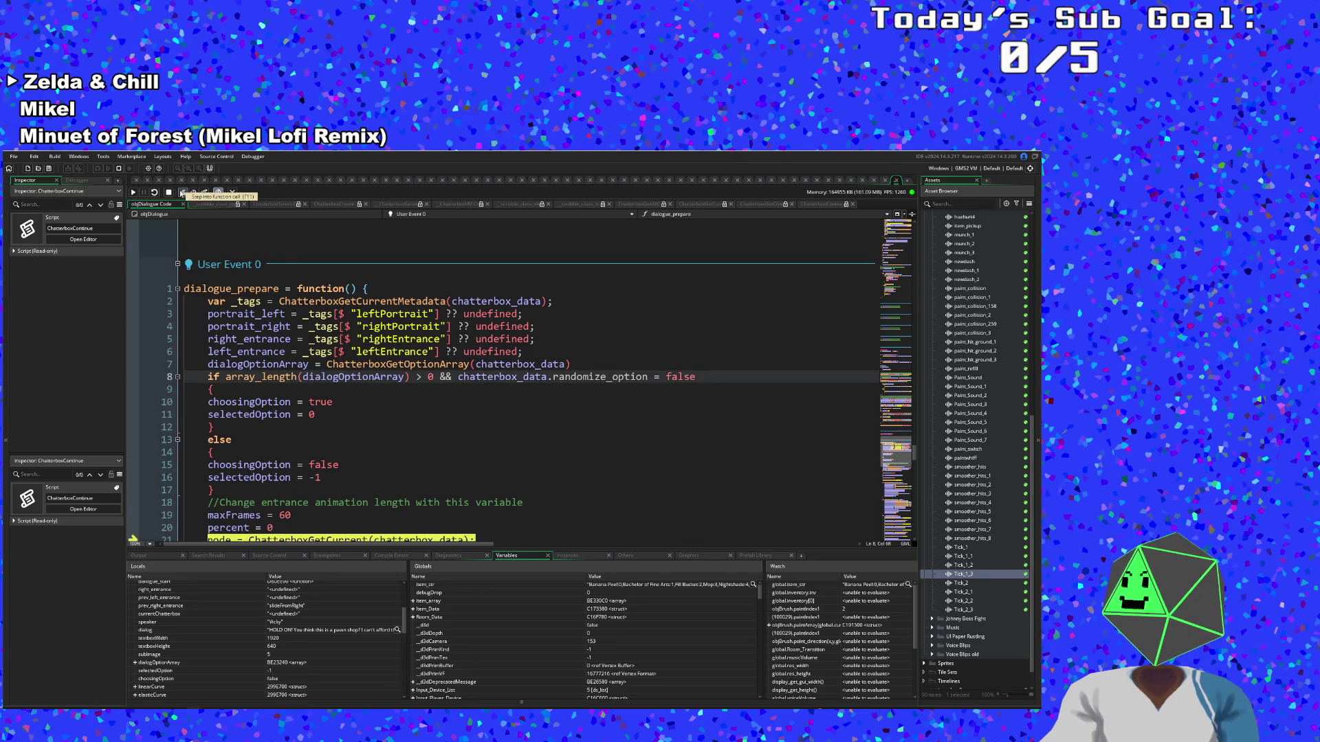
left_click(182, 193)
left_click(183, 193)
left_click(182, 193)
left_click(182, 193)
left_click(183, 193)
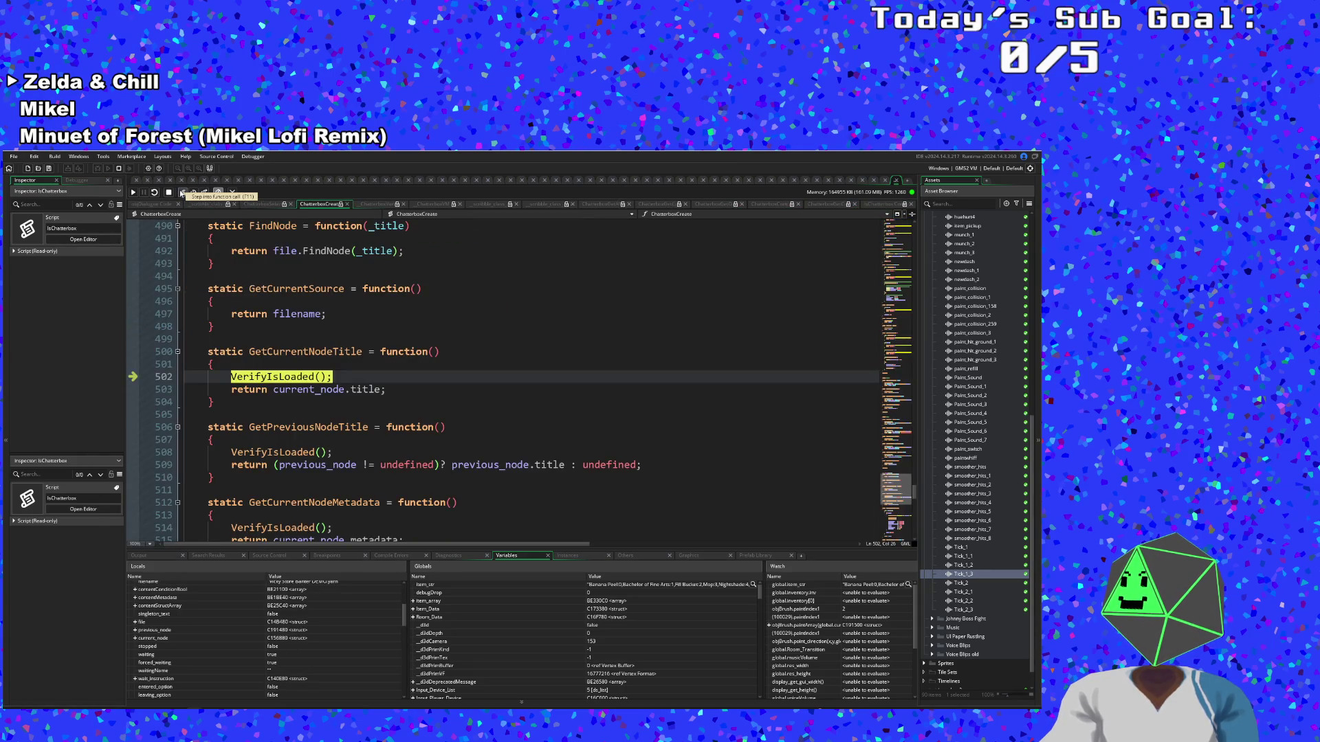
left_click(183, 193)
left_click(183, 193)
left_click(183, 193)
left_click(182, 193)
left_click(183, 193)
left_click(183, 193)
left_click(182, 193)
left_click(183, 193)
left_click(183, 193)
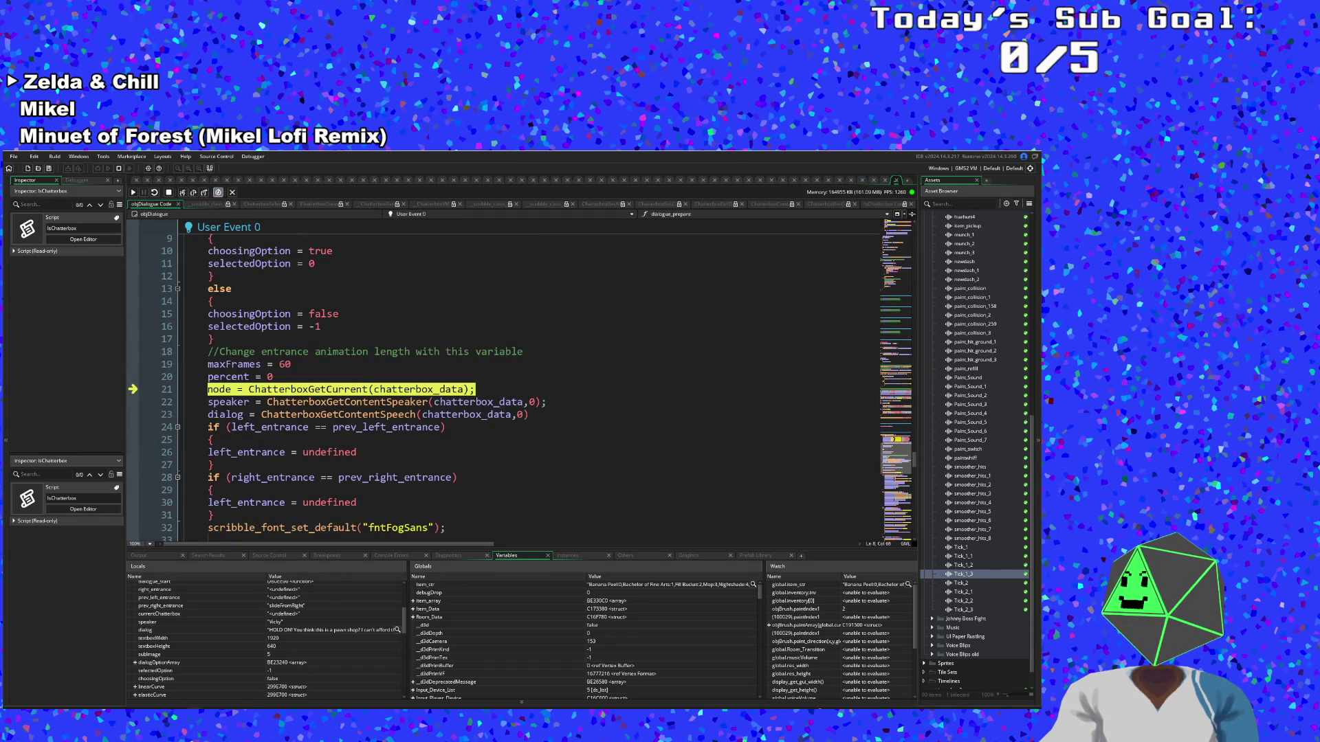
Step past the speaker lookup to the speech line and inspect the dialogOptionArray local
left_click(181, 193)
left_click(182, 193)
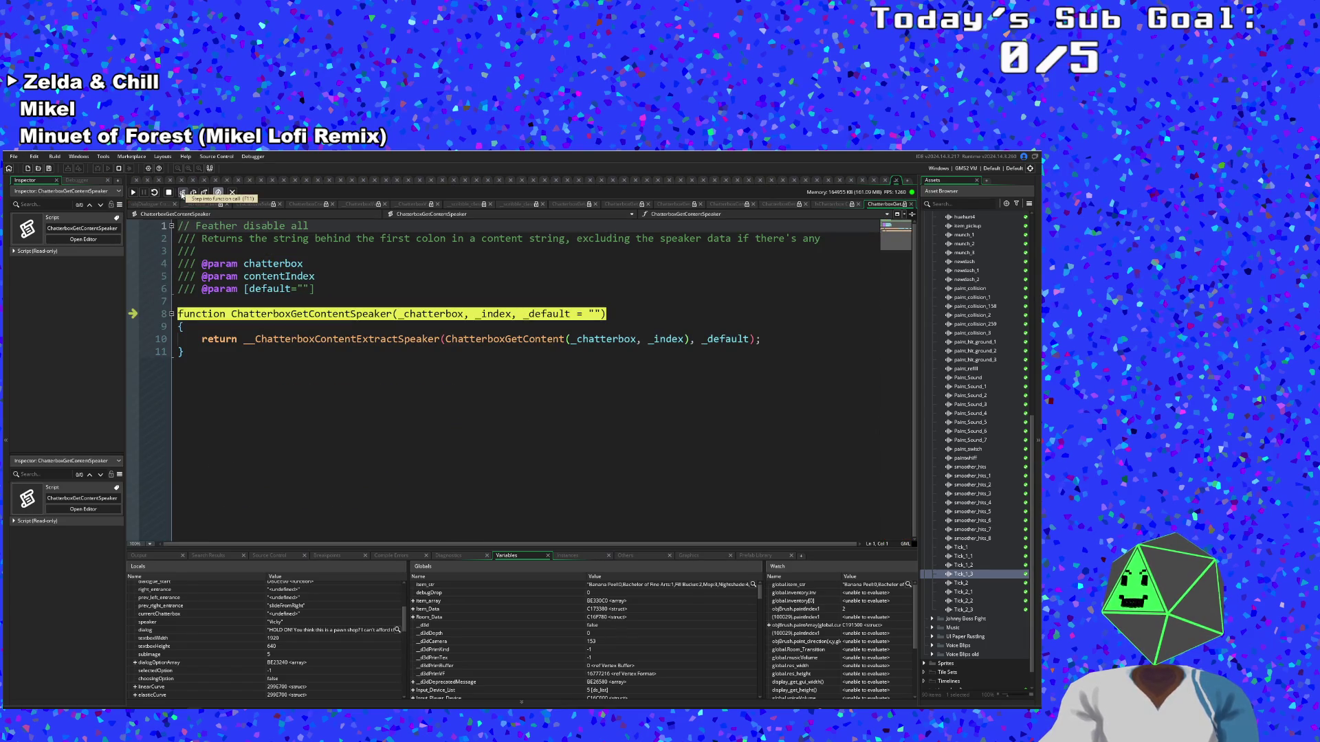
left_click(181, 194)
left_click(182, 194)
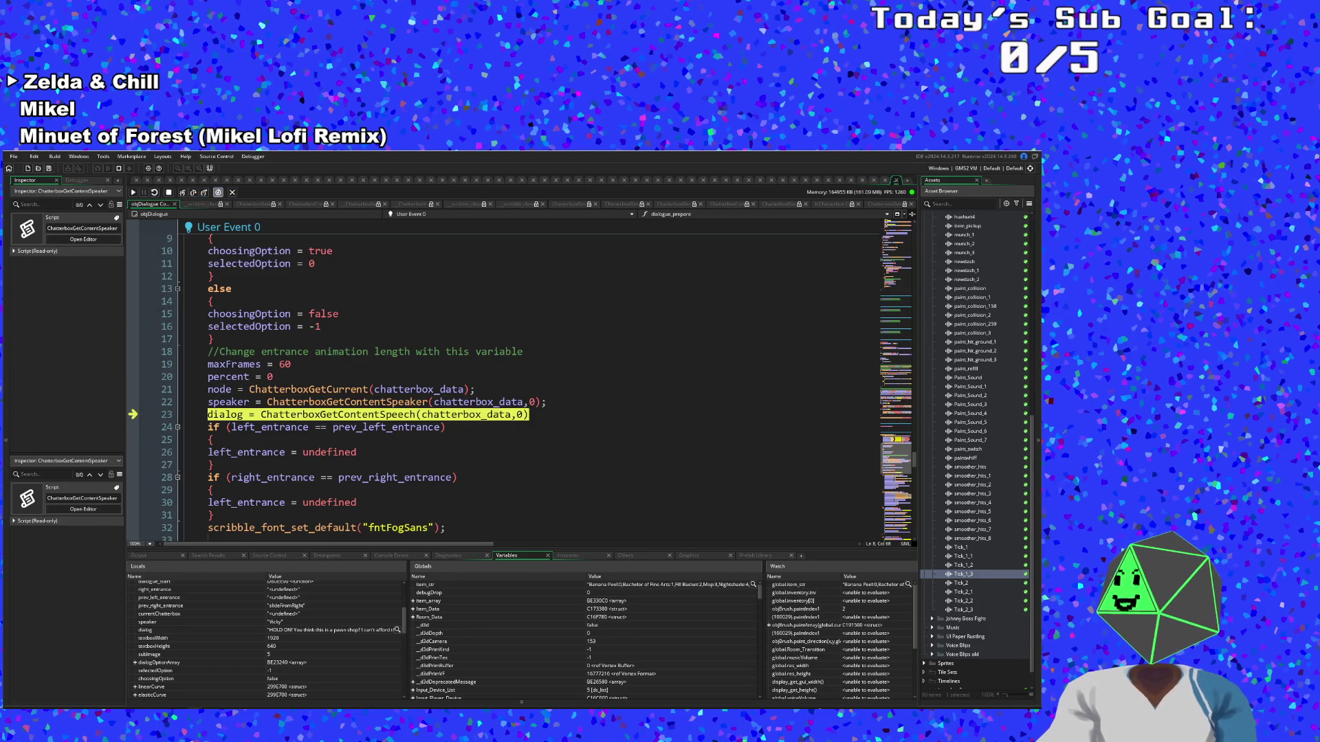
mouse_move(443, 414)
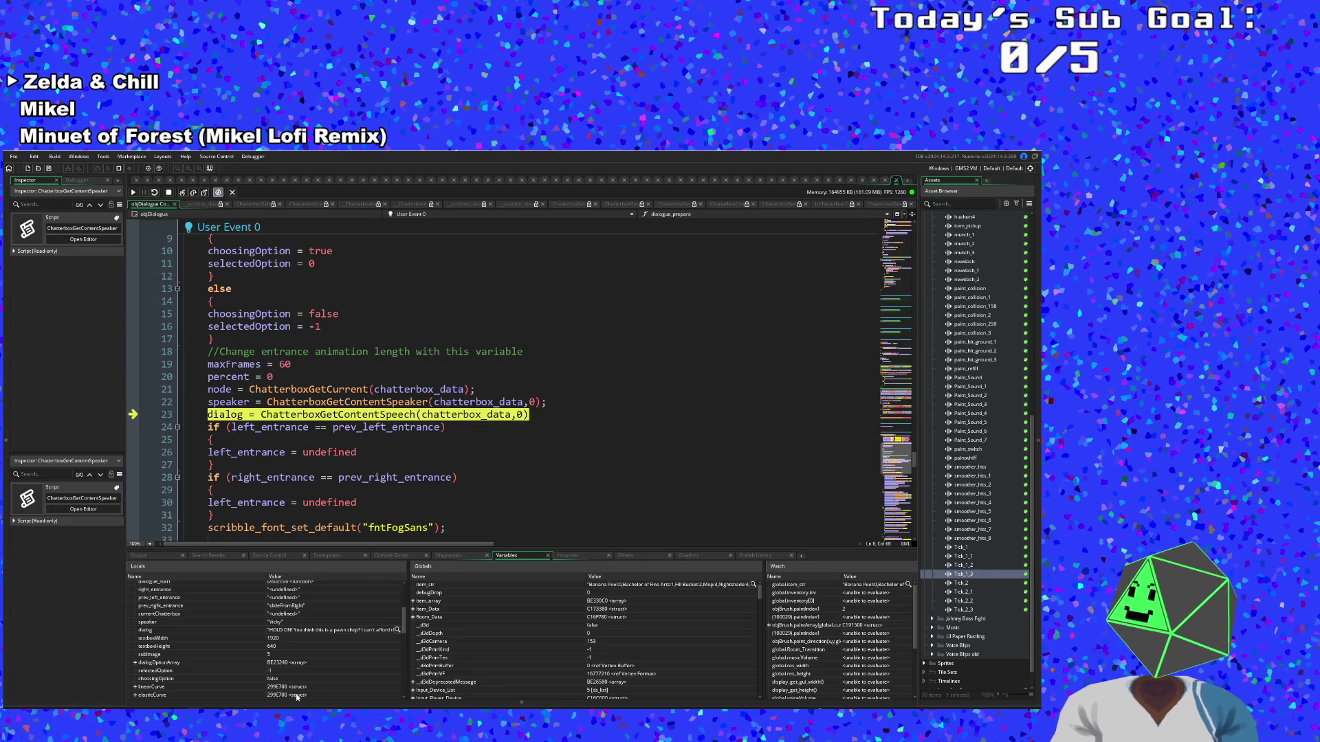
left_click(135, 664)
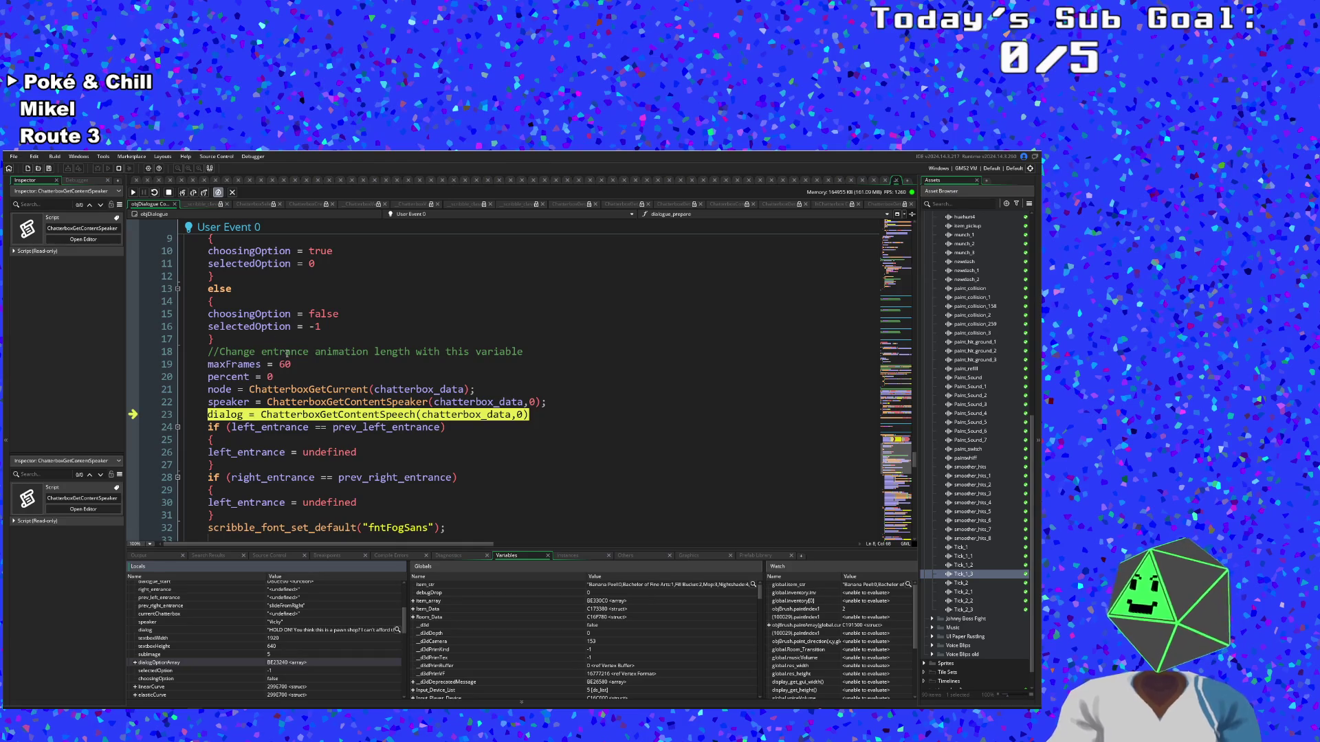
Step through ChatterboxGetContentSpeech and ChatterboxGetContent's validity, loaded and bounds checks
left_click(183, 193)
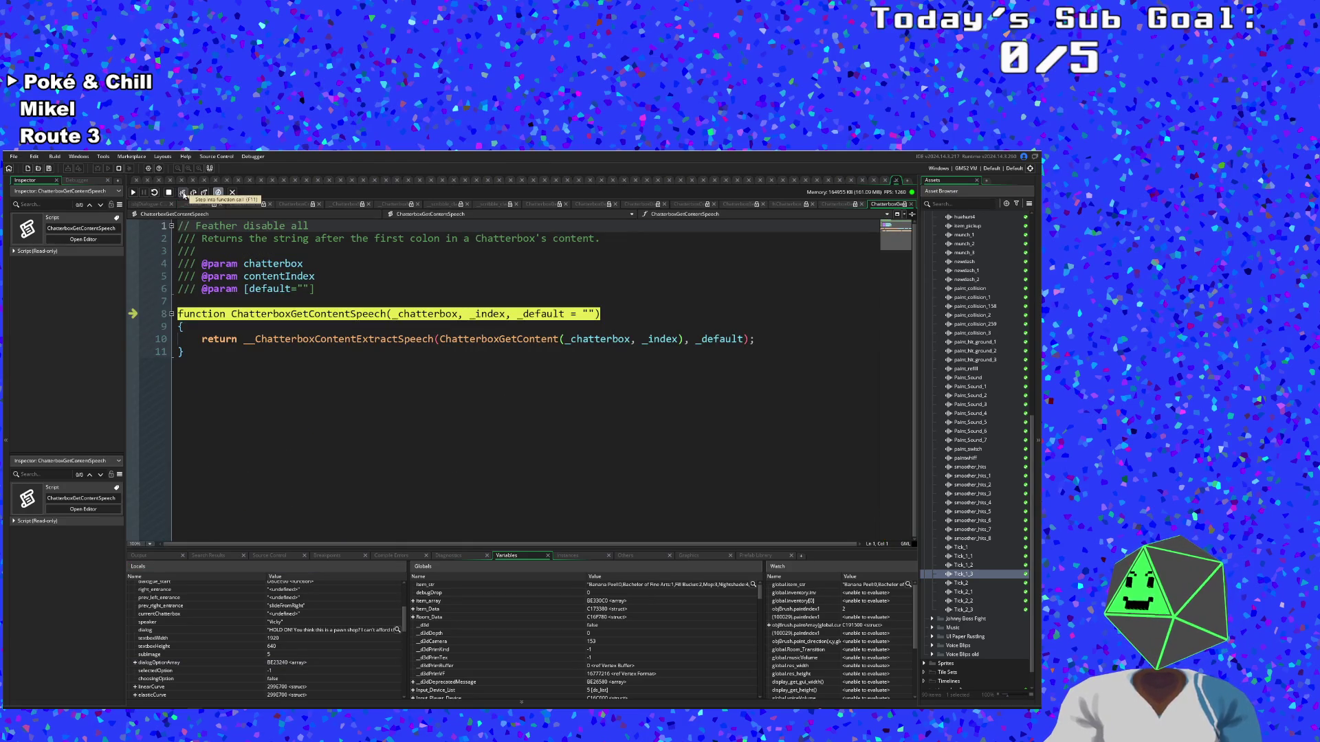
left_click(183, 193)
left_click(183, 194)
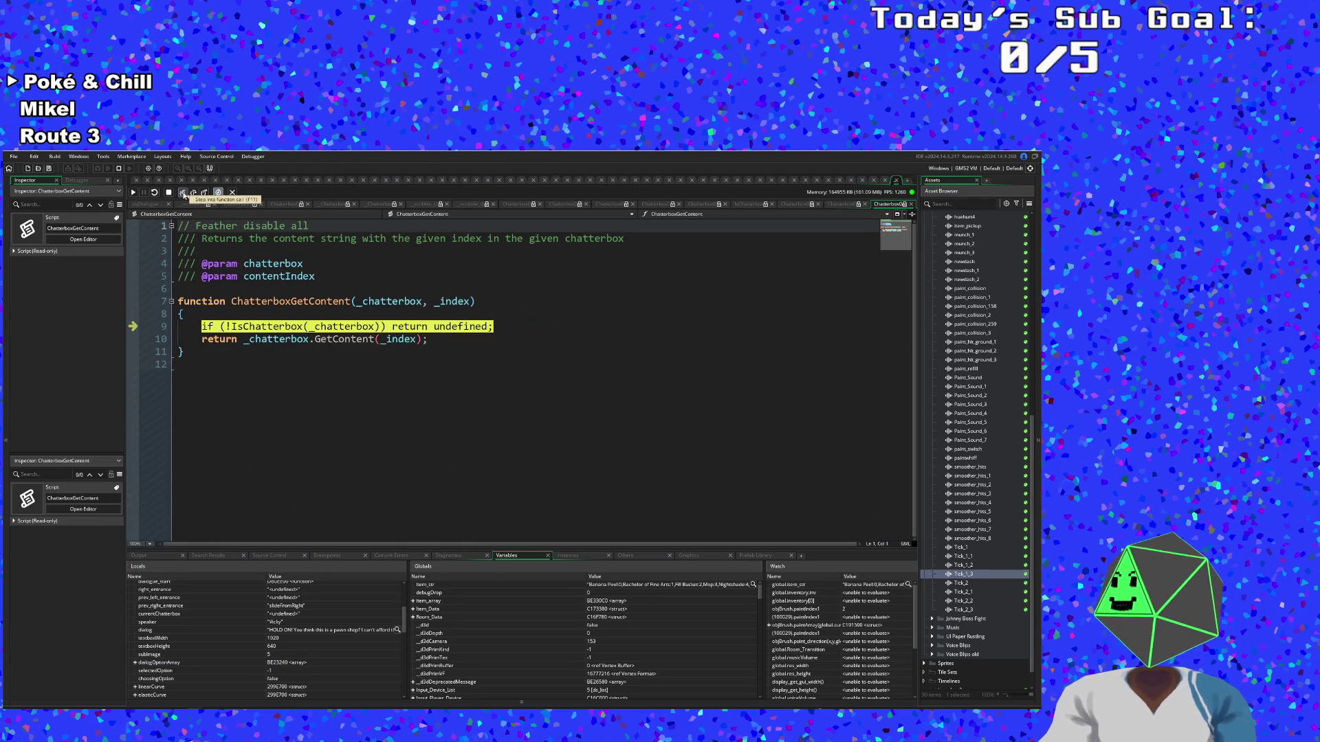
left_click(182, 193)
left_click(182, 193)
left_click(182, 193)
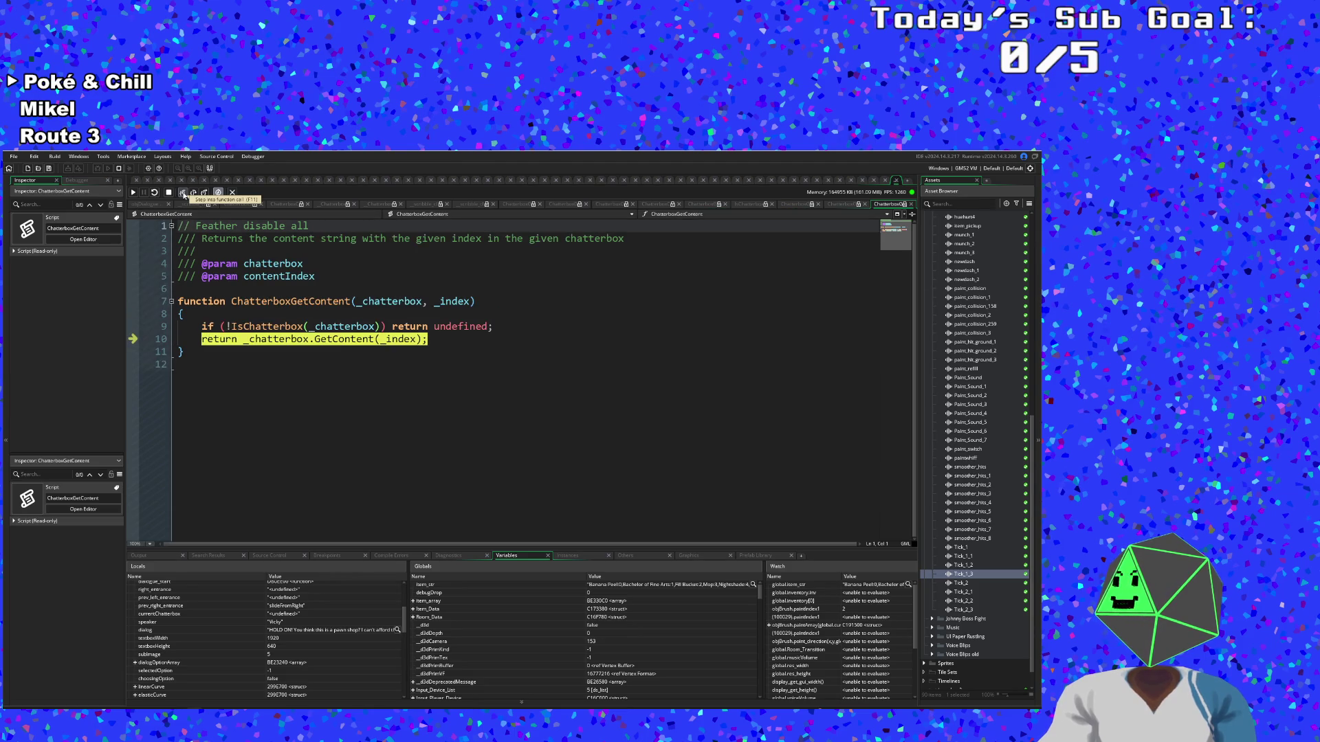
left_click(183, 193)
left_click(183, 193)
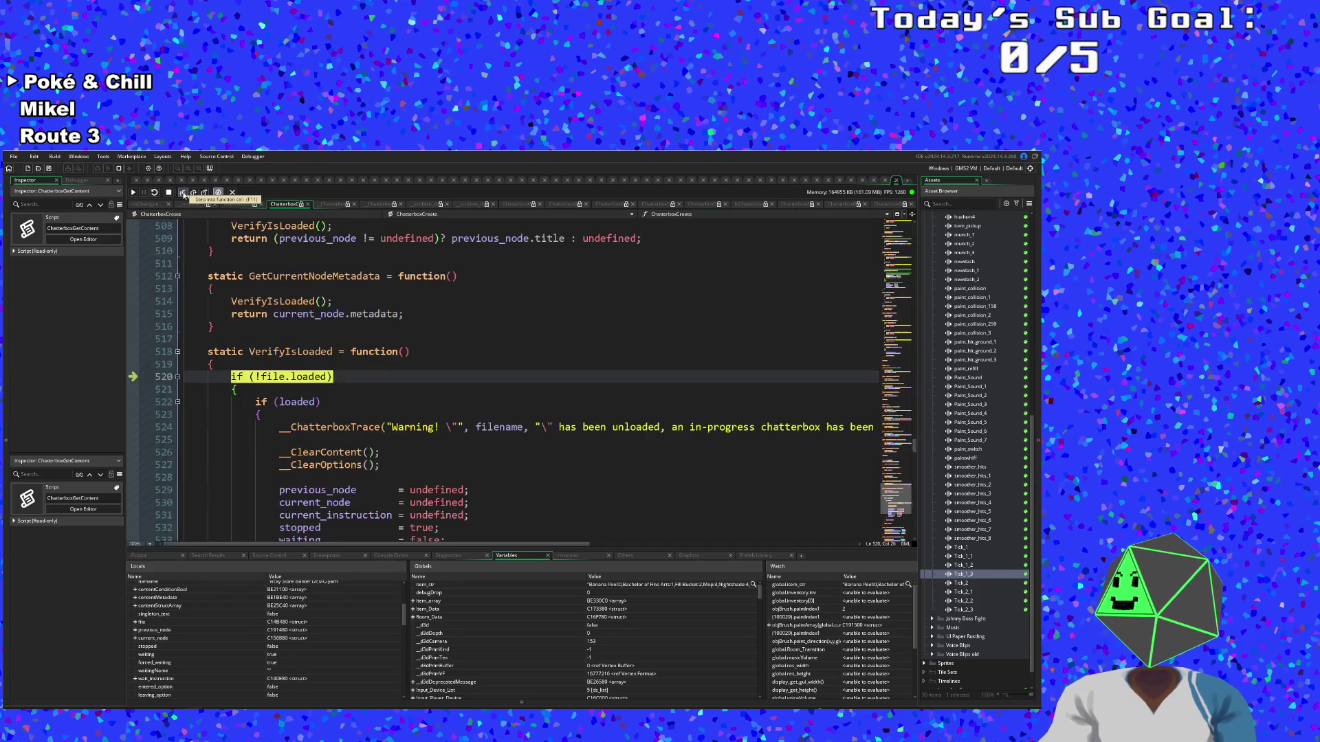
left_click(183, 193)
left_click(183, 193)
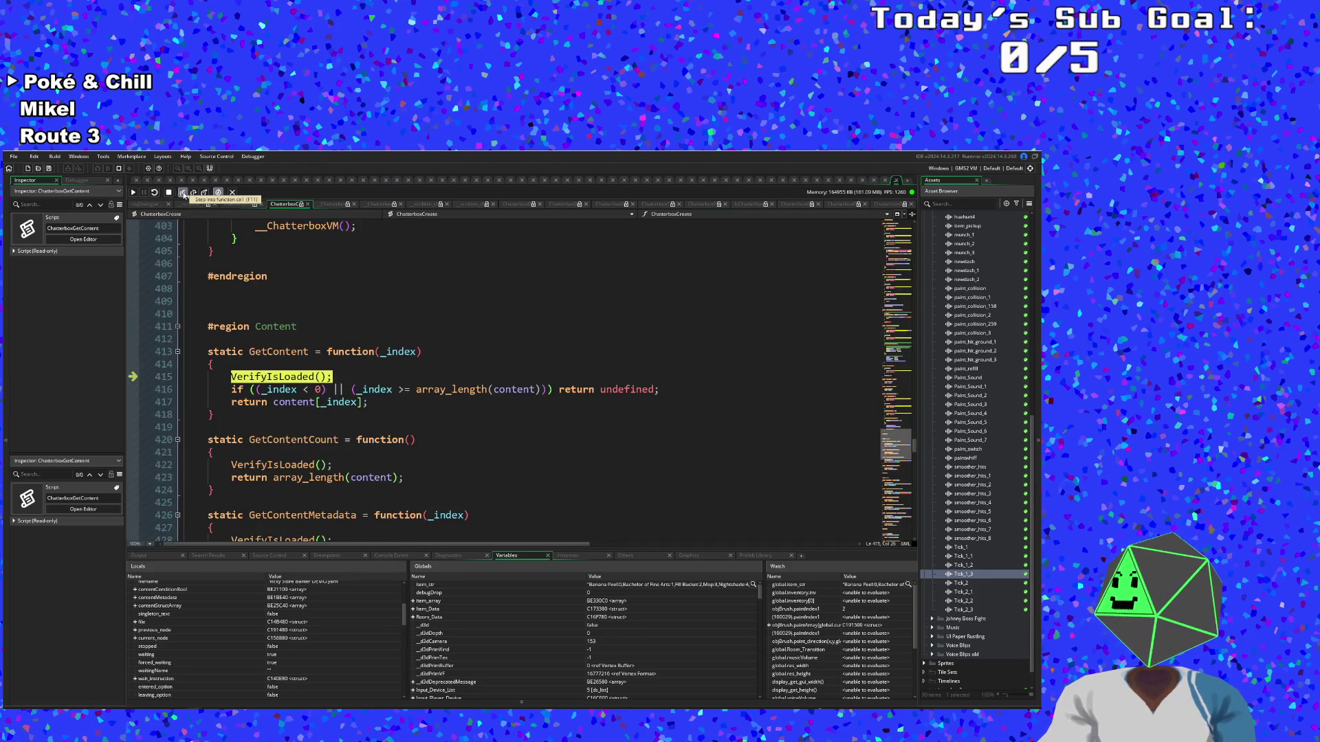
left_click(183, 193)
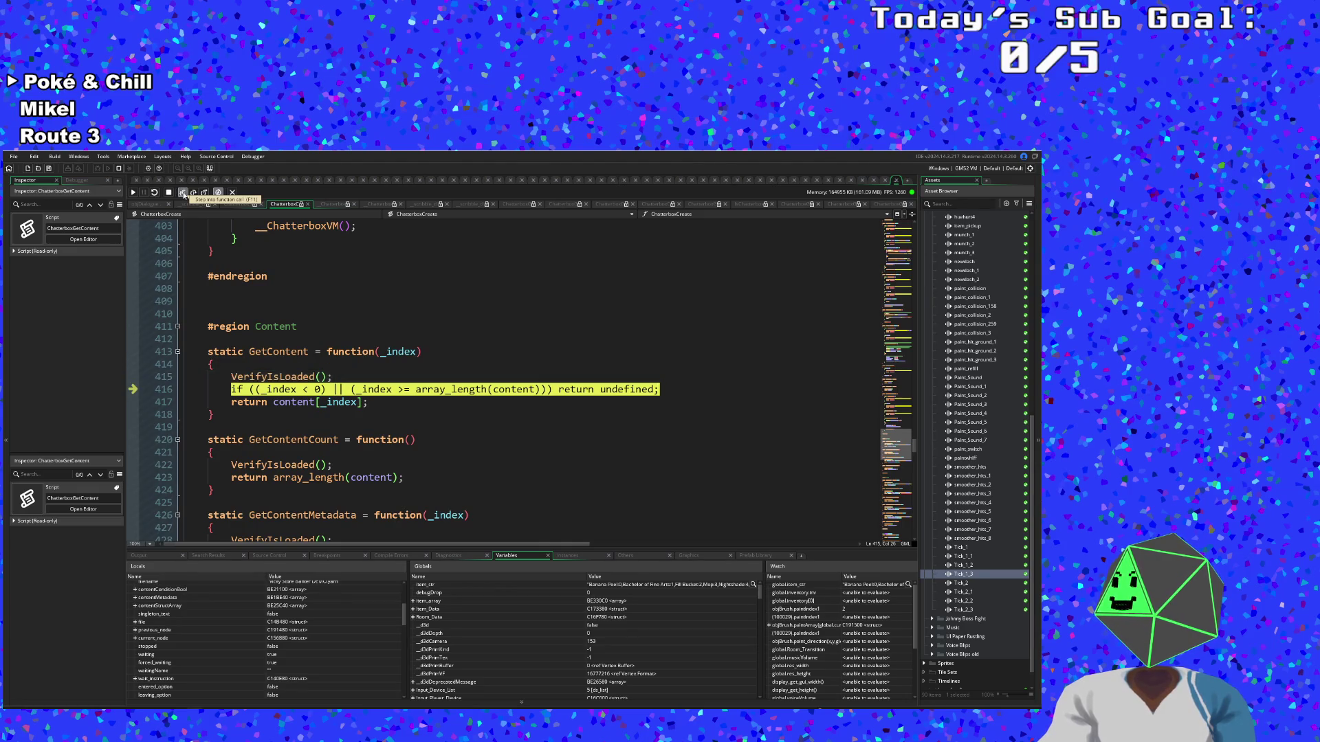
left_click(183, 193)
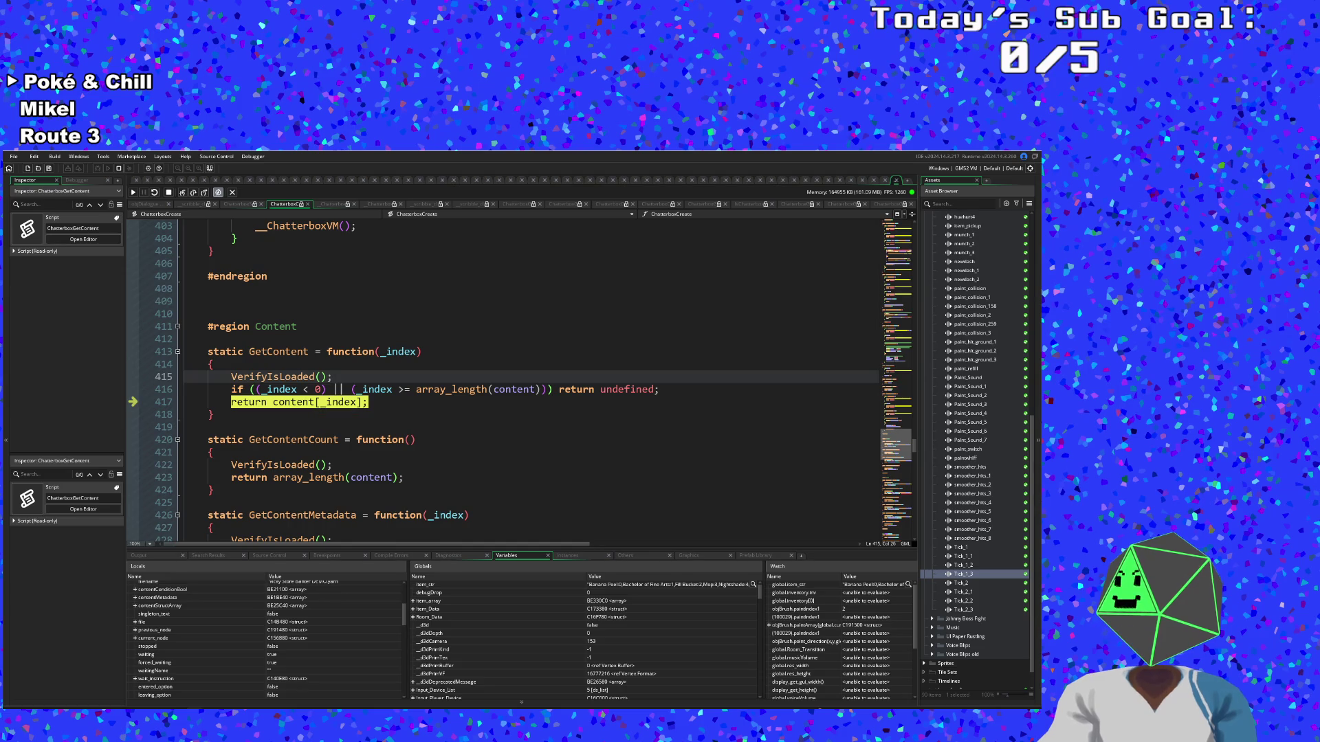
left_click(183, 193)
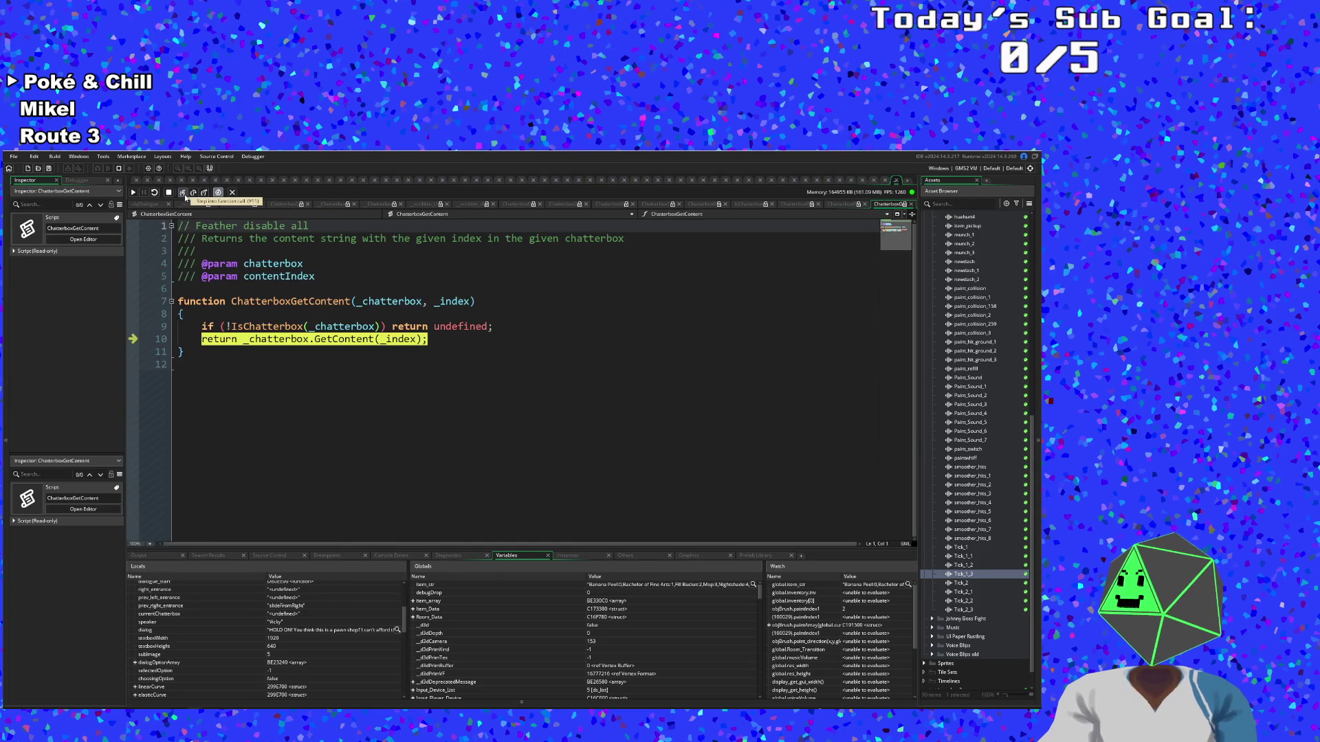
Step through speech extraction and whitespace stripping back to the speech line in User Event 0
left_click(184, 195)
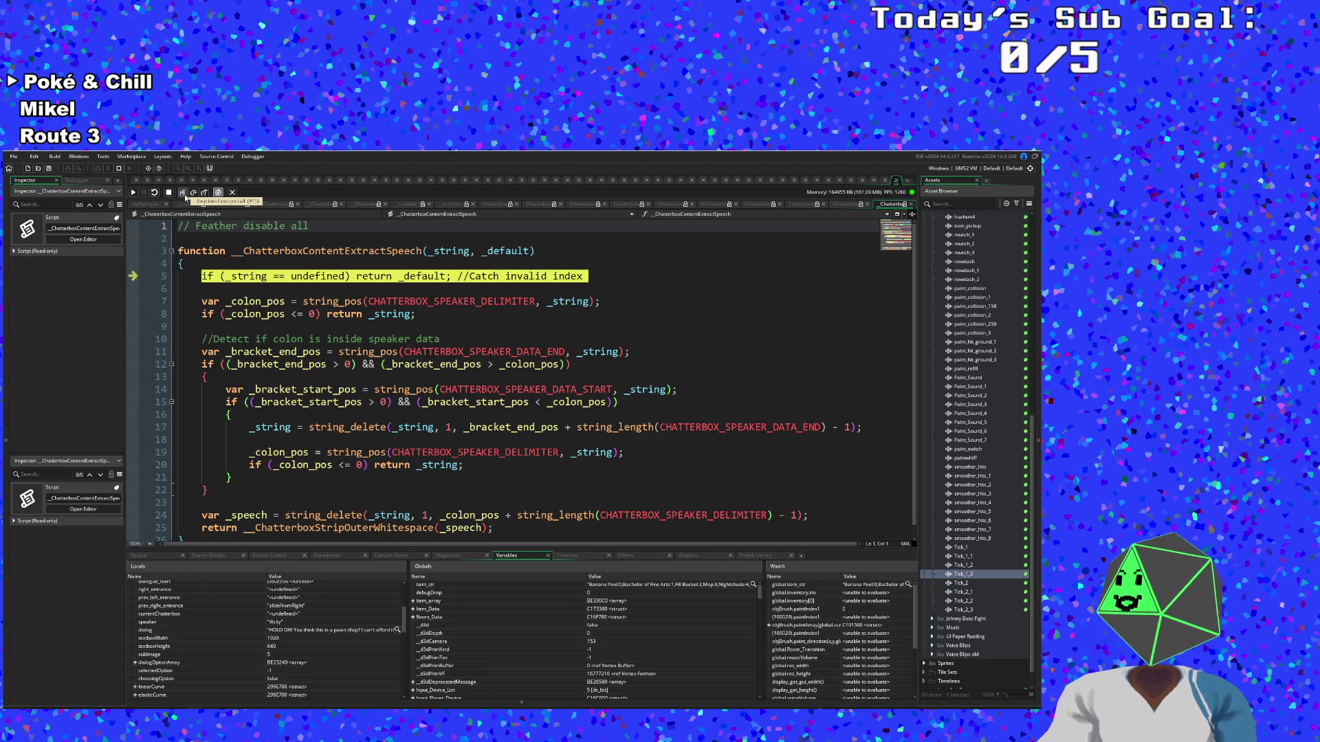
left_click(185, 197)
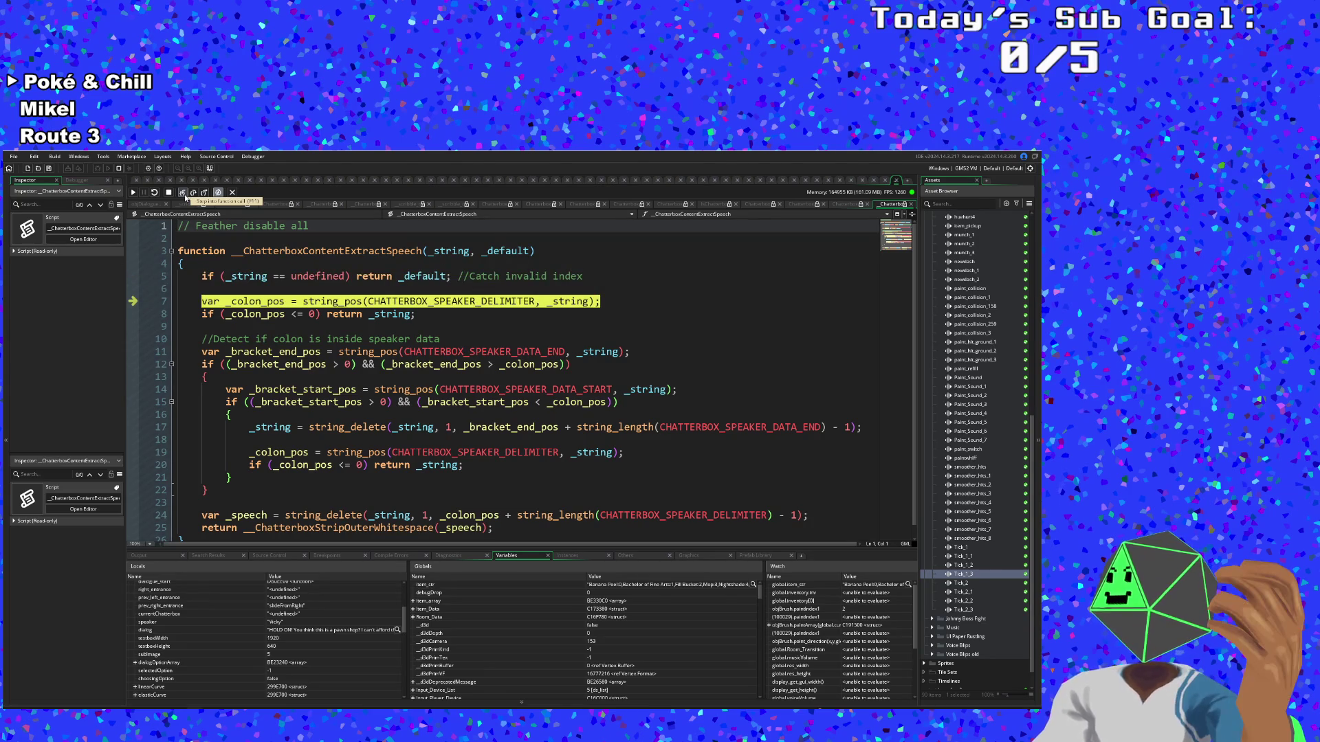
left_click(185, 197)
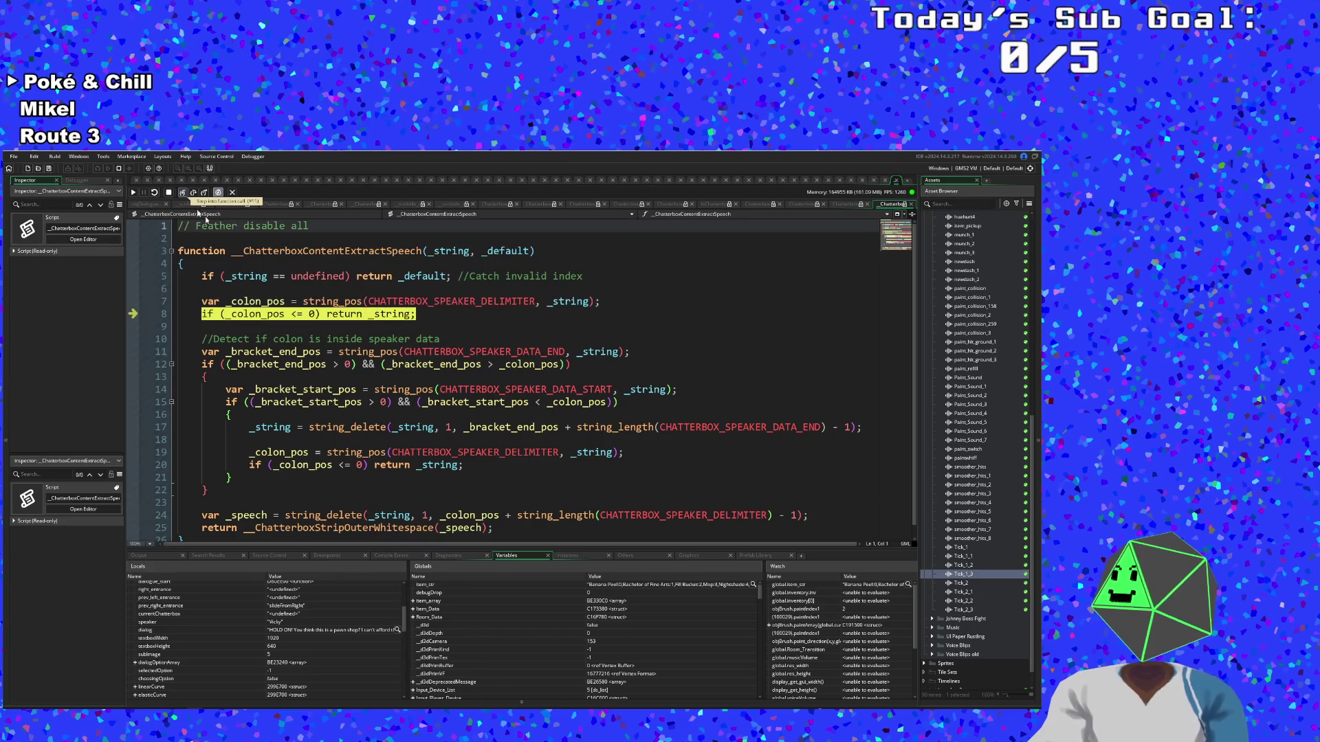
mouse_move(447, 252)
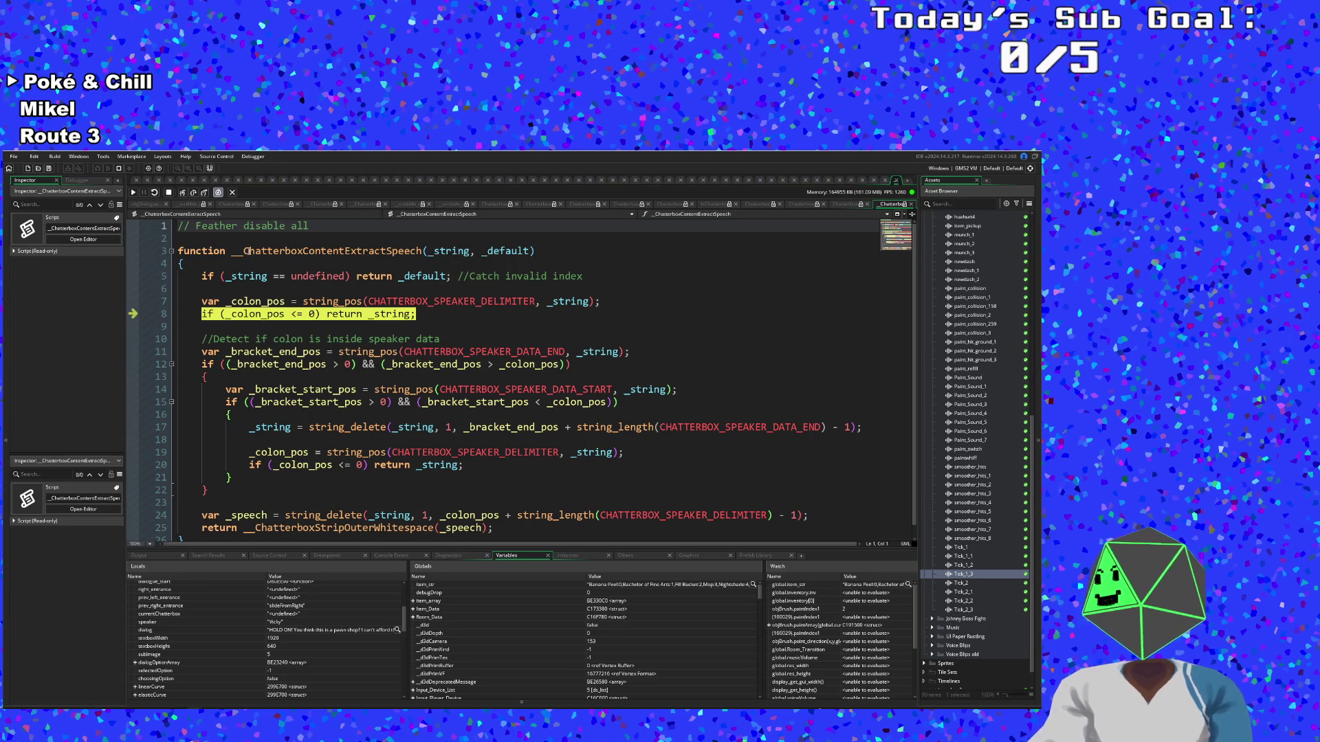
left_click(183, 193)
left_click(182, 193)
left_click(182, 193)
left_click(182, 193)
left_click(182, 193)
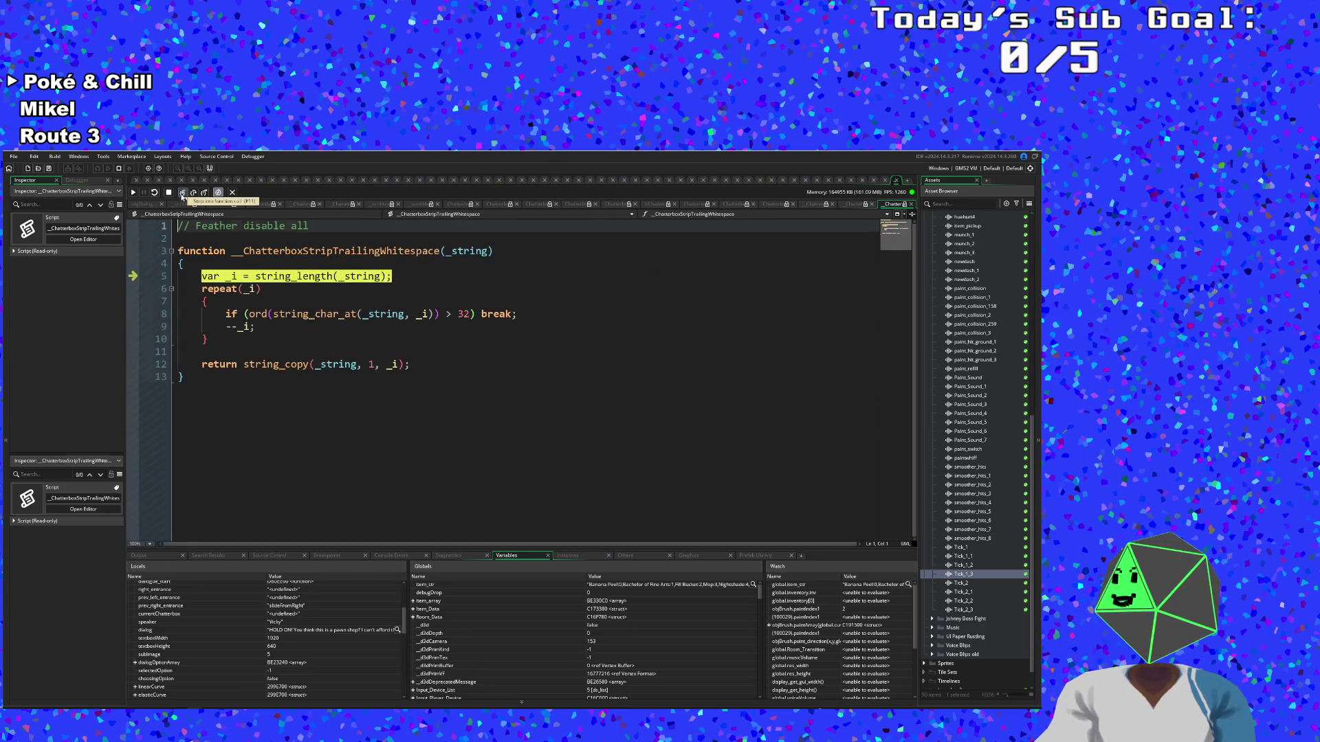
left_click(182, 193)
left_click(182, 194)
left_click(182, 193)
left_click(182, 193)
left_click(182, 193)
left_click(182, 193)
left_click(182, 193)
left_click(183, 193)
left_click(182, 193)
left_click(183, 194)
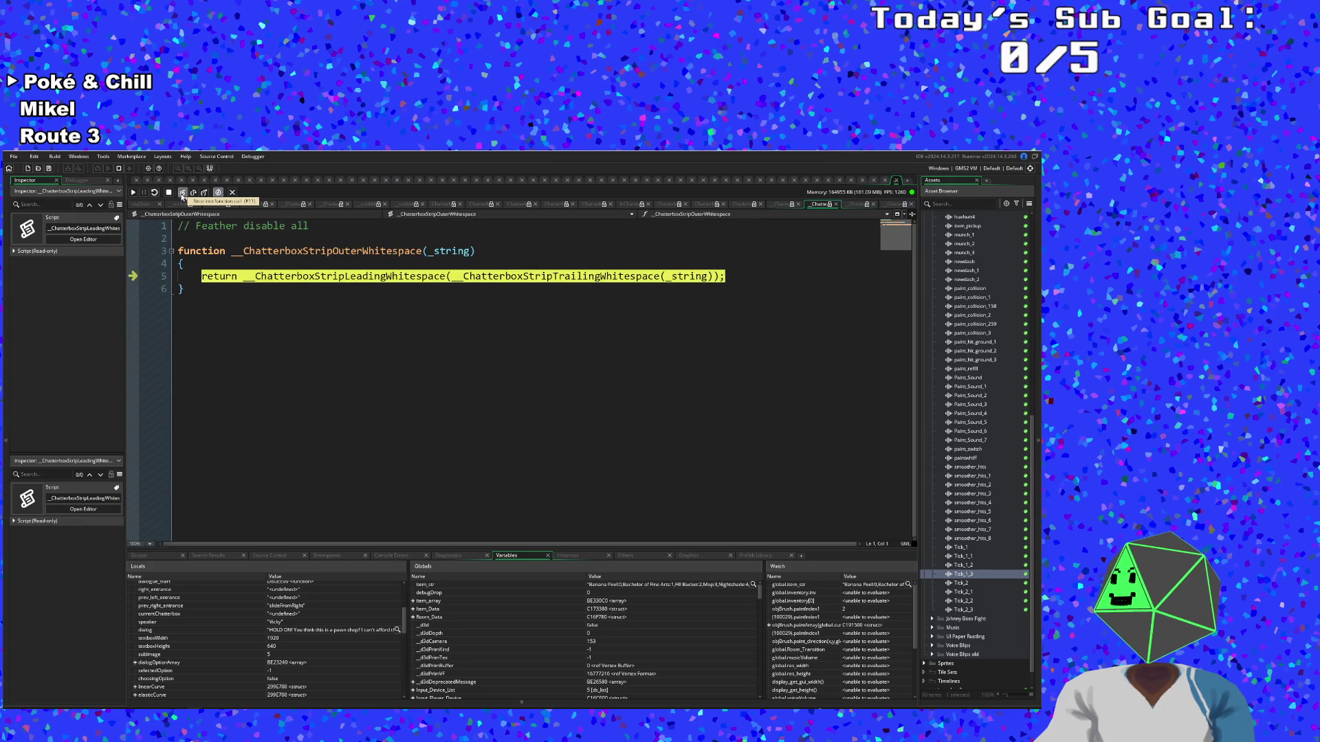
left_click(183, 193)
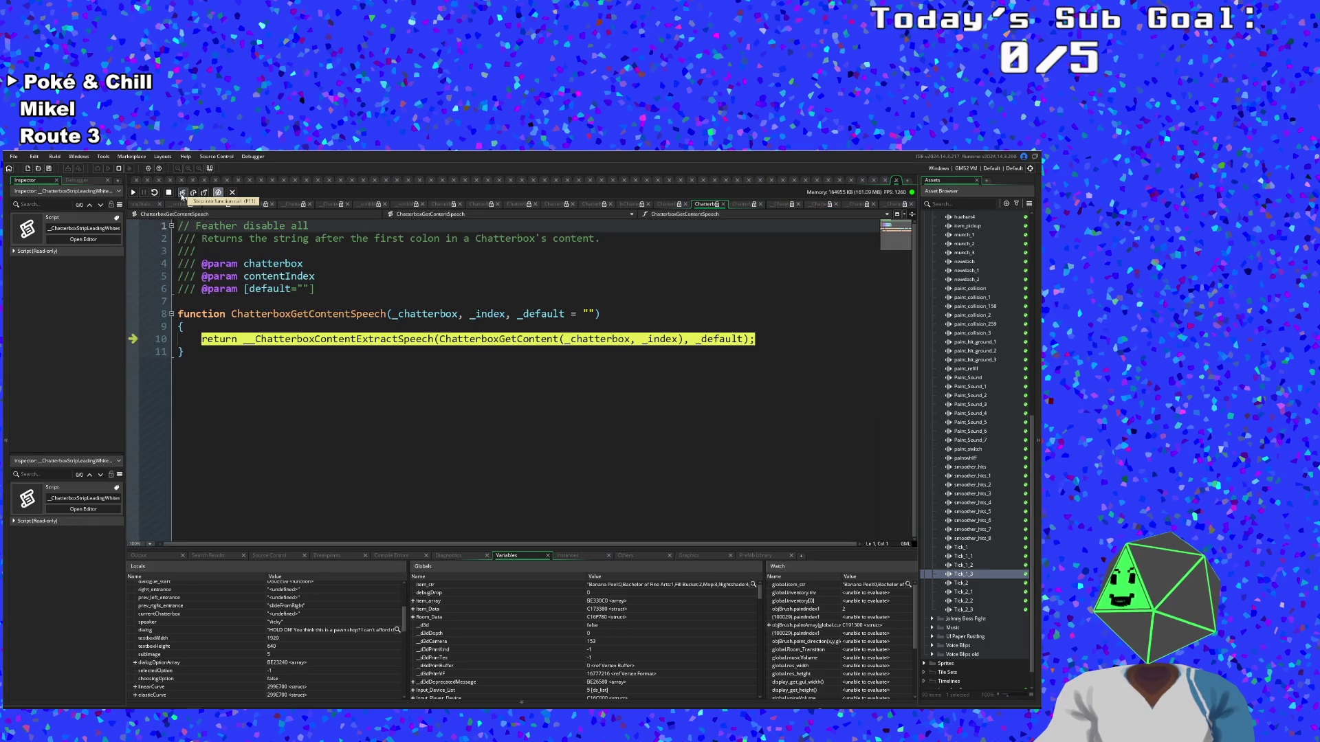
left_click(183, 193)
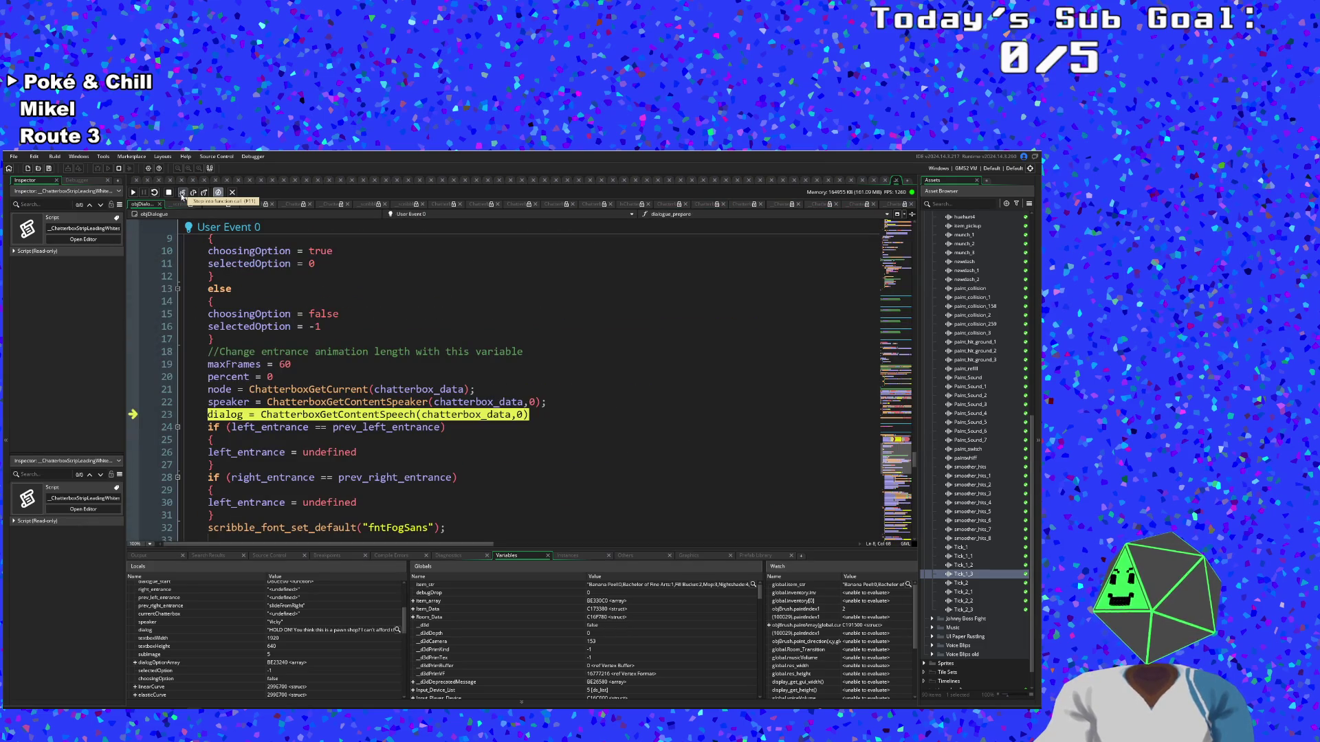
Step past the dialog assignment, entrance checks and default font setup into the left-portrait block
left_click(182, 193)
left_click(182, 193)
left_click(182, 193)
left_click(182, 193)
left_click(182, 193)
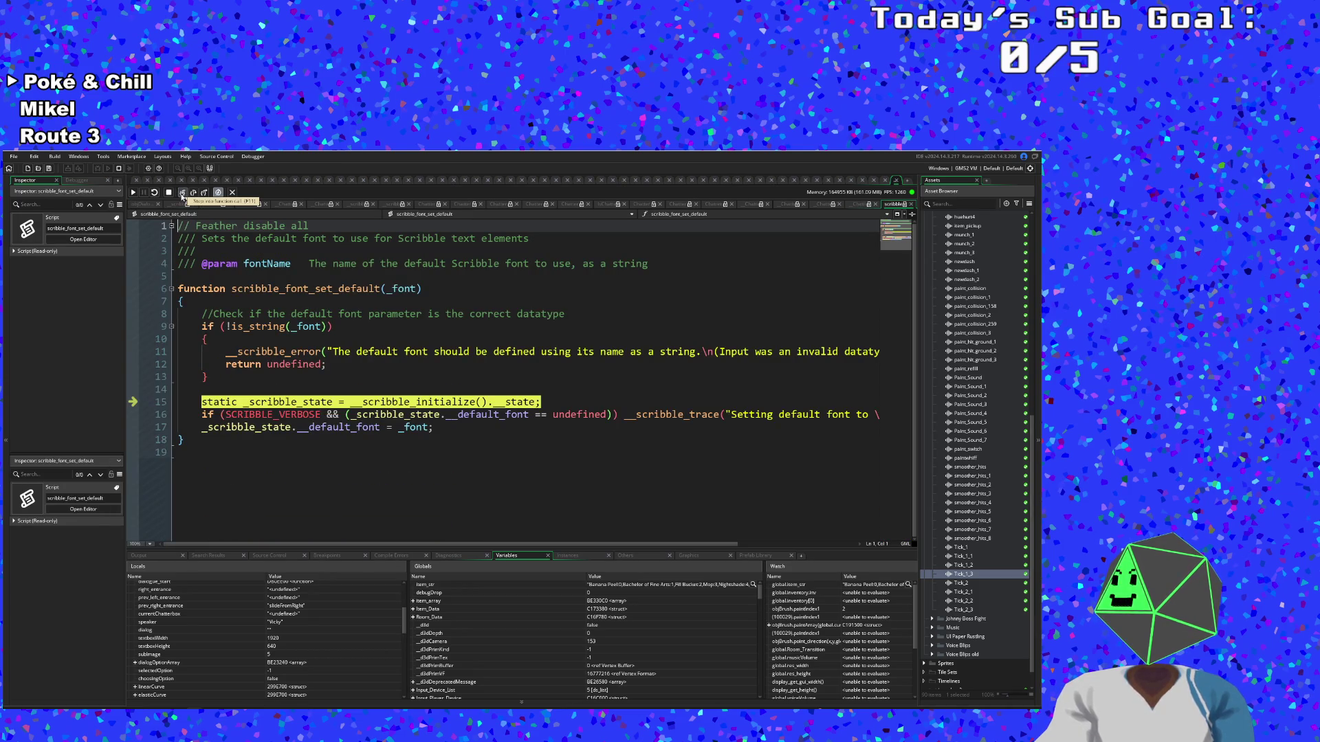
left_click(183, 193)
left_click(184, 193)
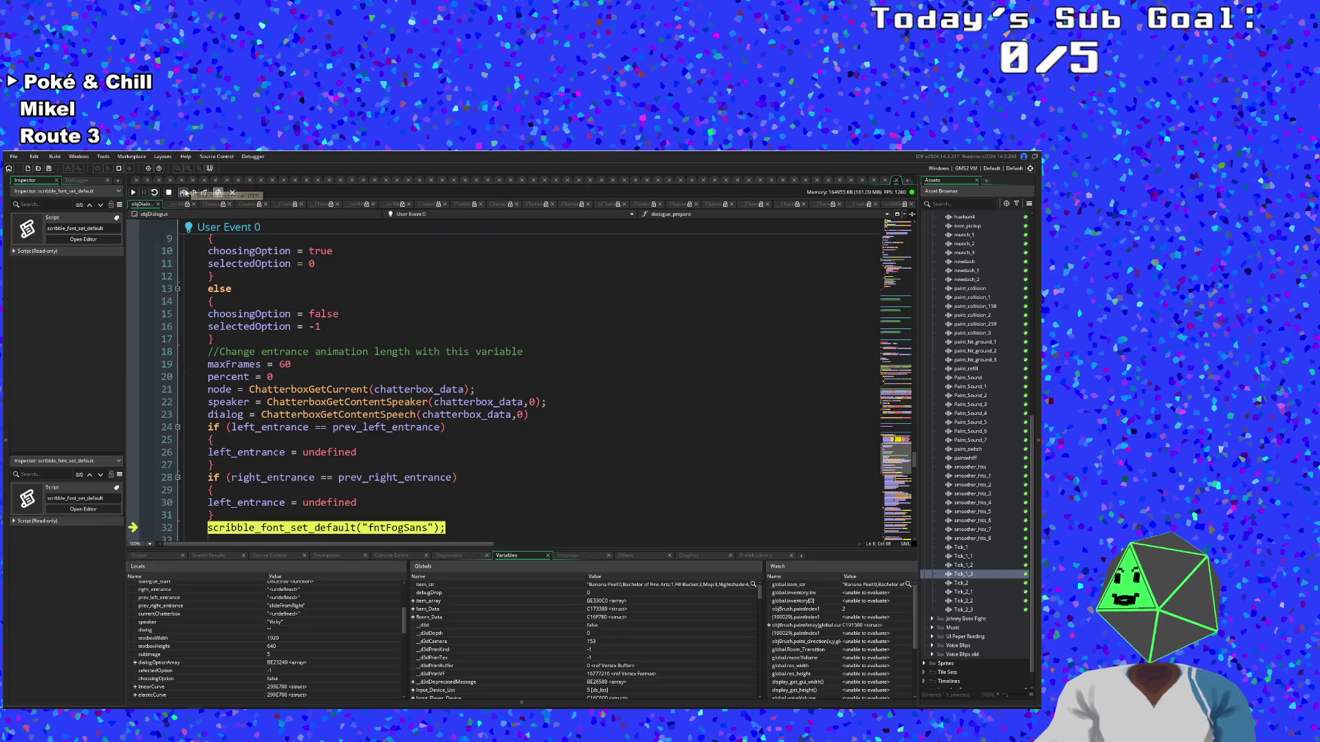
left_click(184, 193)
left_click(184, 193)
left_click(185, 193)
left_click(184, 193)
left_click(184, 193)
left_click(185, 193)
left_click(185, 193)
left_click(184, 193)
Expand dialogOptionArray in the Locals panel and scroll through its entries and the other locals
scroll(319, 619, "up", 5)
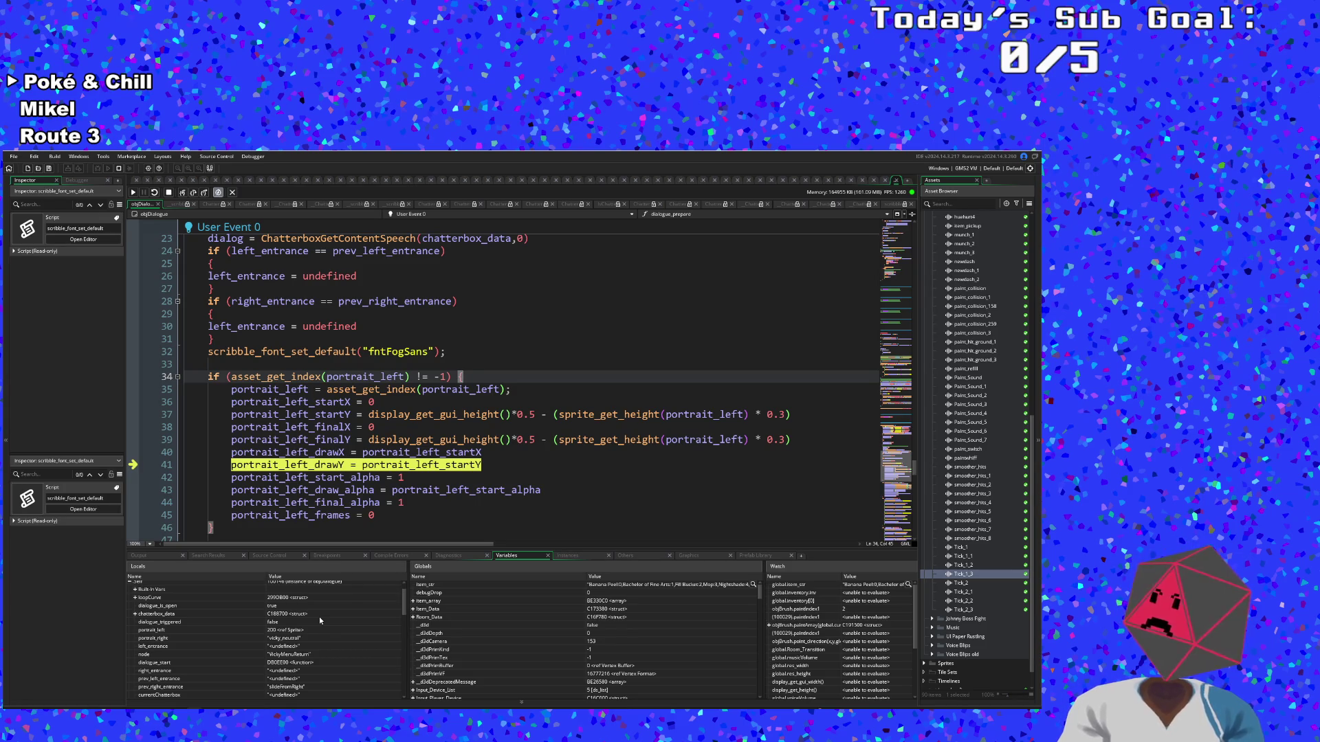
scroll(318, 616, "down", 4)
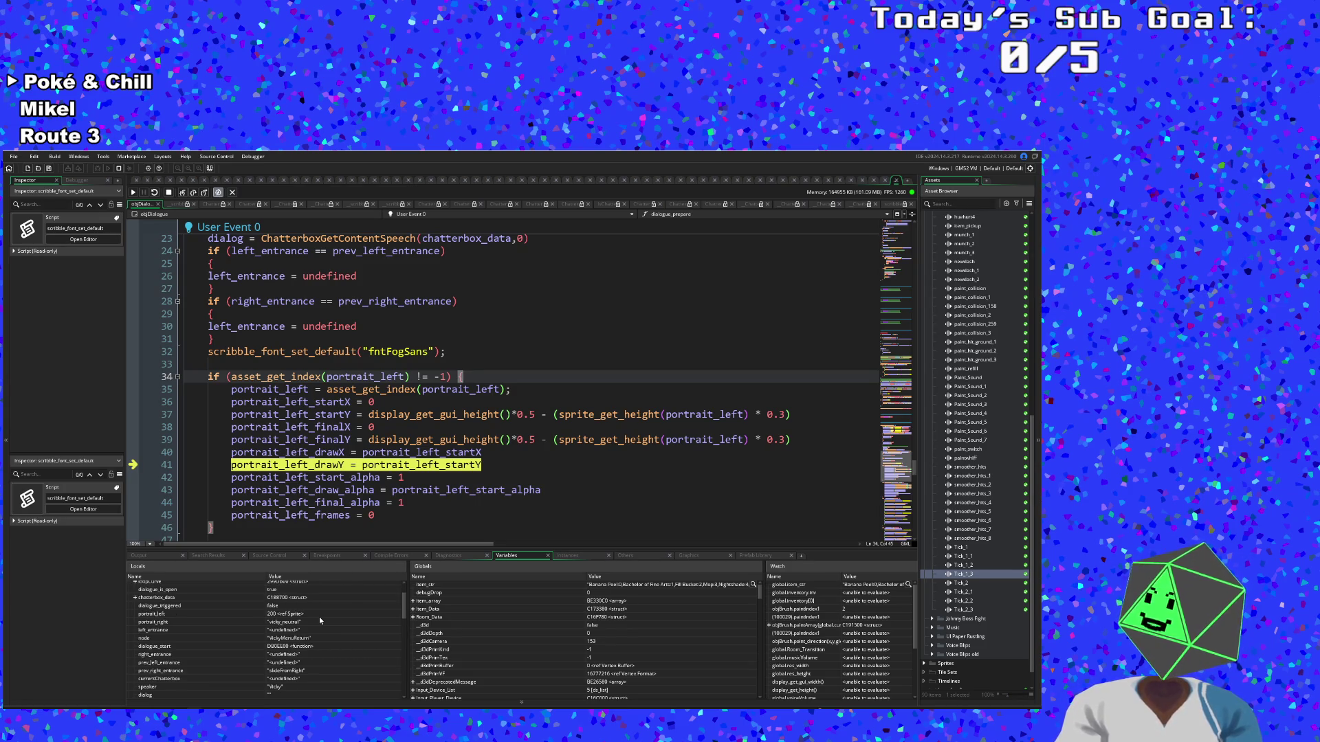
scroll(319, 618, "down", 2)
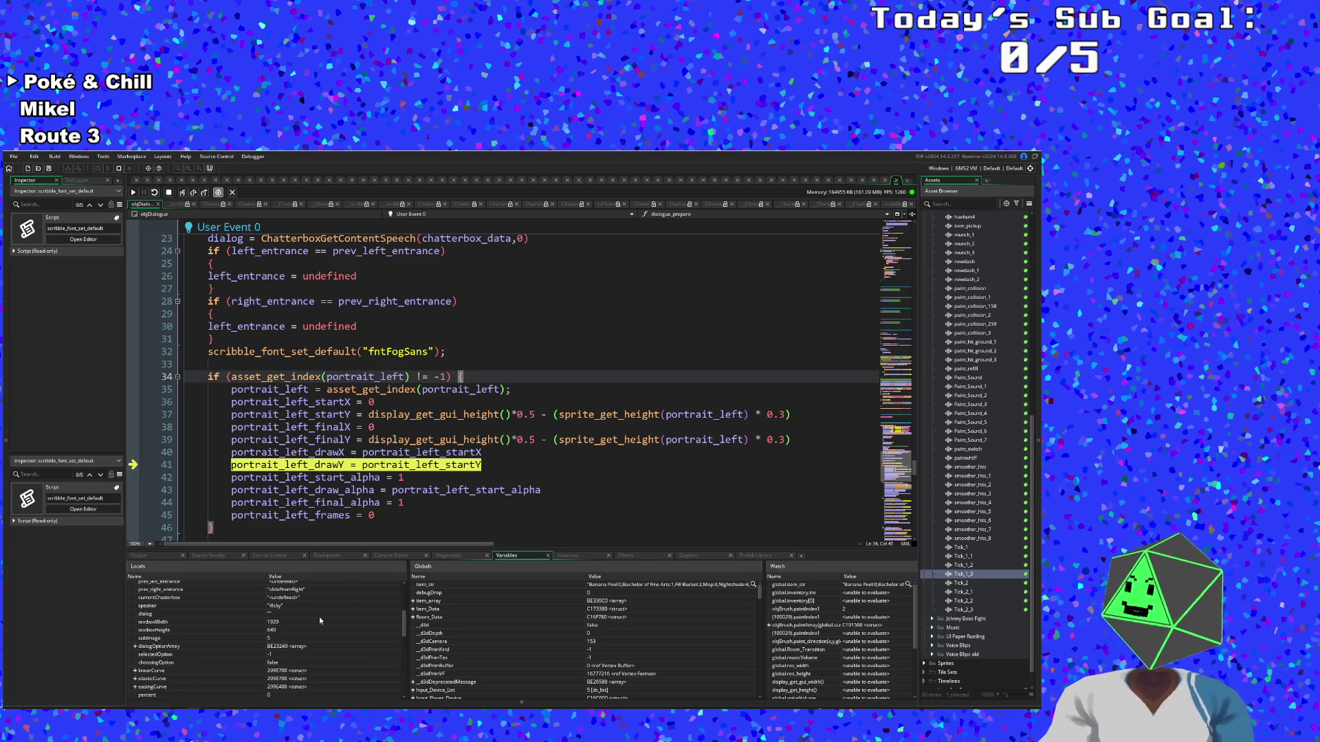
scroll(319, 616, "down", 3)
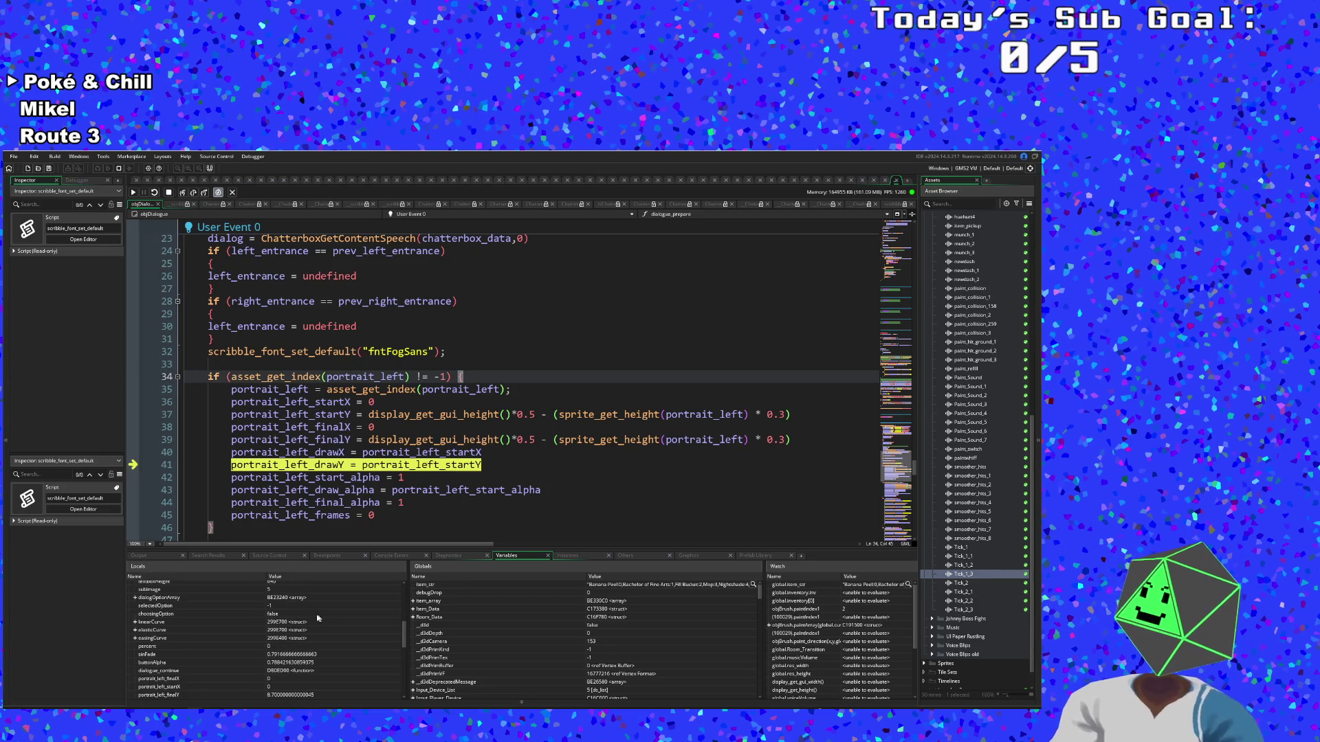
scroll(205, 678, "up", 5)
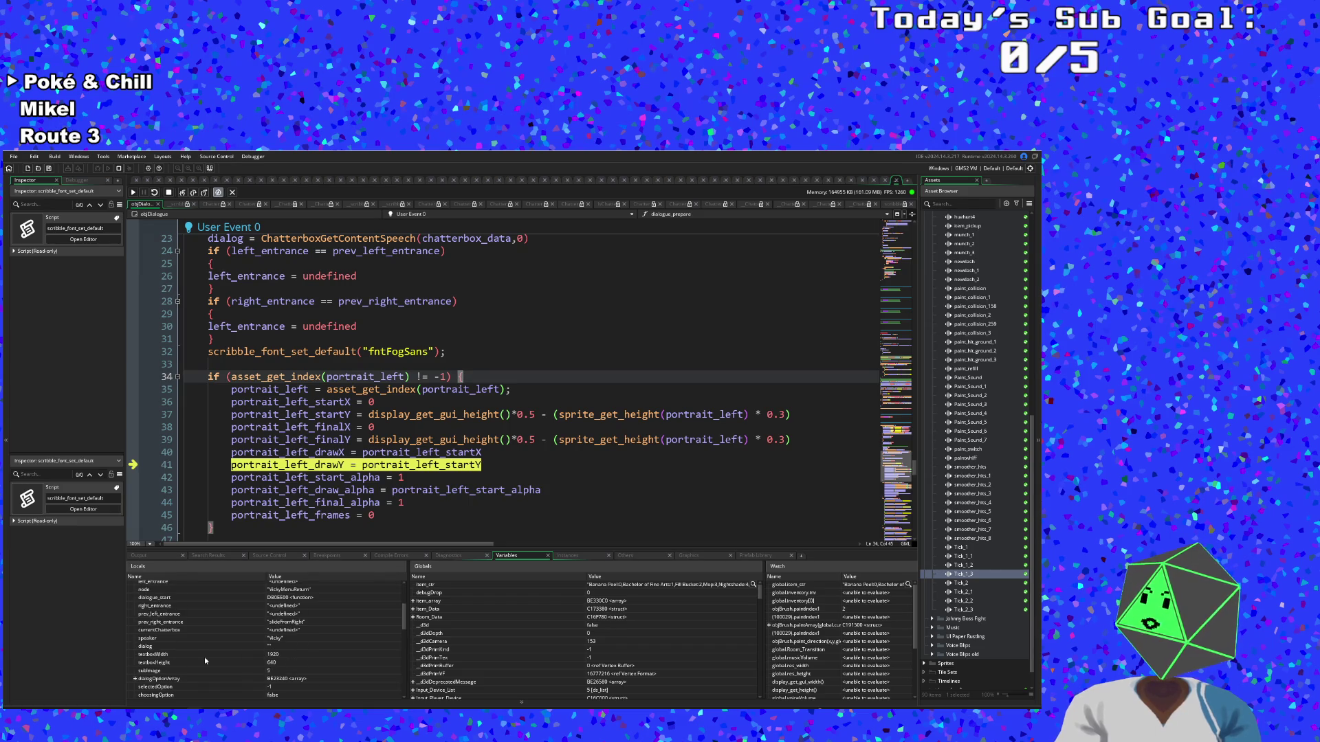
left_click(136, 679)
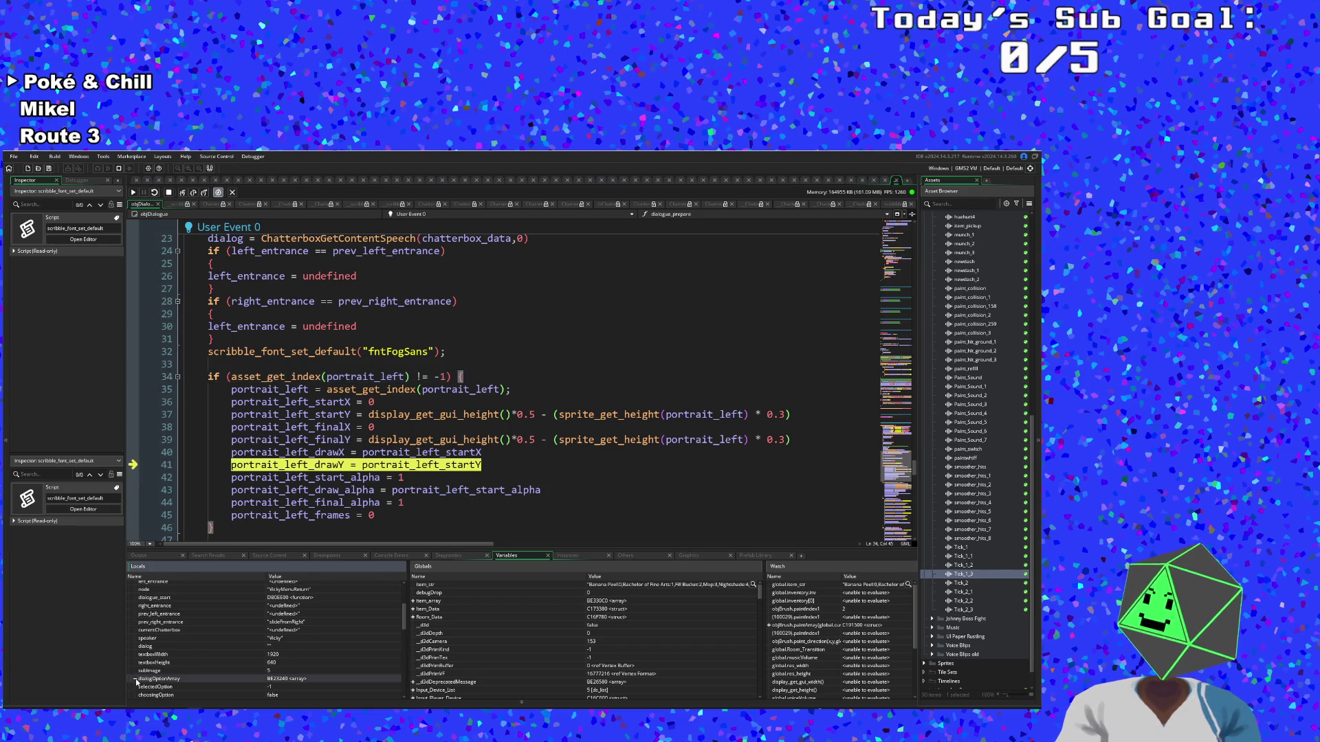
scroll(140, 675, "up", 4)
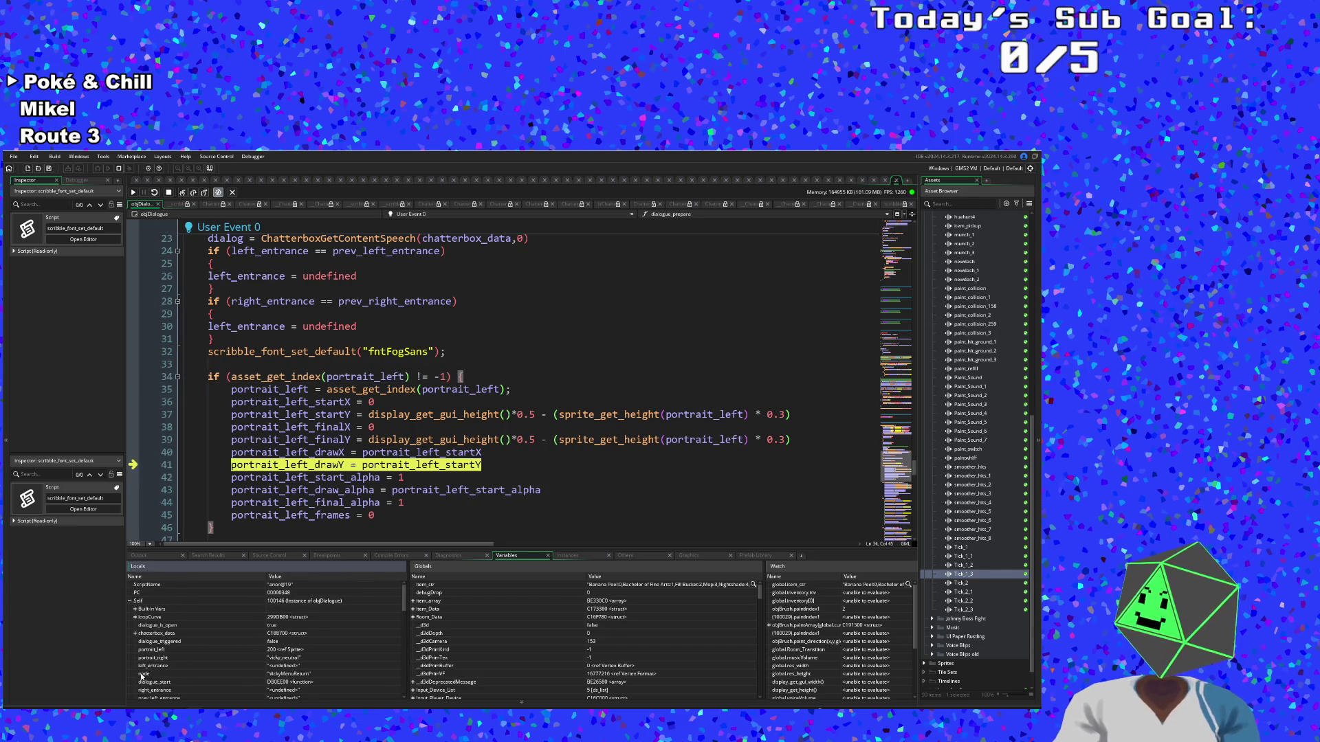
scroll(306, 467, "down", 6)
scroll(306, 467, "up", 6)
scroll(310, 459, "up", 12)
scroll(309, 459, "down", 6)
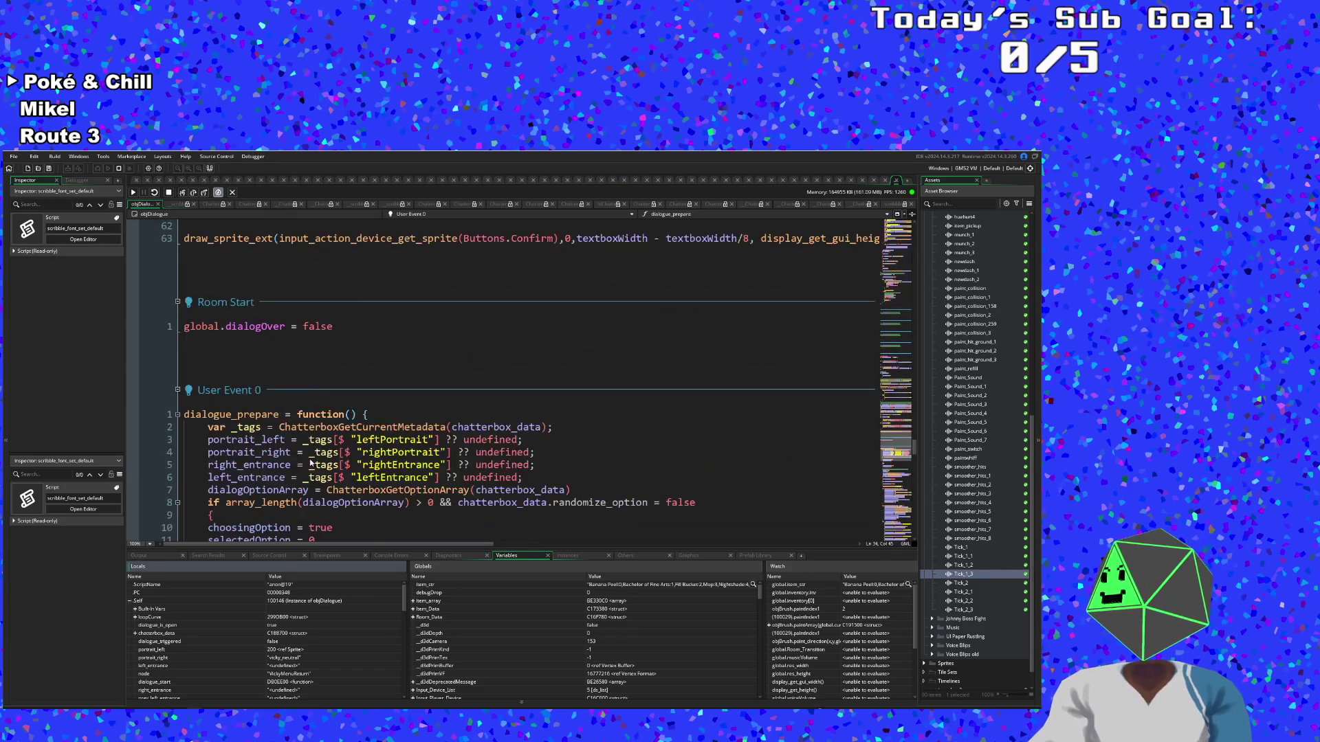
Delete the '&& chatterbox_data.randomize_option = false' condition from line 8 of dialogue_prepare
scroll(309, 459, "down", 2)
scroll(309, 459, "up", 4)
left_click(309, 465)
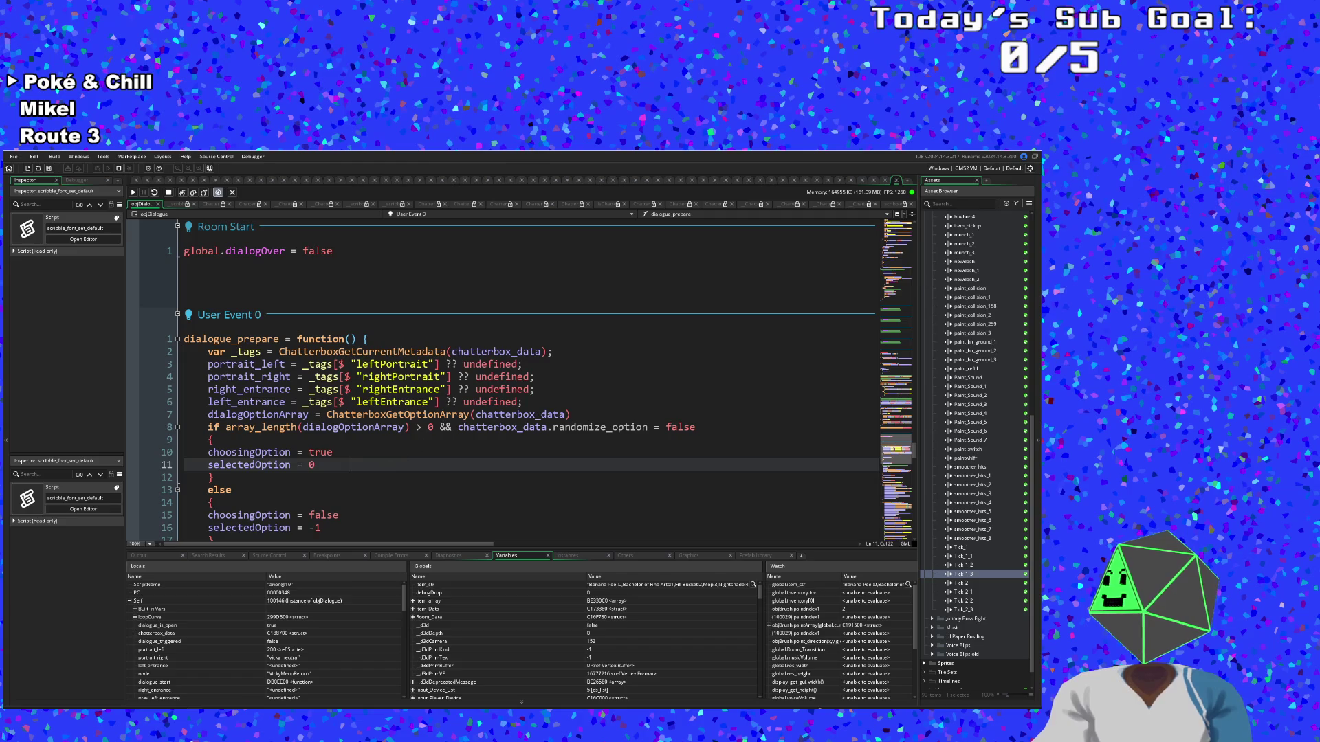
key("Up")
key("Up")
mouse_move(434, 427)
left_mouse_down()
mouse_move(571, 415)
mouse_move(696, 427)
left_mouse_up()
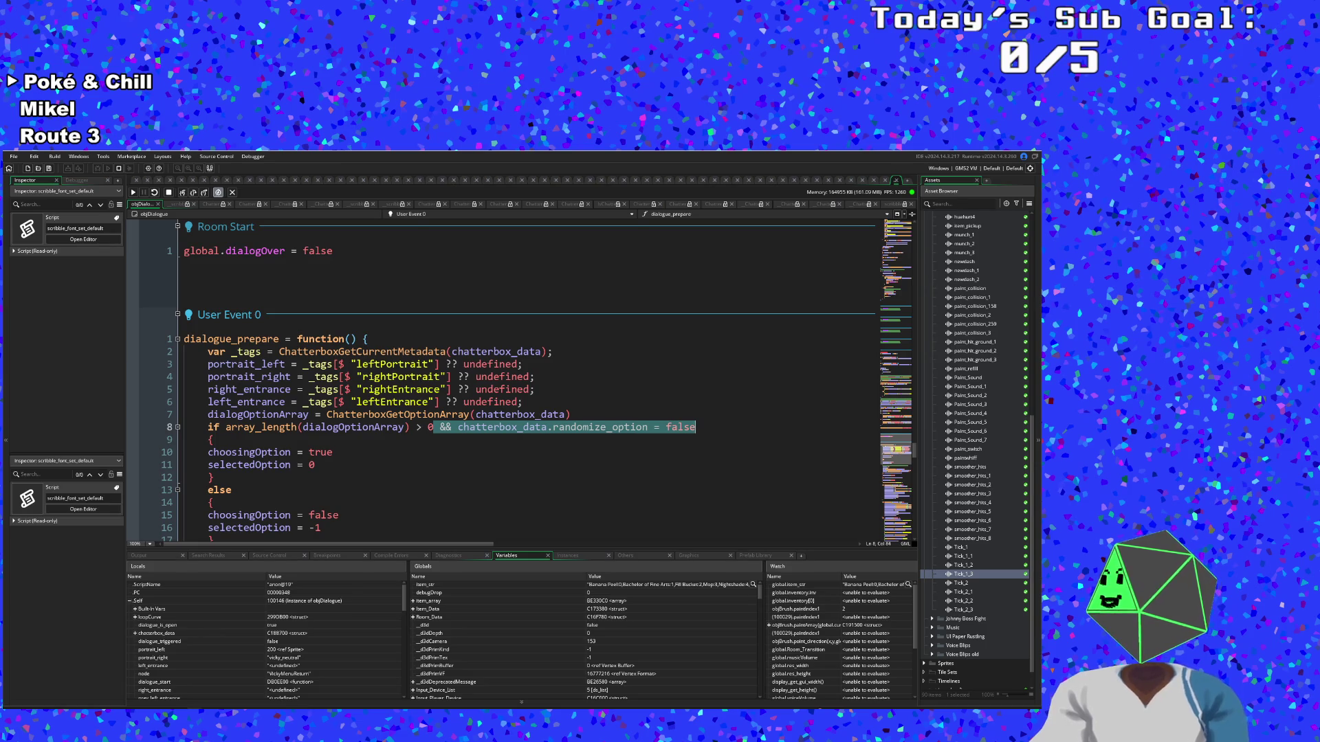
key("BackSpace")
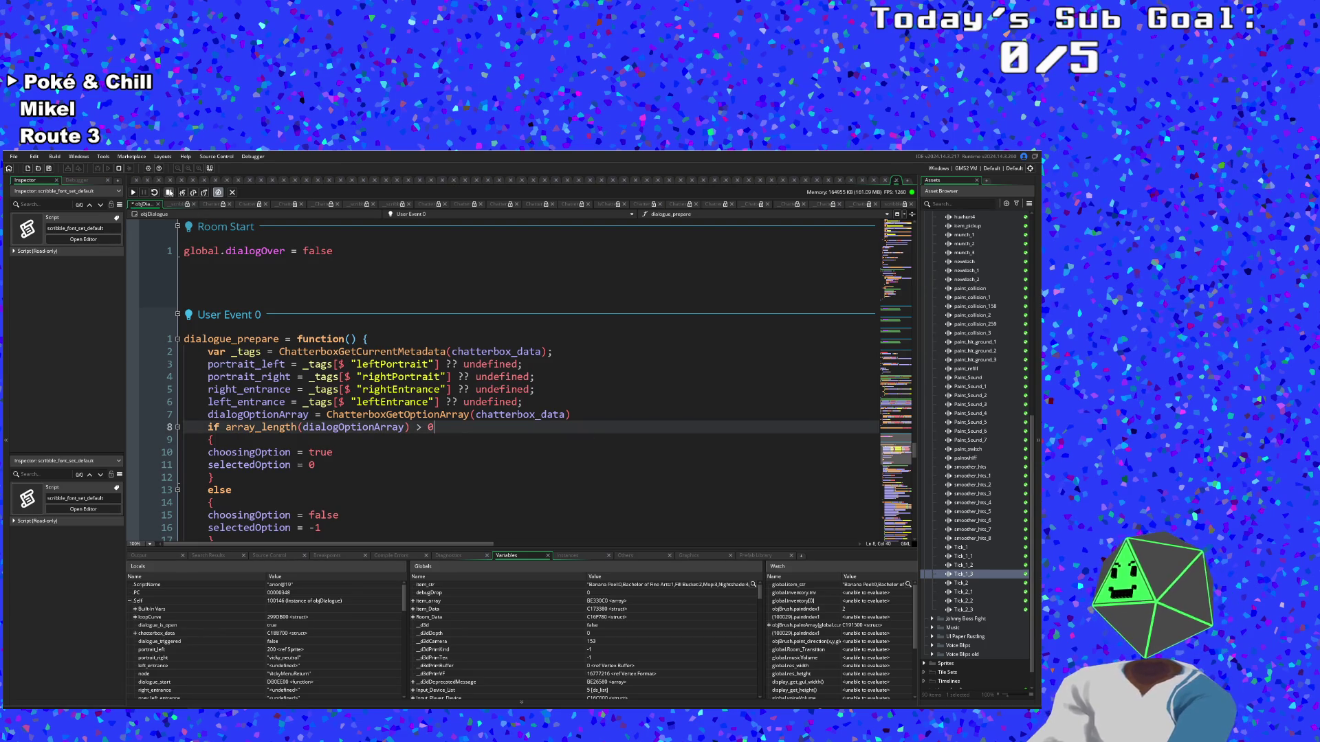
Save the project and launch a new debug build with F5
left_click(14, 156)
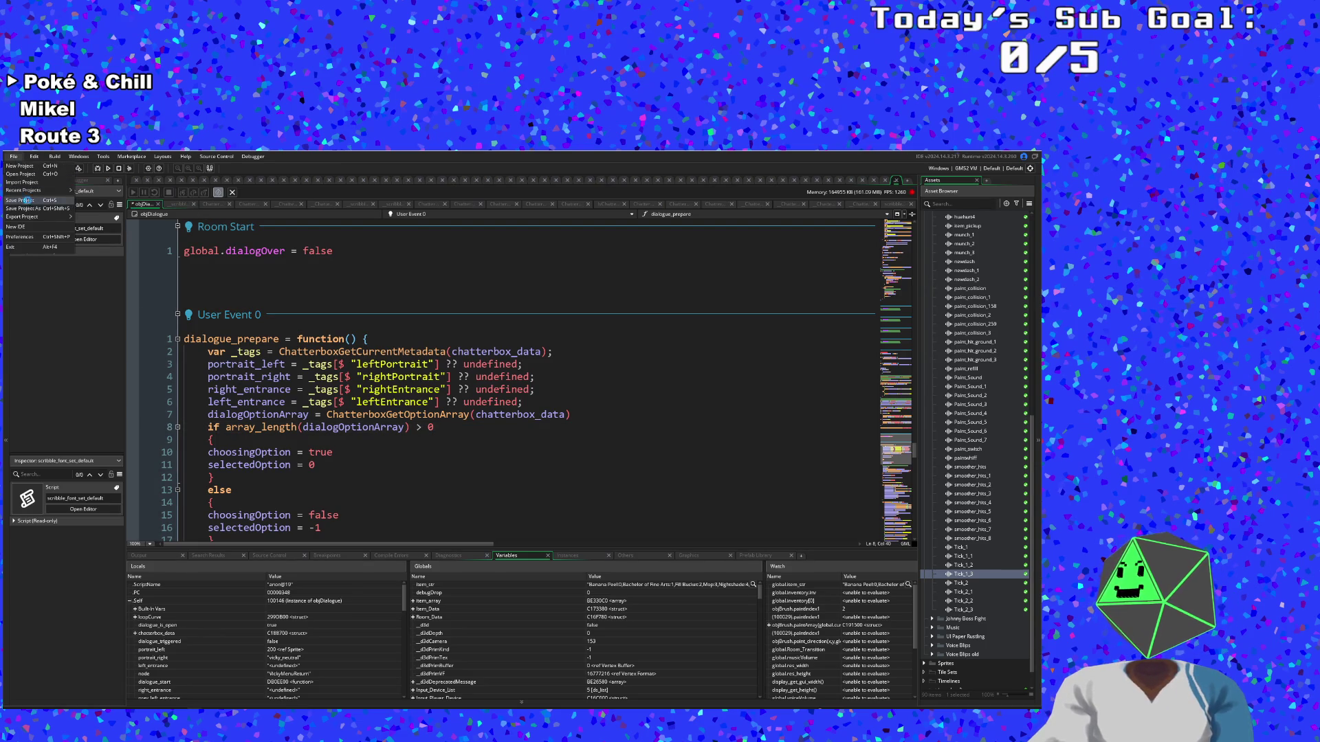
left_click(28, 200)
key("F5")
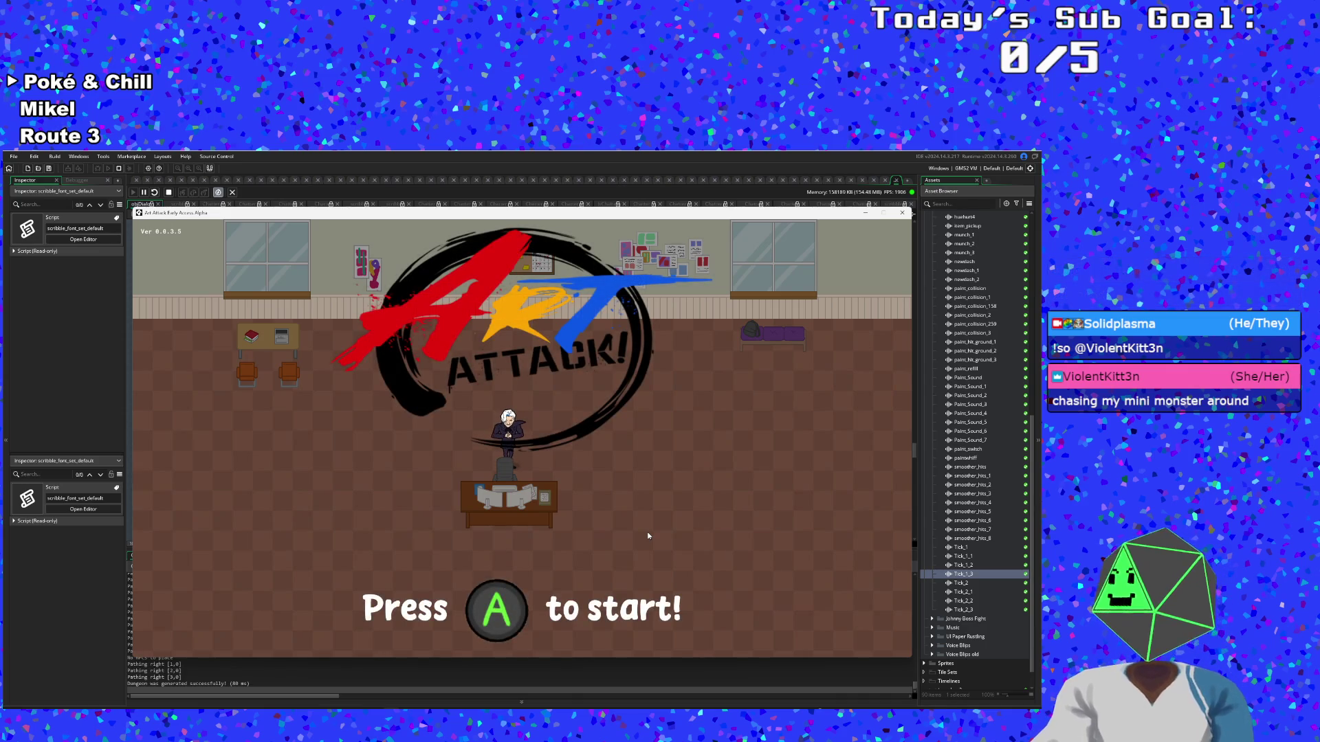
Start the game, resume past the dialogue_is_open breakpoint, and click through Hue's opening dialogue
key("Return")
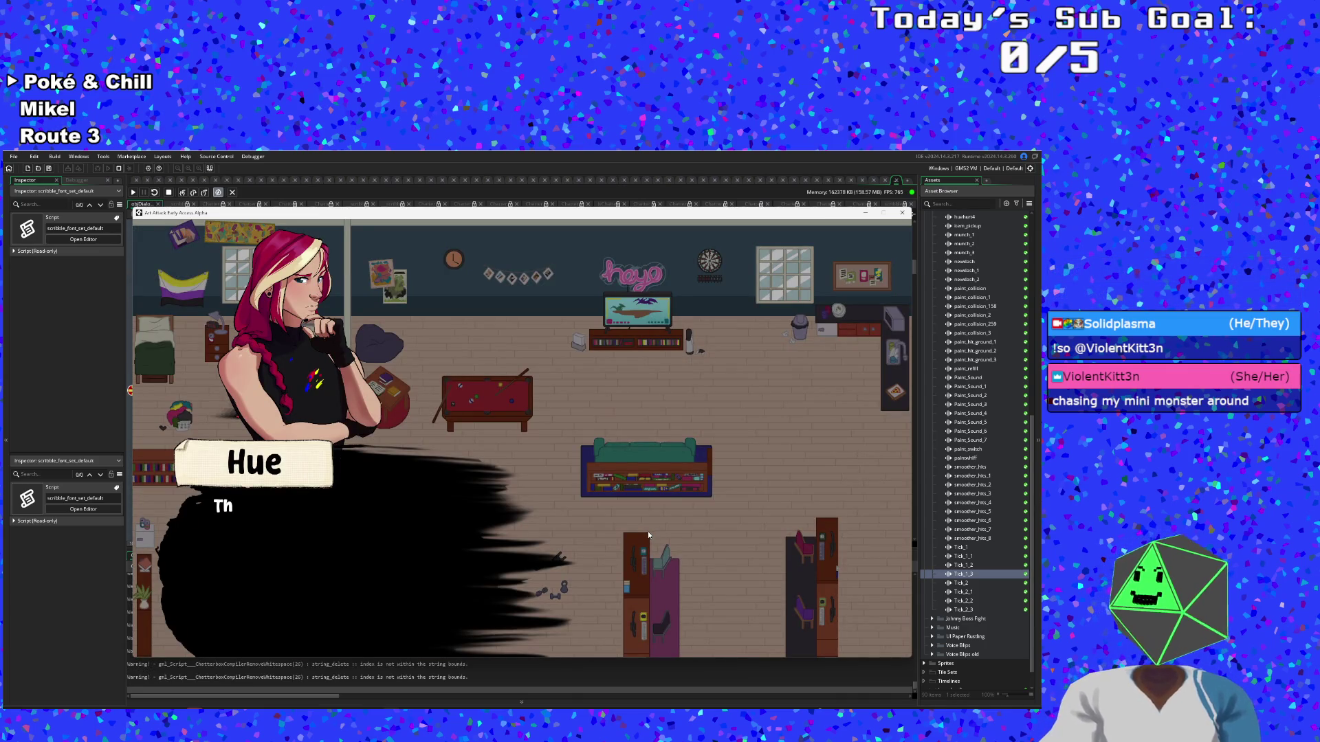
key("Return")
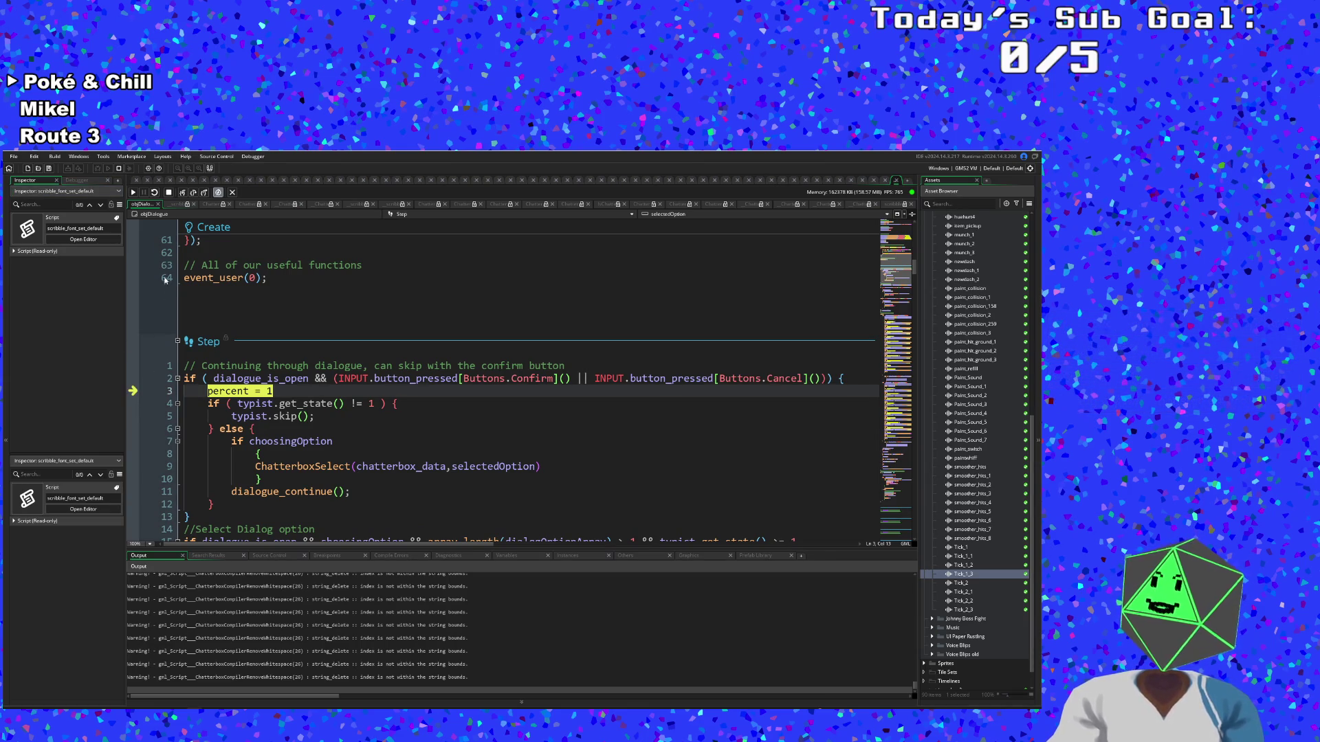
left_click(300, 379)
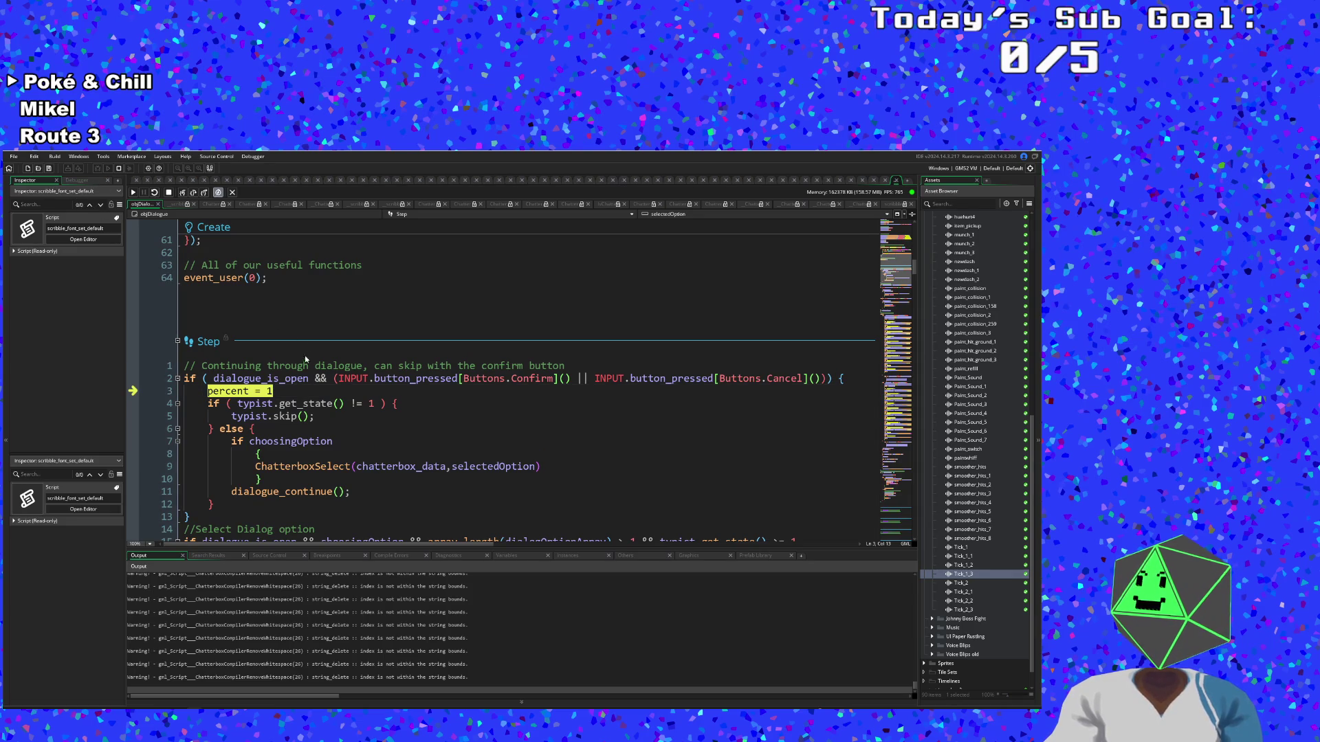
left_click(133, 194)
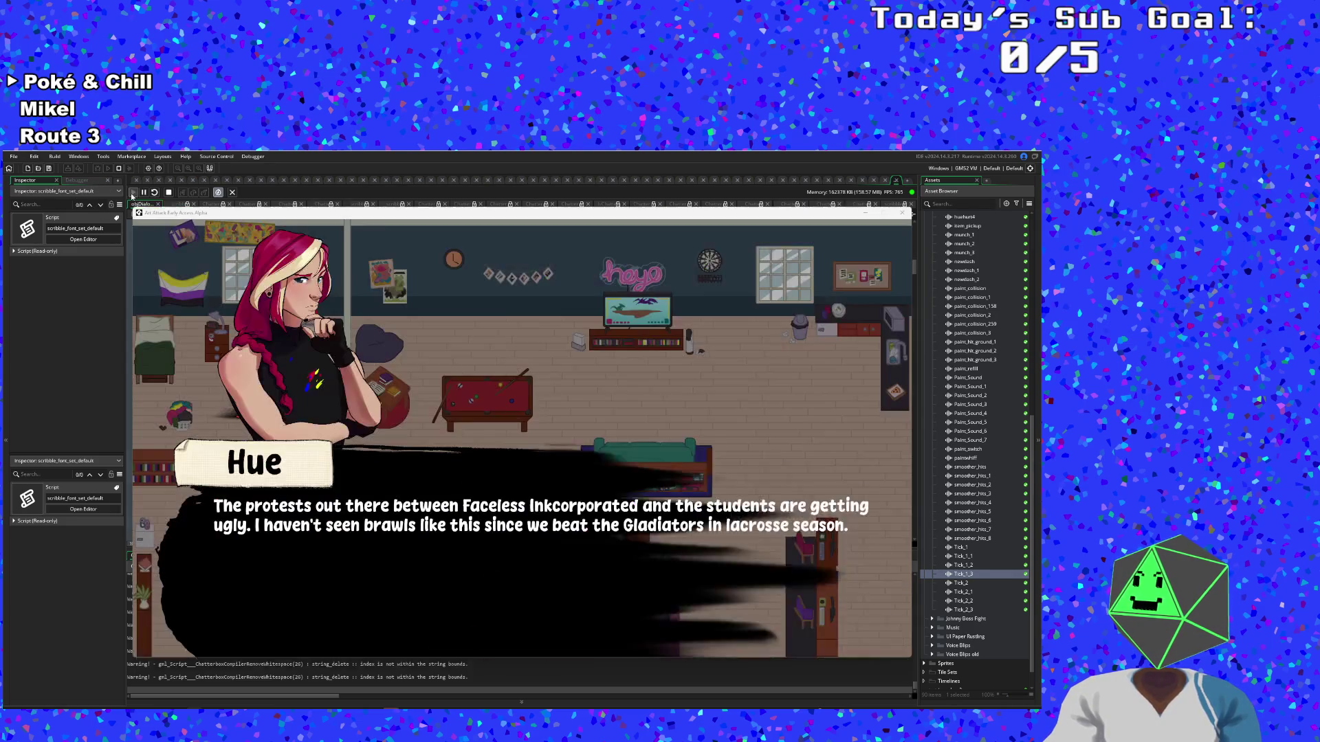
left_click(369, 507)
left_click(369, 507)
left_click(369, 507)
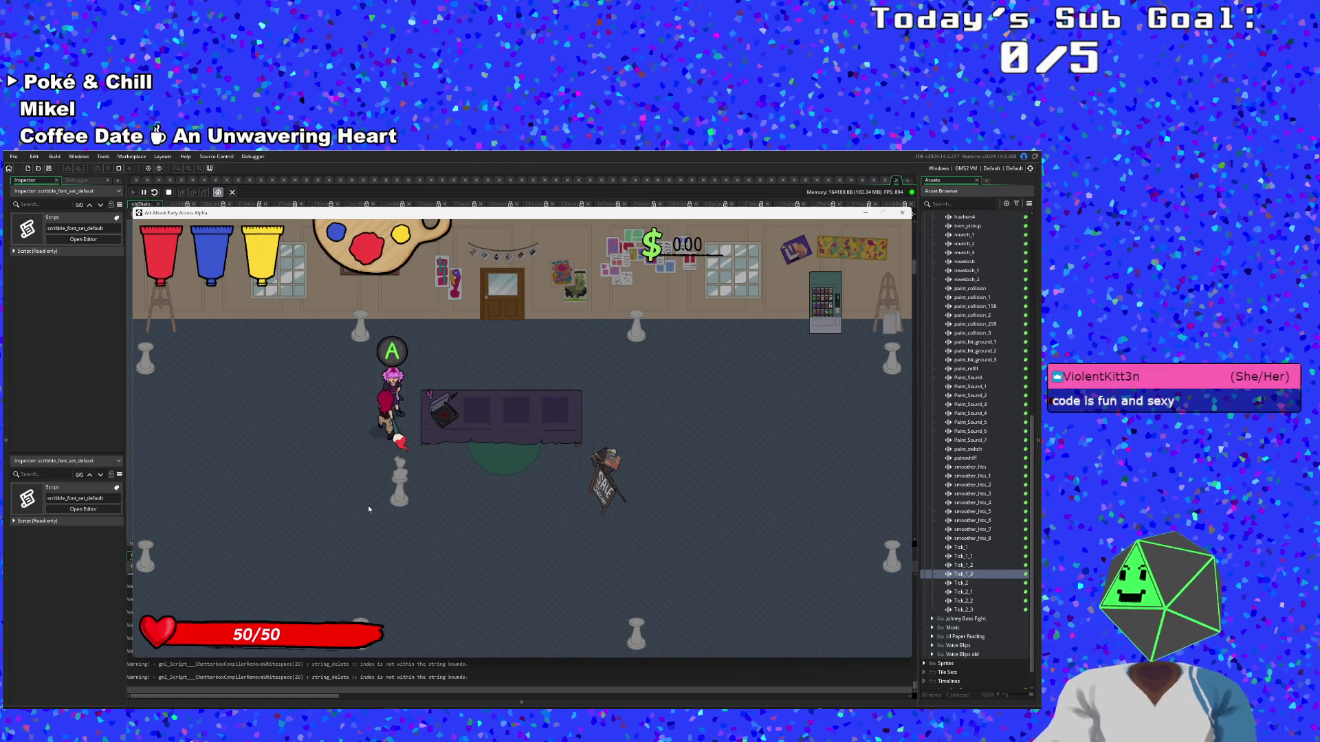
Set a breakpoint on the dialogue-advance check at line 2 of objDialogue's Step event
key("Escape")
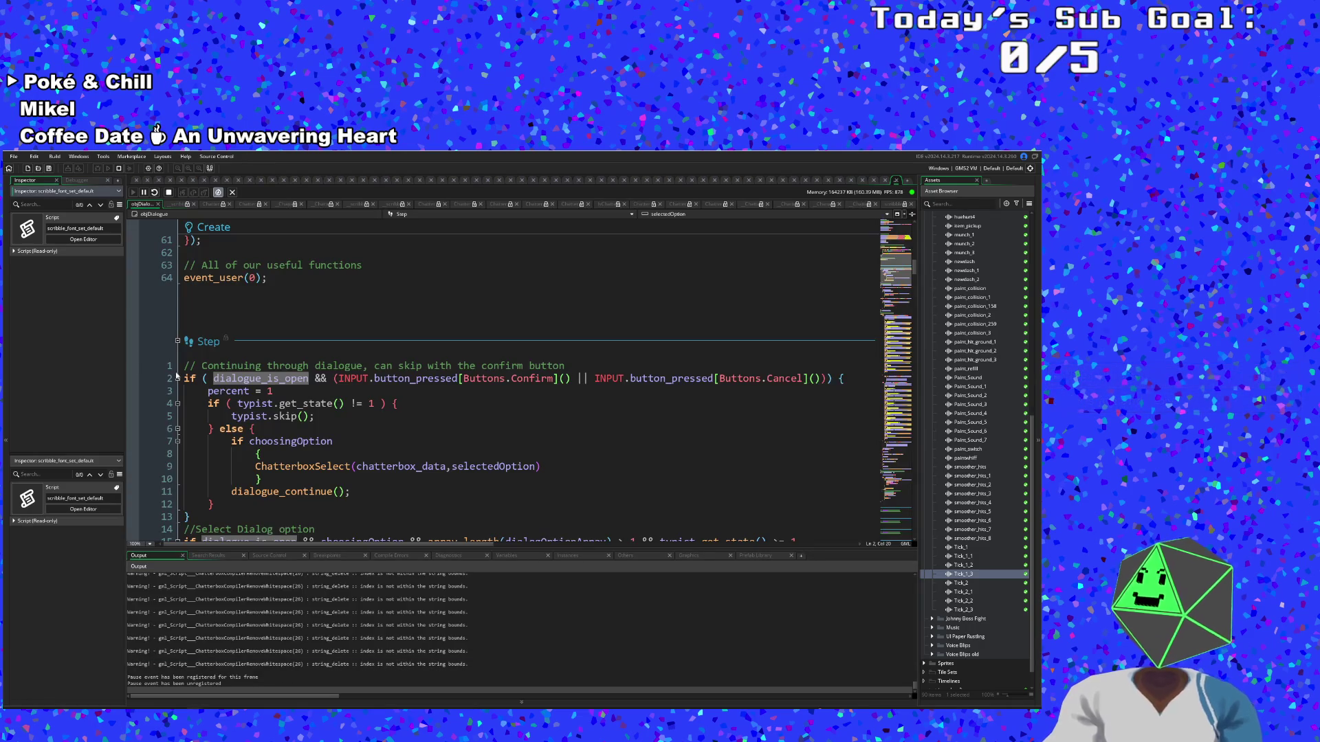
left_click(133, 390)
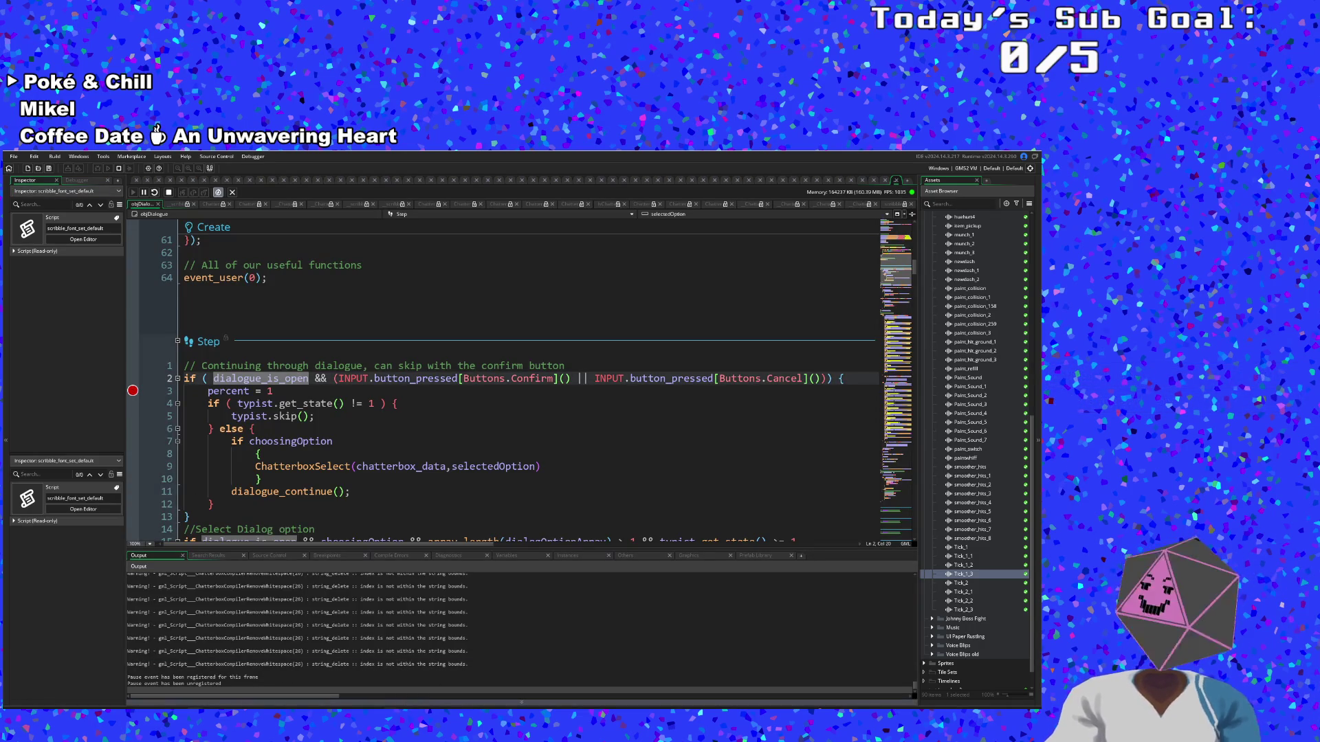
key("alt+Tab")
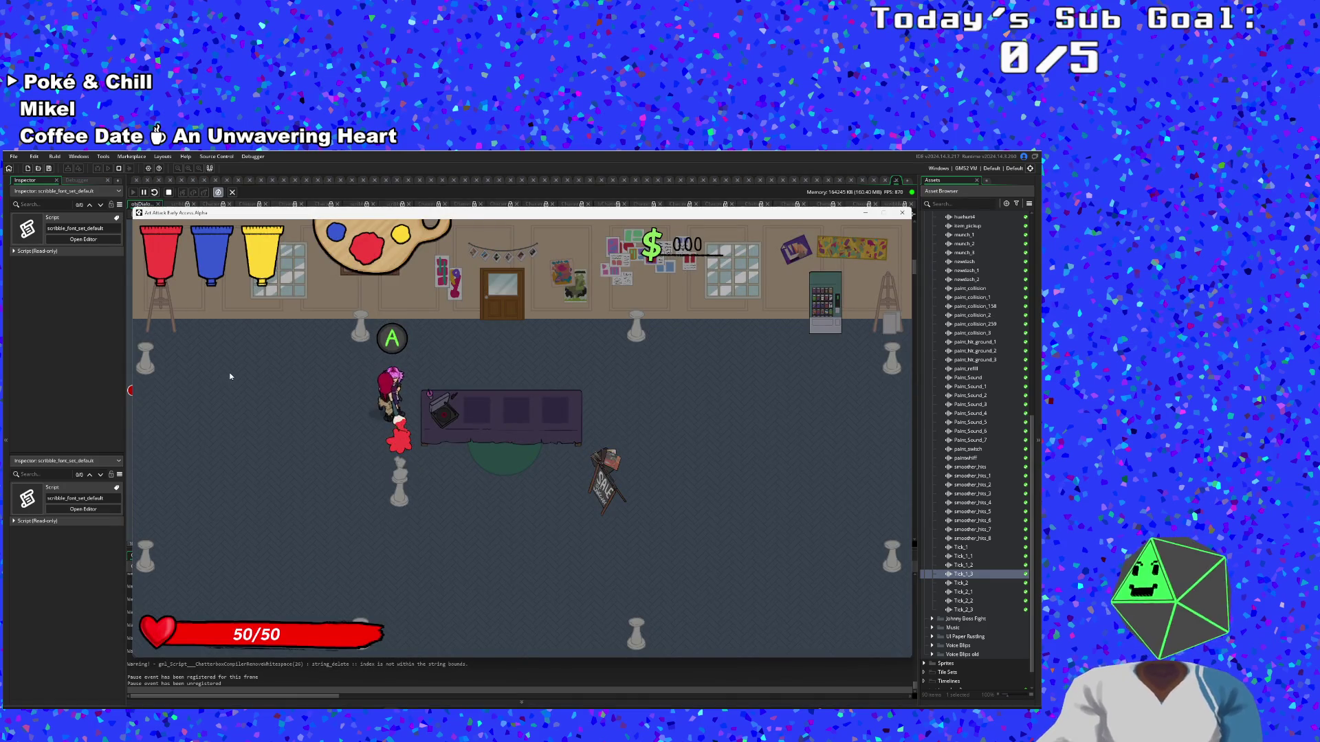
Talk to Vicky at the shop counter, resume to show her greeting, and move the game window aside
key("Return")
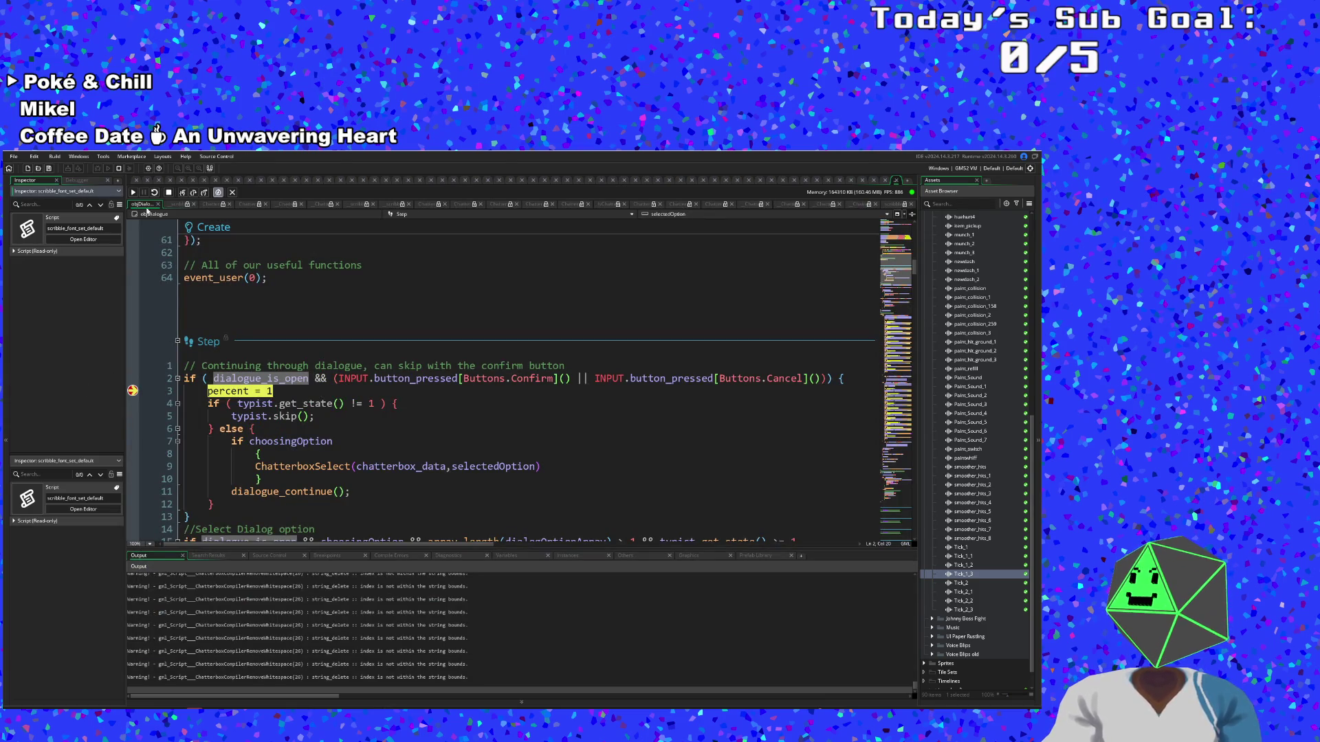
left_click(132, 192)
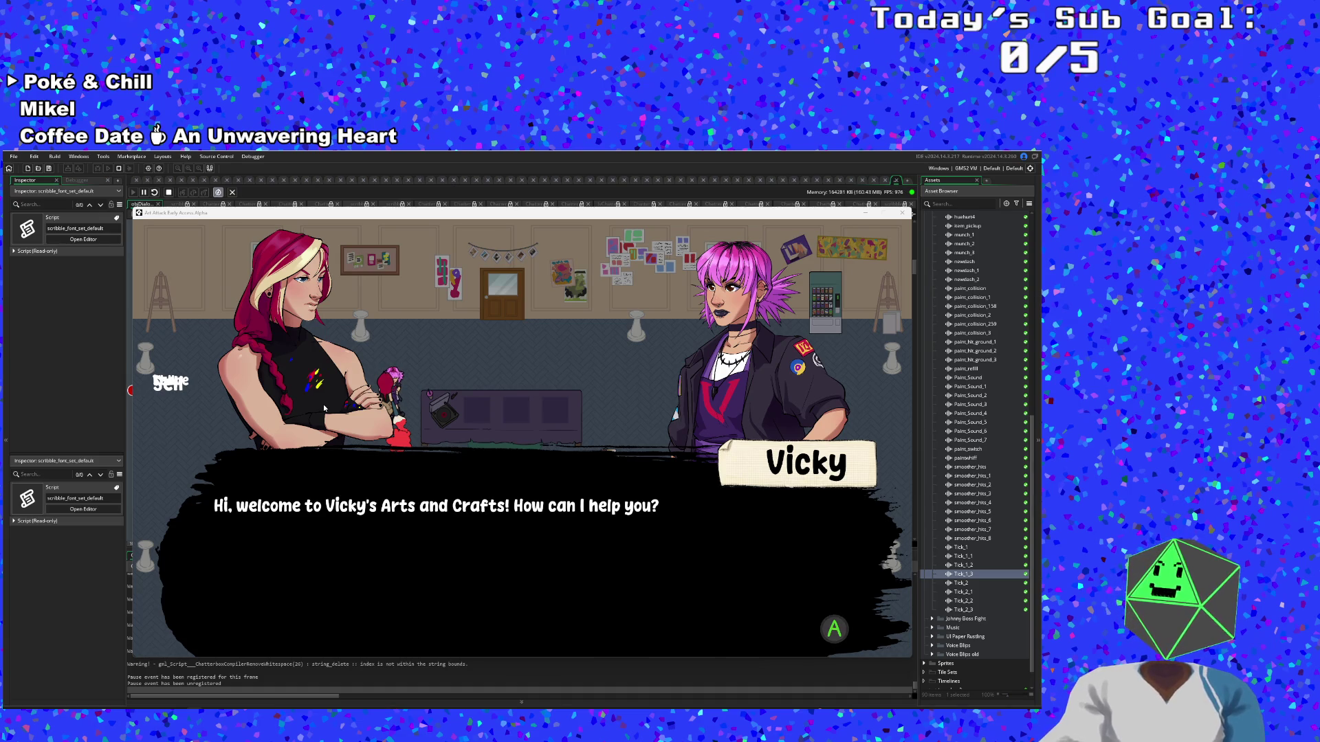
left_click(25, 388)
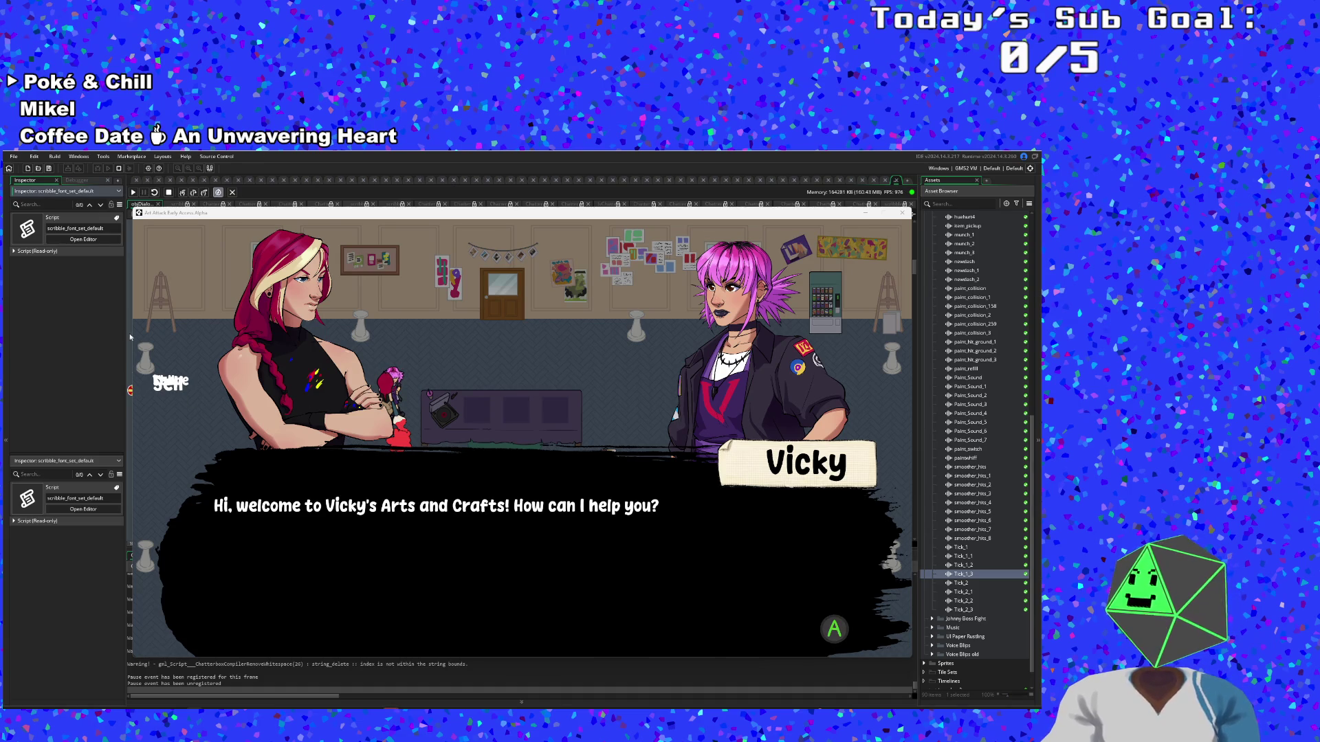
mouse_move(199, 216)
left_mouse_down()
mouse_move(229, 460)
mouse_move(228, 336)
mouse_move(282, 269)
mouse_move(509, 153)
mouse_move(523, 0)
left_mouse_up()
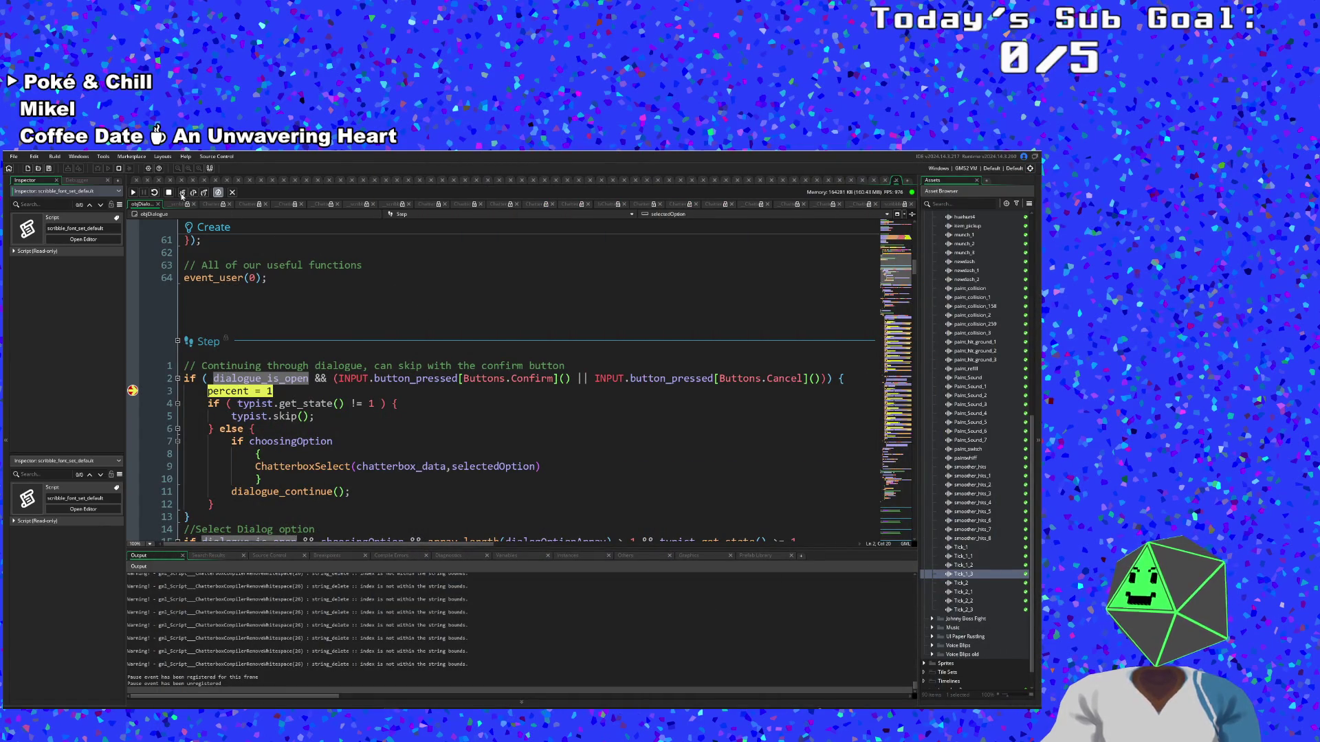
Step from the breakpoint through the typist skip call to the dialogue_continue() line
left_click(132, 194)
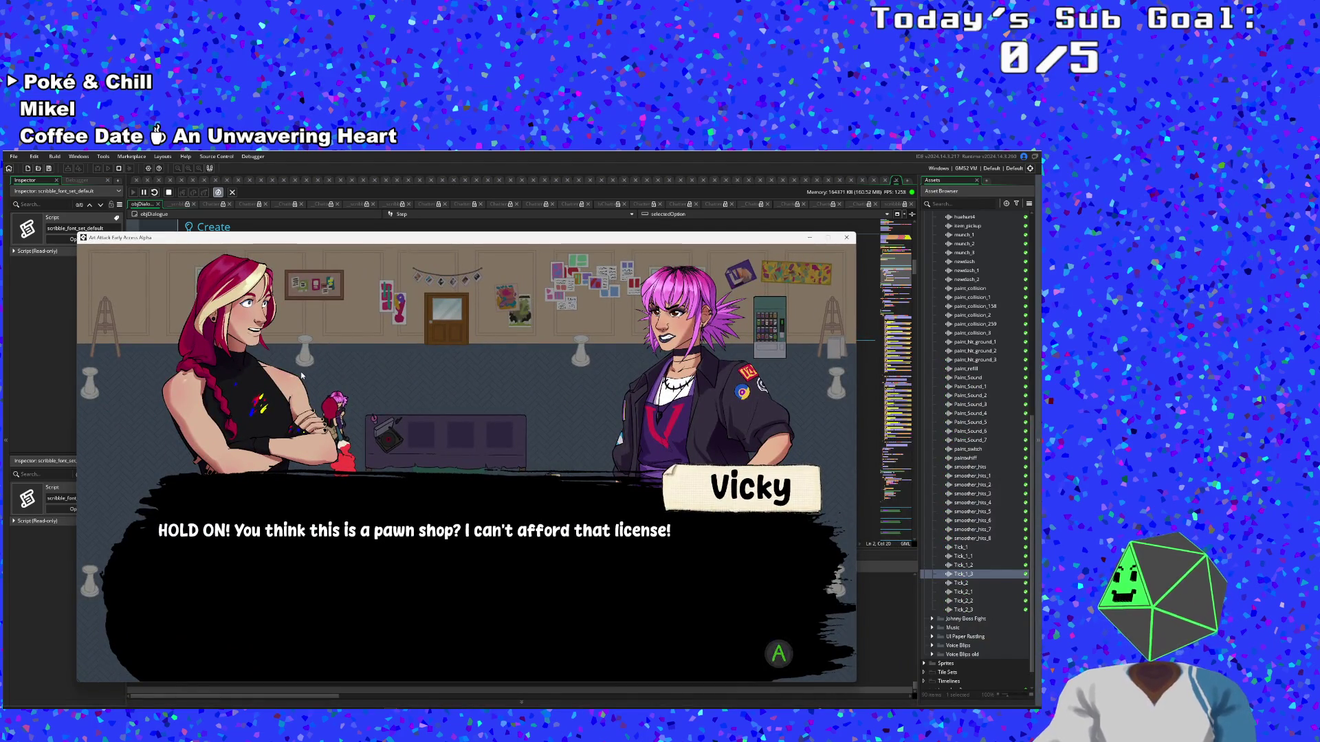
left_click(43, 315)
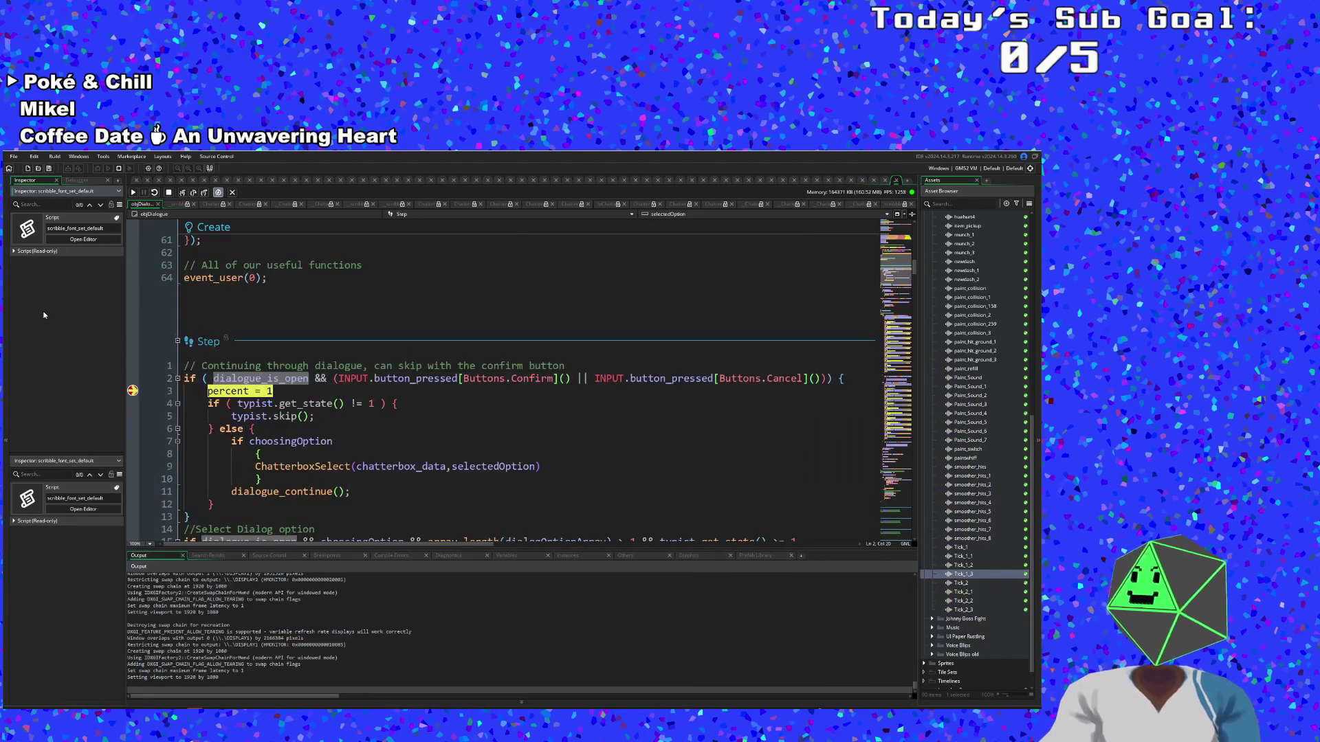
left_click(182, 193)
left_click(182, 193)
left_click(182, 193)
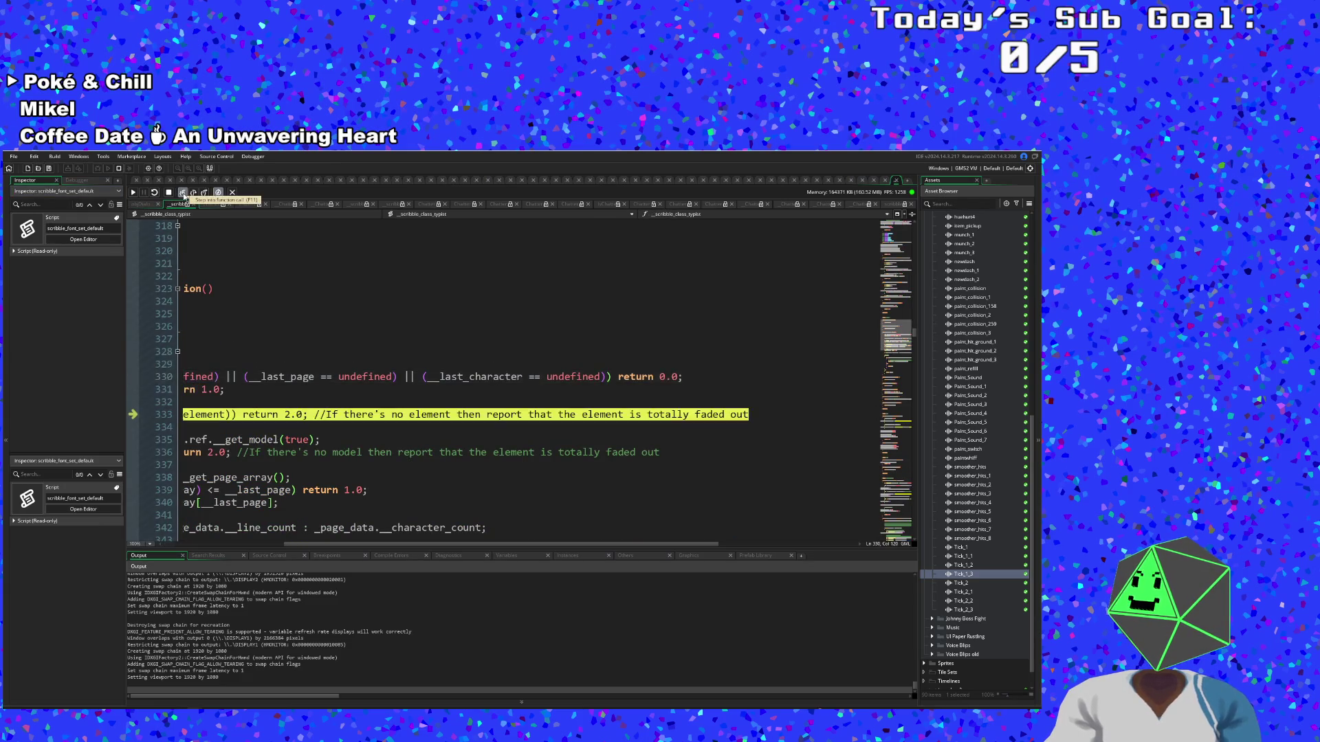
left_click(183, 193)
left_click(206, 193)
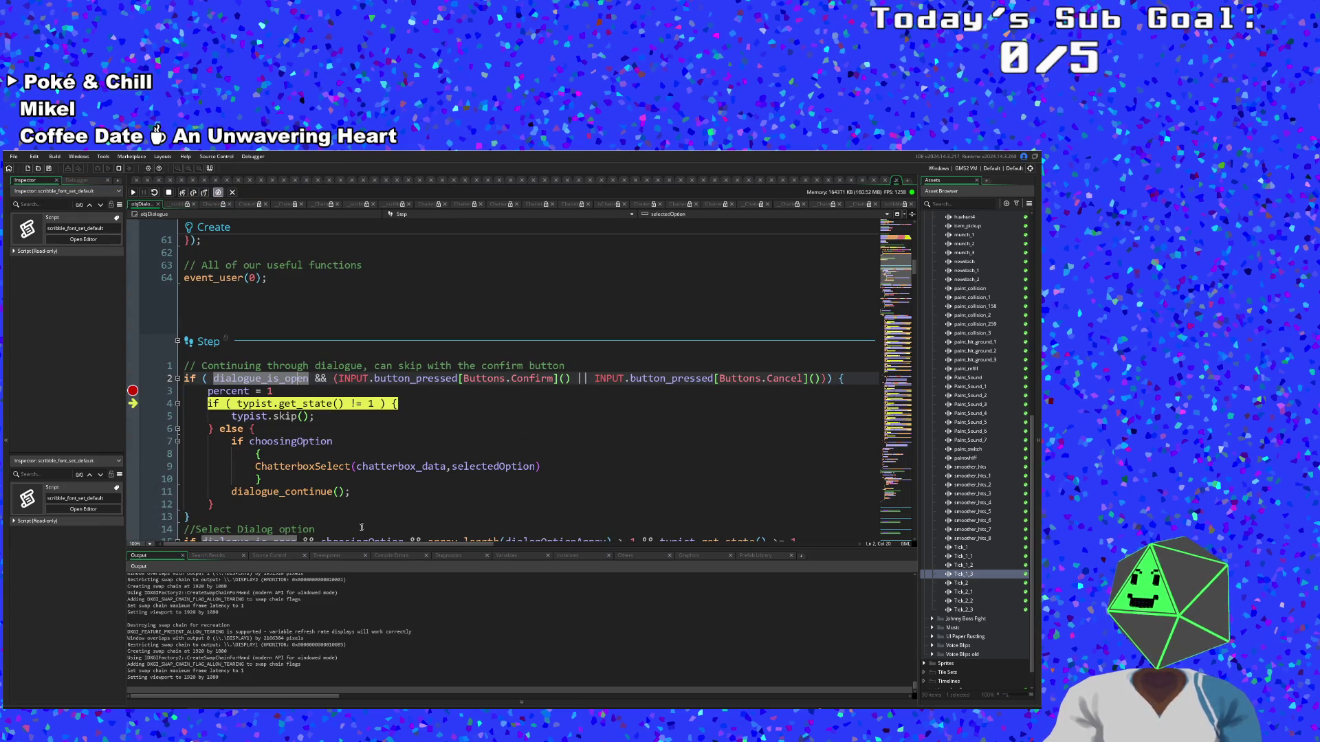
left_click(183, 193)
left_click(183, 193)
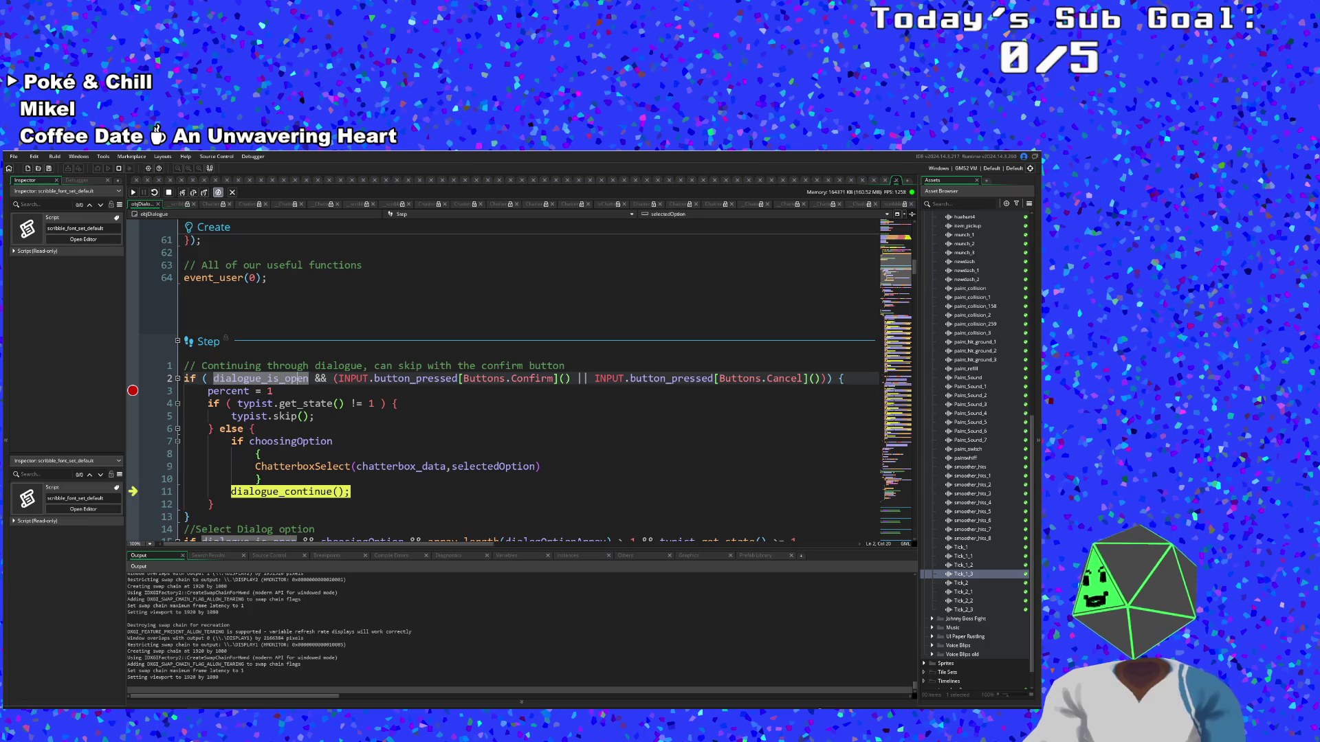
Inspect choosingOption, selectedOption and chatterbox_data in the Variables view, then resume the game with F5
left_click(290, 441)
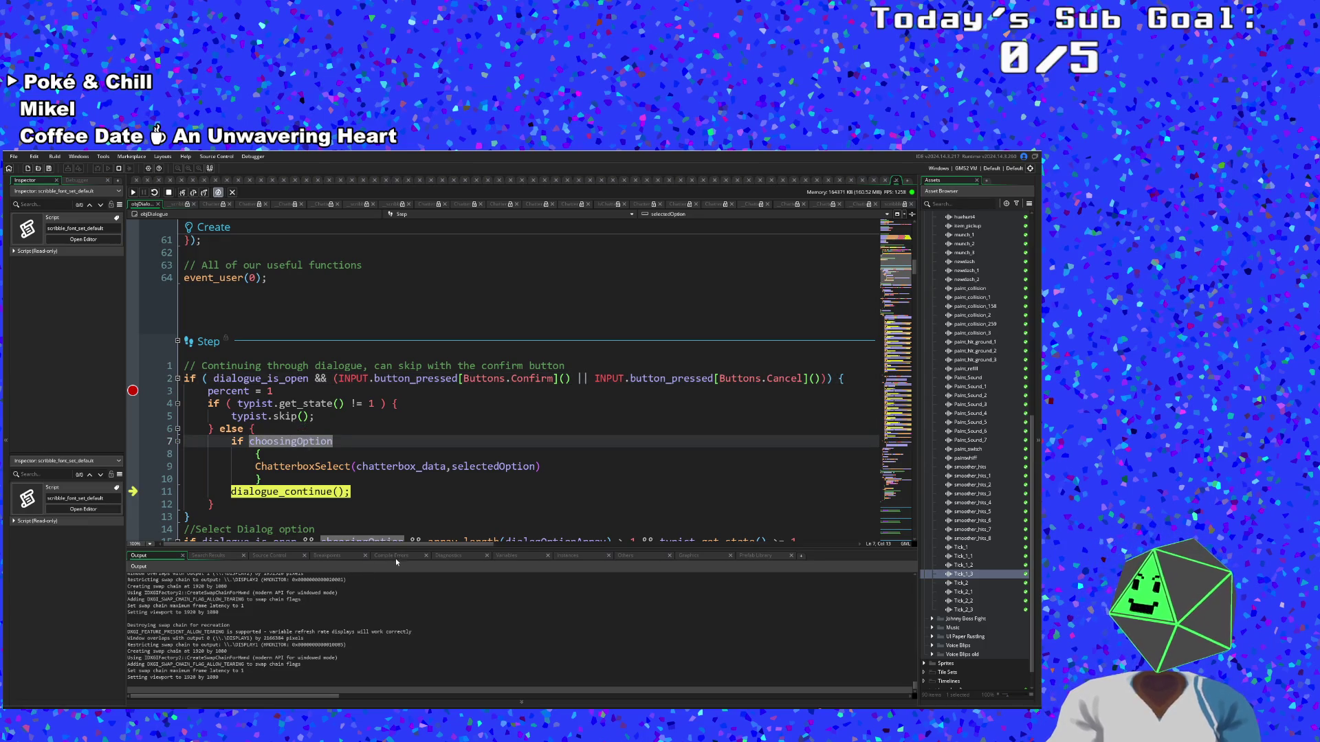
left_click(508, 556)
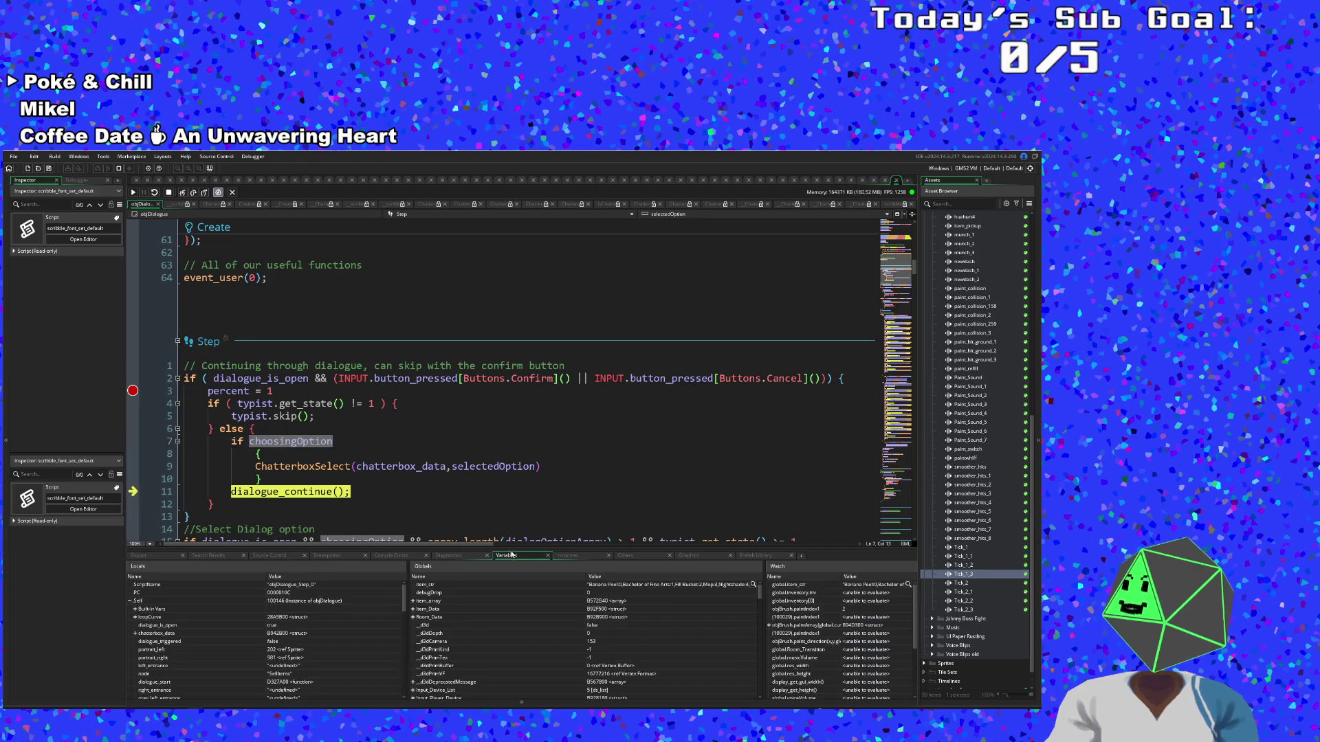
scroll(321, 626, "down", 10)
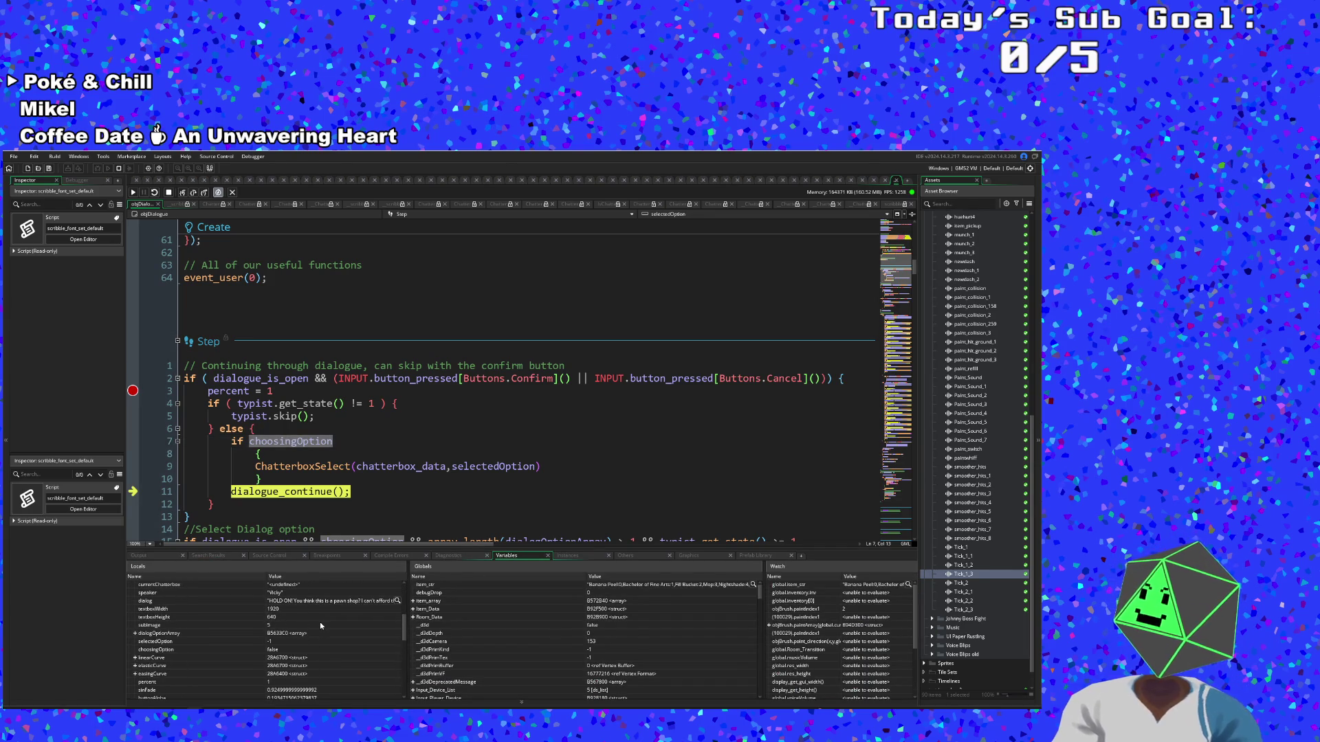
scroll(319, 621, "down", 3)
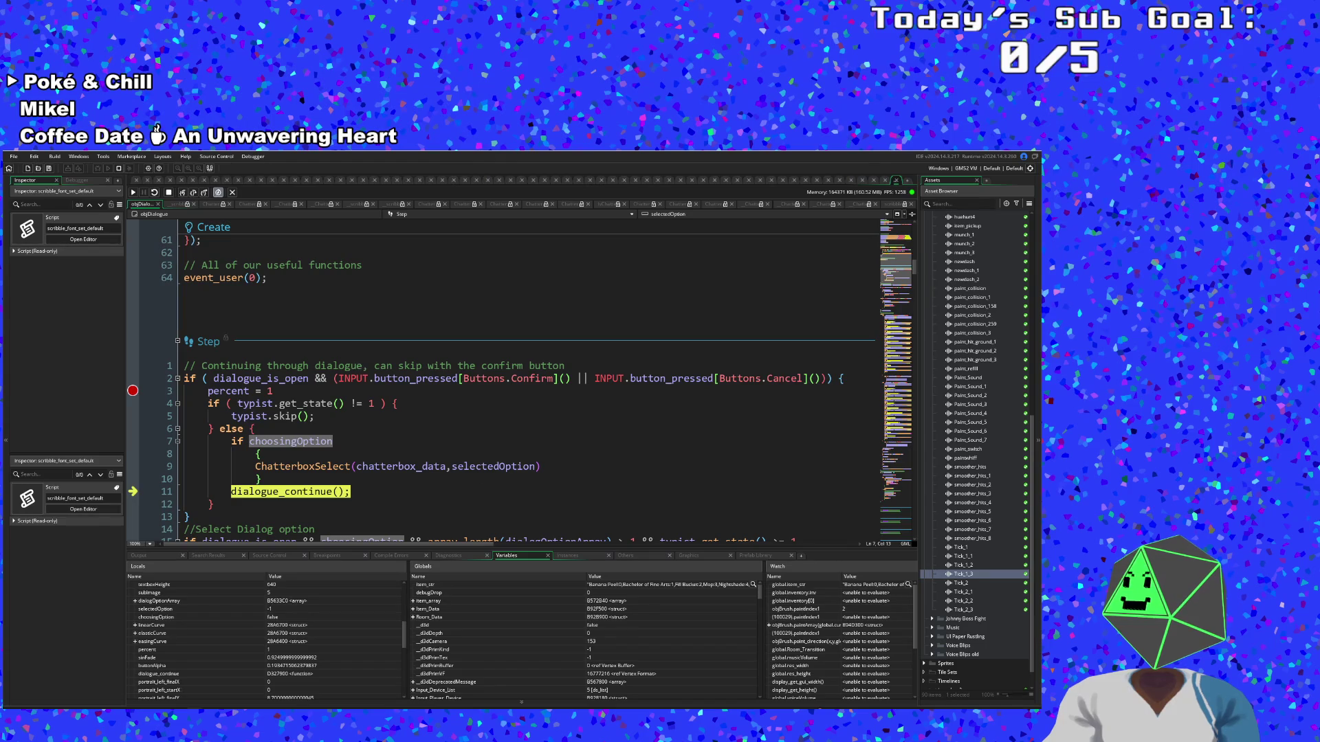
left_click(483, 467)
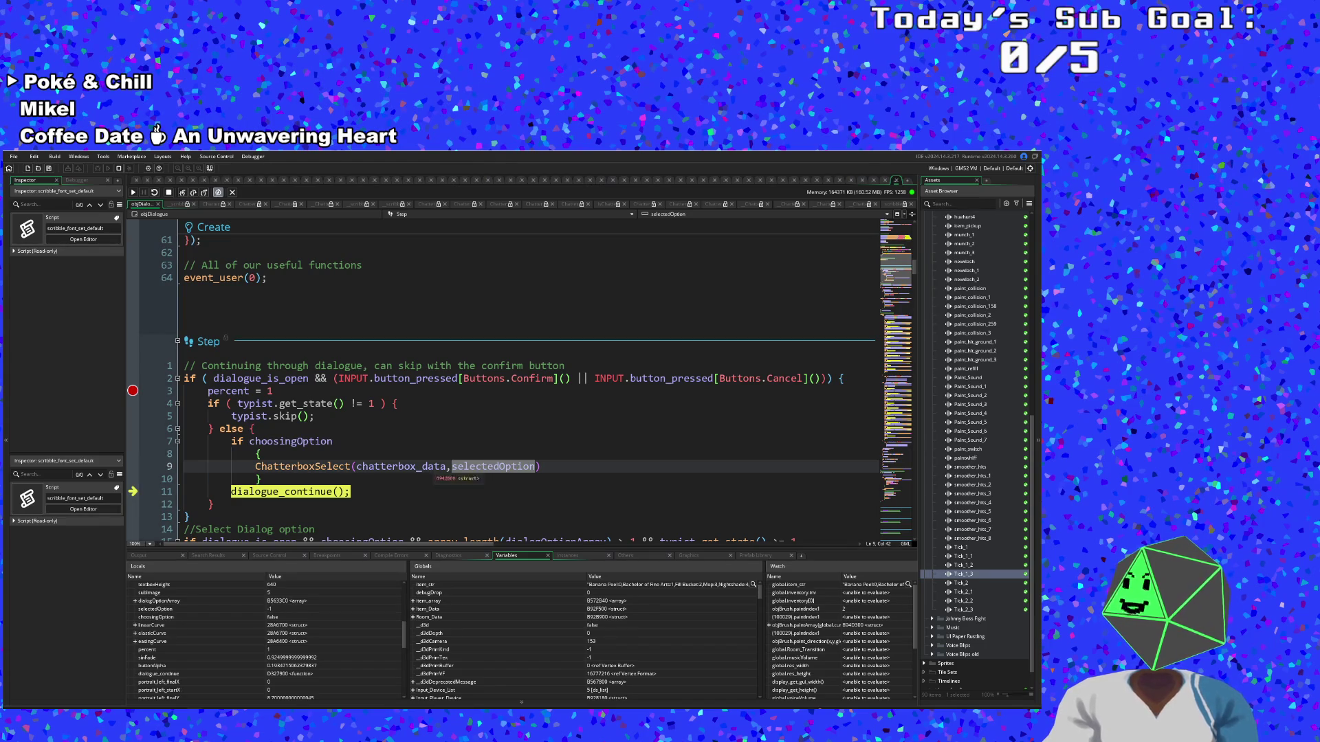
mouse_move(483, 466)
left_click(434, 467)
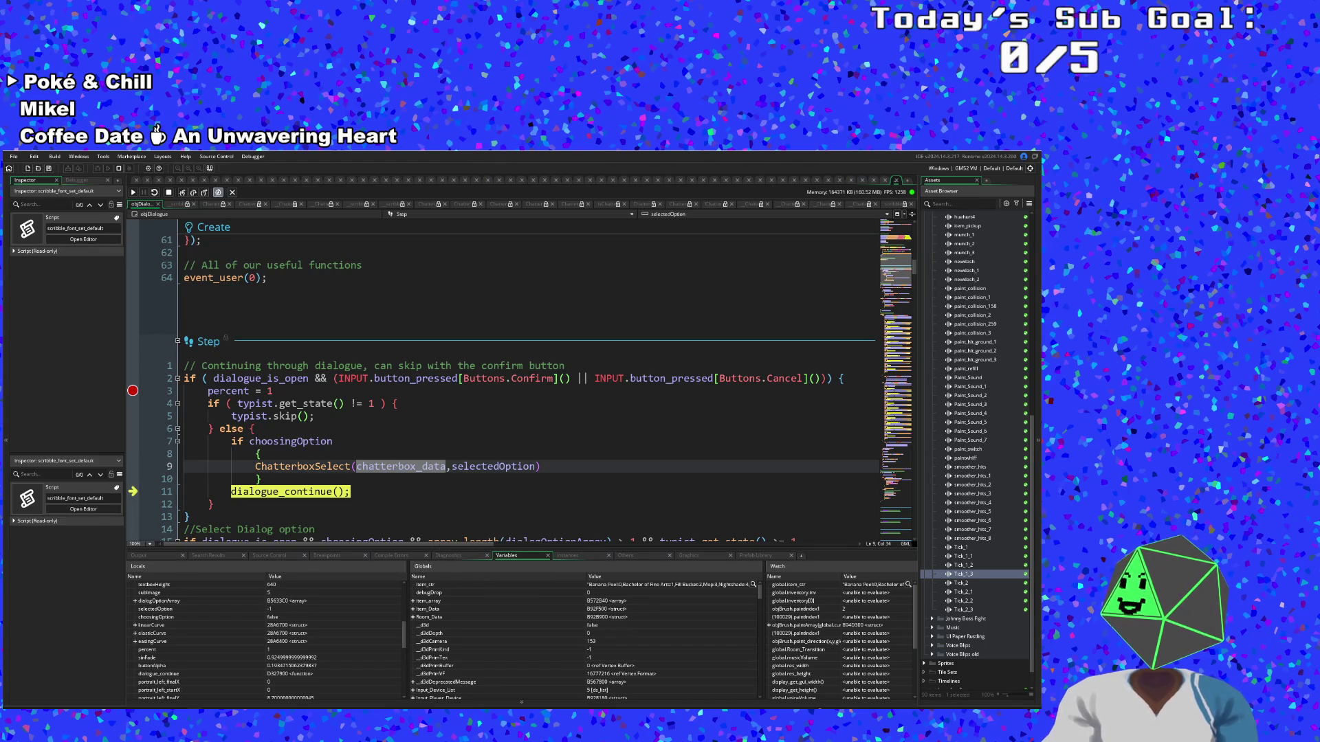
scroll(437, 471, "down", 2)
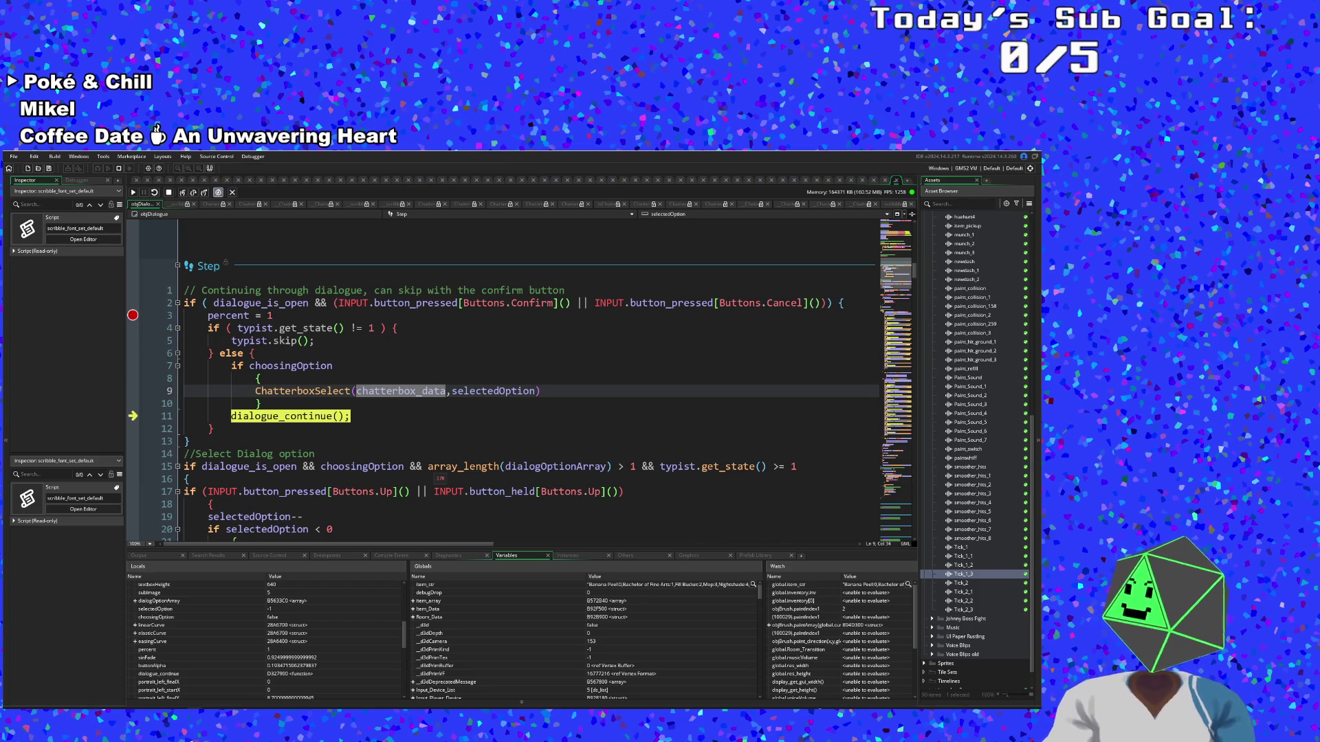
scroll(443, 468, "up", 2)
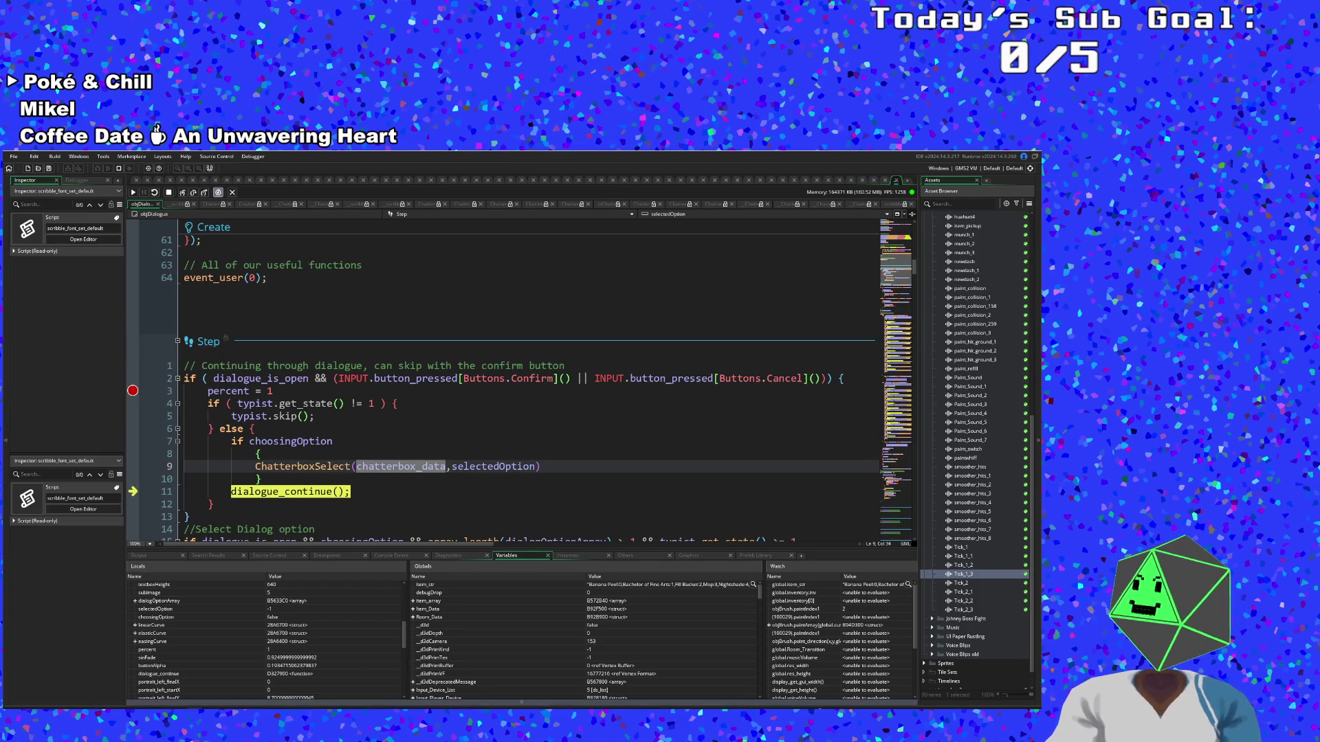
key("F5")
key("F5")
key("alt+Tab")
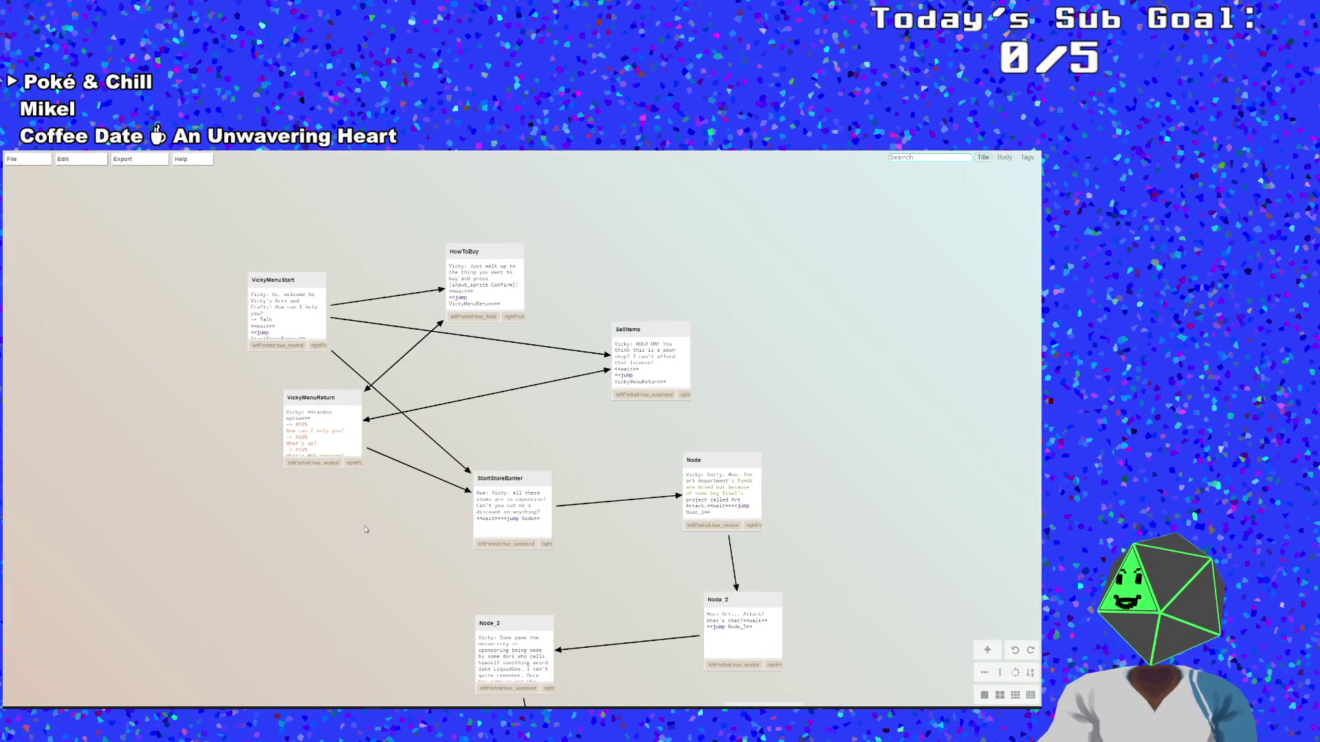
Open the VickyMenuReturn node and move to its #50% random greeting option line
double_click(323, 440)
left_click(131, 271)
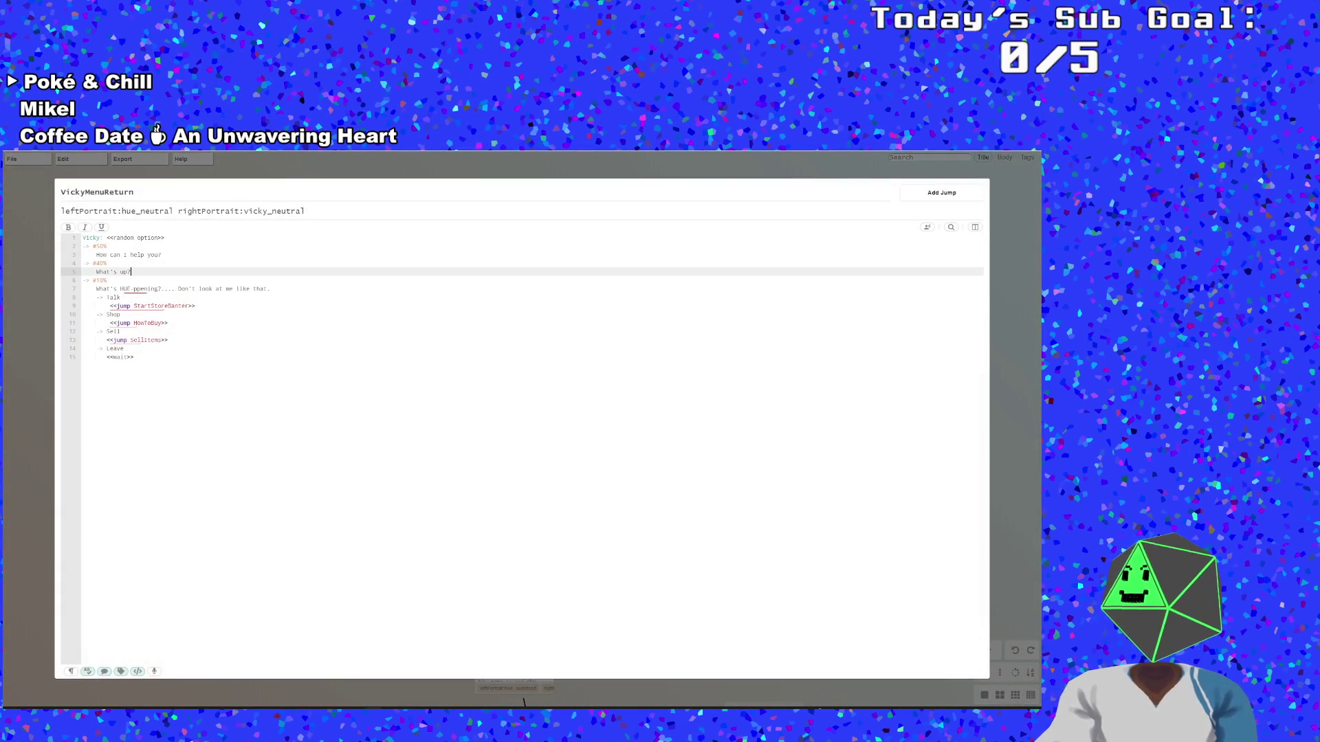
left_click(110, 272)
key("Up")
key("Up")
key("Up")
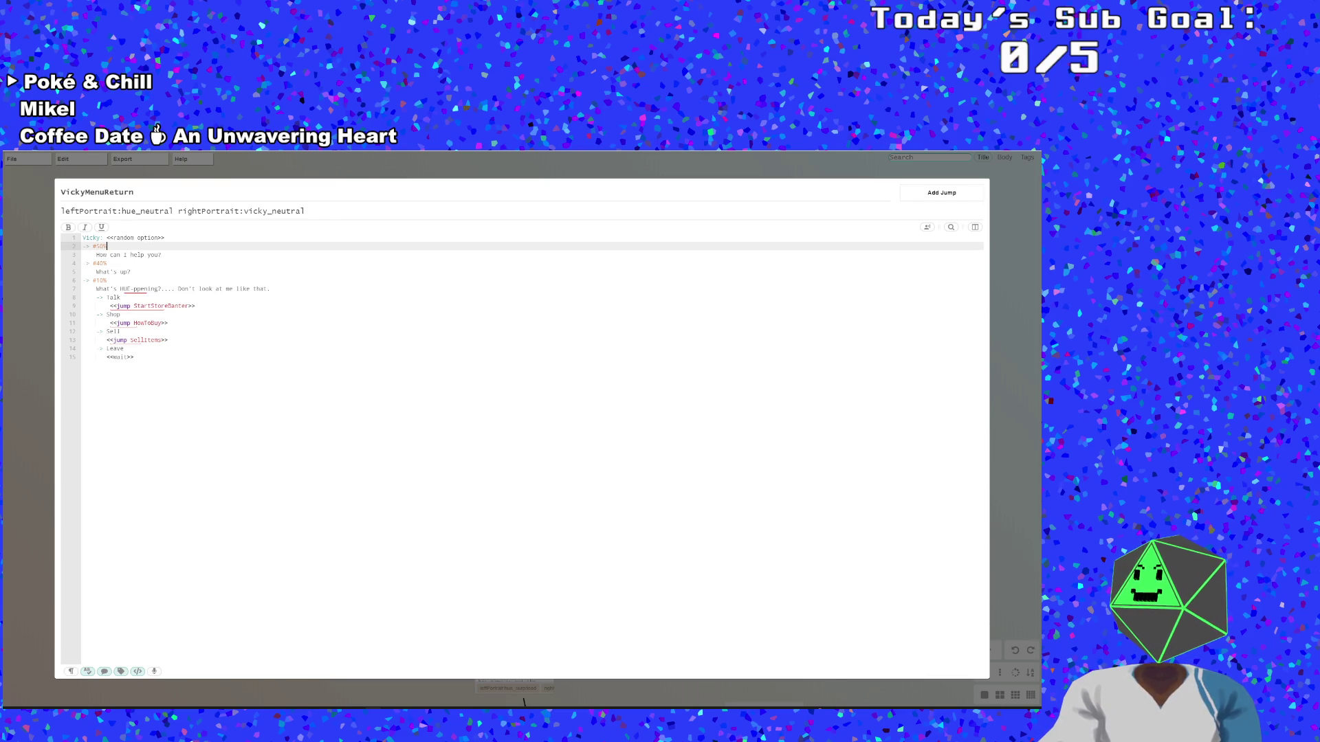
key("alt+Tab")
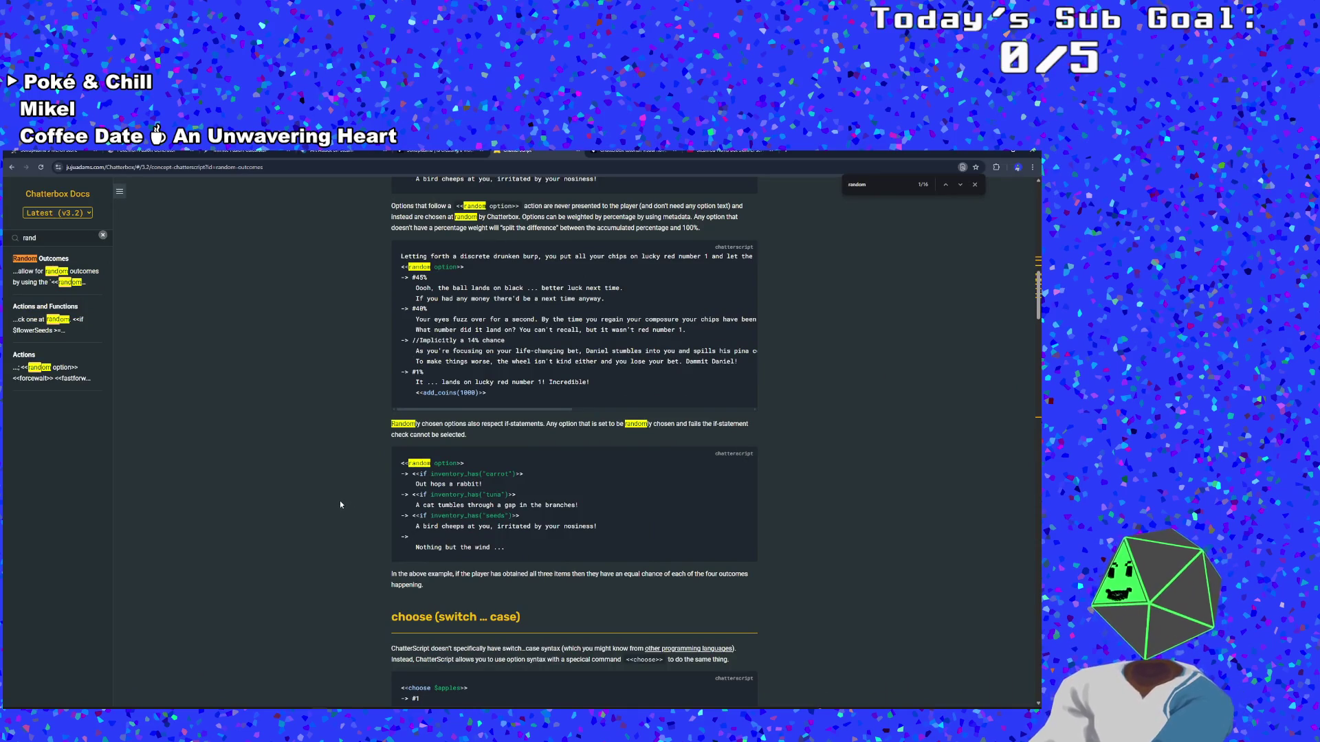
Read down through the Random Outcomes and choose examples in the Chatterbox docs
scroll(340, 505, "up", 1)
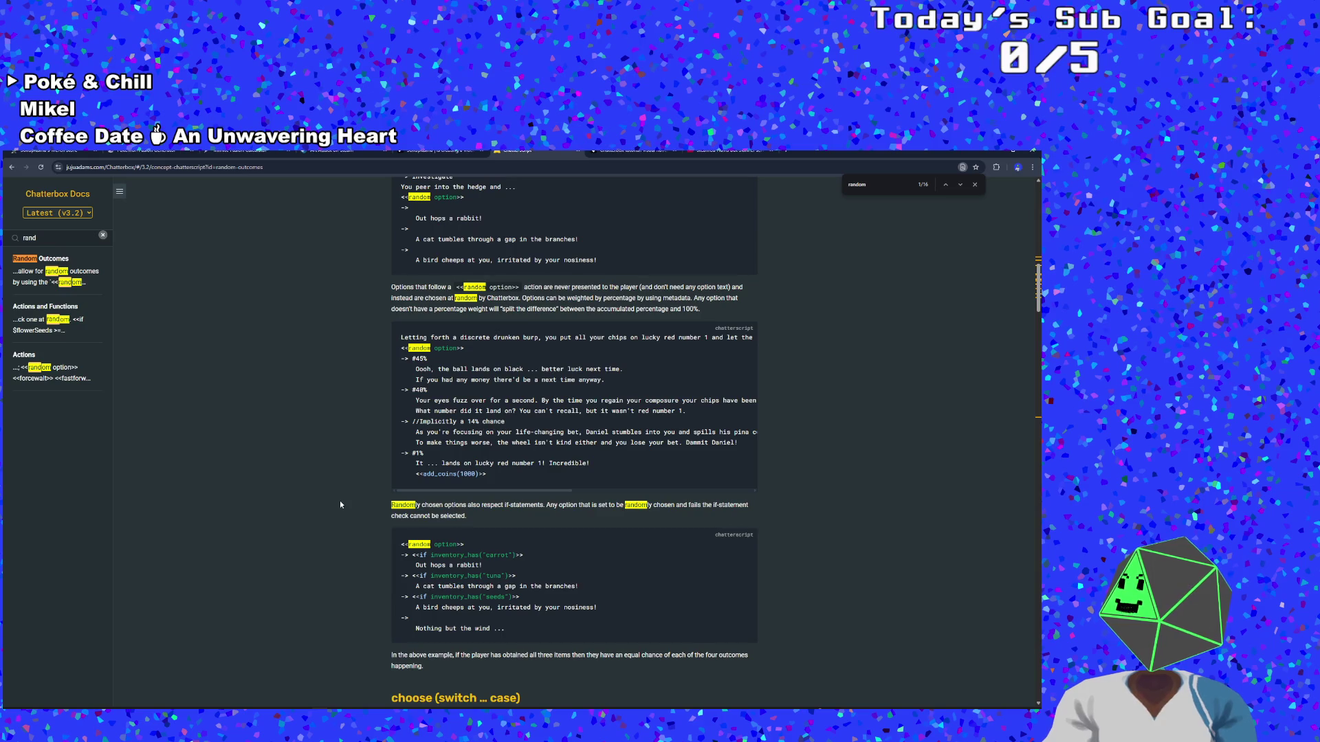
scroll(342, 494, "up", 1)
scroll(343, 485, "down", 3)
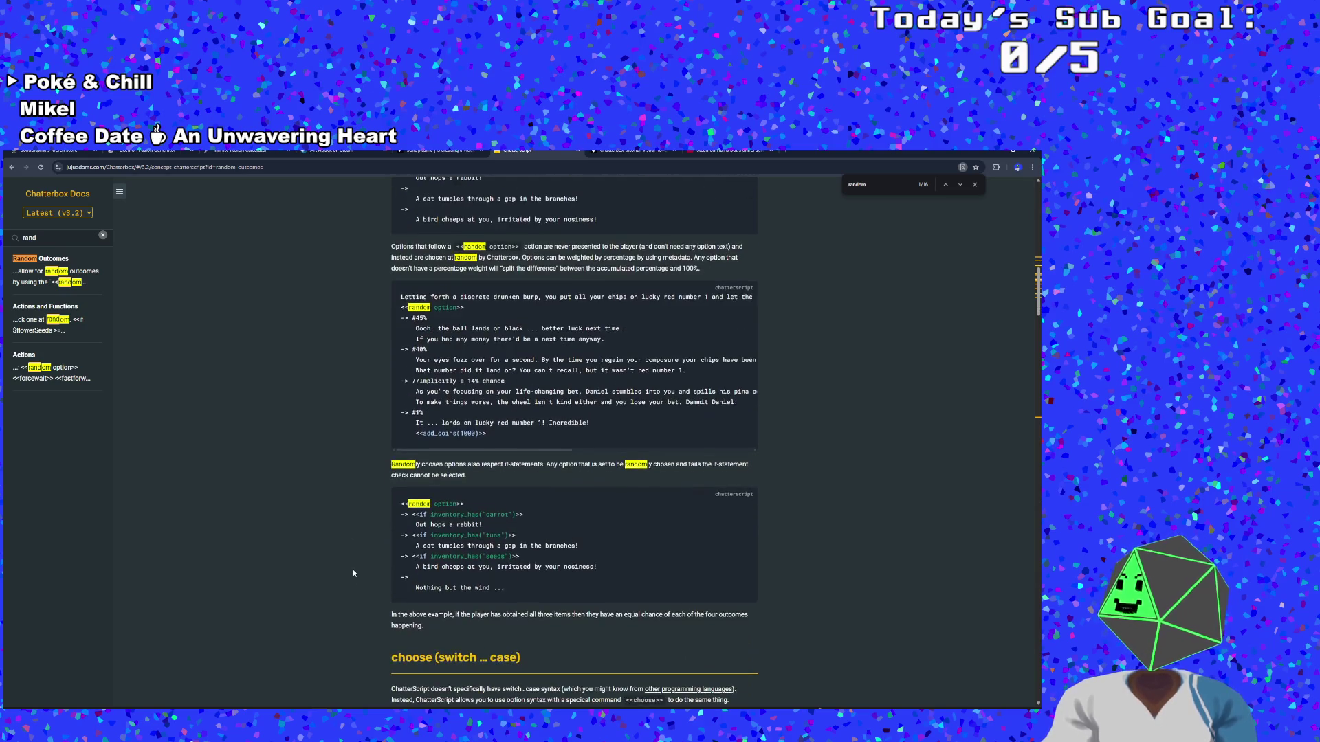
scroll(355, 579, "down", 1)
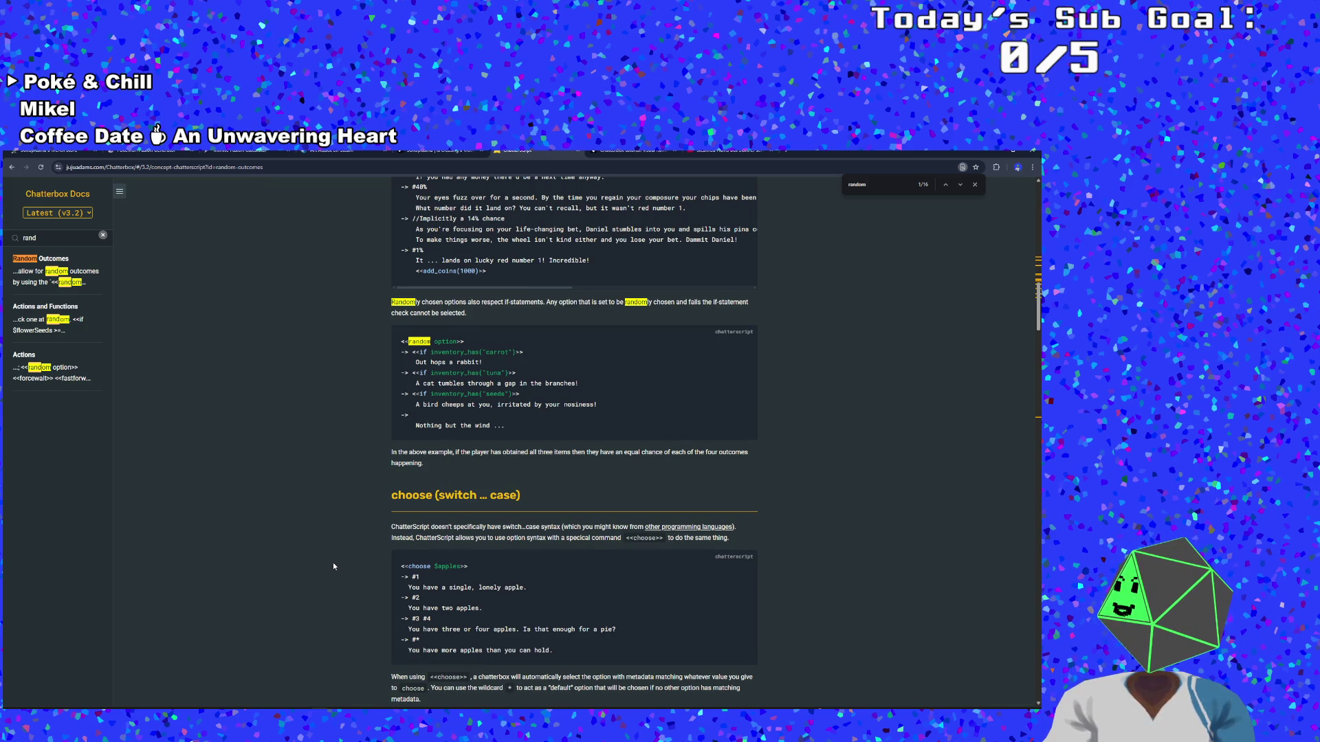
scroll(333, 562, "down", 3)
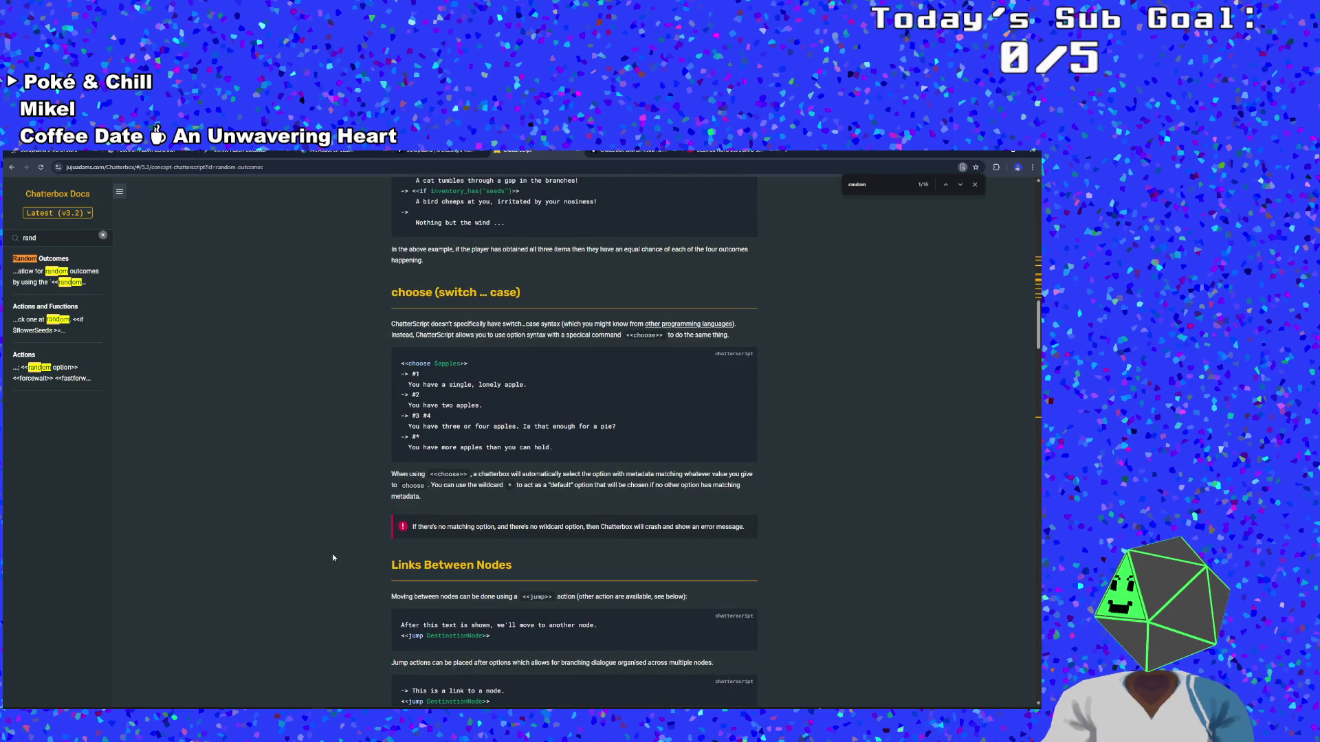
Scroll back up to the Nodes and Options sections, then switch to the Steamed Hams video tab
scroll(332, 554, "up", 4)
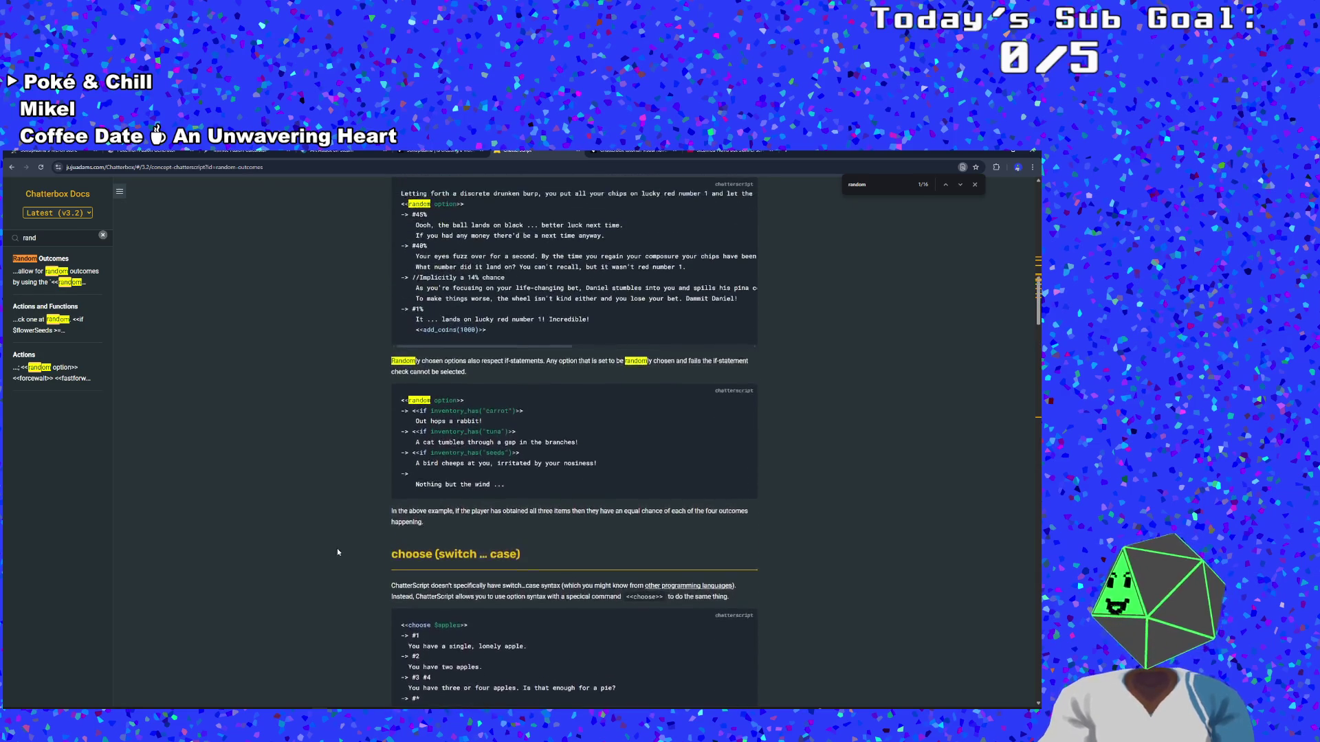
scroll(345, 547, "up", 4)
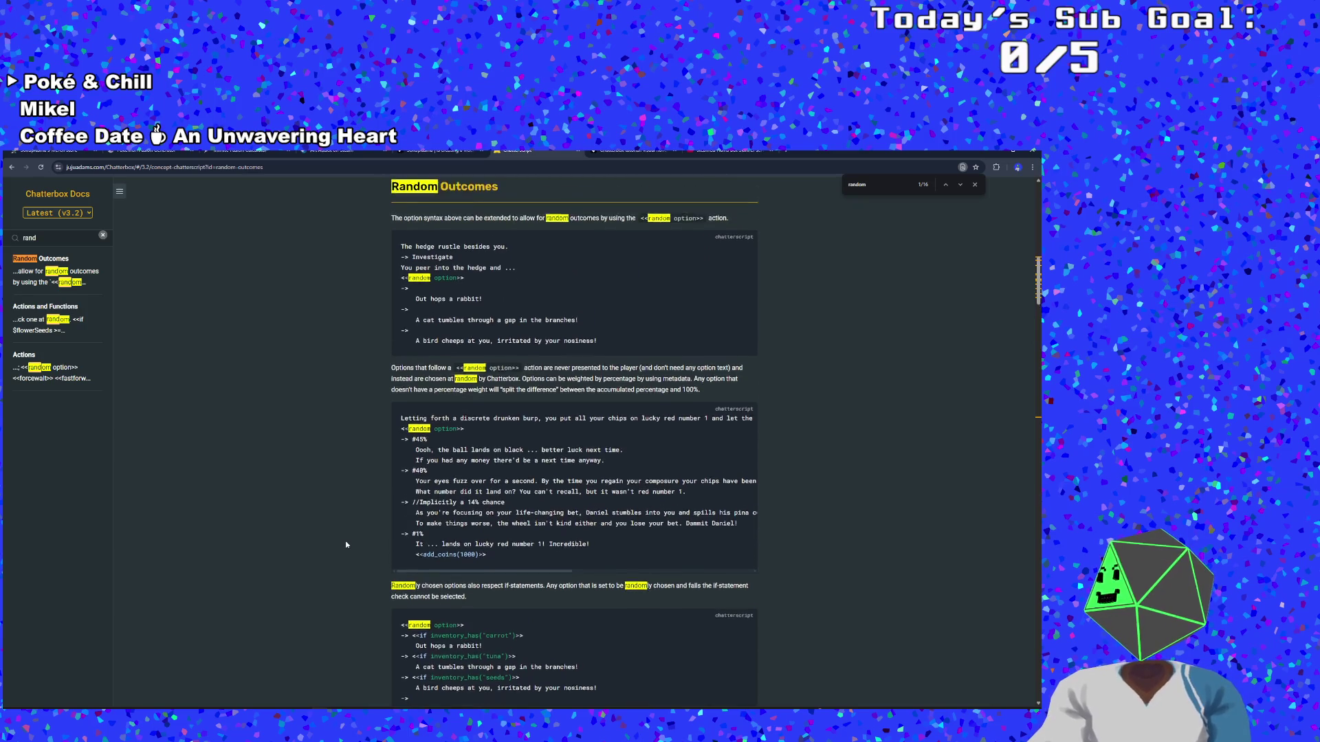
scroll(346, 545, "up", 1)
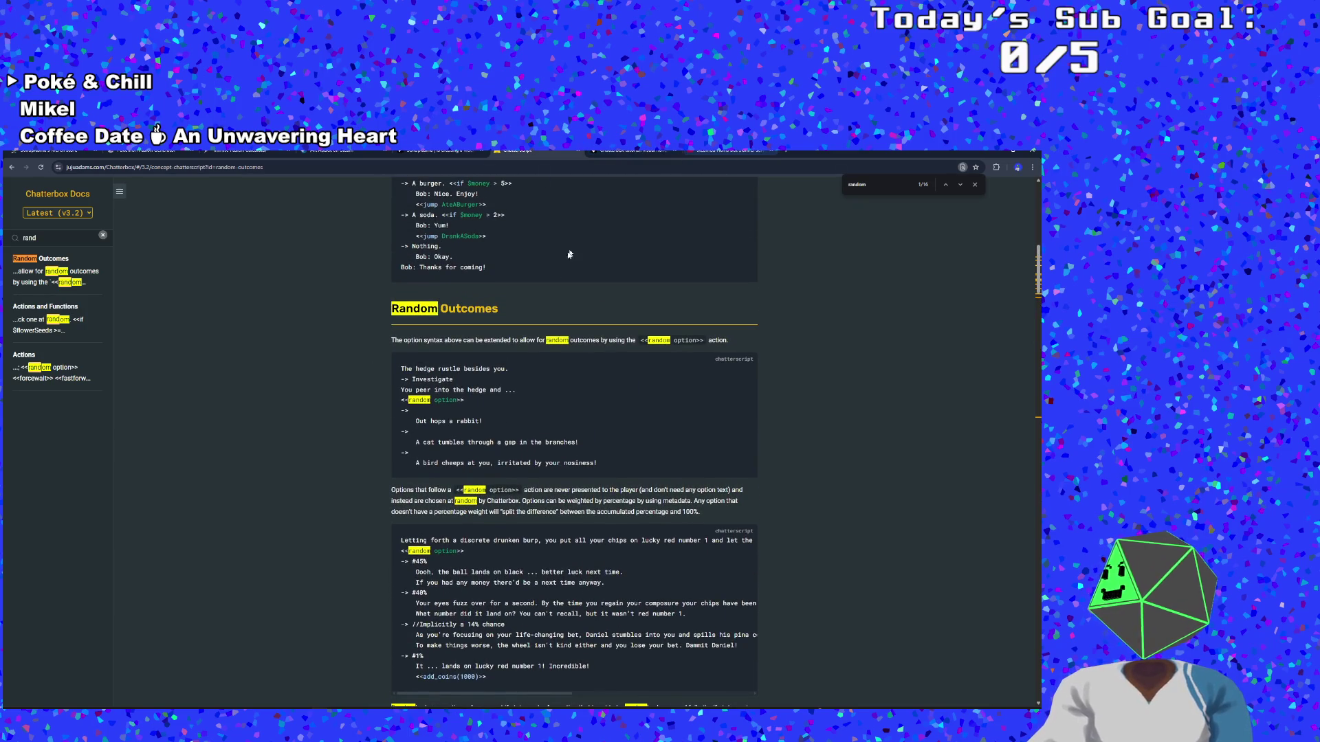
scroll(473, 406, "up", 2)
scroll(473, 406, "up", 1)
scroll(356, 409, "up", 3)
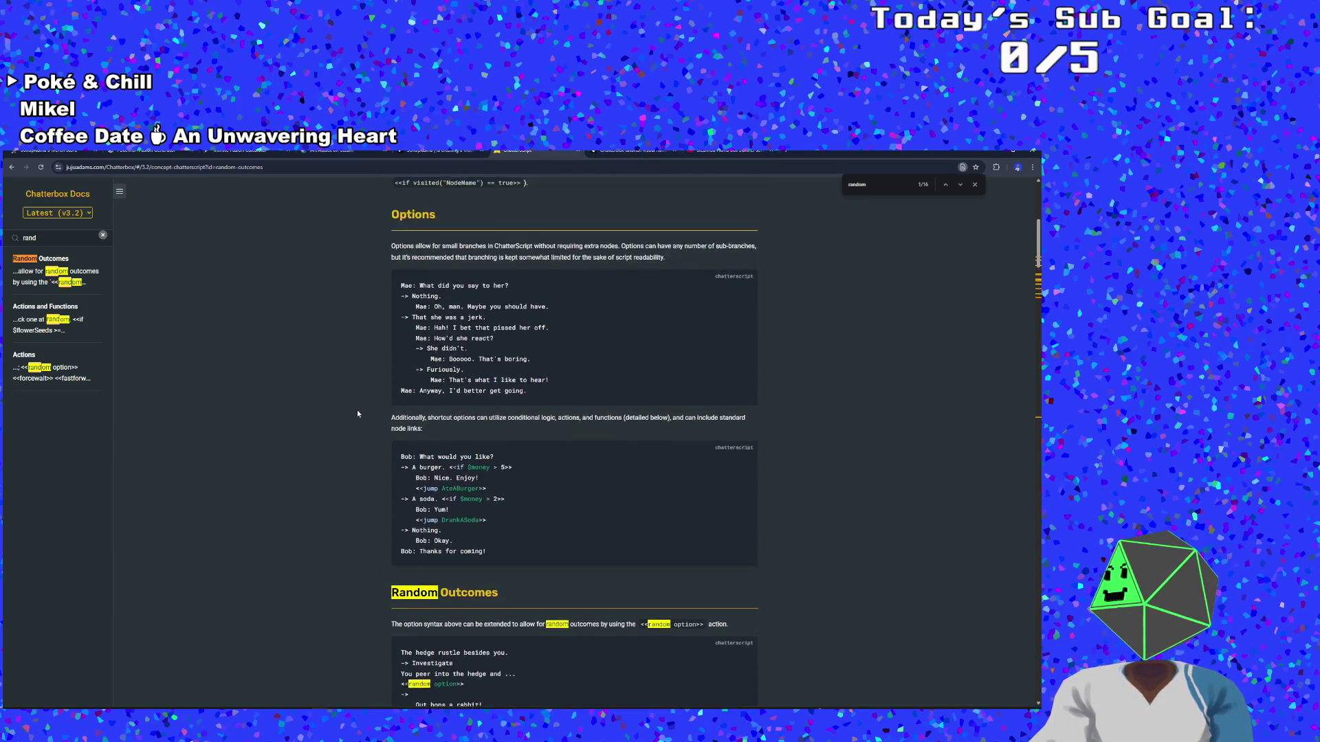
scroll(560, 292, "up", 2)
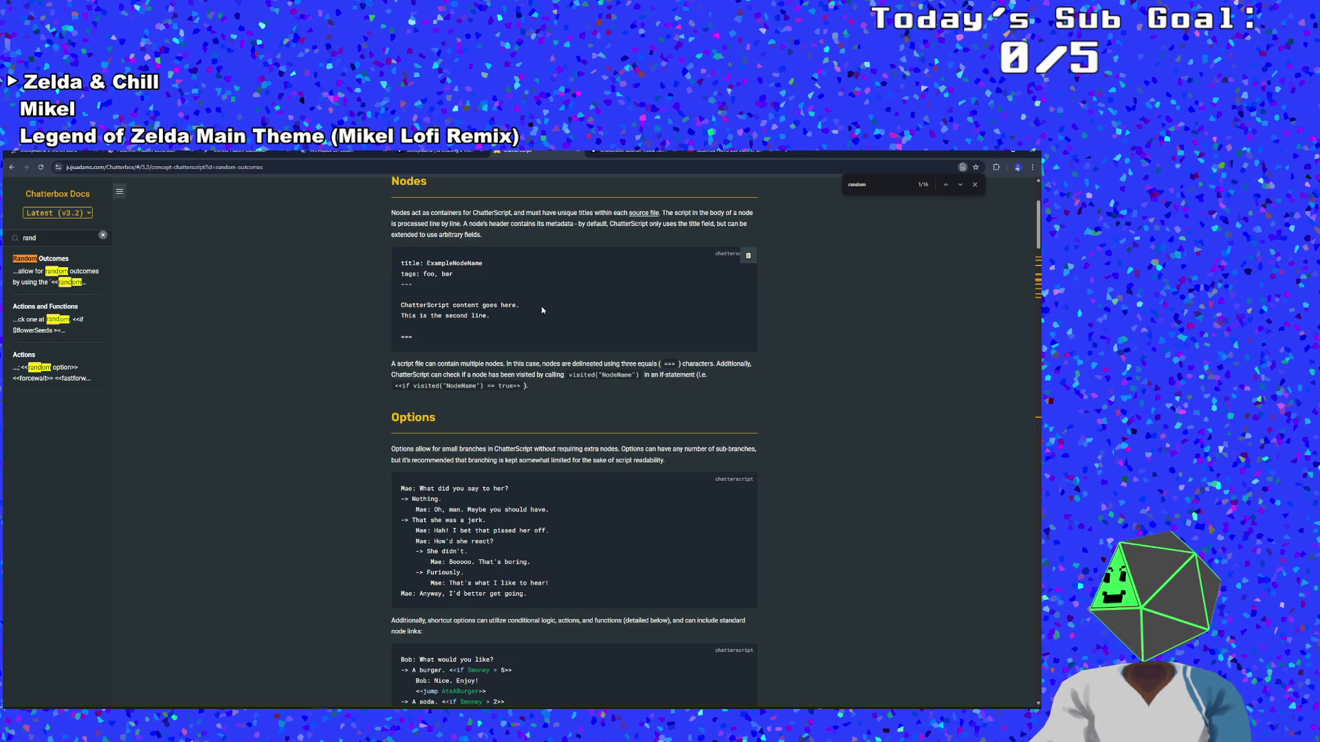
scroll(541, 307, "down", 3)
scroll(539, 307, "down", 2)
left_click(729, 151)
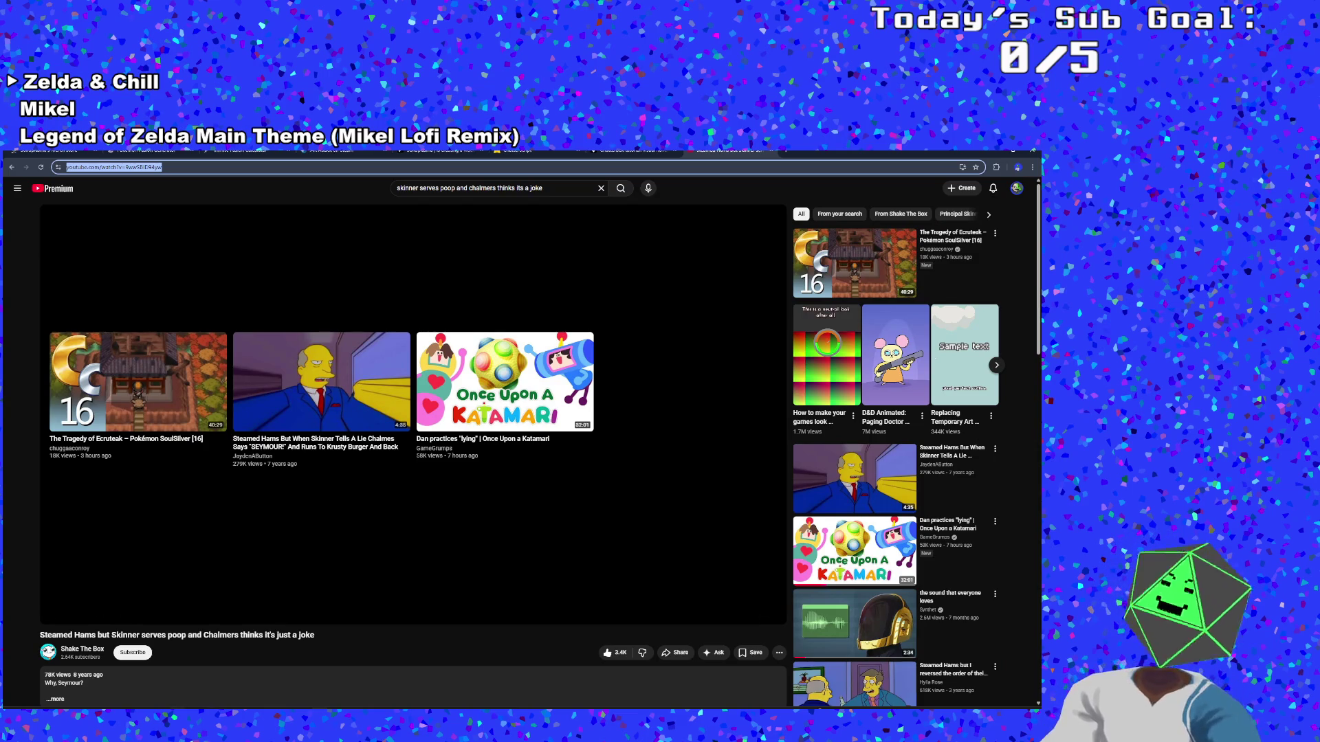
Search 'chatterscript mix random options and player options in same node' and open the Chatterbox docs result
type("chatterscript mix")
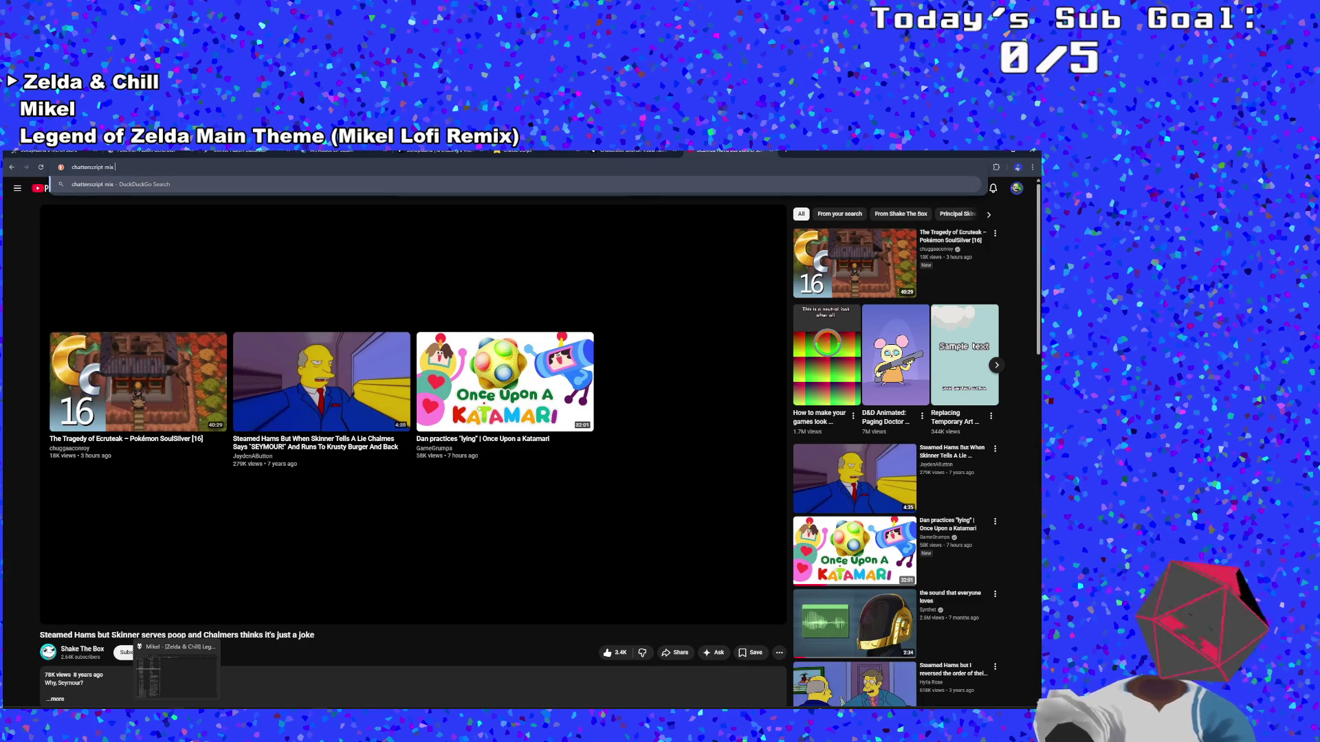
type(" random ")
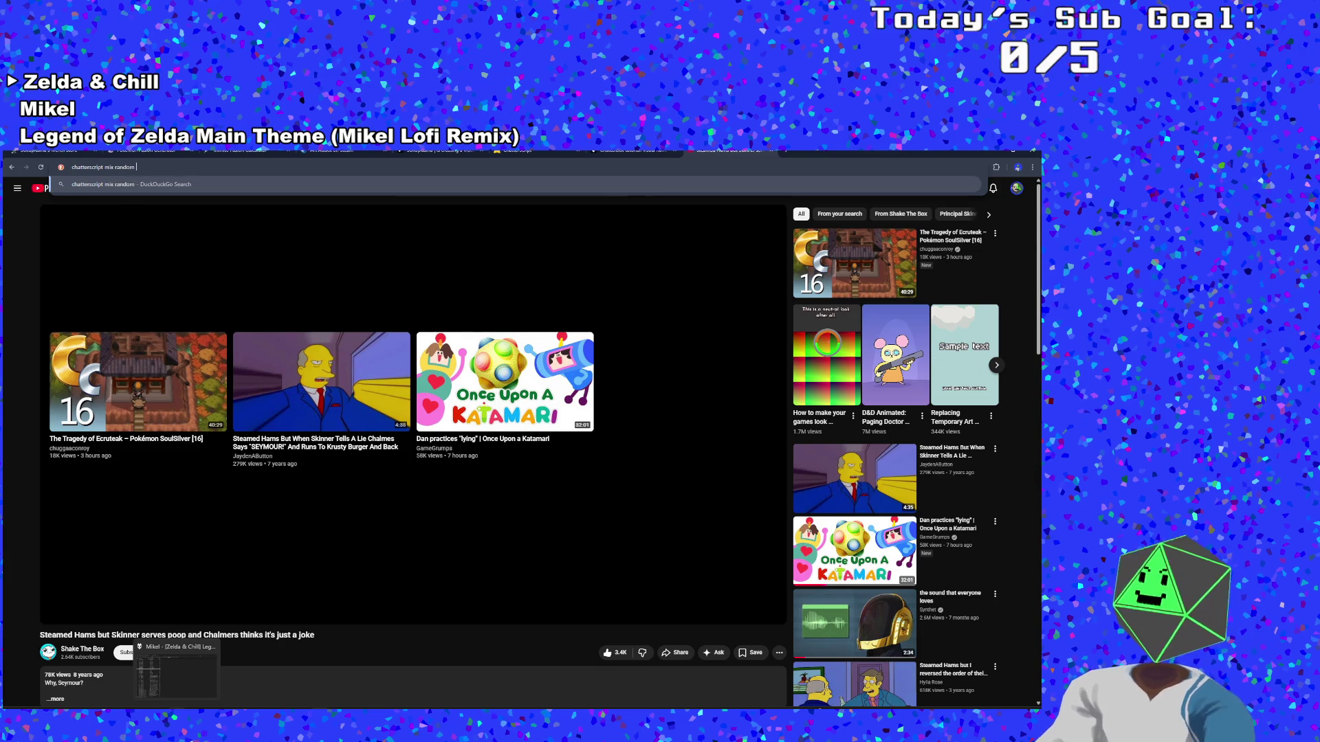
type("options with")
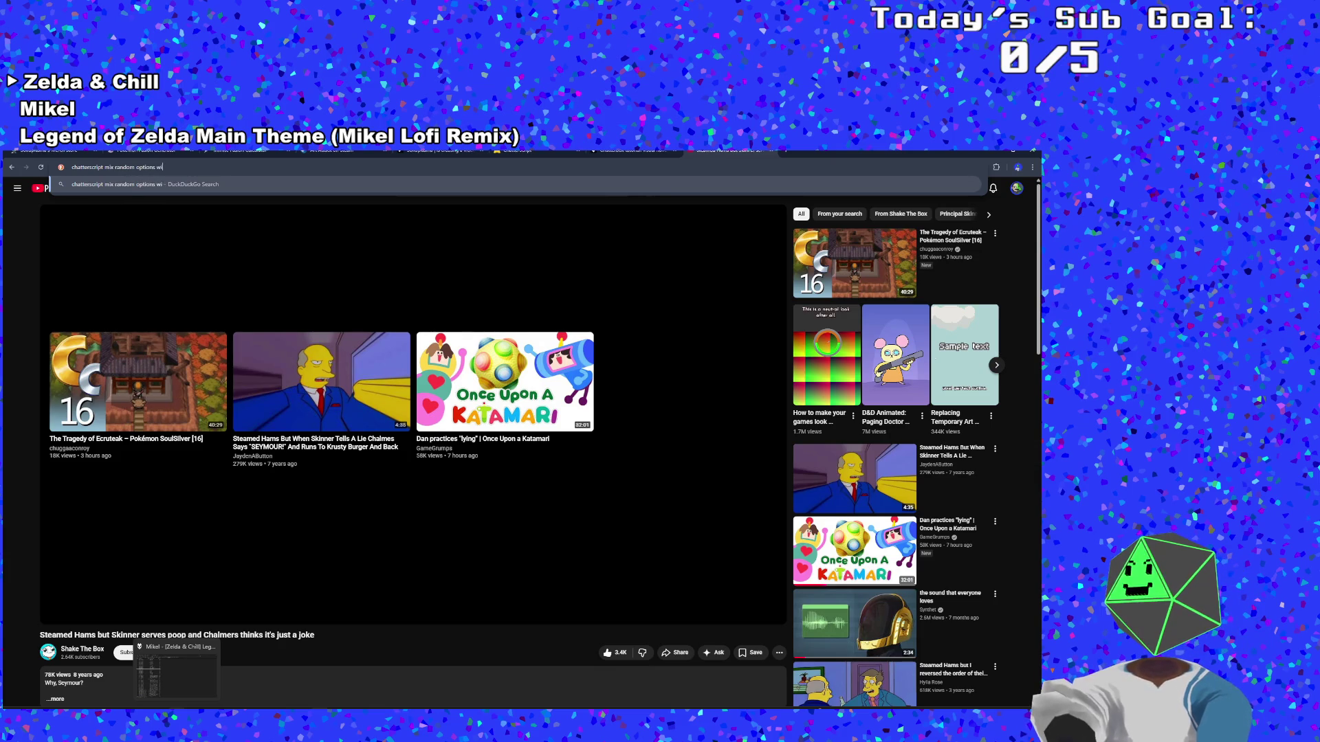
key("BackSpace")
key("BackSpace")
key("BackSpace")
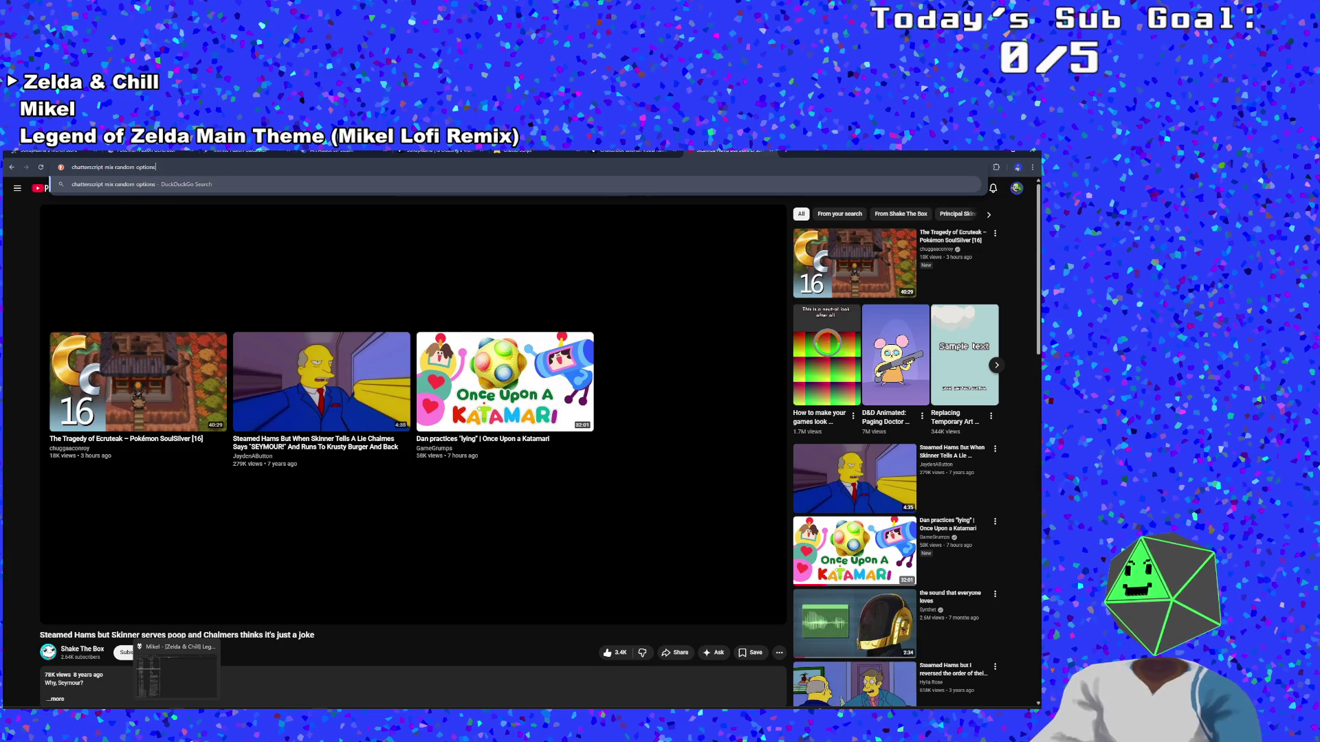
type("x ")
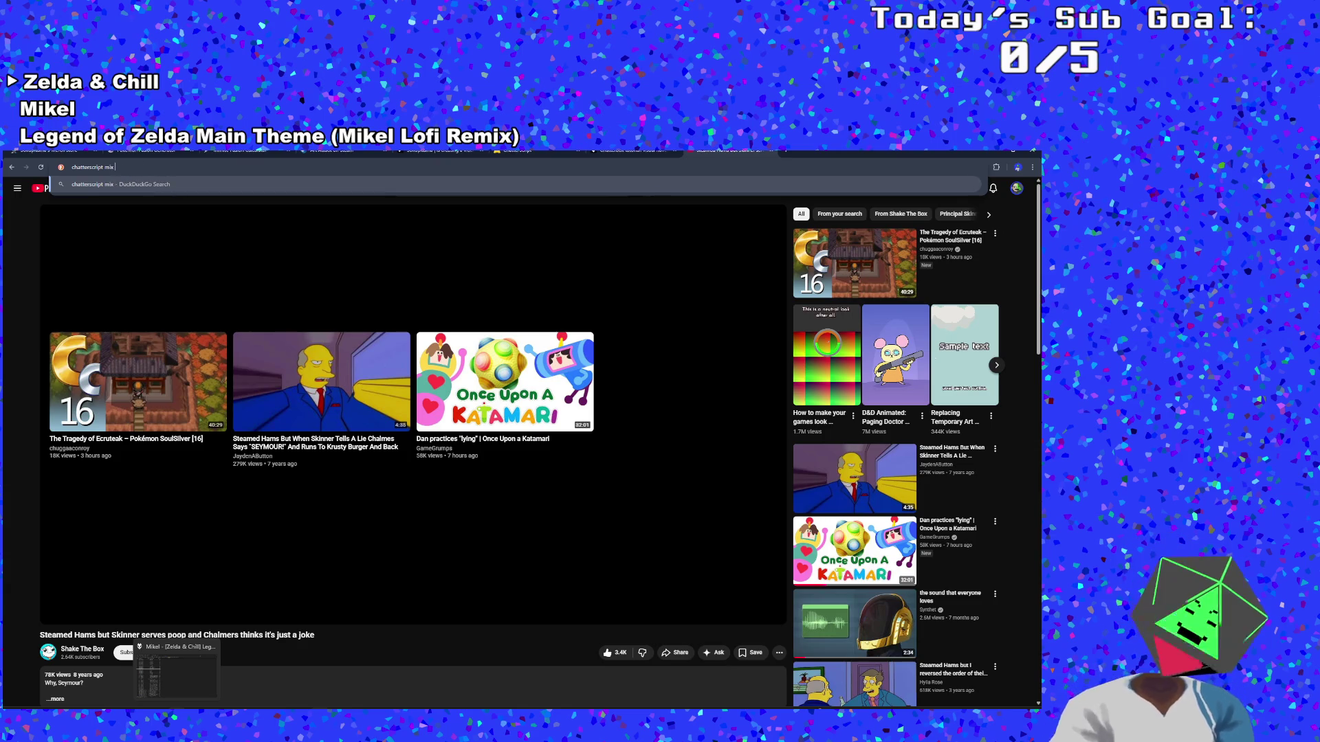
type("random opti")
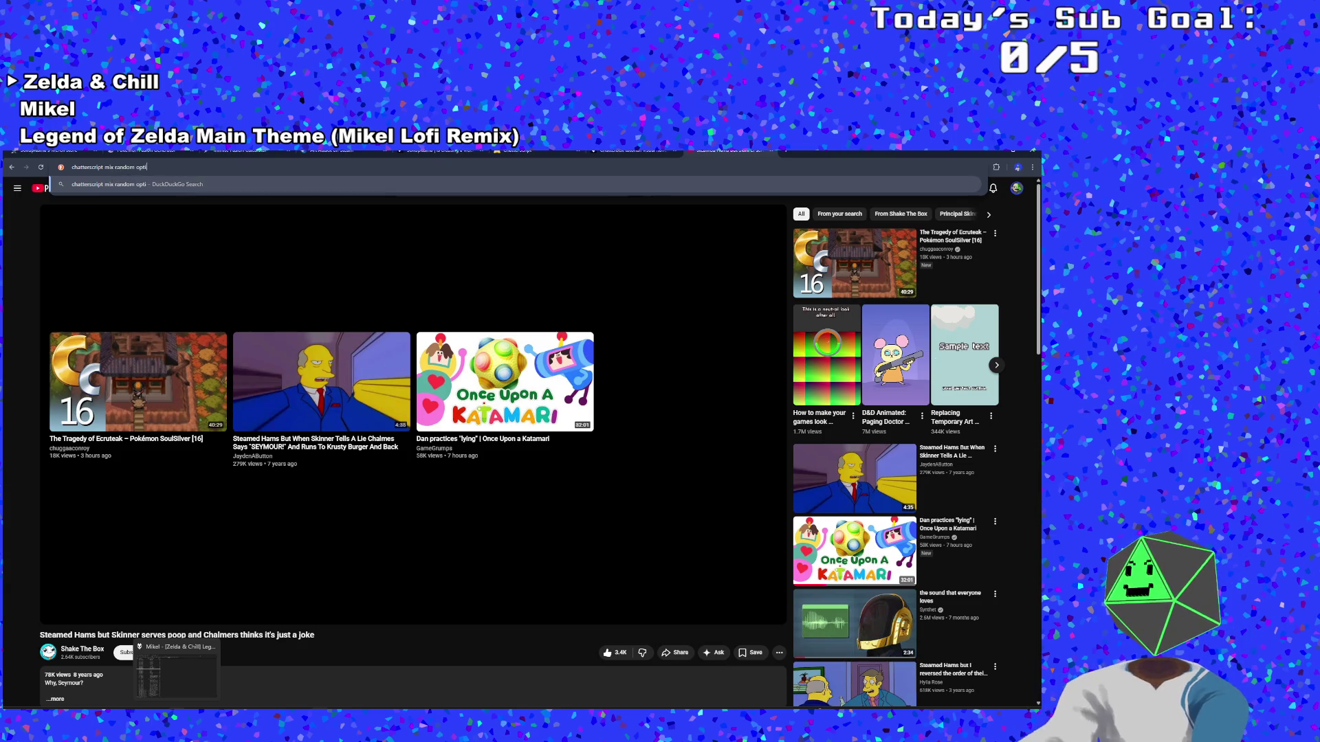
type("ons and pla")
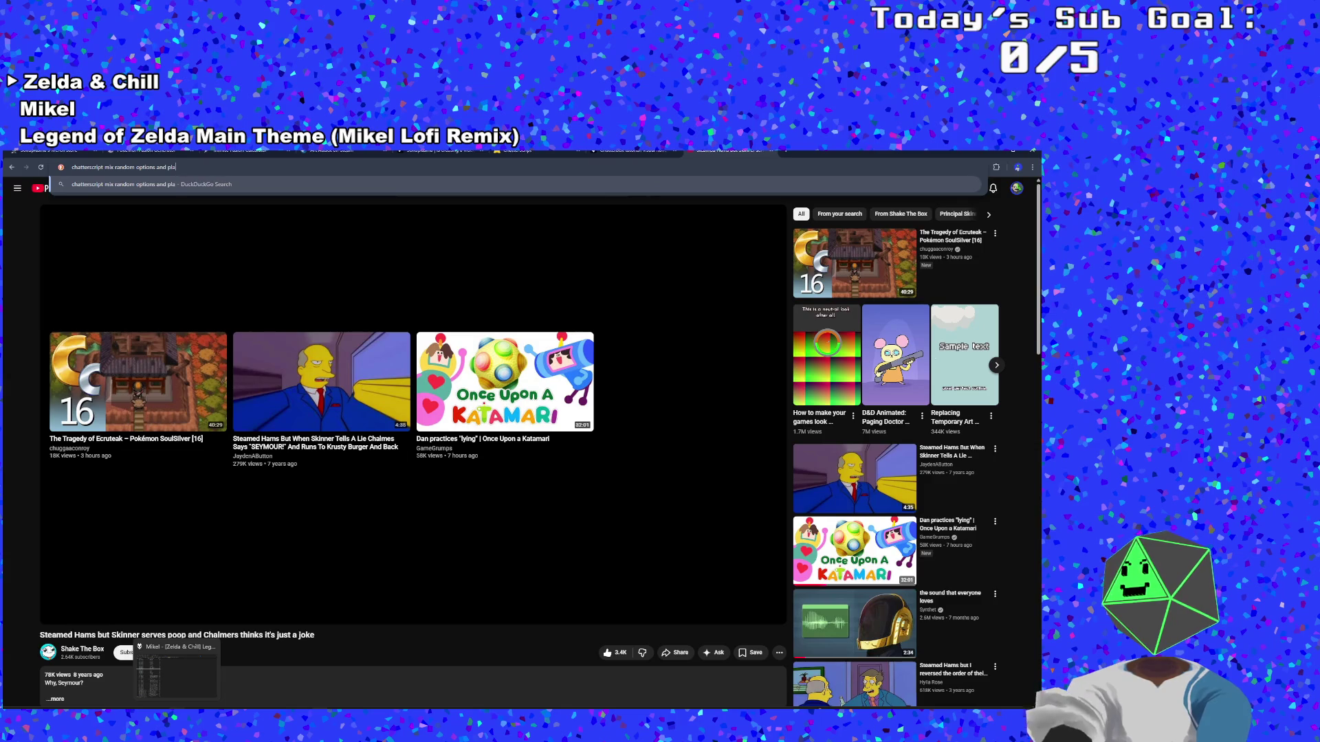
type("yrr opt")
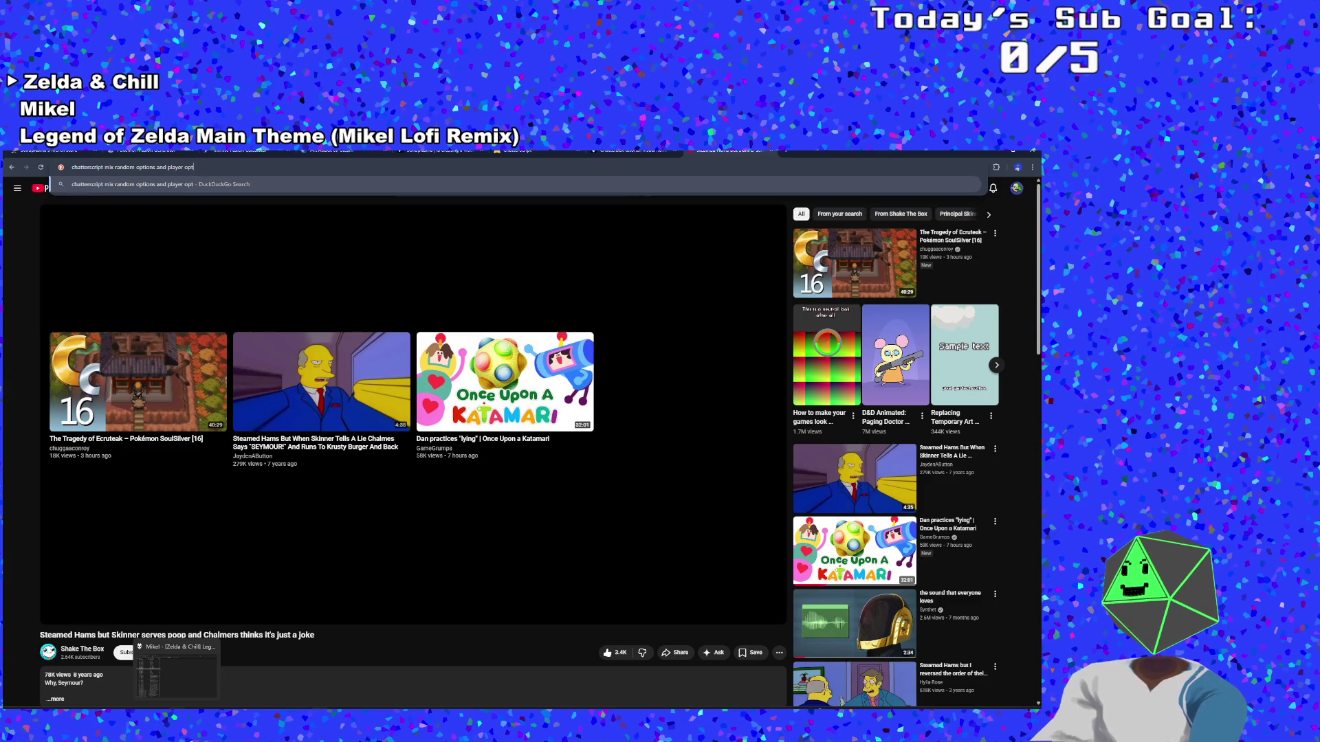
type("ions in same node")
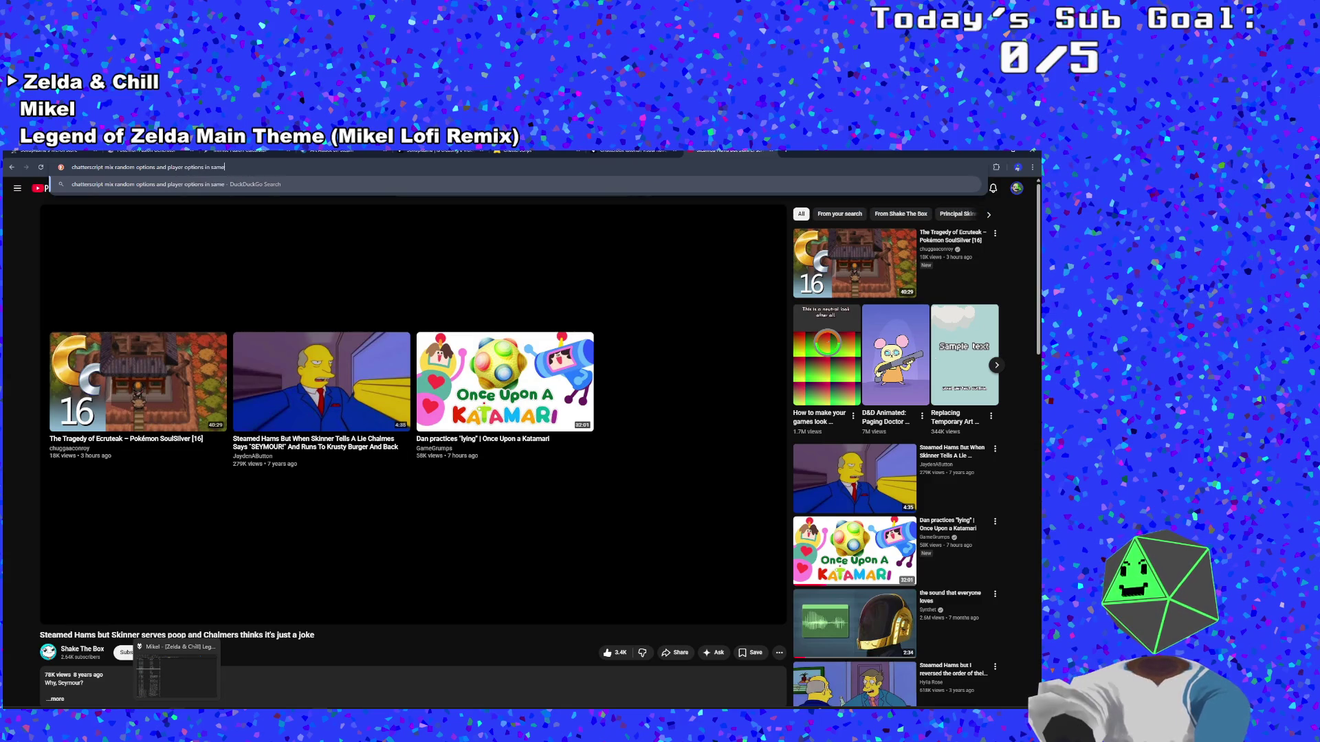
key("Return")
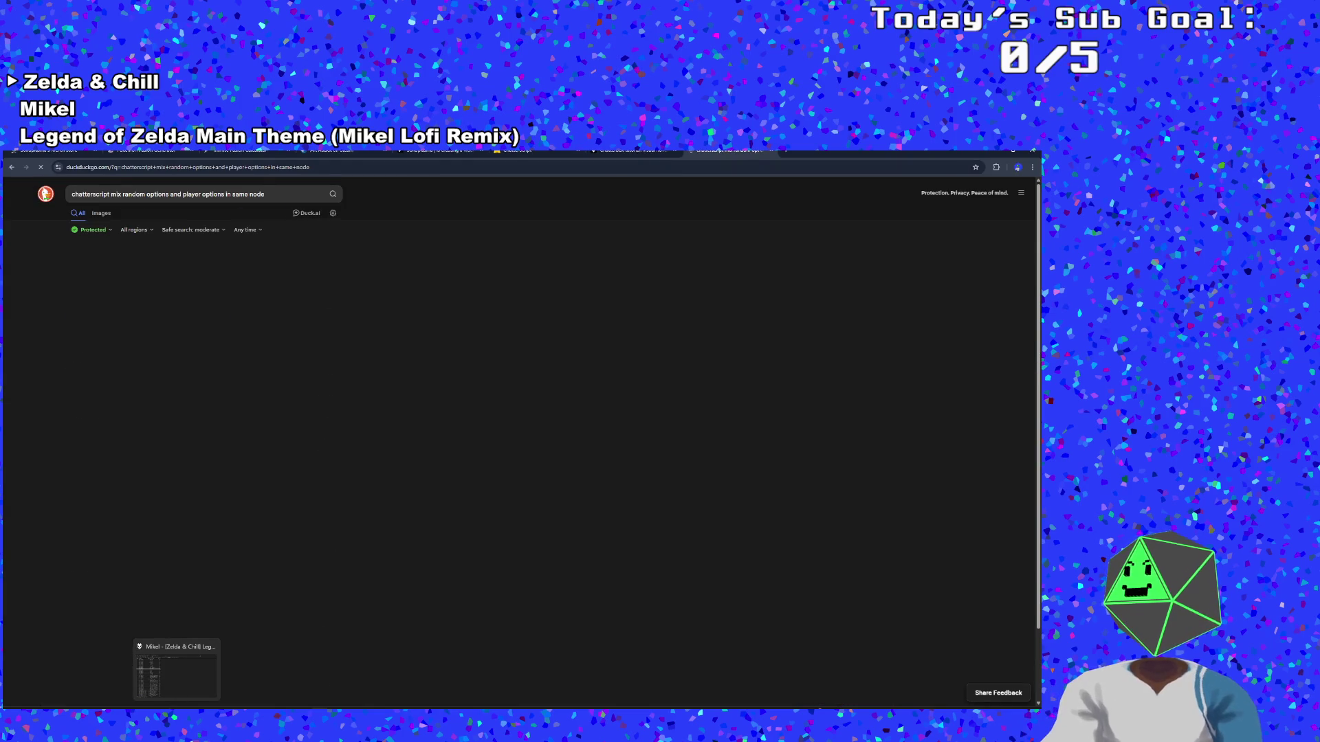
left_click(203, 345)
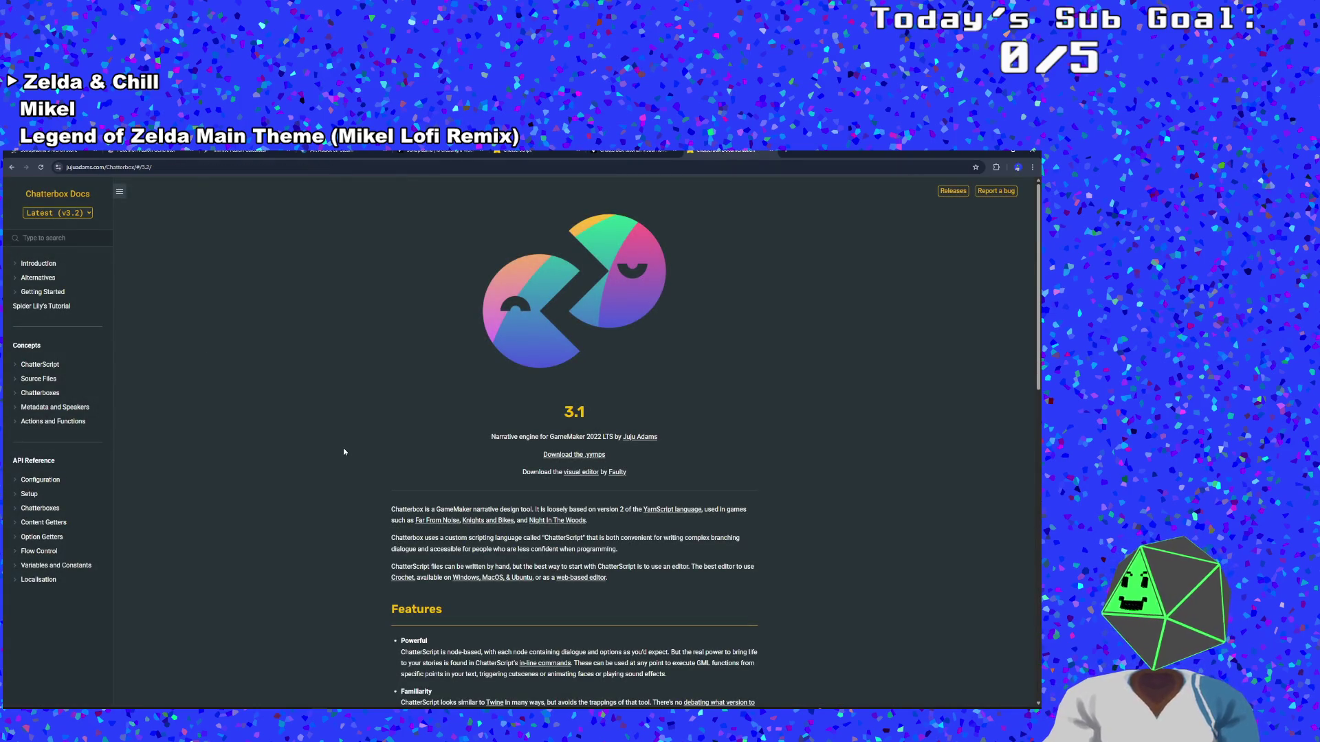
scroll(343, 451, "down", 5)
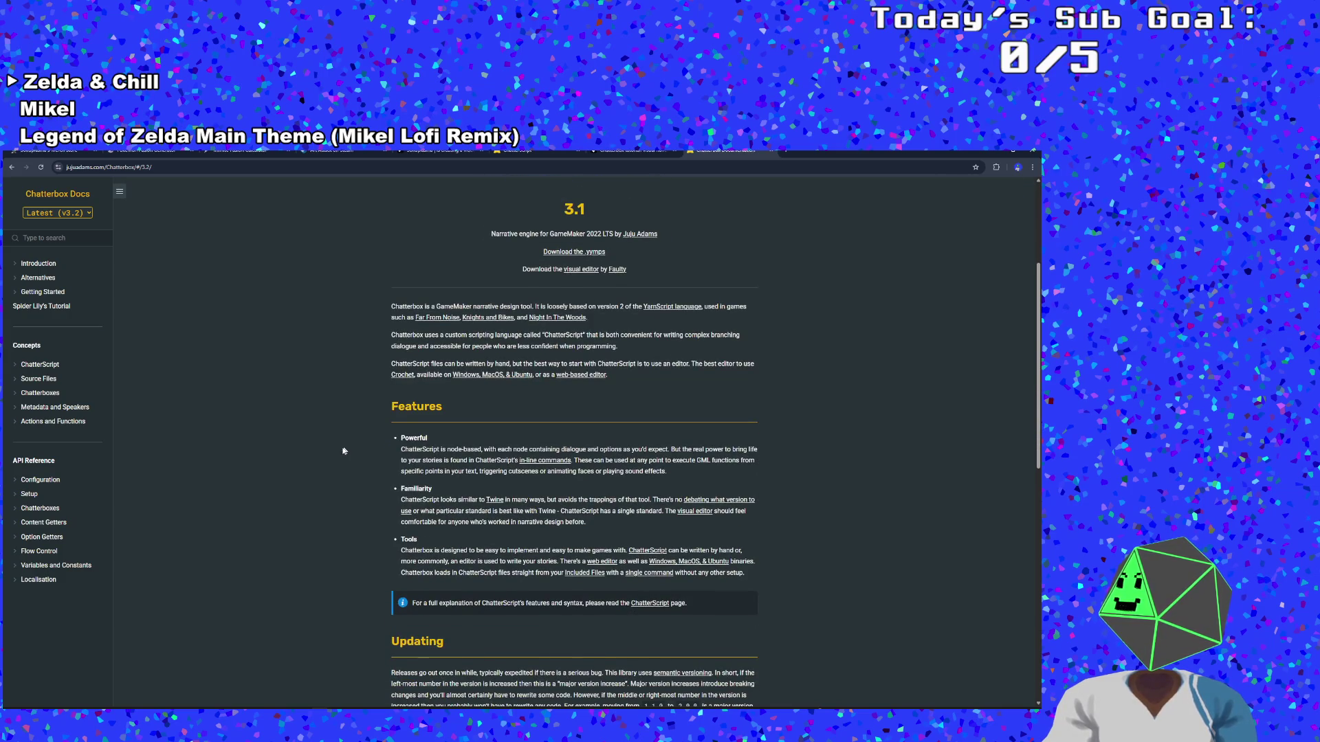
scroll(332, 465, "down", 5)
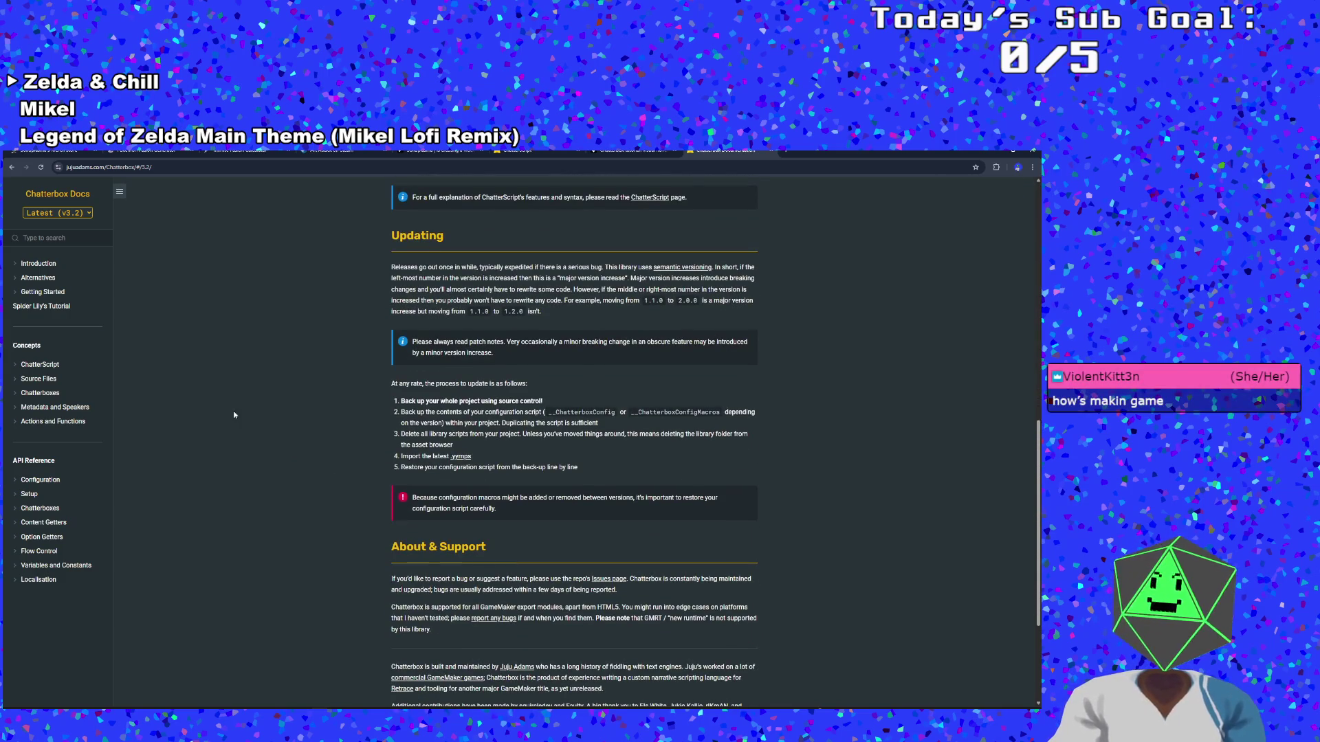
left_click(12, 167)
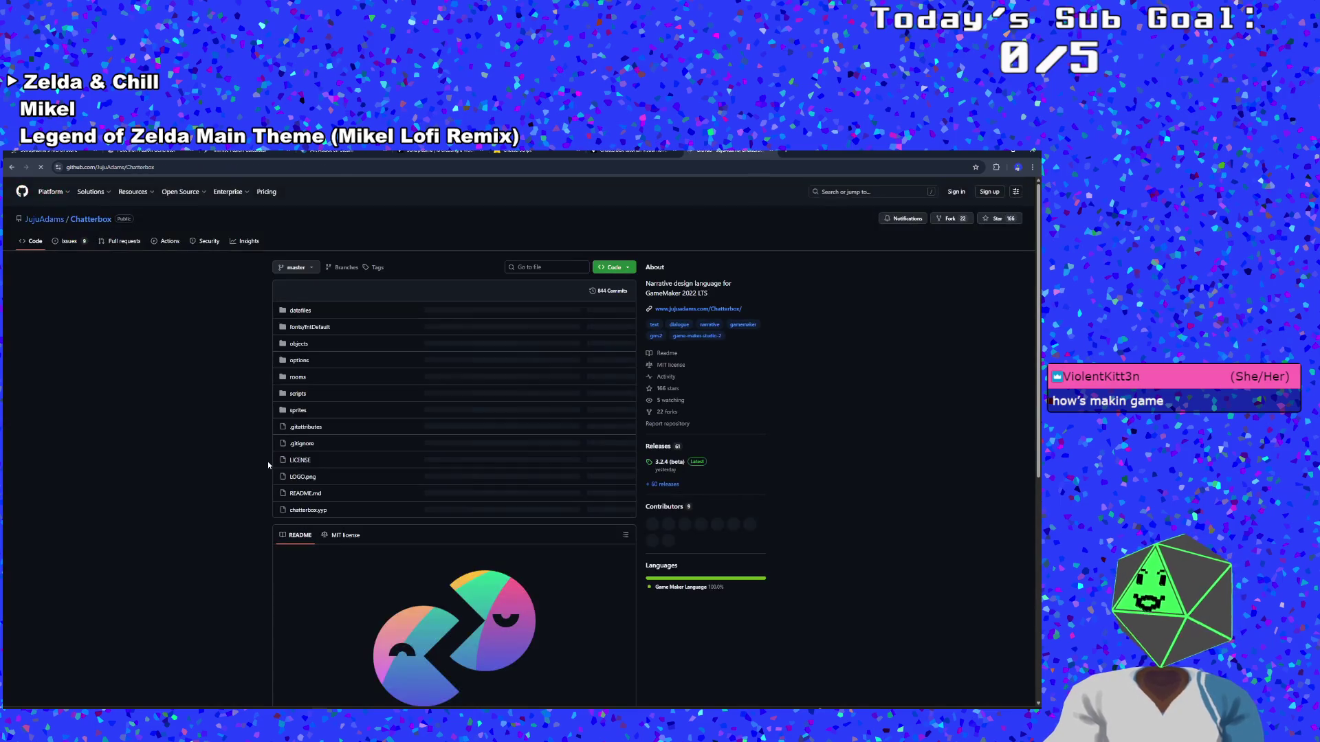
scroll(257, 488, "down", 3)
scroll(254, 494, "down", 4)
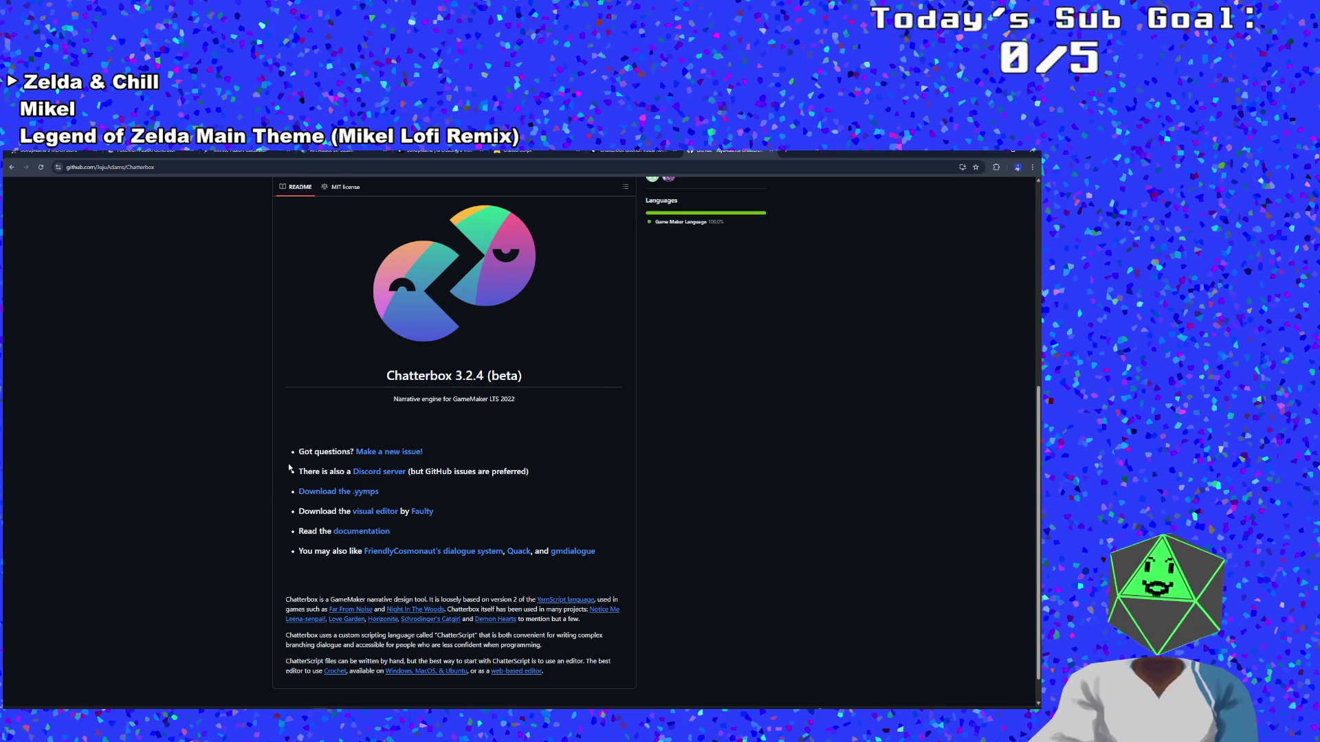
scroll(245, 533, "down", 1)
key("alt+Left")
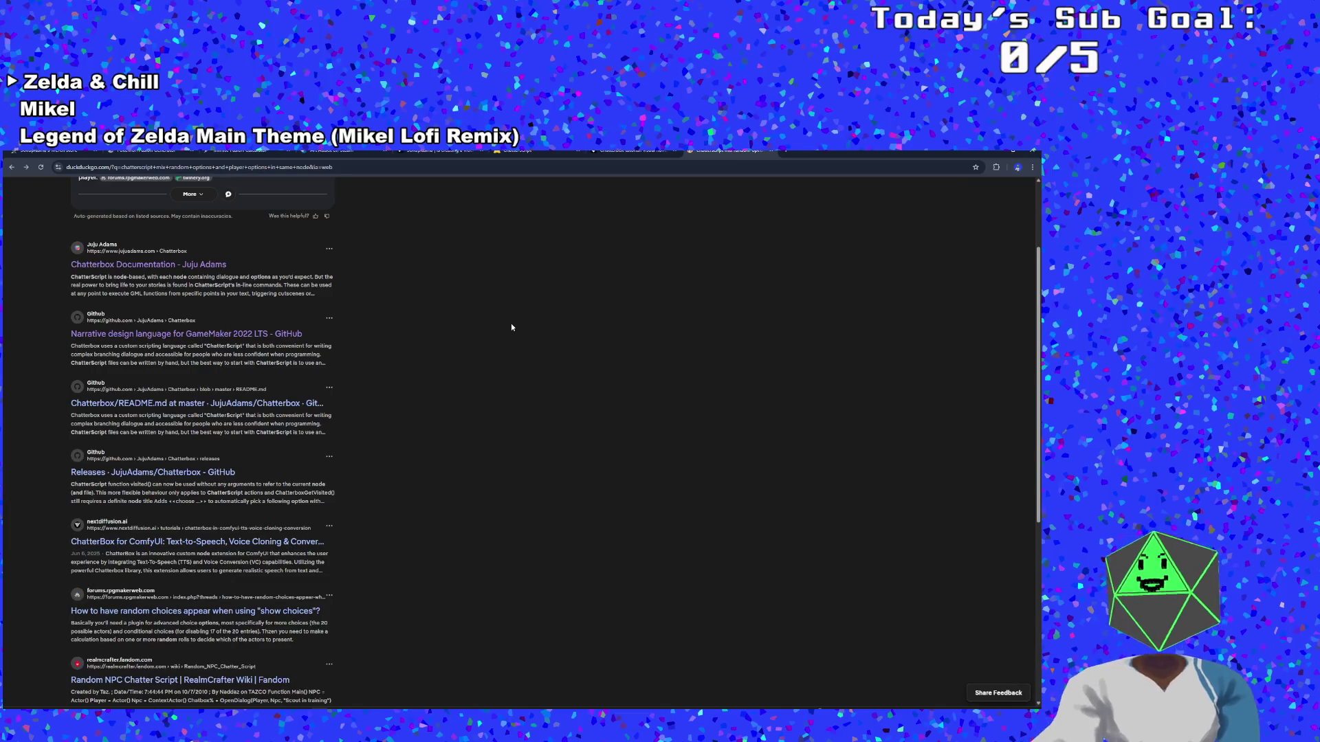
Check the RealmCrafter Random NPC Chatter wiki and ChatterboxAddFunction GitHub results, returning to the search each time
scroll(510, 314, "down", 3)
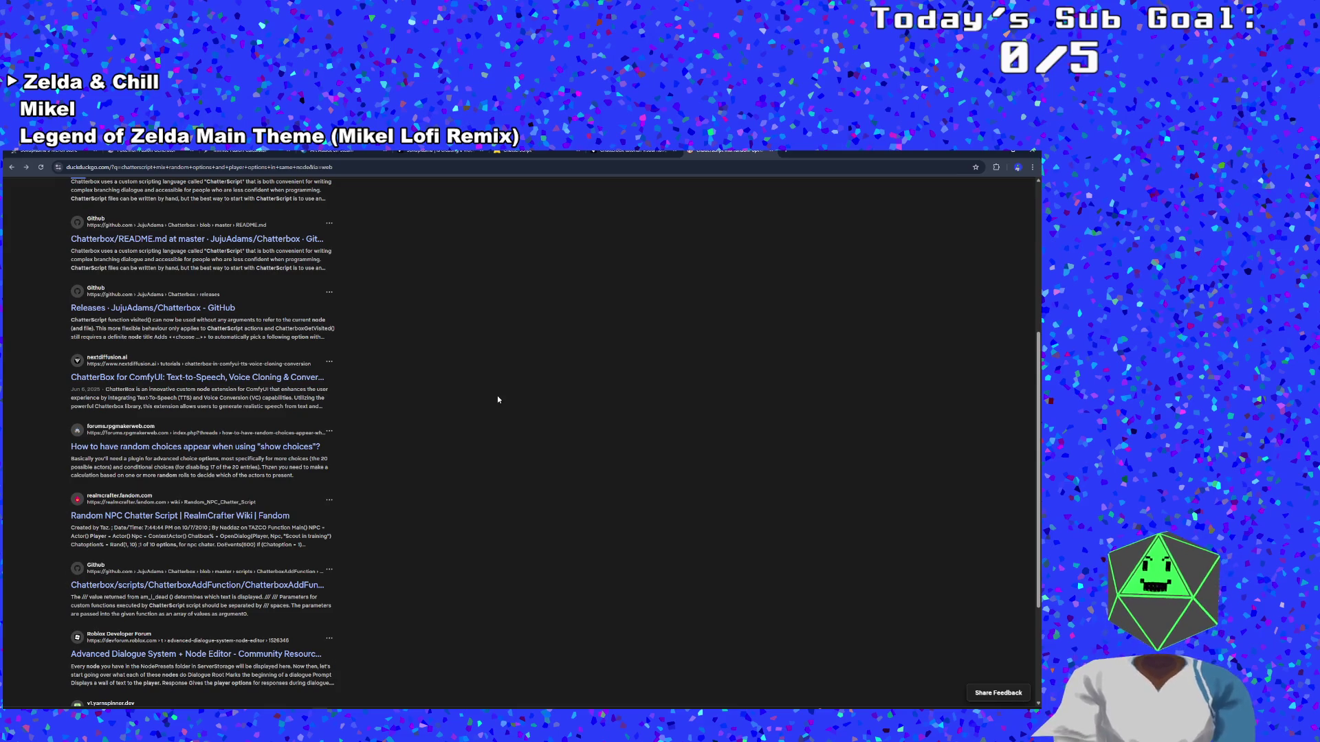
scroll(401, 665, "up", 1)
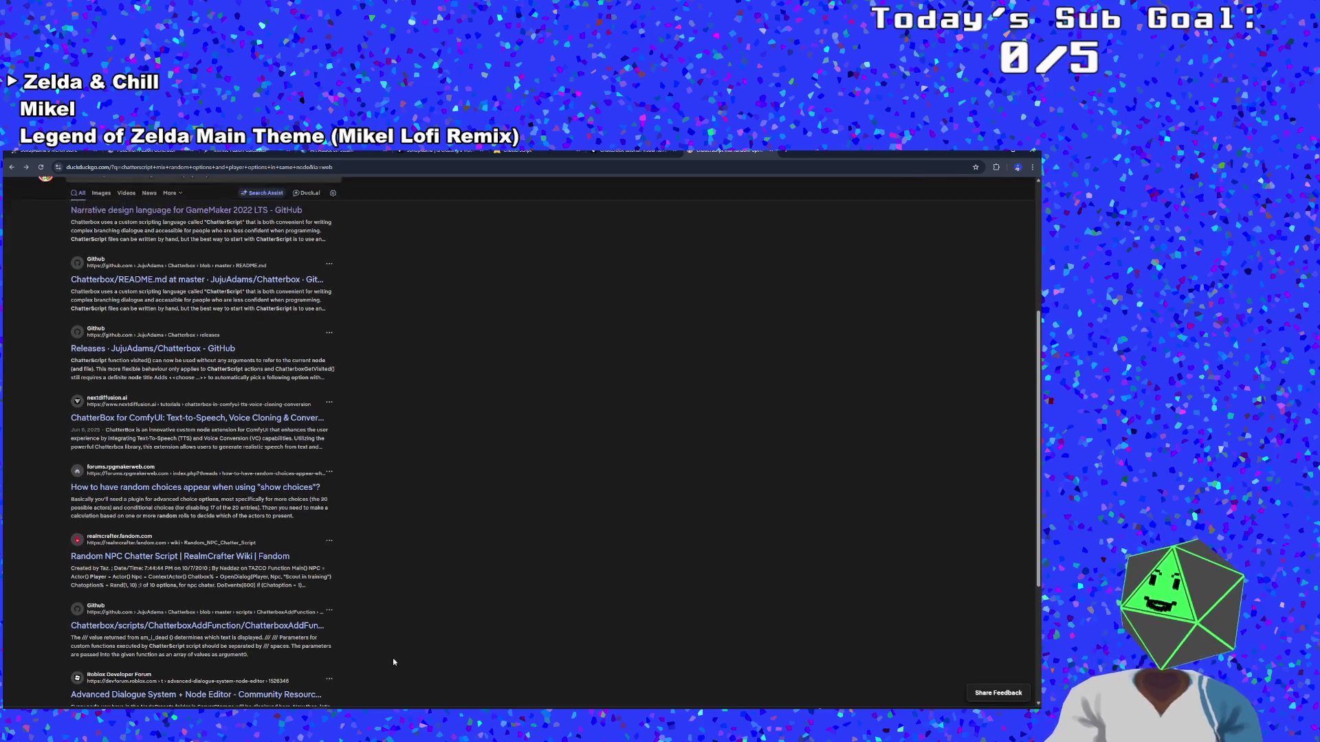
left_click(262, 562)
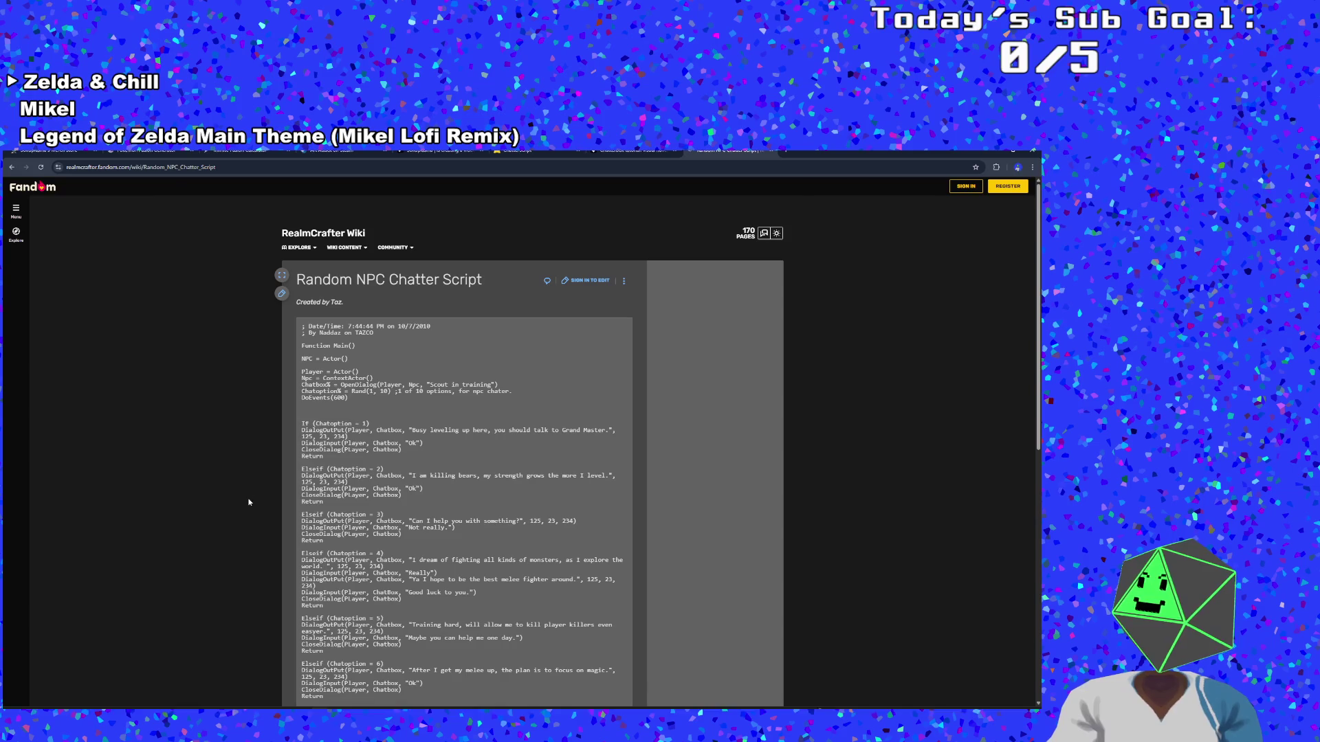
scroll(246, 488, "down", 1)
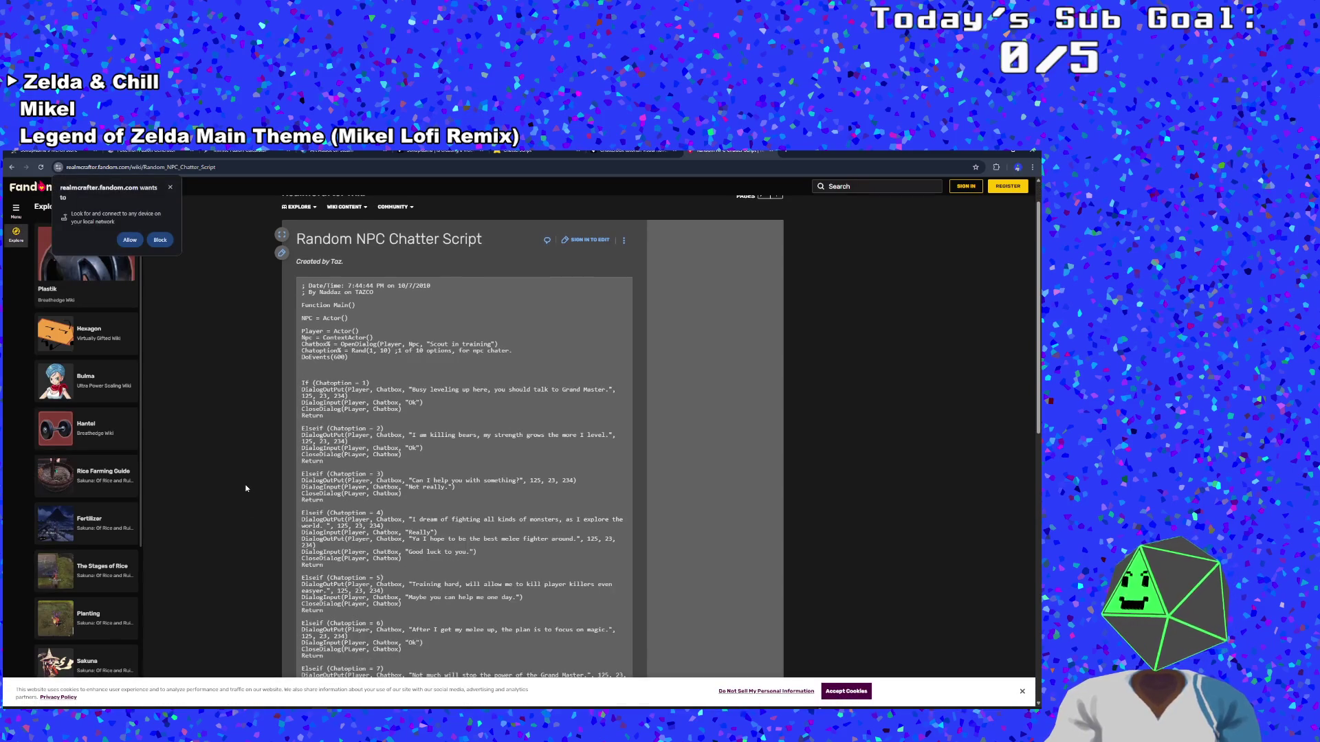
key("alt+Left")
scroll(471, 604, "down", 2)
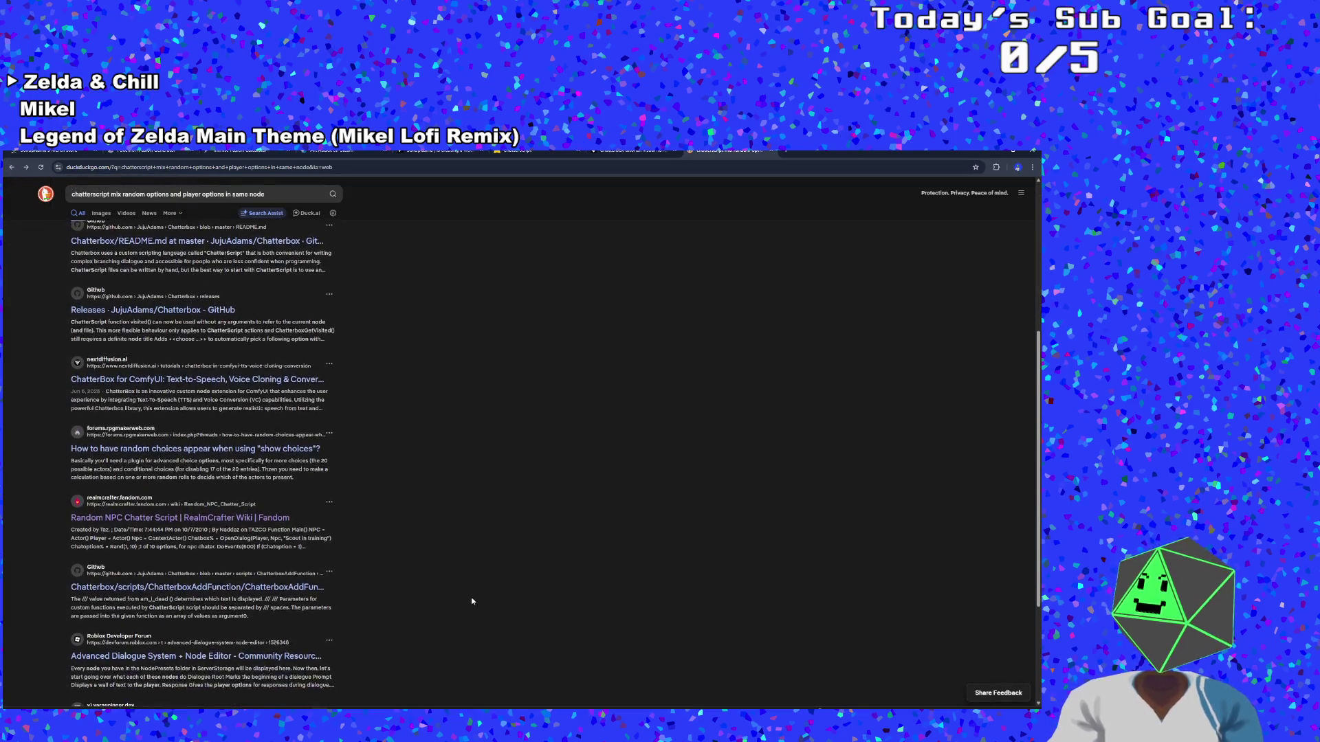
left_click(298, 509)
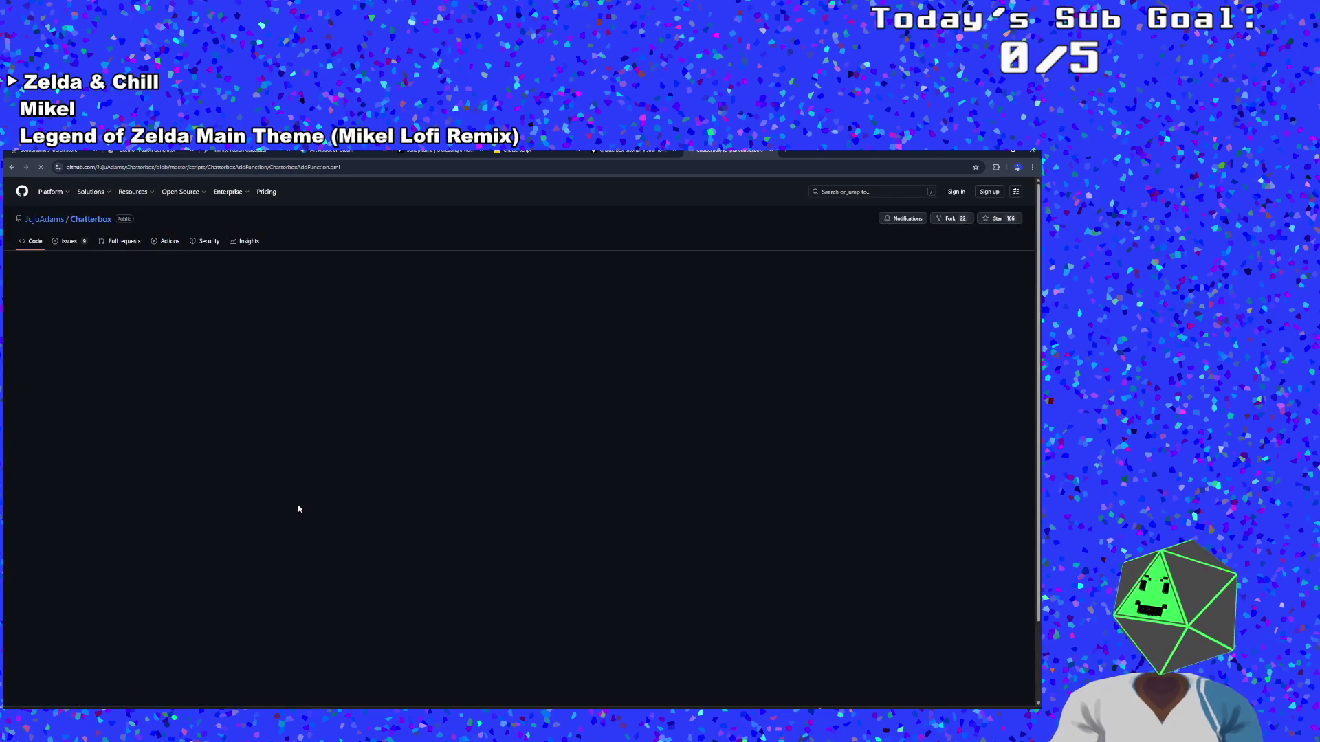
left_click(12, 167)
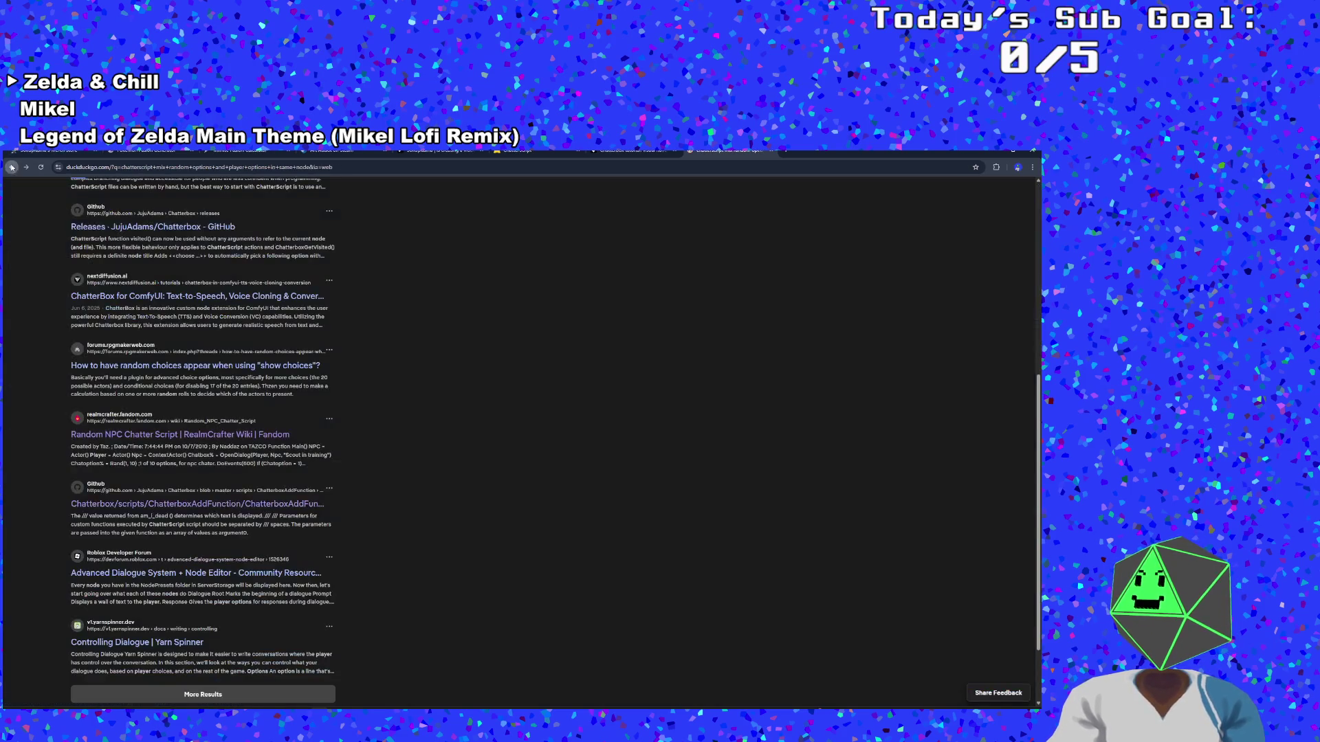
scroll(224, 604, "down", 1)
Open Yarn Spinner's Controlling Dialogue docs and read the options example with Mae's 'No, Mr. Penderson' line
left_click(191, 609)
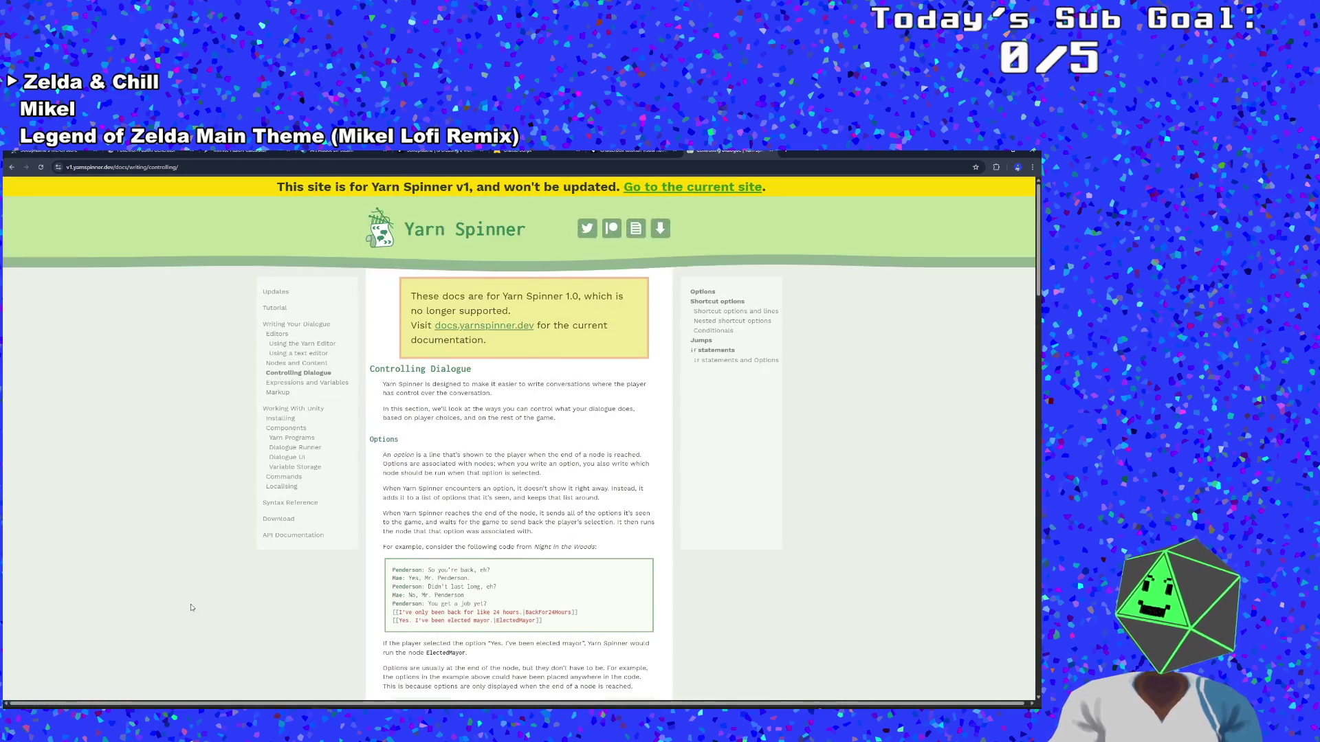
scroll(333, 573, "down", 1)
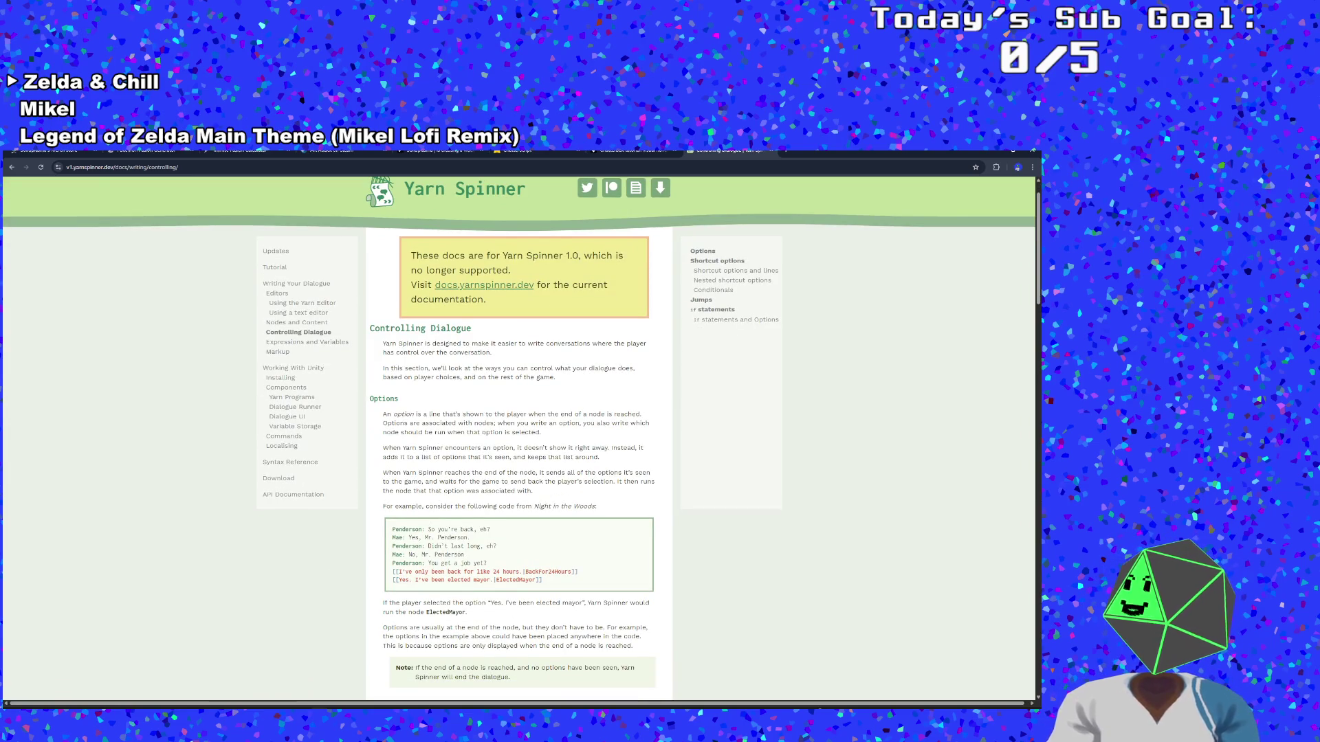
scroll(511, 480, "down", 1)
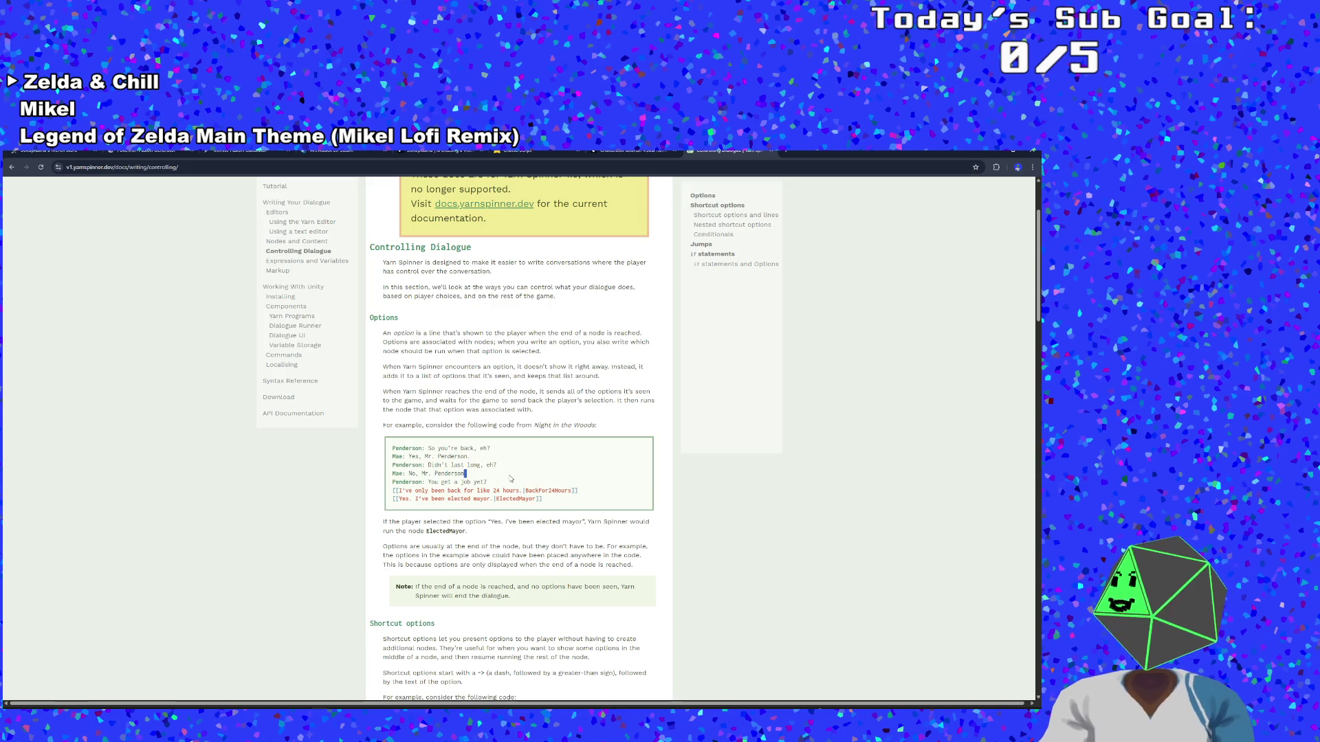
triple_click(510, 477)
left_click(510, 479)
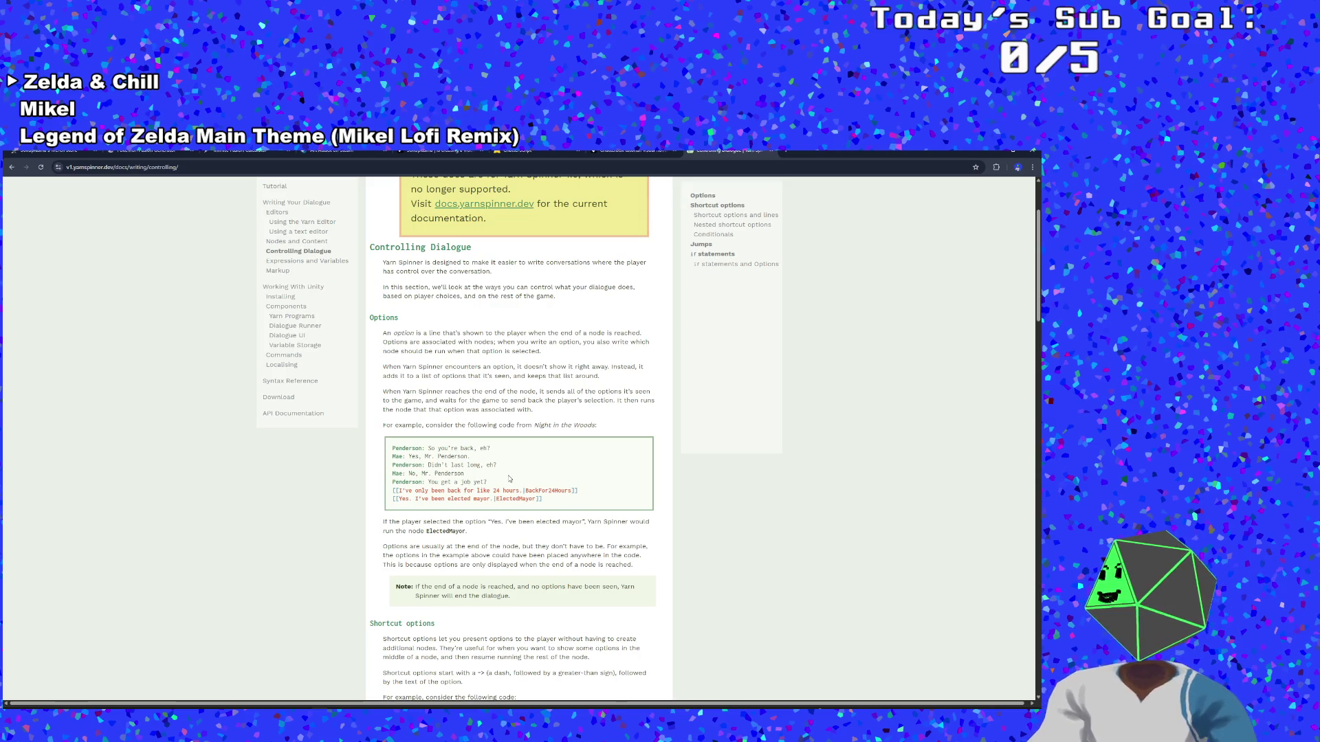
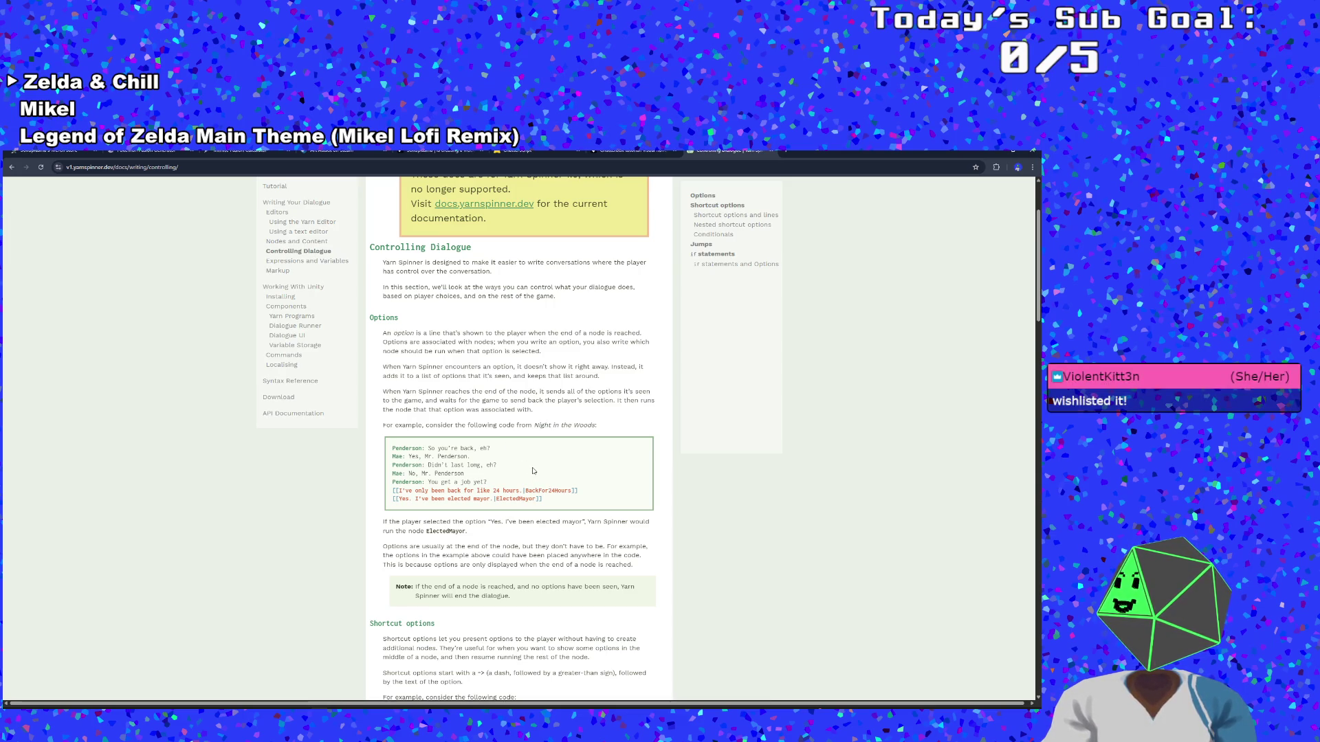
Scroll past Options and Shortcut options to the Nested shortcut options explanation
scroll(533, 471, "down", 2)
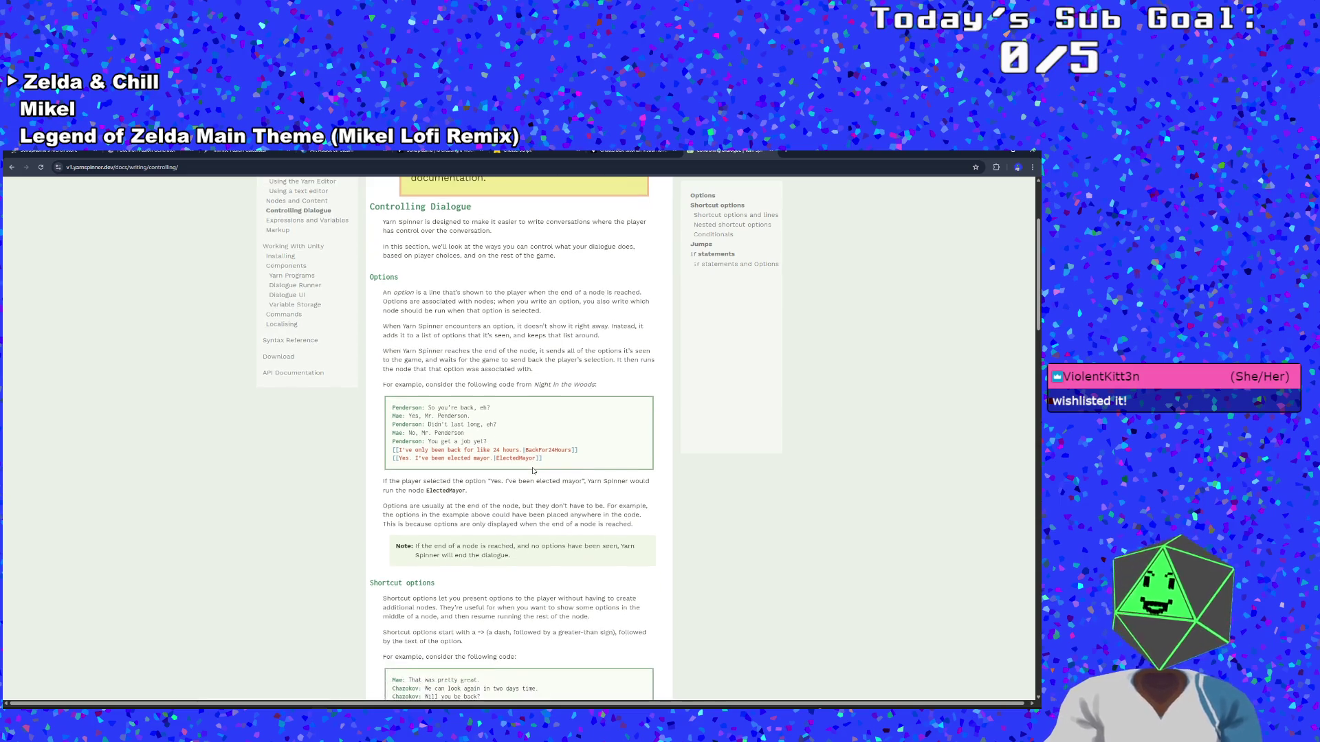
scroll(524, 467, "down", 2)
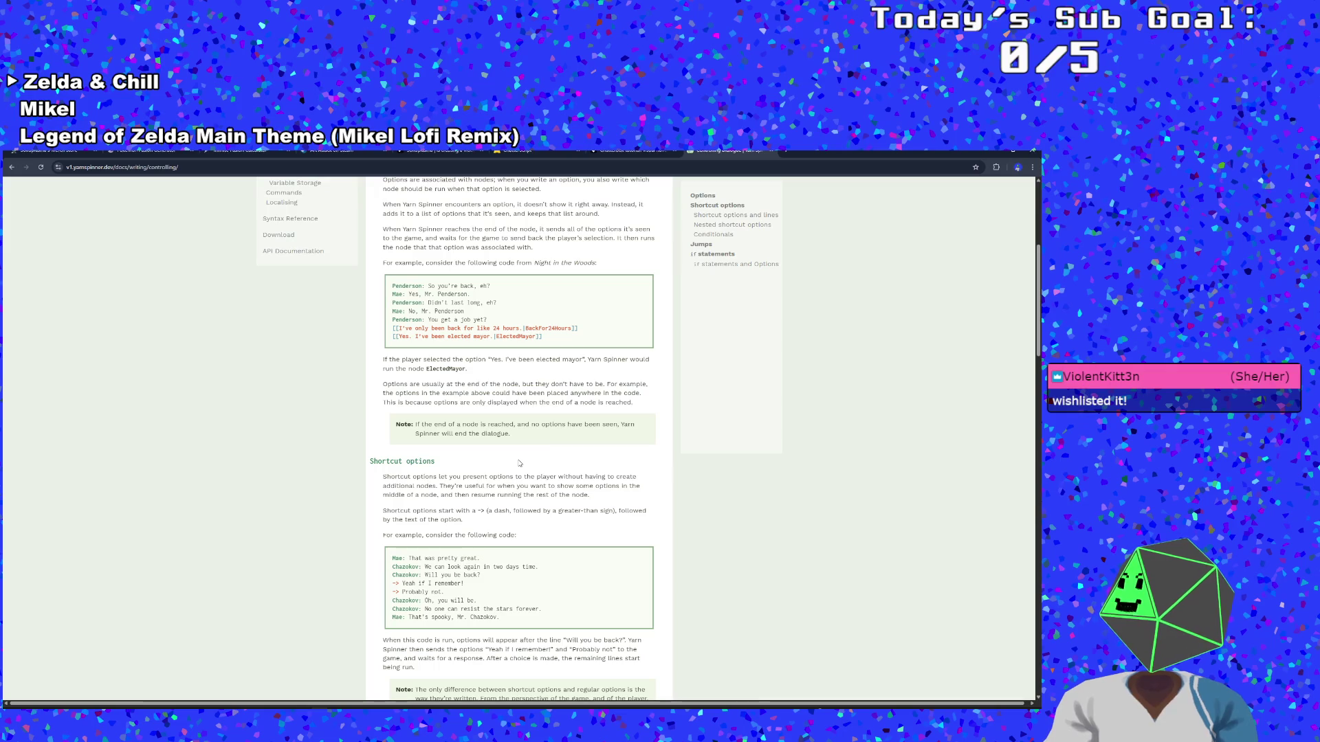
scroll(519, 463, "down", 1)
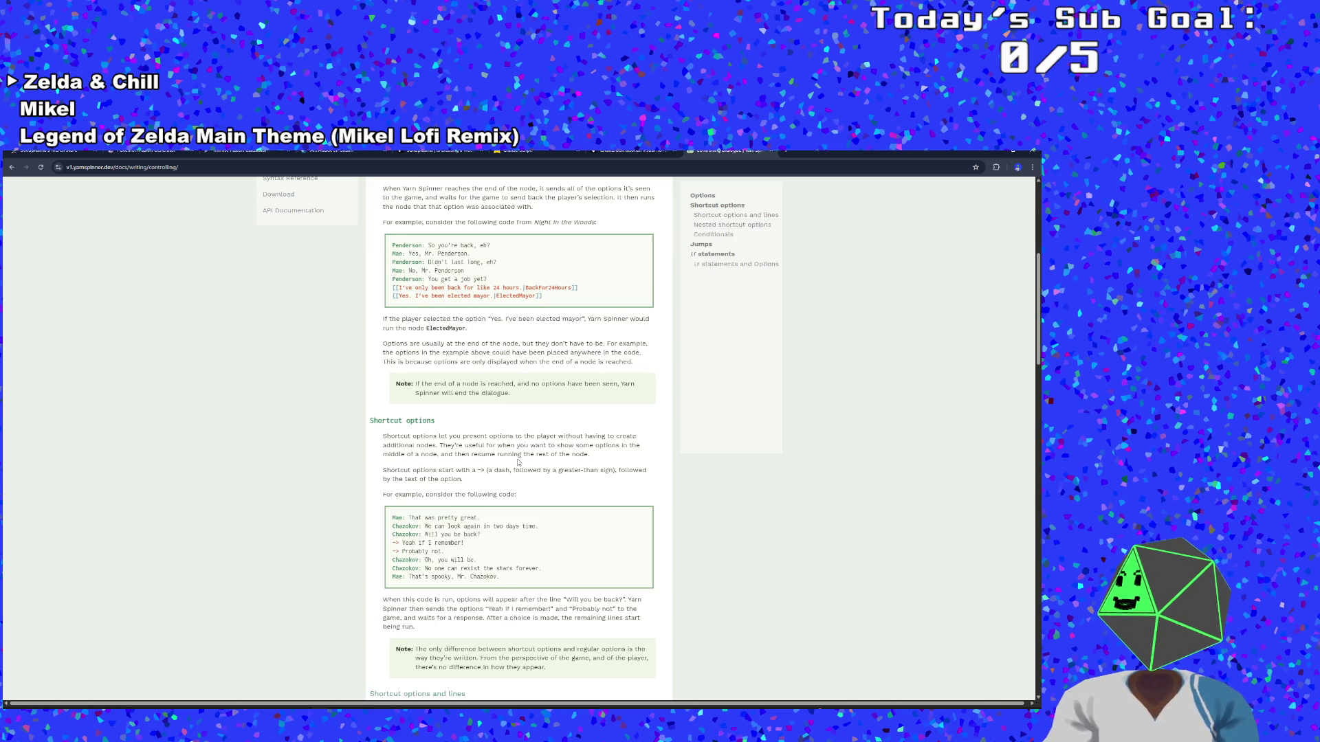
scroll(518, 463, "down", 2)
left_click(519, 463)
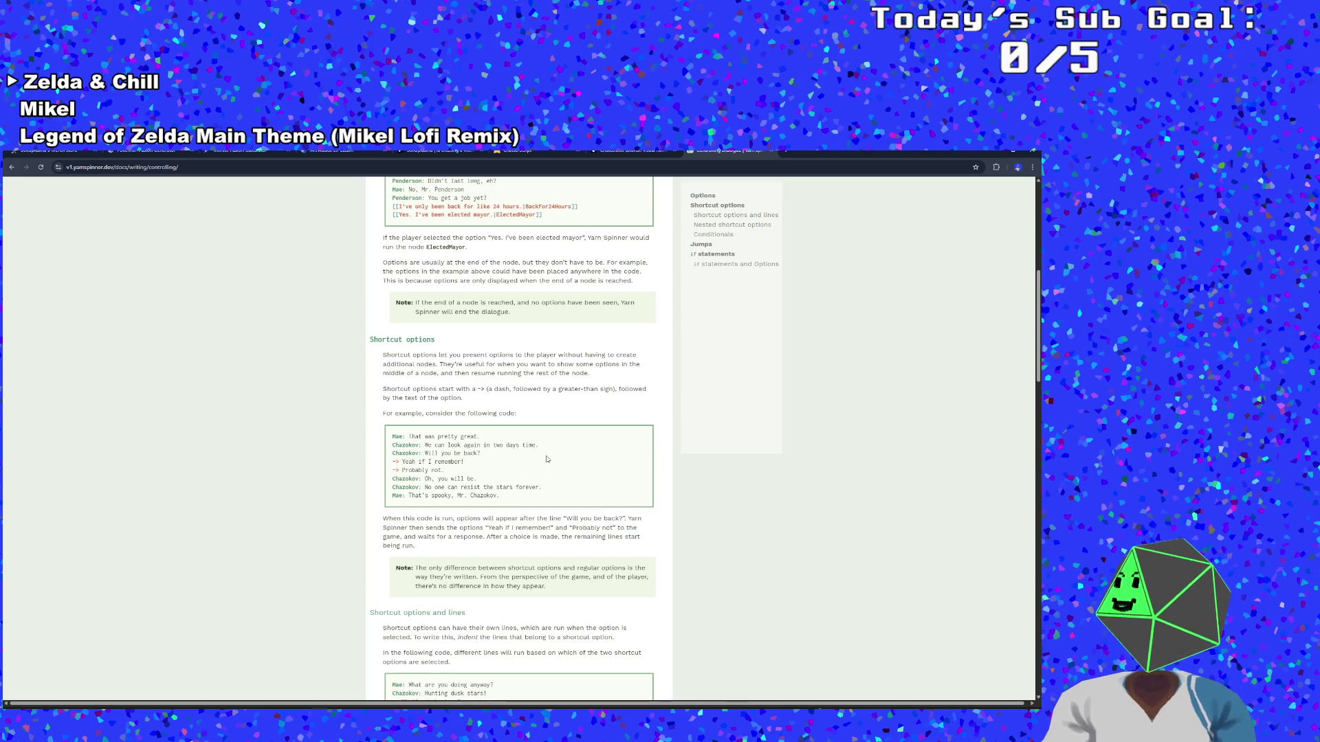
scroll(547, 459, "up", 3)
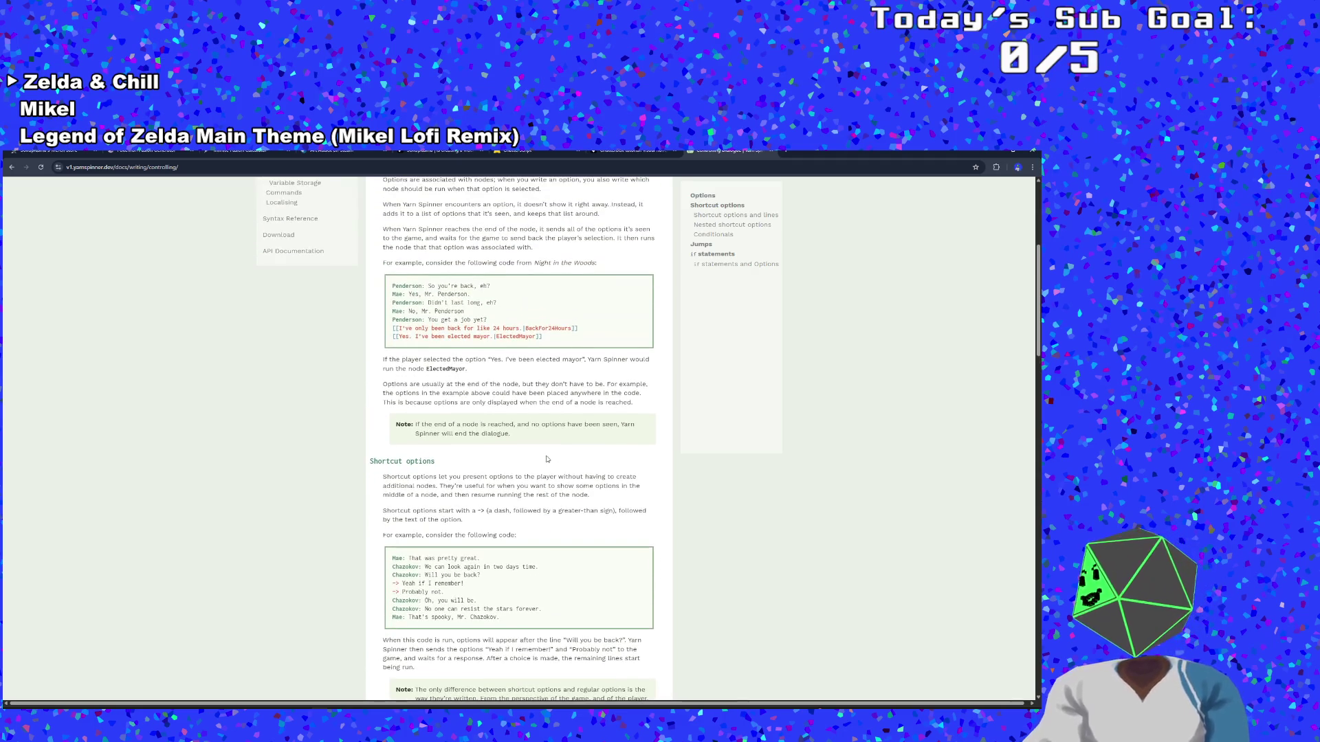
scroll(547, 459, "down", 3)
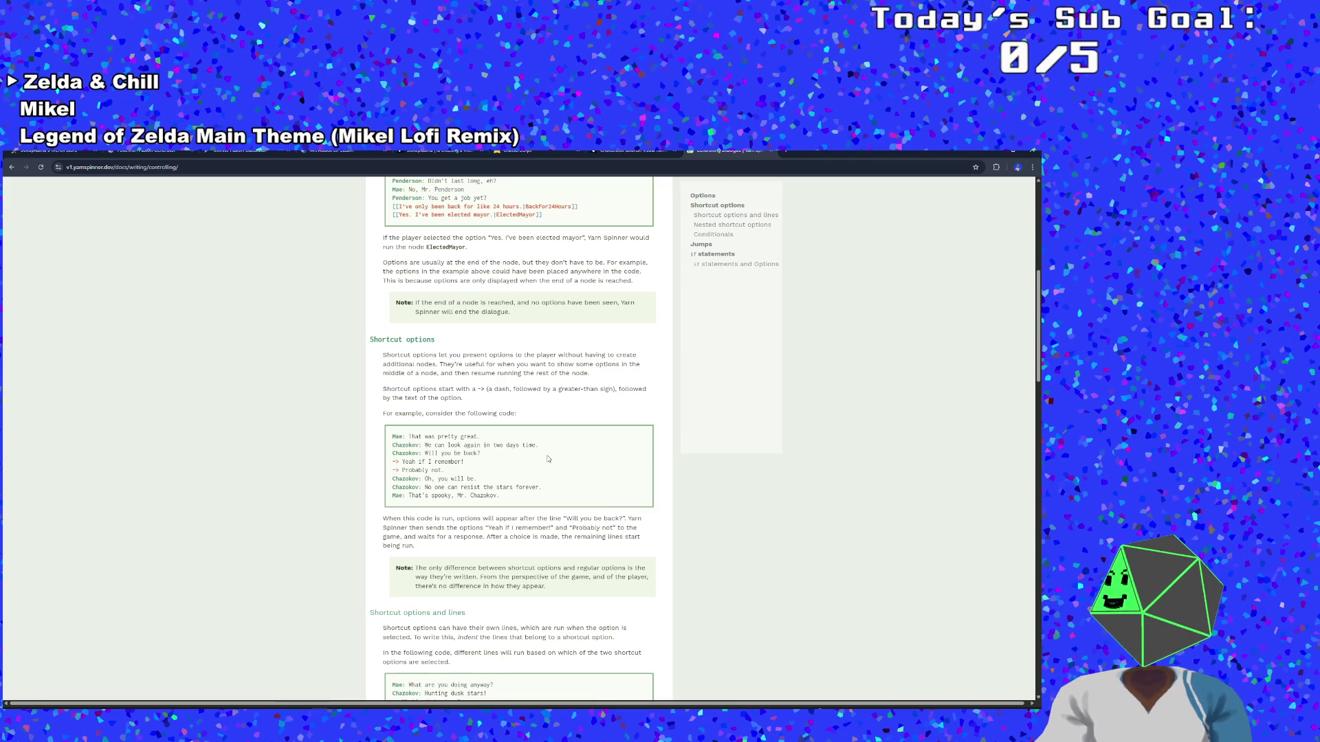
scroll(547, 458, "down", 3)
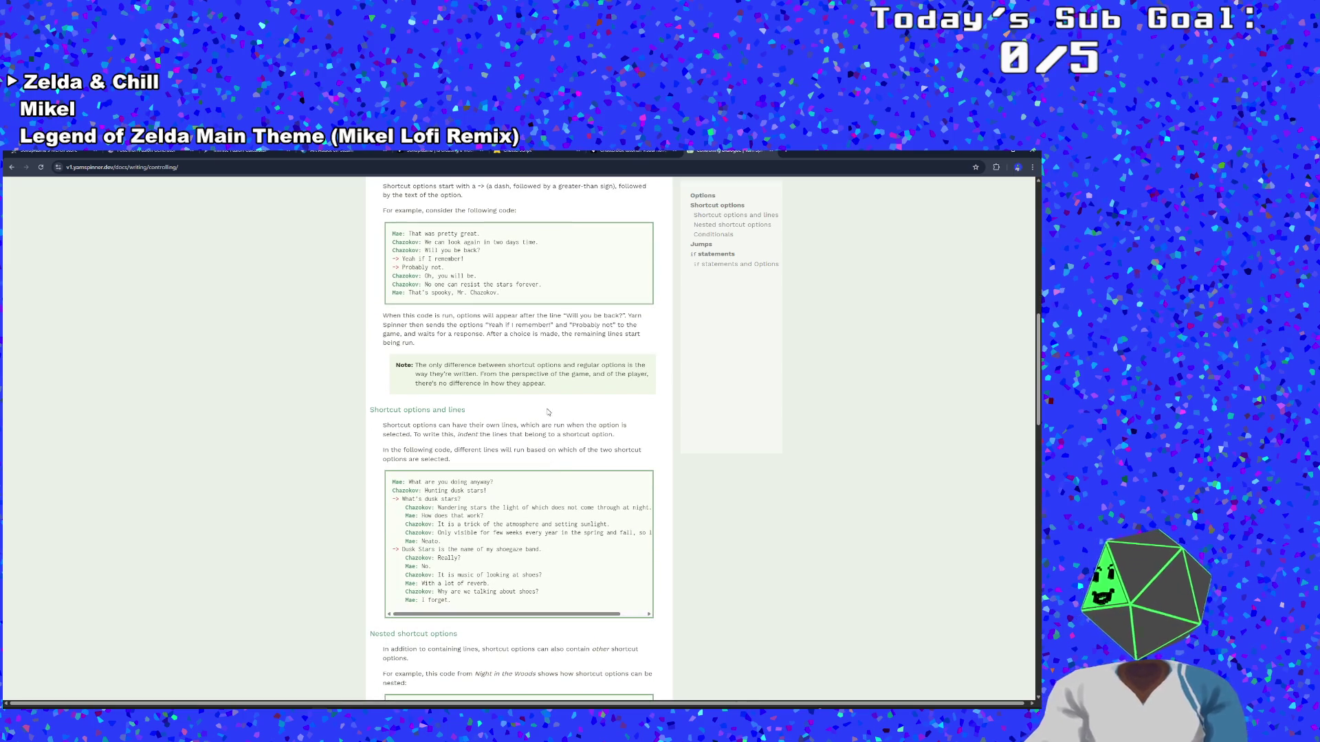
scroll(548, 414, "up", 1)
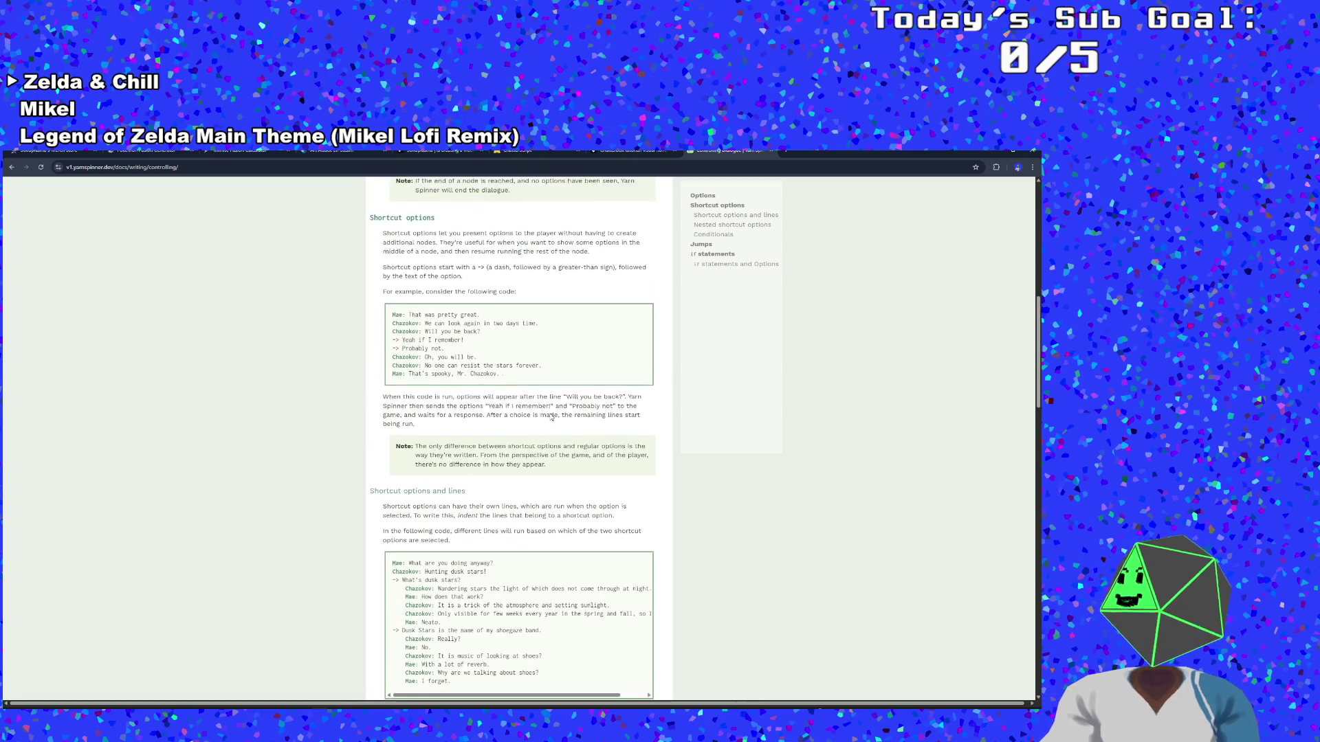
scroll(551, 415, "up", 1)
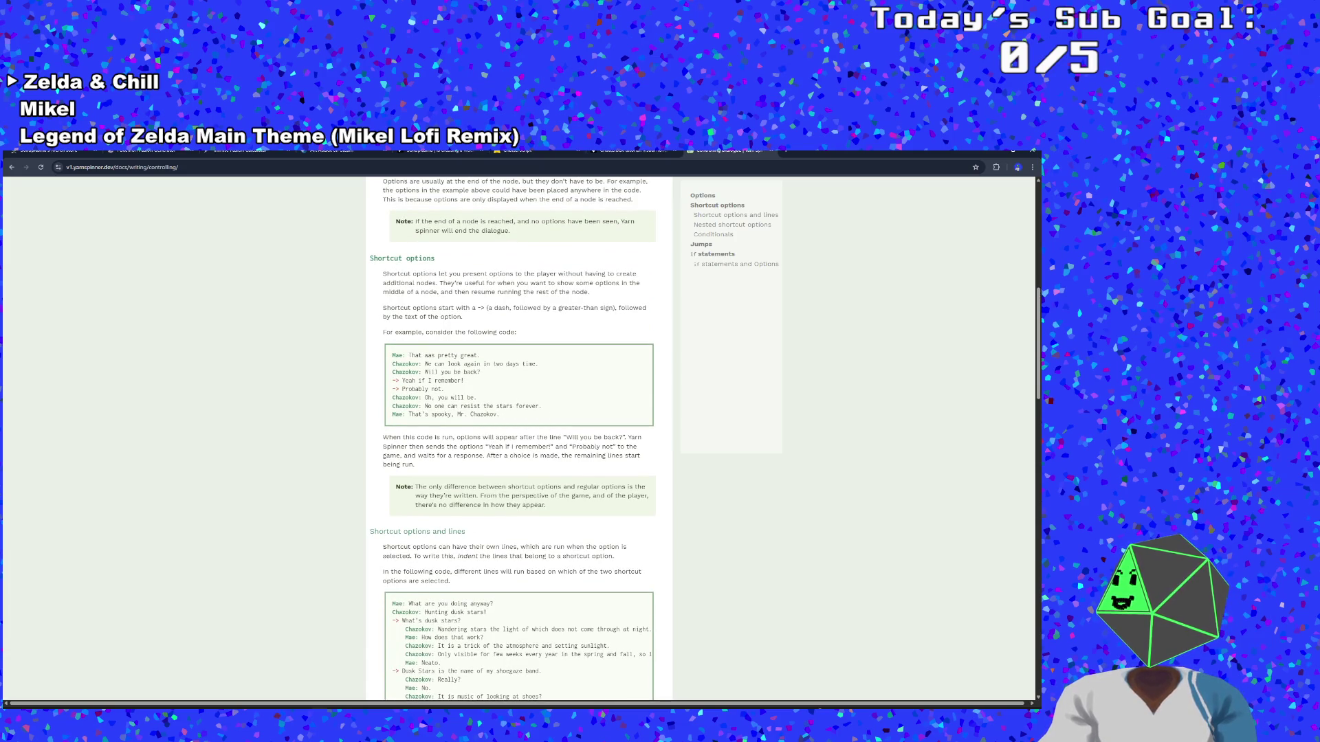
scroll(551, 416, "down", 2)
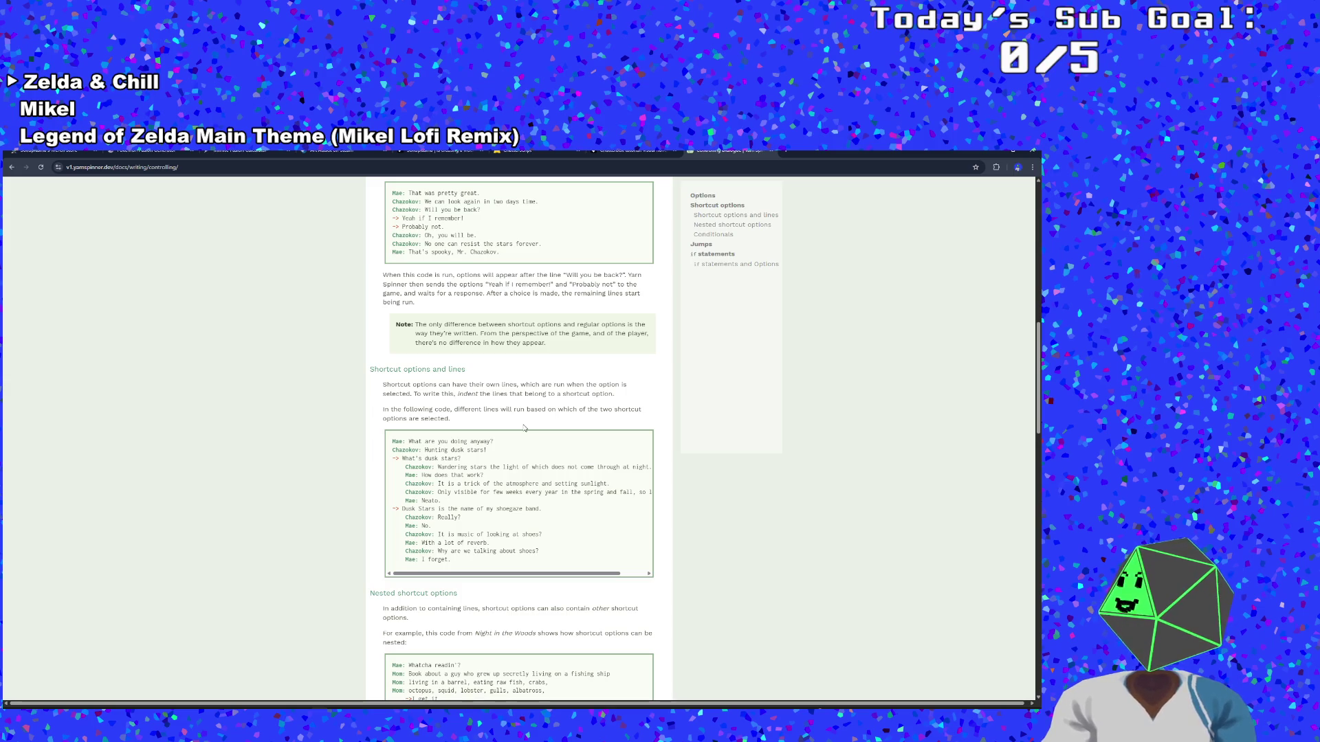
scroll(523, 428, "down", 4)
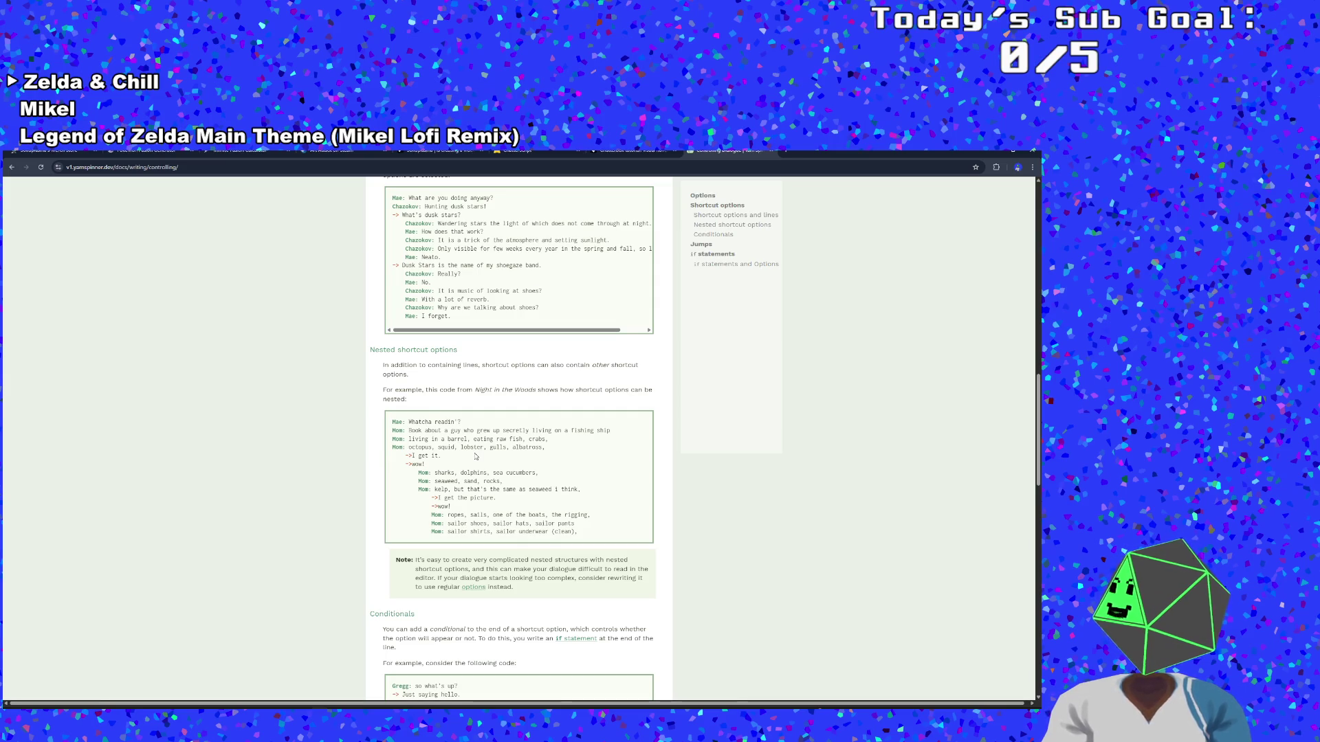
scroll(475, 456, "down", 5)
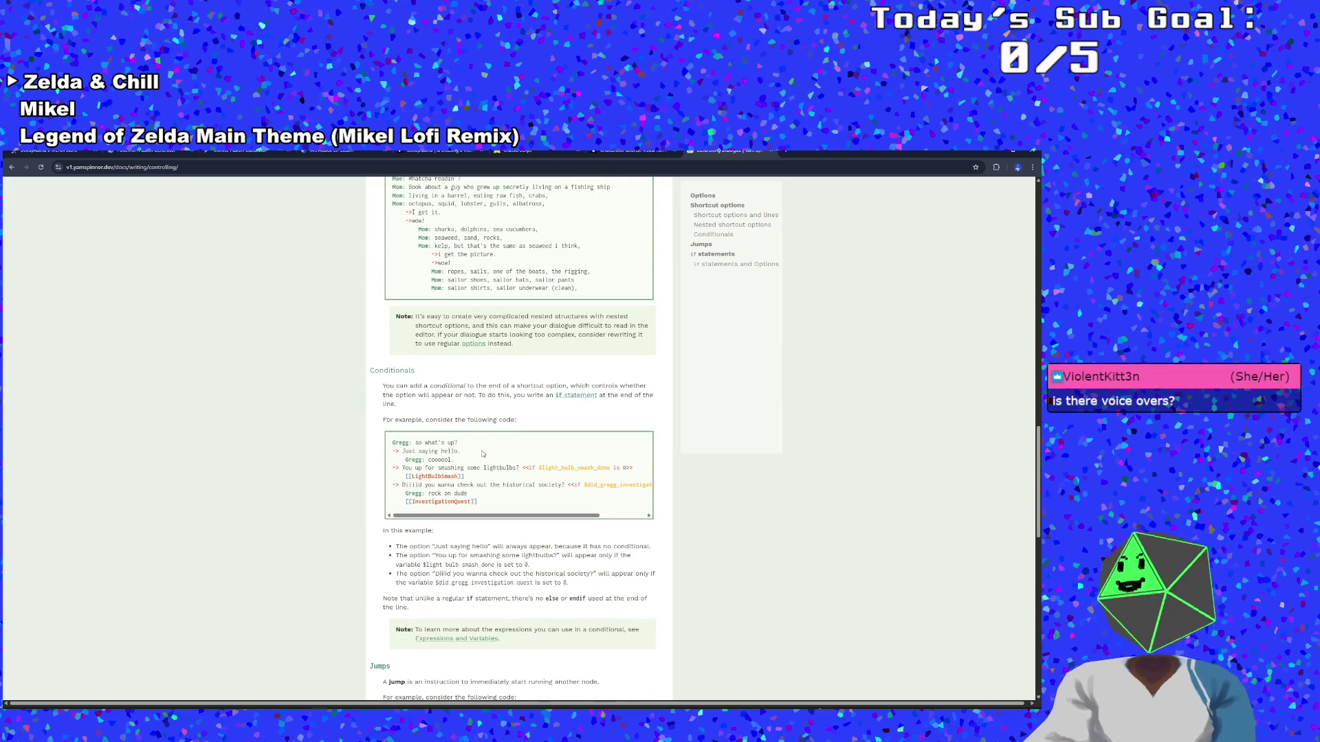
Read through Conditionals, Jumps and if statements to the footer, then scroll back up
scroll(482, 454, "down", 1)
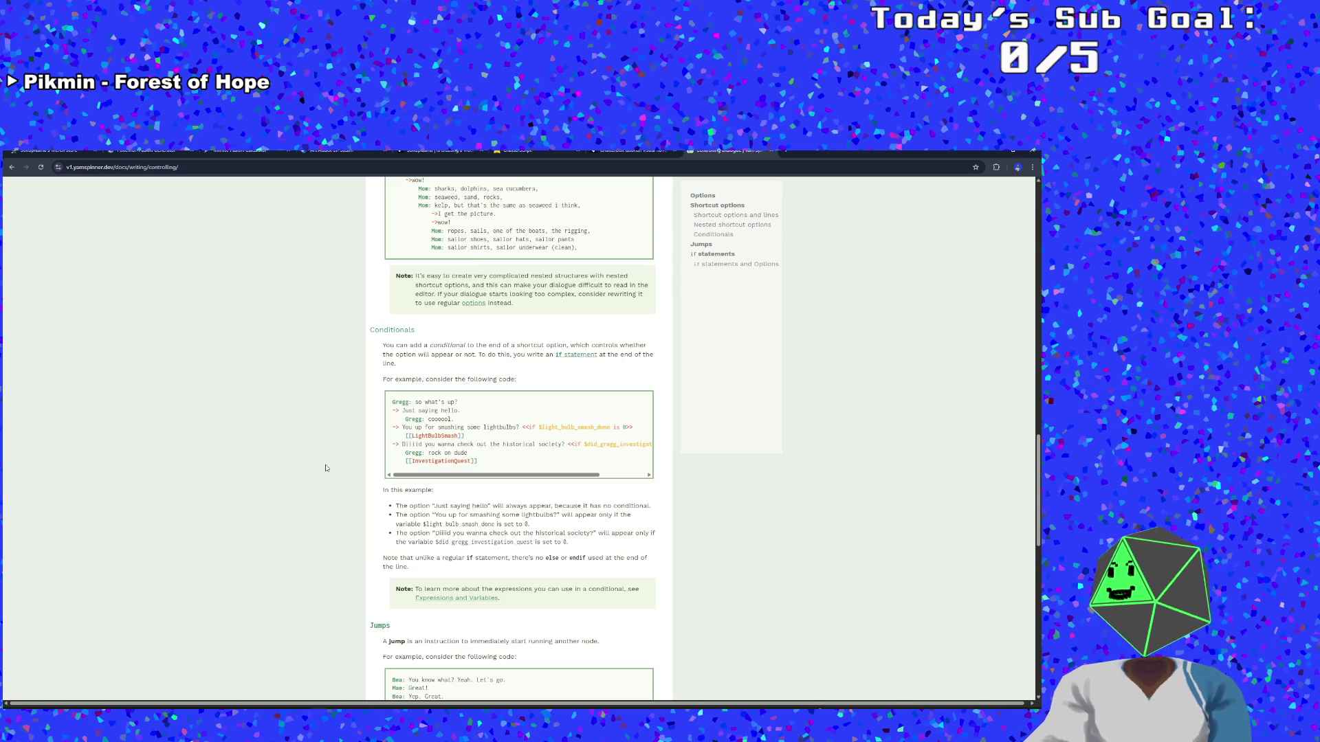
scroll(333, 470, "down", 1)
scroll(332, 470, "up", 1)
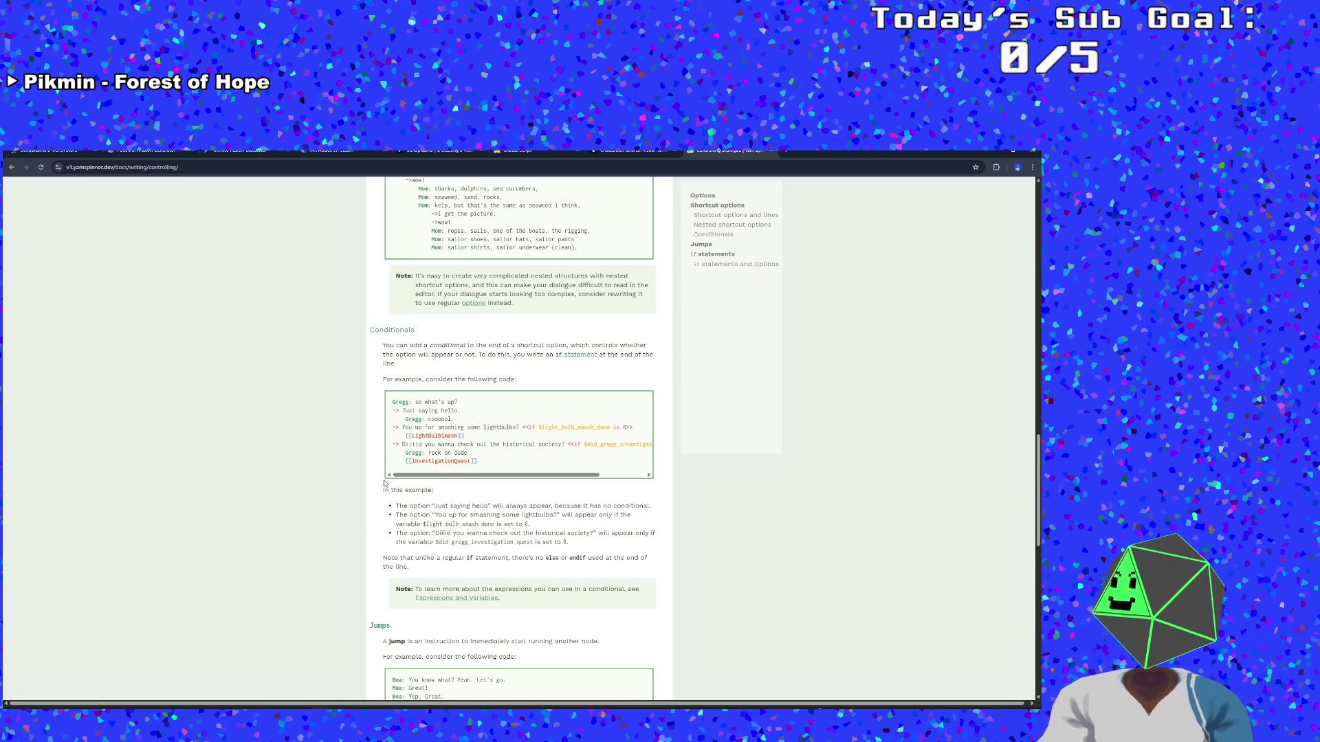
scroll(381, 484, "down", 1)
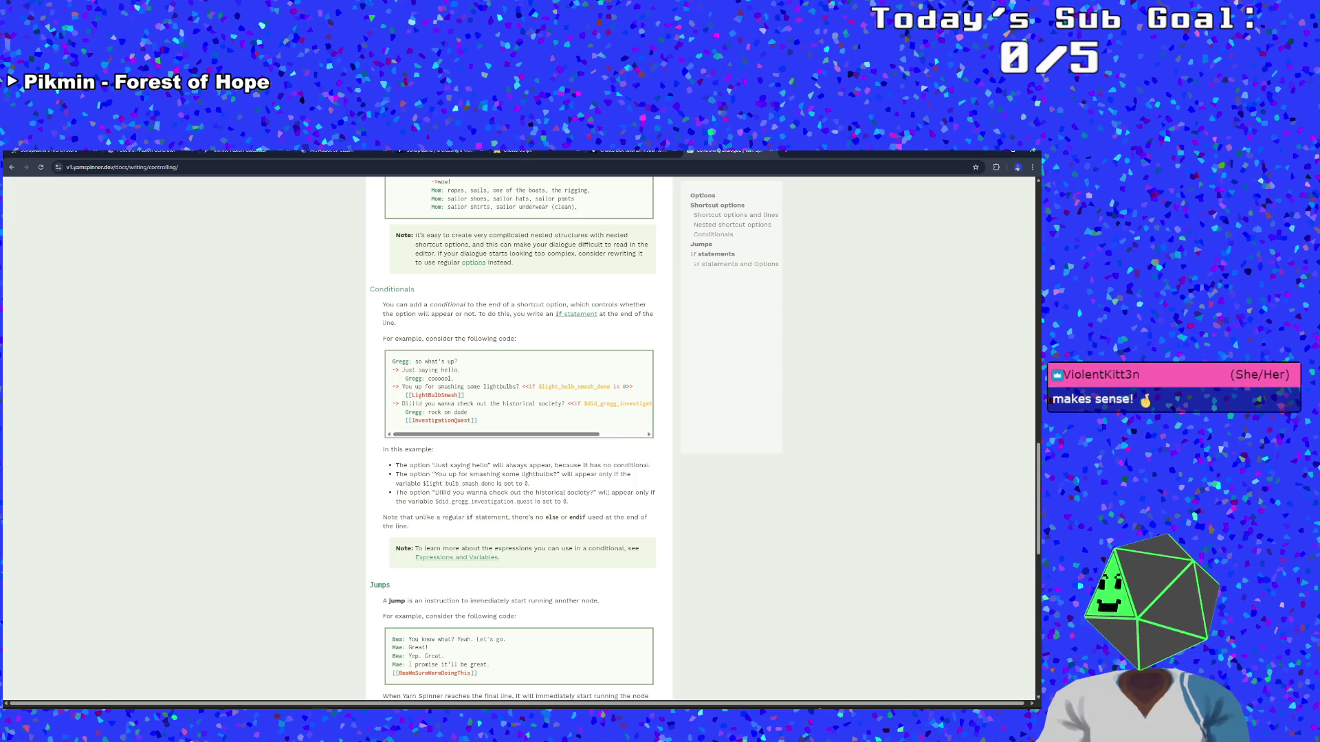
scroll(520, 437, "down", 2)
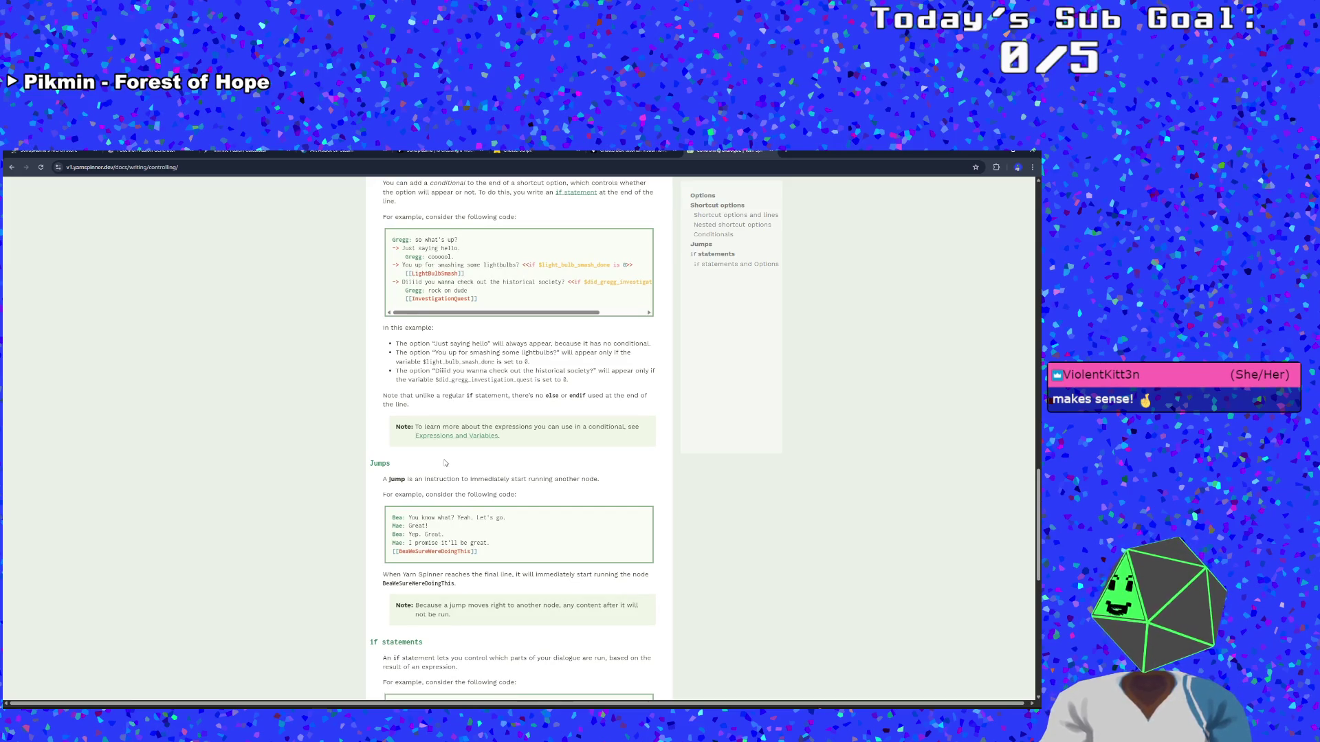
scroll(445, 463, "down", 3)
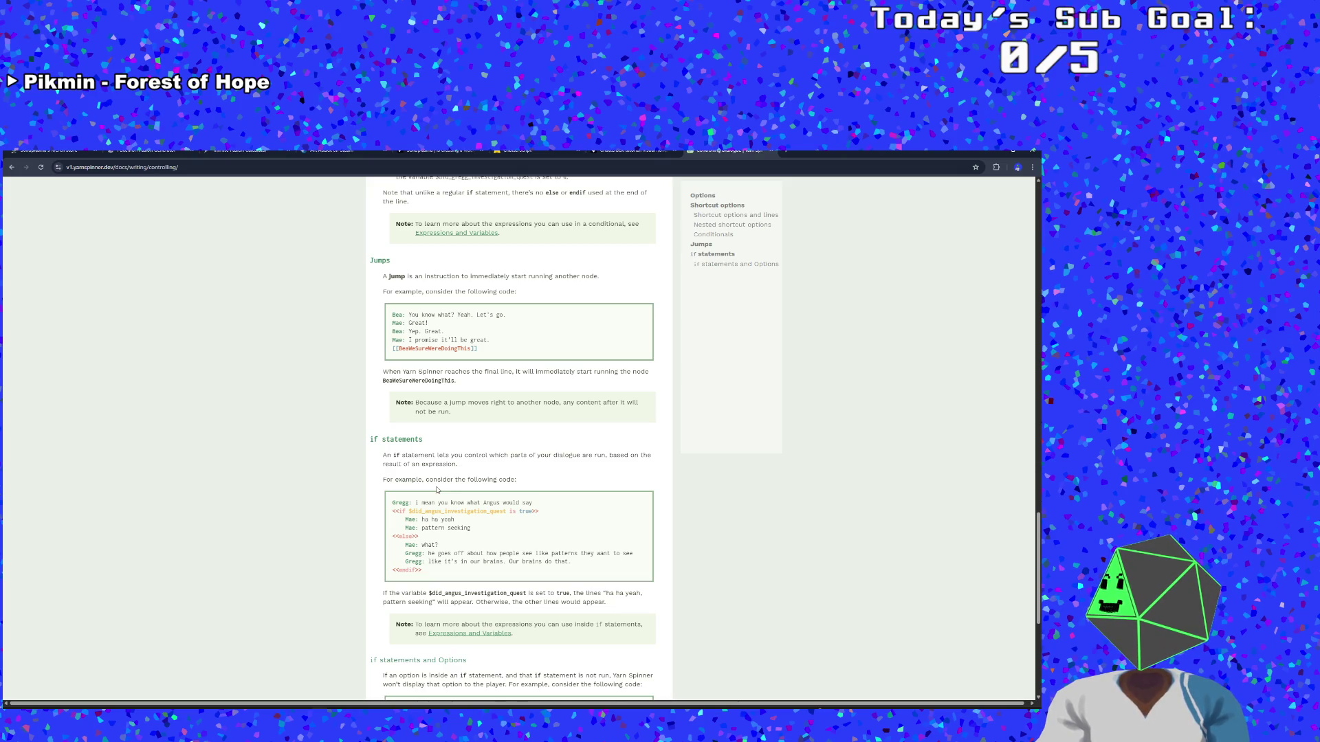
scroll(437, 489, "down", 3)
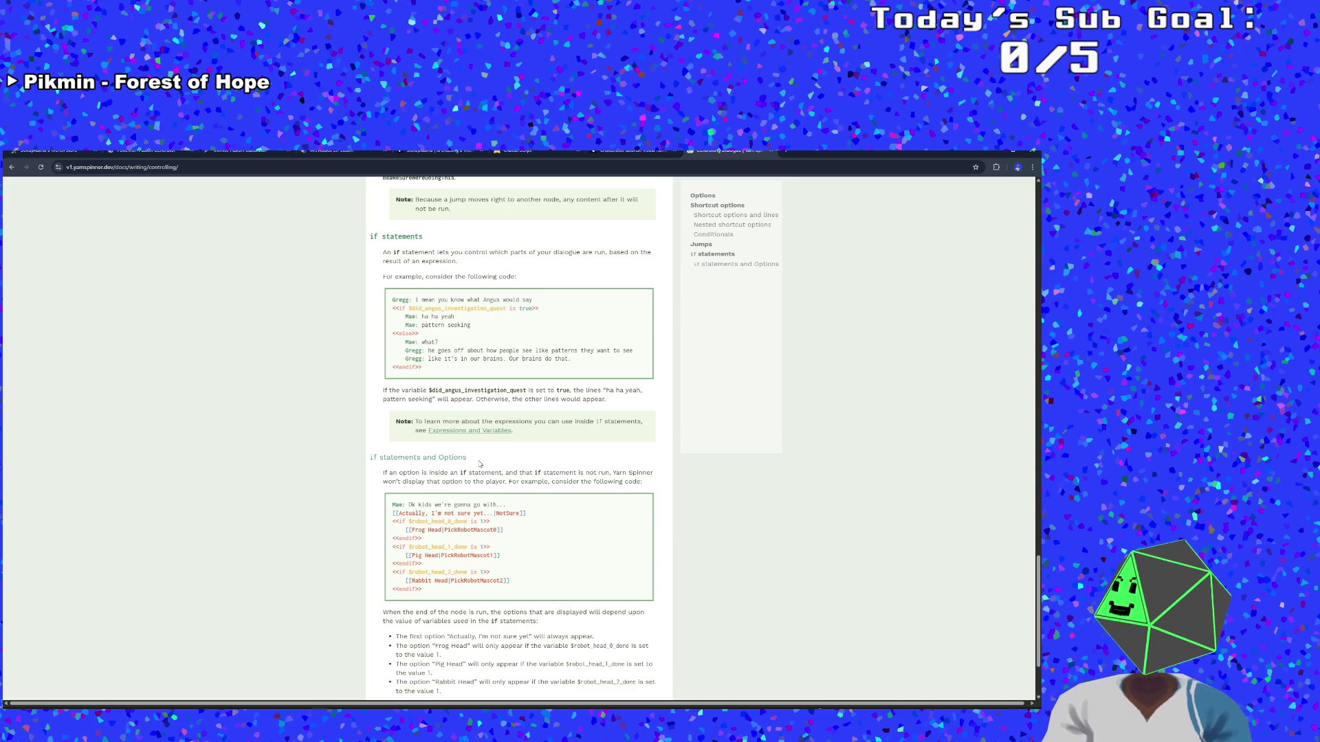
scroll(479, 464, "down", 2)
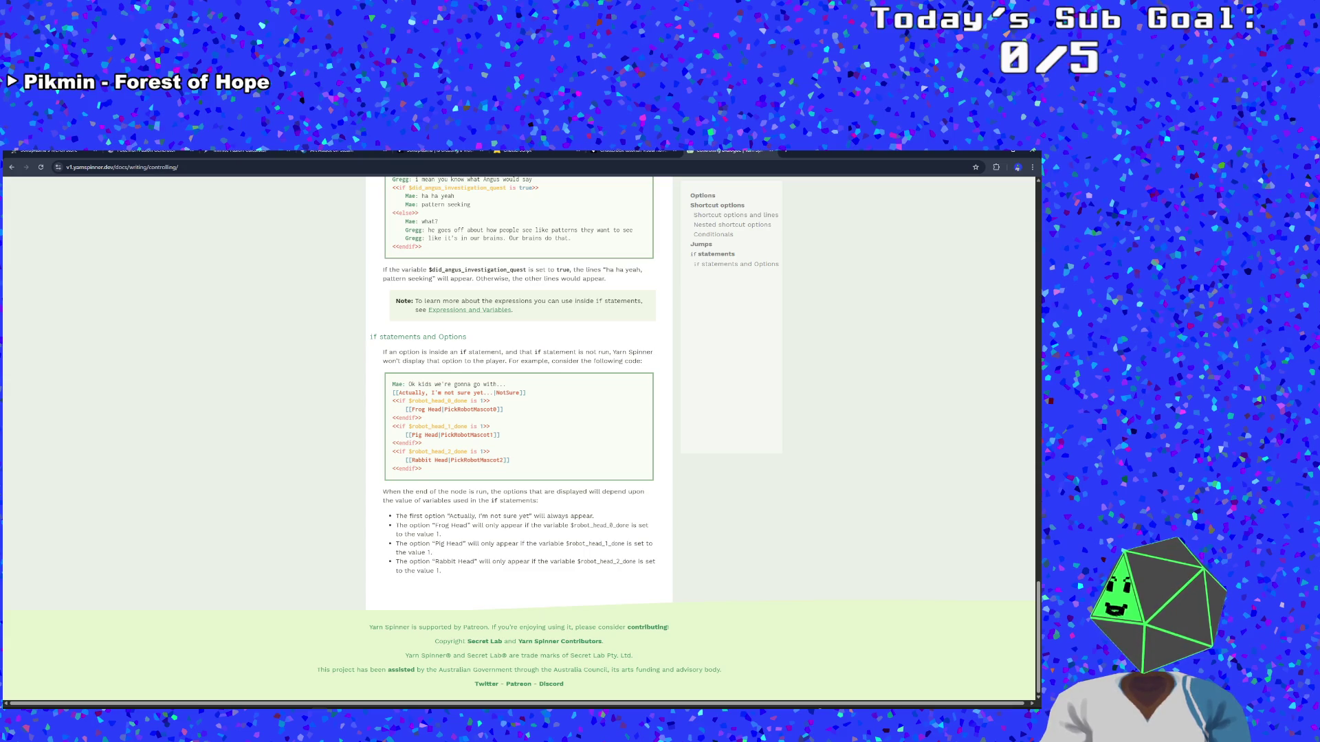
scroll(473, 513, "up", 10)
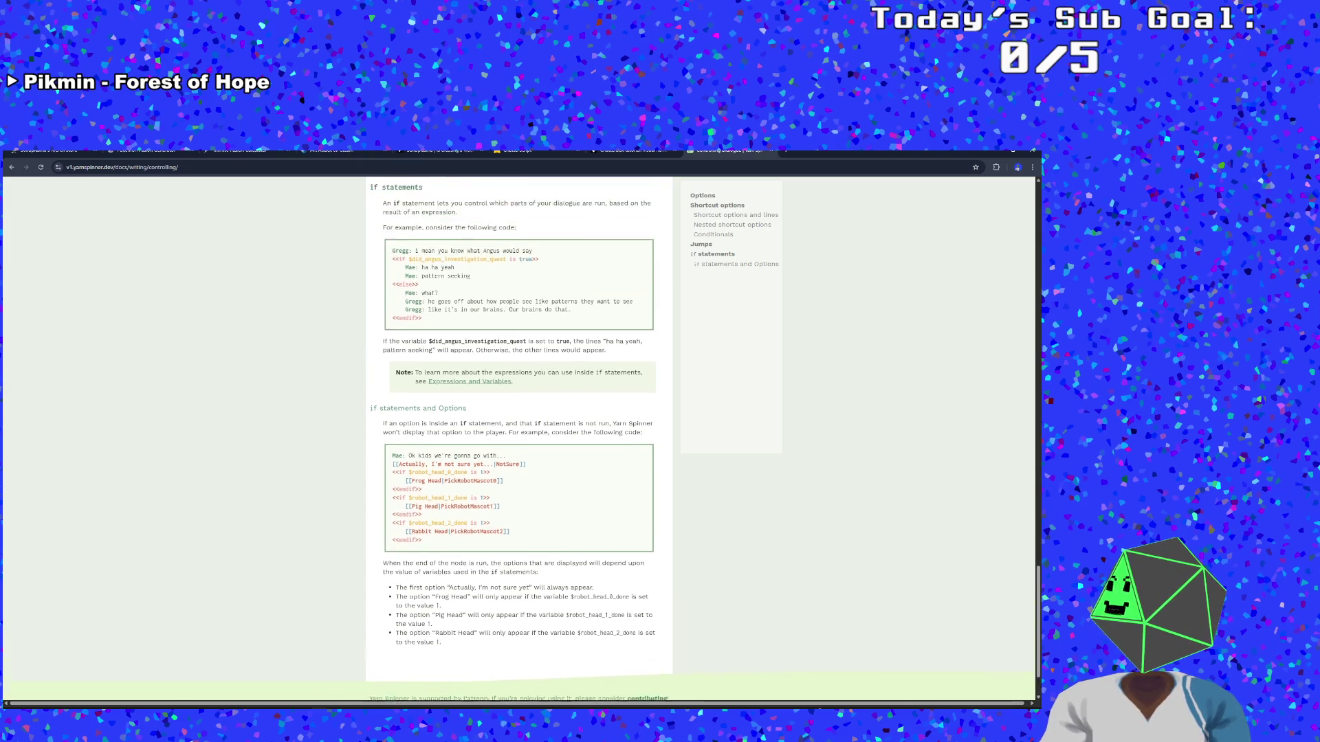
scroll(472, 514, "up", 12)
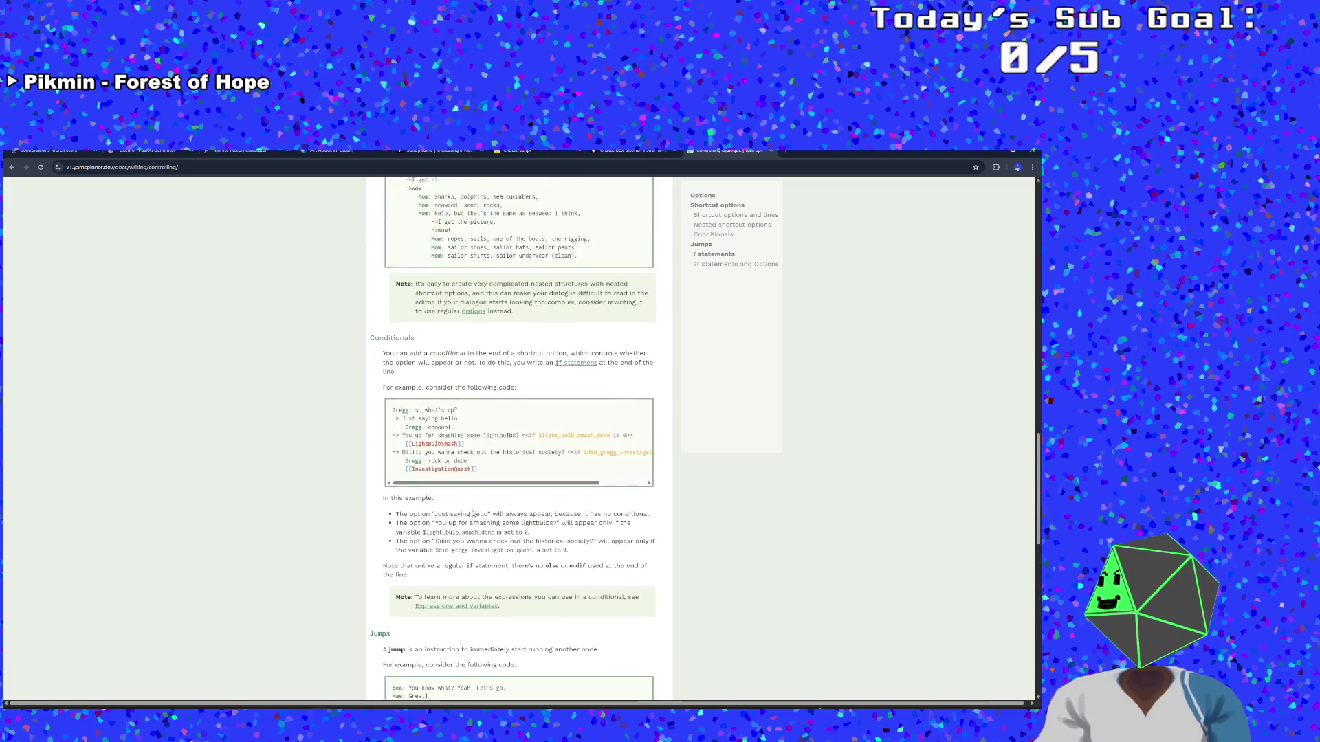
scroll(488, 409, "up", 10)
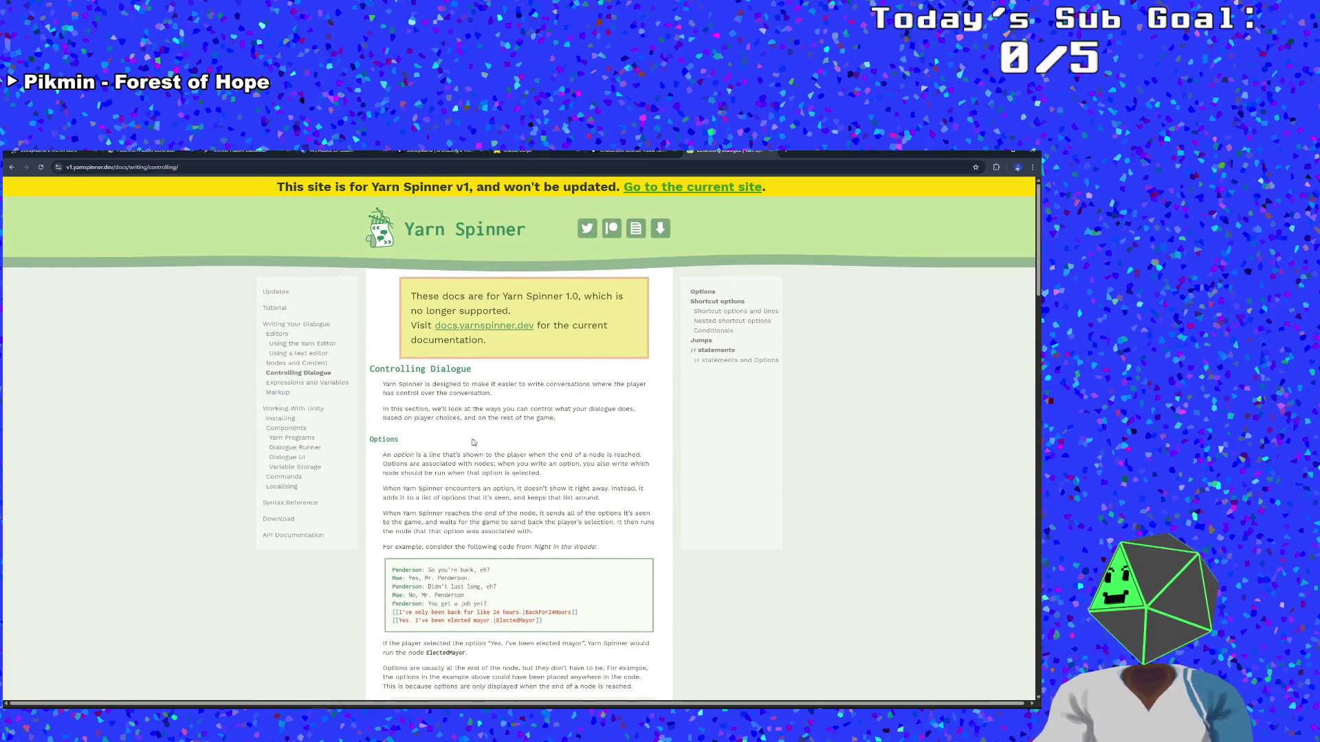
Leave the outdated v1 docs for the current Yarn Spinner 3.1 documentation
left_click(697, 188)
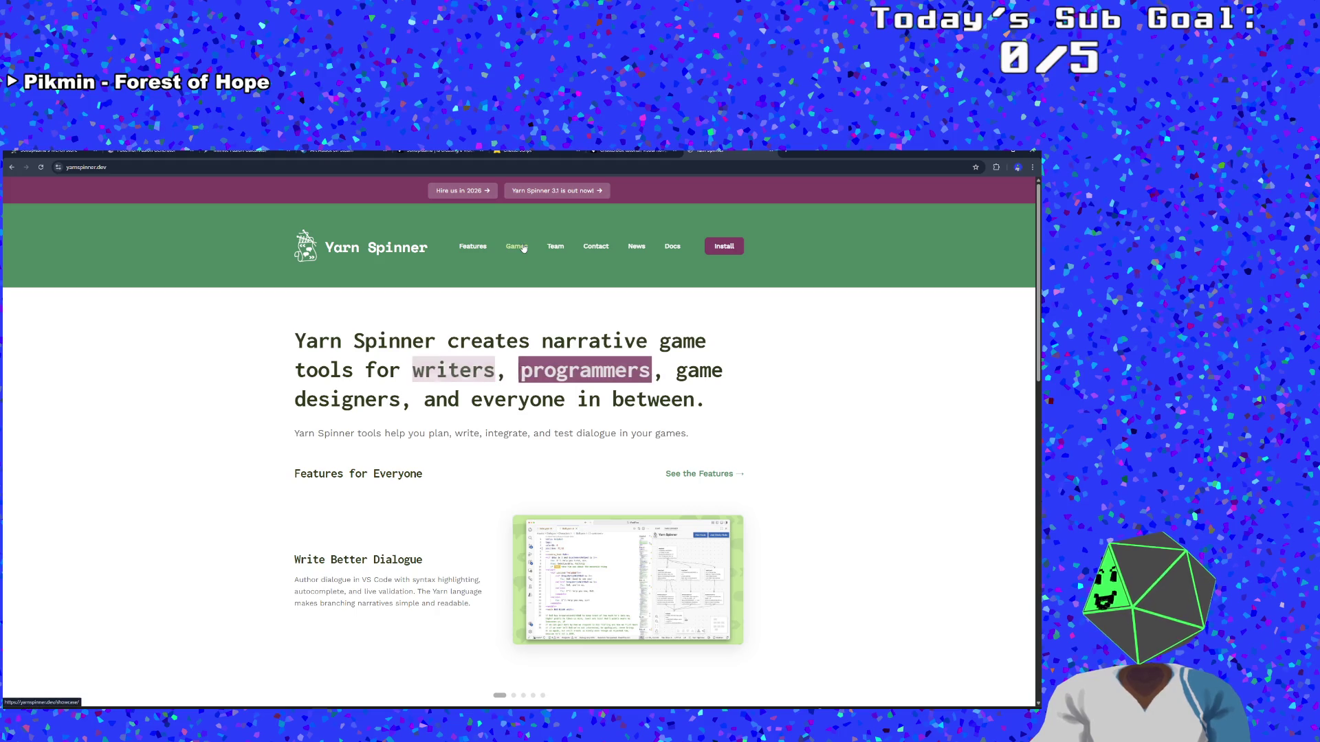
left_click(680, 245)
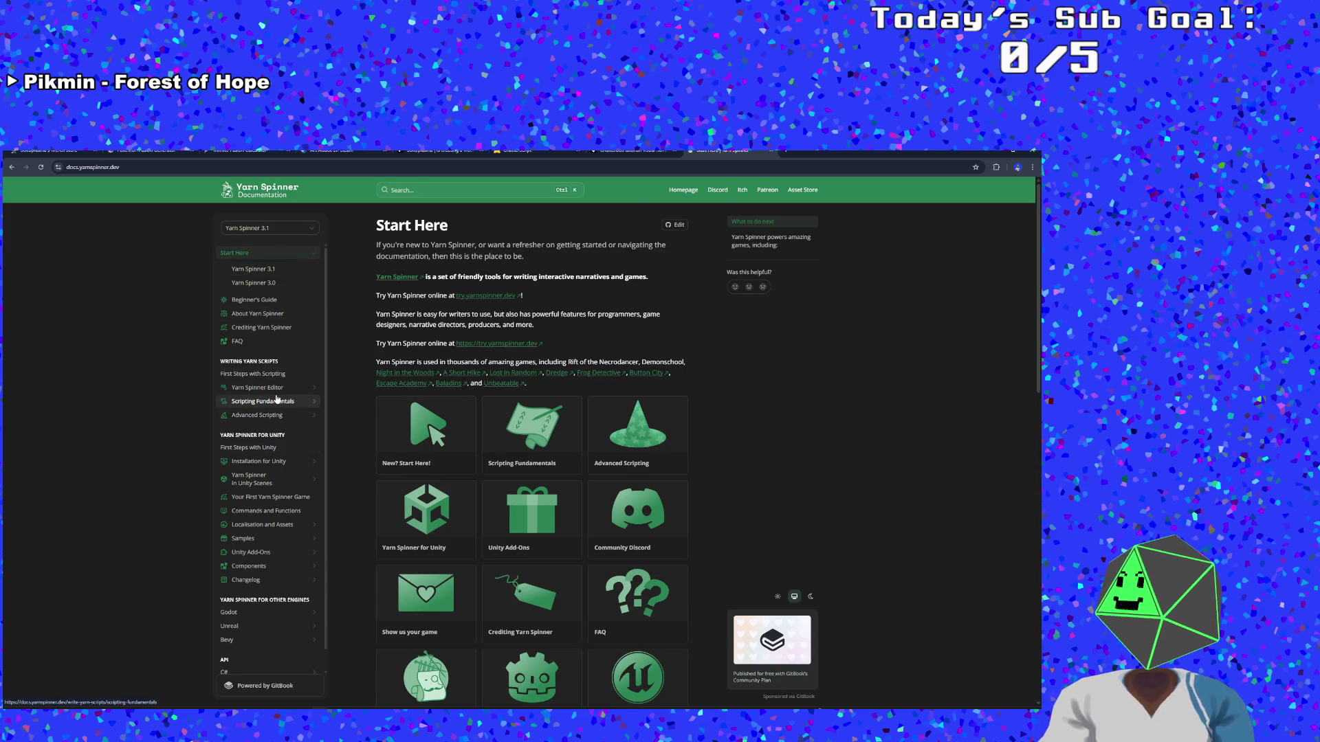
scroll(279, 481, "down", 1)
scroll(279, 481, "down", 1)
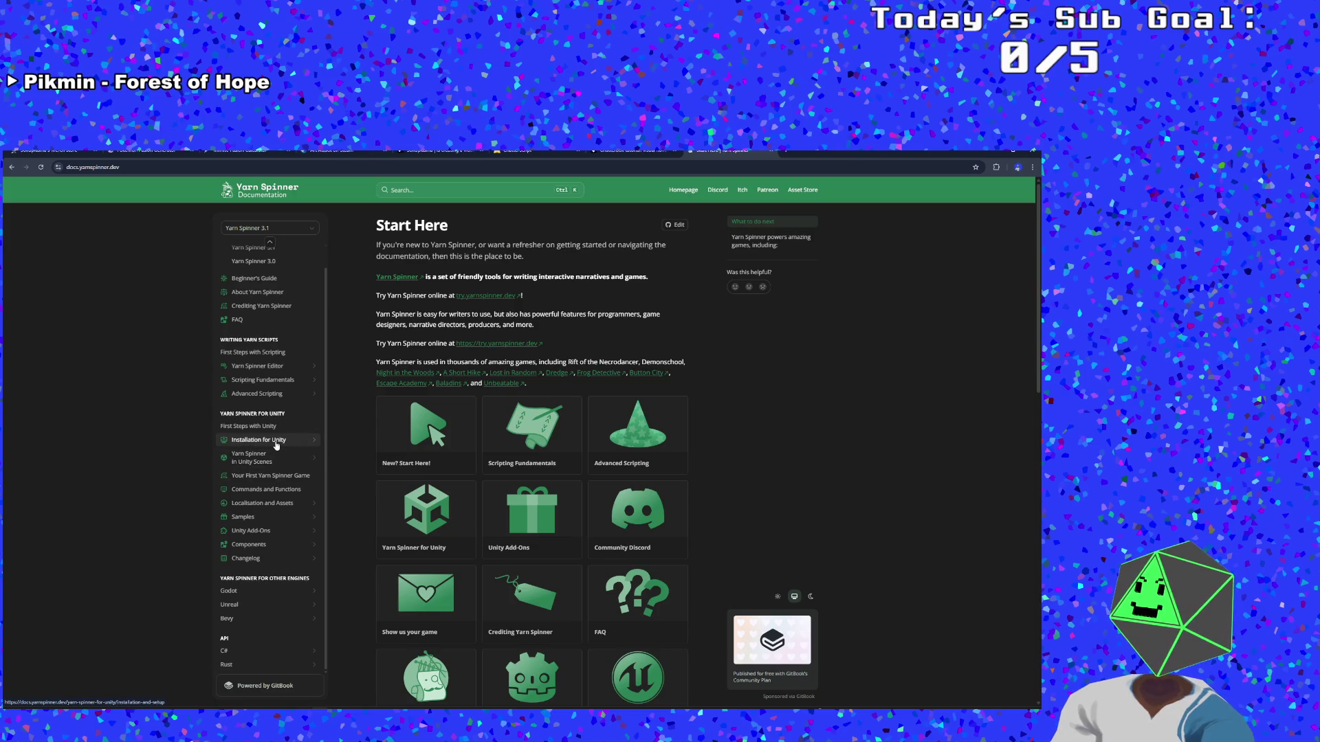
scroll(276, 446, "up", 1)
scroll(275, 440, "down", 1)
scroll(275, 440, "up", 1)
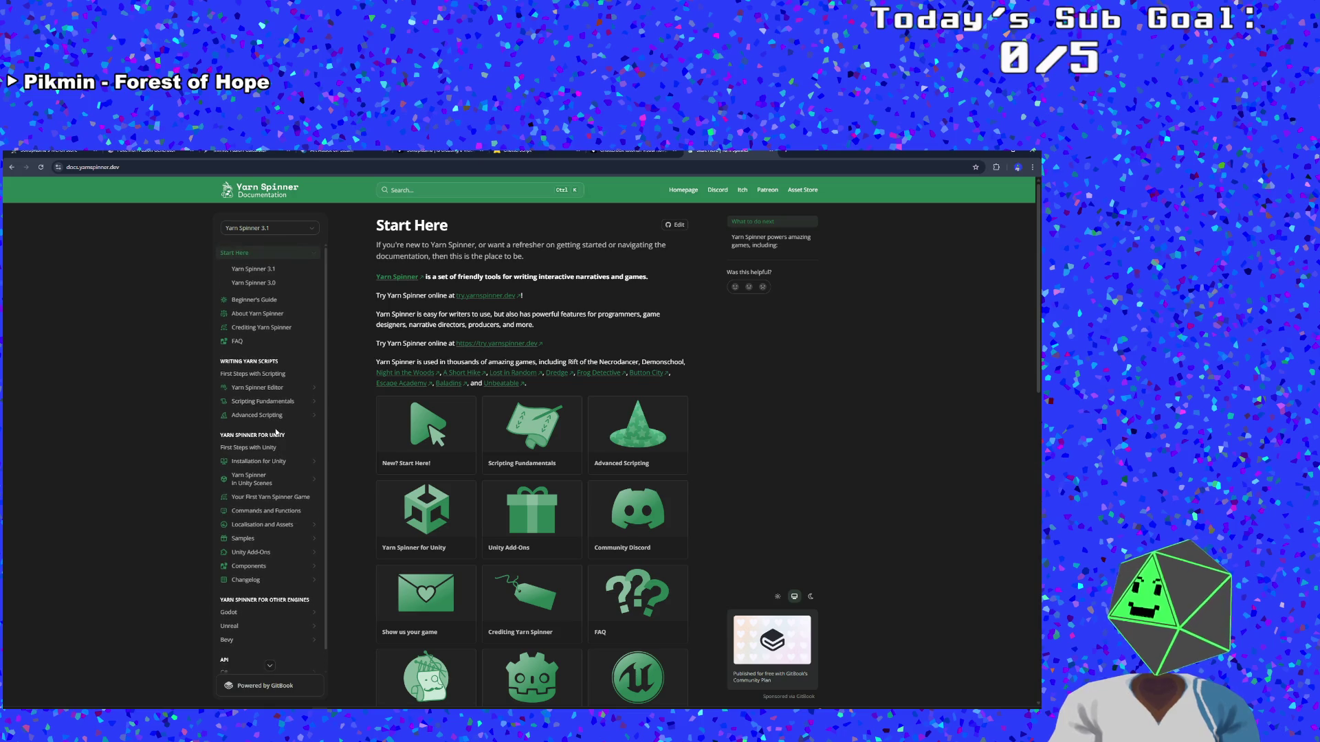
Open the Scripting Fundamentals guide from the Start Here section
left_click(263, 254)
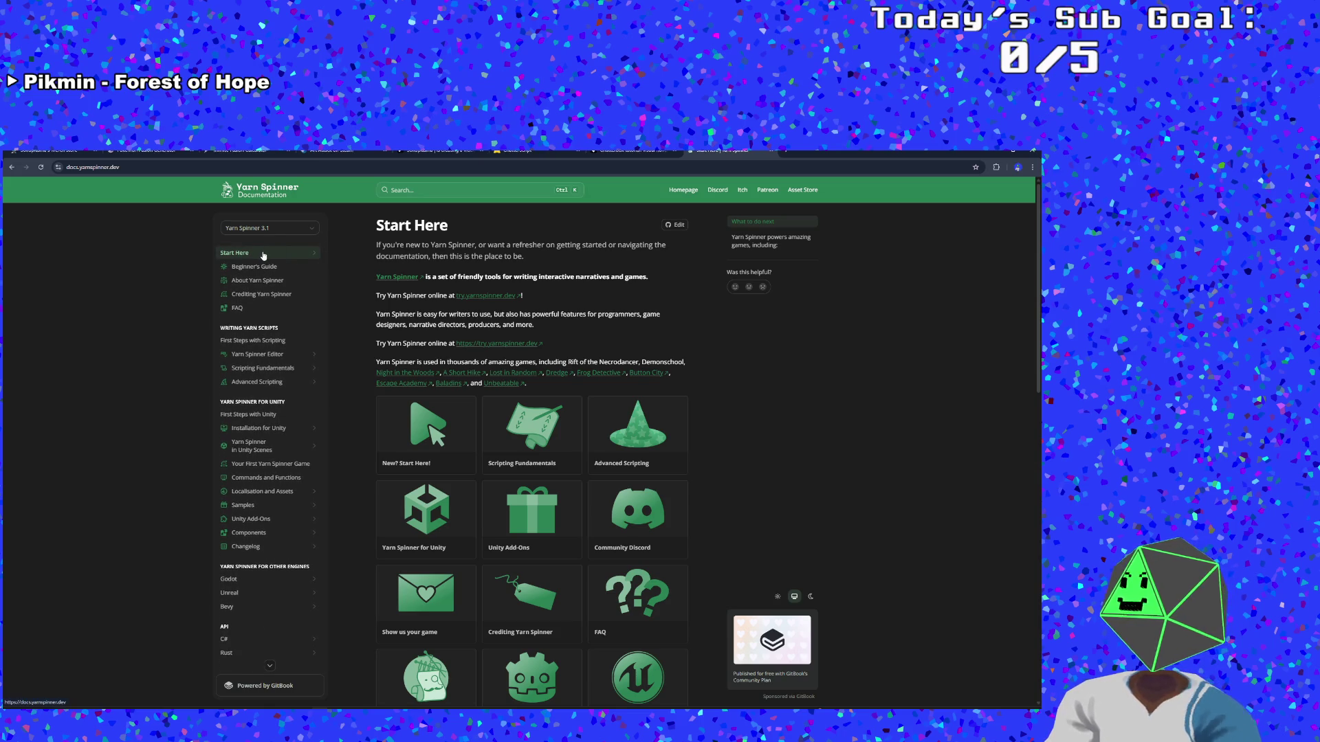
left_click(263, 254)
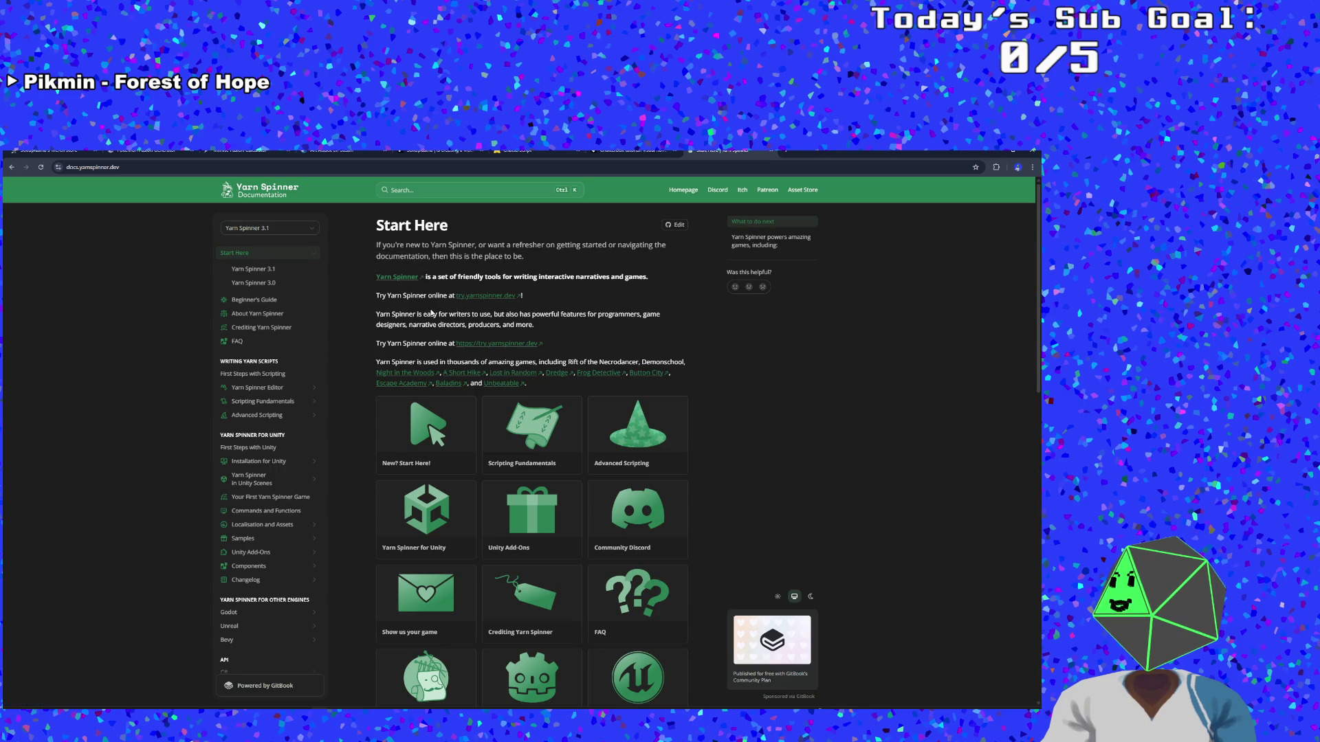
scroll(431, 313, "down", 3)
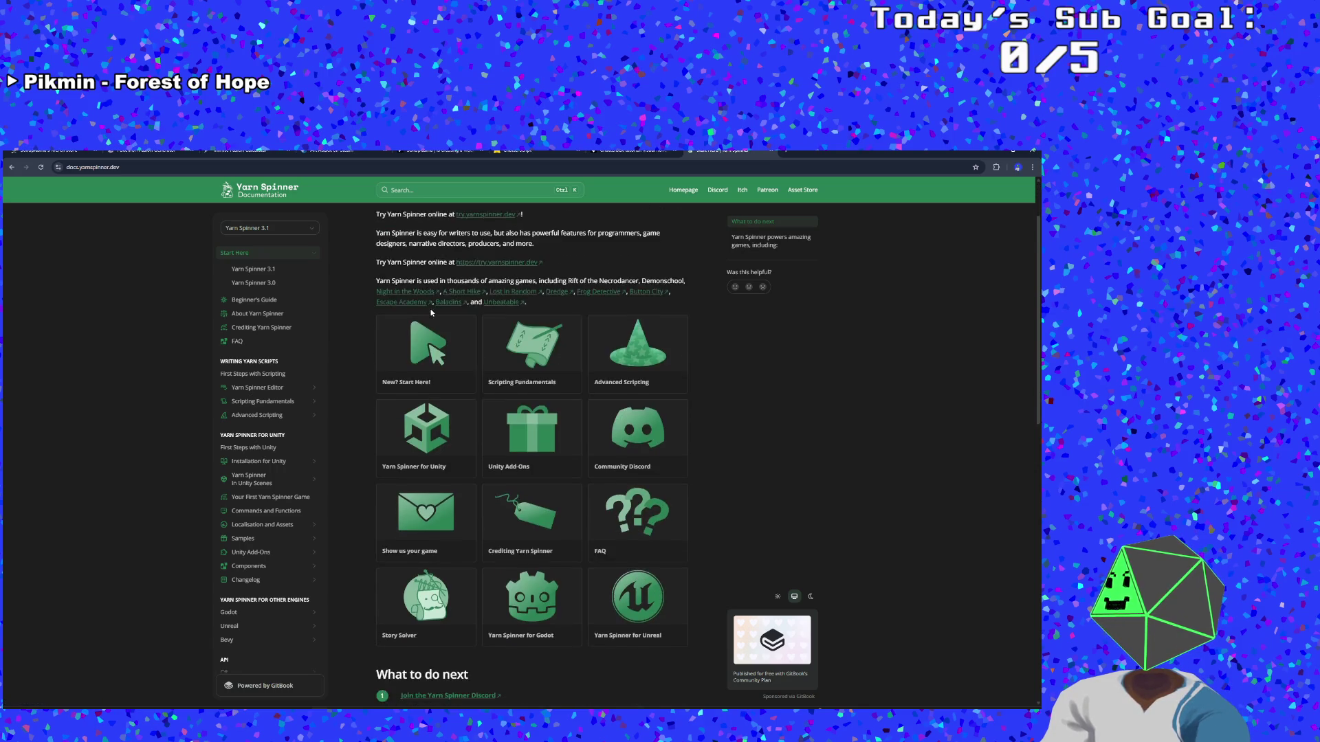
left_click(555, 274)
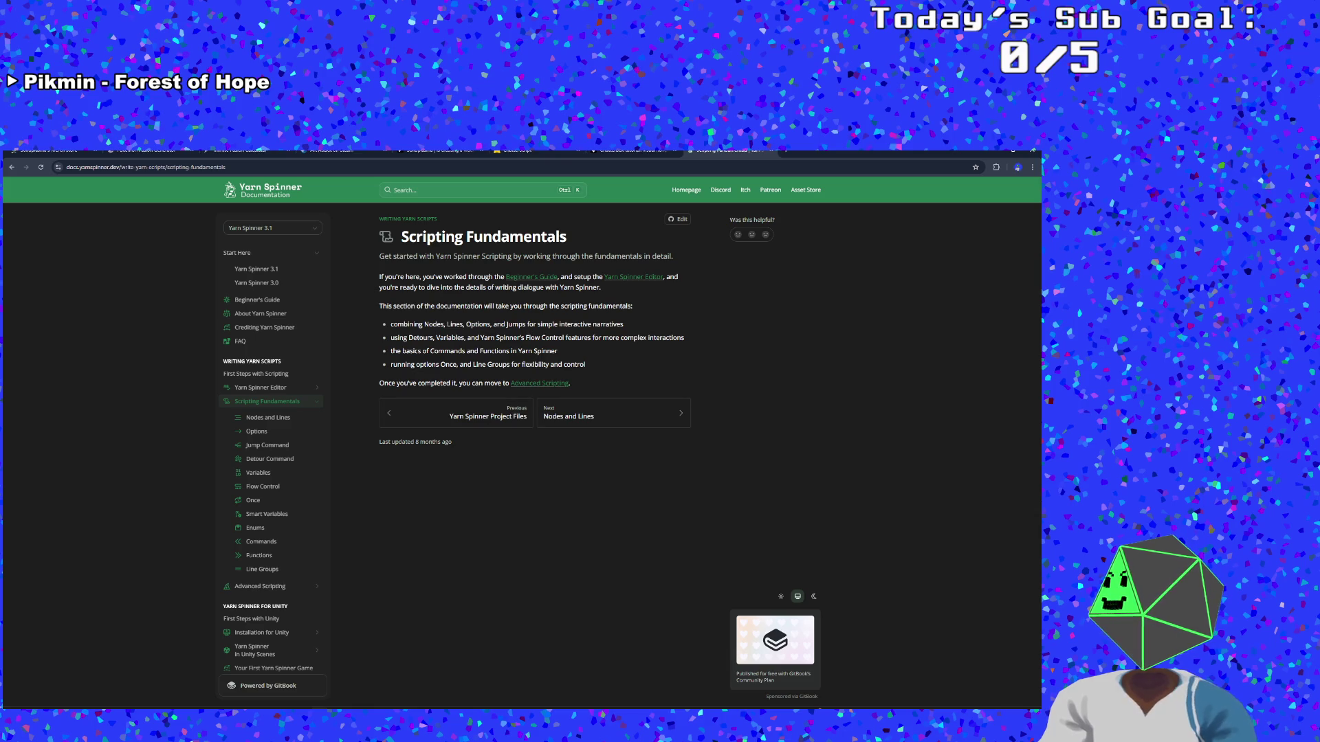
Read the Nodes and Lines page, then the Options page examples
left_click(585, 417)
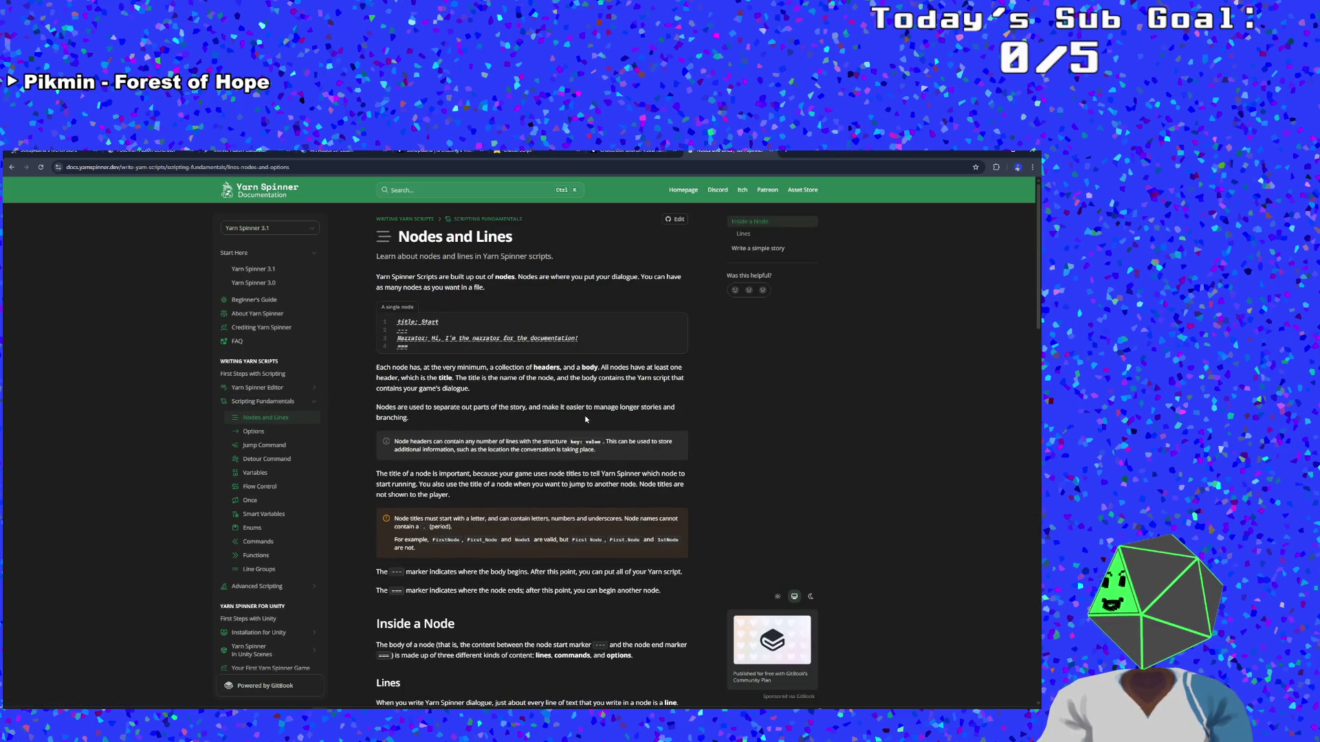
scroll(585, 420, "down", 15)
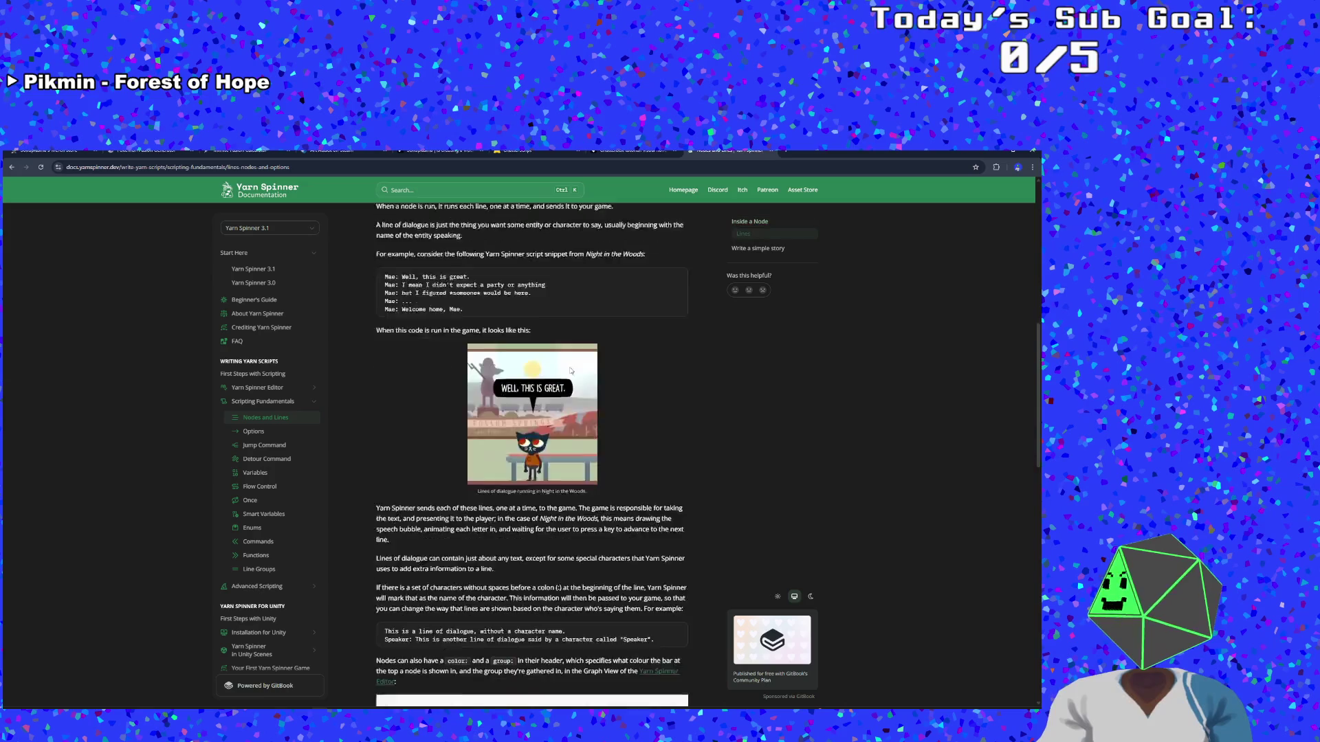
scroll(570, 371, "down", 12)
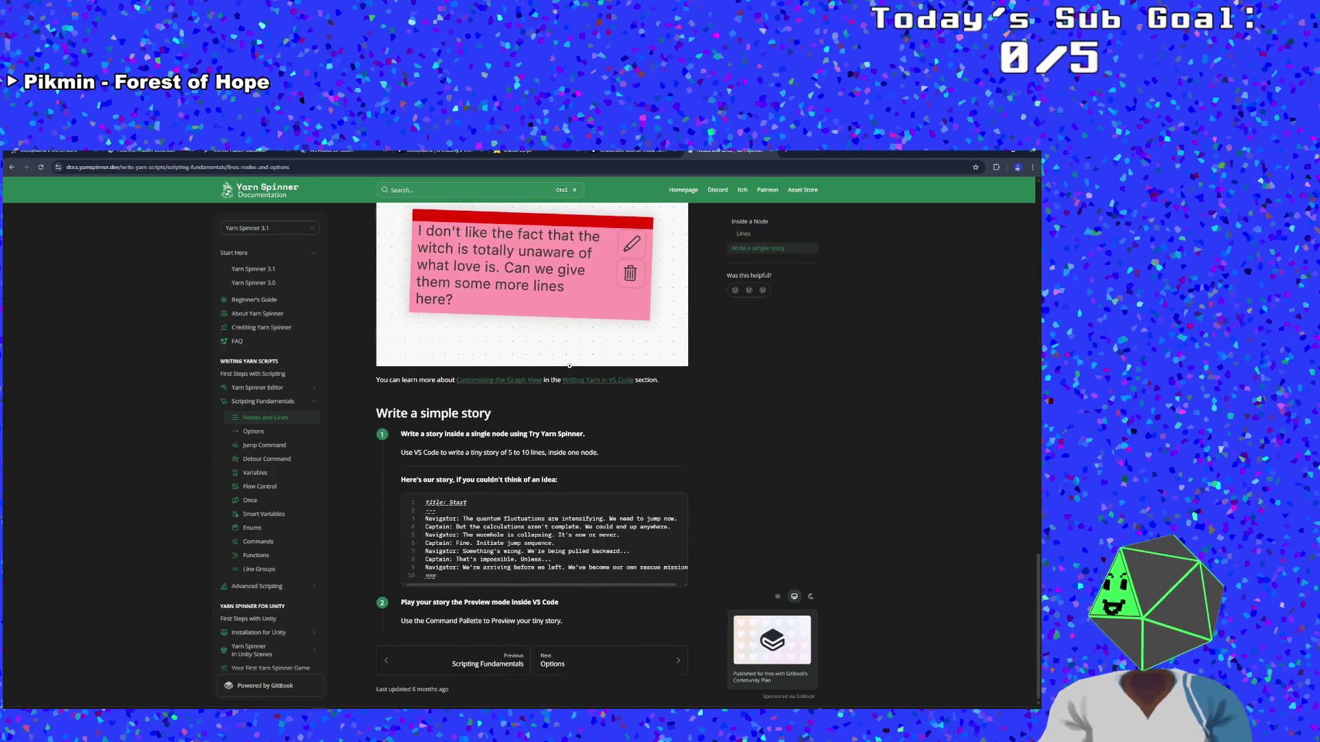
left_click(649, 660)
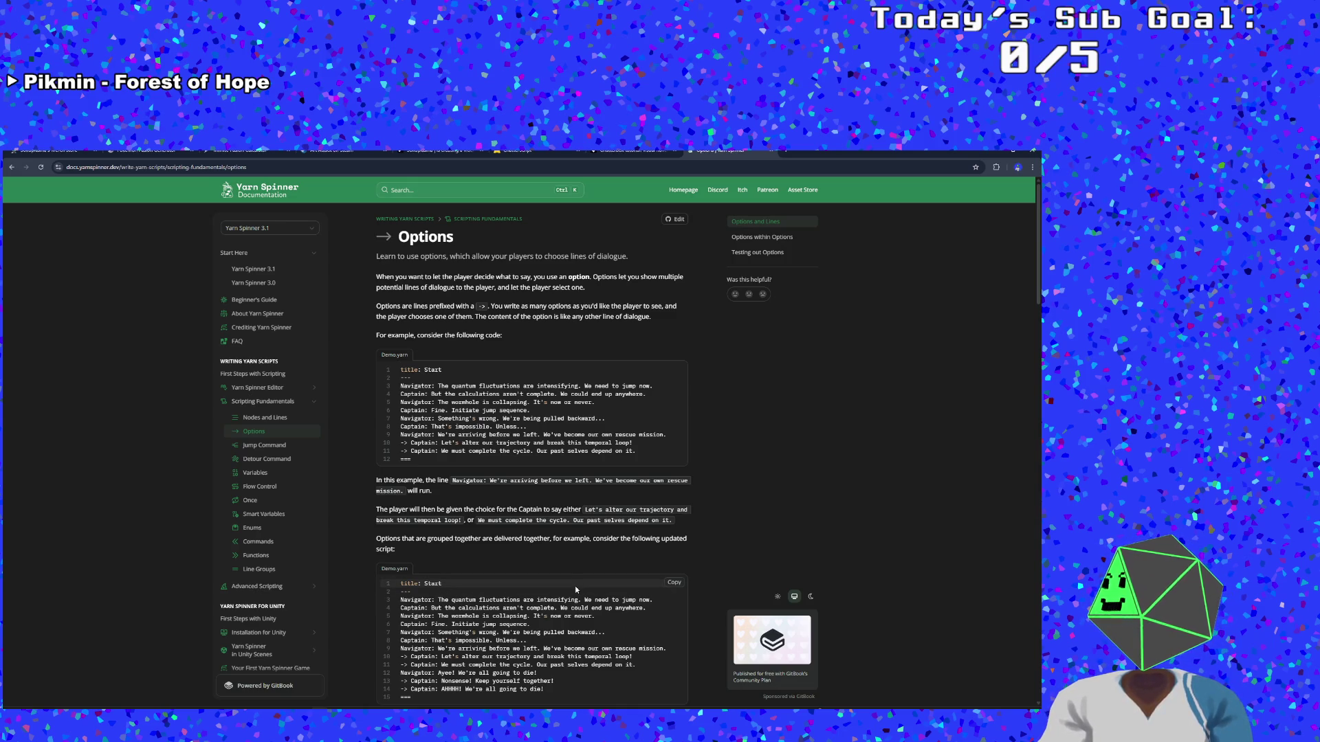
scroll(576, 590, "down", 5)
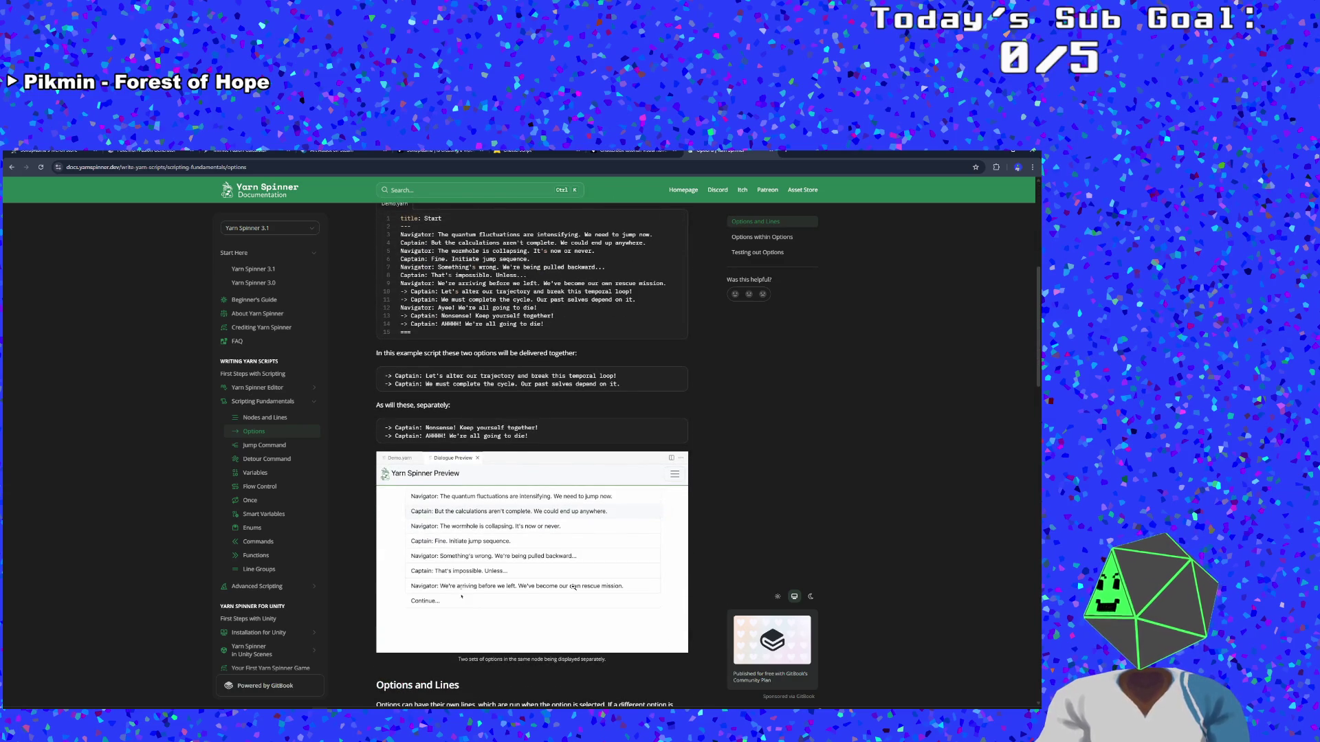
scroll(573, 587, "down", 4)
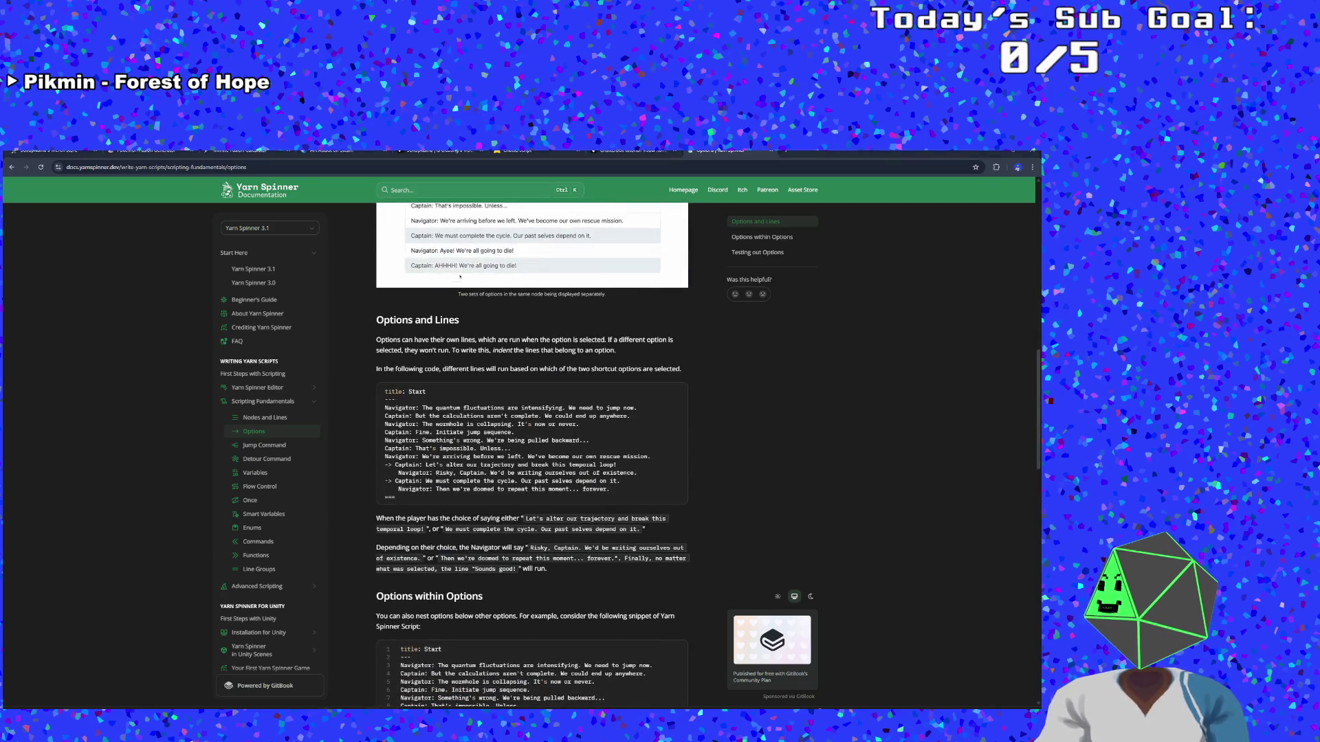
Back in the Yarn Editor, select option lines 8–15 of the VickyMenuReturn node
key("alt+Tab")
left_click(135, 356)
key("Up")
key("Down")
mouse_move(135, 357)
left_mouse_down()
mouse_move(141, 336)
mouse_move(69, 300)
left_mouse_up()
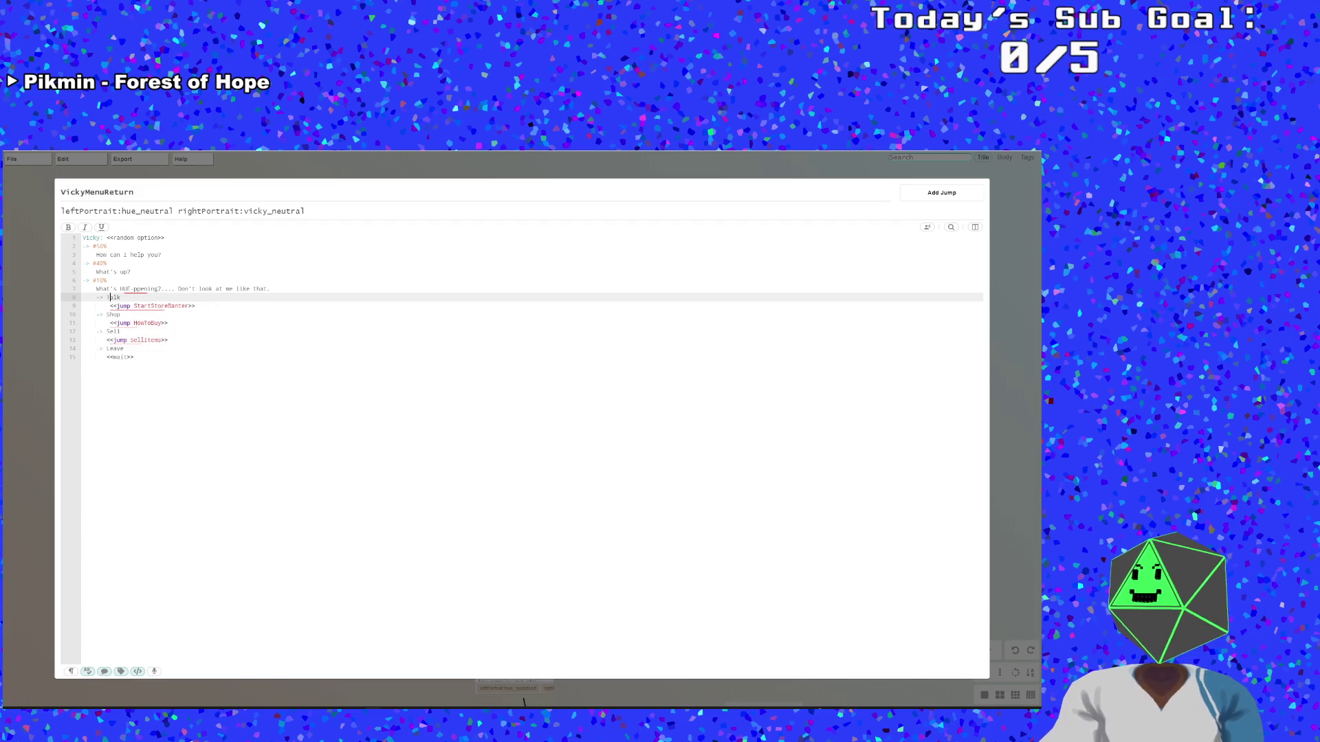
Cut the Talk, Shop, Sell and Leave option lines and delete the leftover empty line
left_click(124, 348)
left_click(134, 357)
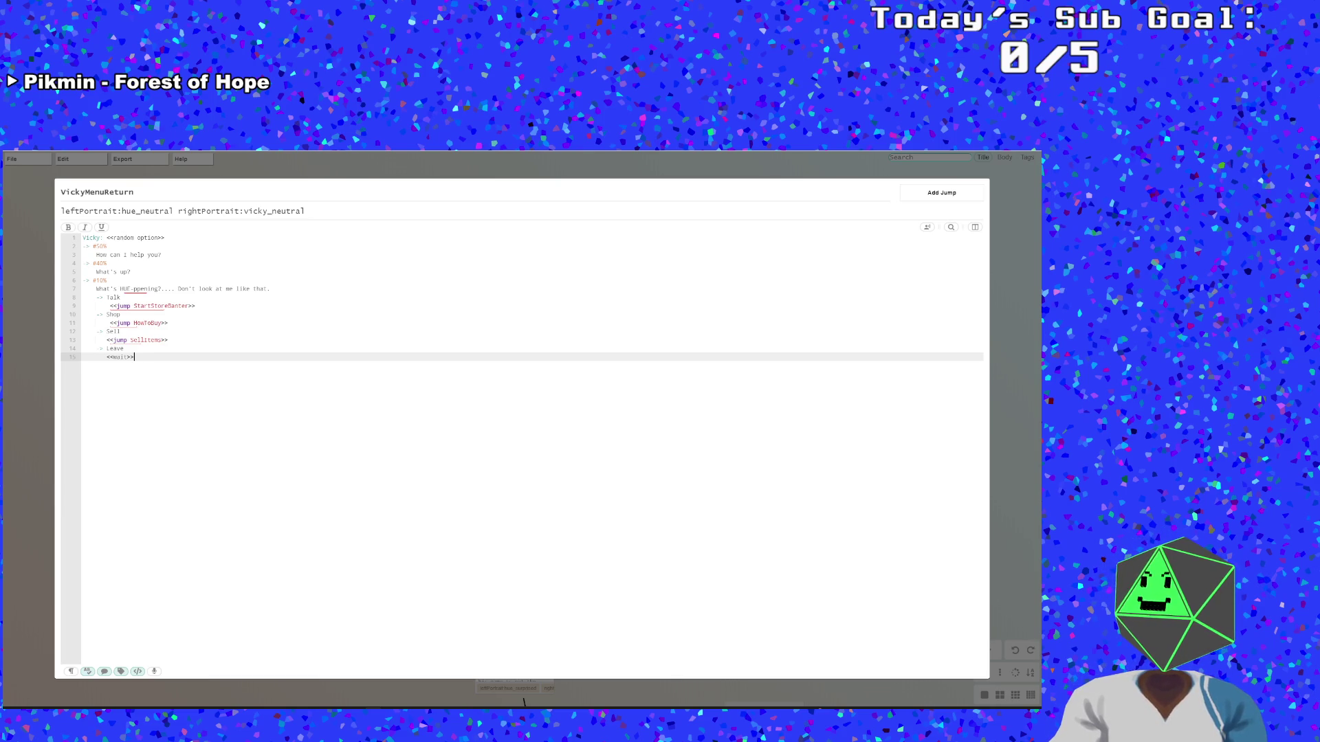
left_click_drag(134, 357, 58, 300)
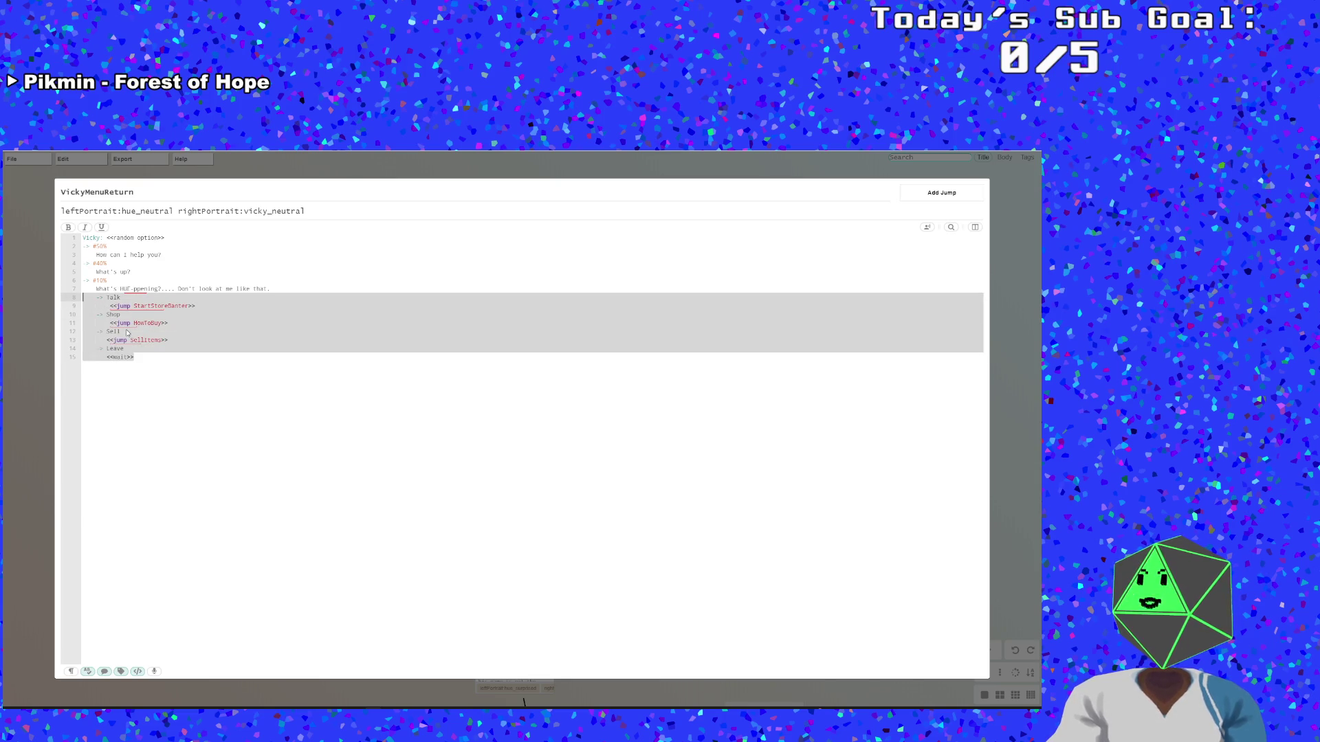
right_click(260, 326)
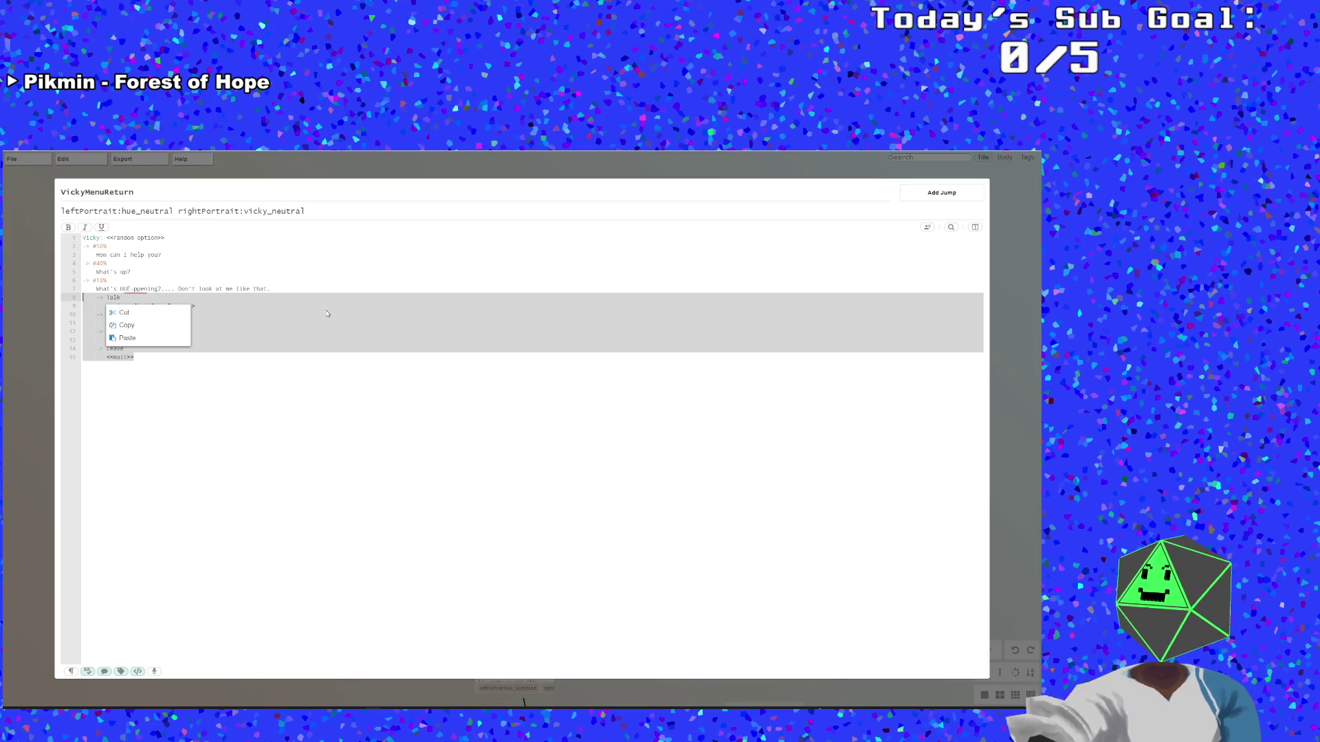
left_click(120, 313)
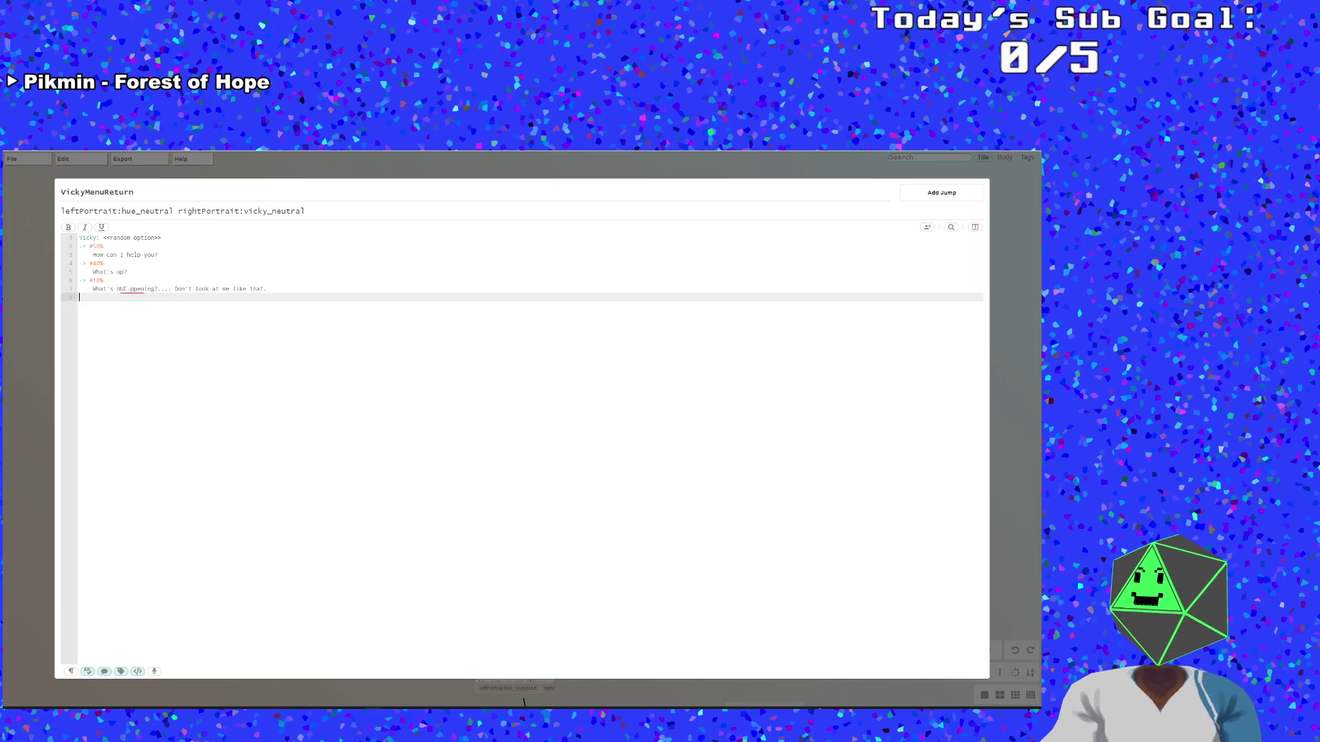
key("BackSpace")
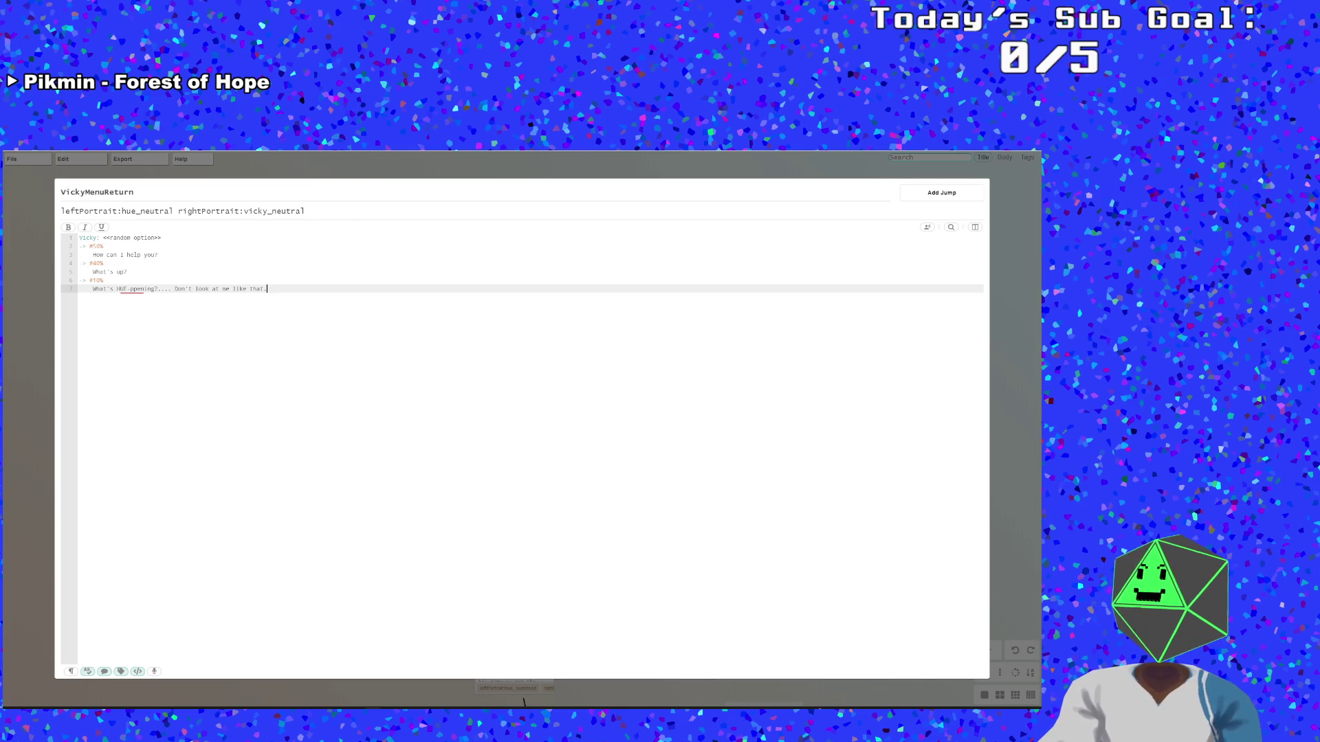
Close the VickyMenuReturn node and save the Yarn project
left_click(28, 330)
mouse_move(11, 158)
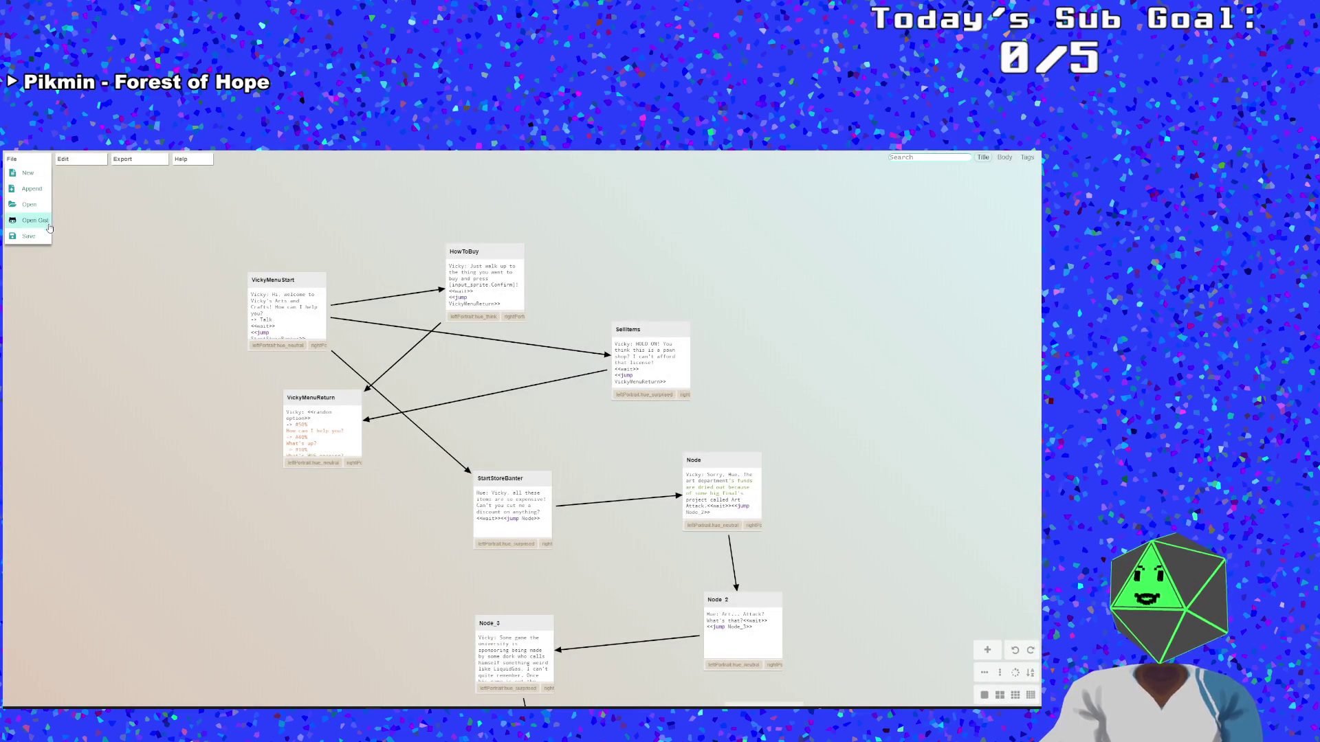
left_click(29, 236)
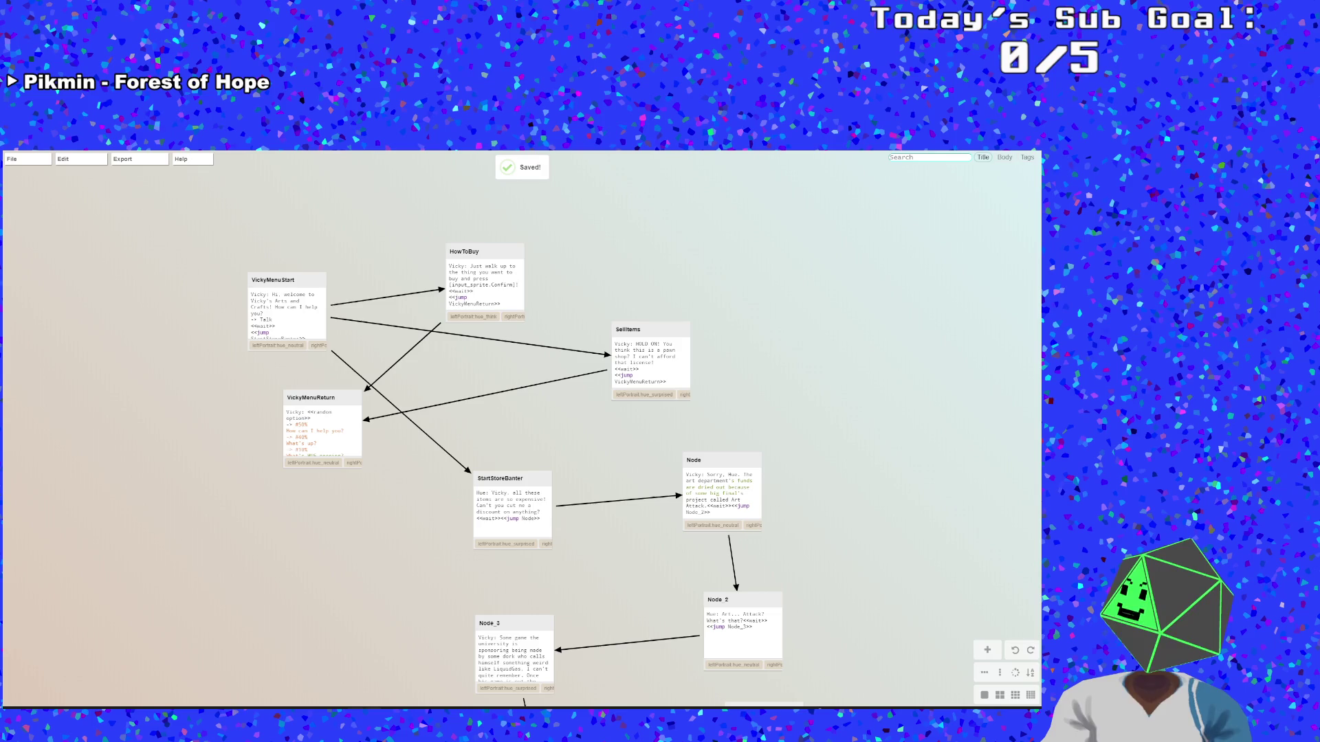
Close the running game window
mouse_move(356, 705)
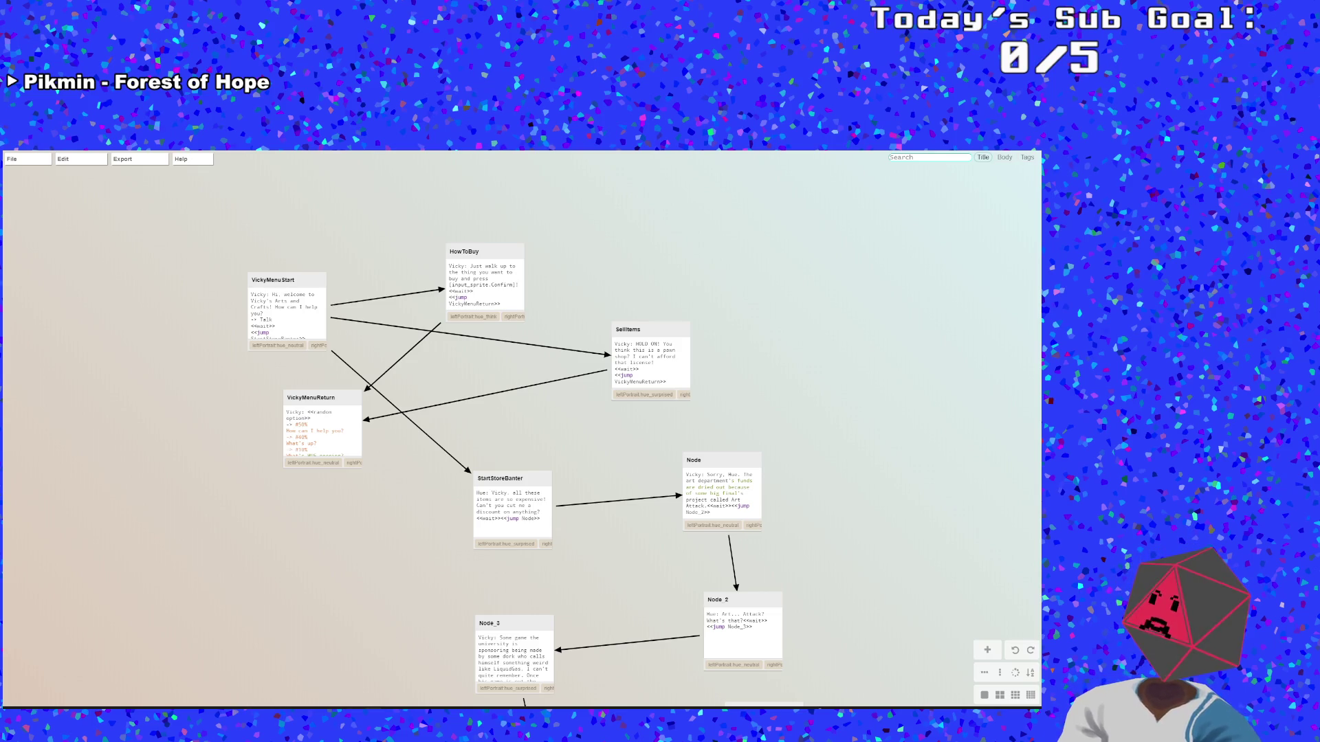
left_click(355, 704)
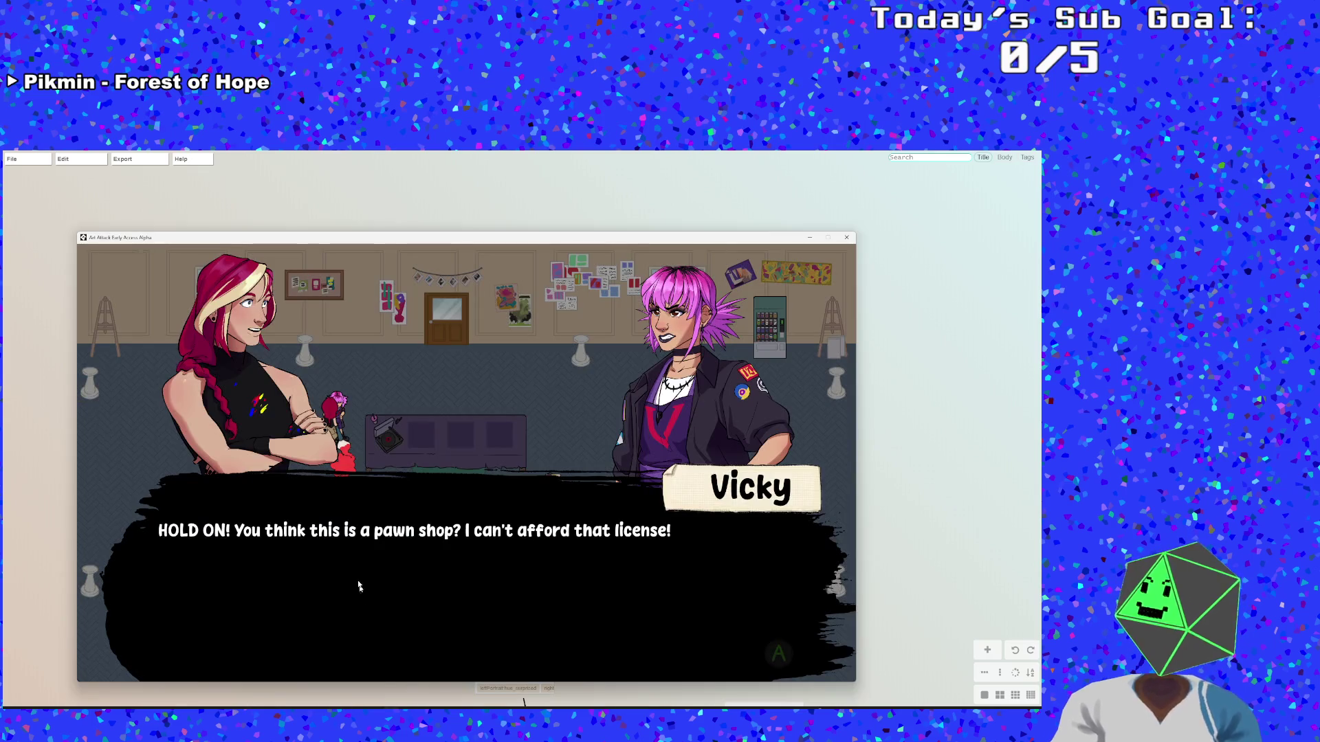
left_click(846, 238)
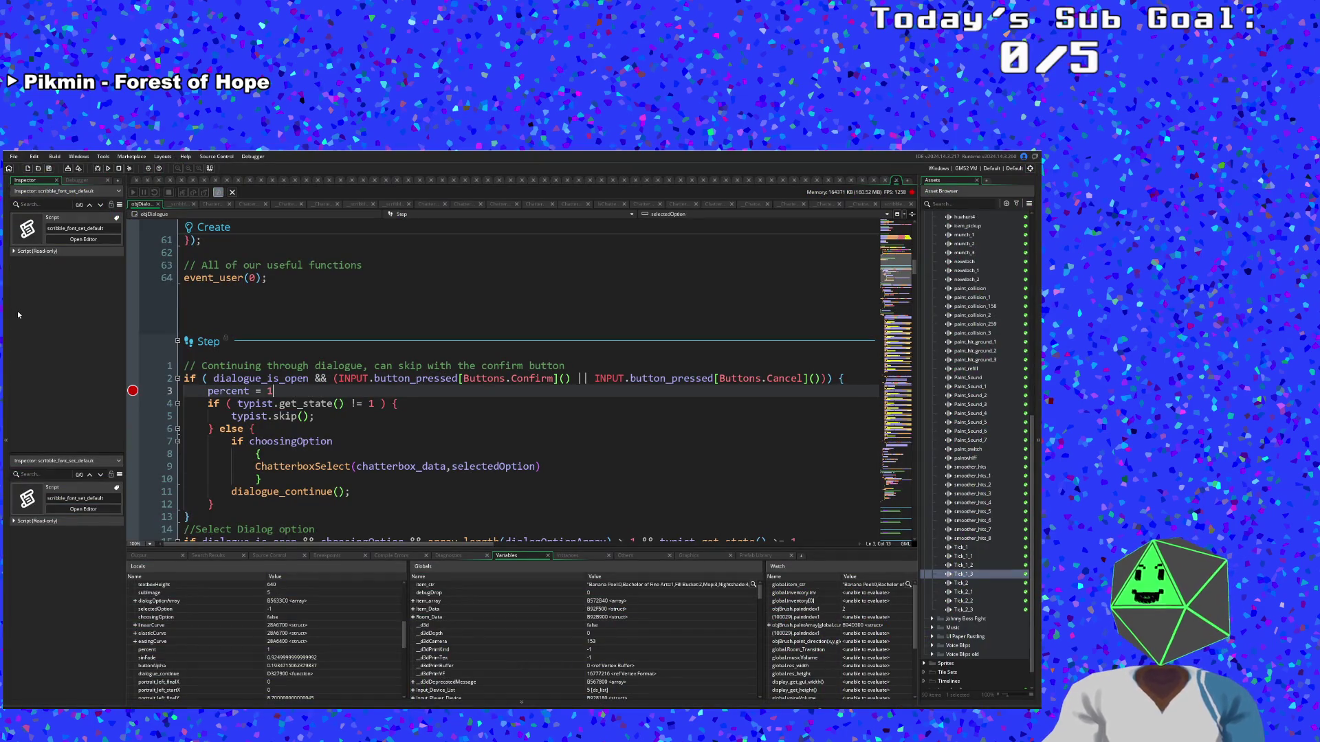
Continue from the breakpoint with F5, then rebuild and run the game
key("F5")
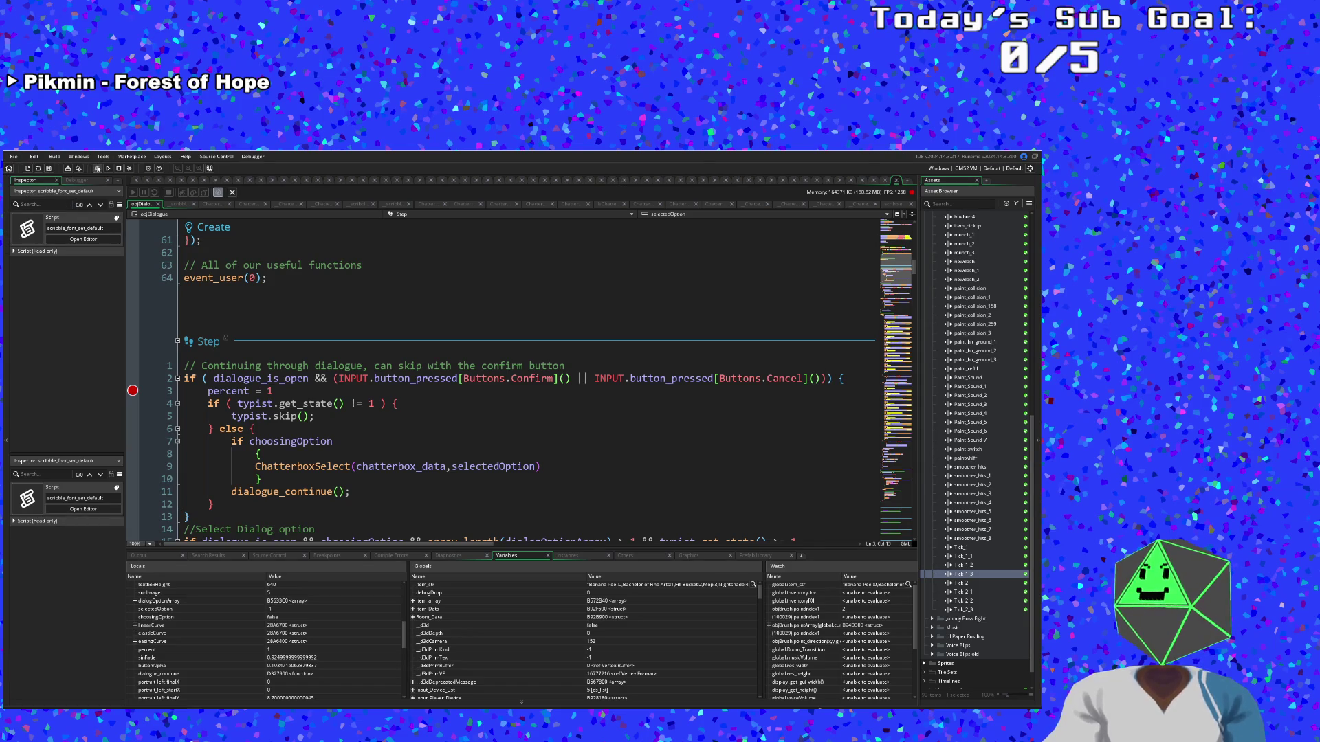
left_click(108, 169)
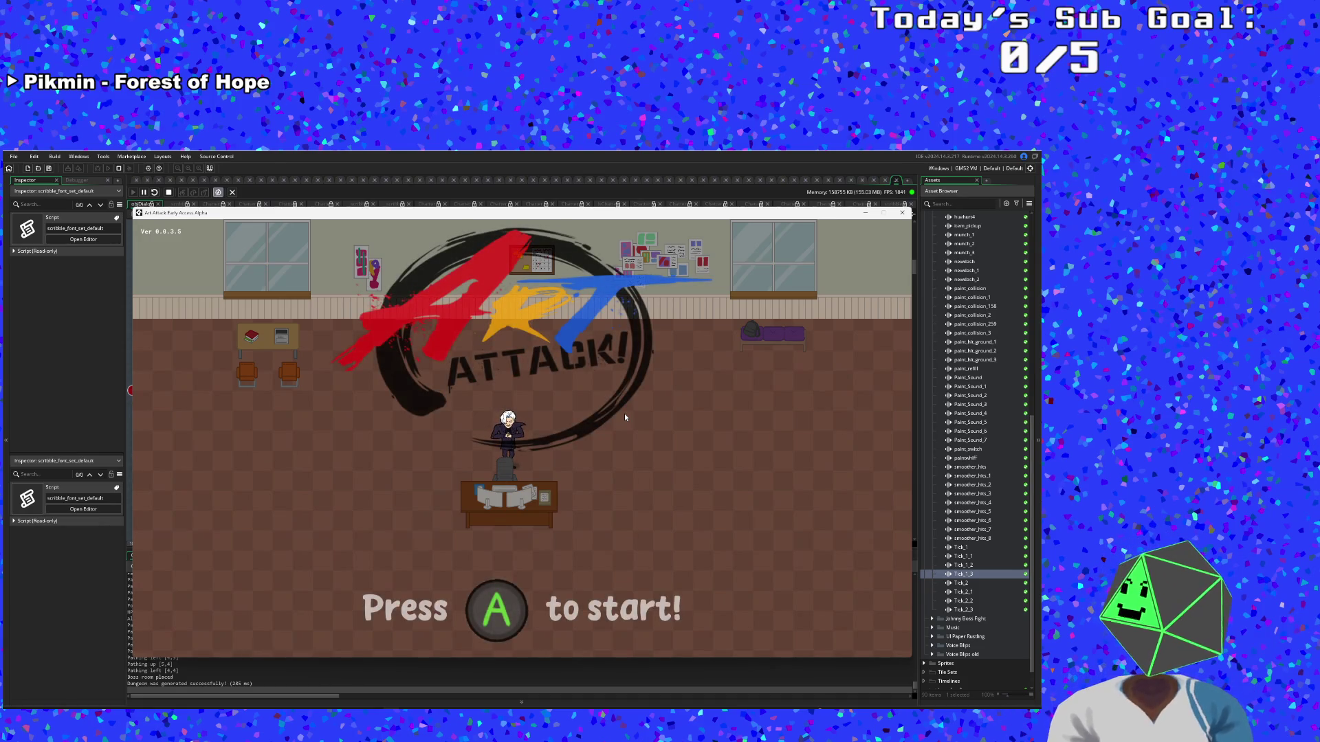
Remove the line 3 Step-event breakpoint, resume, and quit from Hue's dialogue to the title
key("space")
key("space")
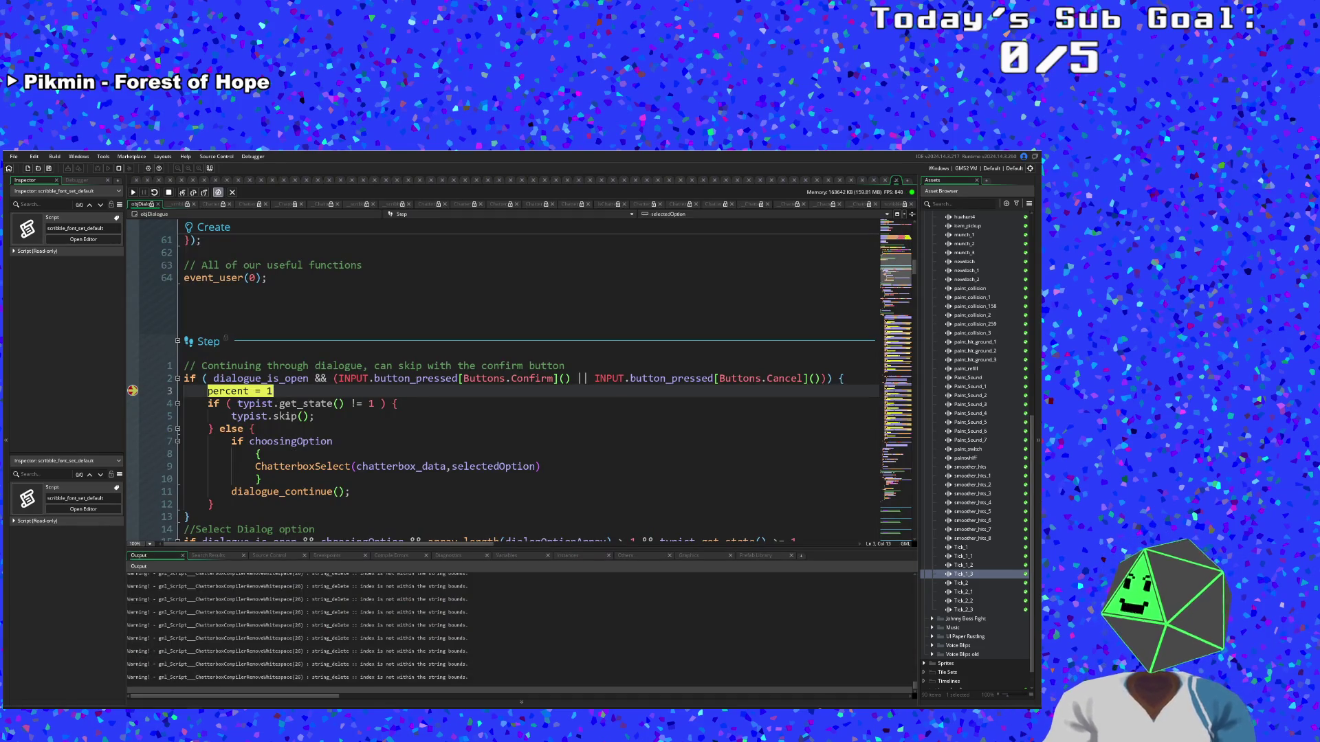
left_click(133, 391)
left_click(133, 192)
key("space")
key("space")
key("space")
key("space")
key("Escape")
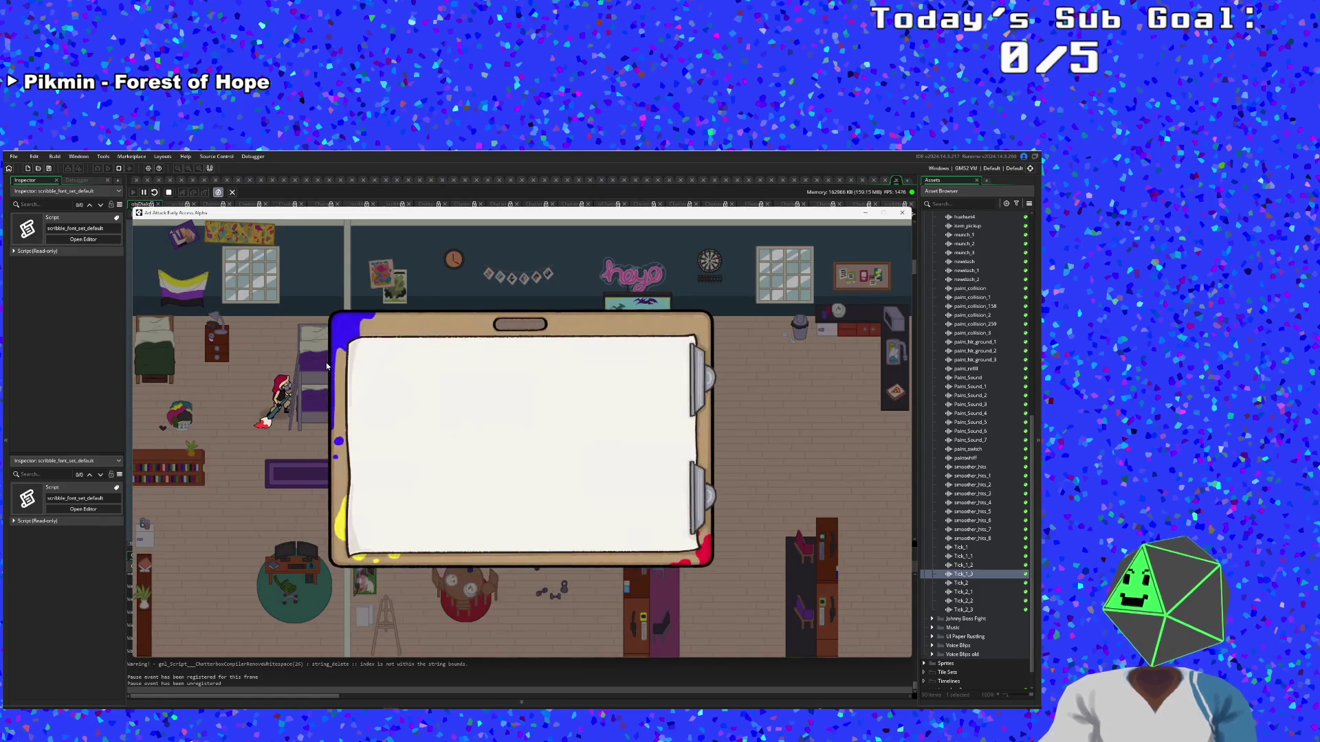
key("space")
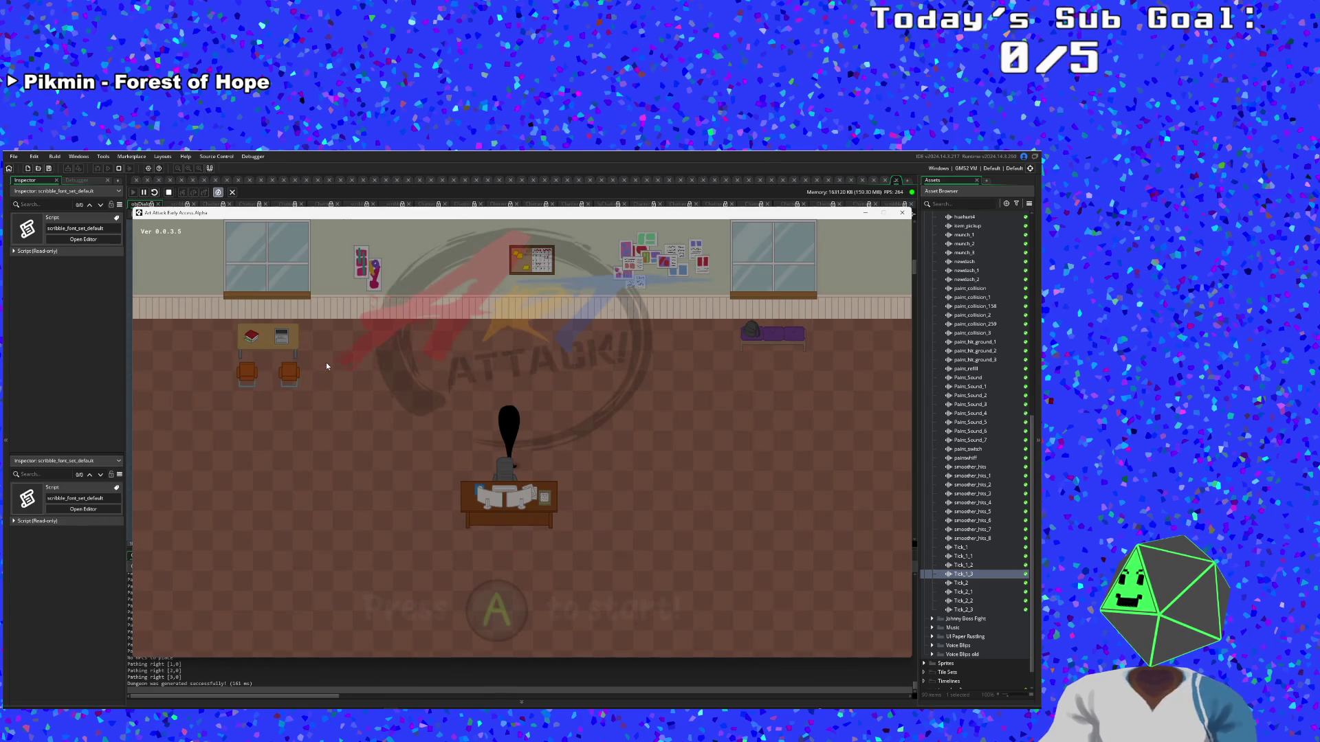
key("space")
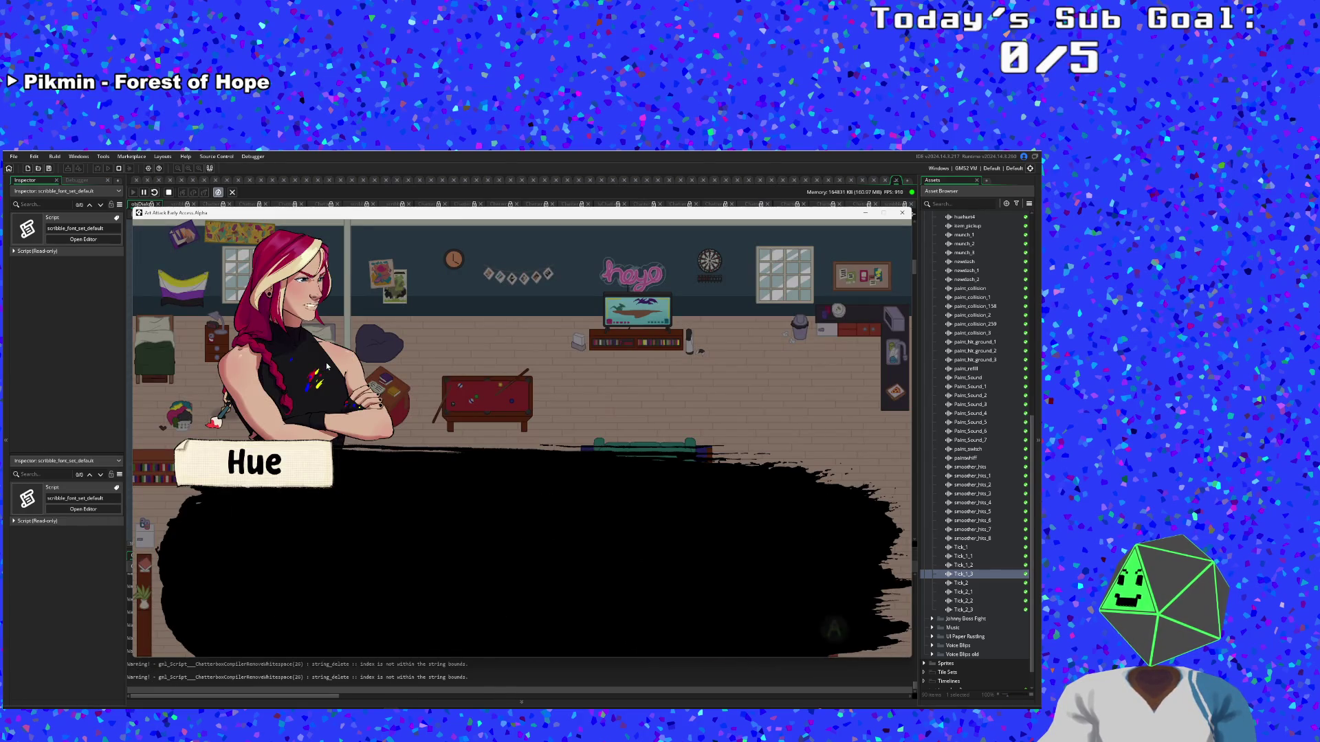
Restart the game, skip Hue's intro, and move the player toward Vicky's couch
key("space")
key("Down")
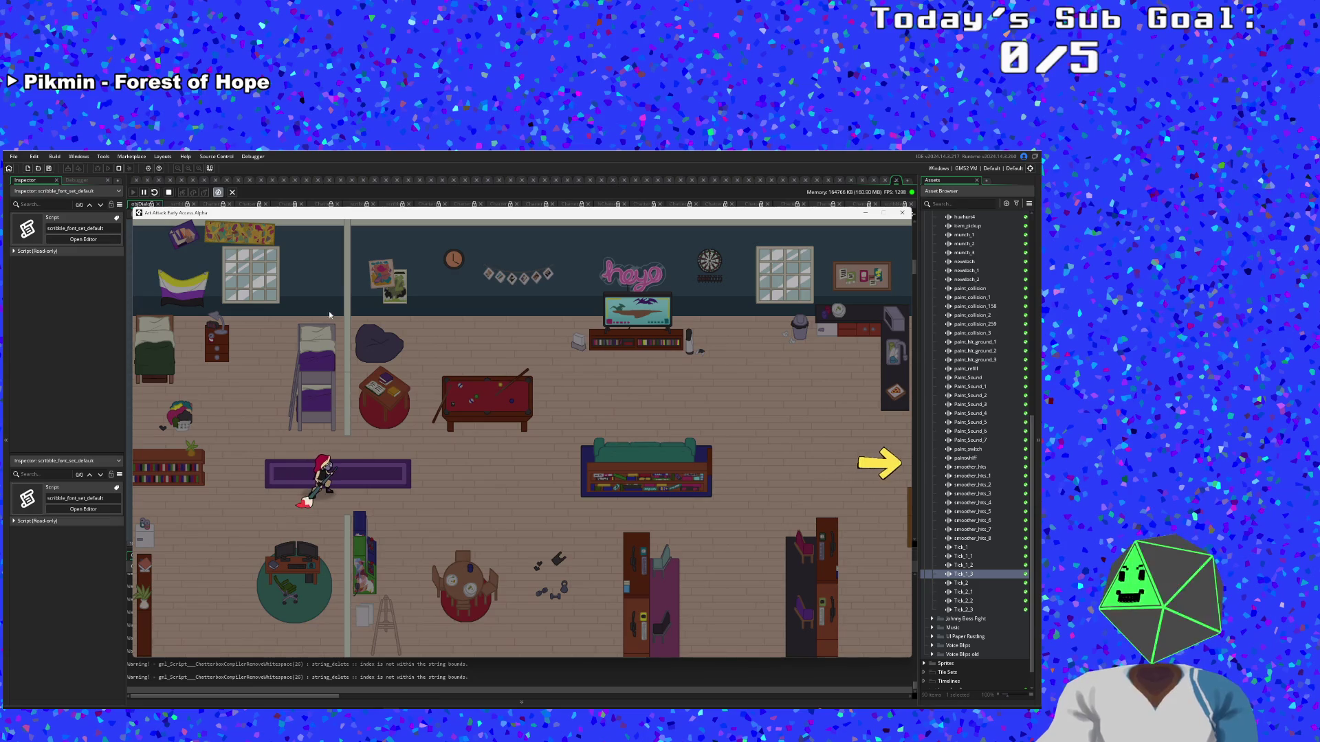
mouse_move(320, 212)
left_mouse_down()
mouse_move(344, 333)
mouse_move(313, 219)
left_mouse_up()
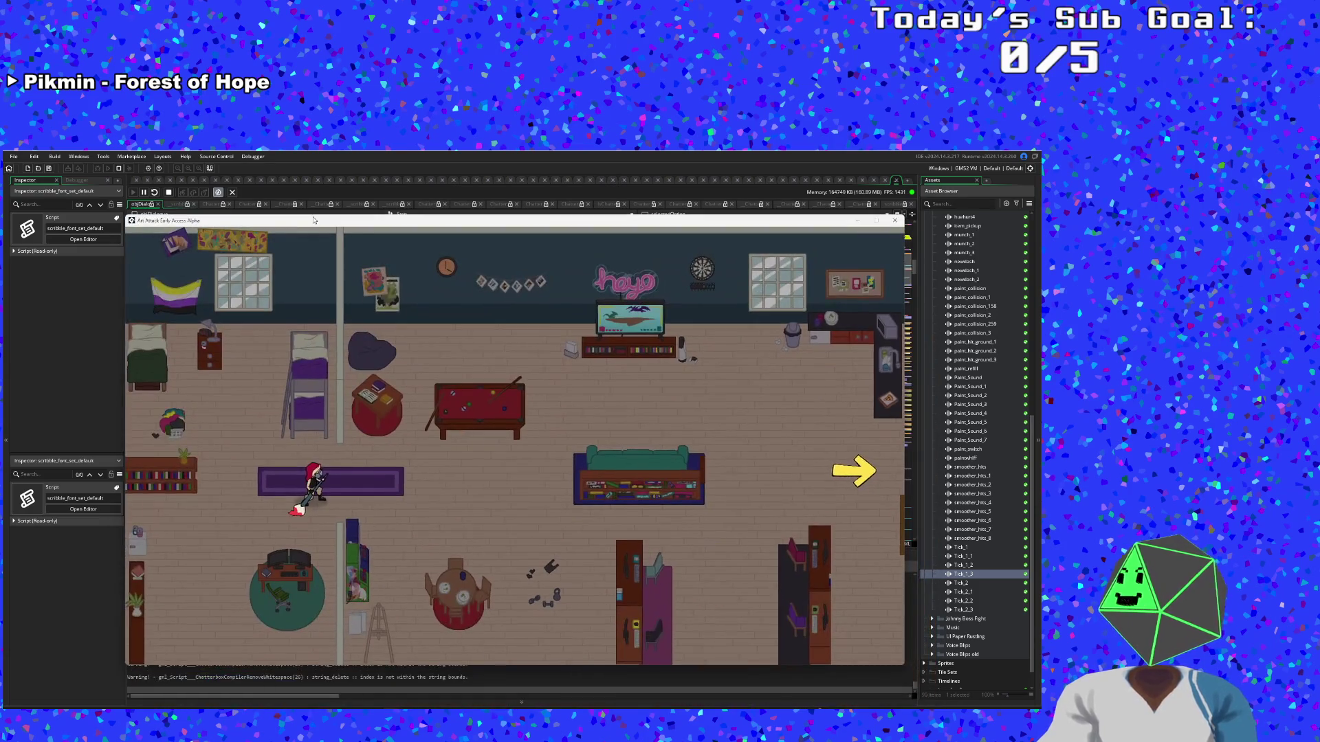
key("space")
key("Right")
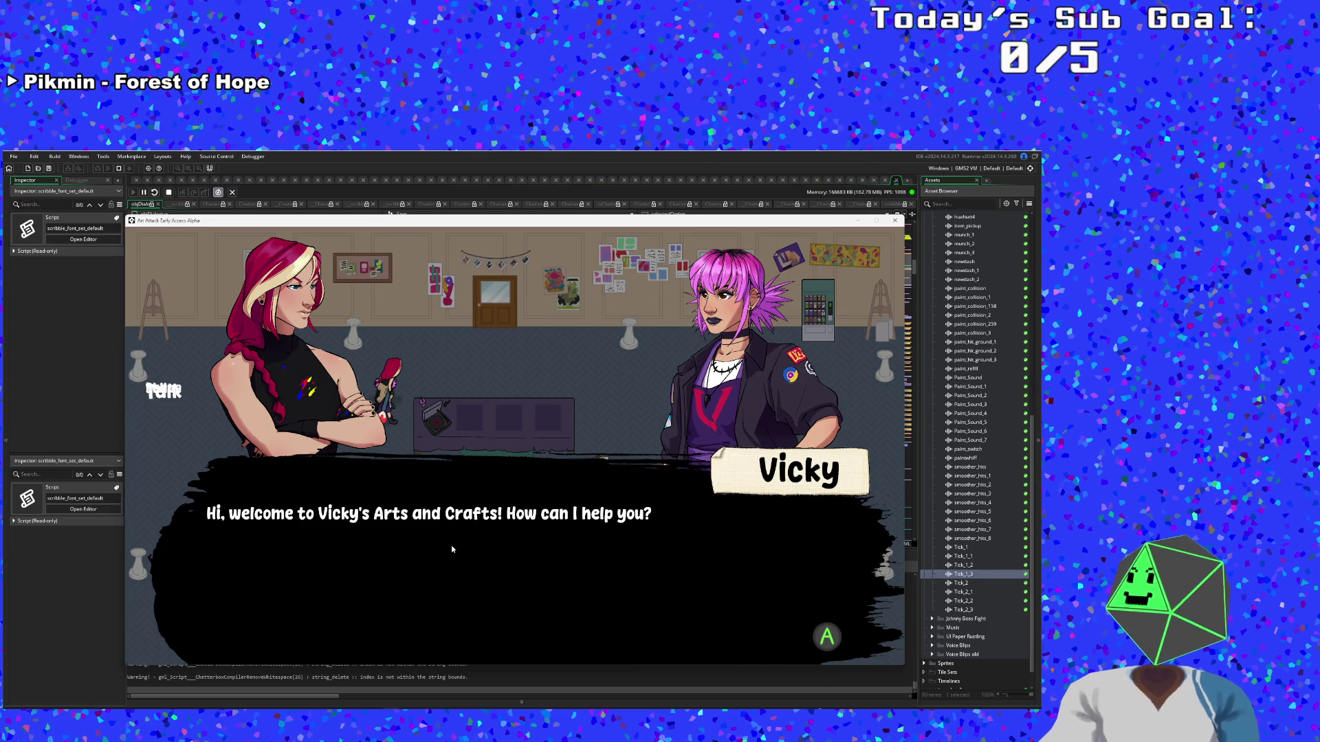
Choose Sell in Vicky's shop dialogue, finish the conversation, walk away, and close the game
key("Return")
key("Return")
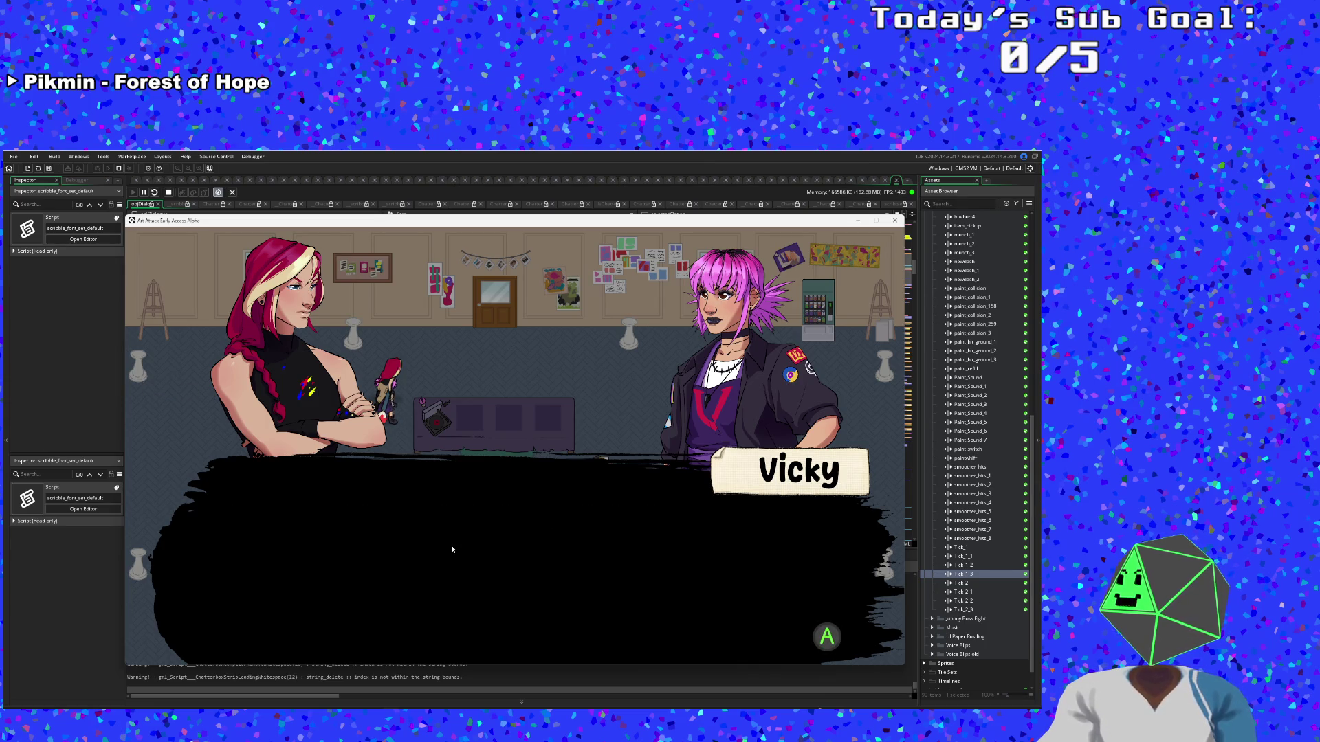
key("Return")
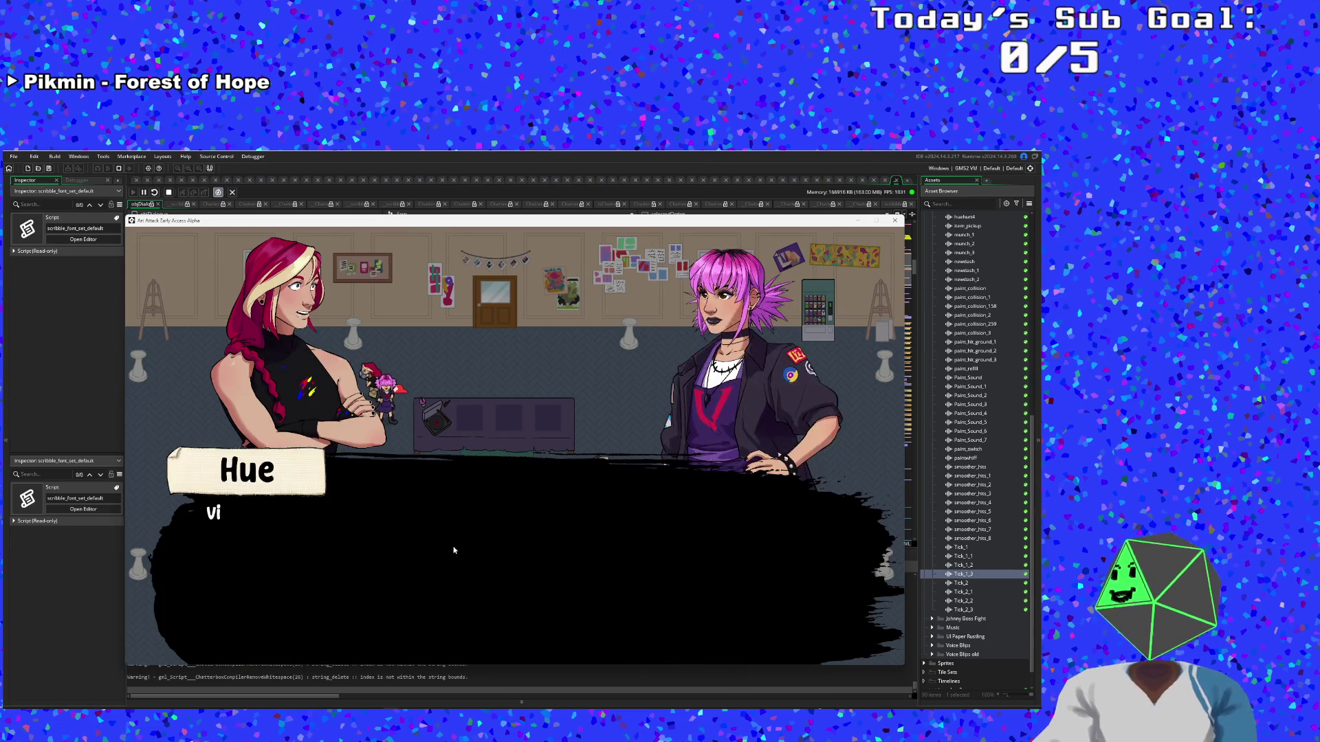
key("Return")
key("Return")
key("Return")
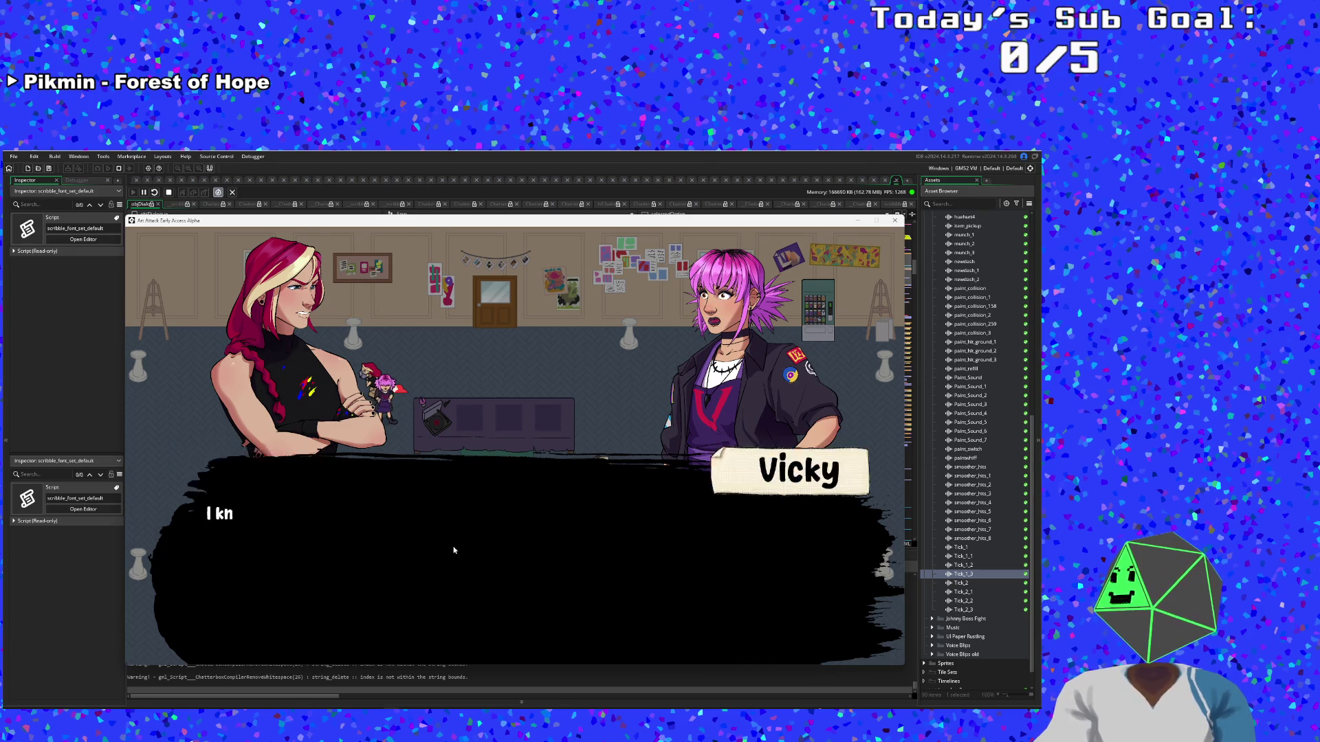
key("a")
key("s")
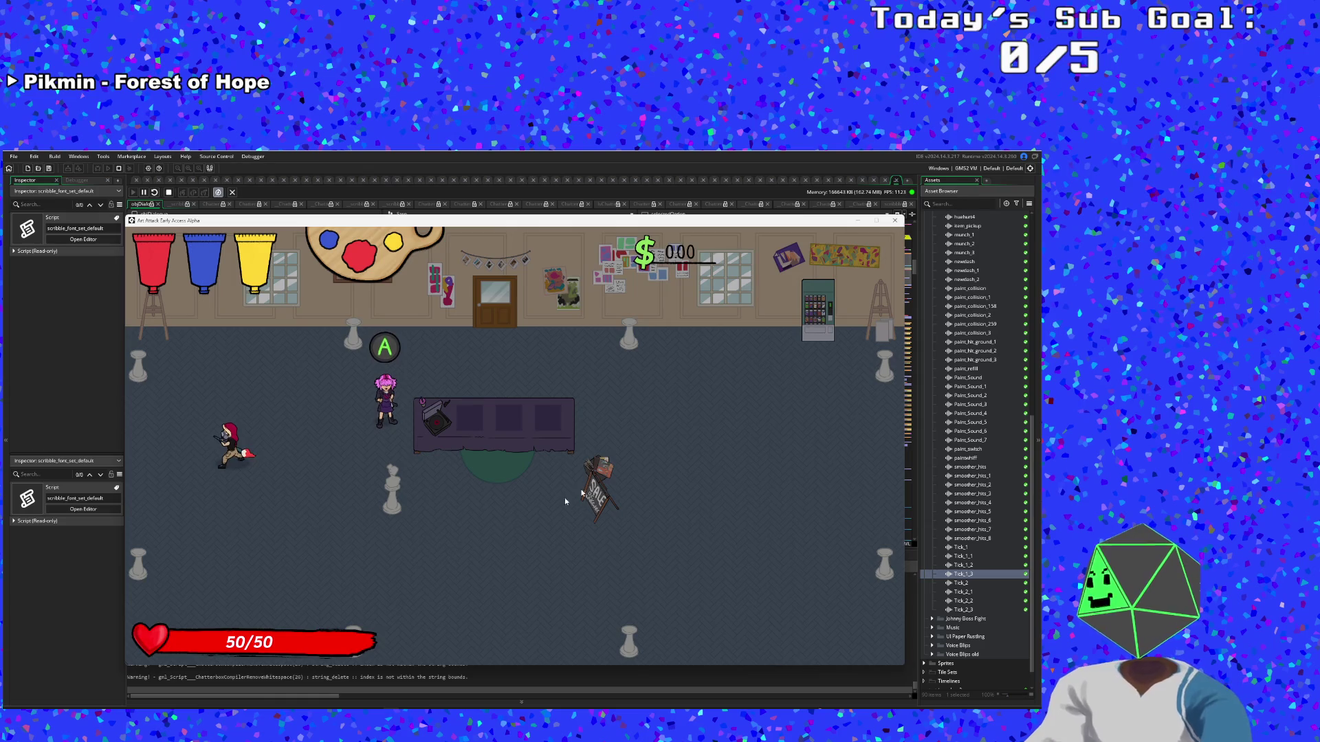
key("space")
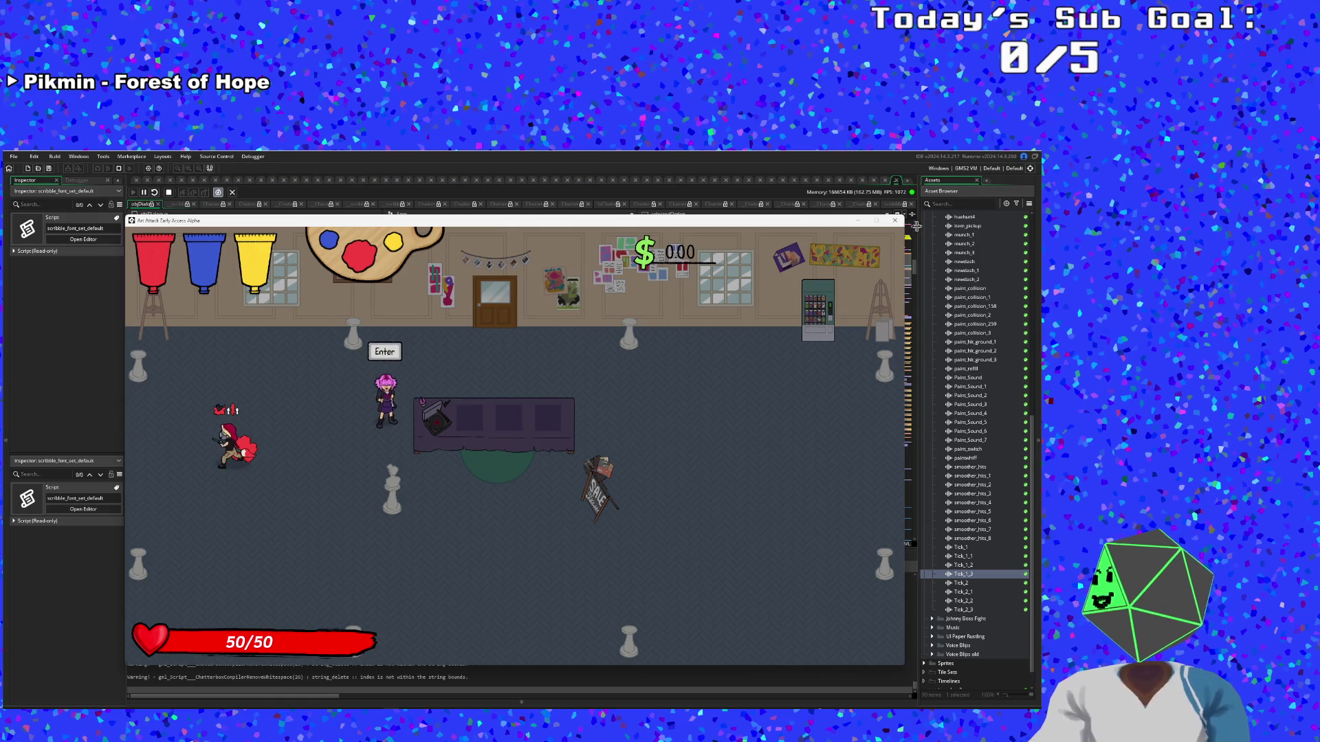
left_click(897, 222)
Scroll through objDialogue's code events back to the Step event
scroll(502, 378, "down", 5)
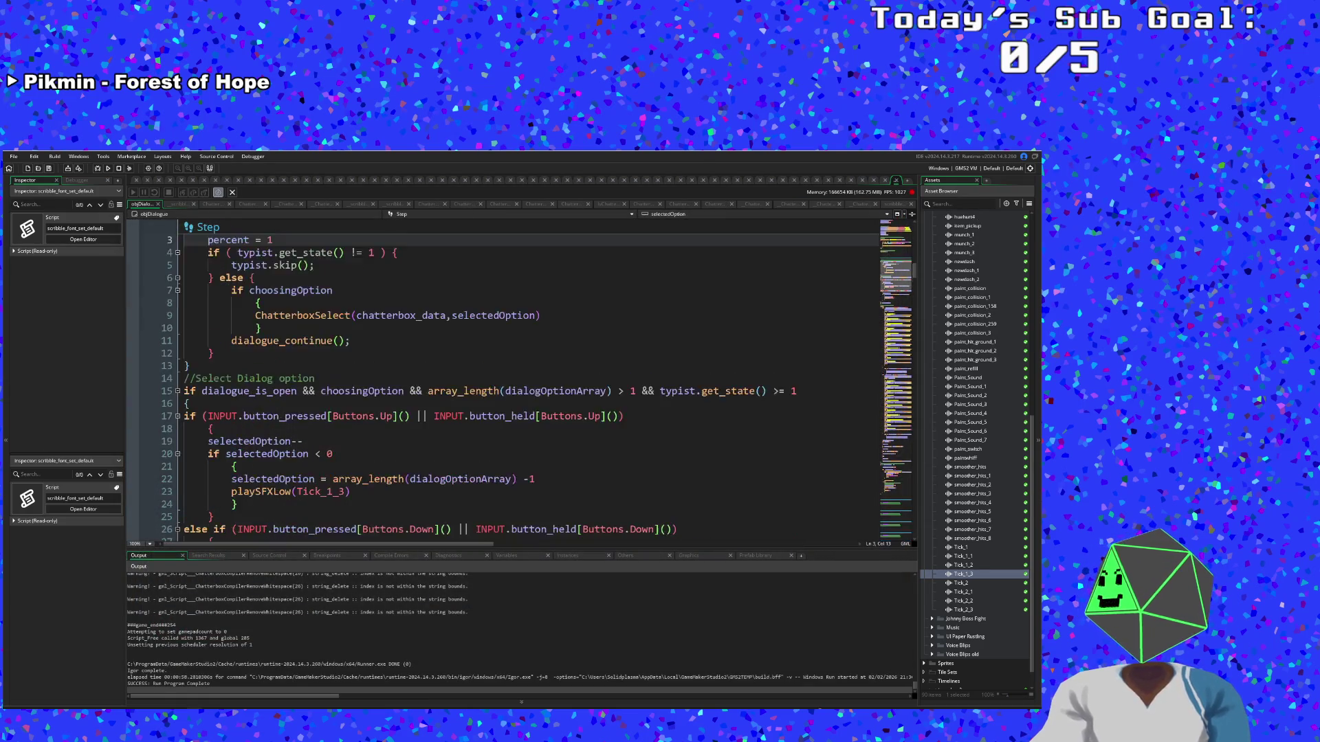
scroll(502, 378, "down", 20)
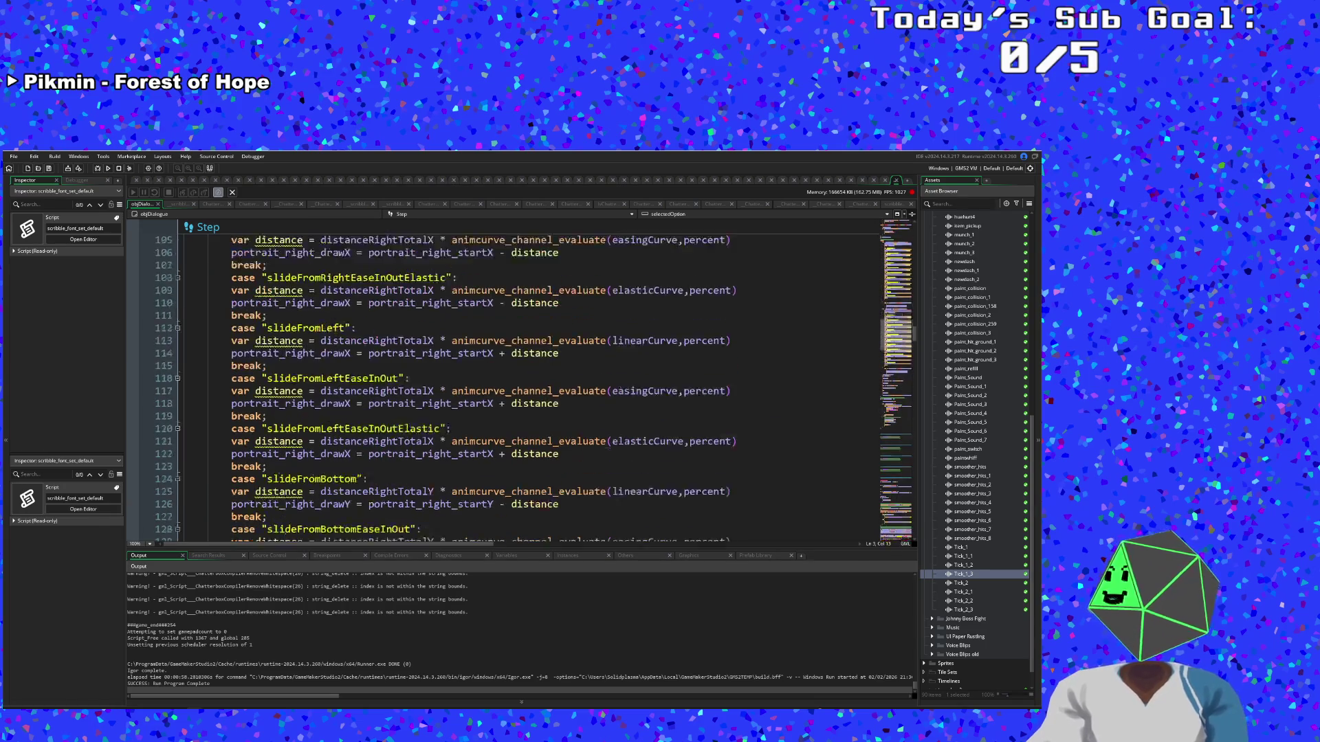
scroll(581, 426, "down", 20)
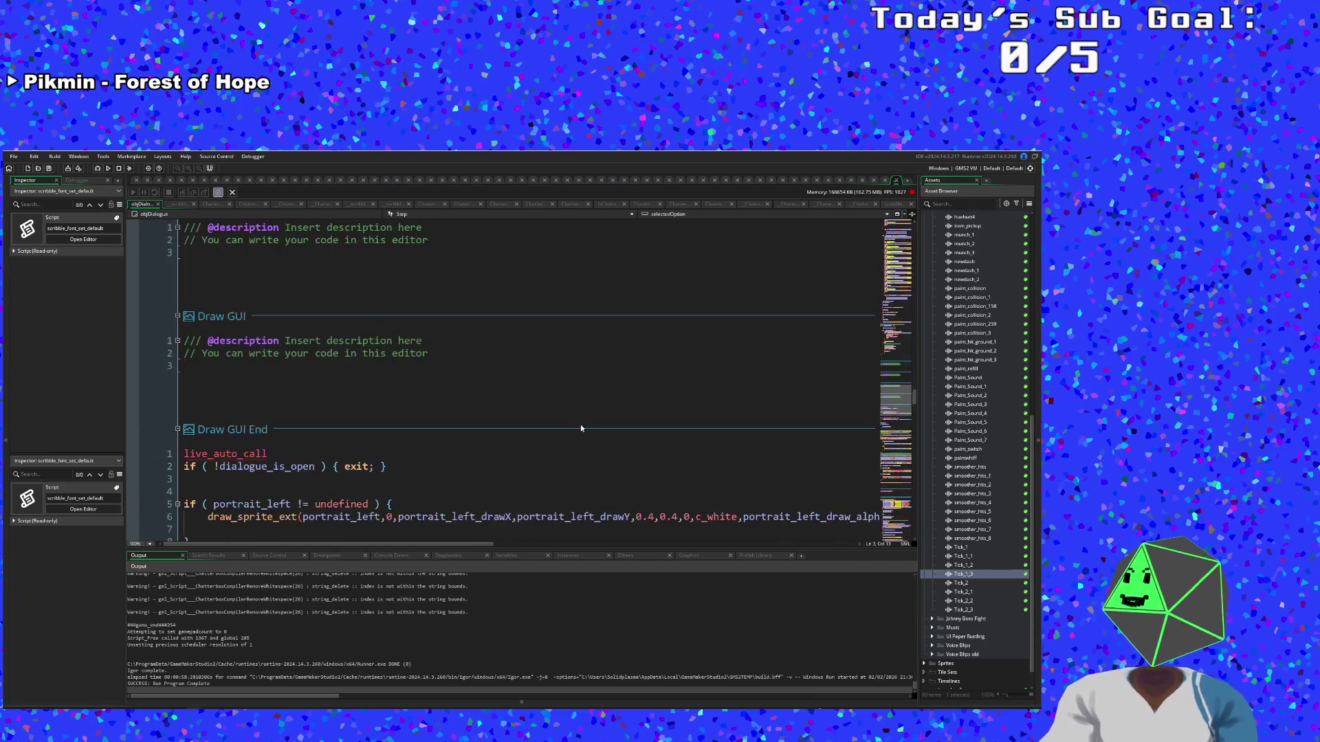
scroll(581, 427, "down", 15)
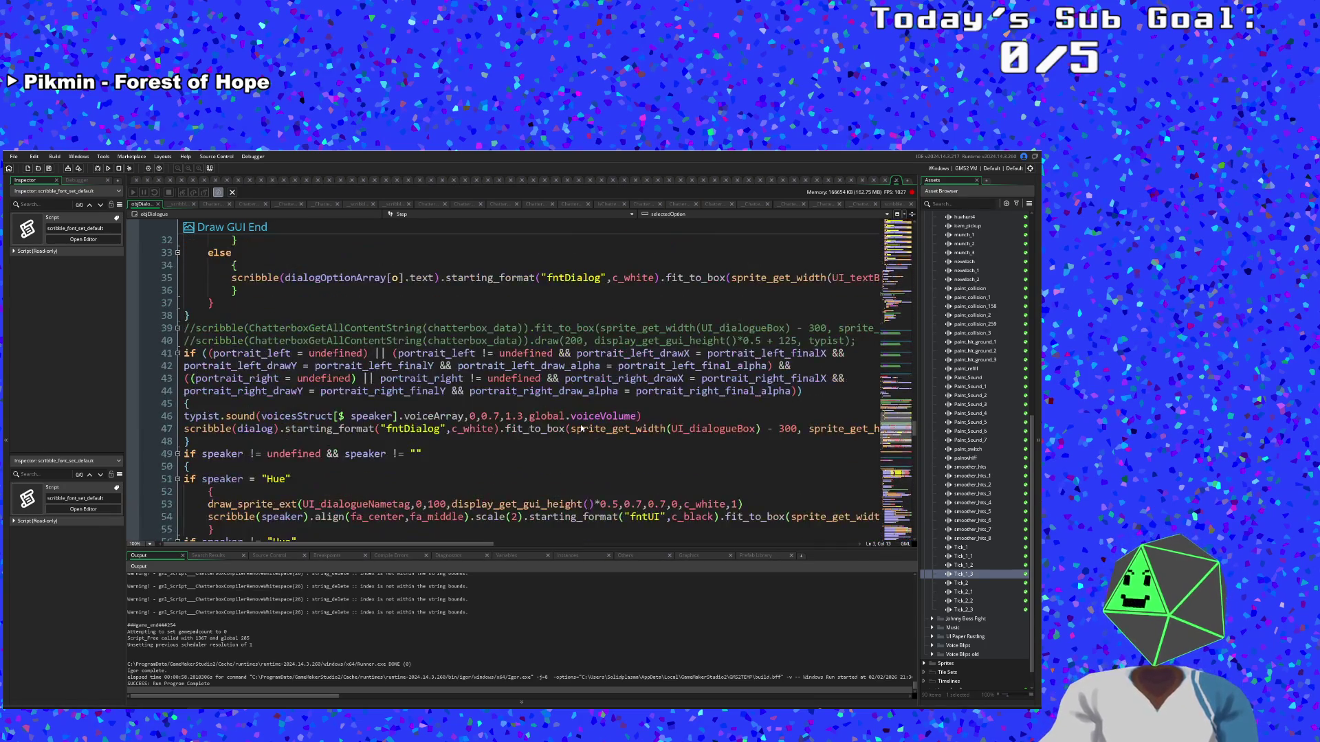
scroll(581, 427, "up", 2)
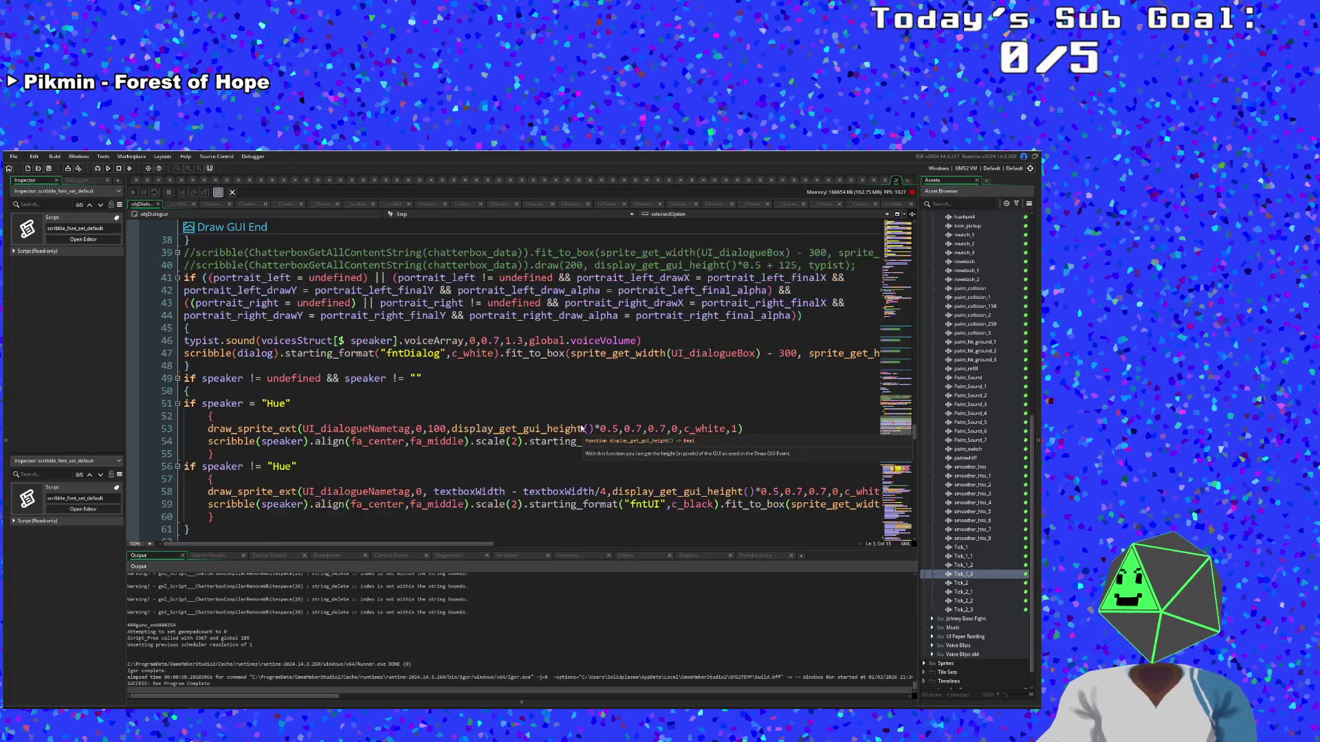
scroll(581, 428, "up", 15)
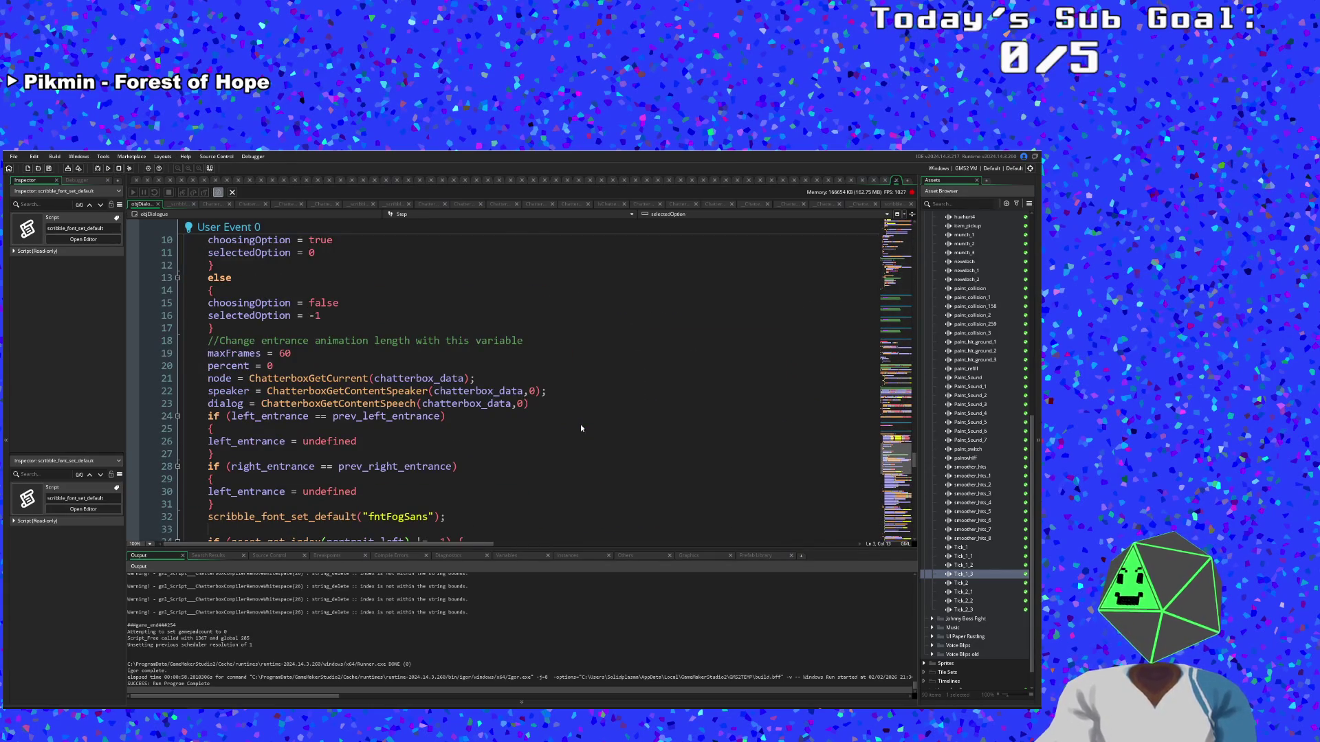
scroll(581, 427, "down", 5)
scroll(580, 428, "down", 20)
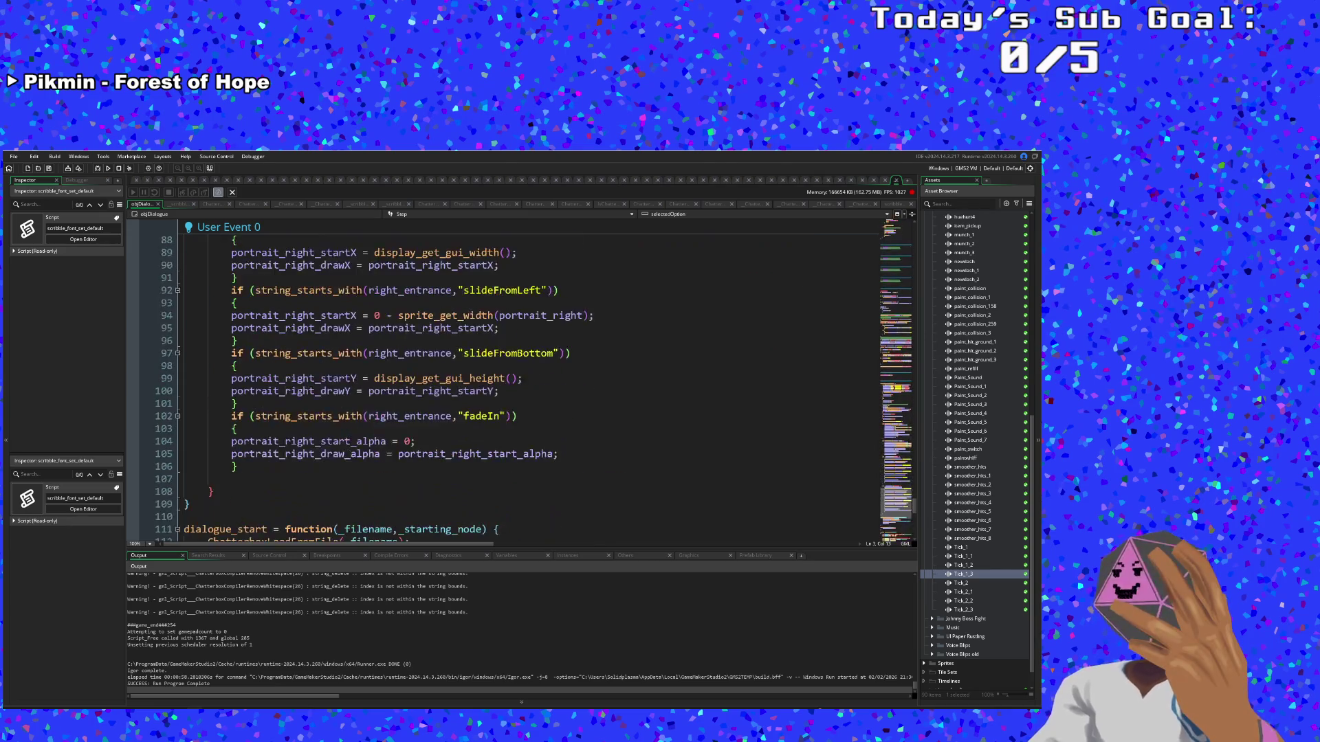
scroll(522, 385, "down", 4)
scroll(522, 385, "down", 3)
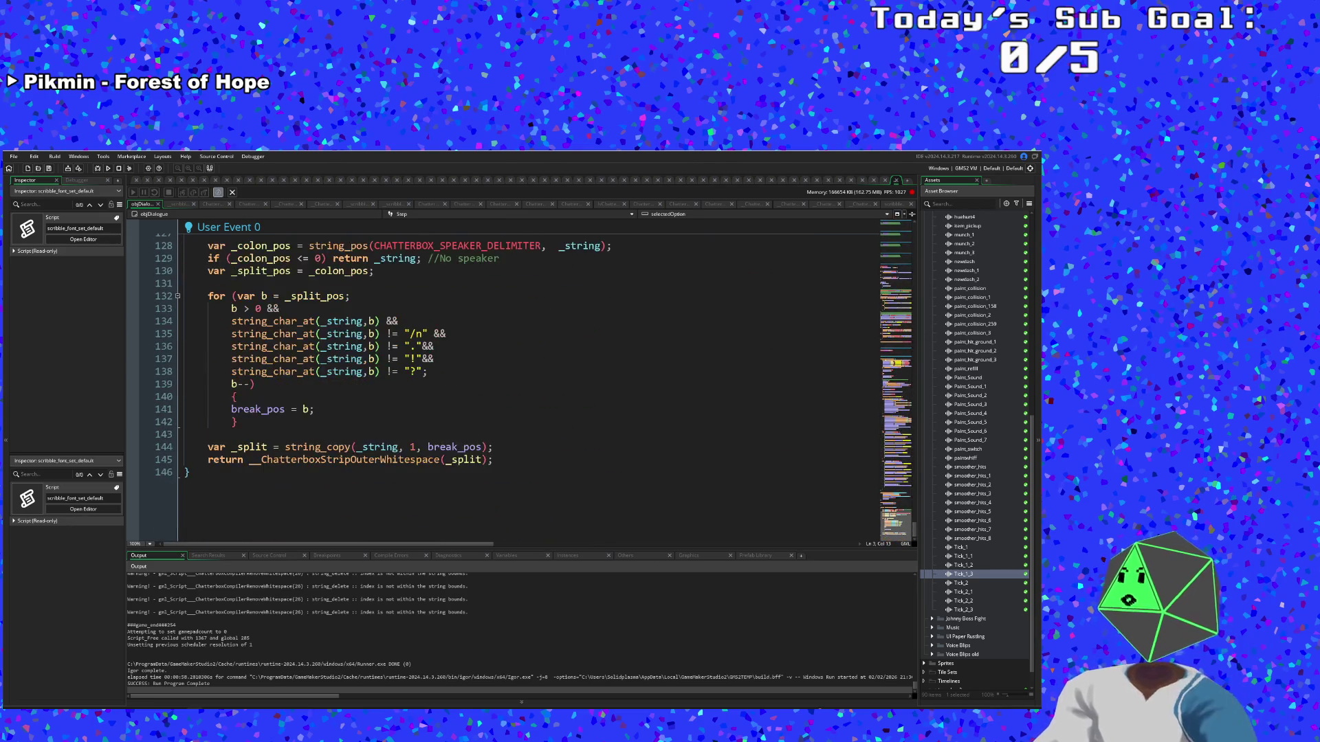
scroll(561, 442, "up", 20)
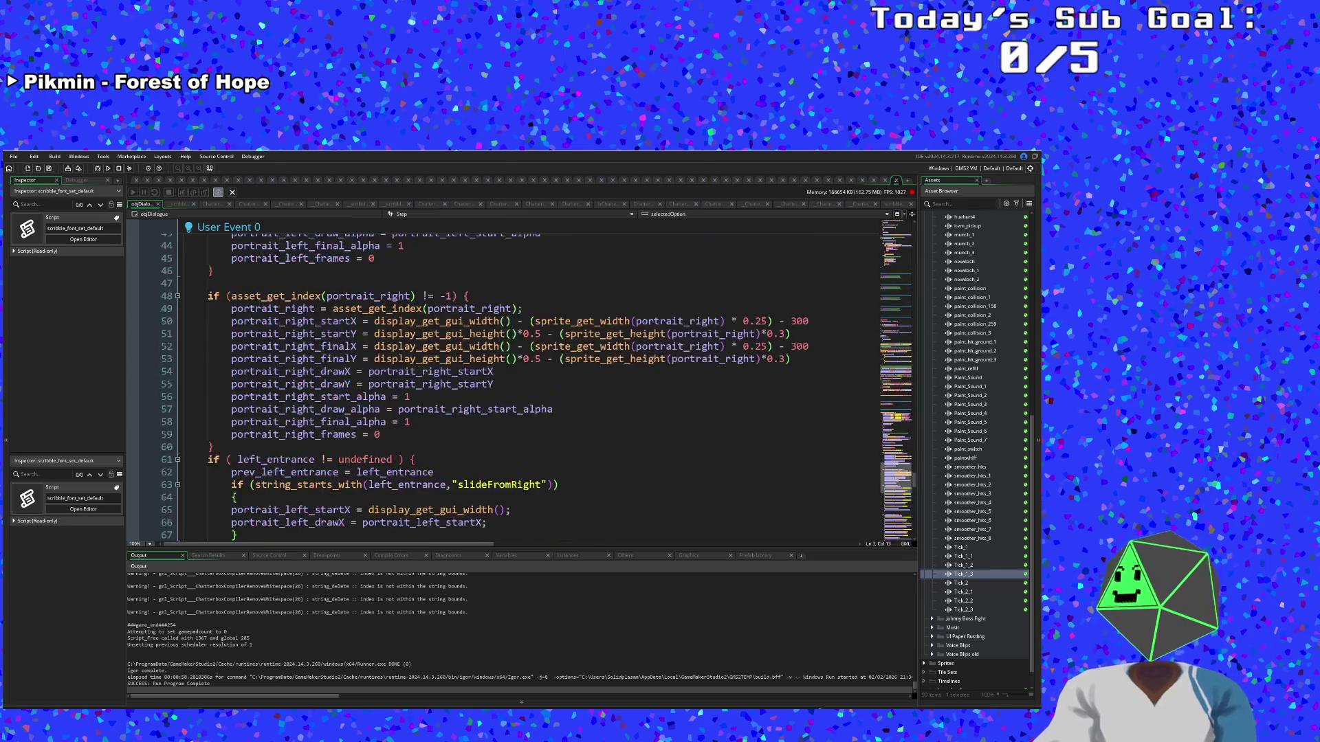
scroll(561, 442, "up", 20)
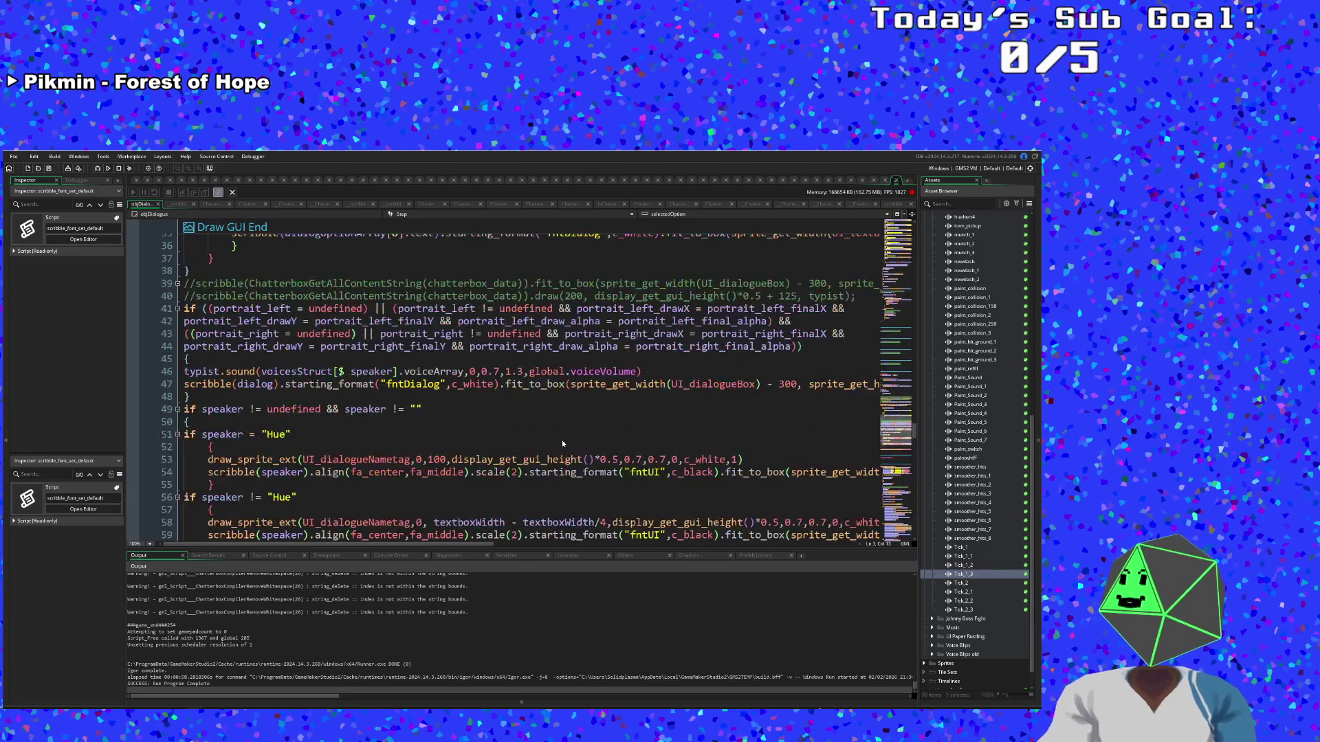
scroll(563, 443, "up", 20)
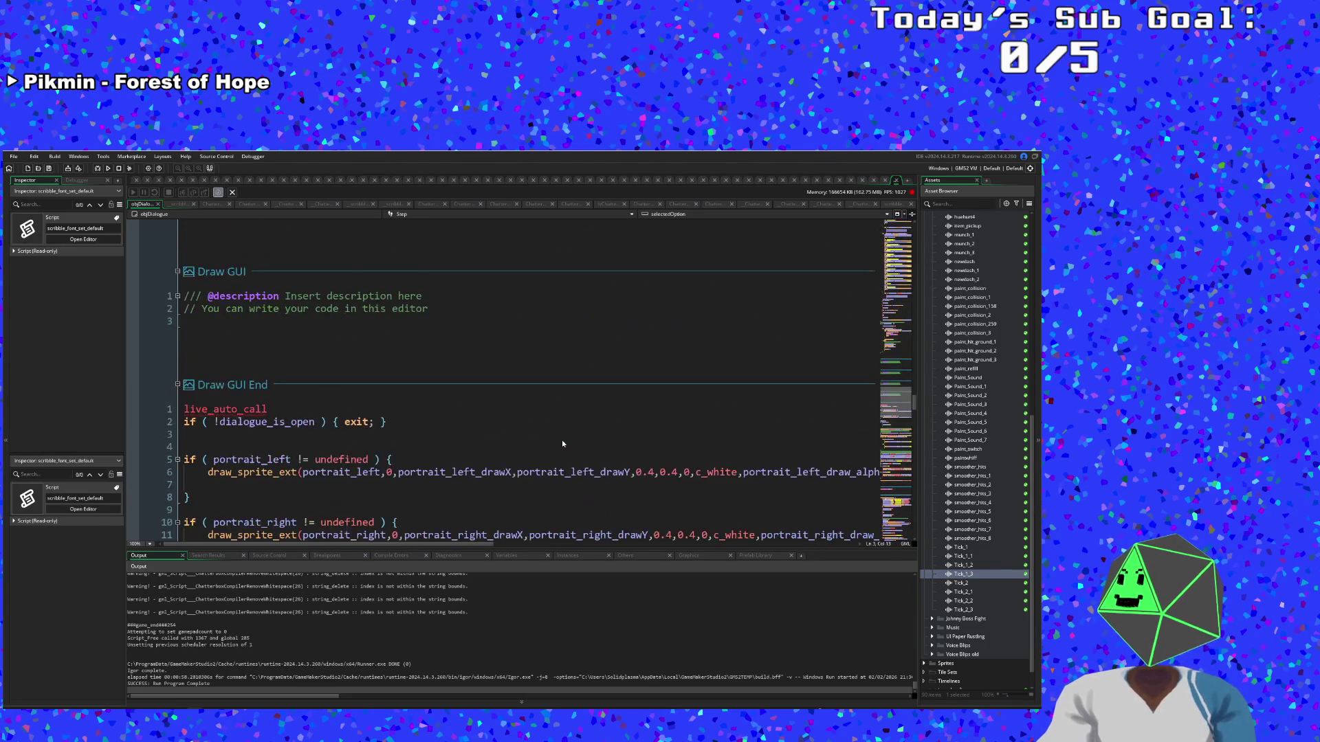
scroll(564, 442, "up", 15)
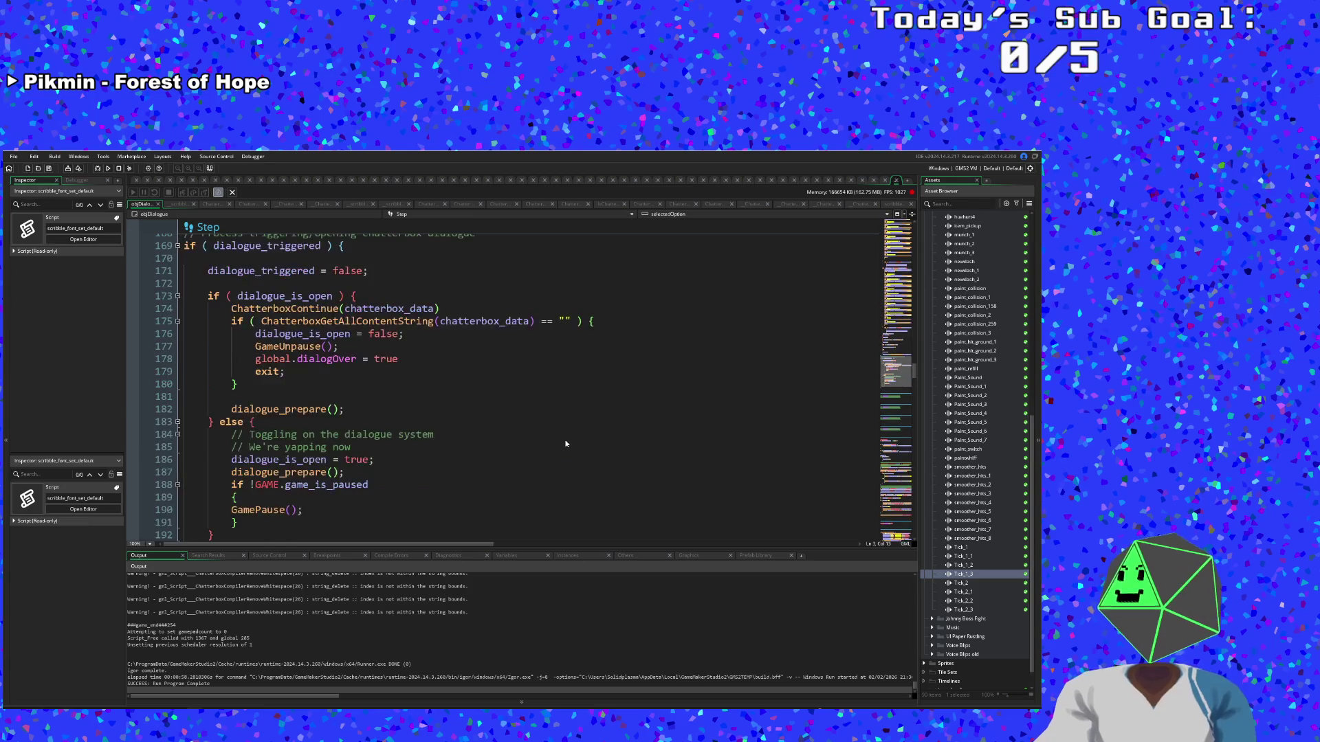
Place the cursor on the dialogue_prepare call near line 188 of the Step event
left_click(237, 459)
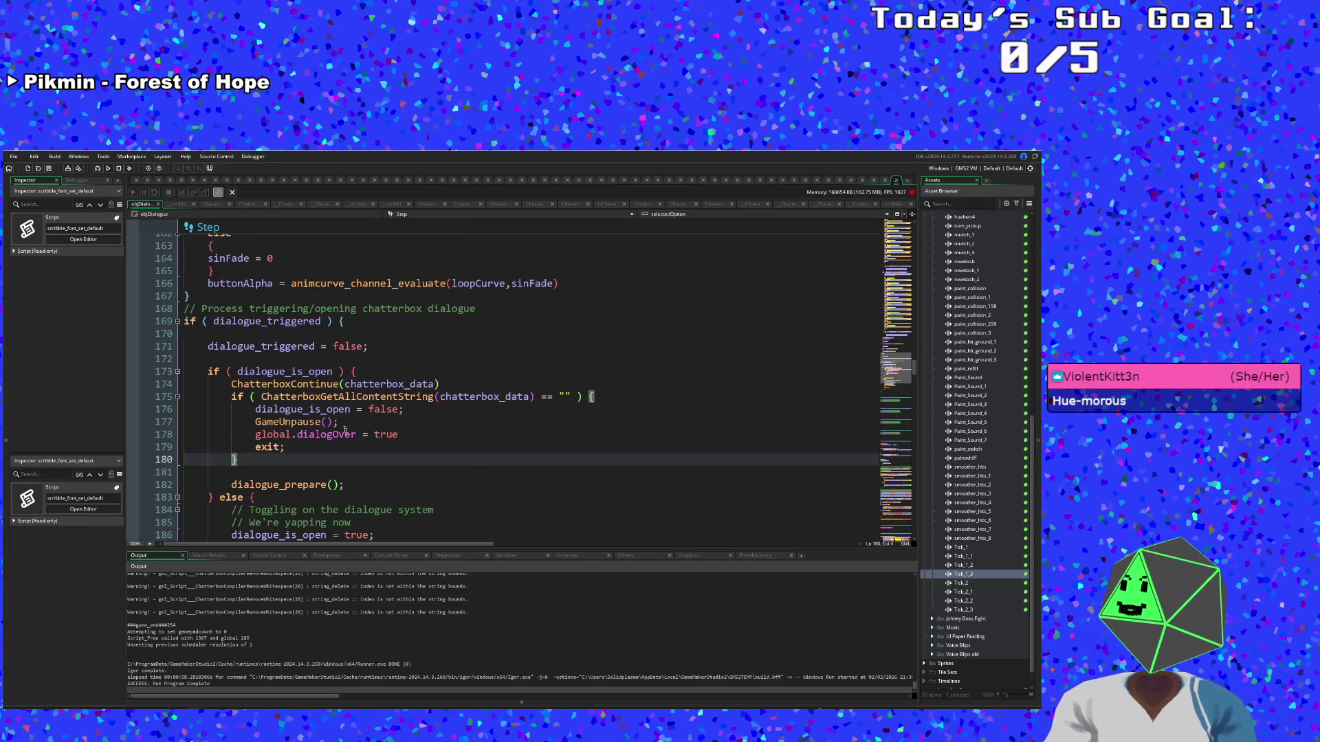
scroll(370, 463, "down", 6)
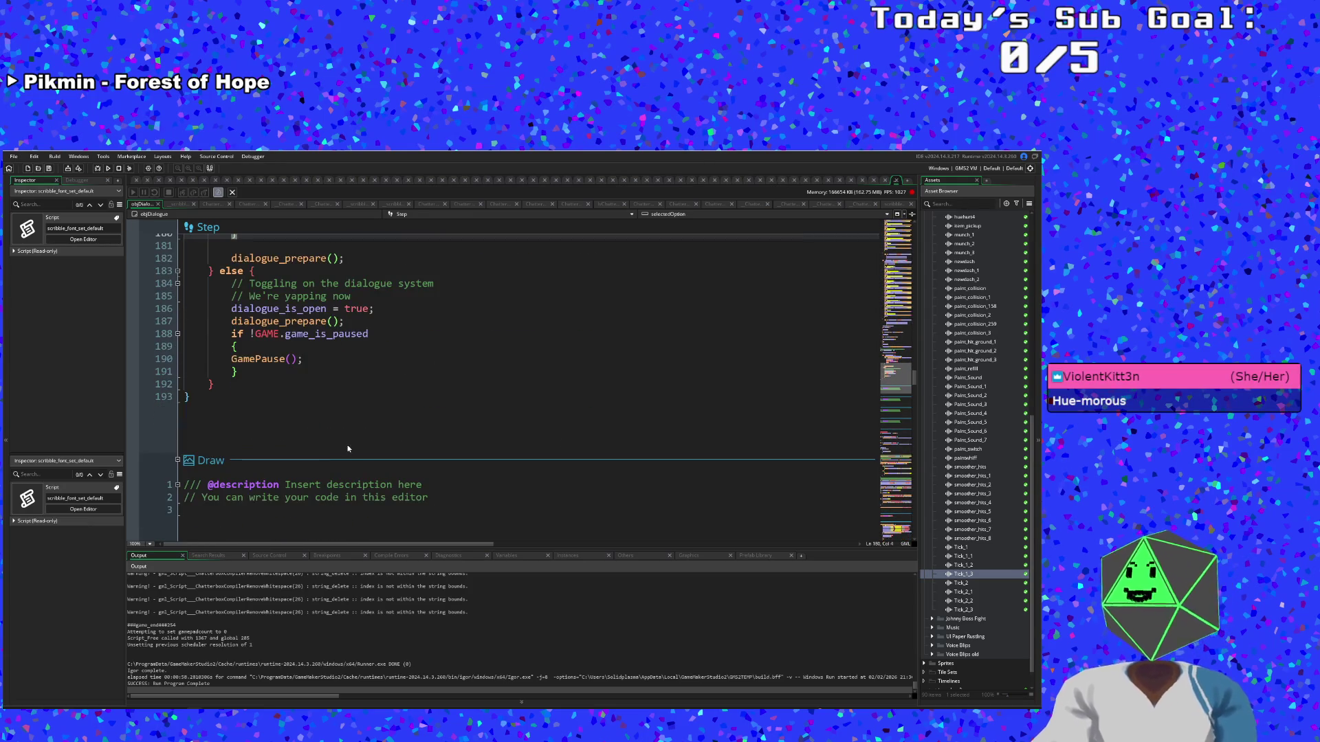
left_click(364, 411)
scroll(364, 411, "up", 2)
left_click(366, 410)
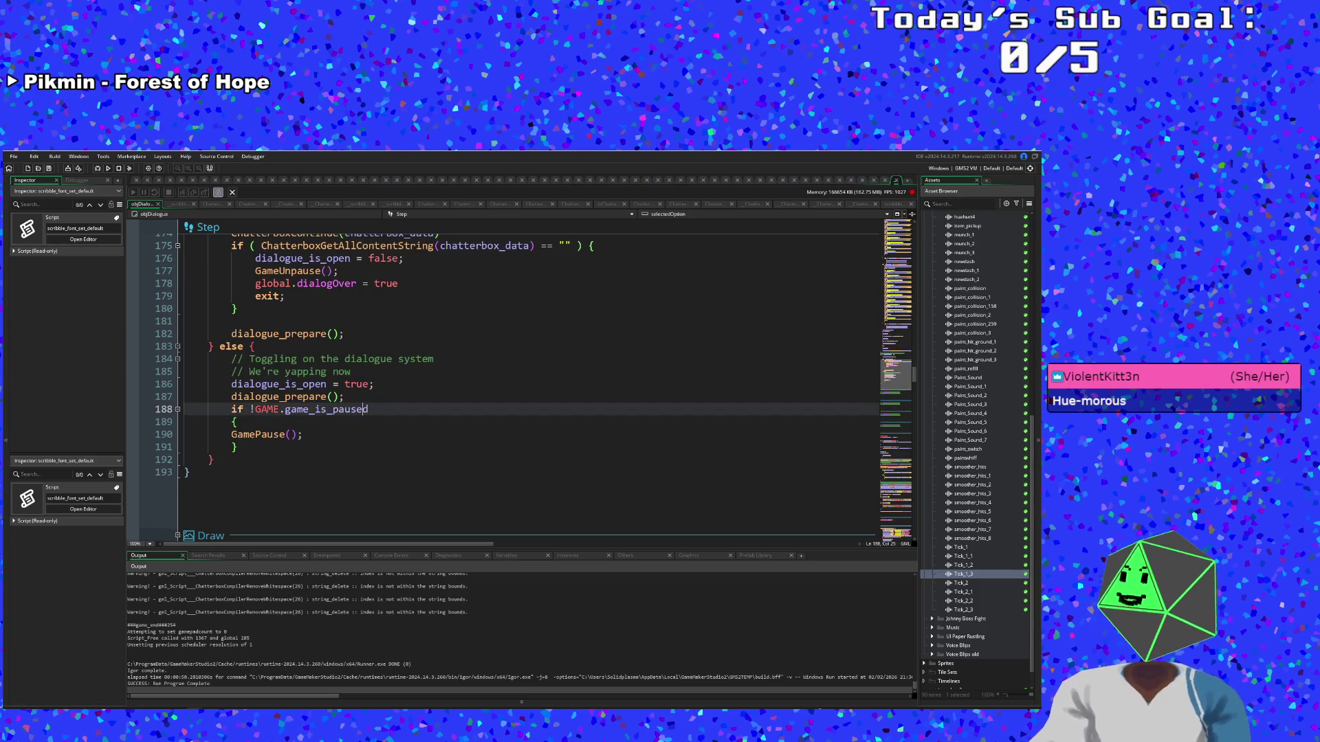
key("Up")
Jump to the dialogue_prepare definition and append && to line 8's option-count condition
left_click(307, 334)
key("F12")
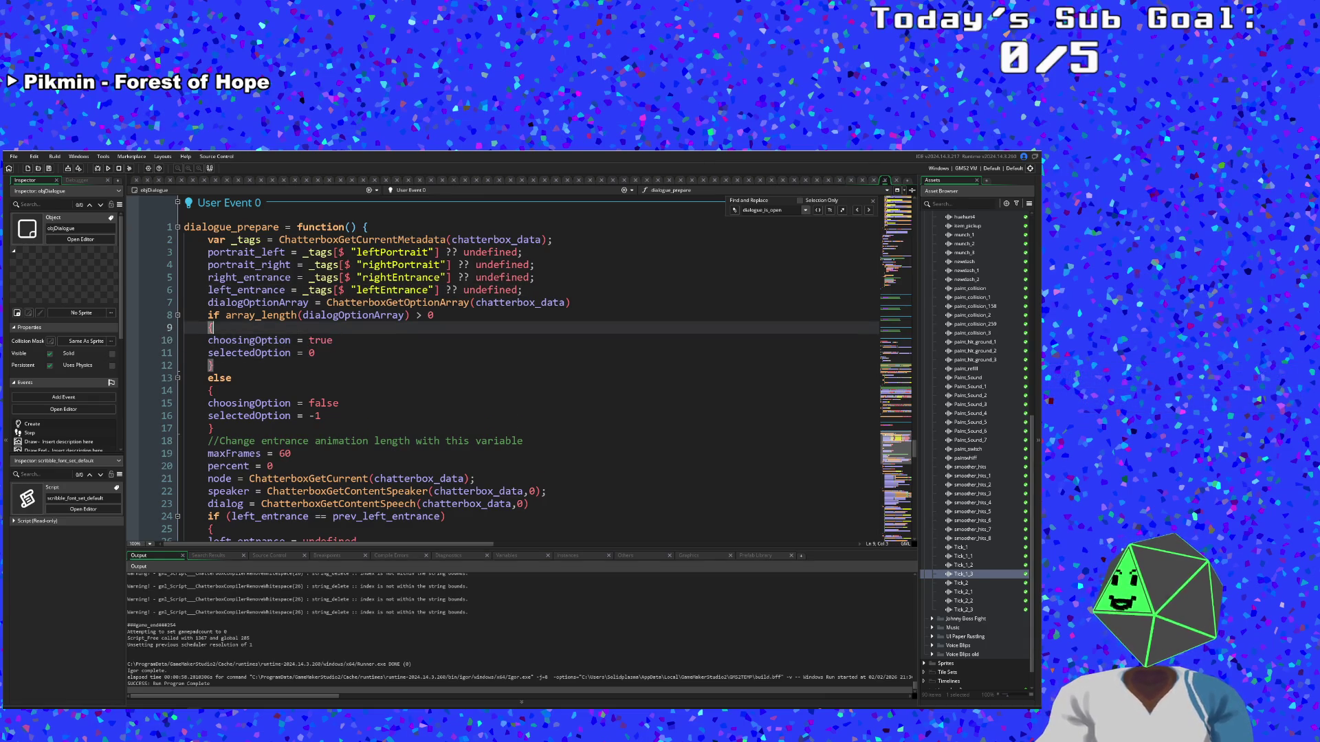
left_click(410, 315)
left_click(523, 290)
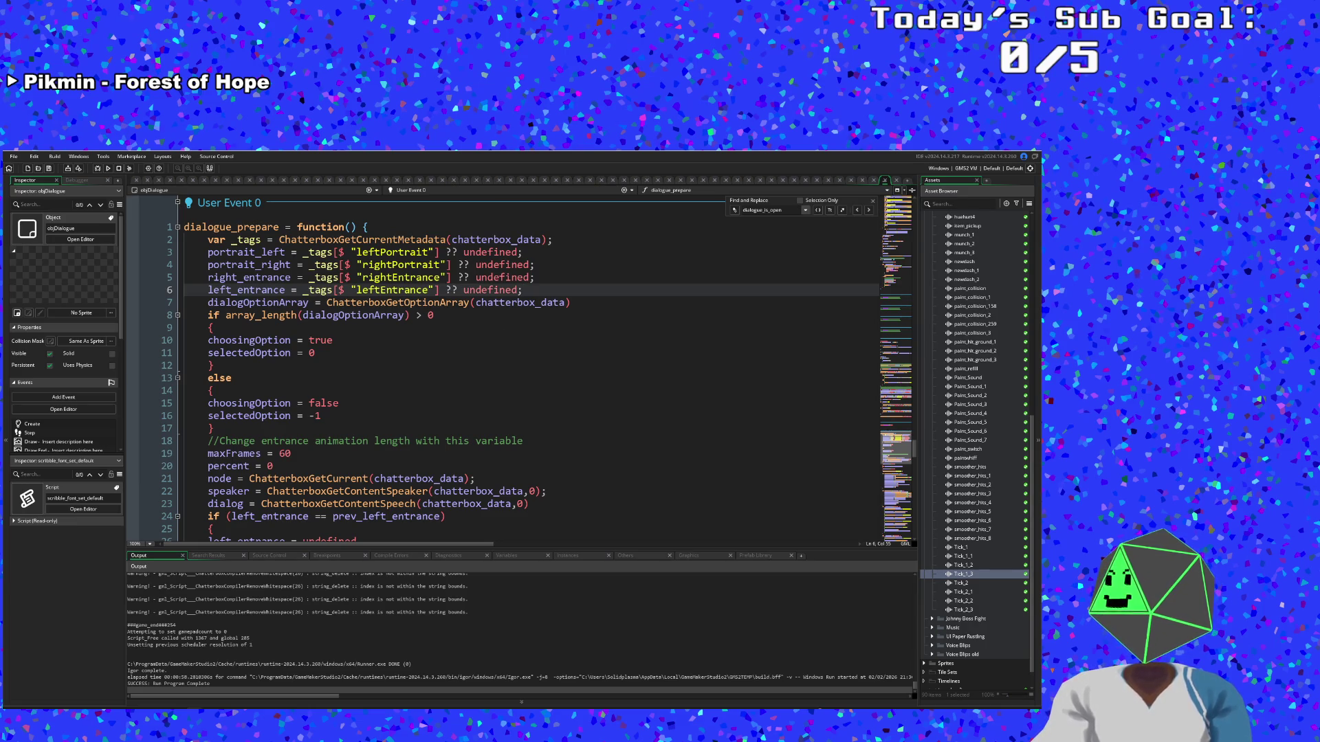
key("Return")
key("BackSpace")
key("Down")
key("Down")
key("Down")
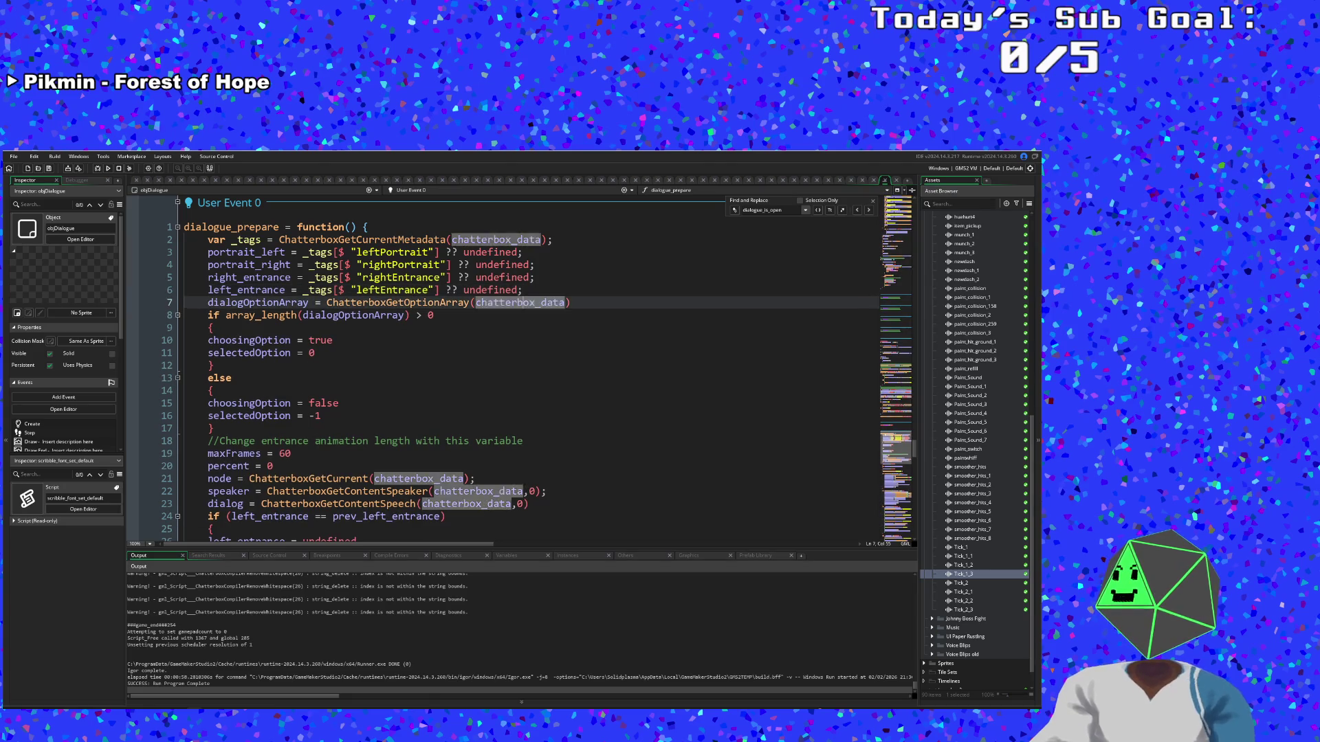
left_click(428, 315)
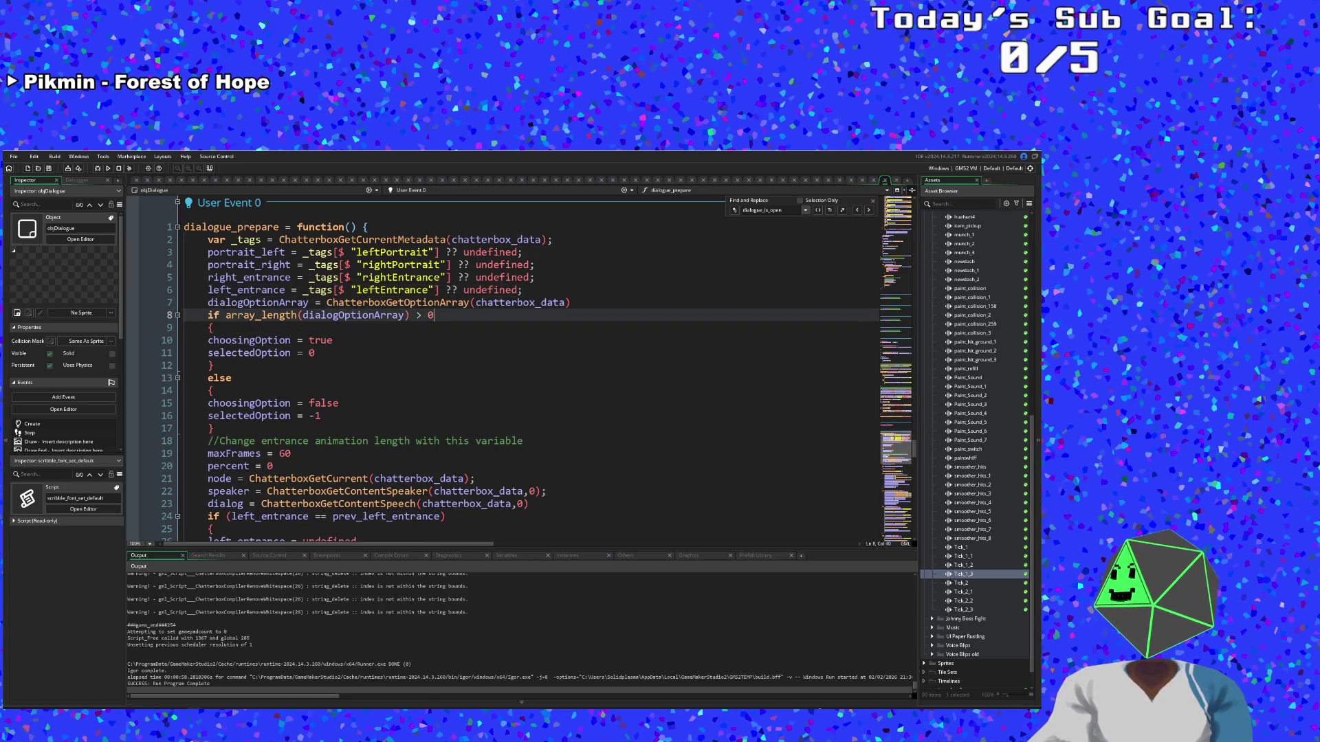
type(" &&")
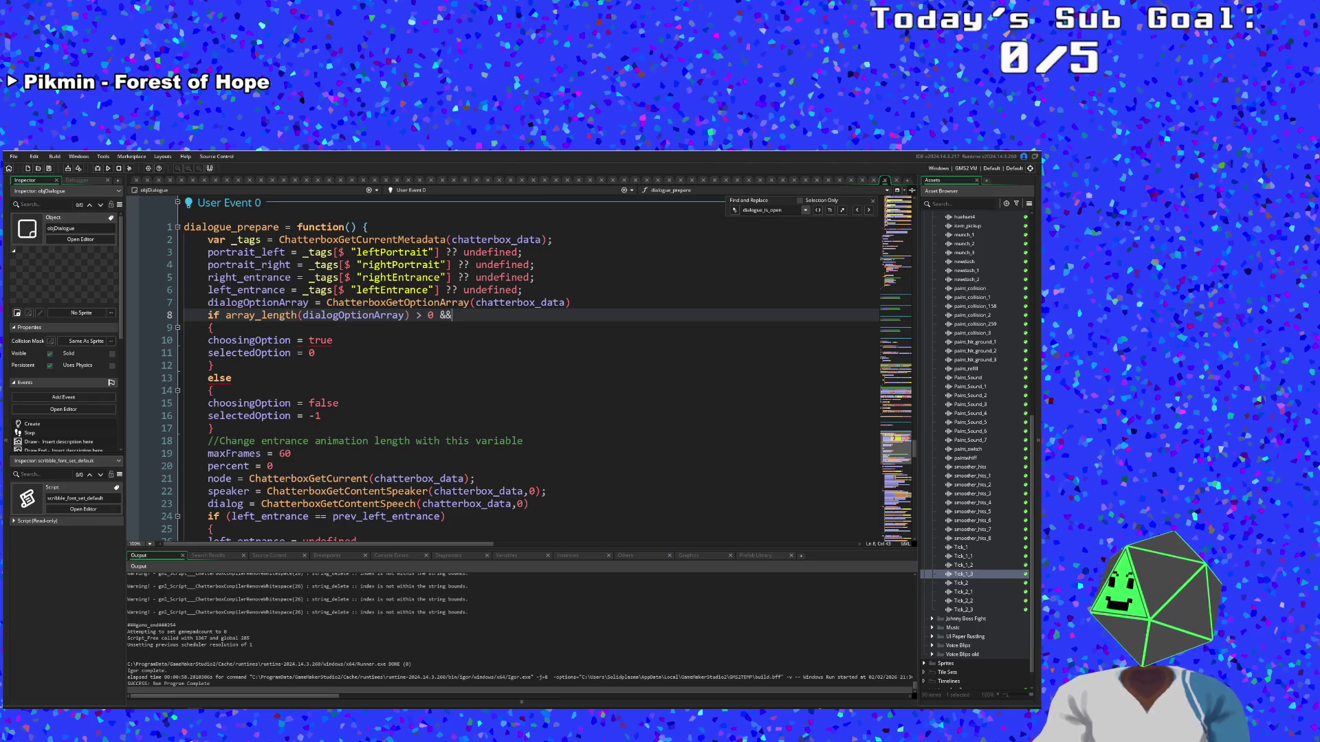
Review chatterbox_data on line 23 and the option array on line 7, then return to line 8
key("Down")
key("Down")
key("Down")
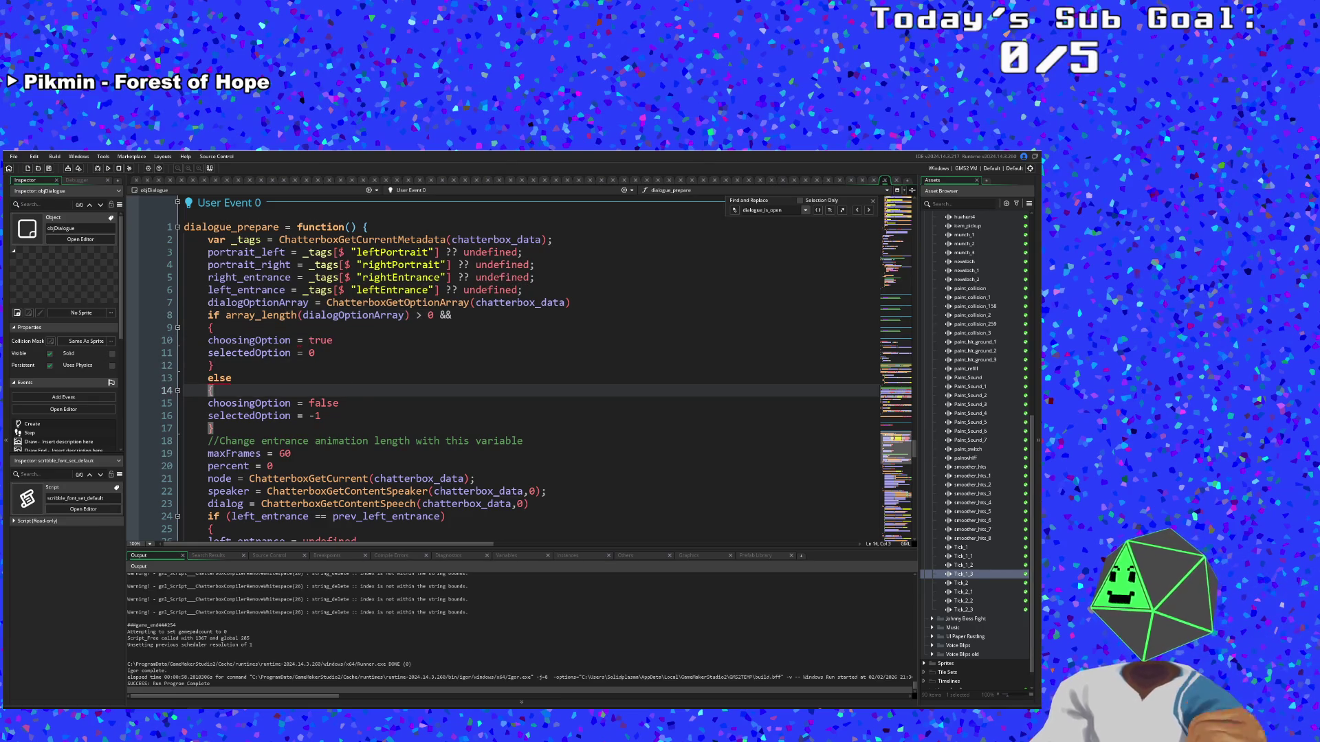
scroll(523, 371, "down", 2)
left_click(357, 428)
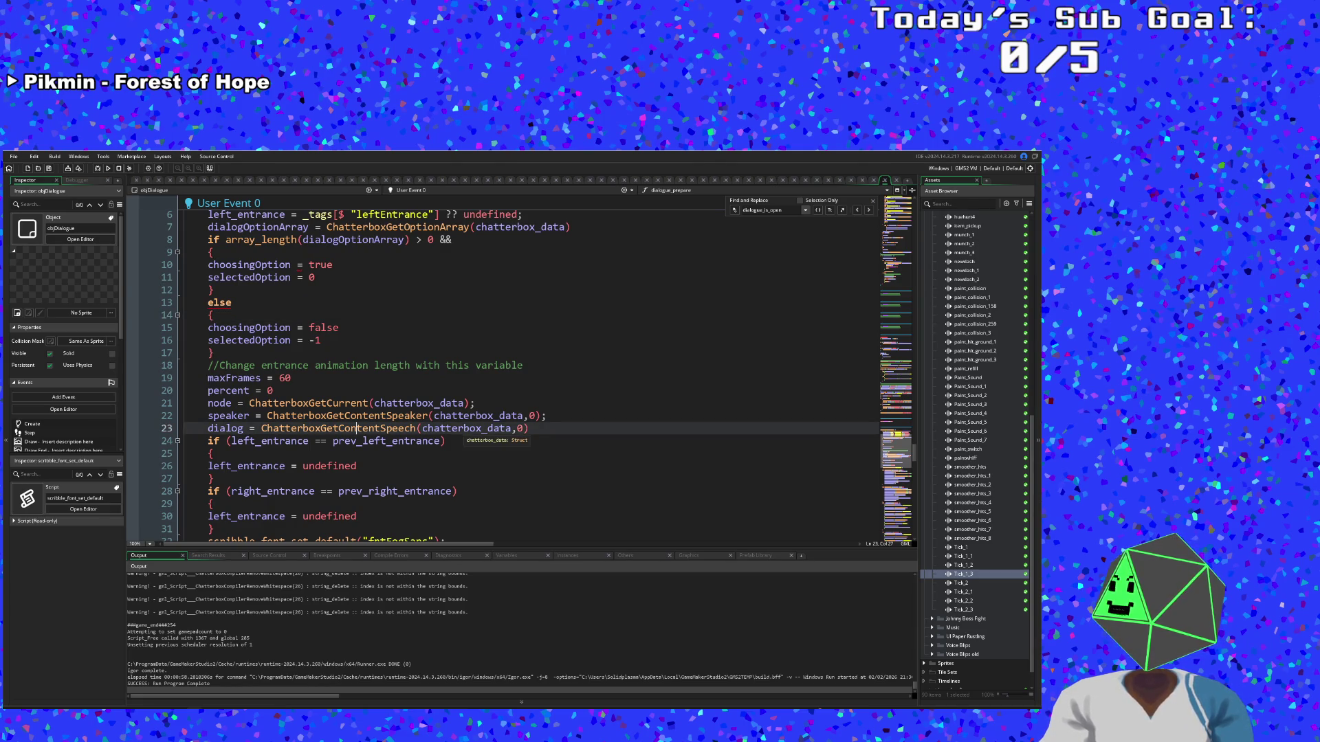
left_click(464, 428)
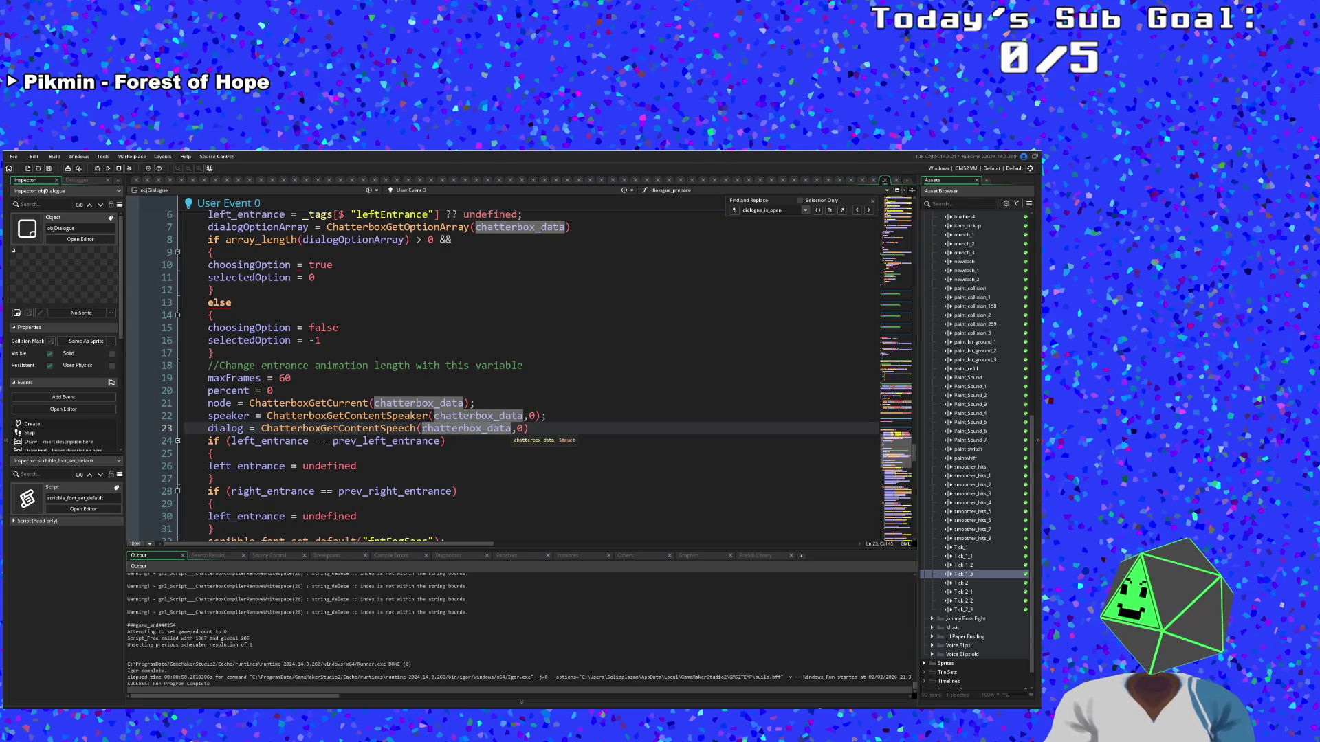
left_click(512, 428)
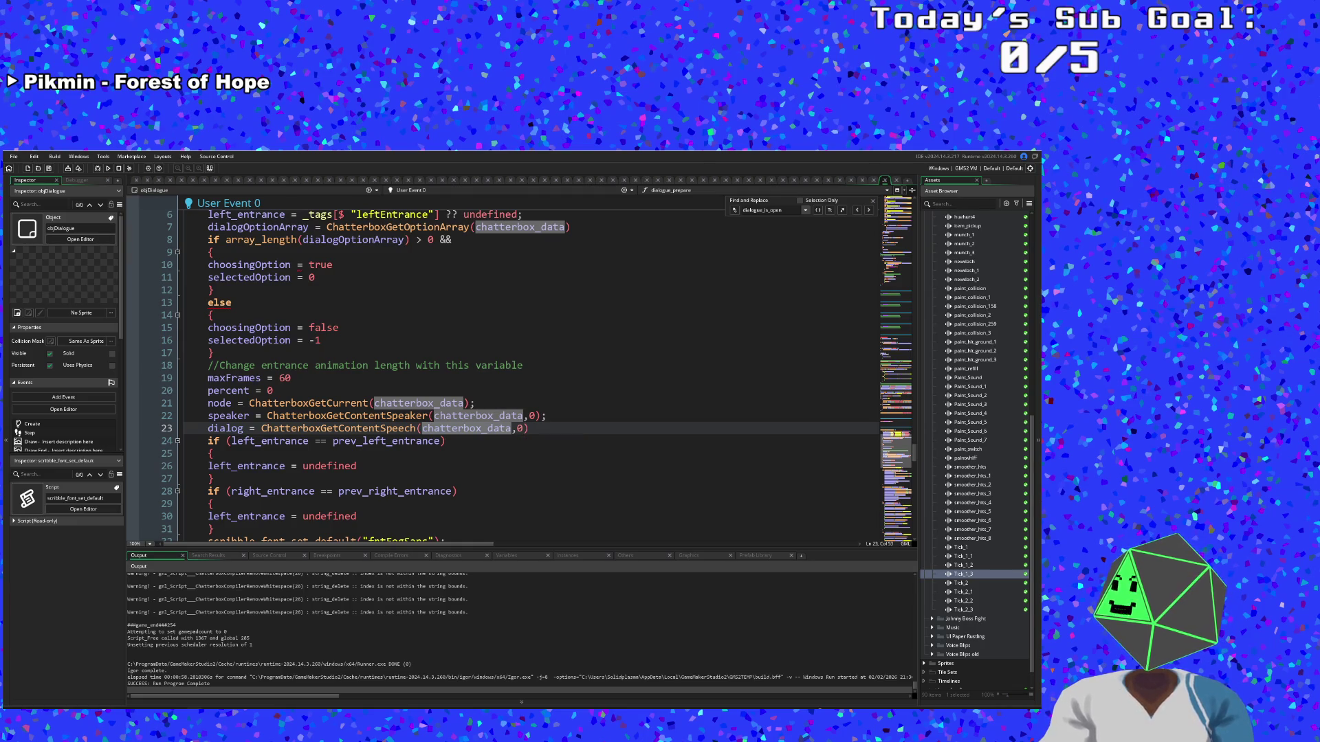
scroll(522, 371, "up", 2)
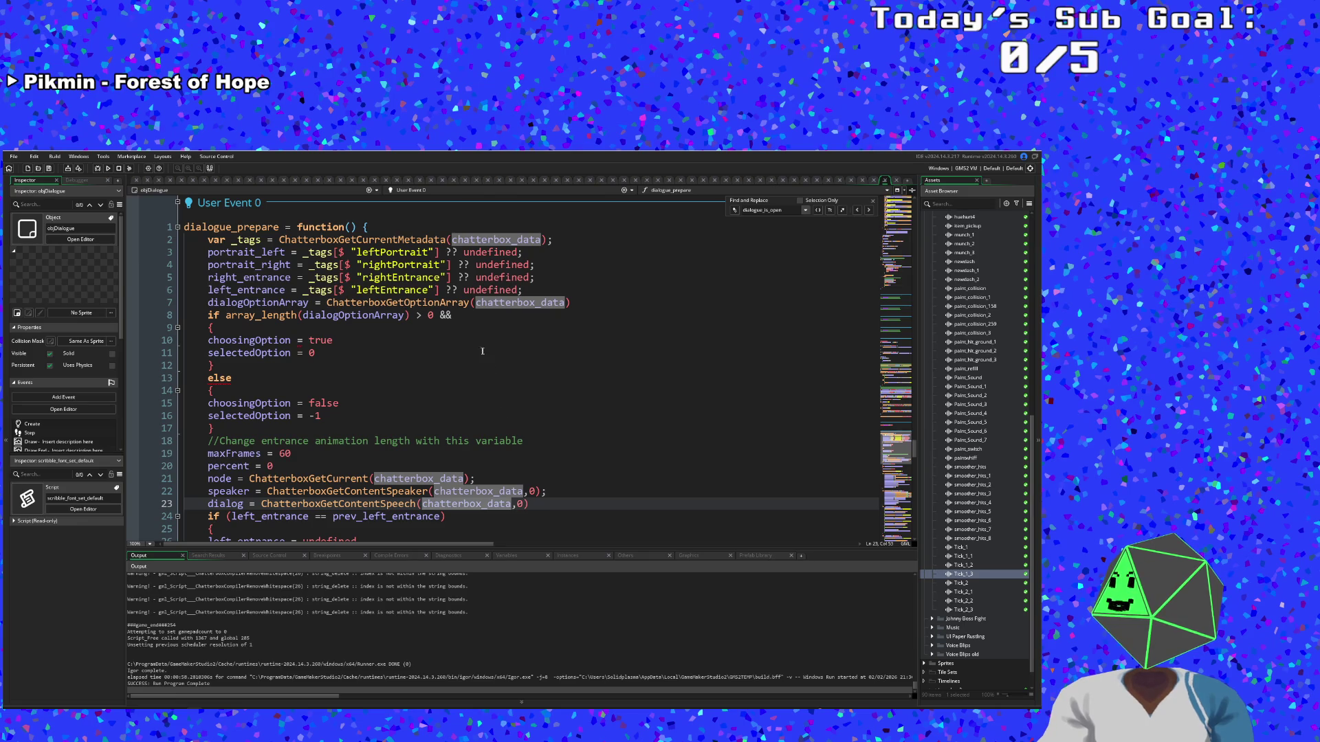
left_click(459, 302)
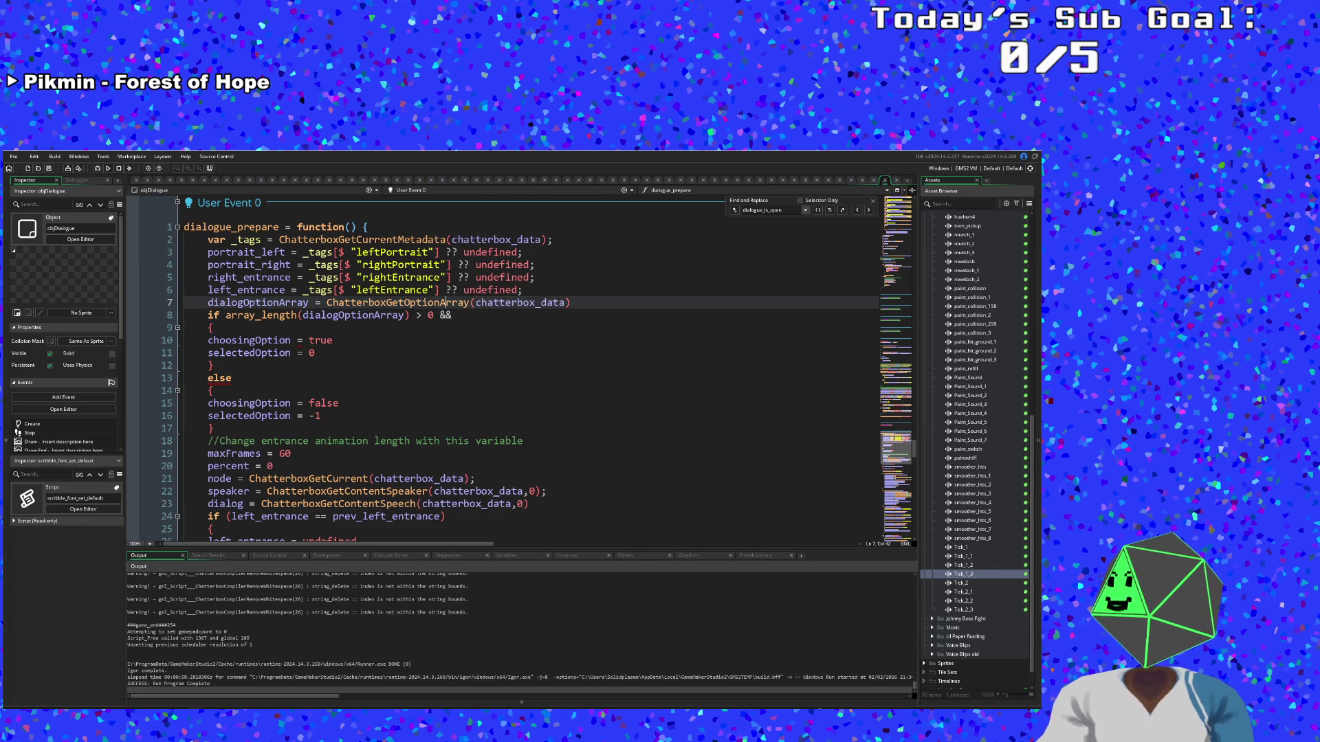
left_click(571, 303)
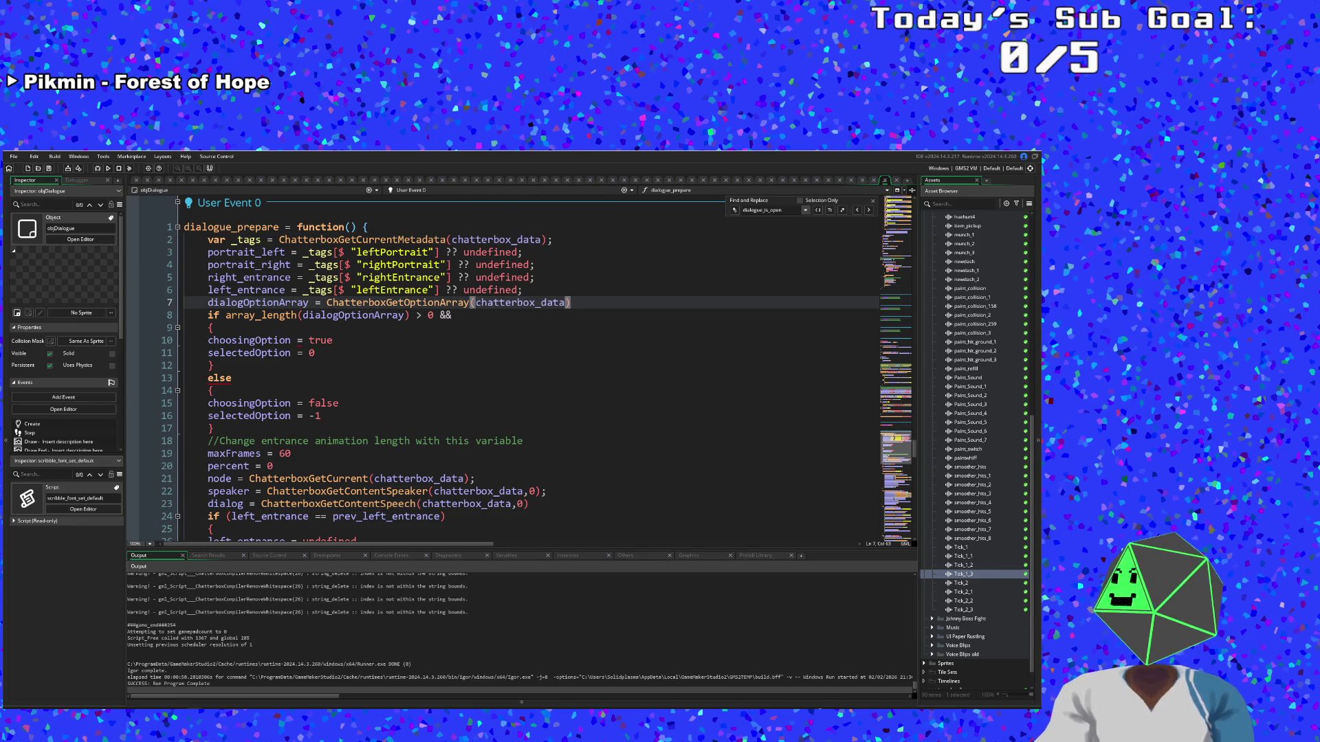
key("Return")
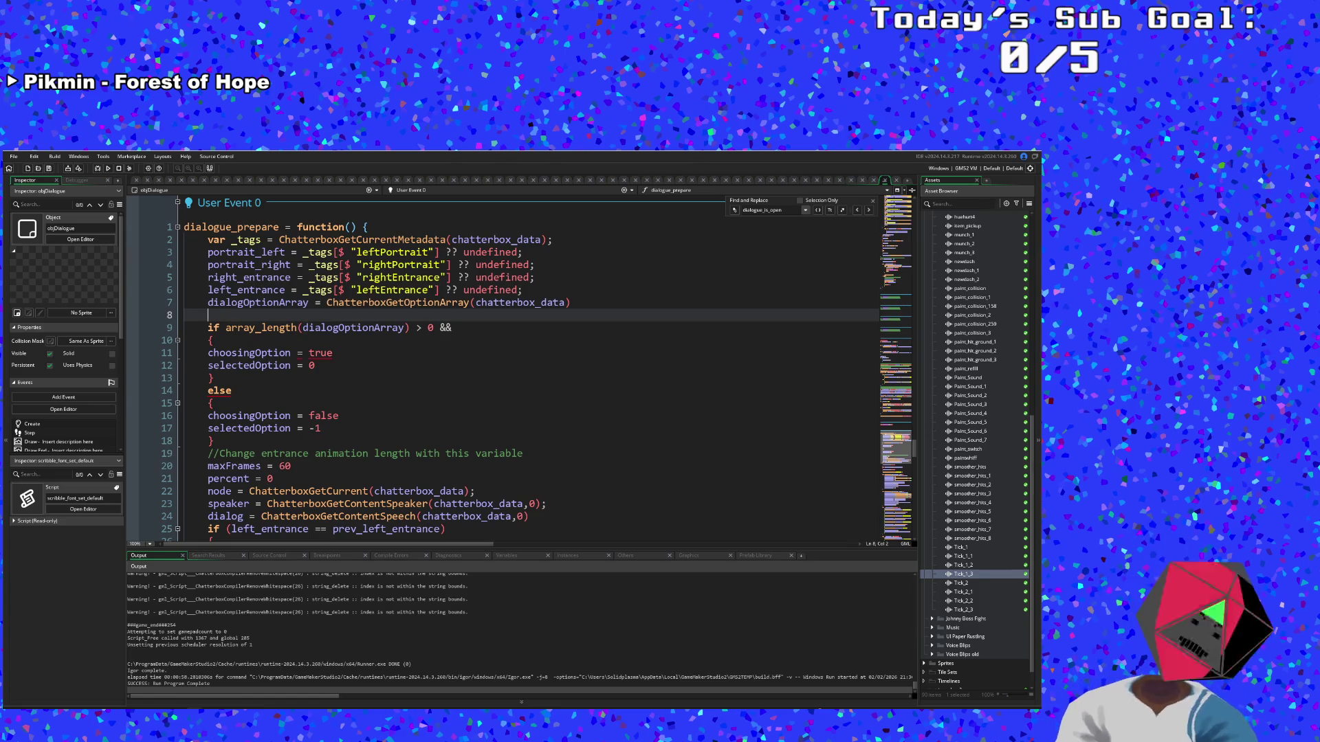
key("BackSpace")
key("Down")
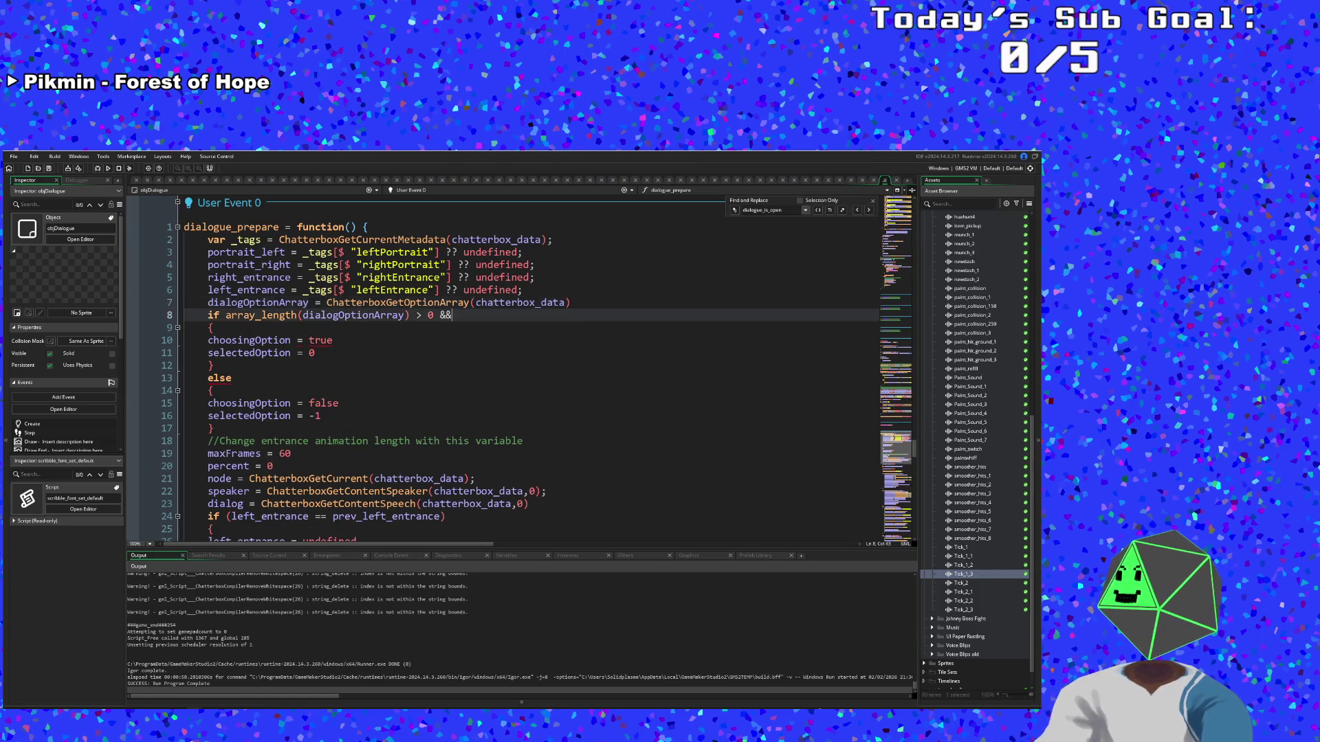
Type Chatter, browse the Chatterbox function suggestions, and insert ChatterboxGetContentMetadata into the condition
type(" Chatter")
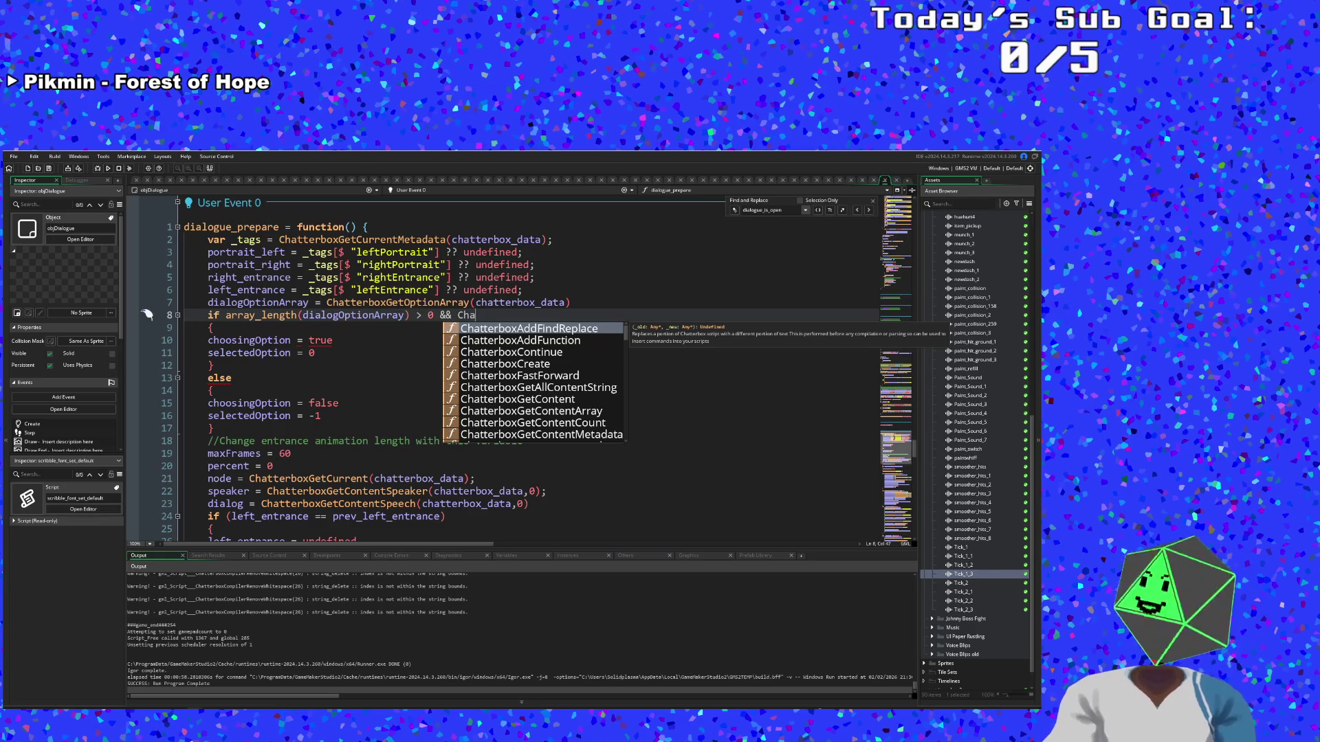
key("Down")
key("Down")
key("Down")
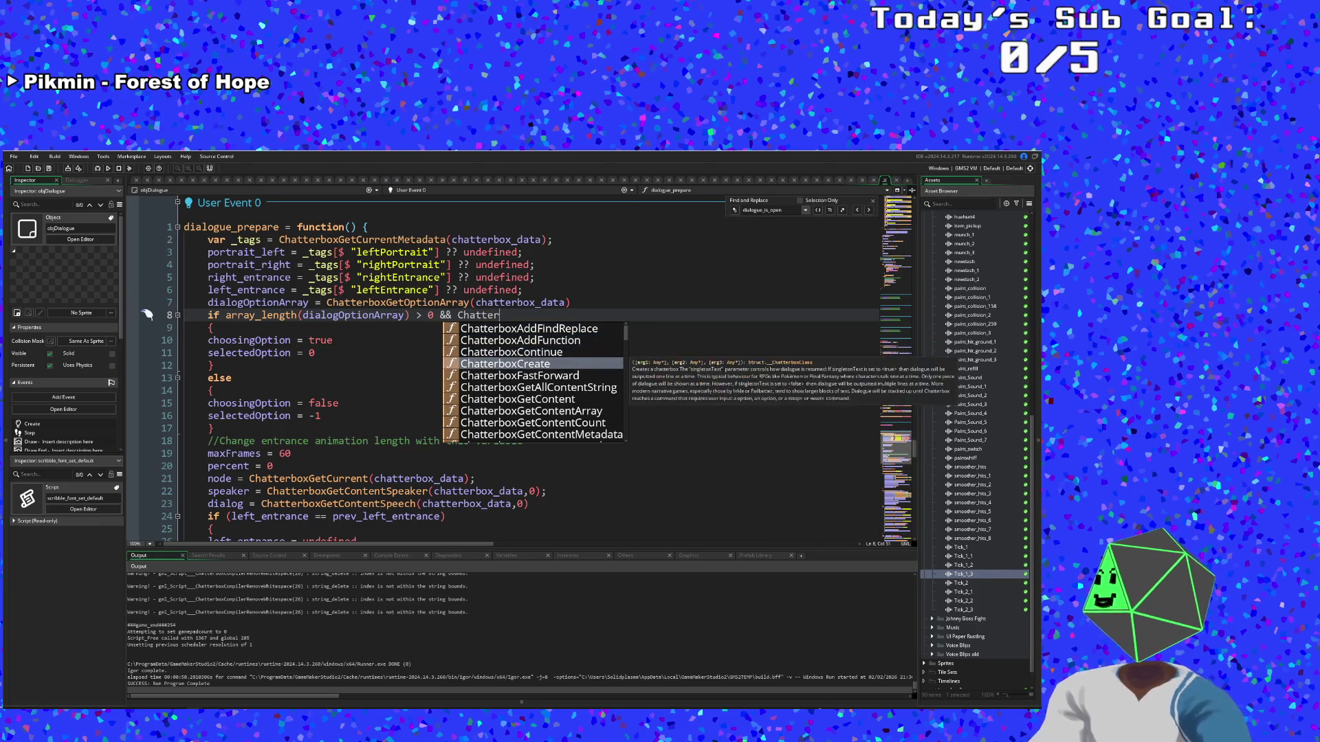
key("Down")
key("Down")
key("Down")
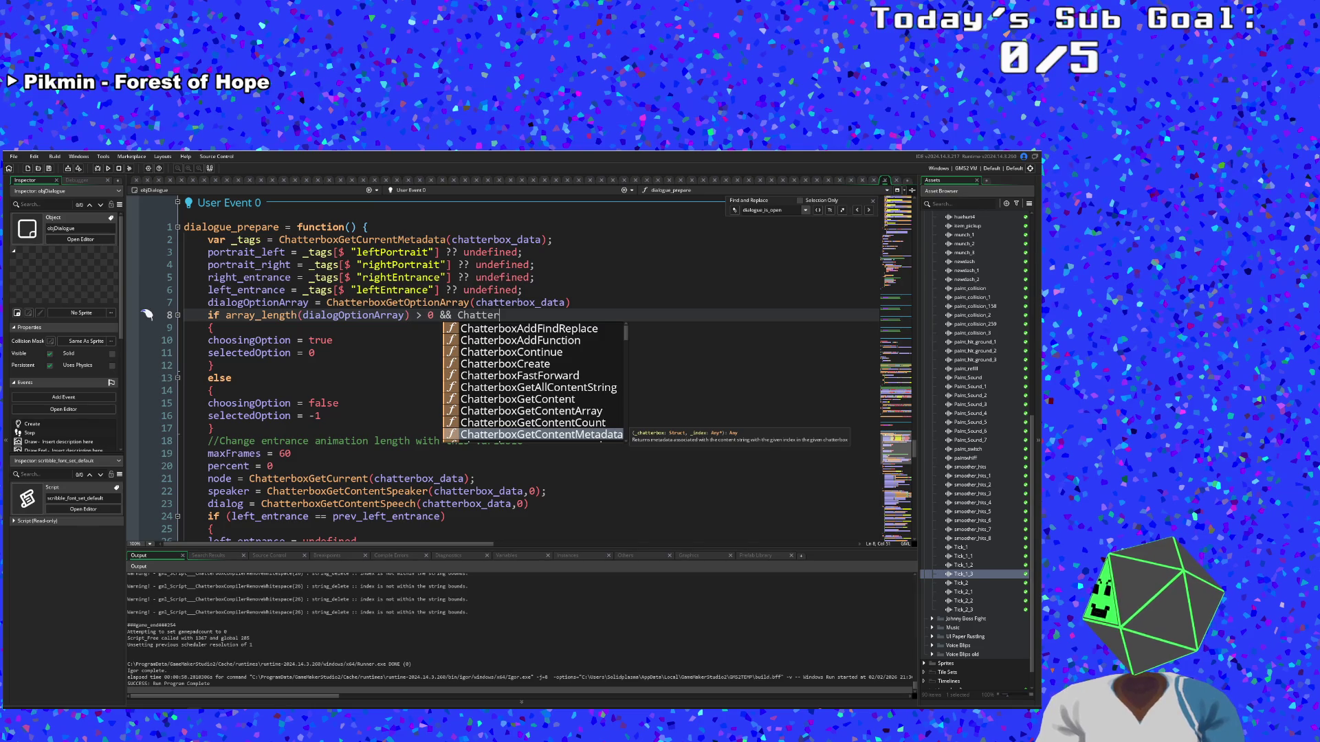
key("Down")
key("Down")
key("Down")
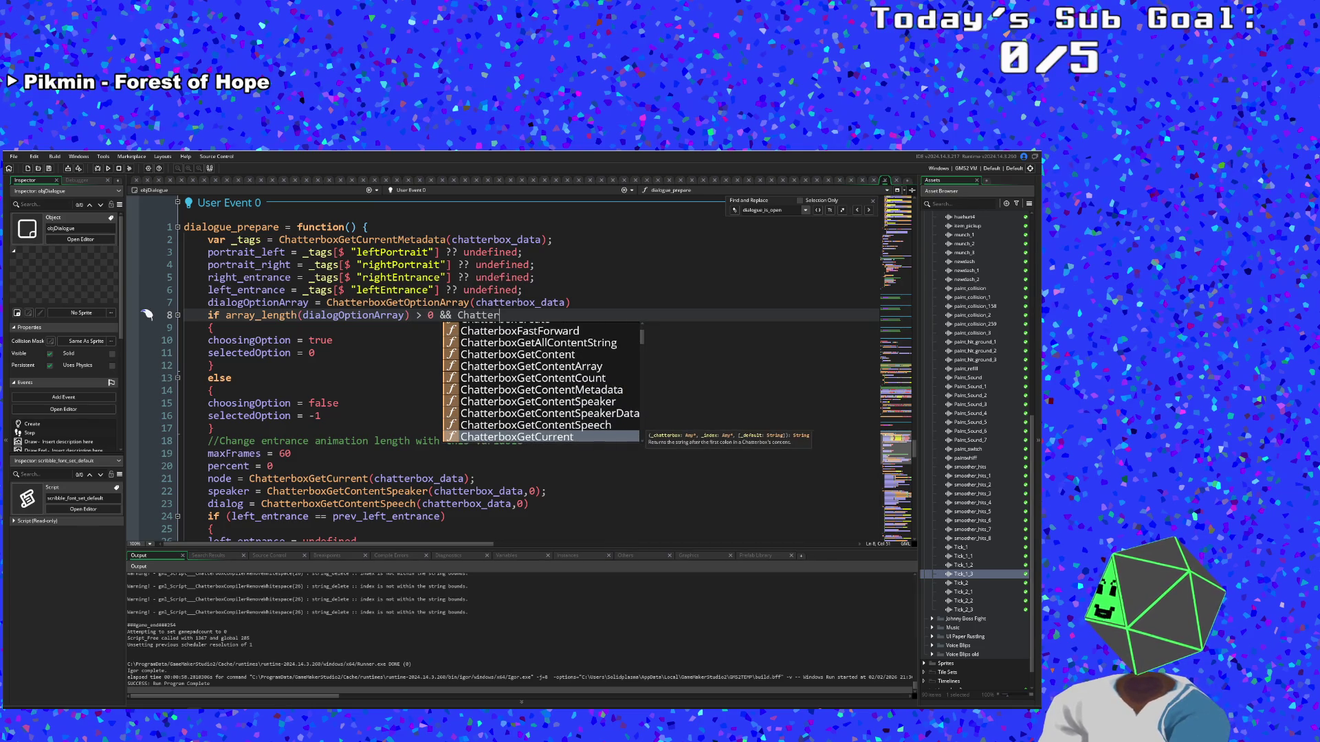
key("Down")
key("Down")
key("Down")
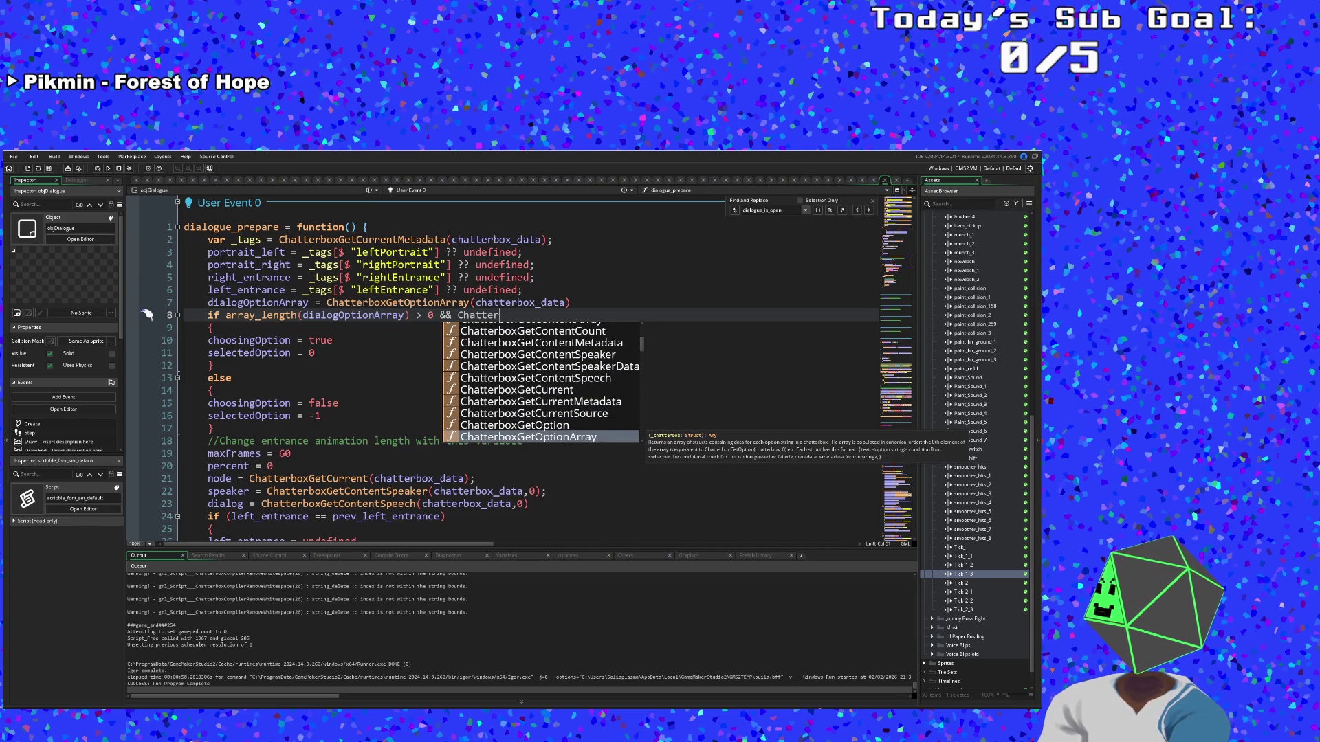
key("Up")
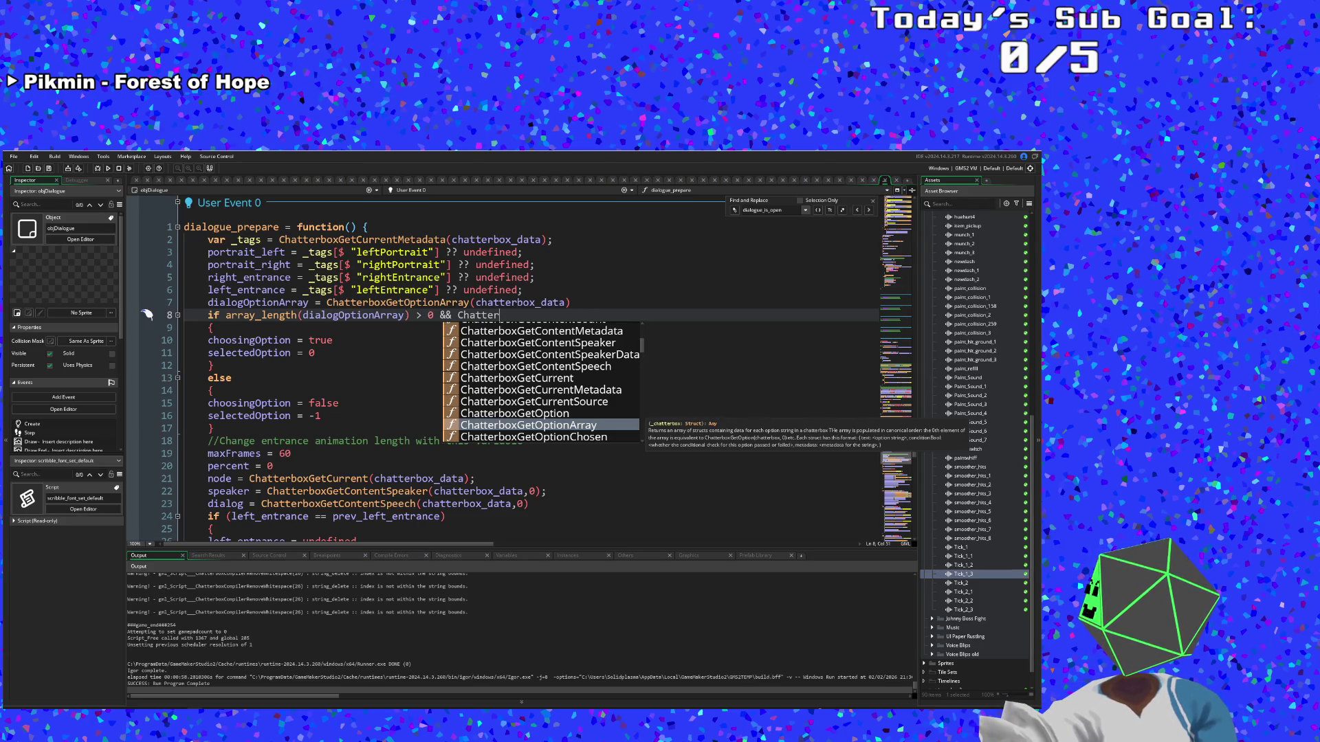
key("Down")
key("Down")
key("Down")
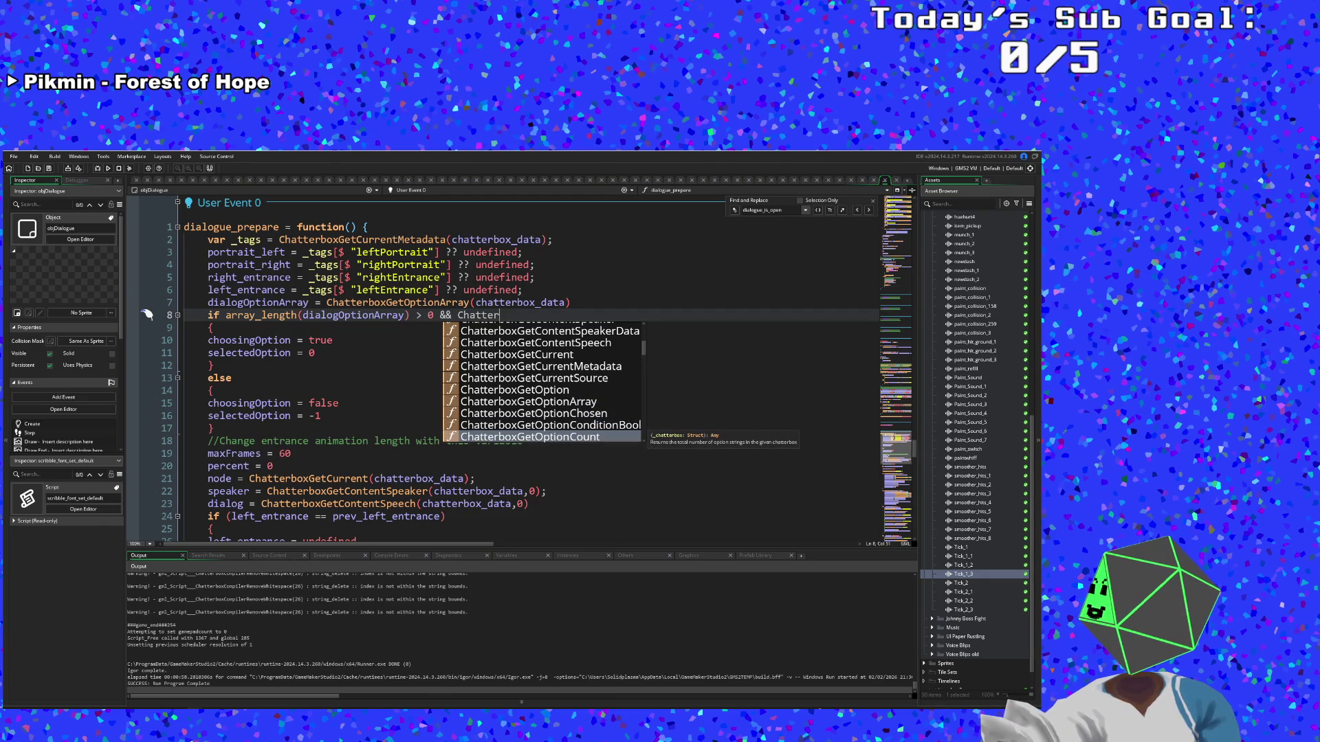
key("Up")
key("Up")
key("Down")
key("Down")
key("Down")
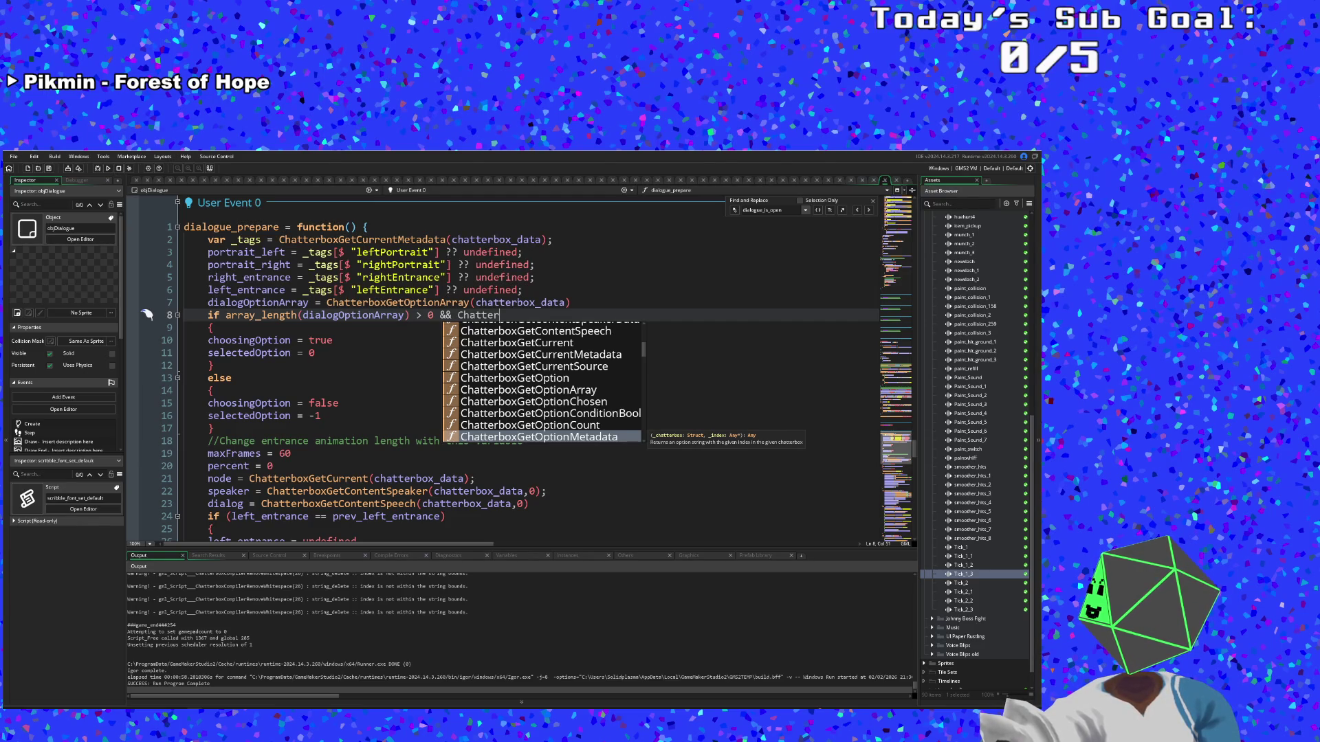
key("Down")
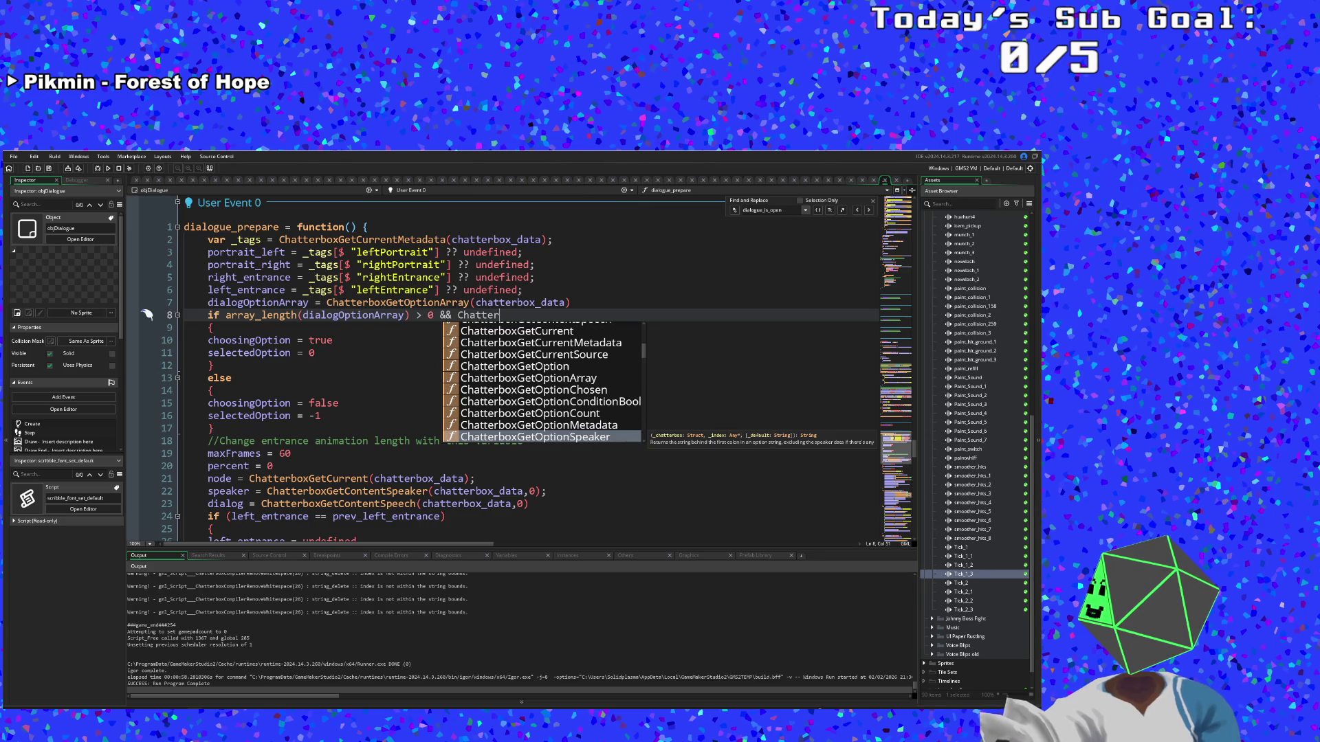
key("Down")
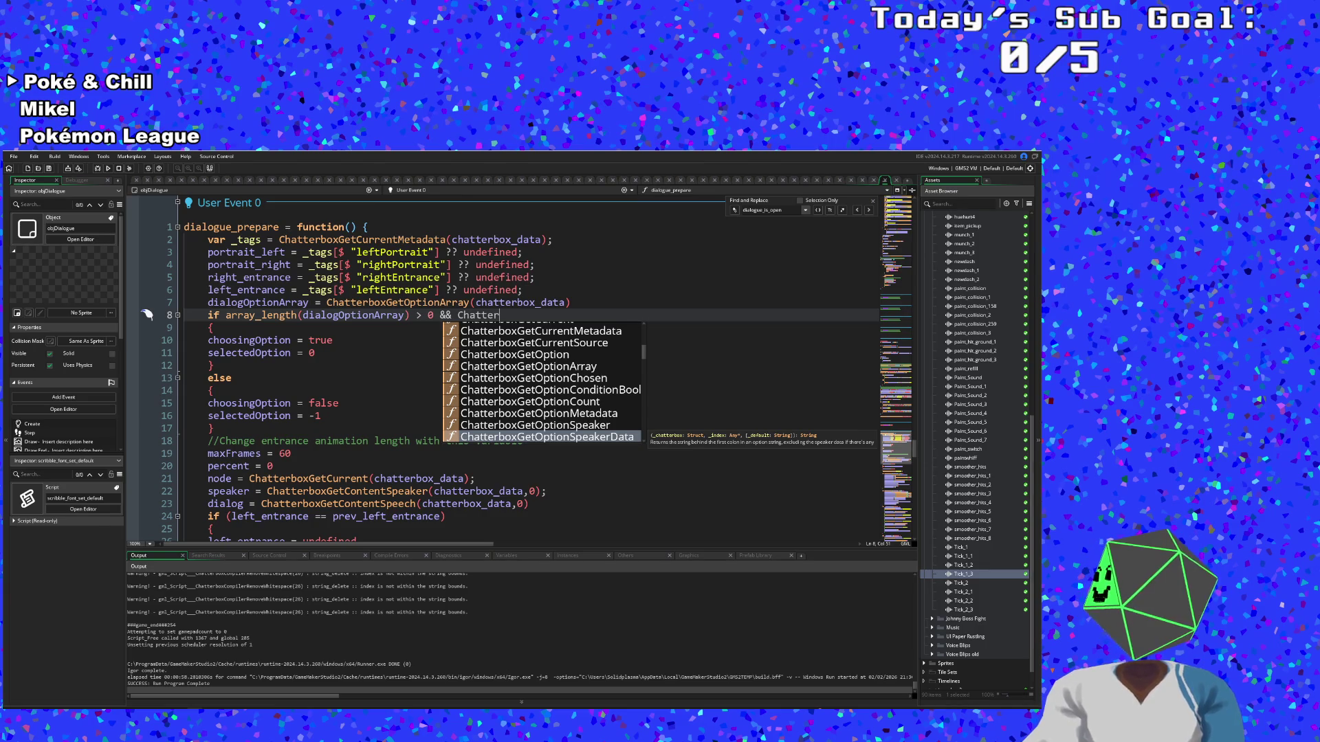
key("Down")
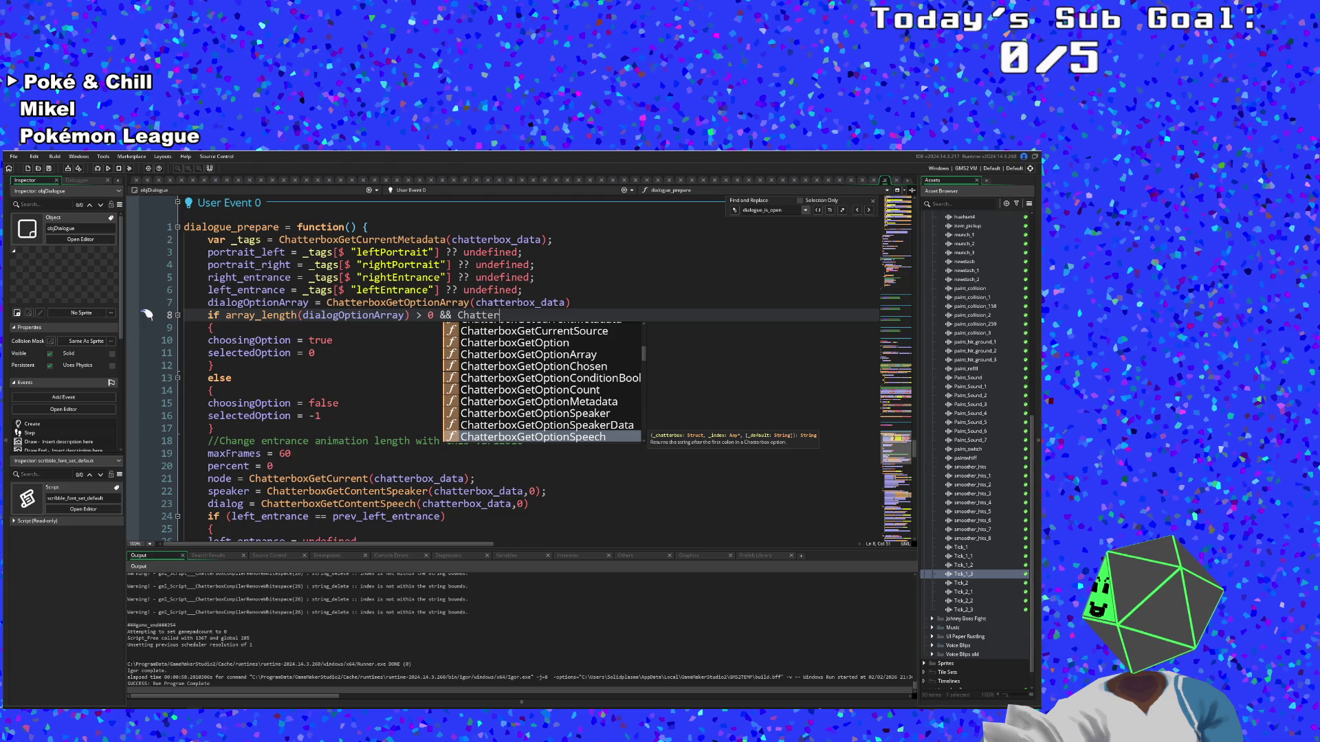
key("Down")
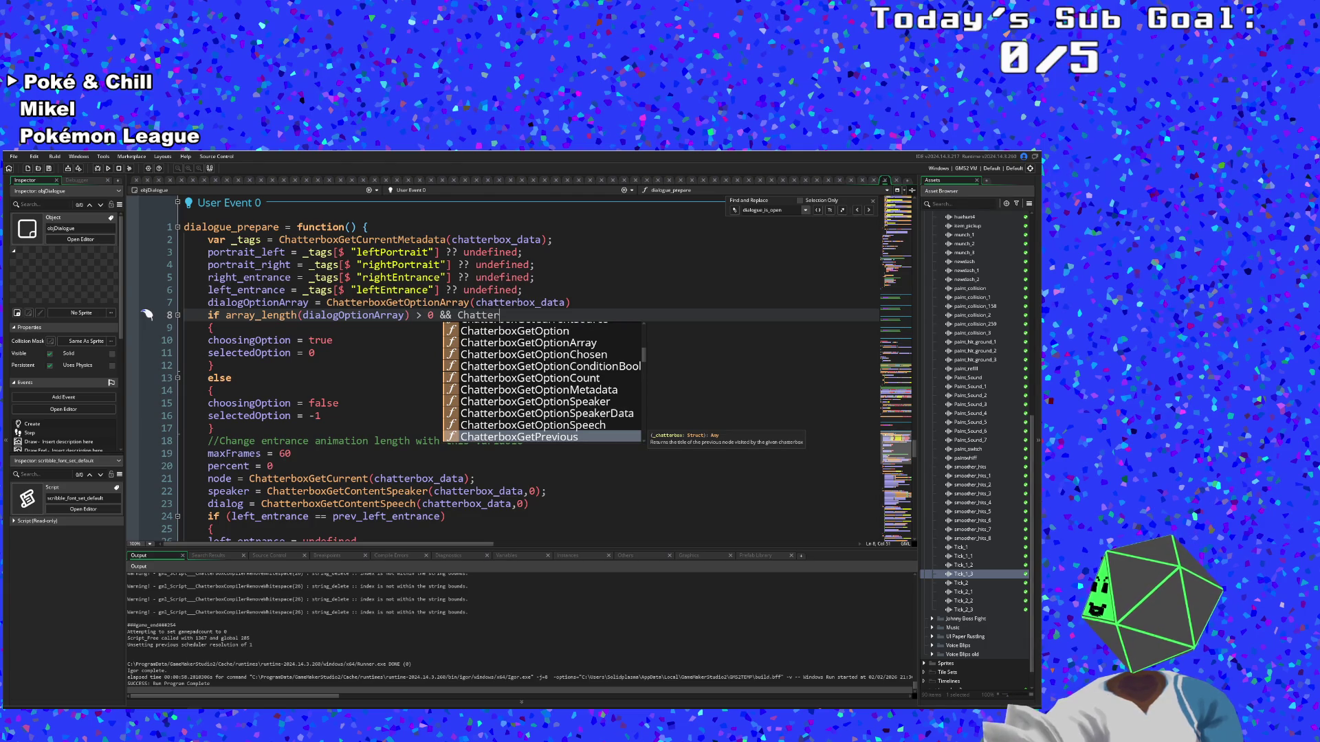
key("Down")
key("Down")
key("Down")
key("Down")
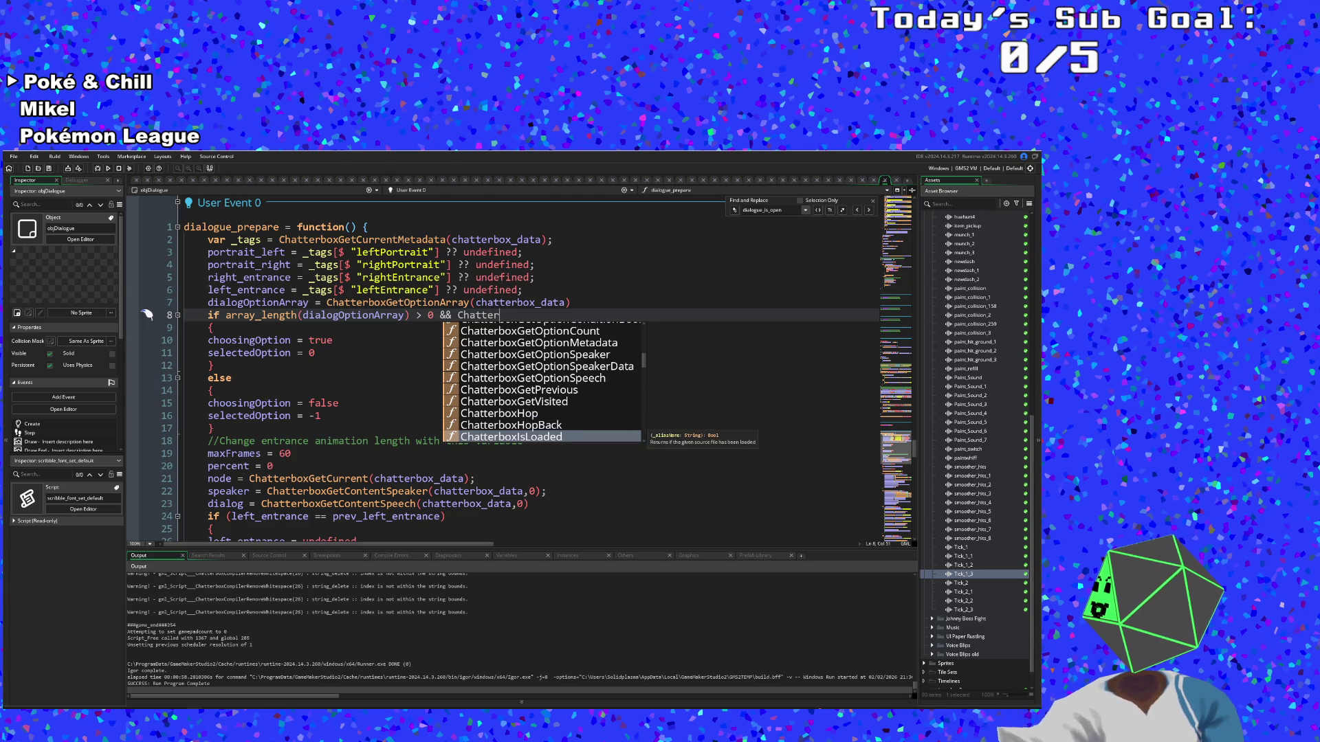
key("Down")
key("Down")
key("Down")
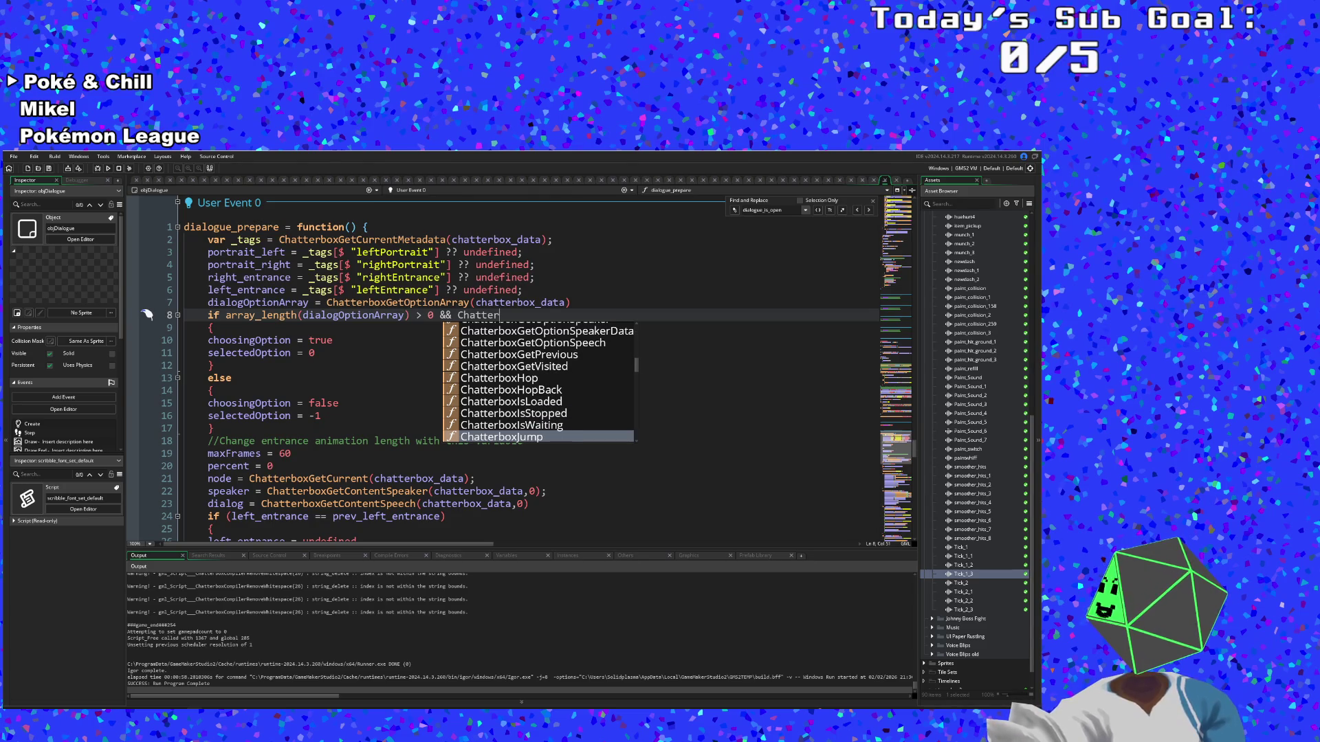
key("Down")
key("Up")
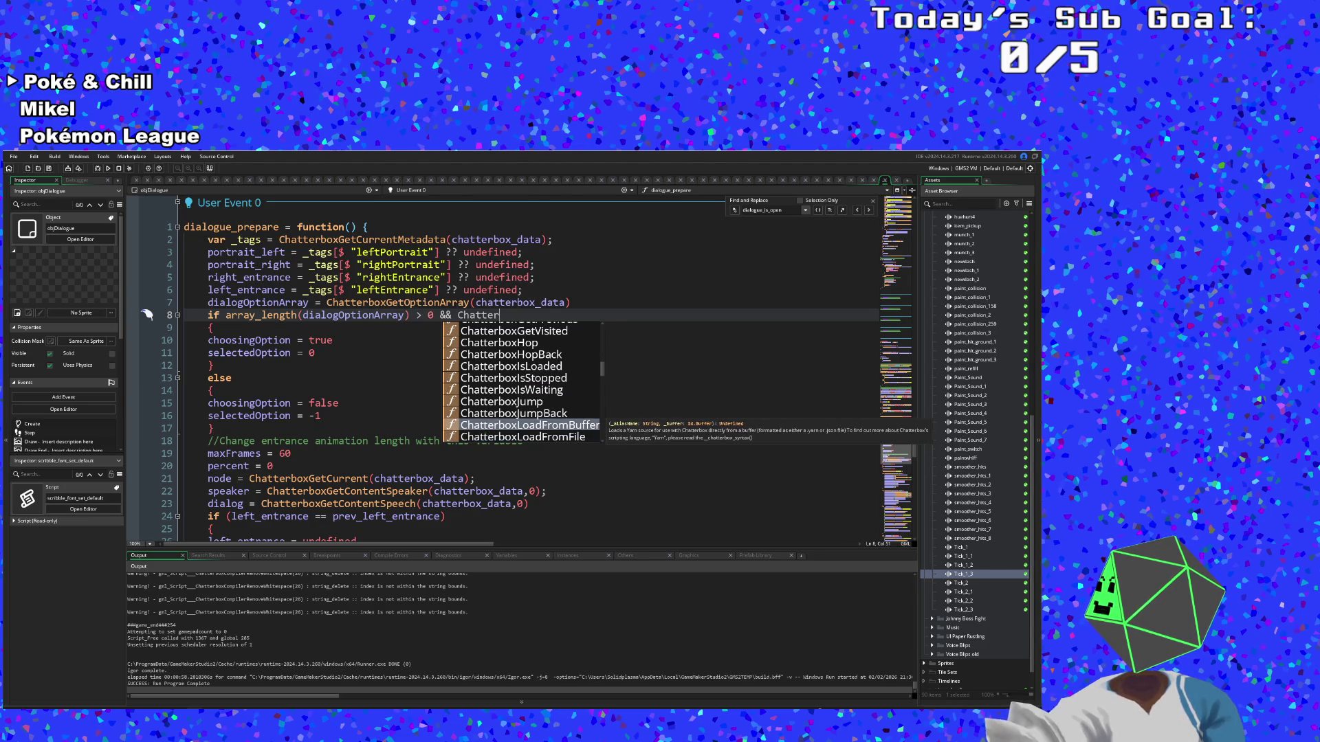
key("Down")
key("Down")
key("Down")
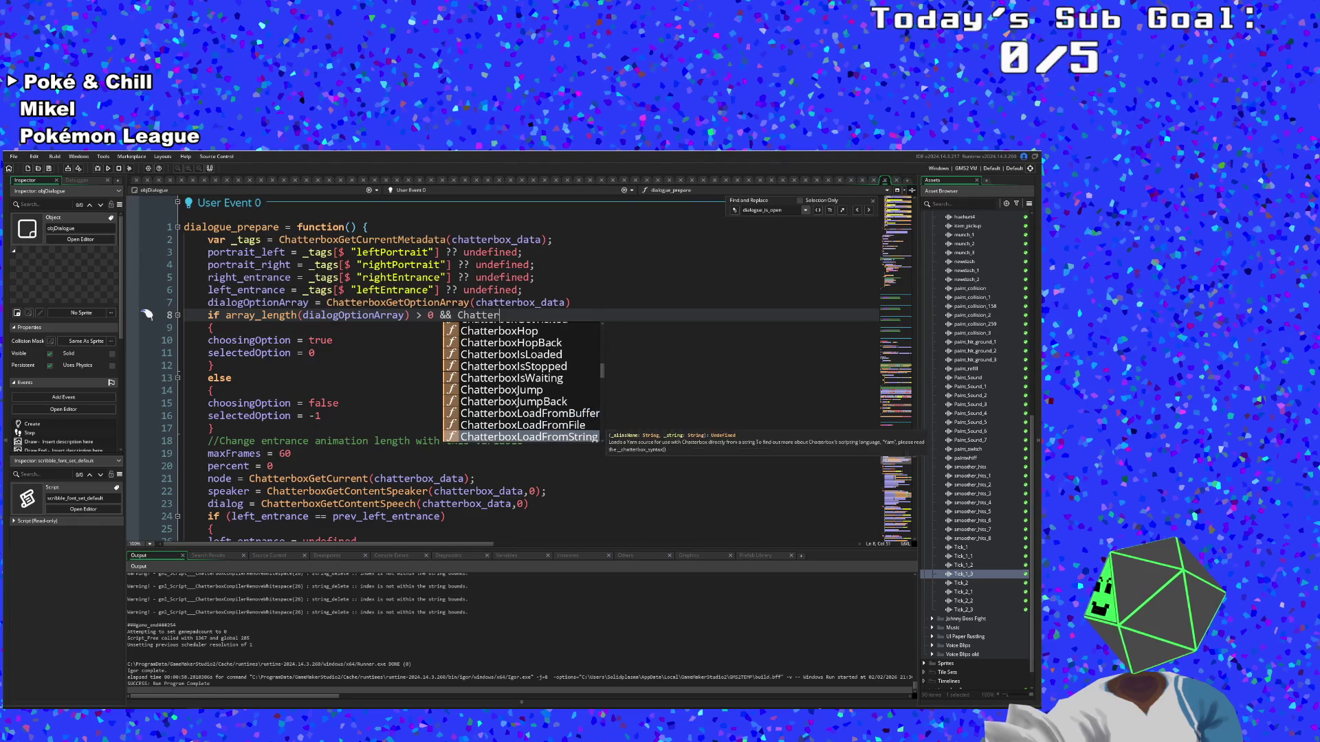
key("Up")
key("Up")
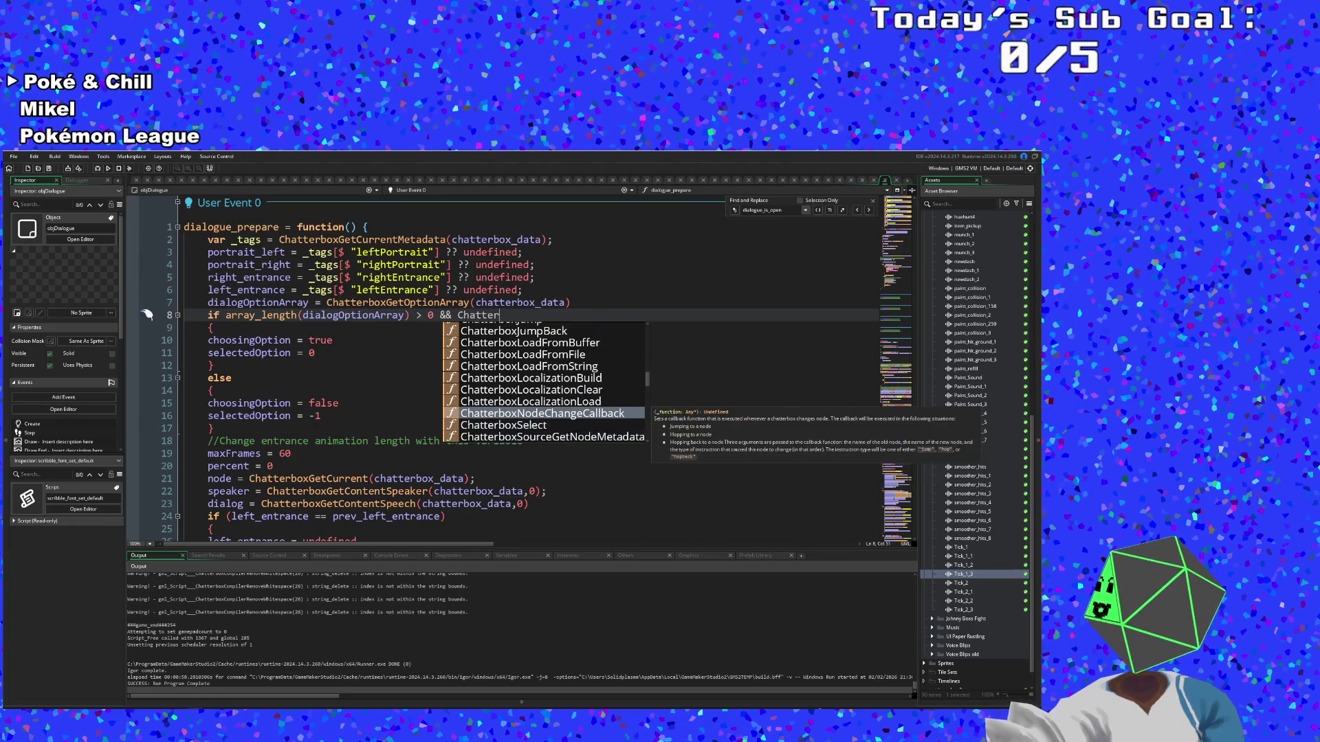
key("Down")
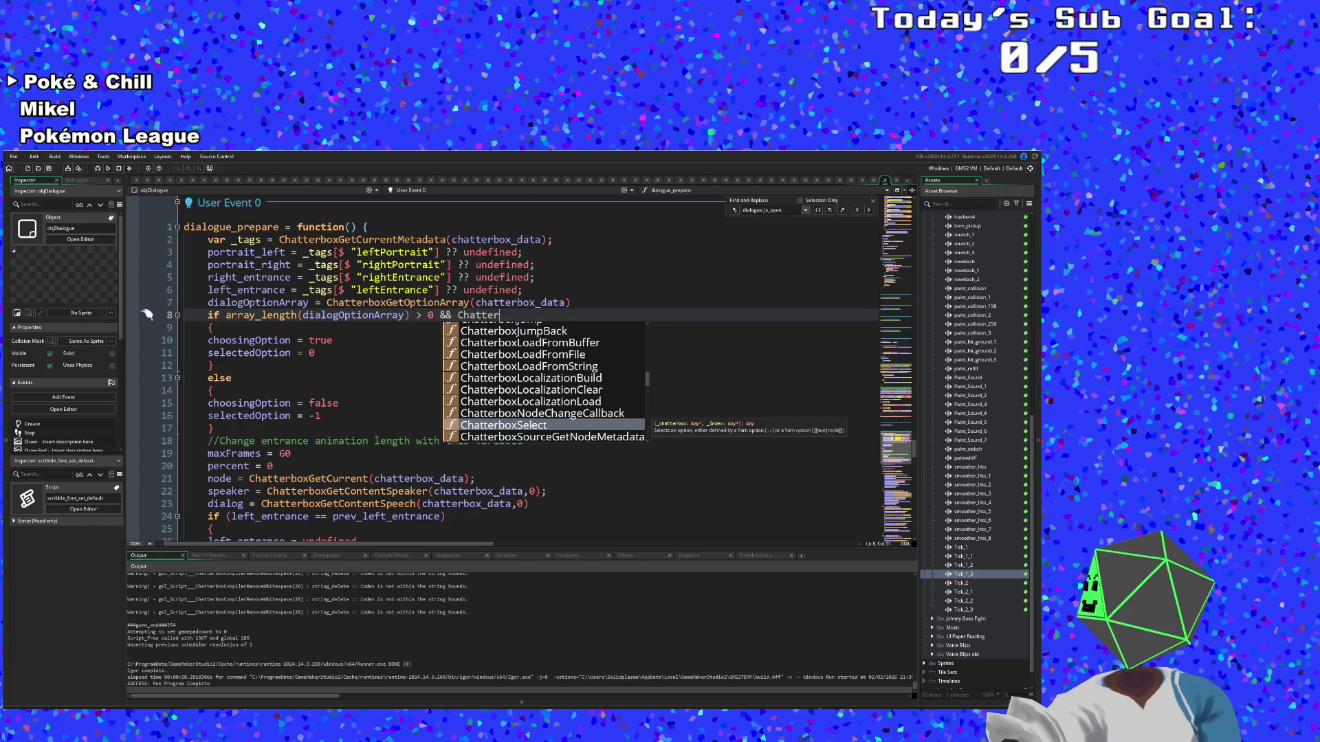
key("Down")
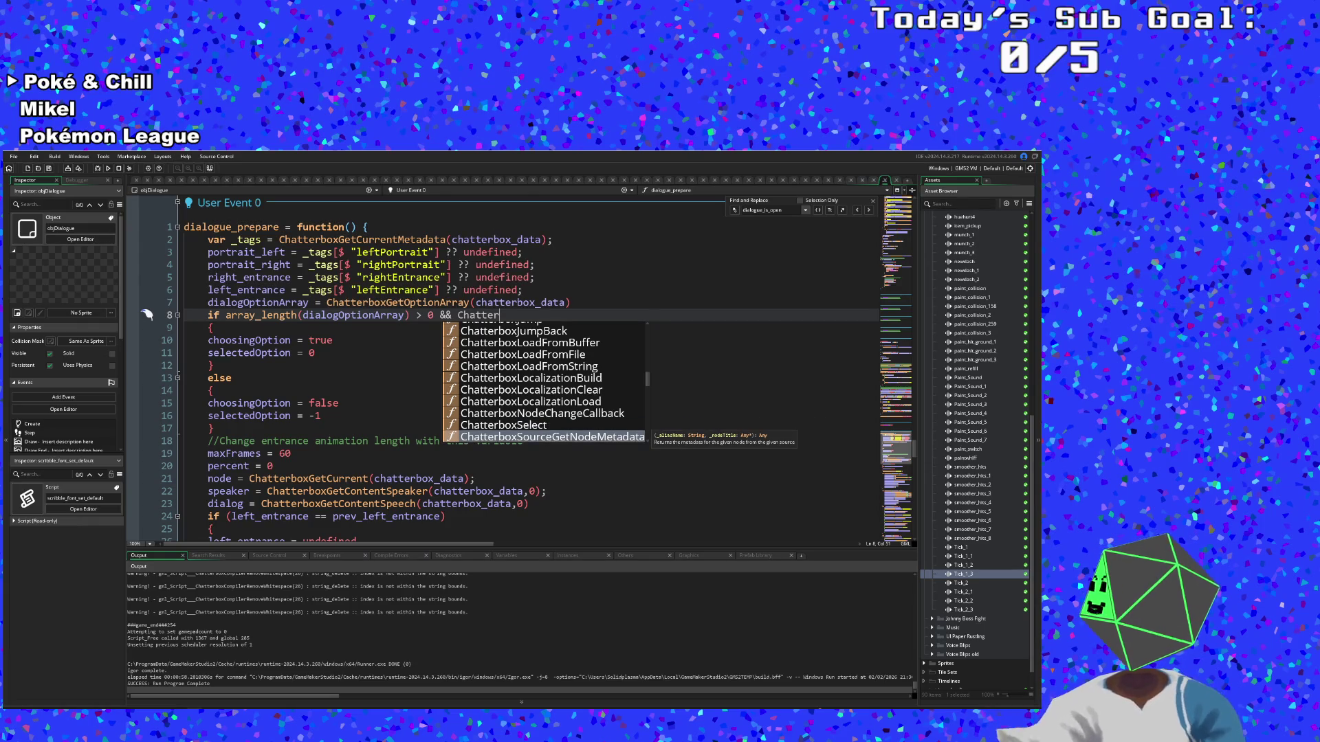
key("Down")
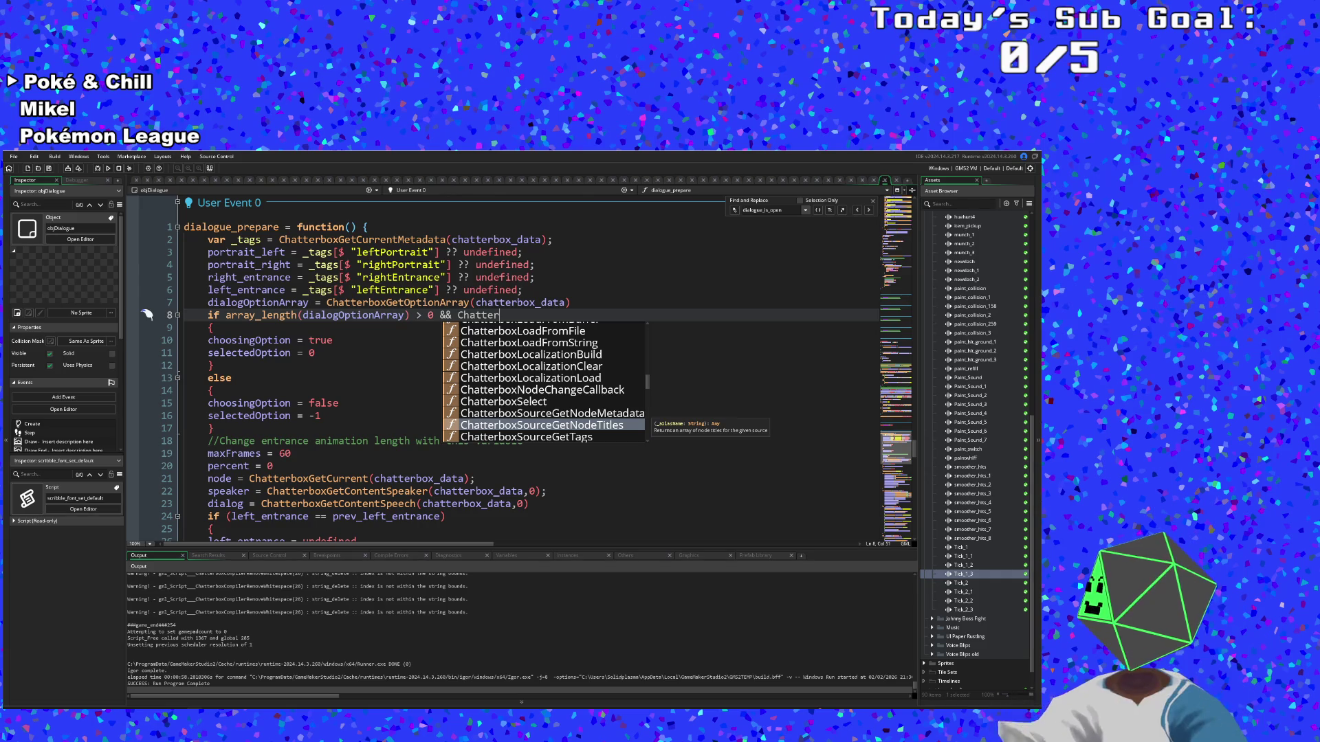
key("Down")
key("Down")
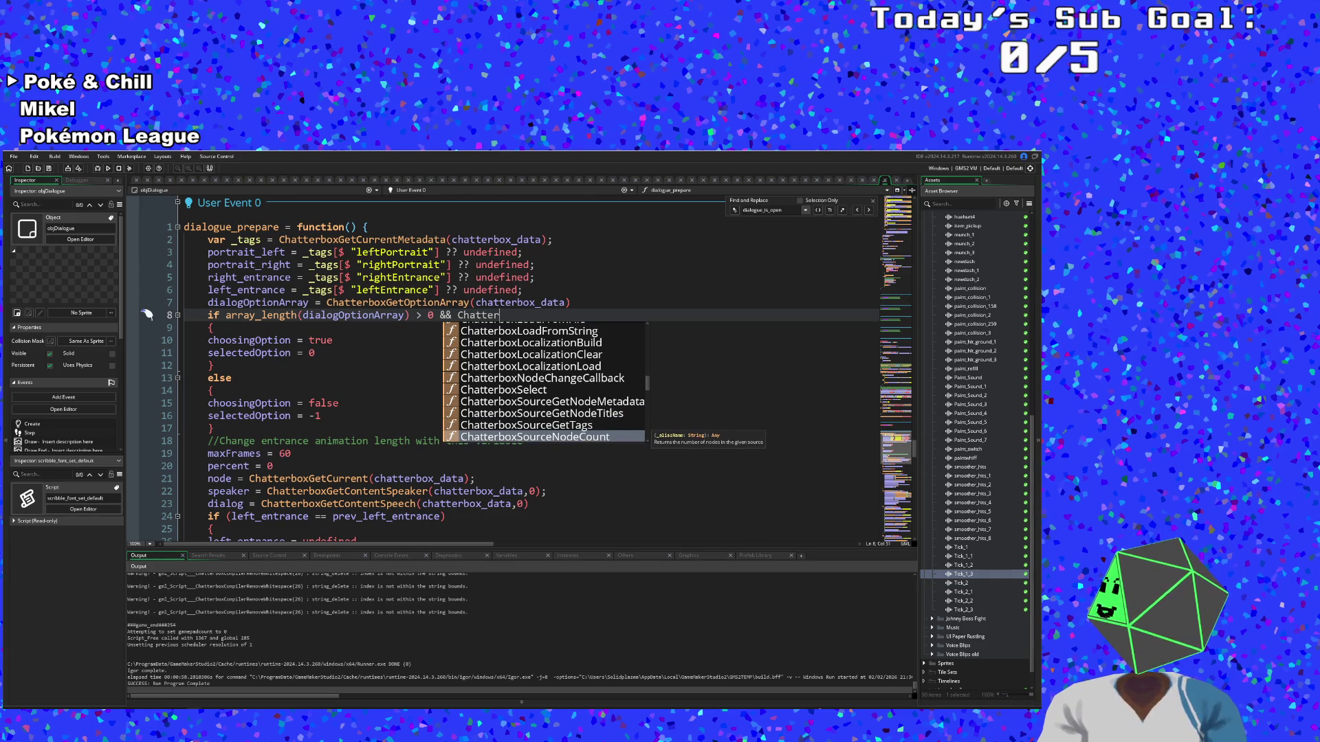
key("Down")
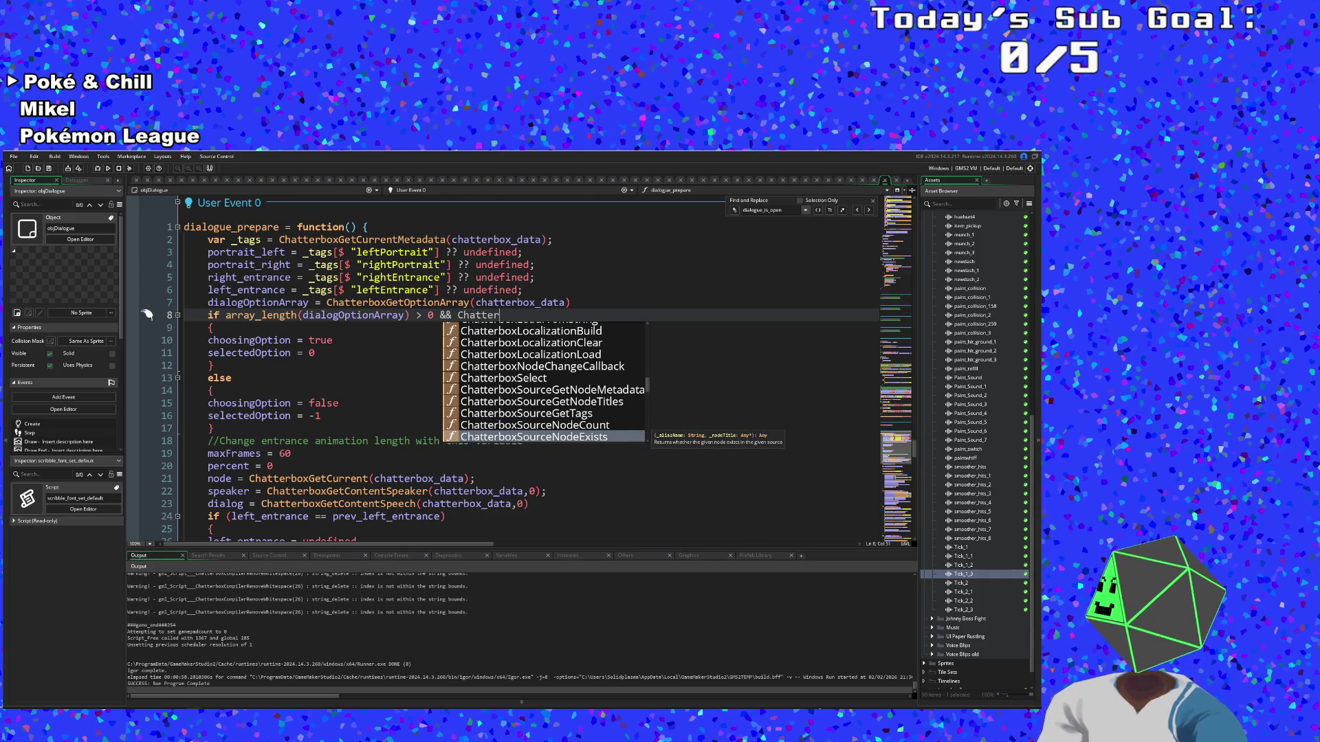
key("Down")
key("Down")
key("Down")
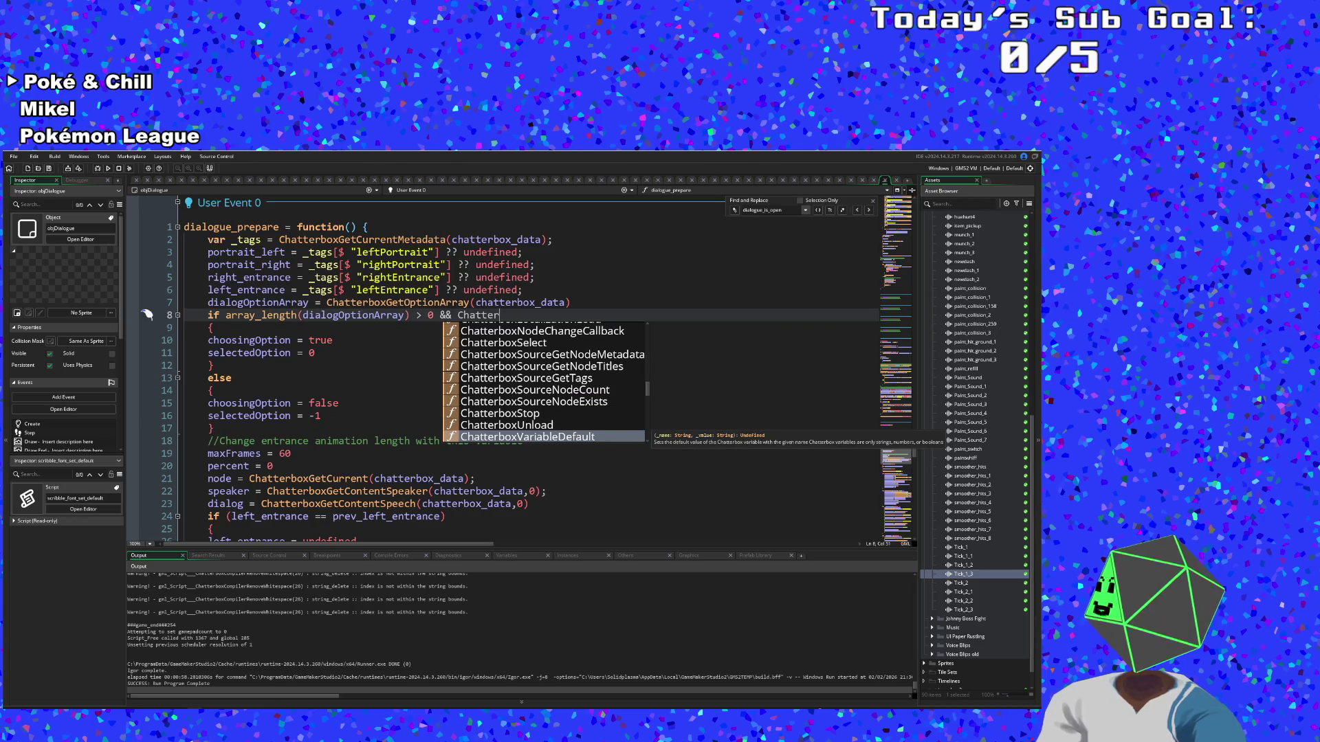
key("Up")
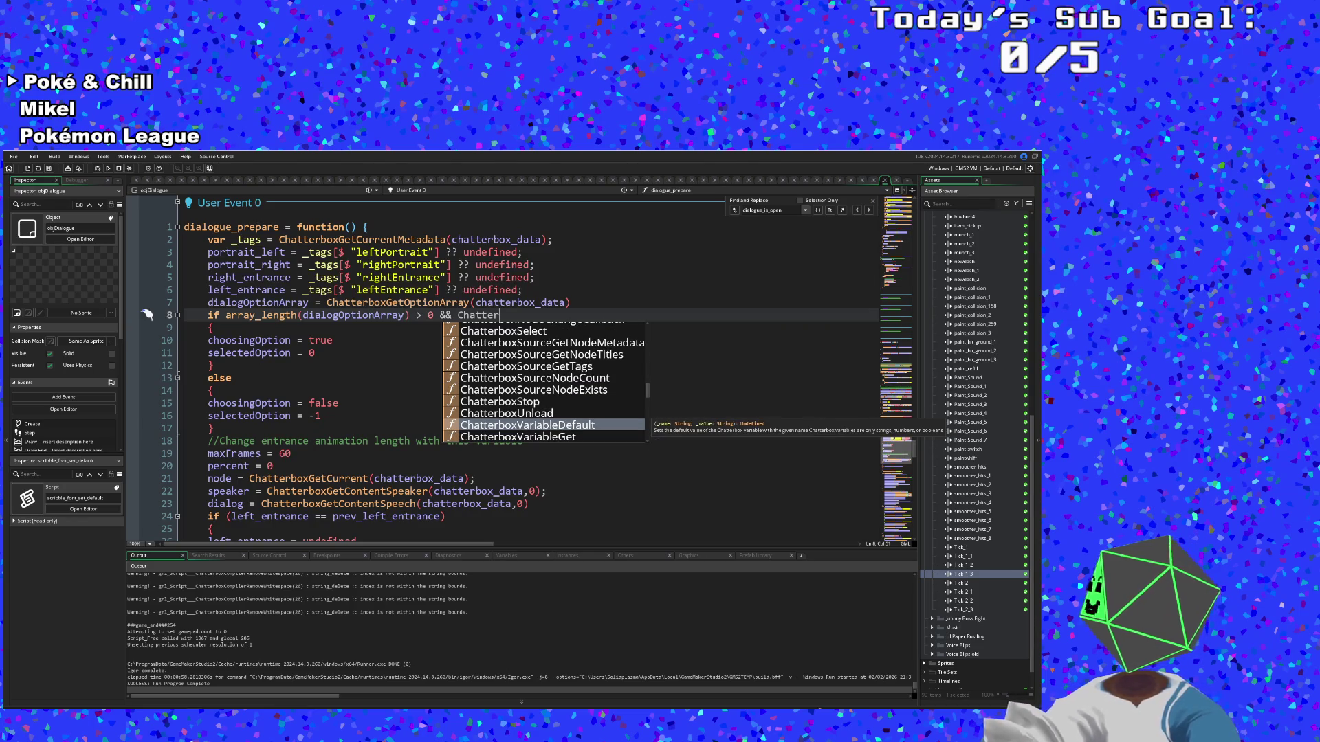
key("Down")
key("Down")
key("Down")
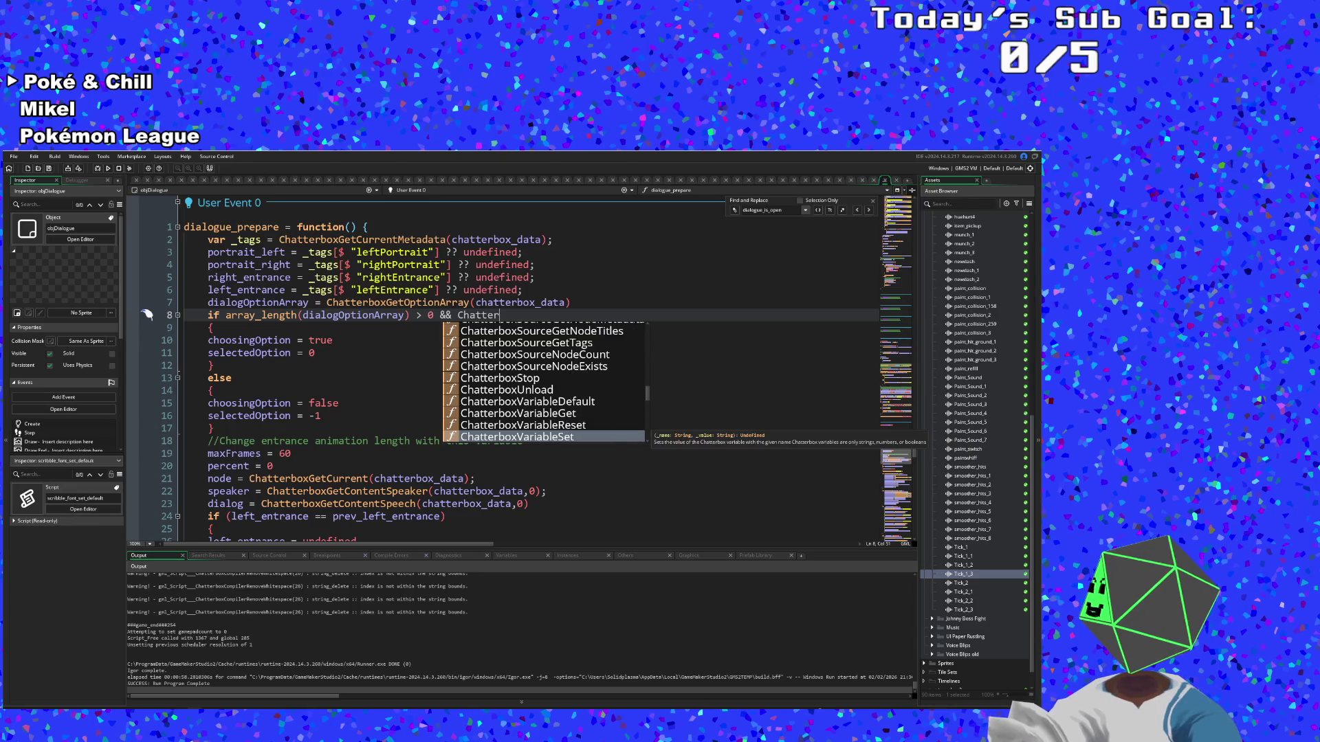
key("Down")
key("Down")
key("Down")
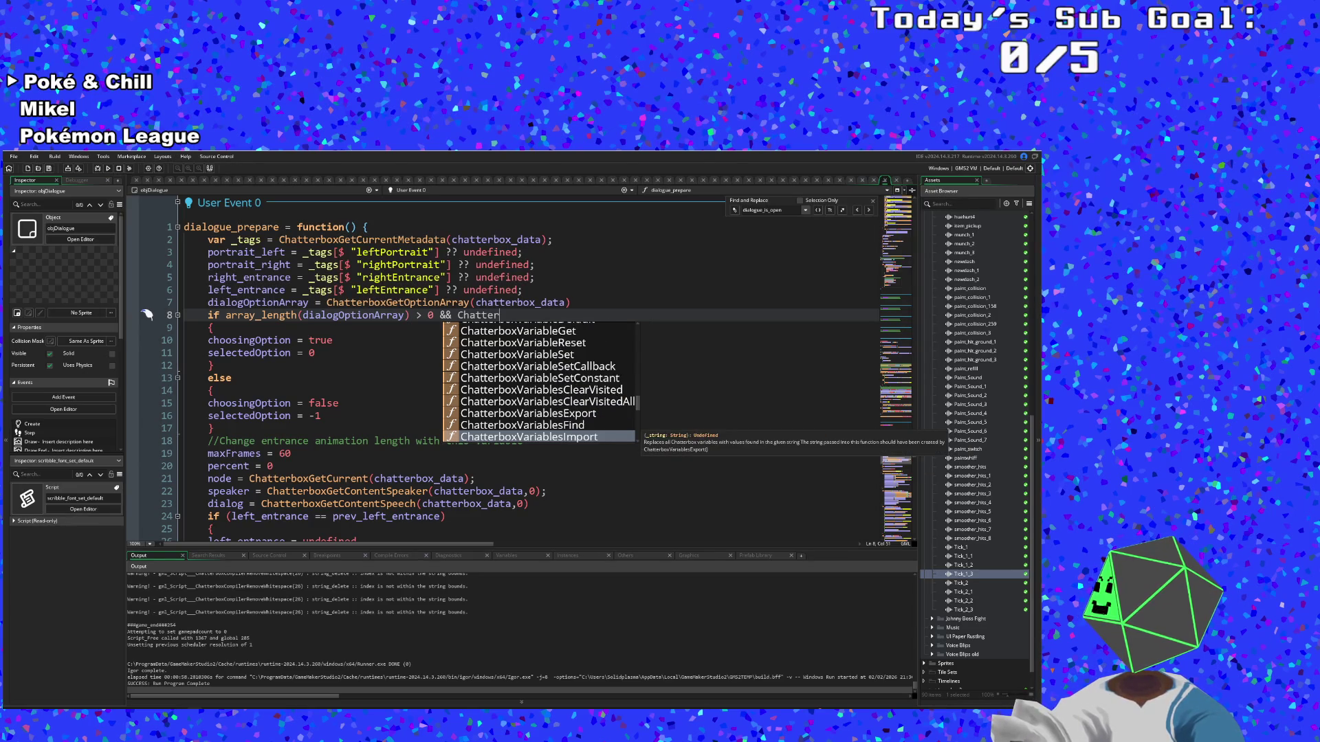
key("Down")
key("Down")
key("Down")
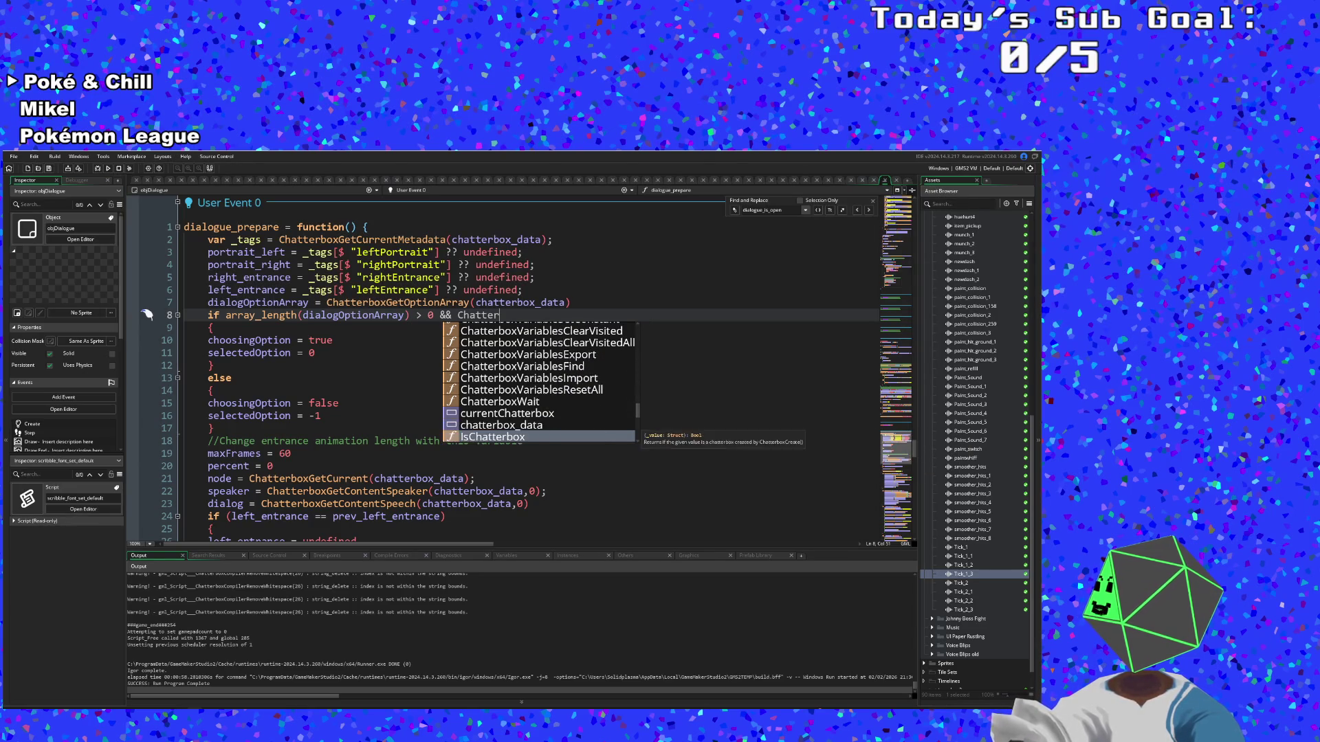
key("Down")
key("Down")
key("Down")
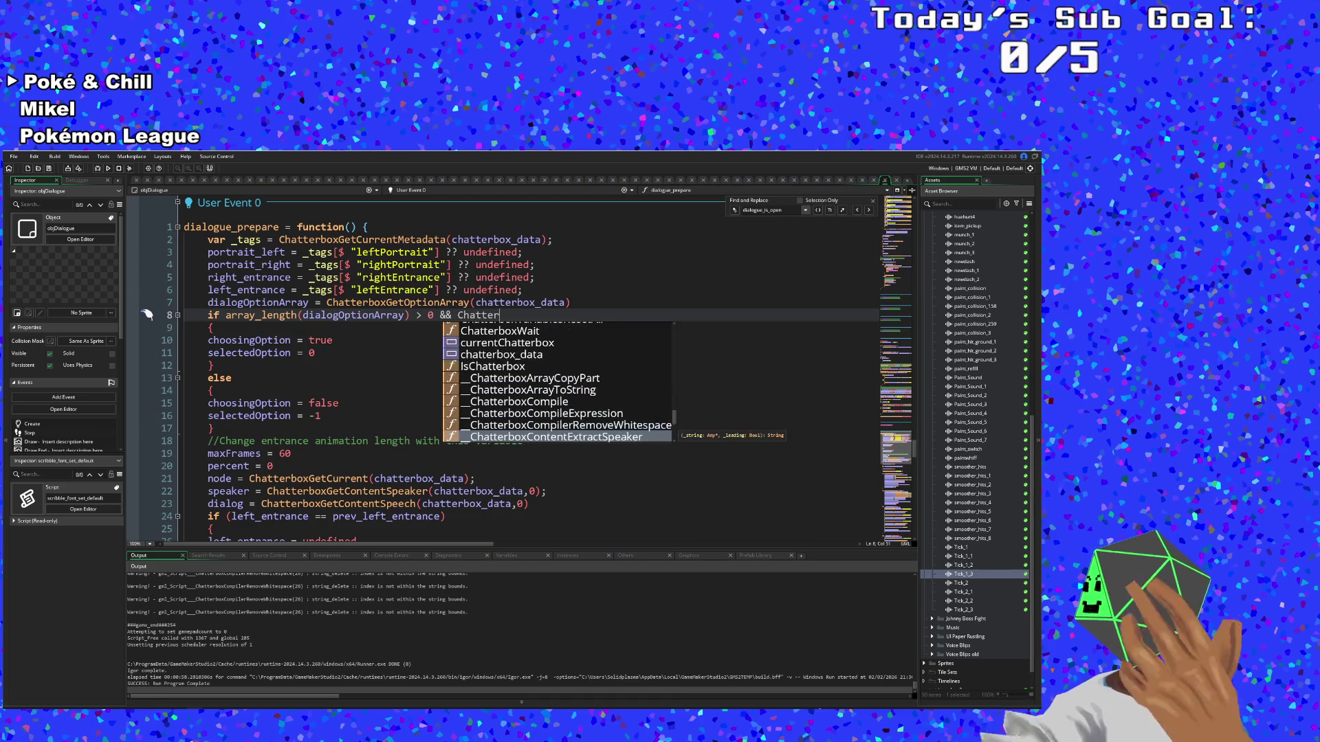
key("Down")
key("Down")
key("Down")
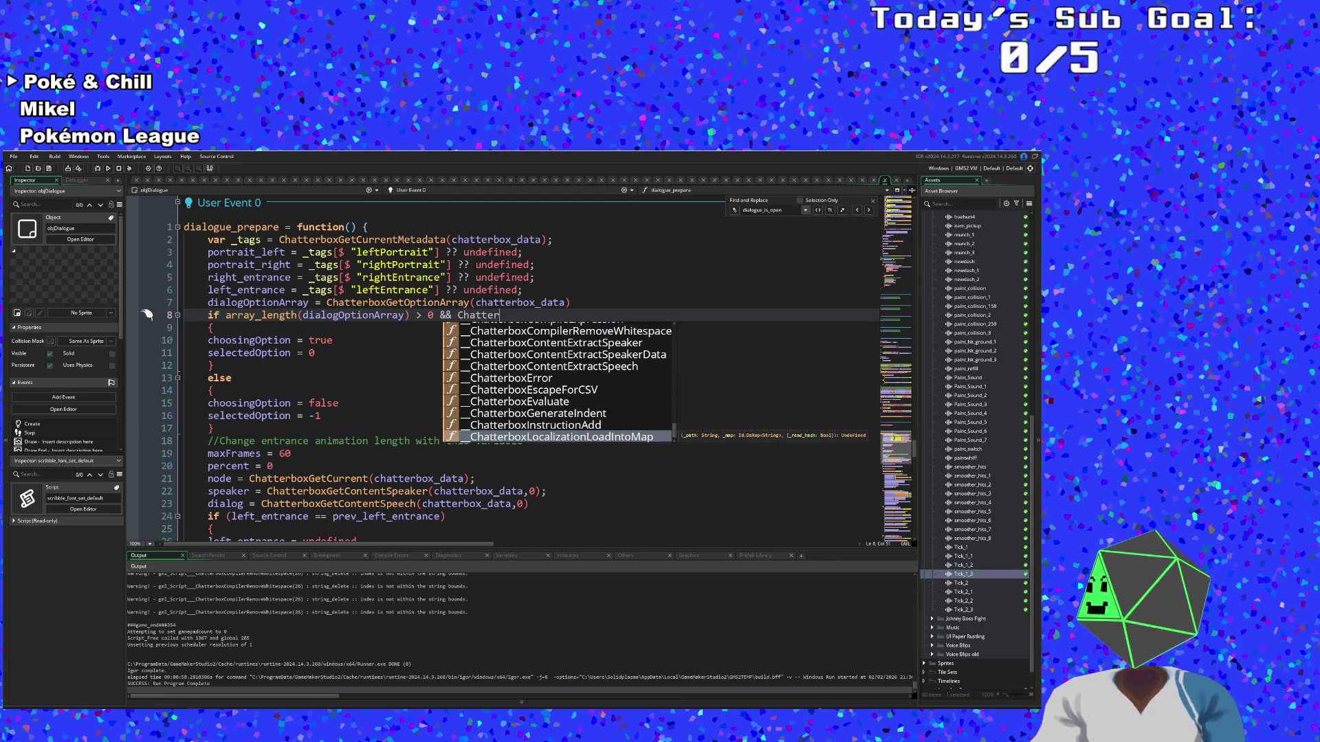
key("Down")
key("Up")
key("Up")
key("Up")
key("Up")
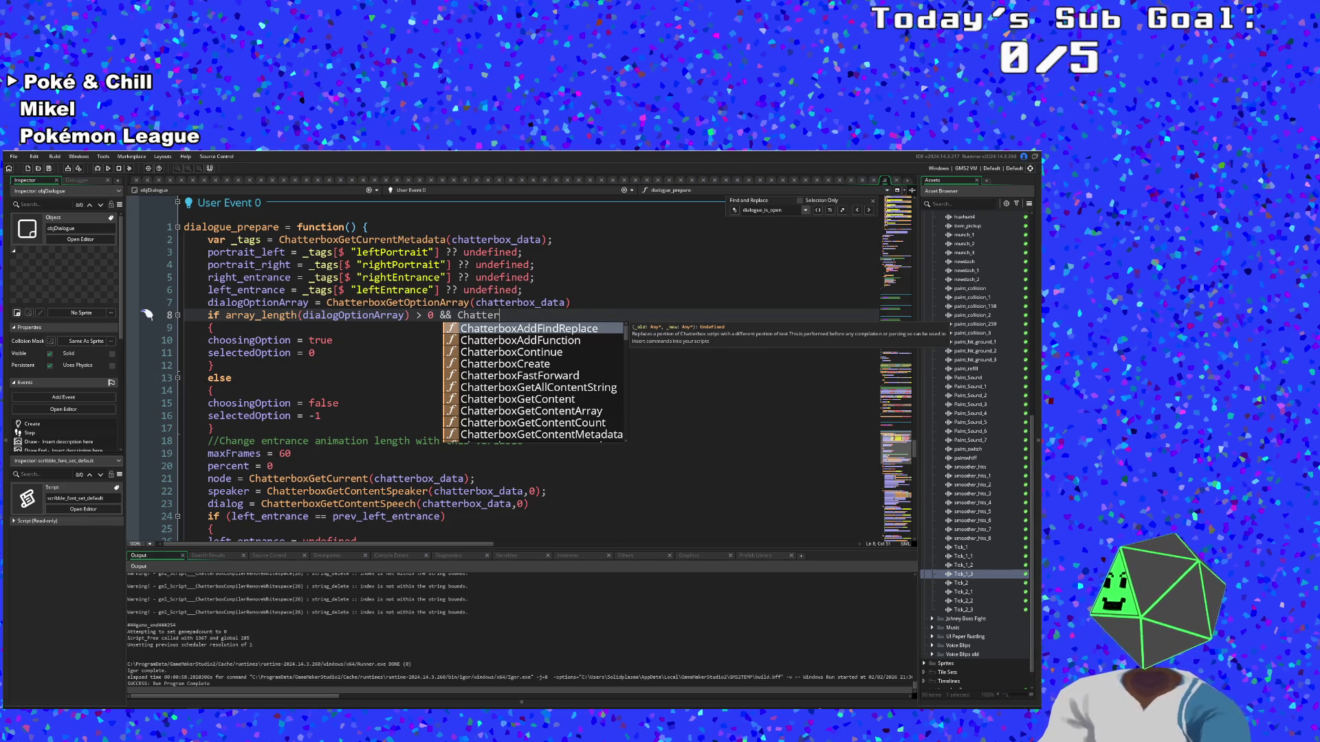
key("Down")
key("Down")
key("Down")
key("Down")
key("Up")
key("Down")
key("Down")
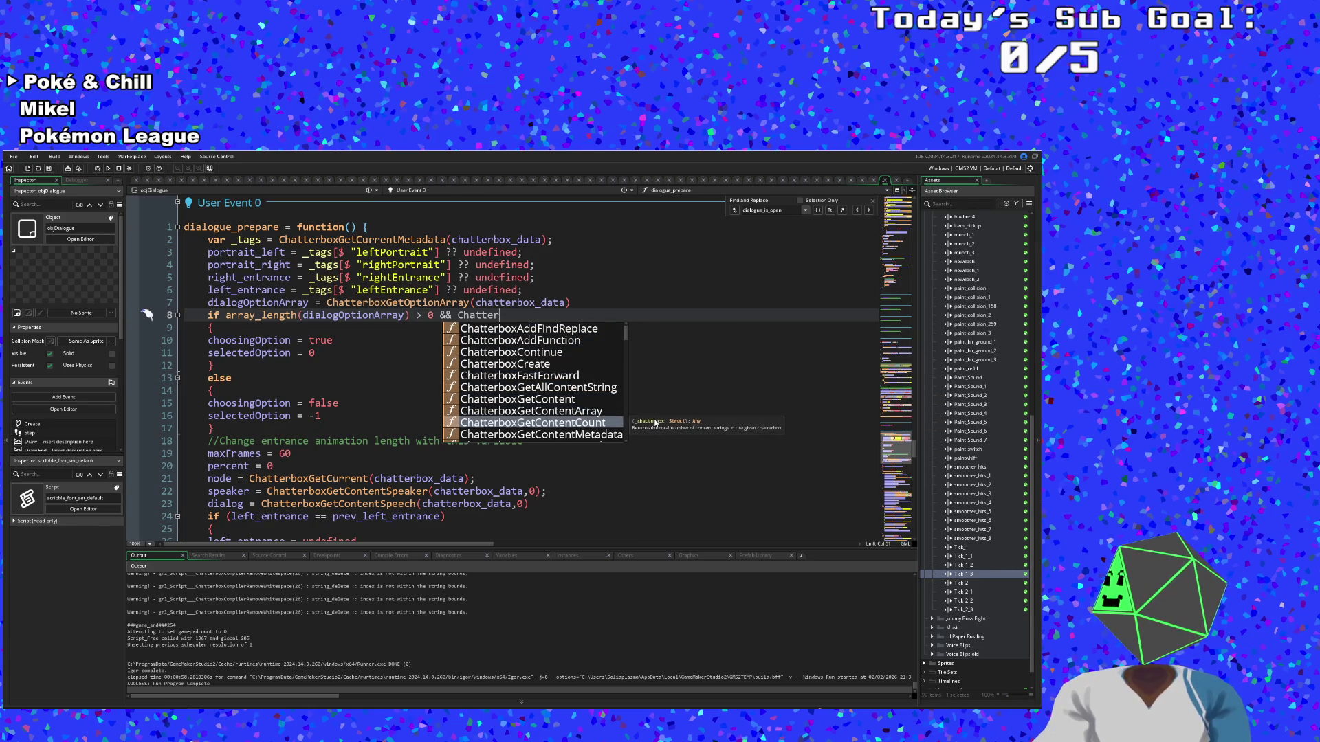
key("Return")
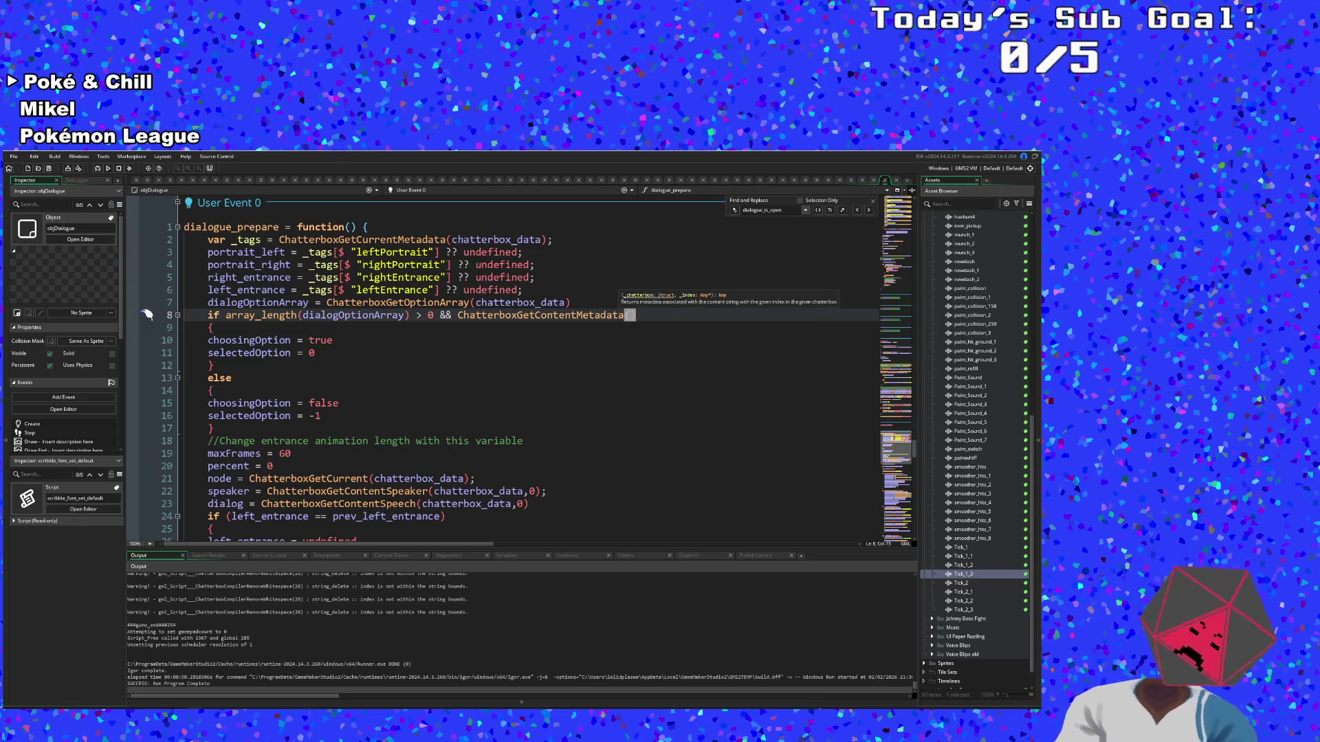
type("chatt")
key("Return")
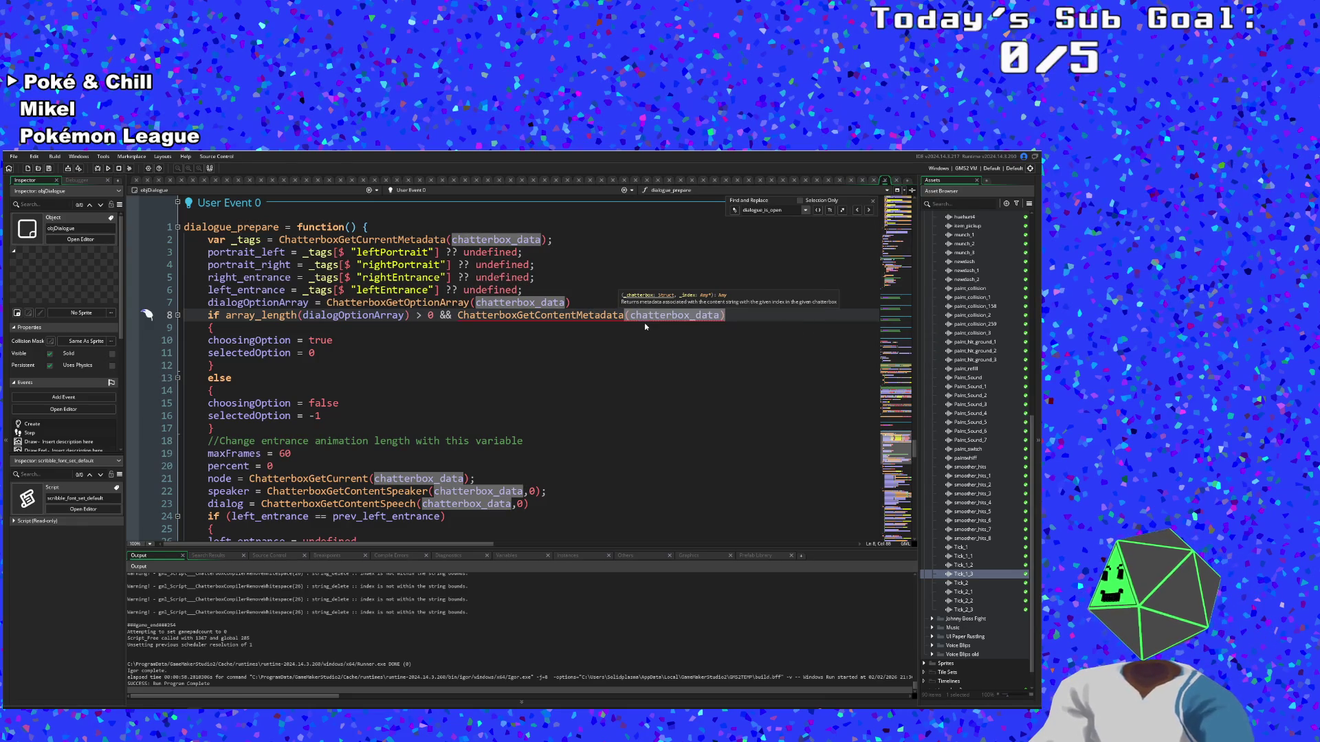
type(",")
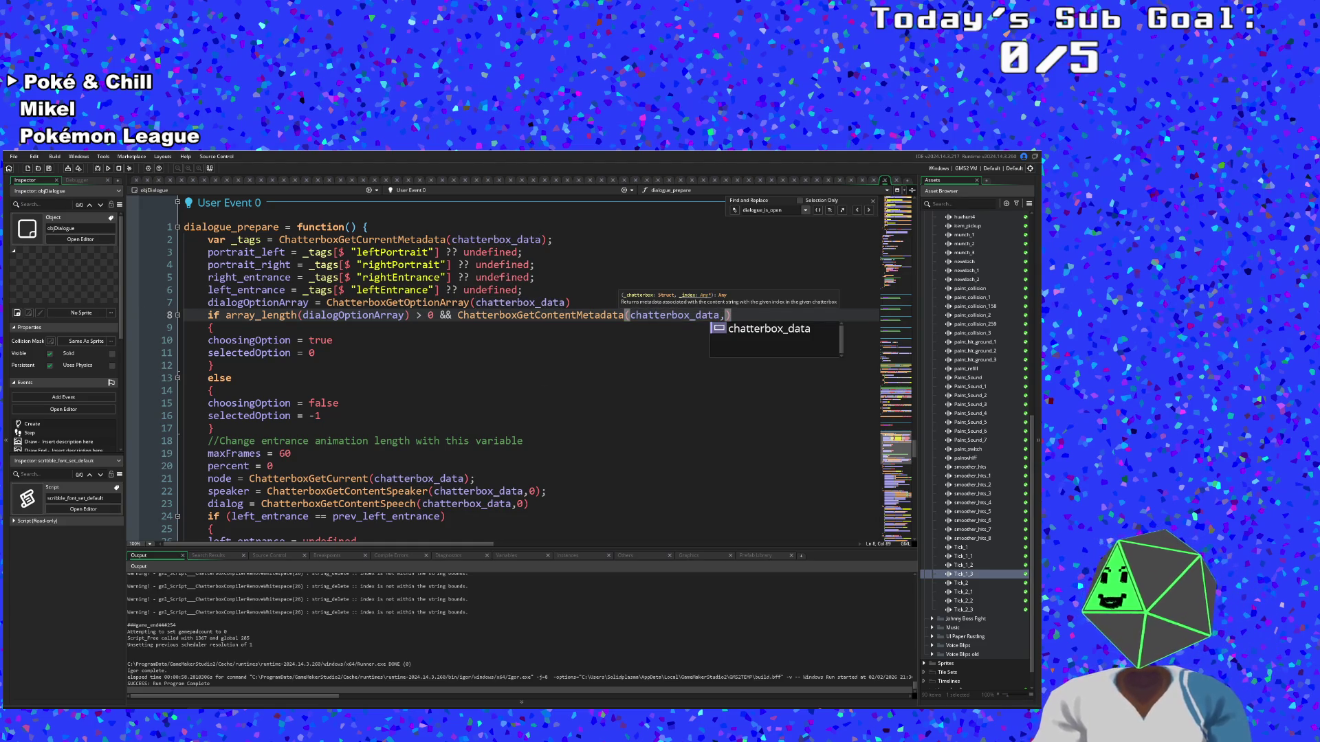
scroll(502, 371, "up", 2)
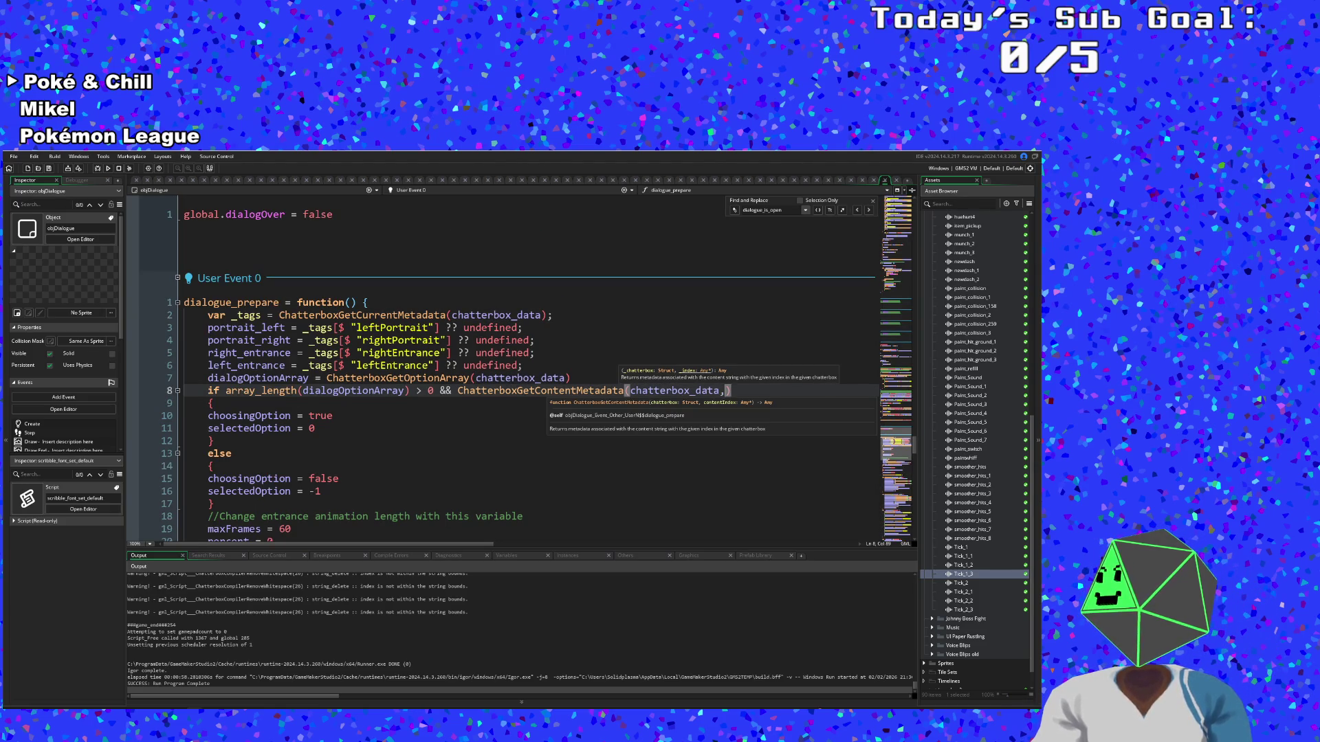
scroll(501, 372, "down", 2)
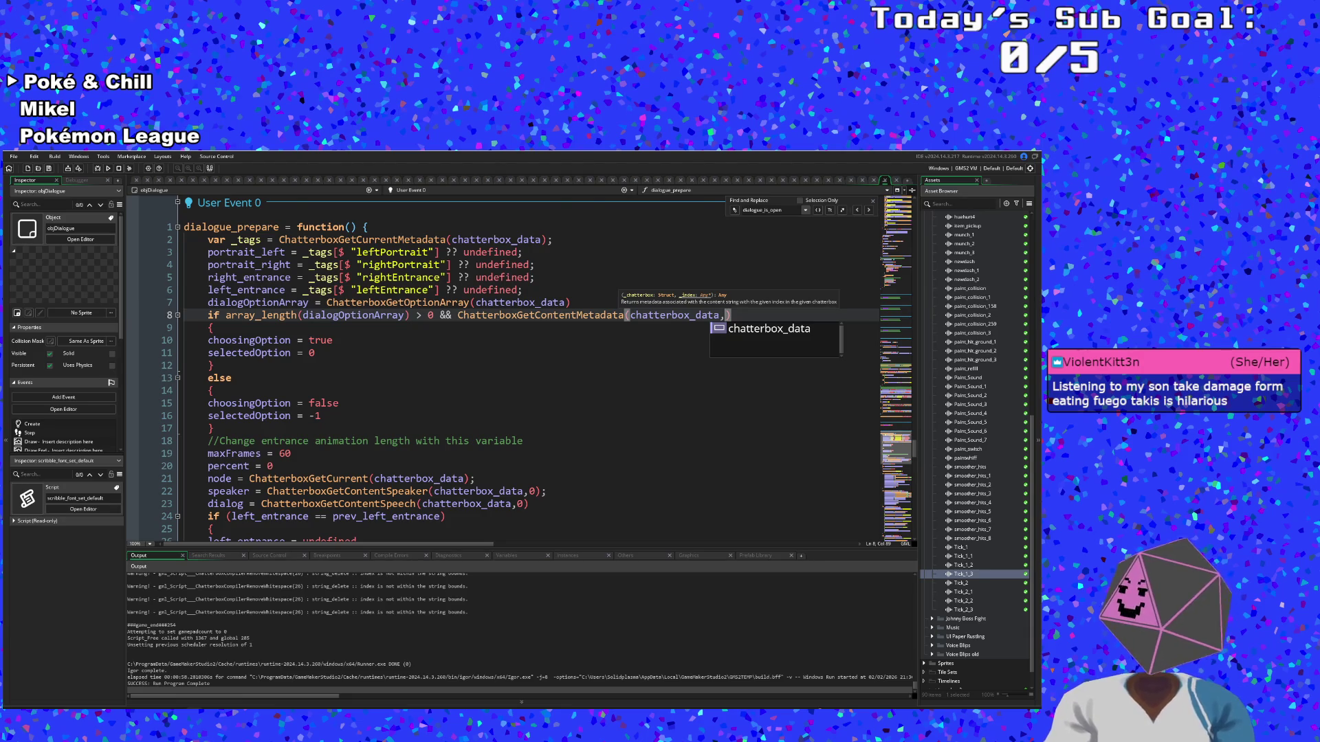
scroll(539, 369, "down", 2)
scroll(539, 369, "up", 2)
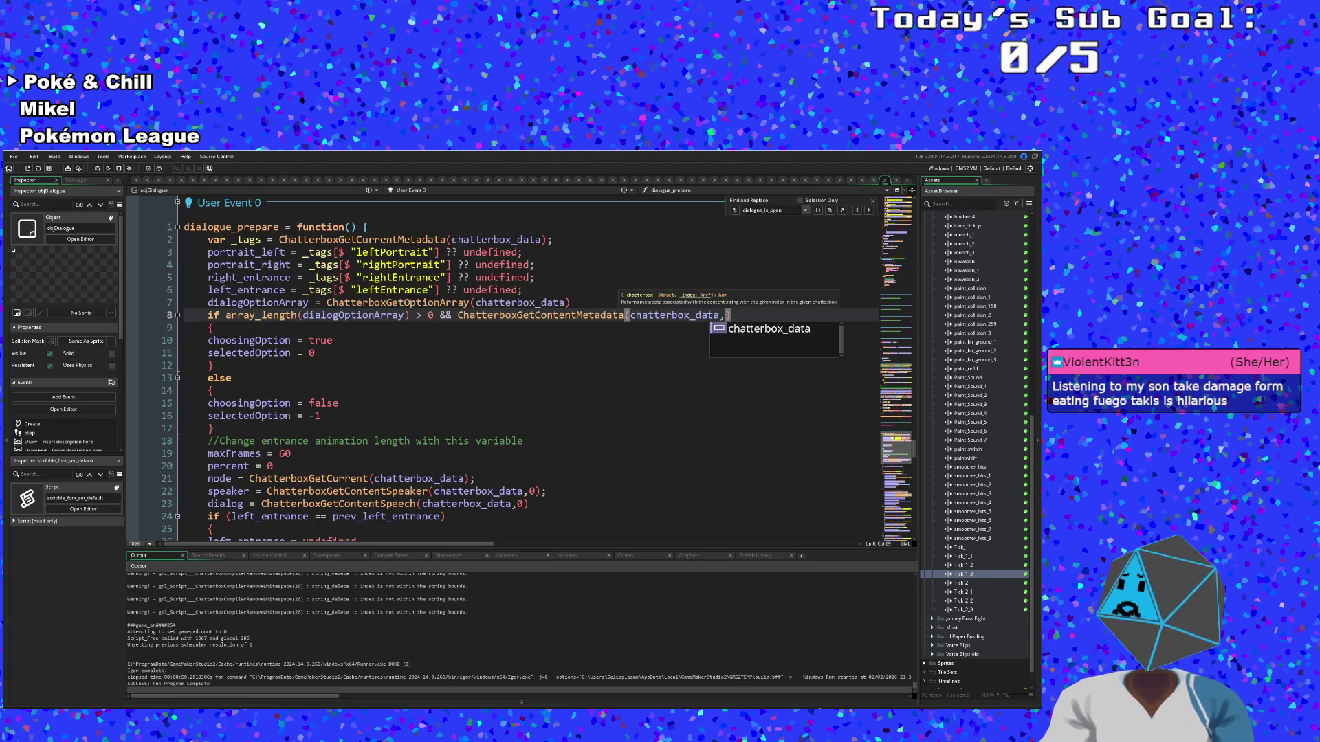
left_click(547, 442)
key("Down")
key("Down")
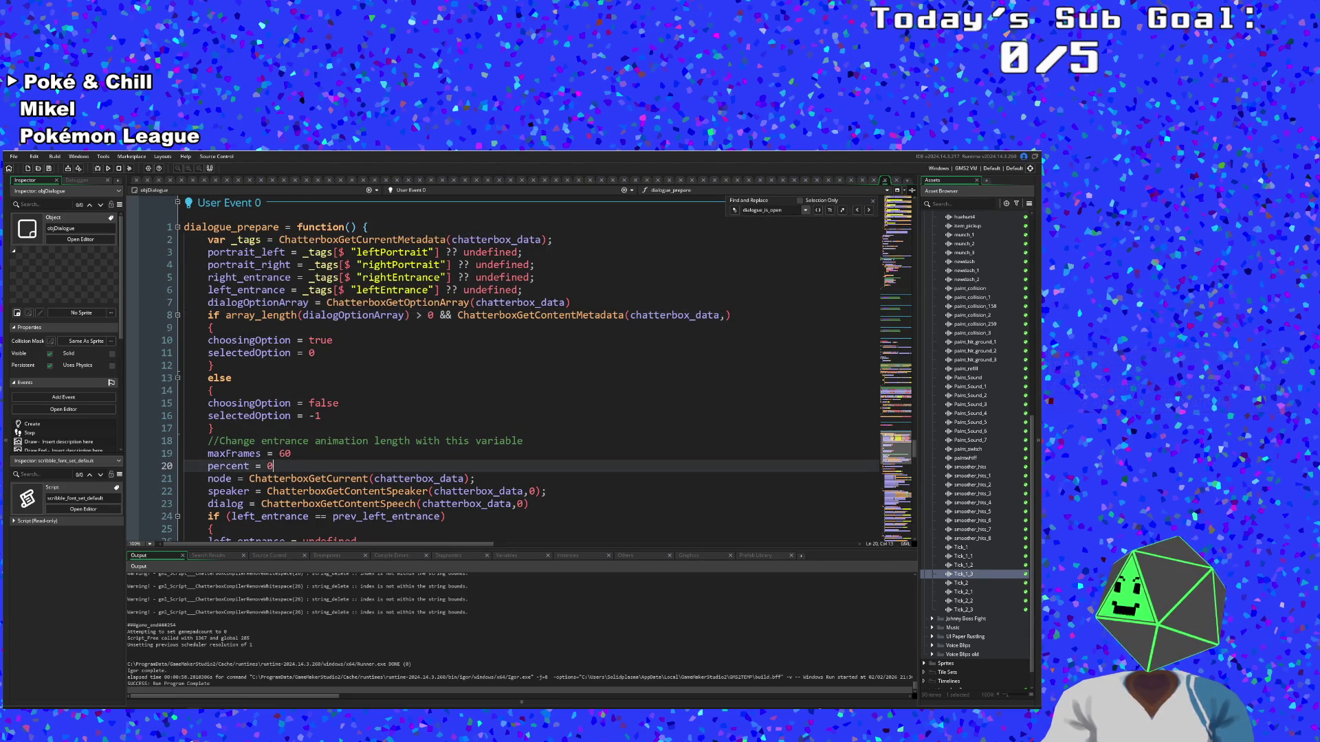
key("Up")
key("Up")
key("Up")
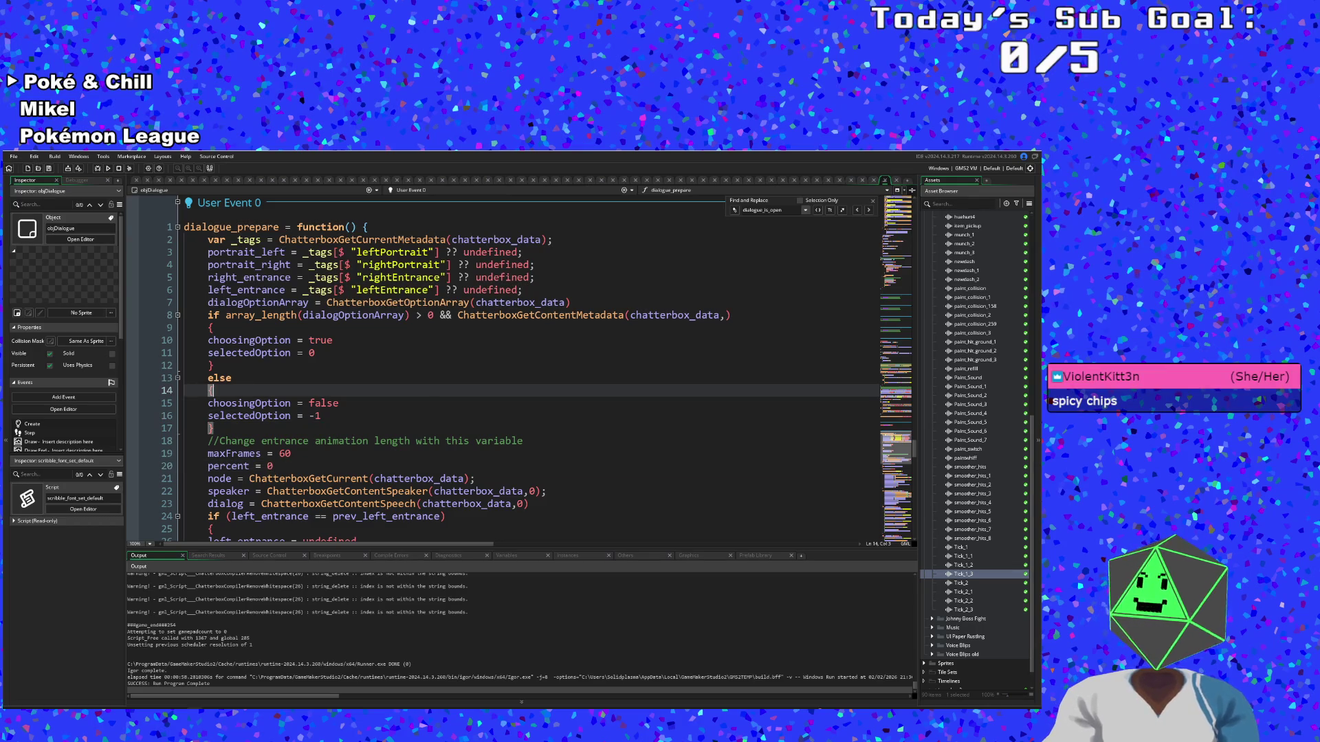
key("Down")
key("Down")
key("Down")
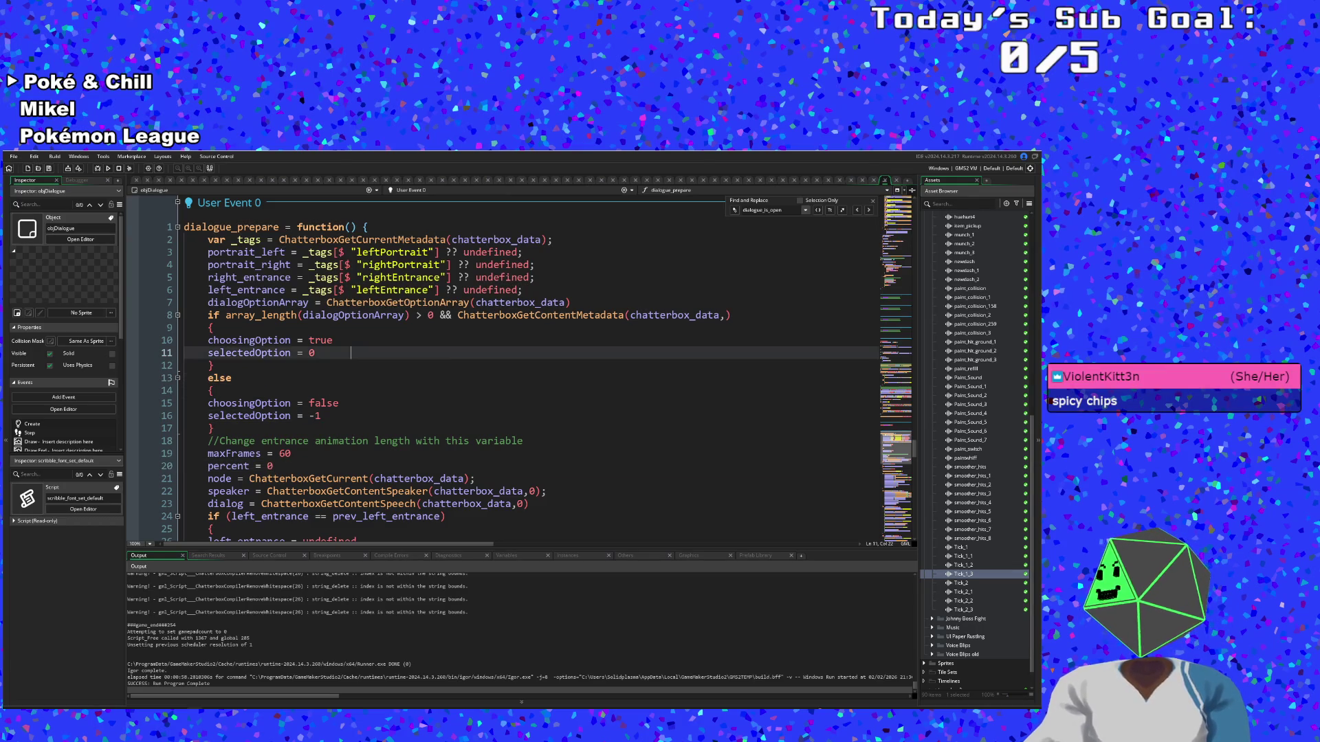
scroll(539, 369, "down", 2)
scroll(539, 369, "up", 2)
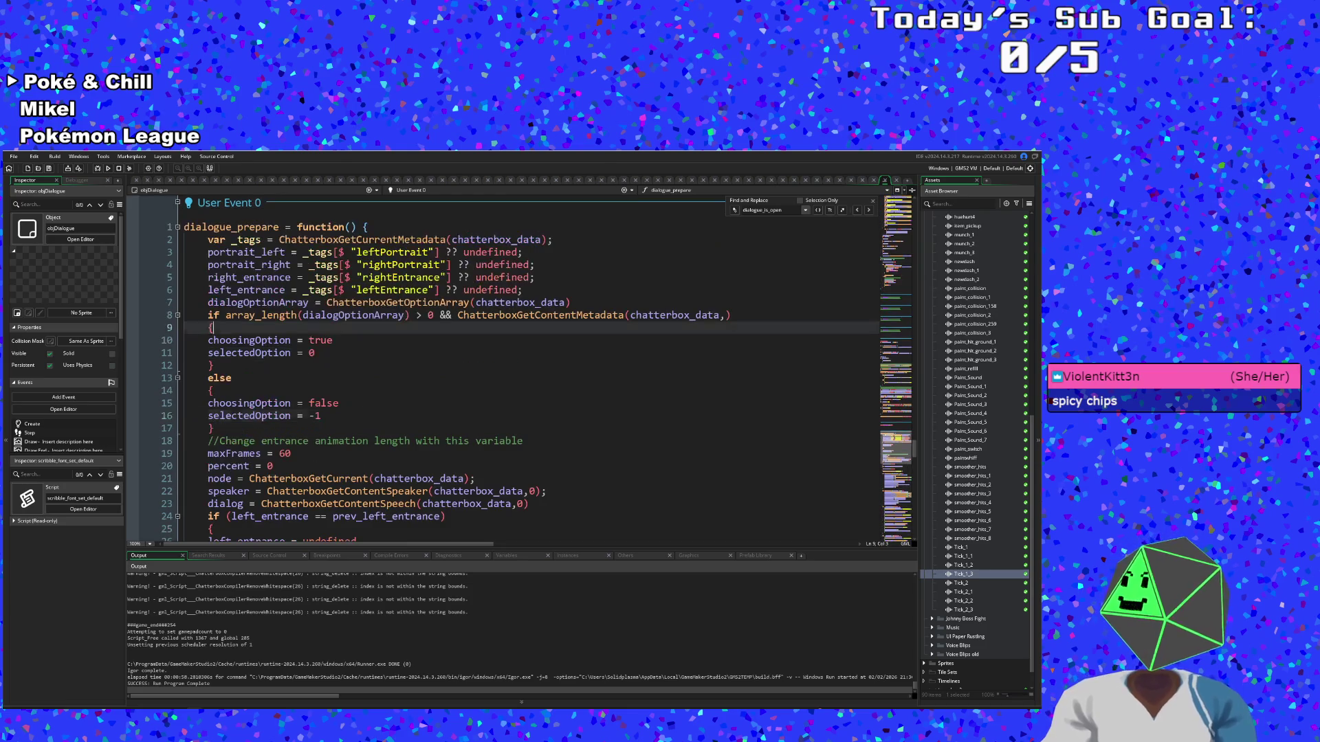
left_click(441, 315)
left_click_drag(440, 315, 731, 314)
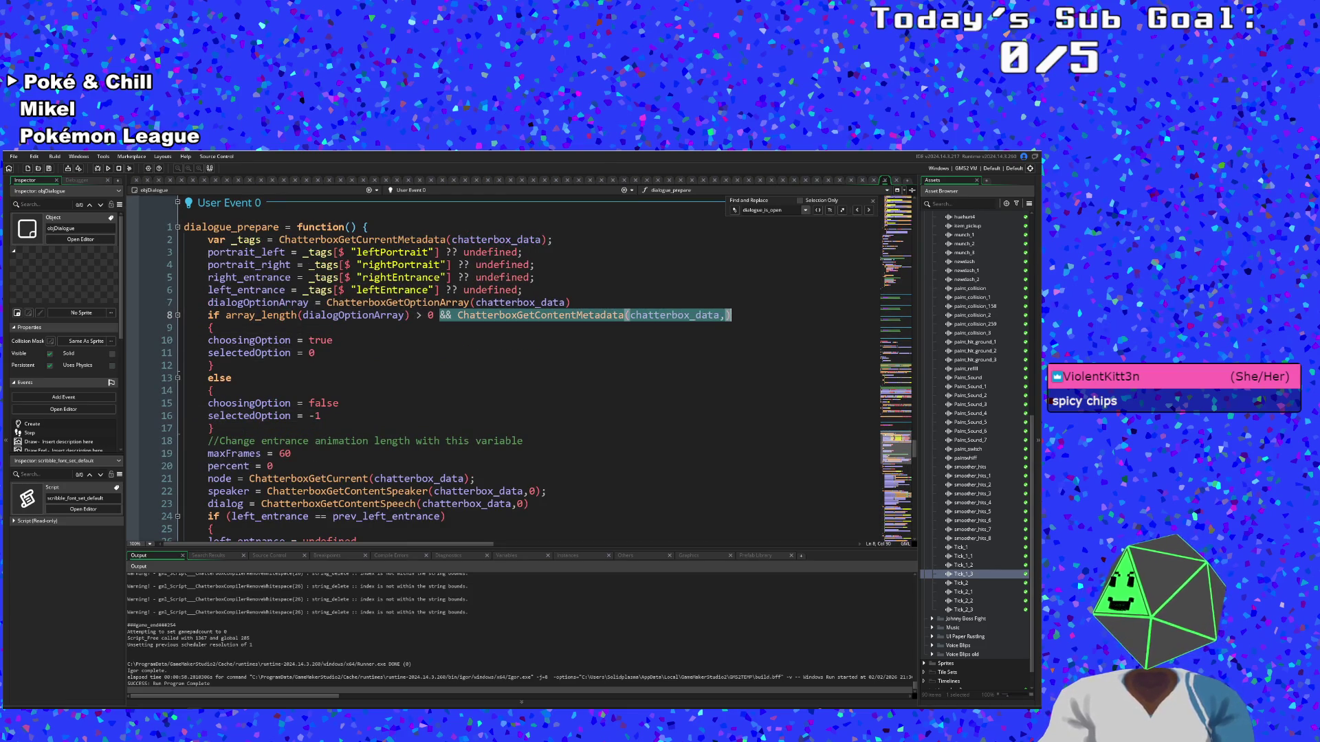
Delete the unfinished metadata check from line 8 and look at chatterbox_data on line 22
key("BackSpace")
left_click(296, 453)
scroll(296, 453, "down", 2)
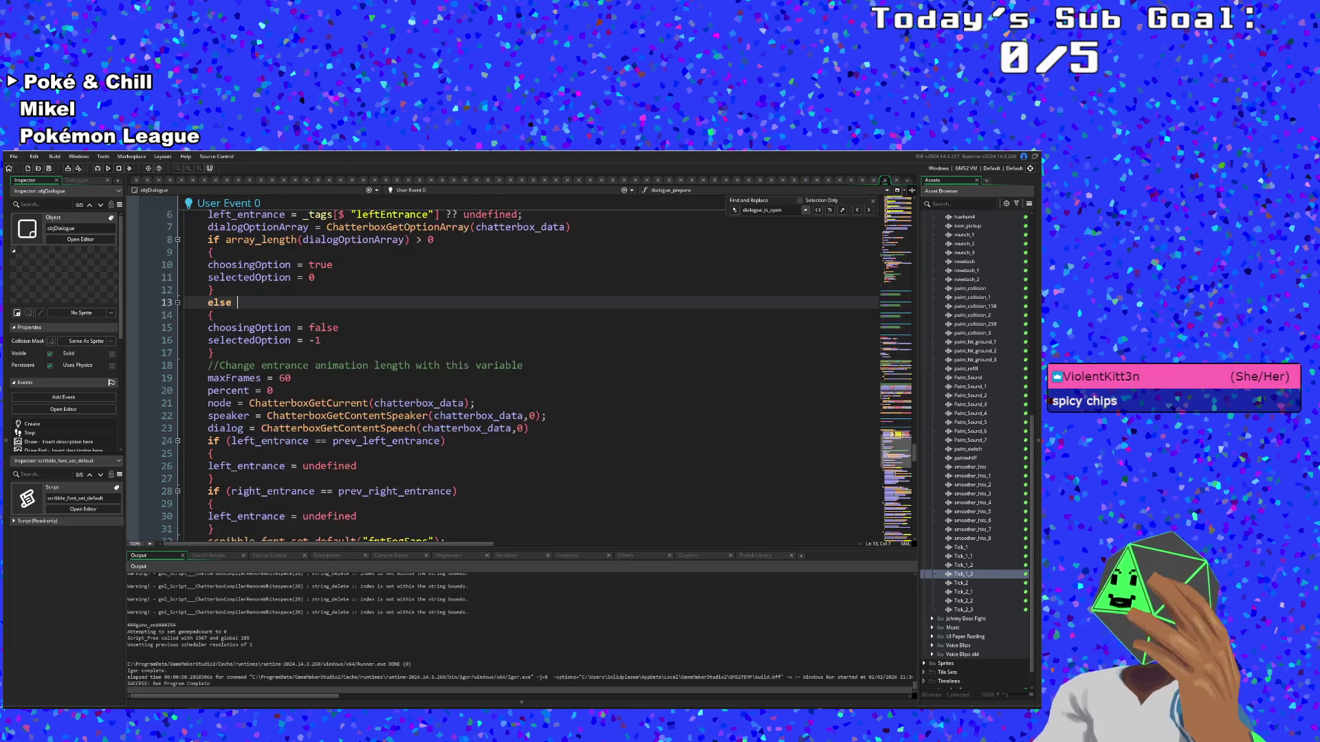
key("Down")
key("Down")
left_click(465, 416)
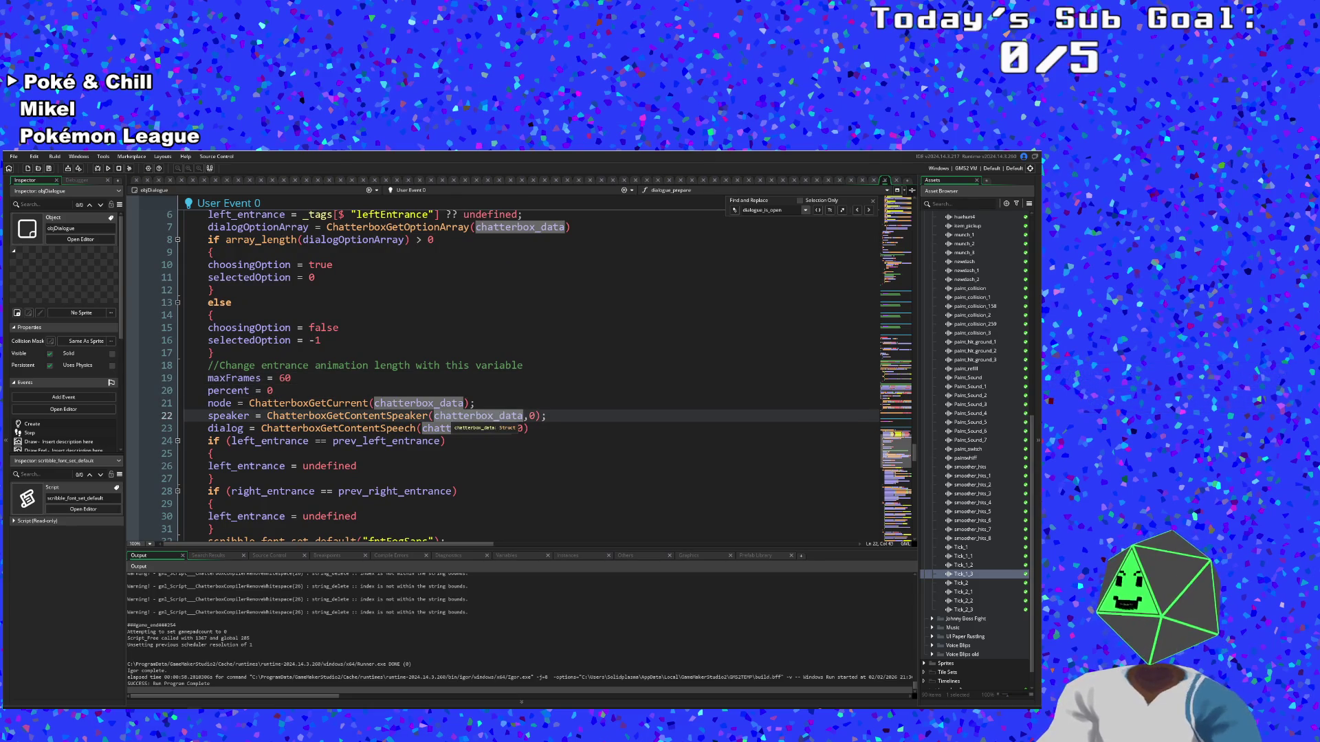
Review the selectedOption, ChatterboxGetContentSpeaker and prev_left_entrance lines through line 27
left_click(446, 341)
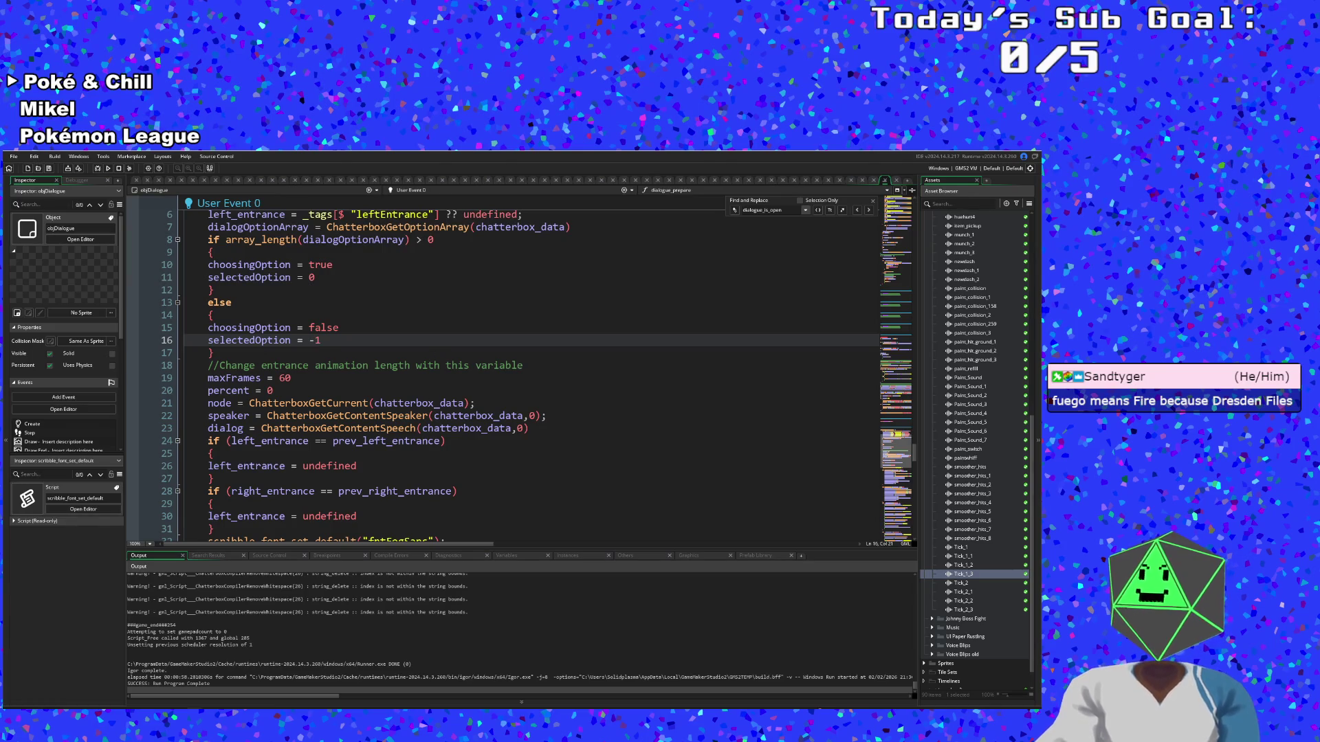
left_click(213, 478)
scroll(530, 371, "down", 2)
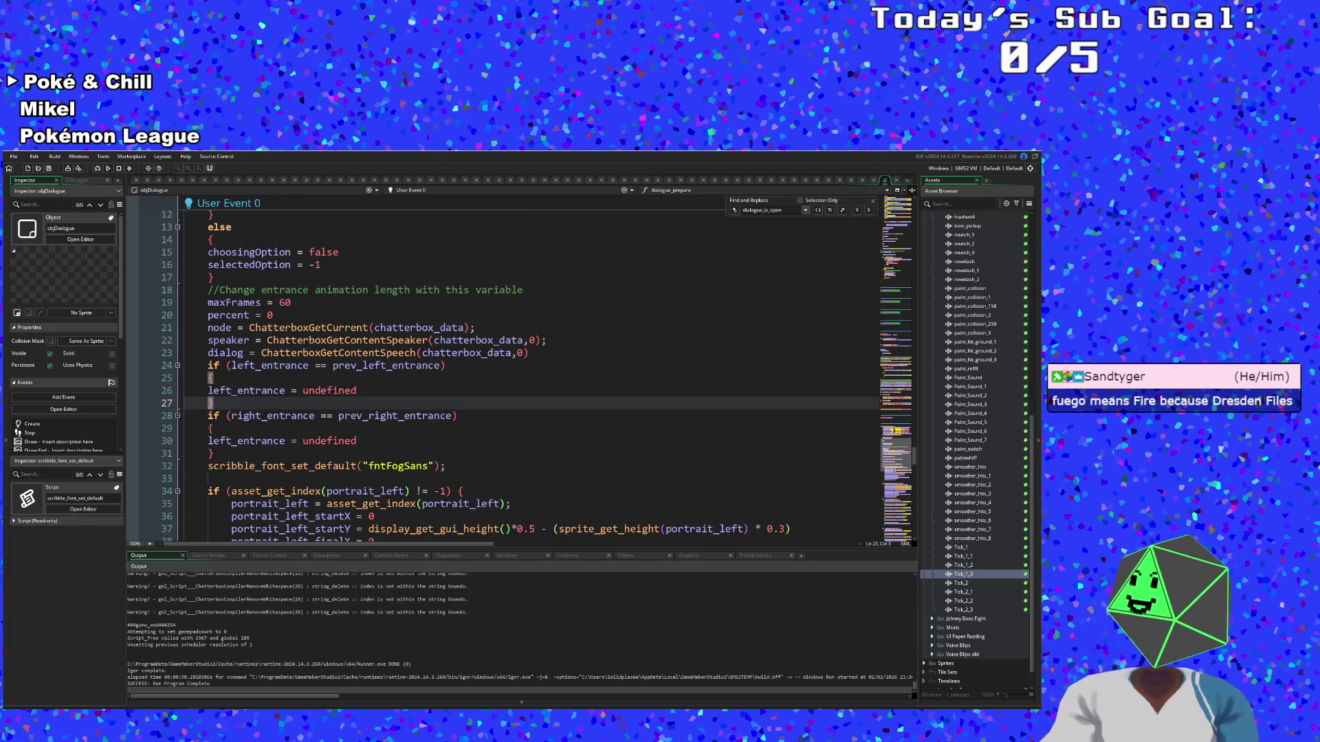
scroll(529, 371, "up", 2)
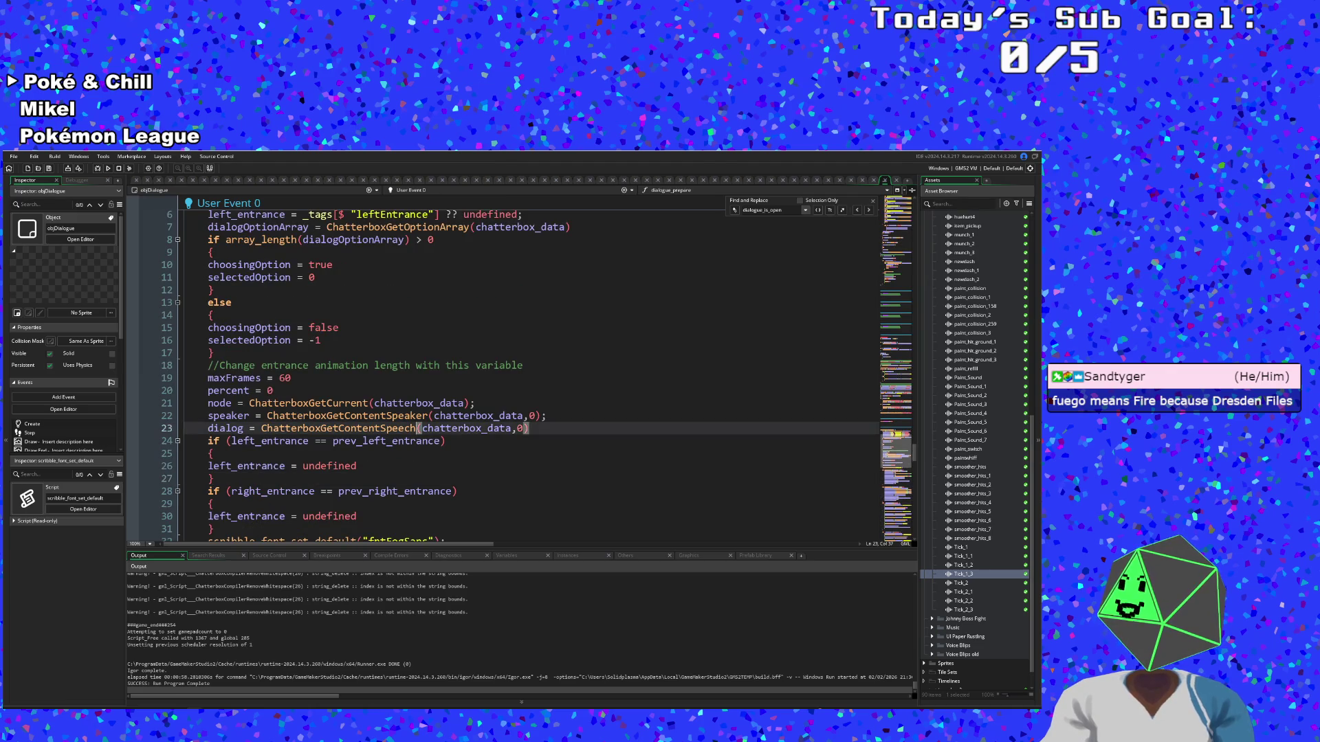
left_click(345, 416)
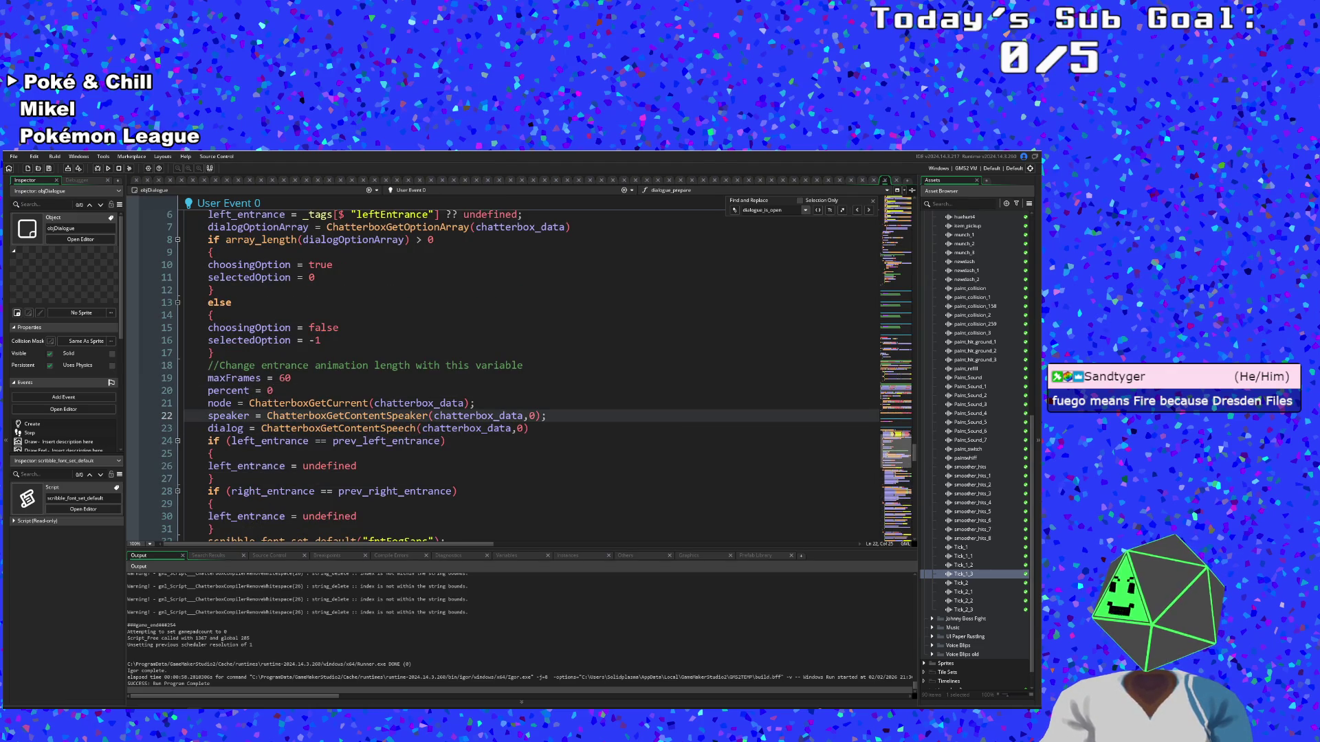
left_click(213, 454)
left_click(446, 440)
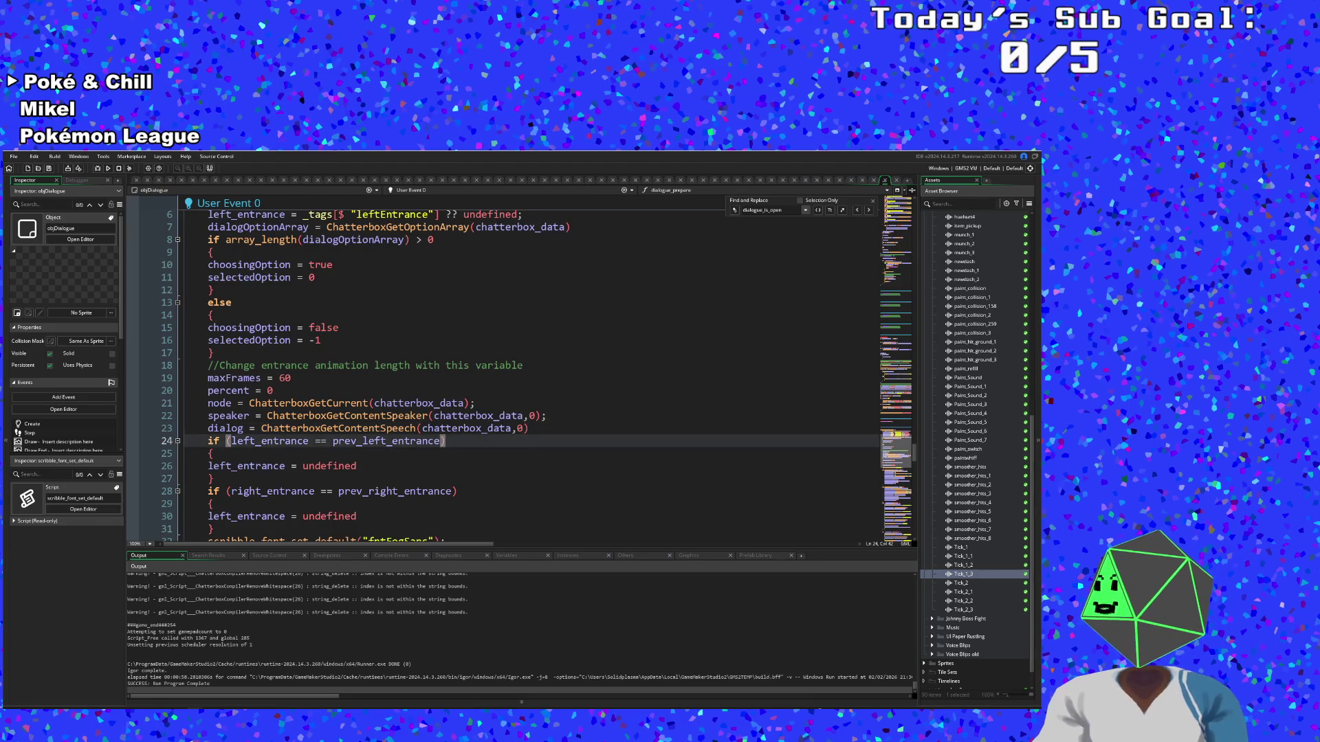
left_click(434, 428)
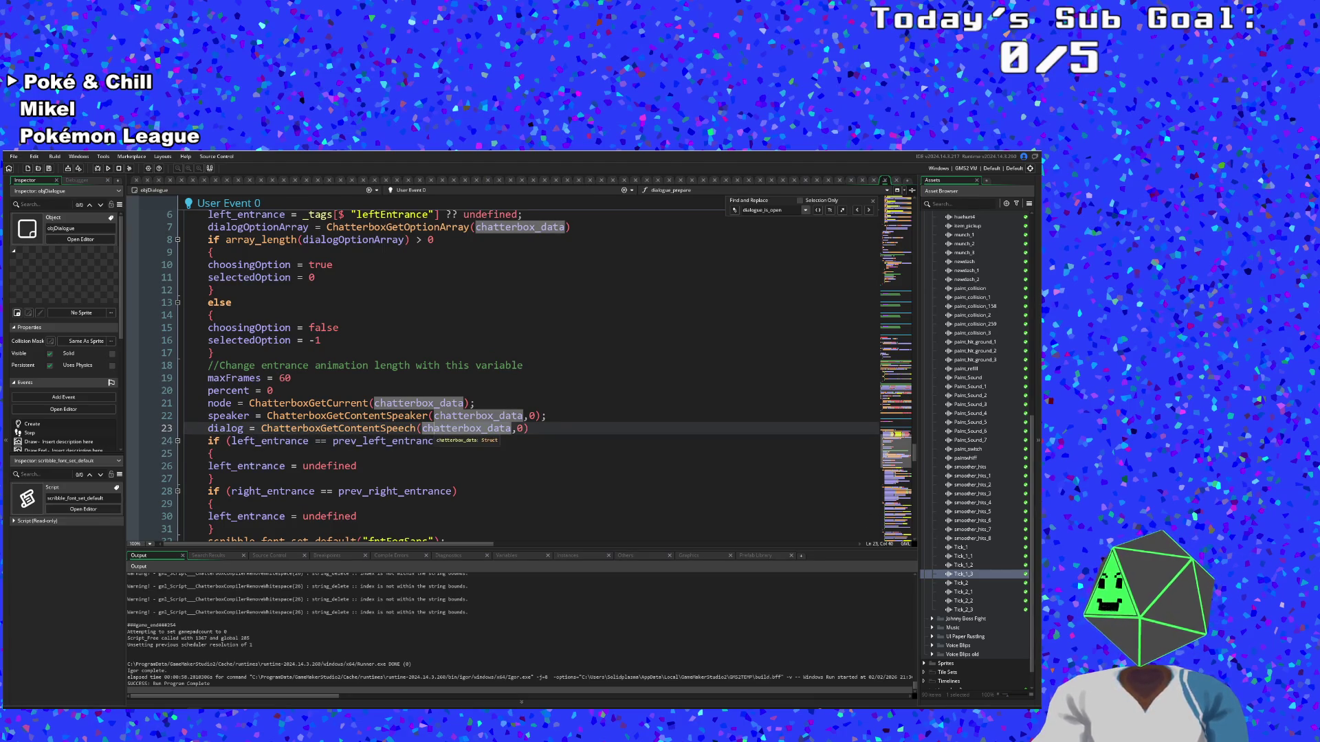
key("Right")
key("Down")
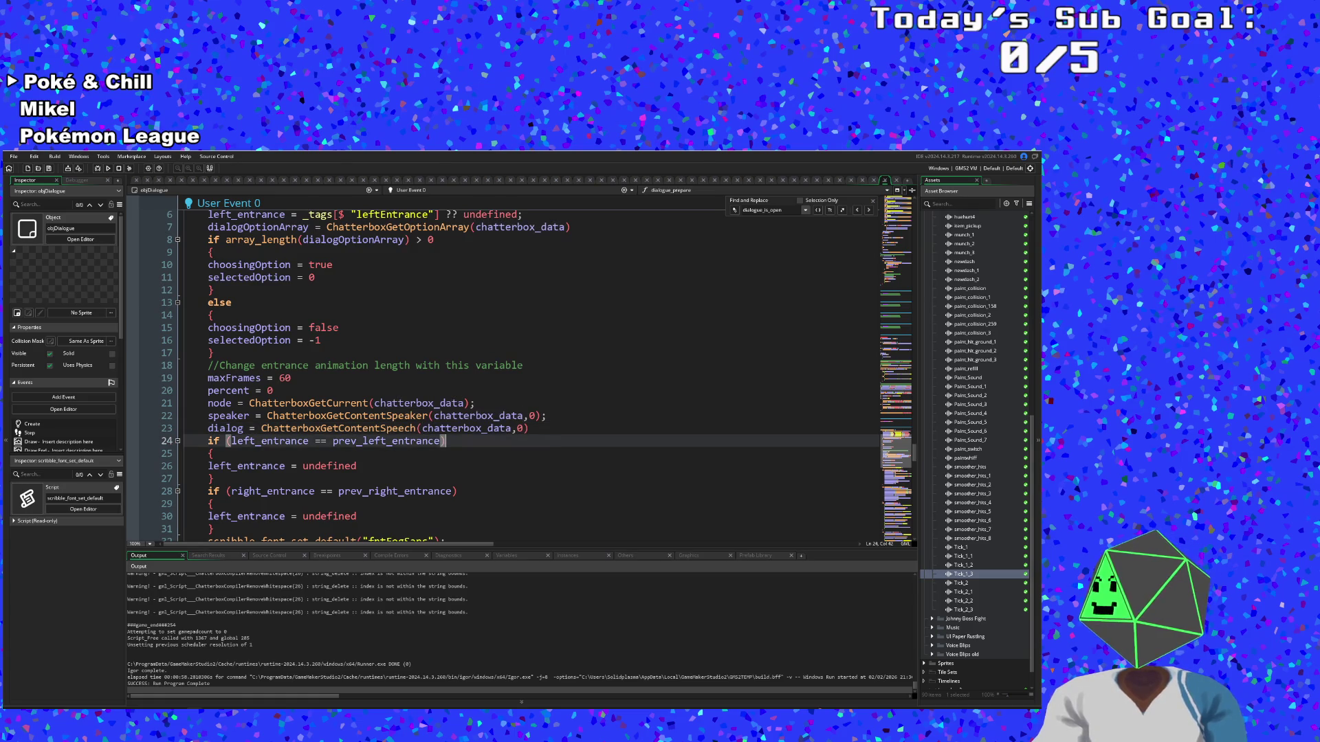
scroll(529, 371, "up", 2)
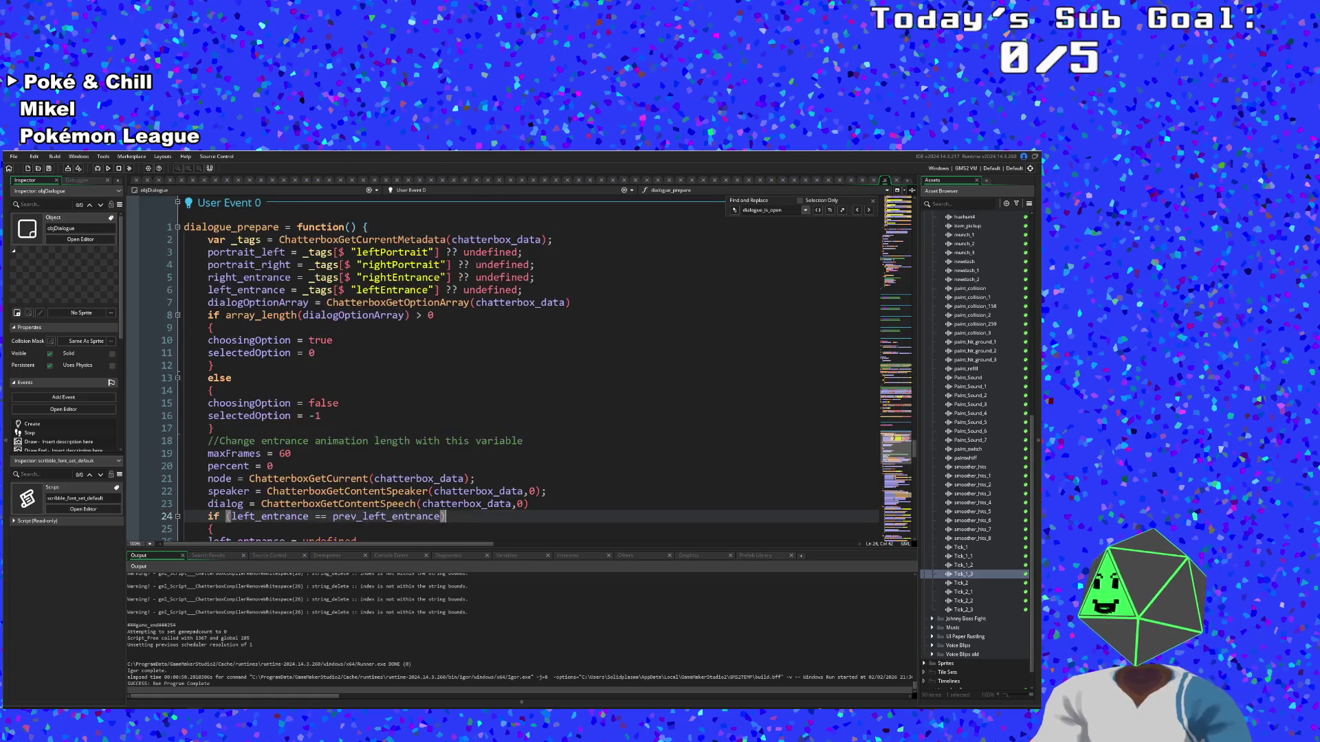
Review the option branches on lines 11–14 and the comparison on line 24
left_click(213, 365)
key("Down")
key("Down")
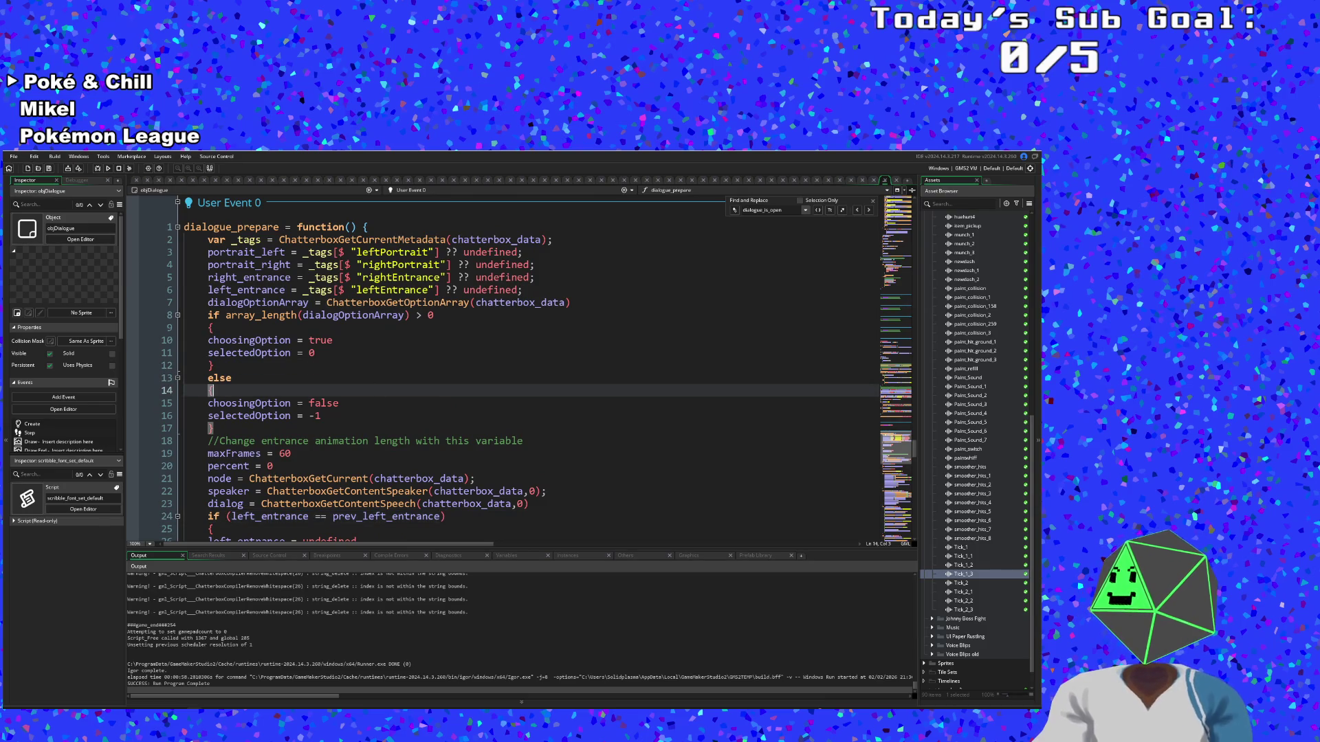
key("Up")
key("Up")
key("Up")
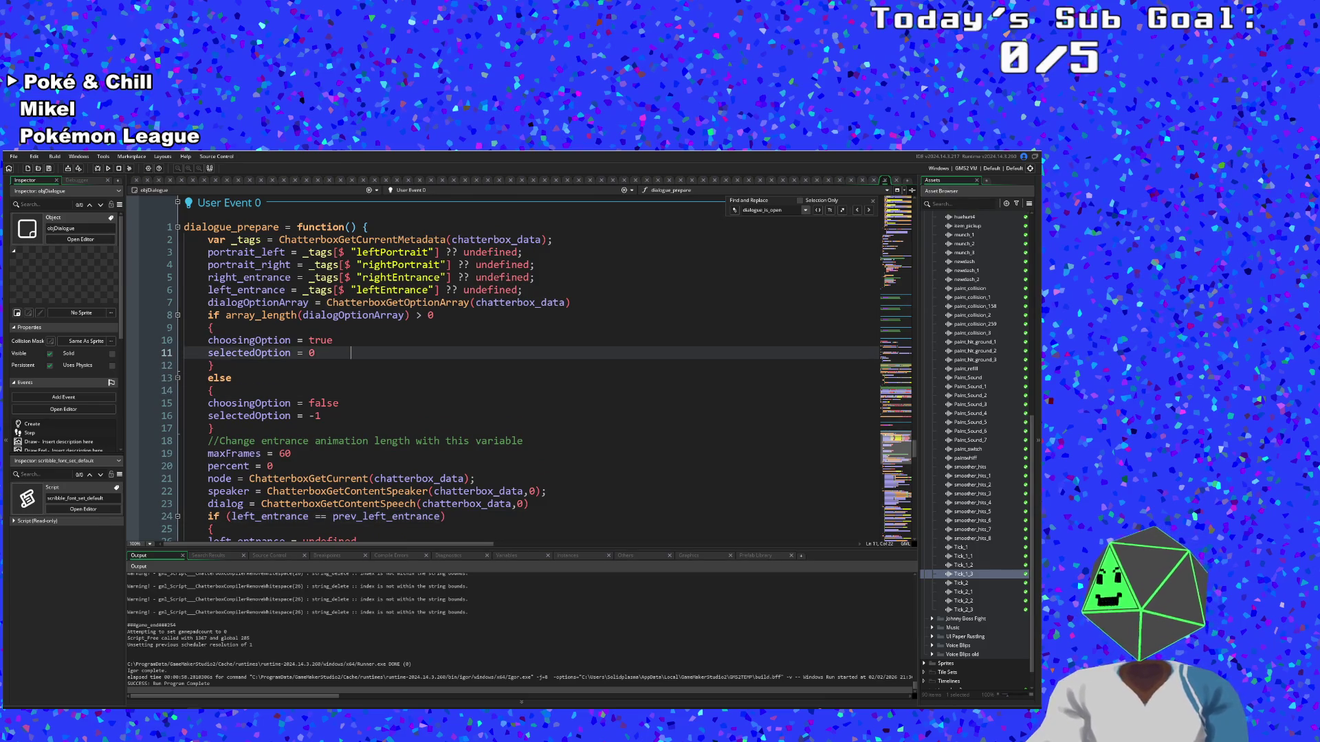
scroll(351, 277, "down", 2)
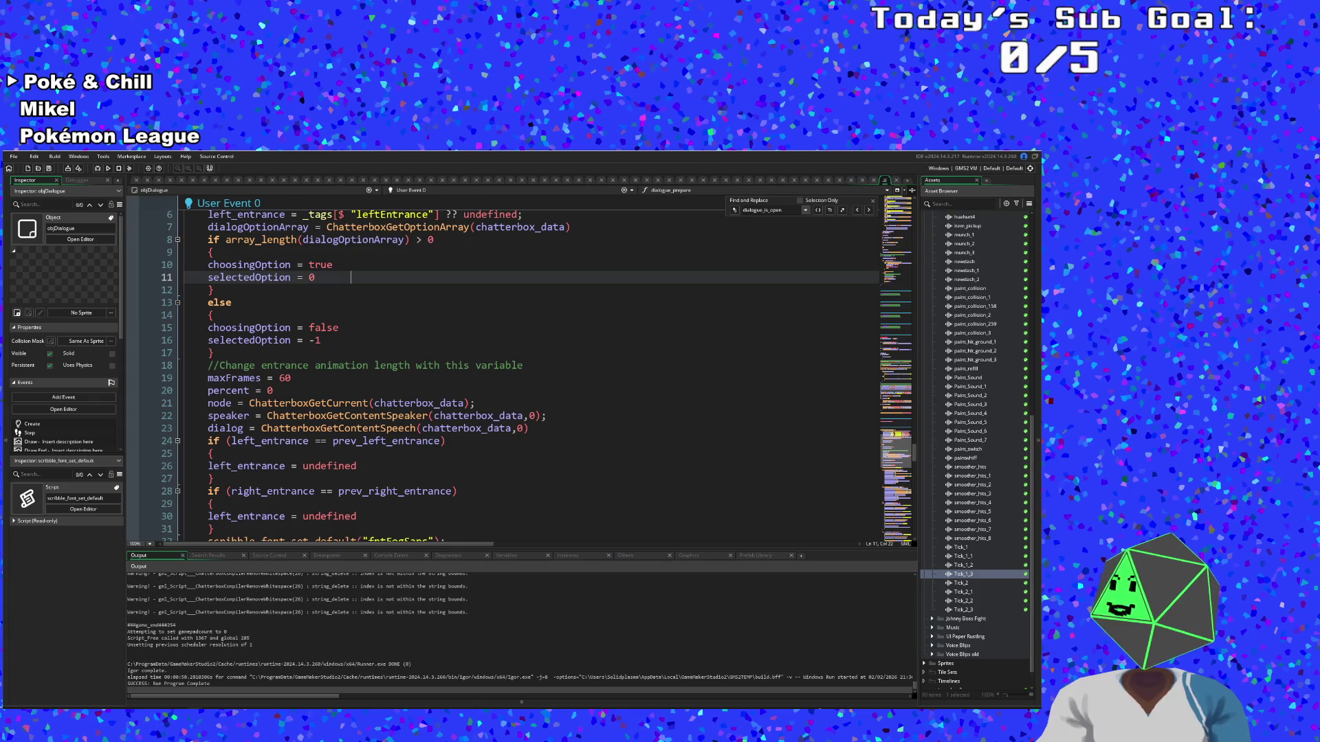
key("Down")
key("Down")
key("Down")
scroll(522, 371, "up", 2)
key("Up")
key("Up")
key("Up")
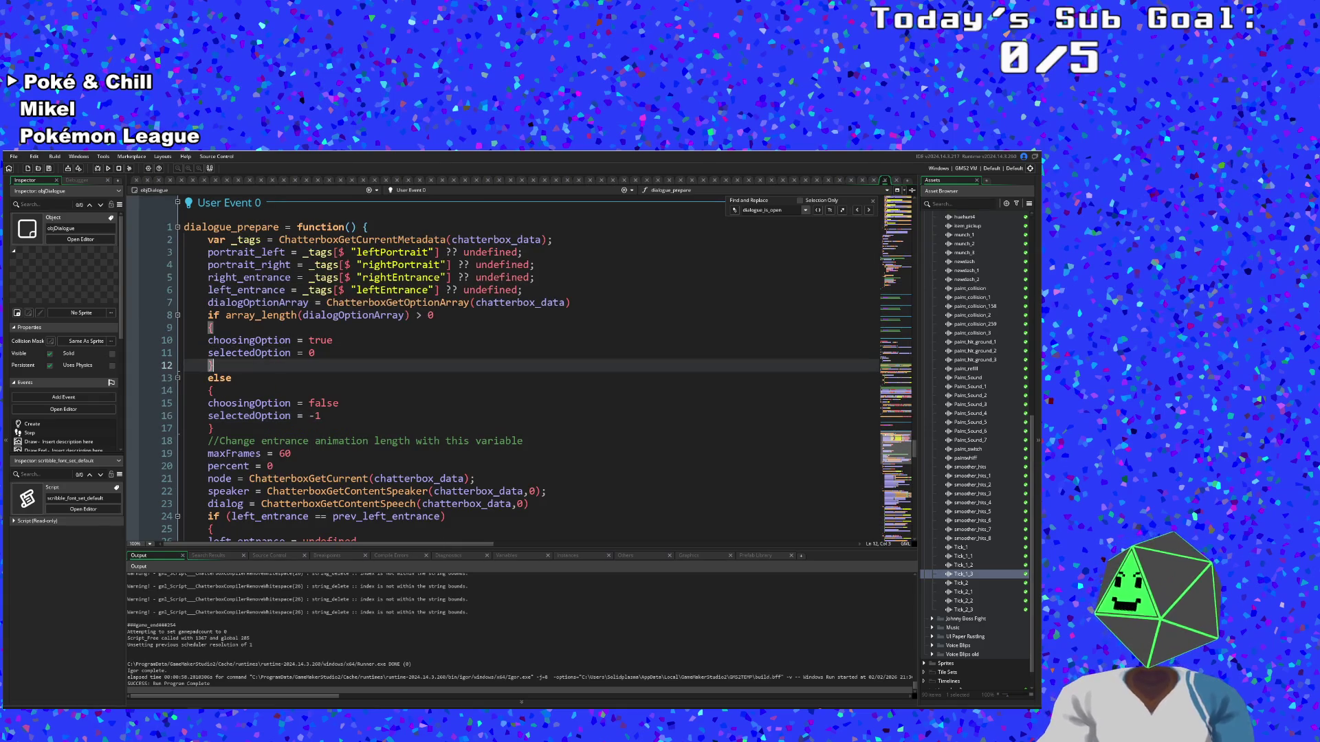
key("Down")
key("Down")
key("Down")
scroll(523, 371, "down", 2)
left_click(315, 441)
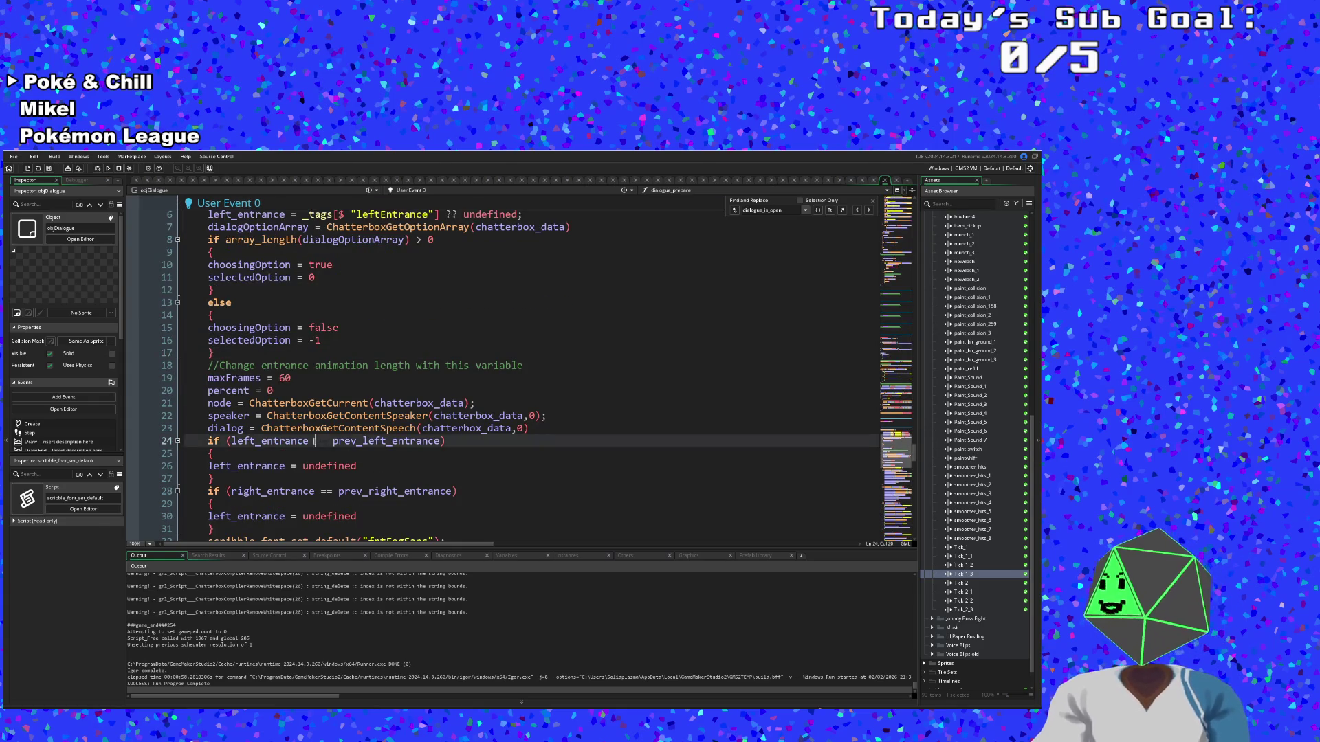
scroll(522, 371, "up", 2)
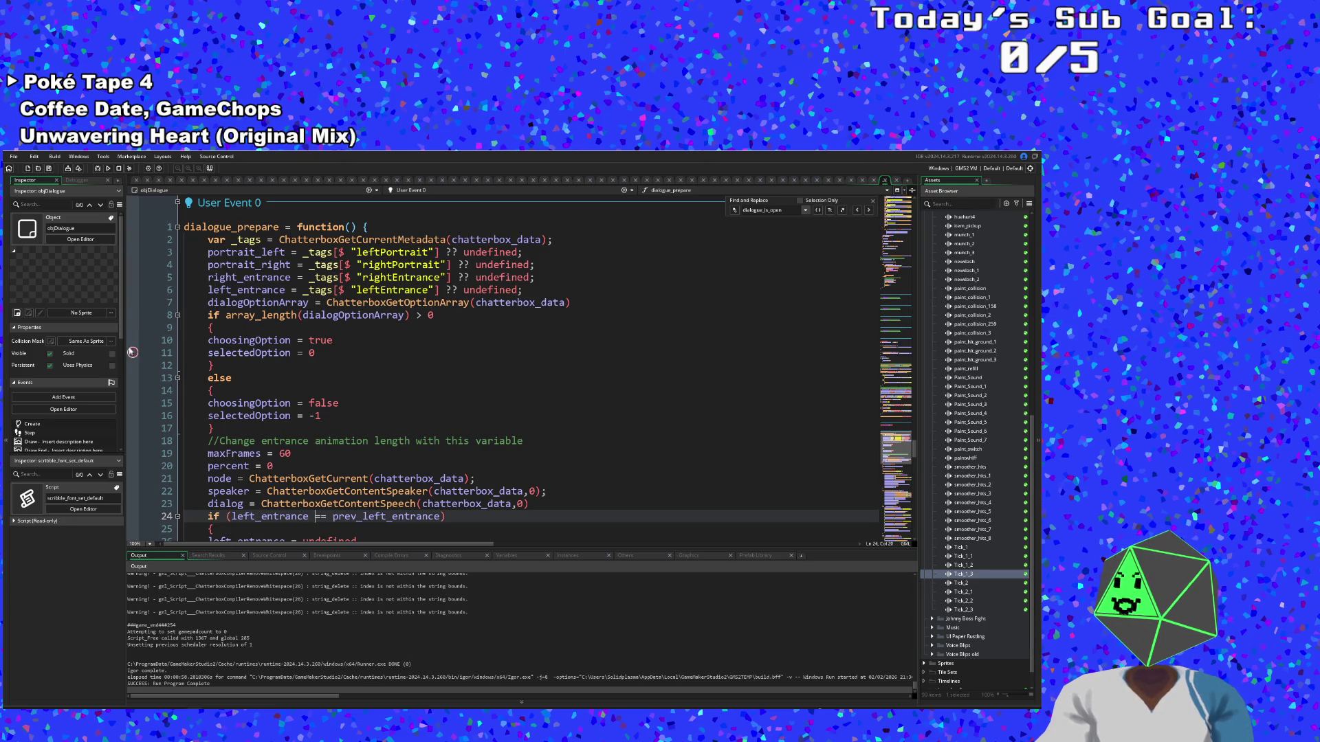
Set a breakpoint on line 8 and launch the game in debug mode, restarting the debug build
left_click(132, 315)
left_click(95, 168)
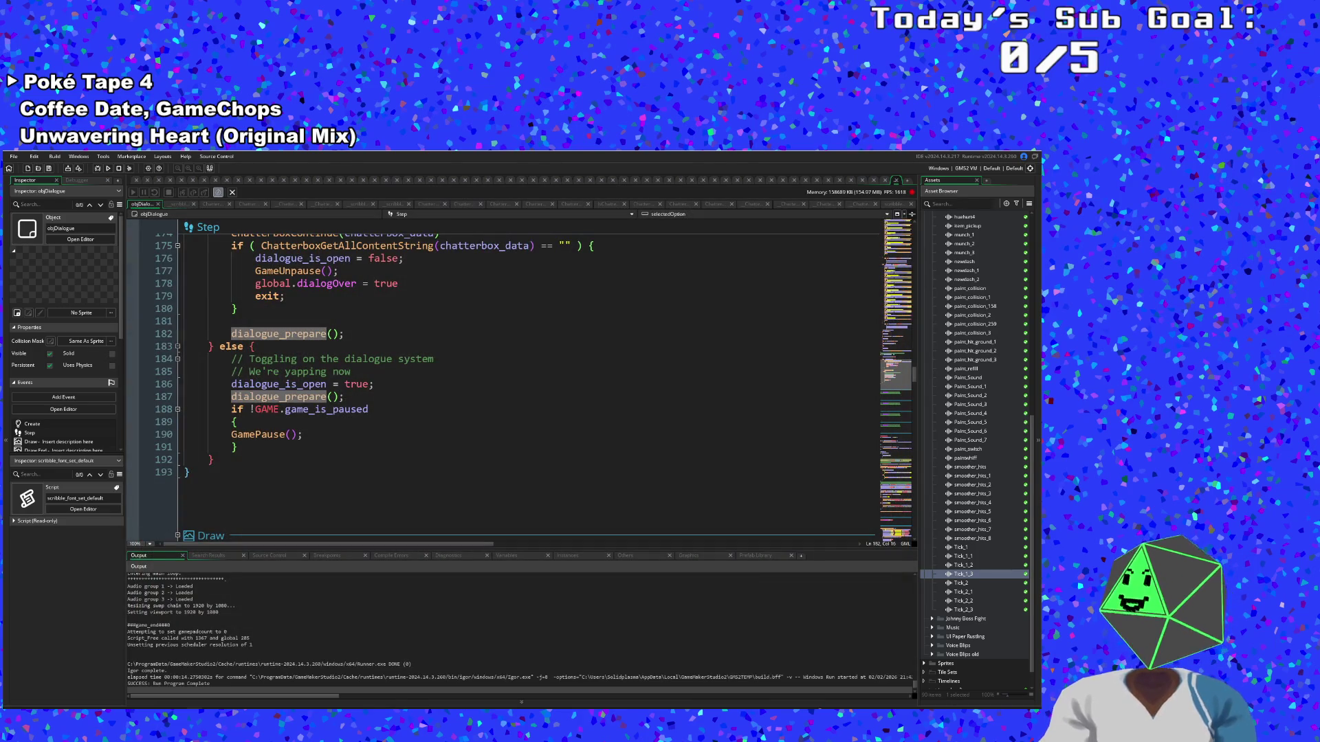
left_click(98, 168)
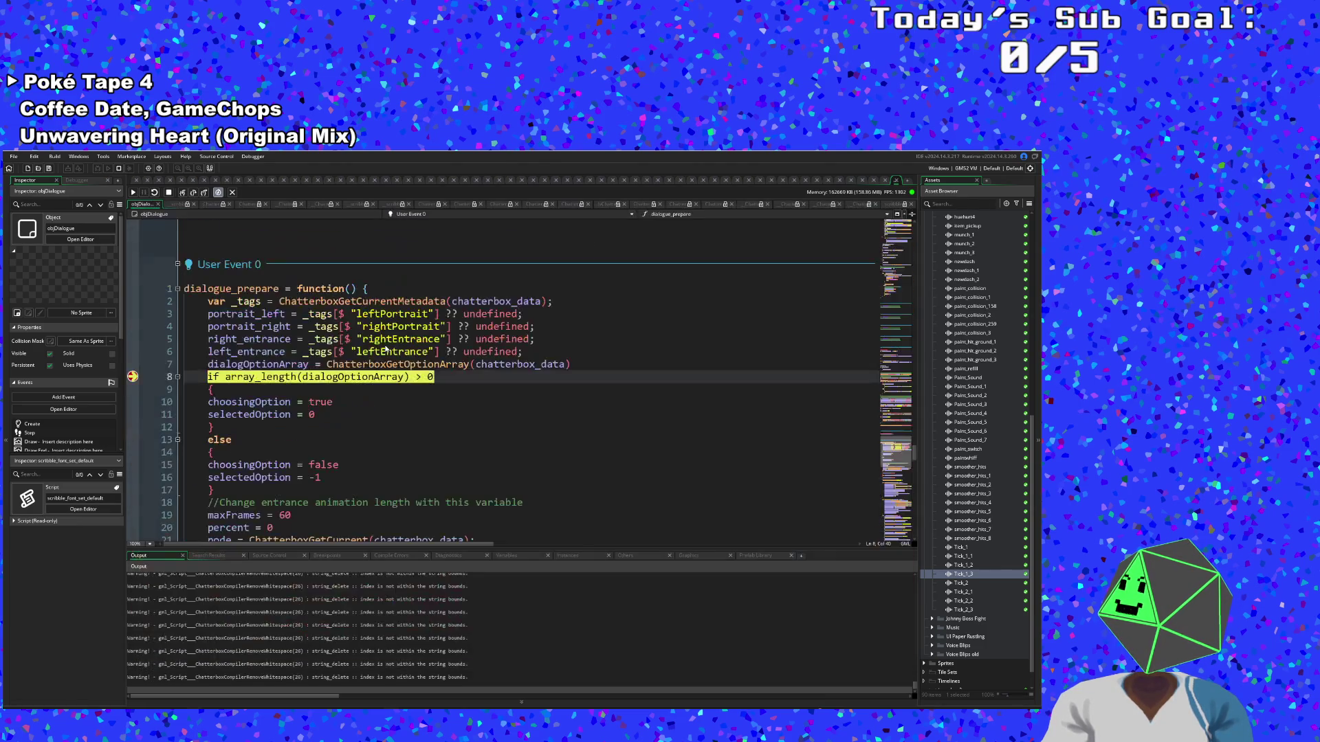
Clear the line 8 breakpoint, resume the game, and advance Hue's dialogue until it closes
left_click(133, 377)
left_click(134, 194)
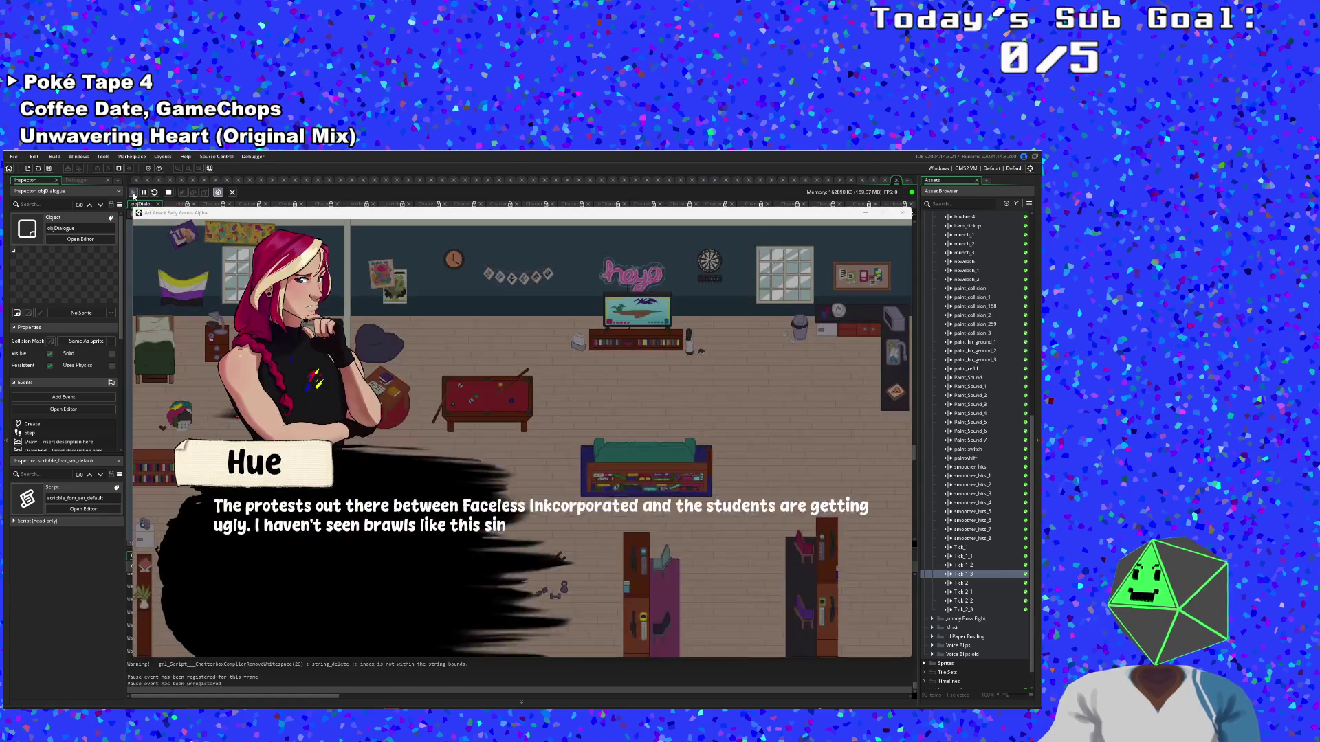
left_click(366, 452)
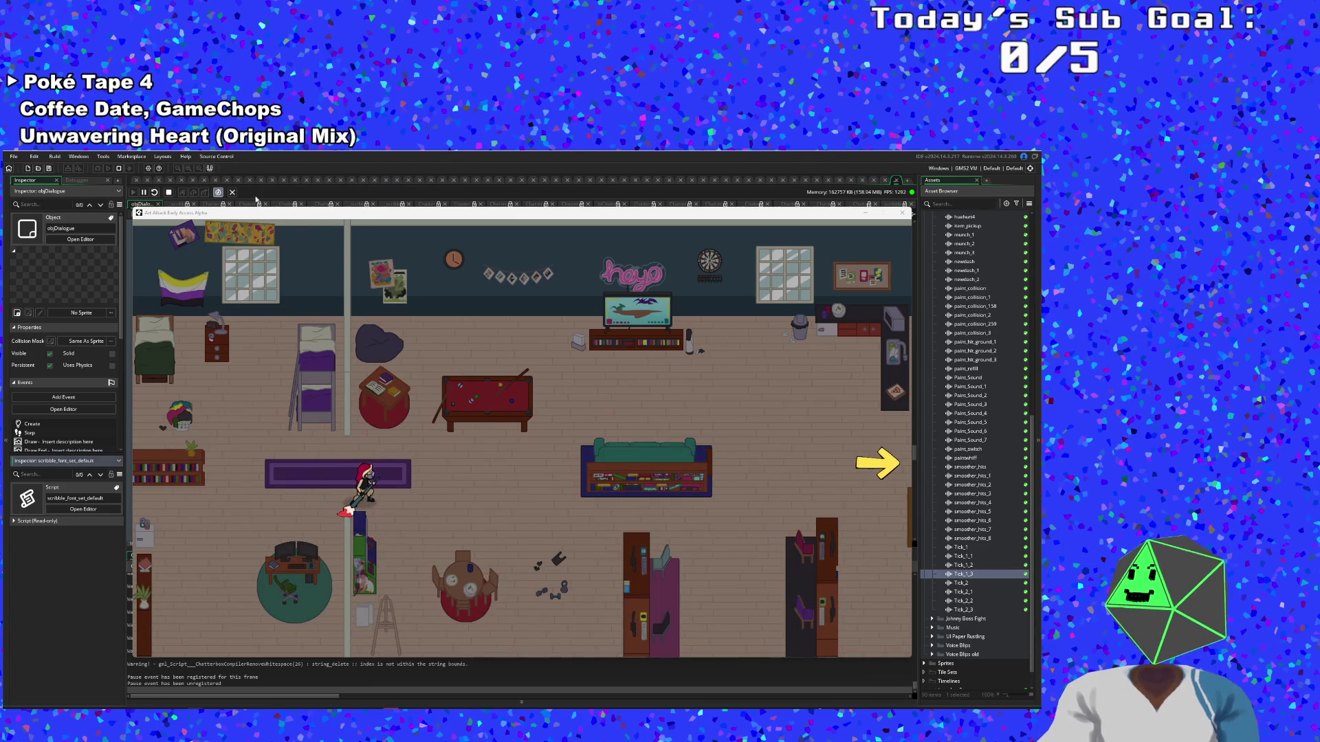
Re-add the line 8 breakpoint, dash right to the couch, and step into choosingOption = true
key("F9")
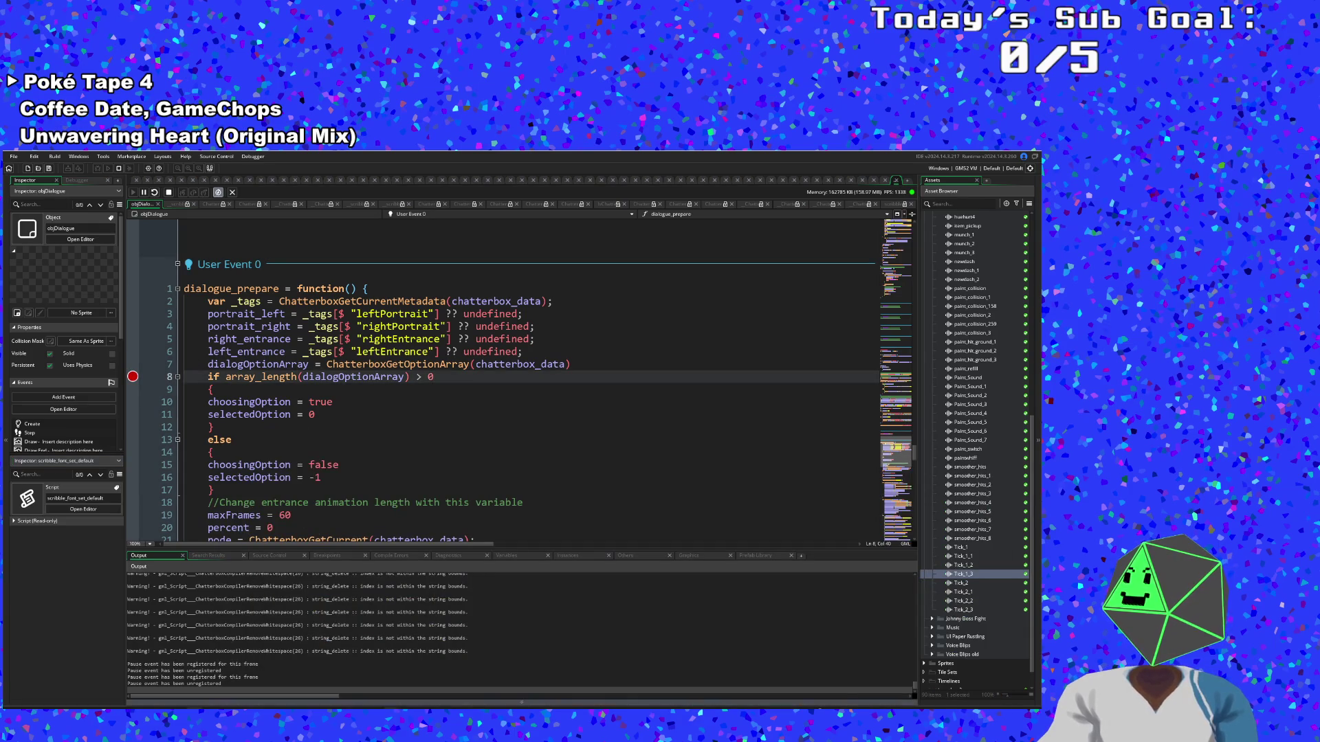
left_click_drag(301, 462, 300, 196)
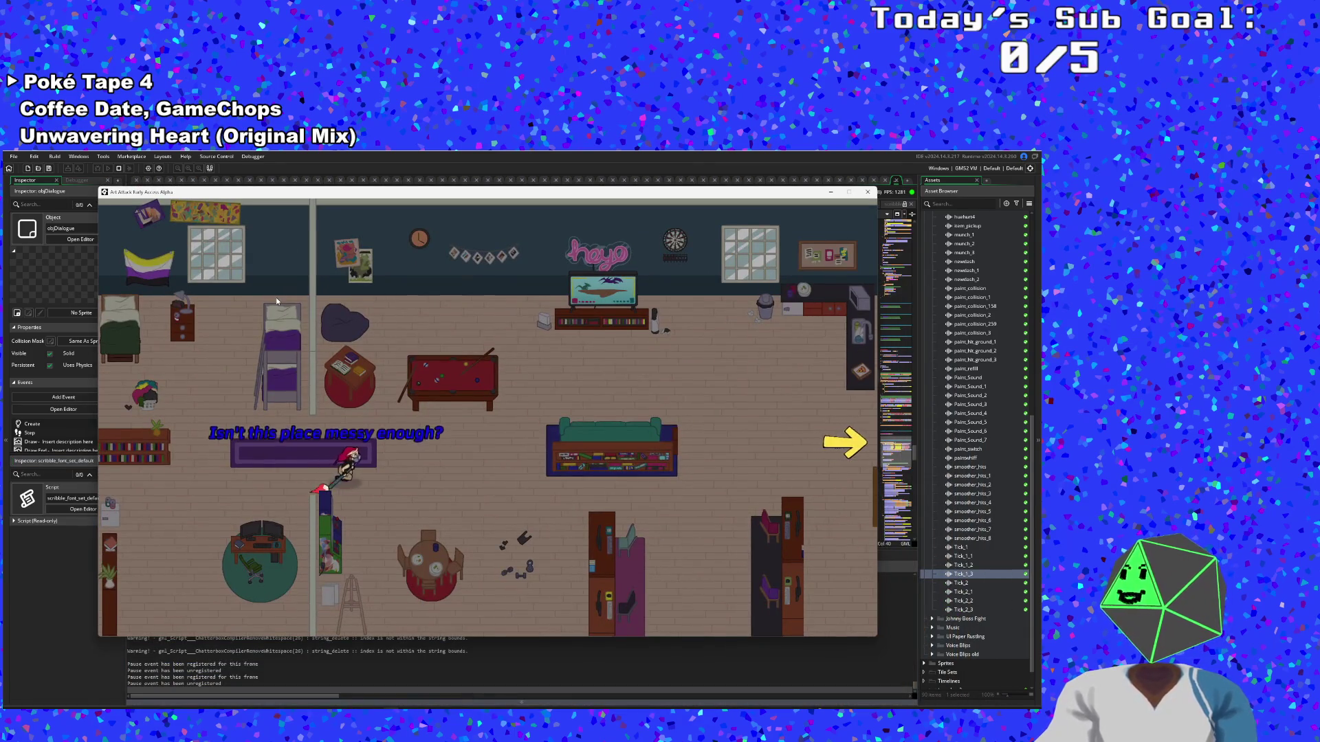
key("Right")
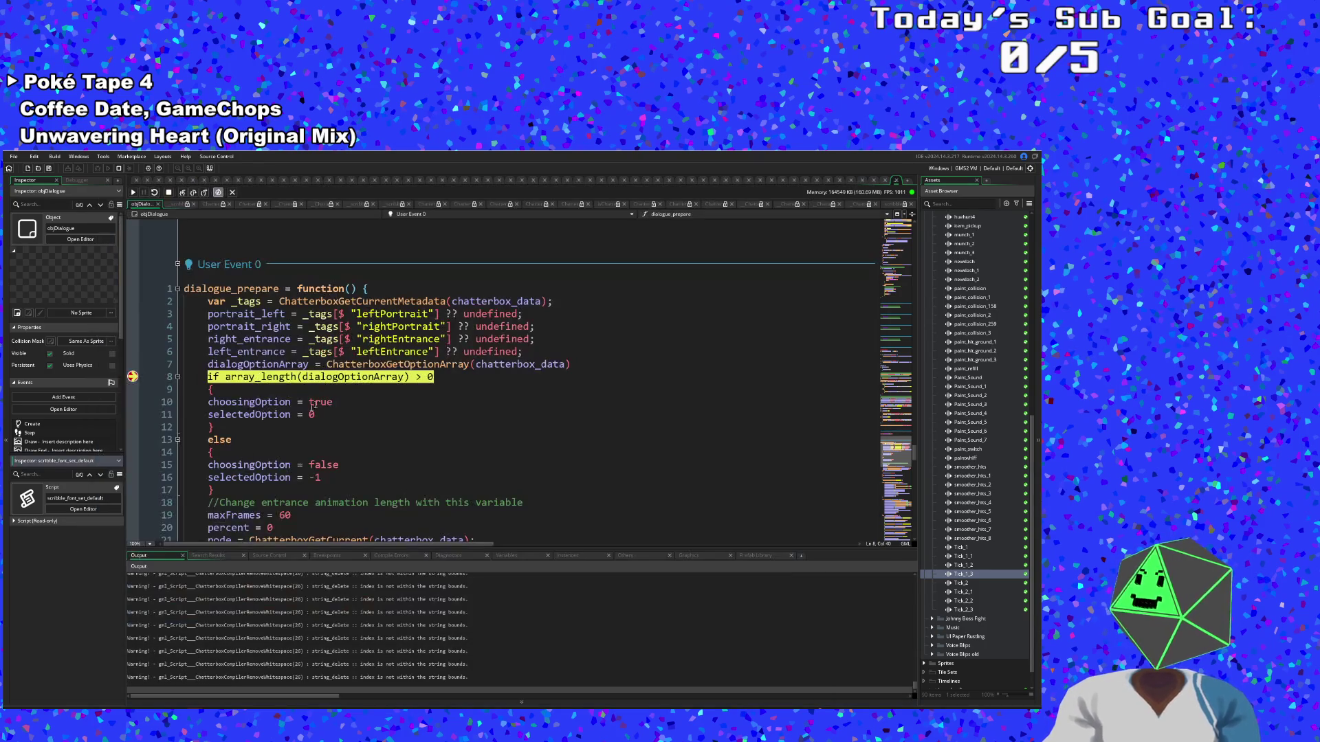
left_click(183, 193)
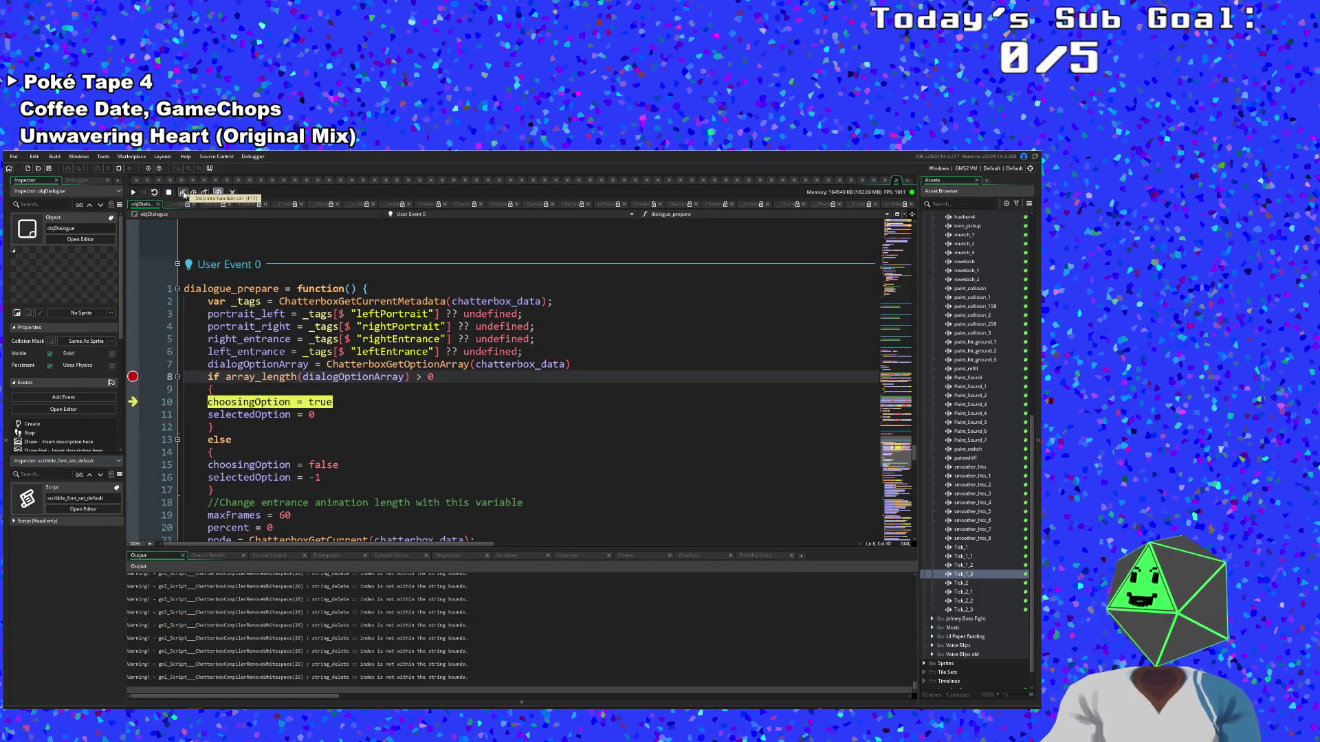
Step to the maxFrames line, into ChatterboxGetCurrent and back out to the speaker line
left_click(183, 193)
left_click(183, 193)
left_click(182, 193)
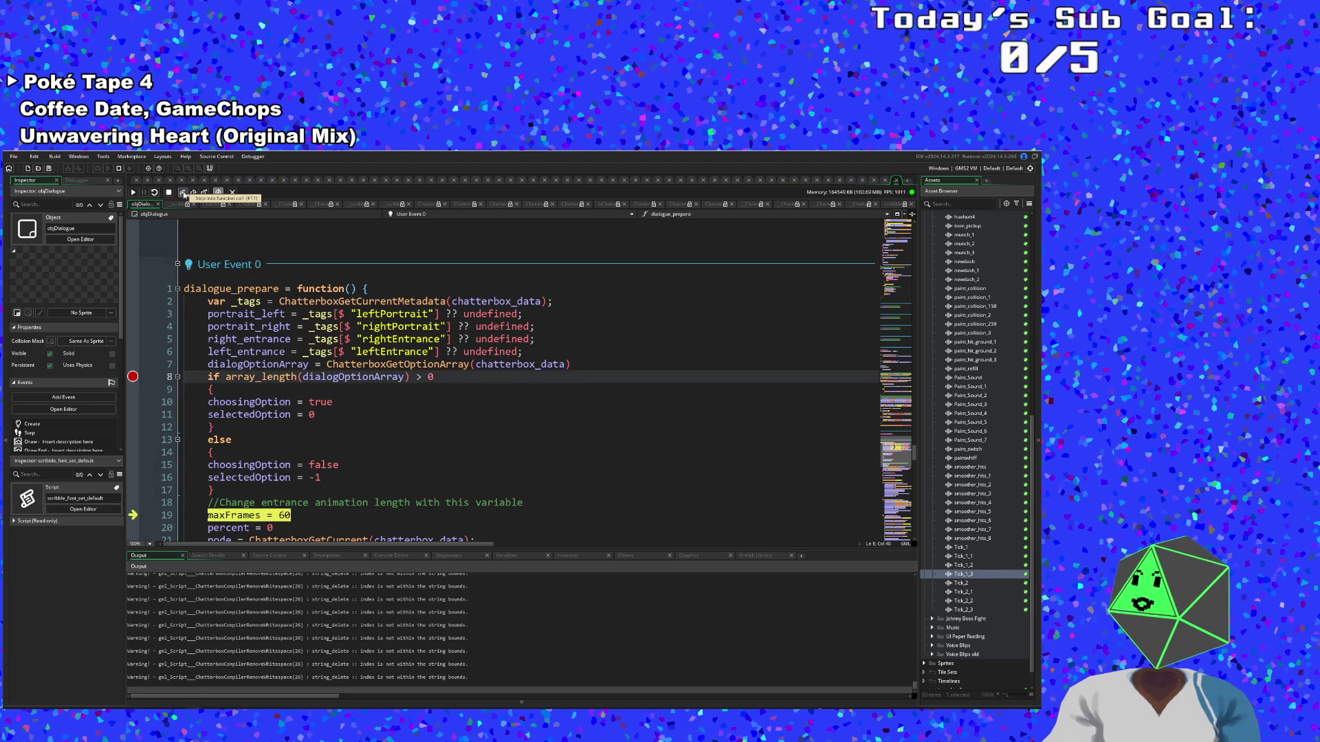
left_click(183, 194)
left_click(183, 193)
left_click(183, 193)
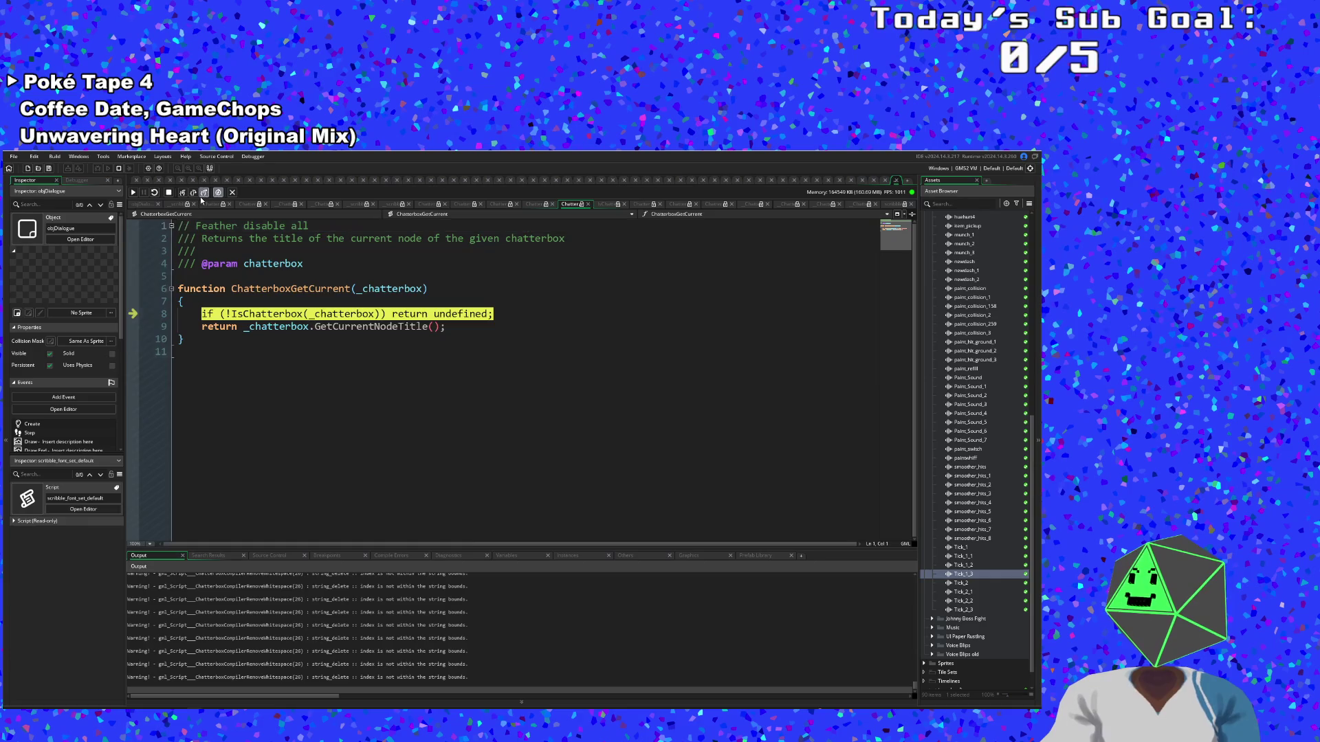
left_click(204, 193)
left_click(183, 193)
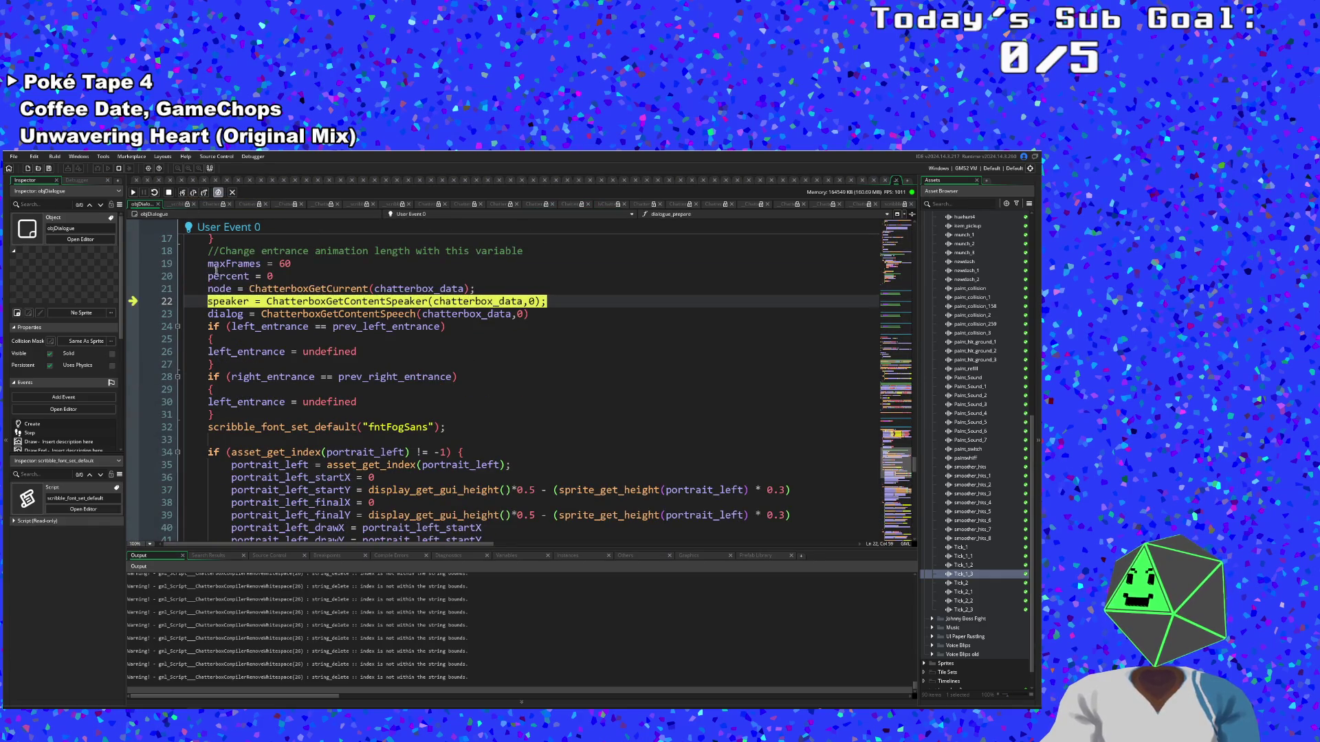
Step into and out of ChatterboxGetContentSpeaker and ChatterboxGetContentSpeech, reaching the left_entrance check
left_click(187, 195)
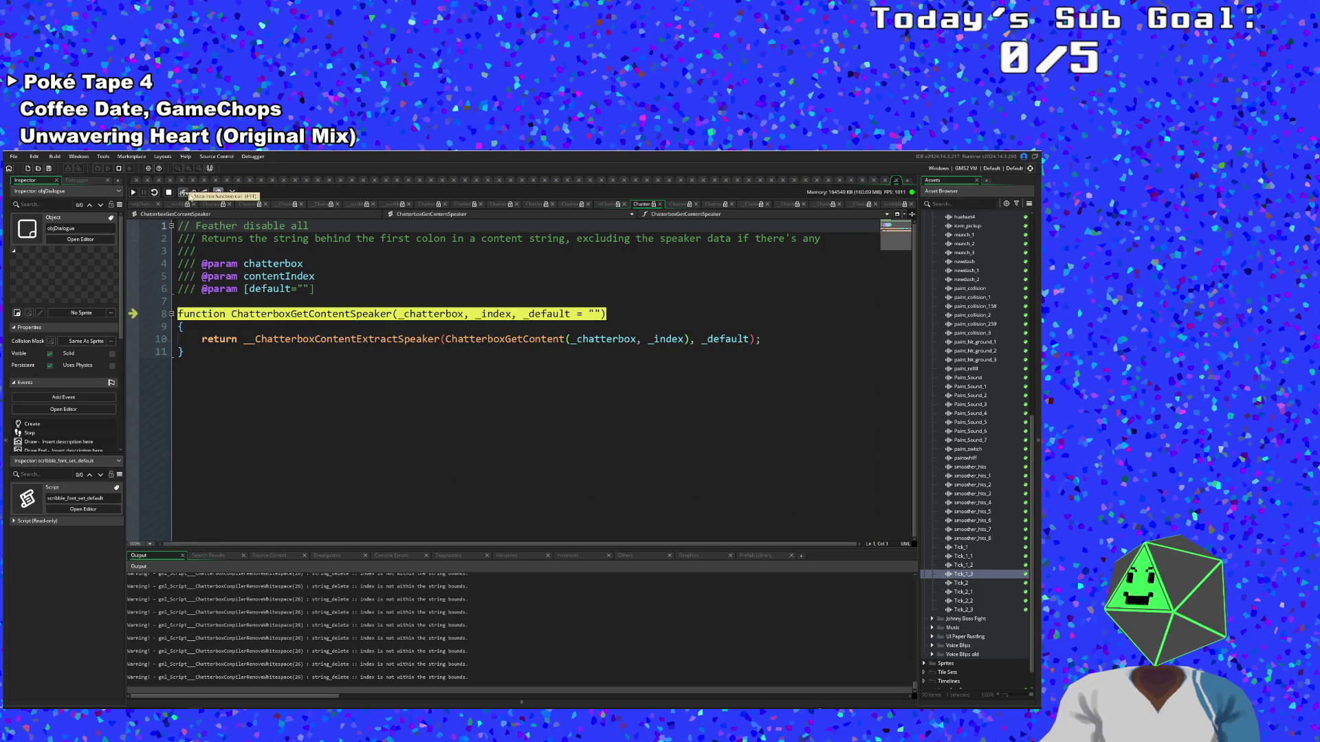
left_click(204, 193)
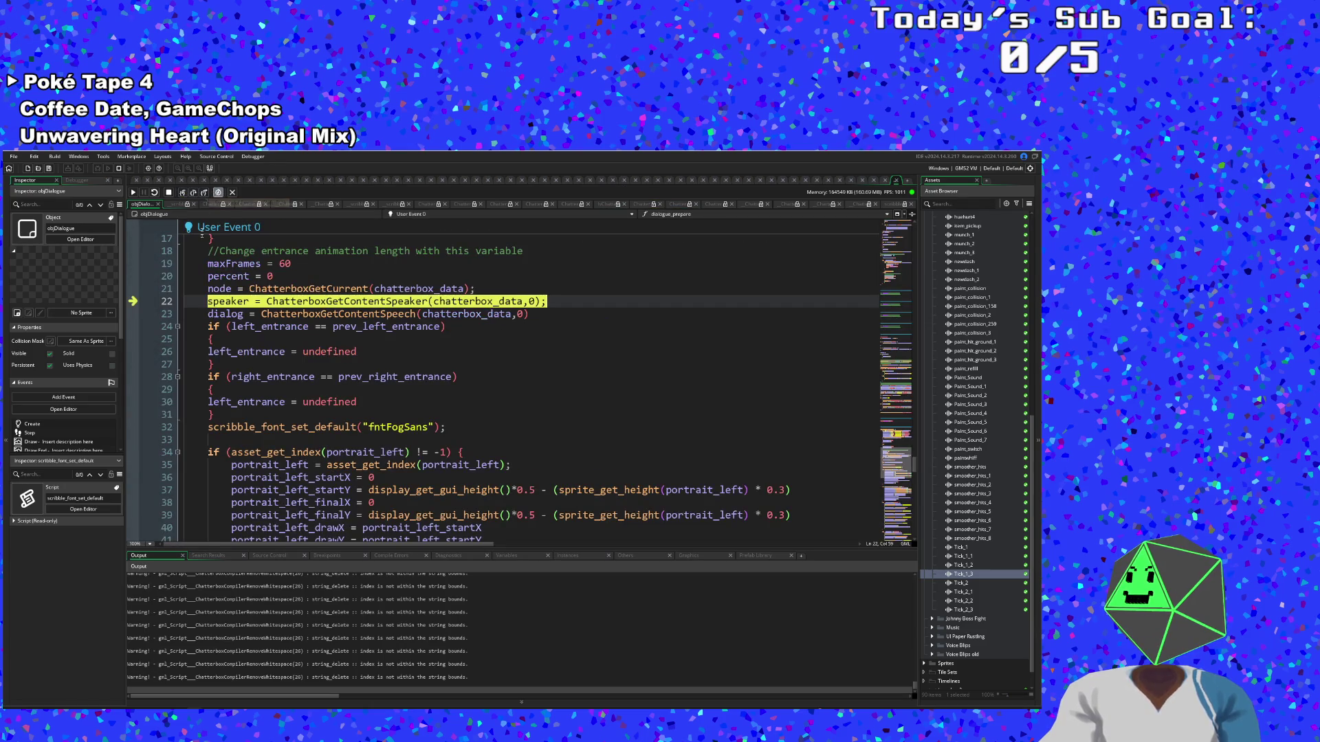
left_click(183, 195)
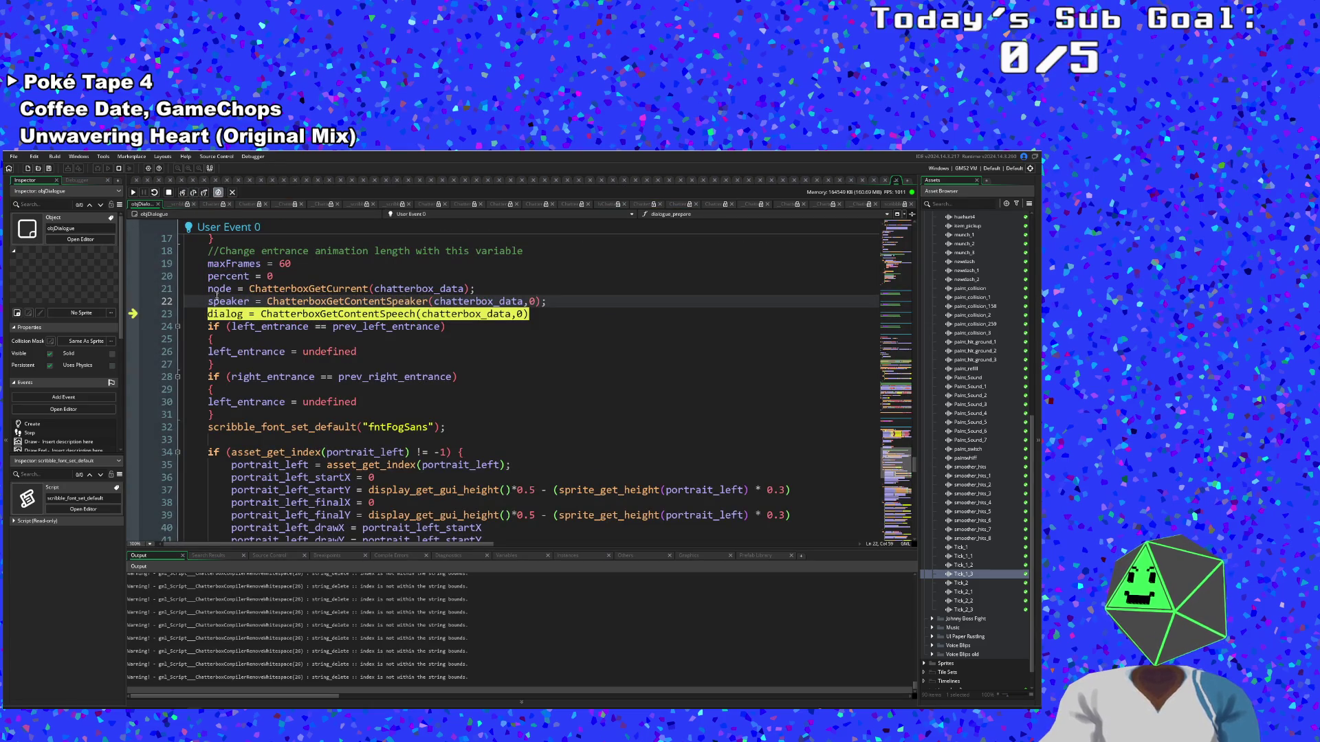
left_click(183, 195)
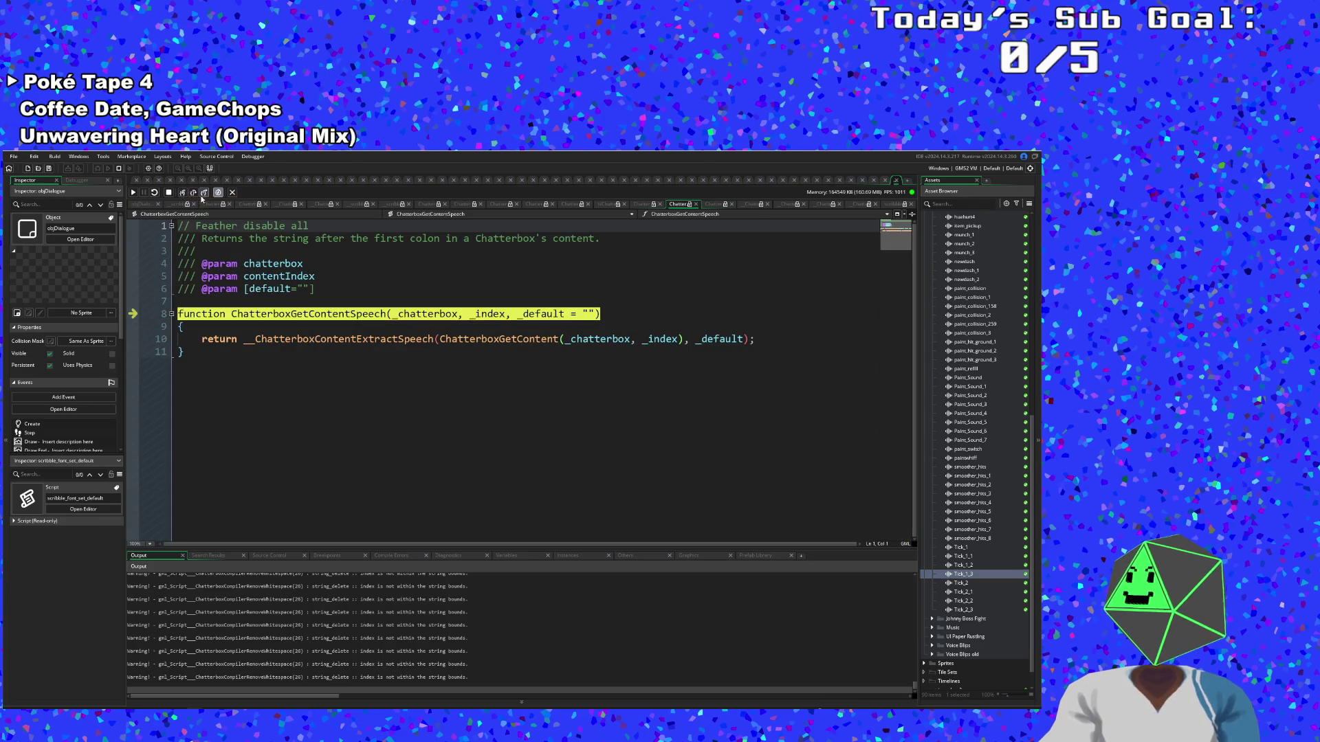
left_click(204, 193)
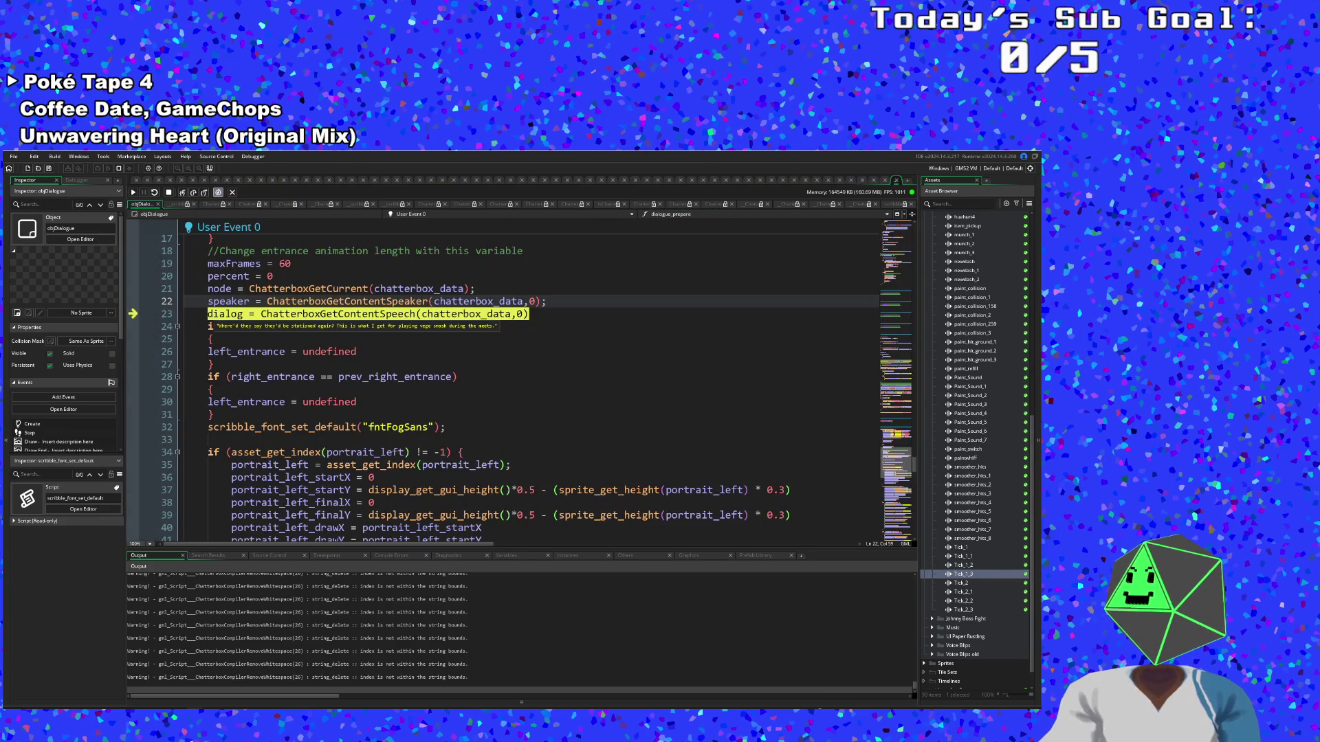
left_click(183, 194)
Check the dialog value, then step through the entrance checks until the game resumes
mouse_move(227, 315)
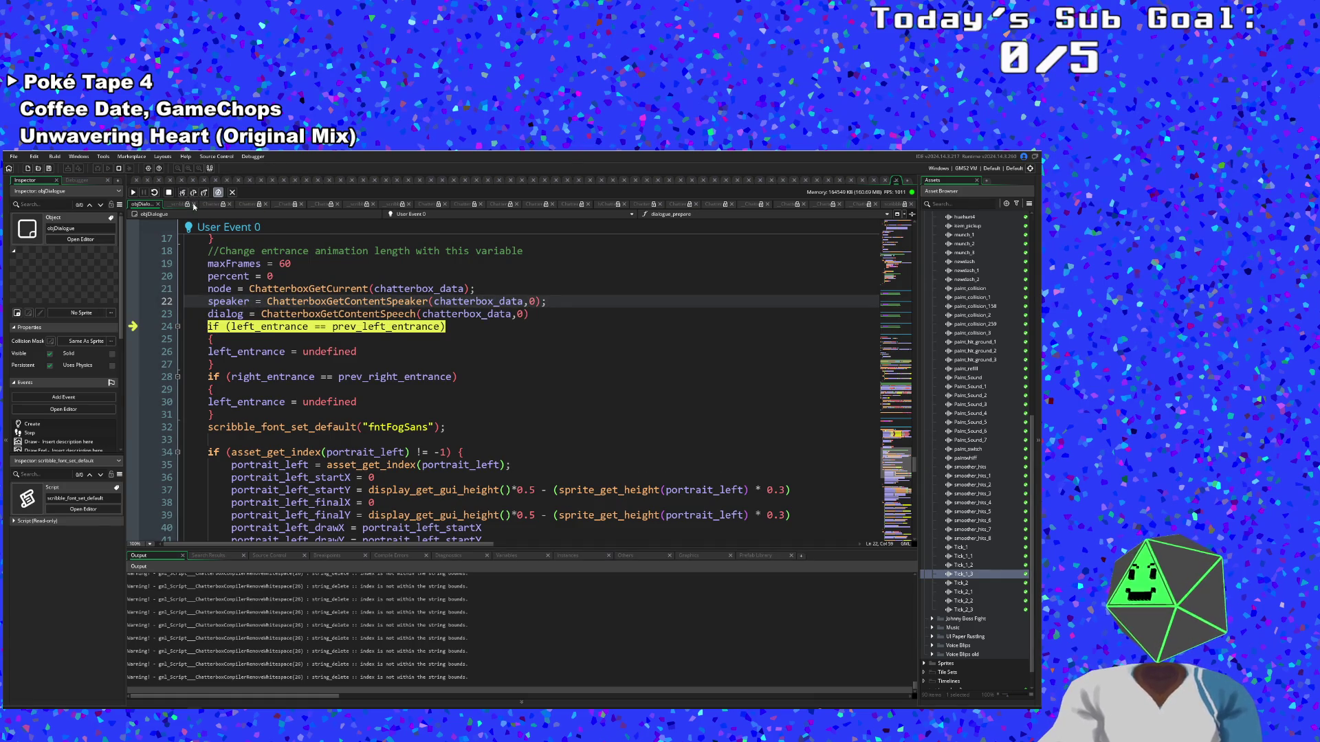
left_click(183, 193)
left_click(183, 193)
left_click(183, 193)
left_click(183, 193)
left_click(183, 193)
left_click(133, 193)
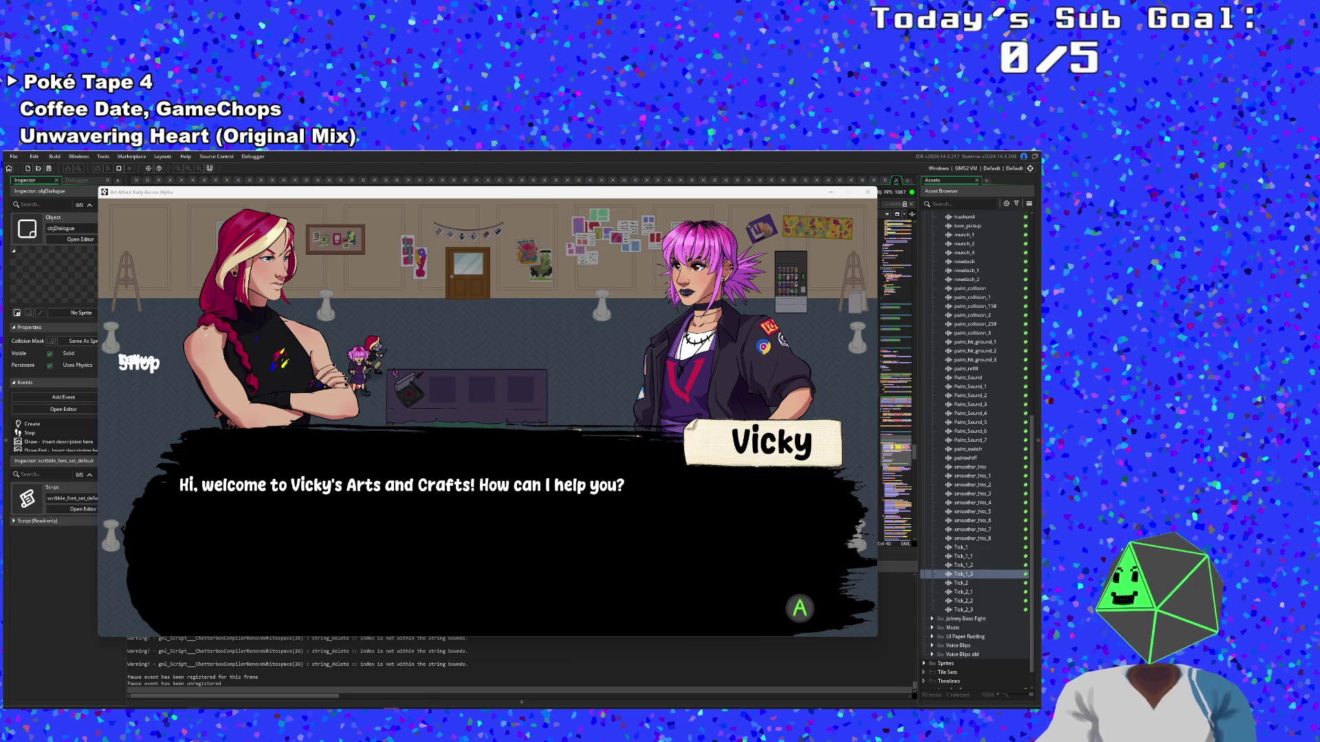
Move the game window aside, step from the line 8 breakpoint, and resume the game
left_click_drag(349, 201, 394, 572)
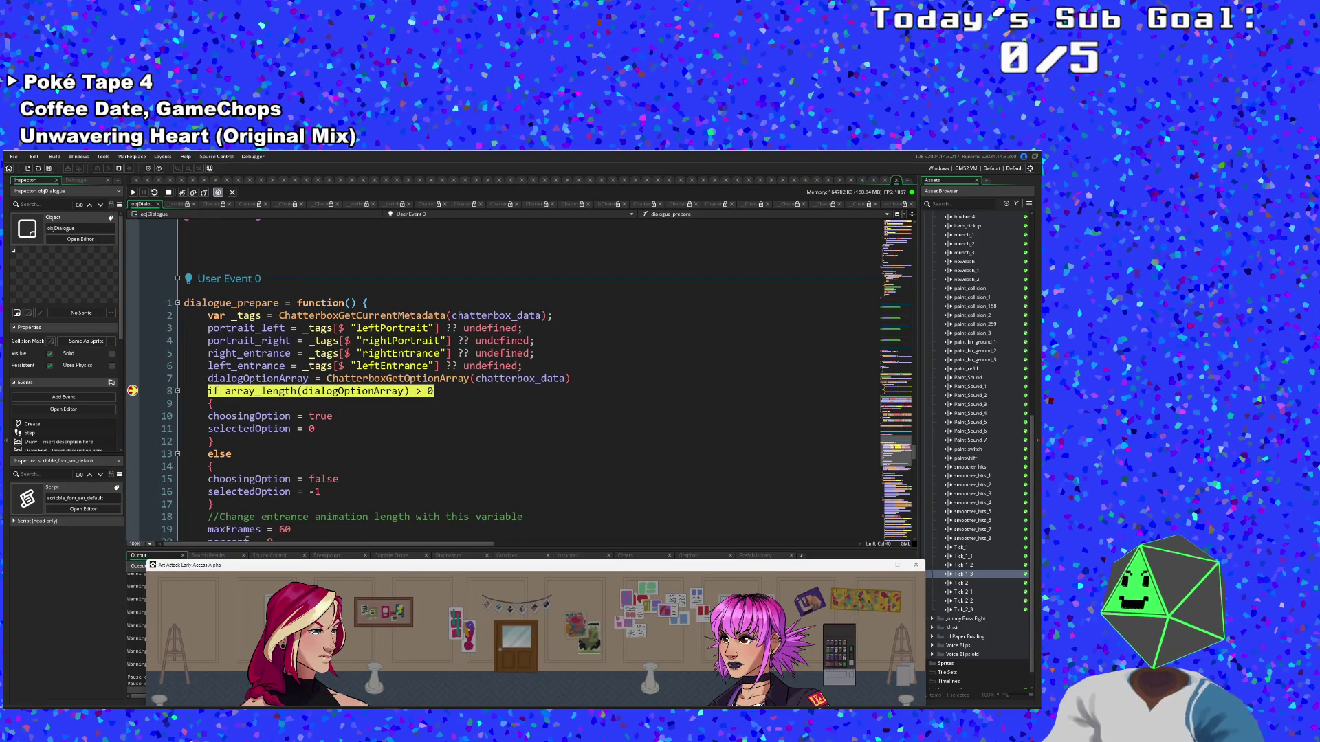
left_click_drag(237, 569, 200, 204)
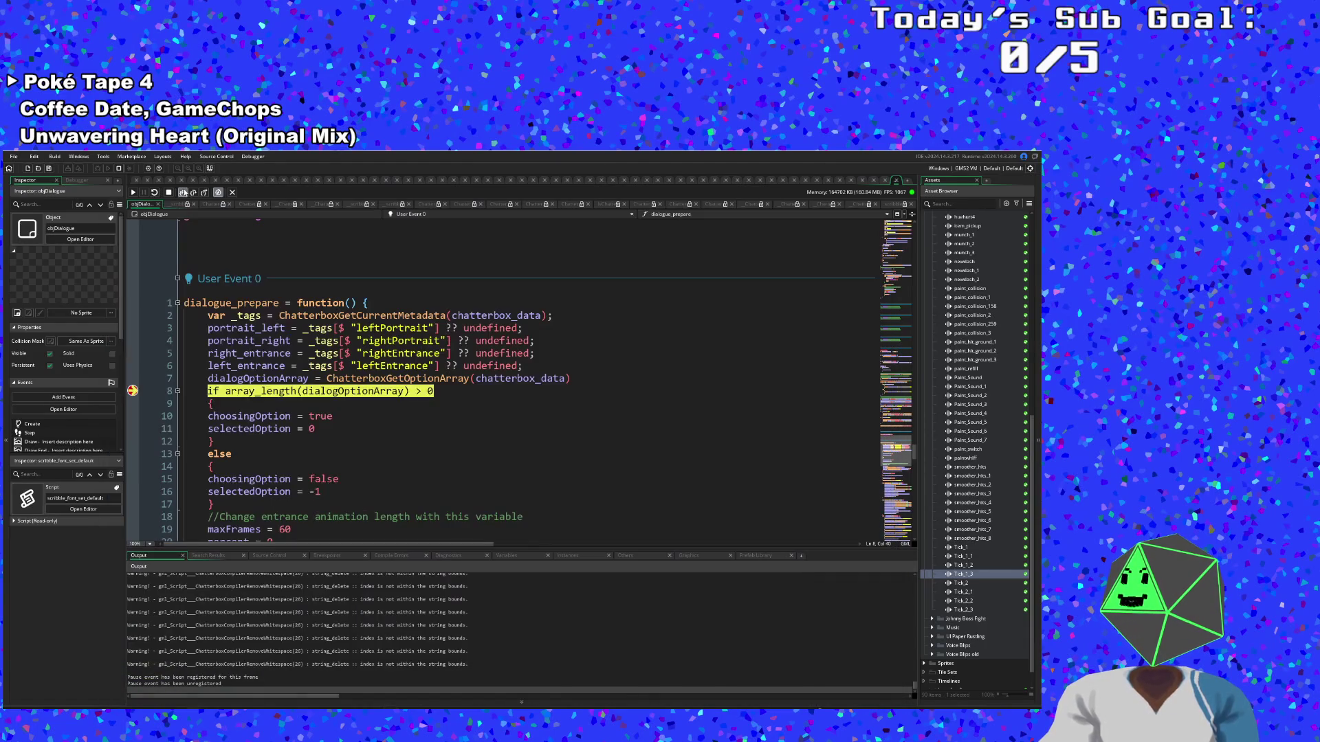
left_click(183, 193)
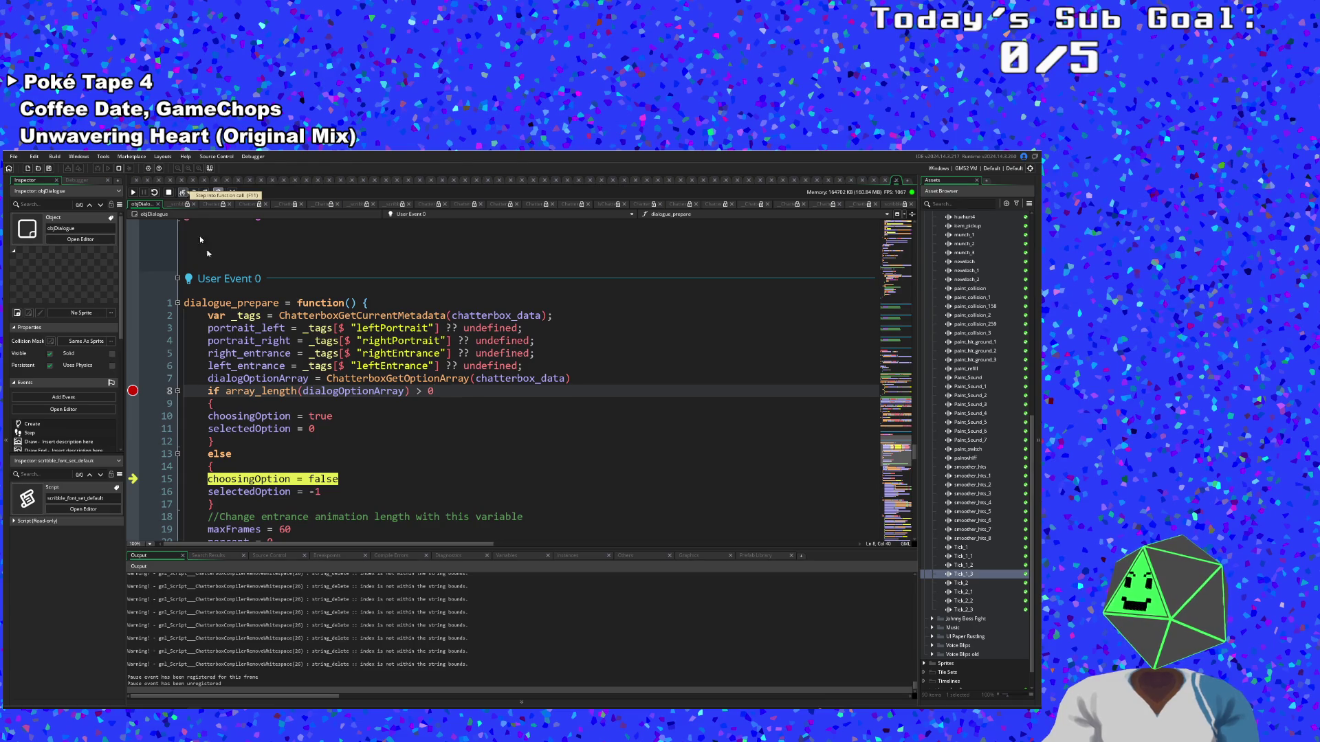
left_click(133, 193)
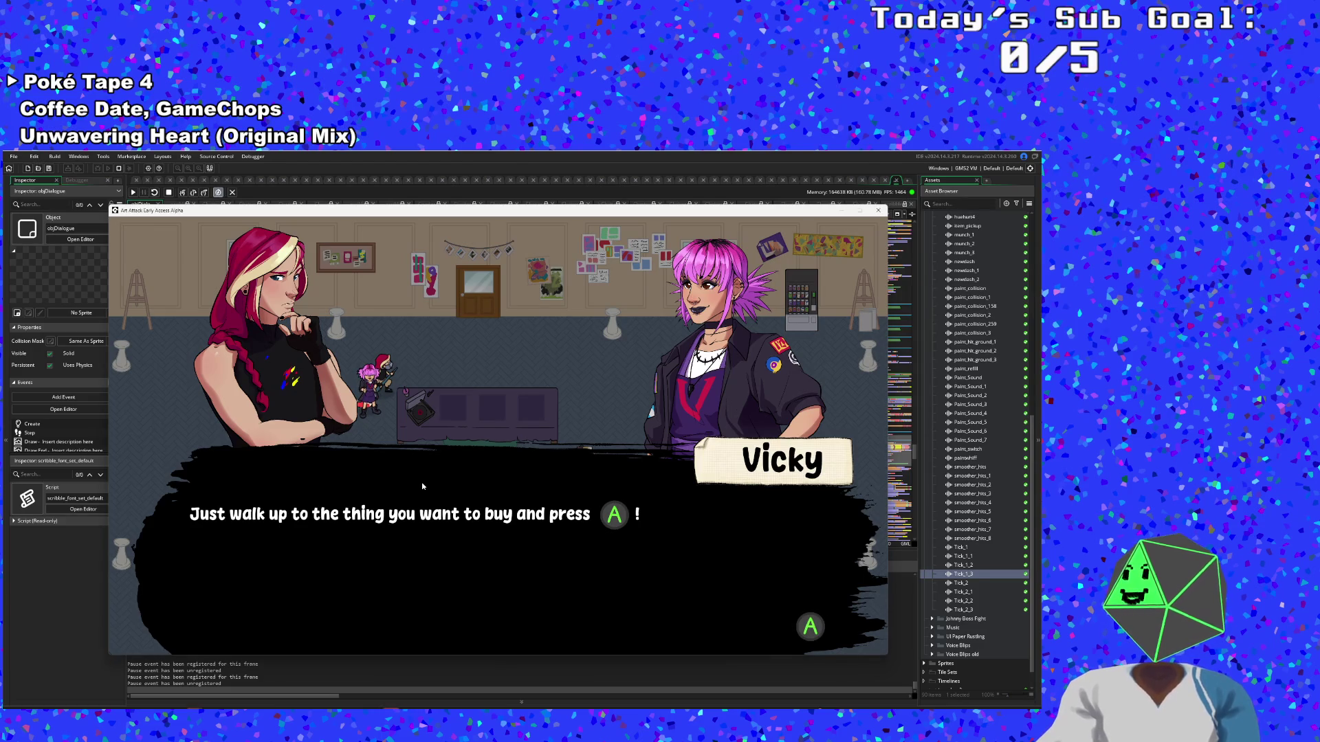
Advance Vicky's dialogue and step past the option check to line 15, choosingOption = false
left_click(85, 570)
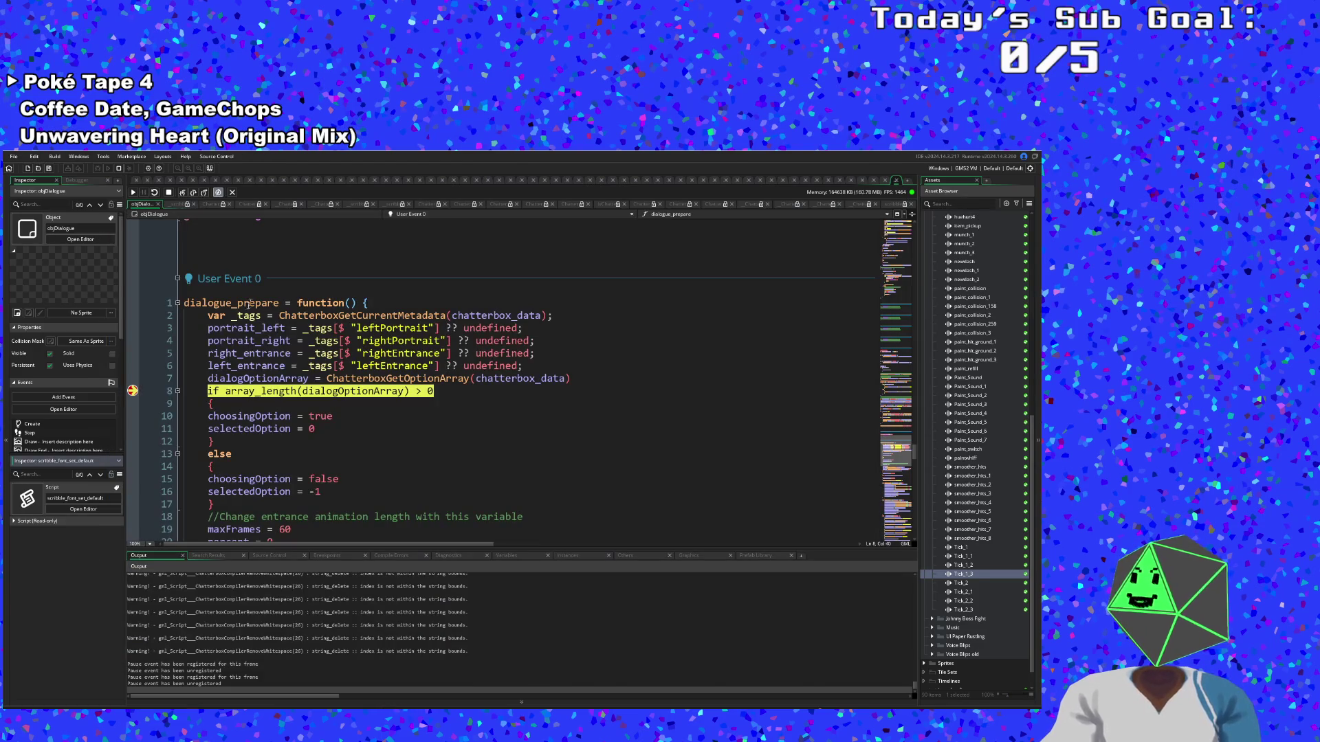
left_click(182, 193)
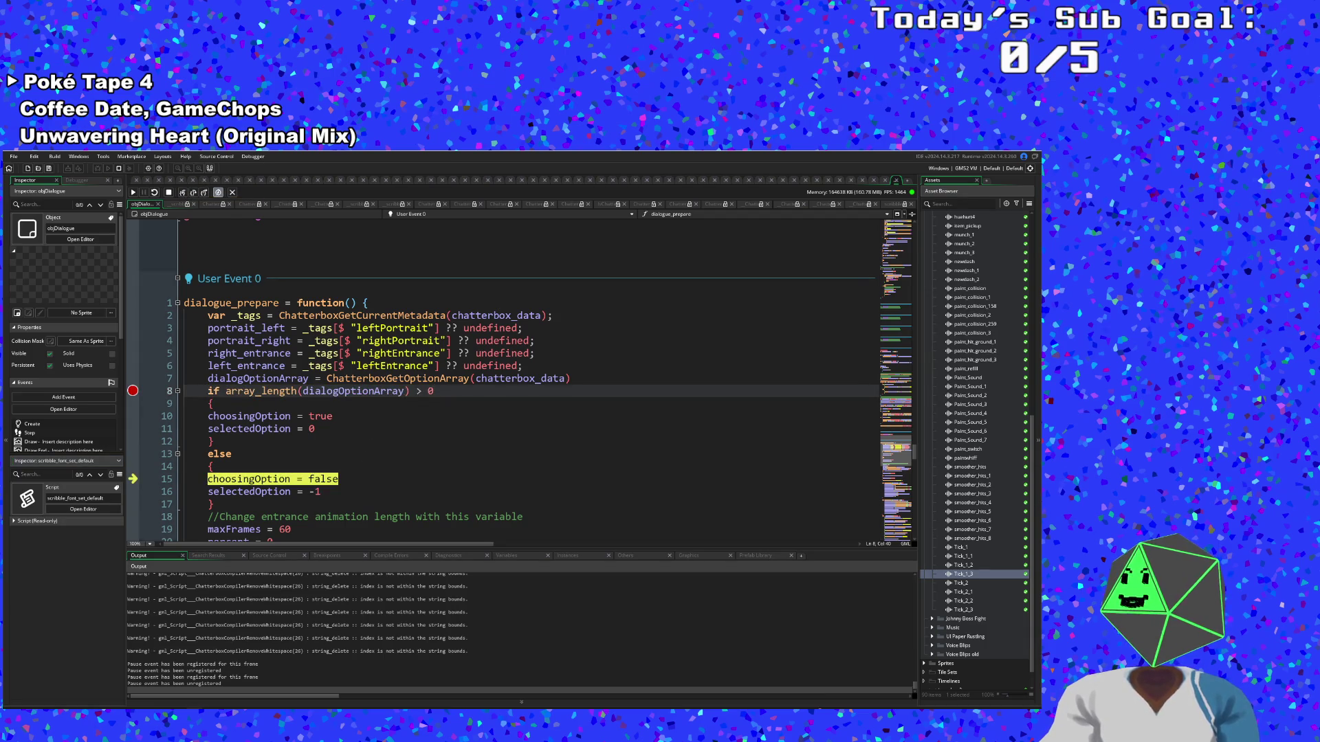
scroll(522, 378, "down", 4)
scroll(522, 378, "up", 2)
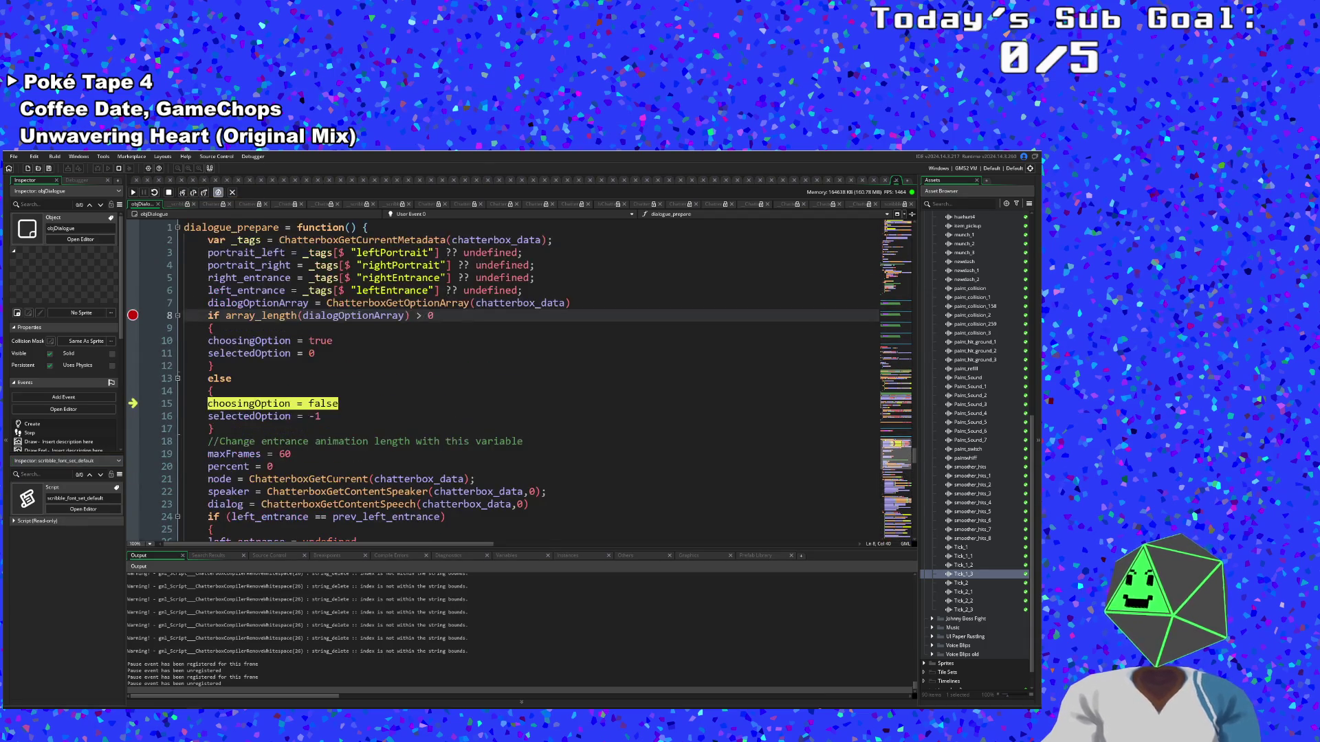
Expand dialogOptionArray under Locals in the Variables tab, then switch to the Yarn Editor
mouse_move(330, 318)
left_click(273, 303)
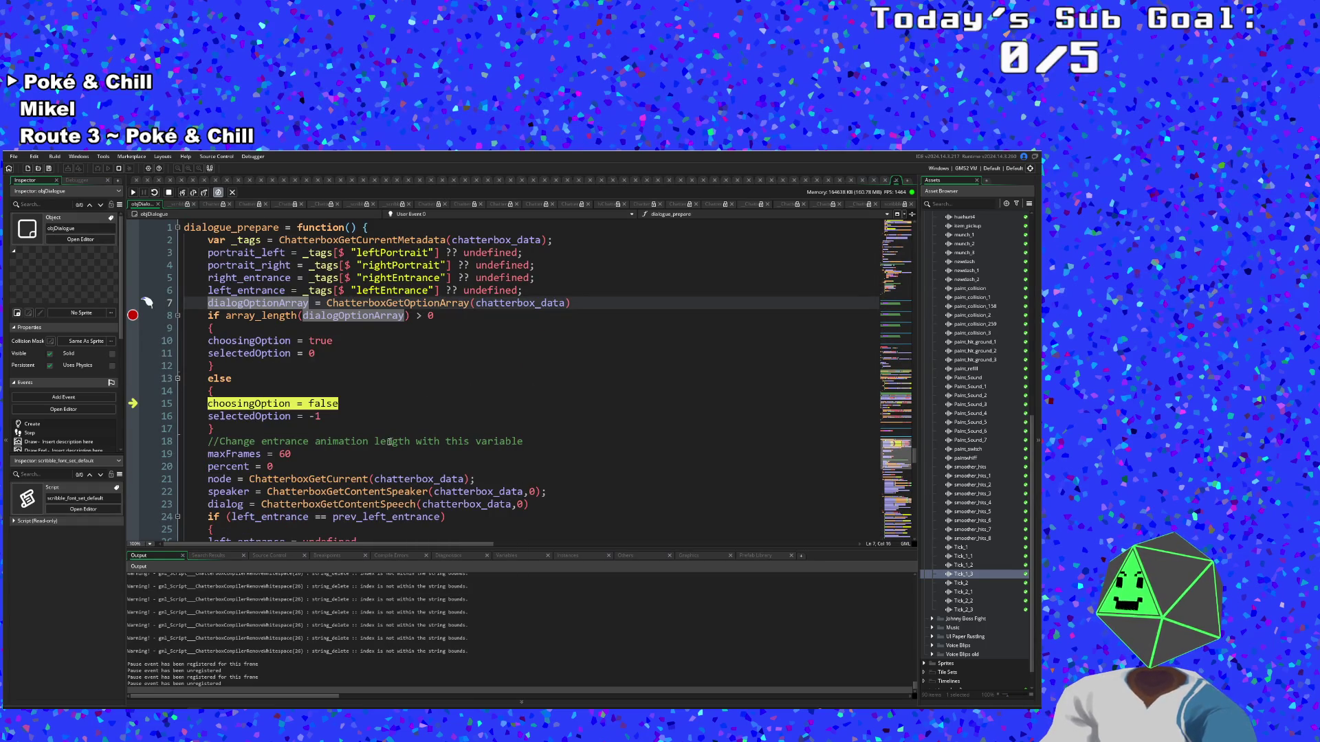
scroll(481, 378, "up", 2)
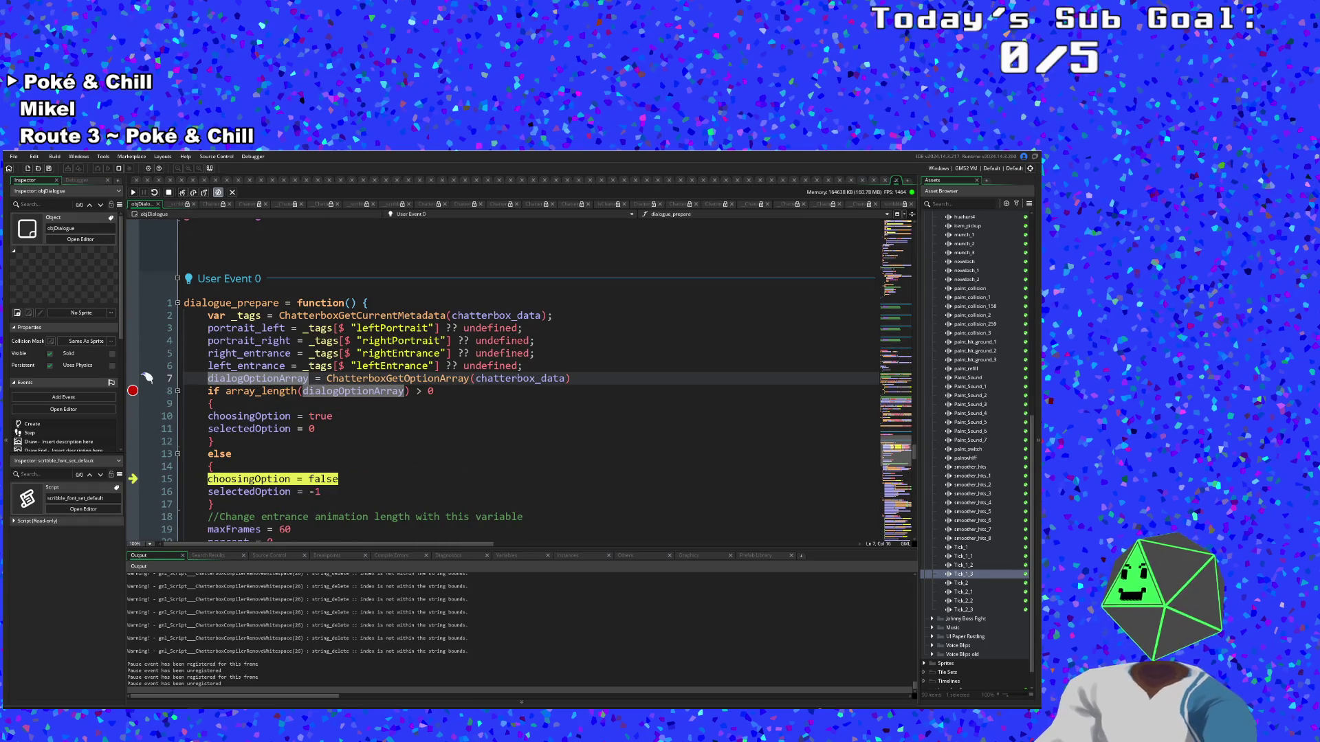
left_click(326, 556)
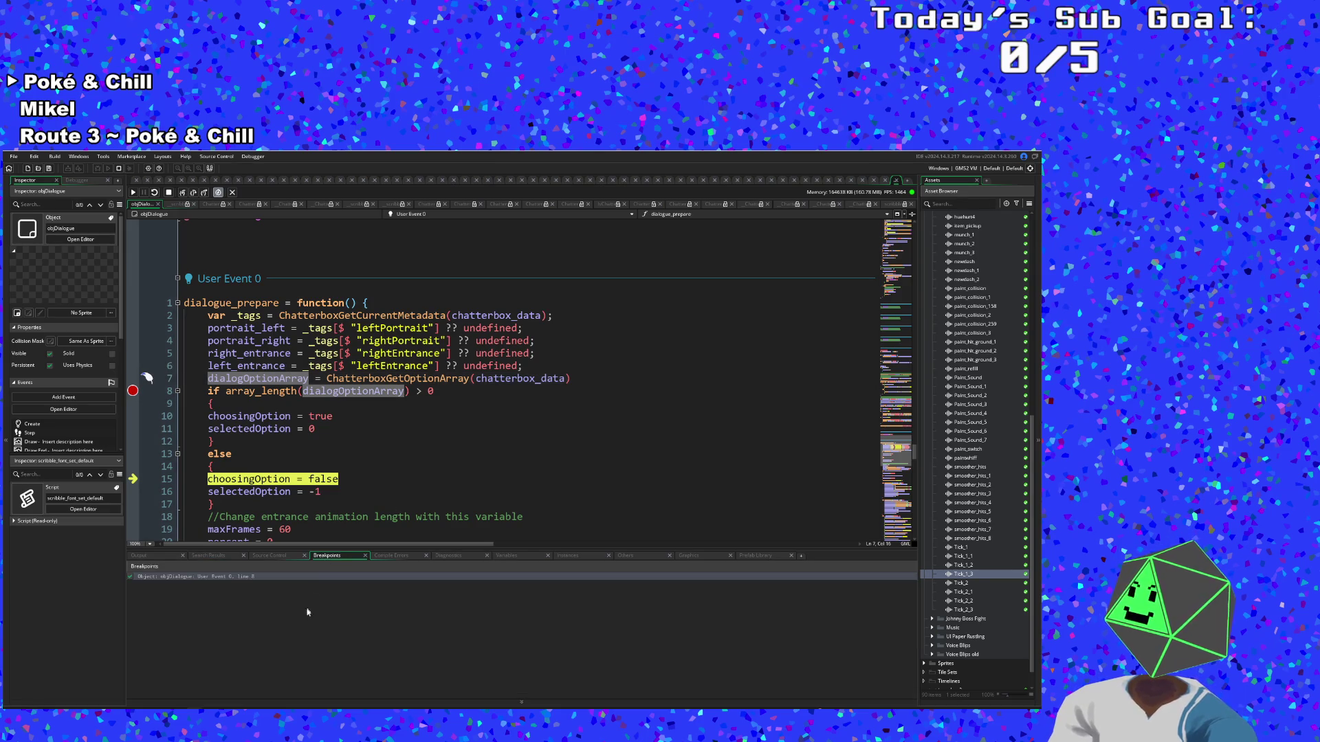
left_click(391, 556)
left_click(450, 554)
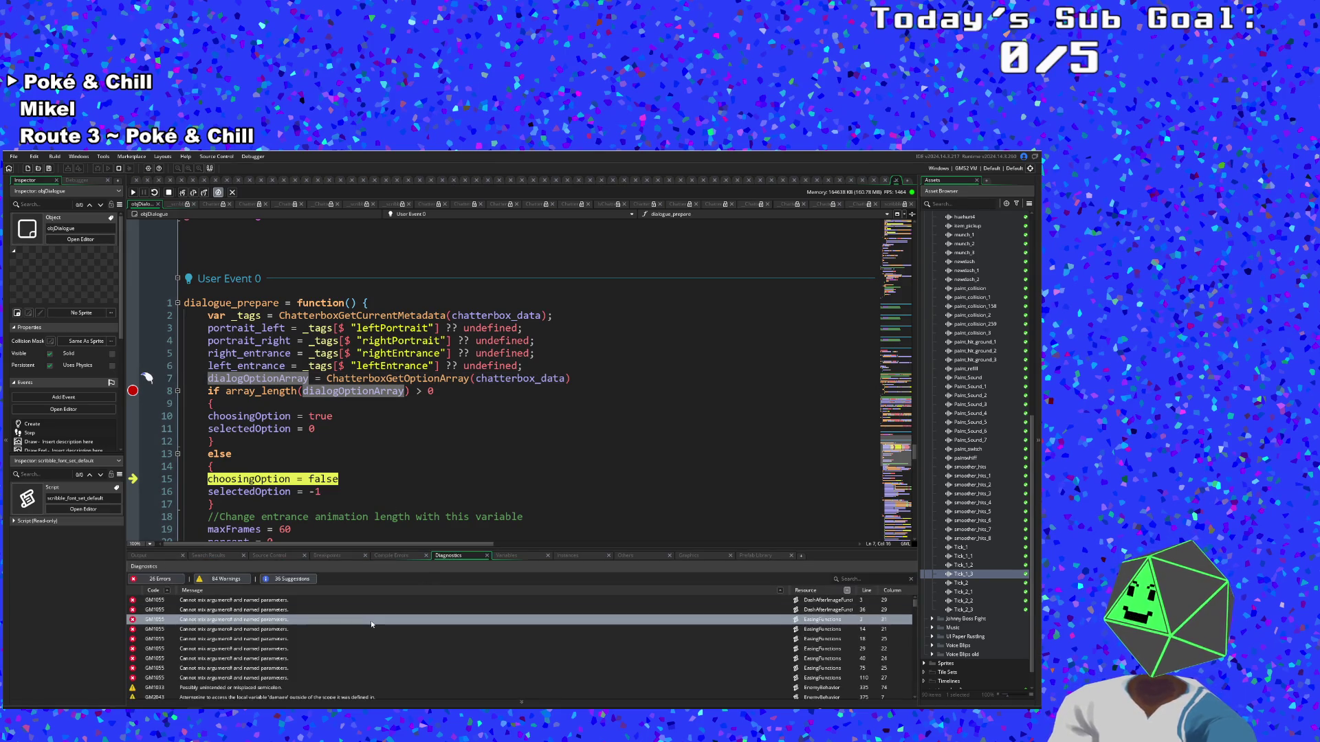
left_click(506, 556)
scroll(352, 643, "down", 5)
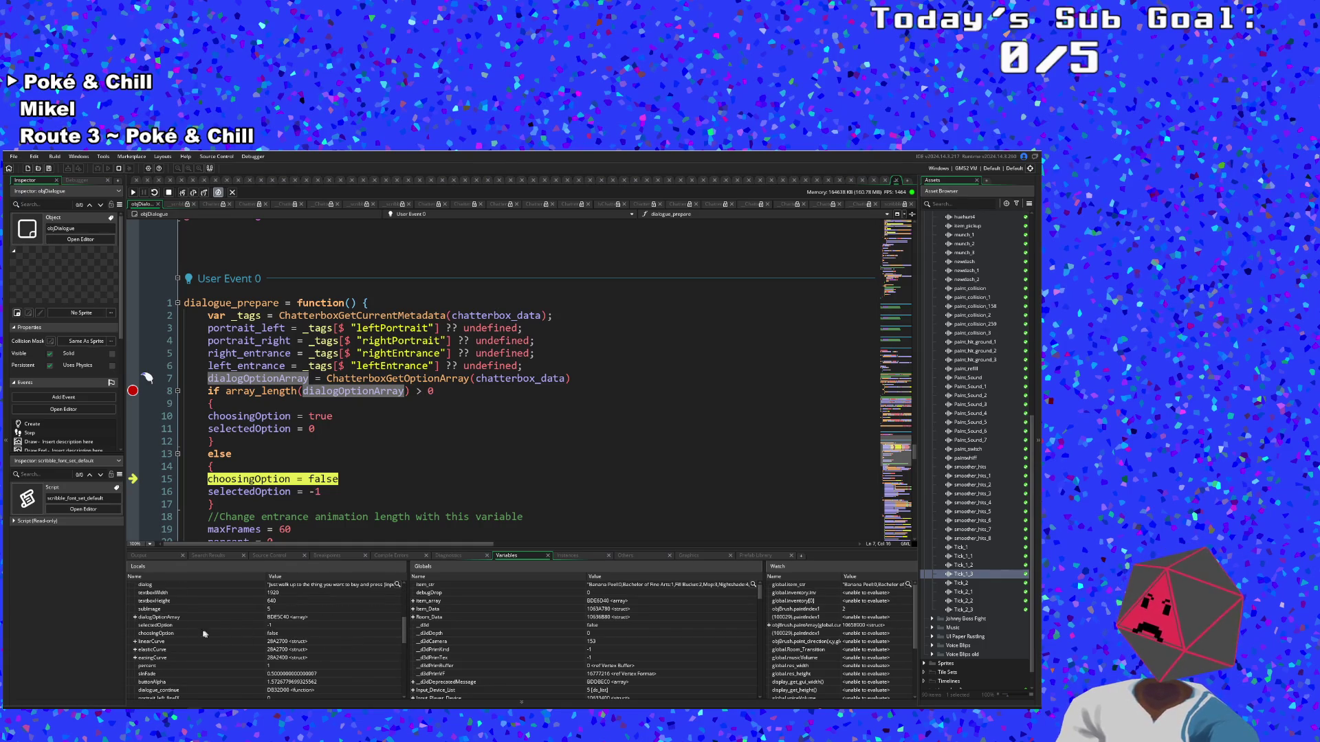
left_click(136, 618)
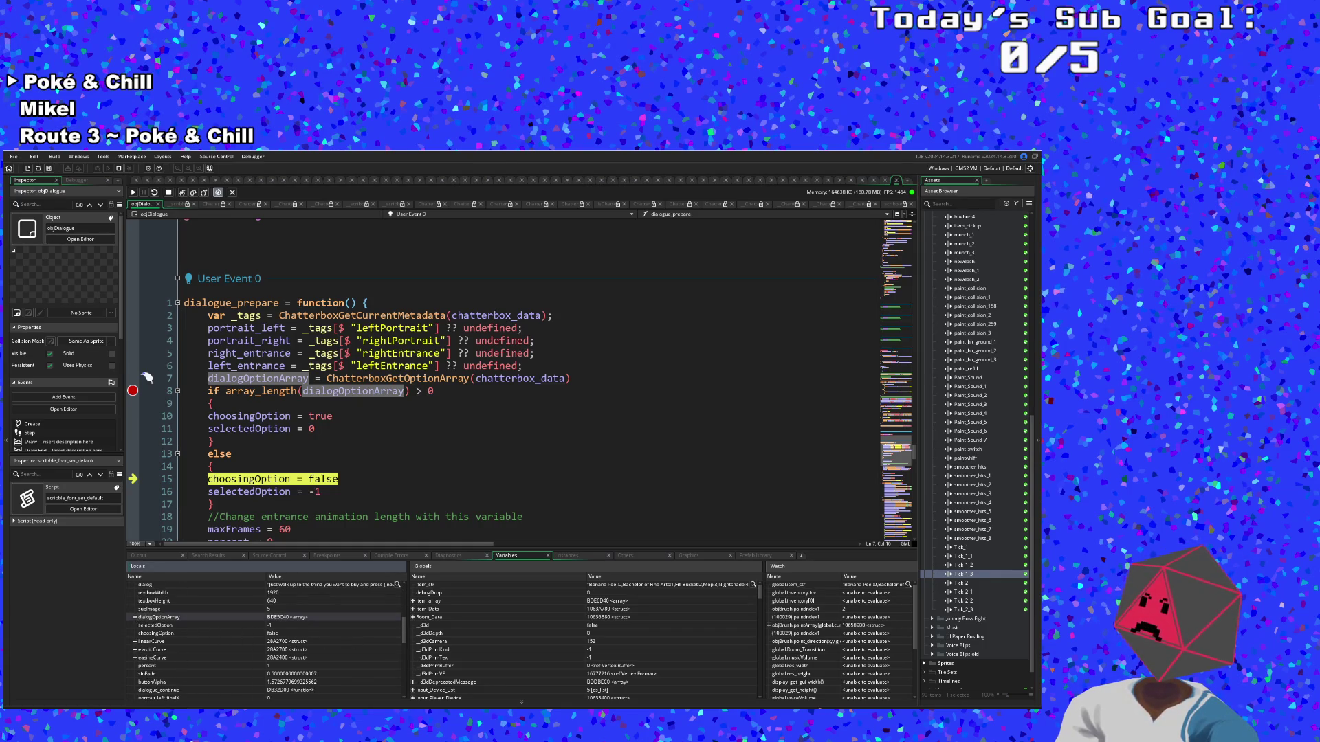
key("alt+Tab")
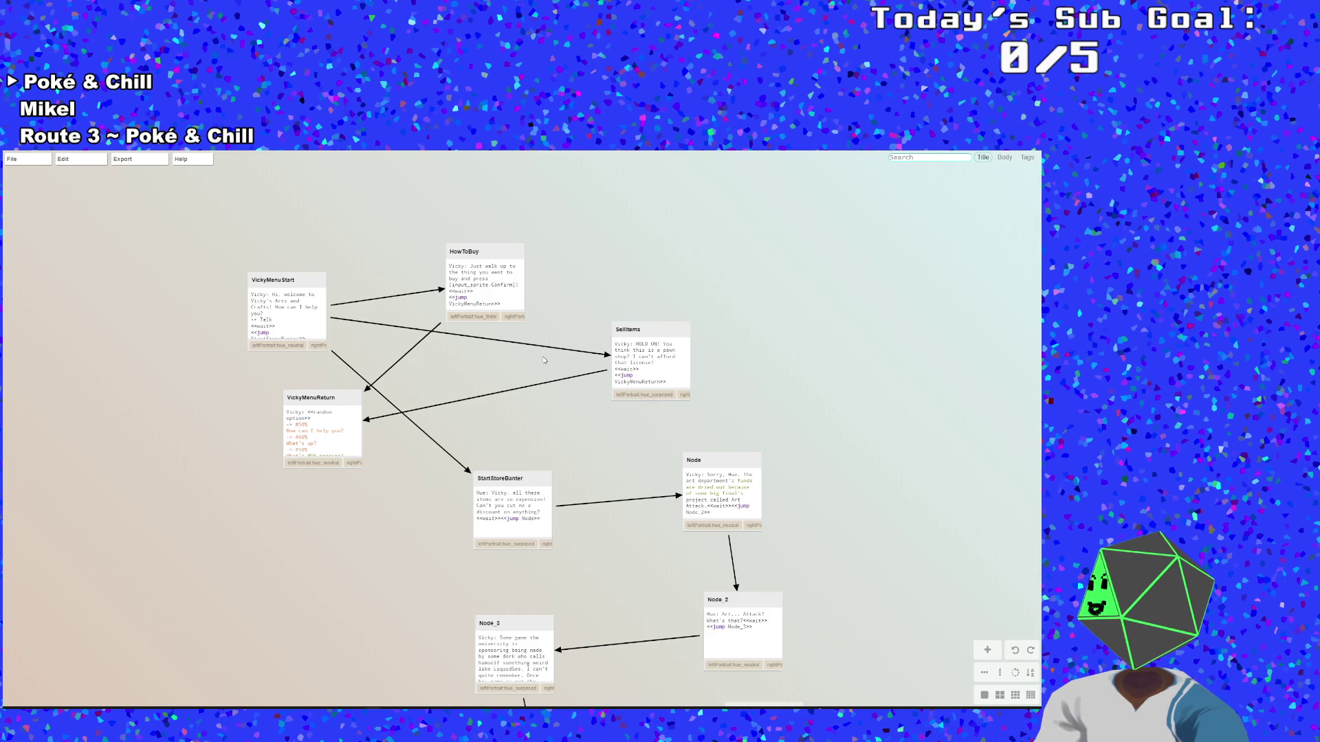
Look over the HowToBuy and SellItems node scripts without changing them
double_click(490, 297)
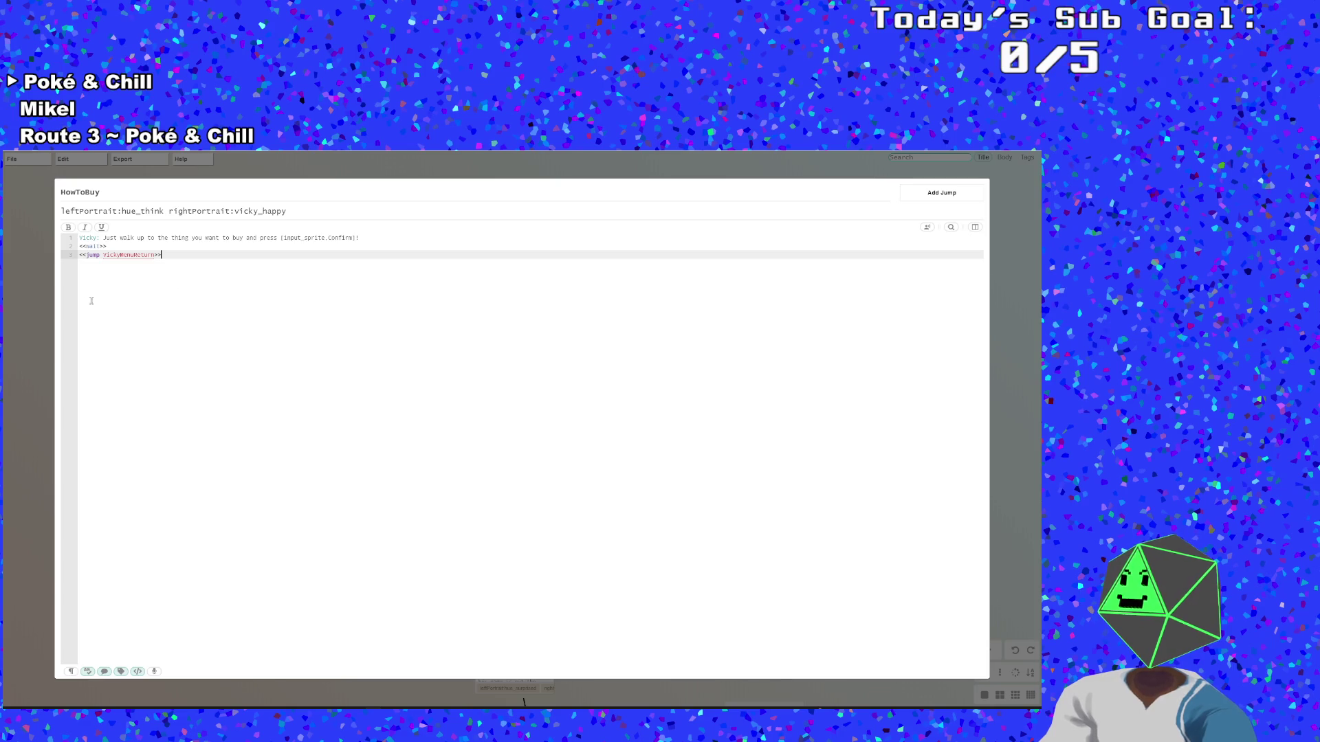
left_click(53, 319)
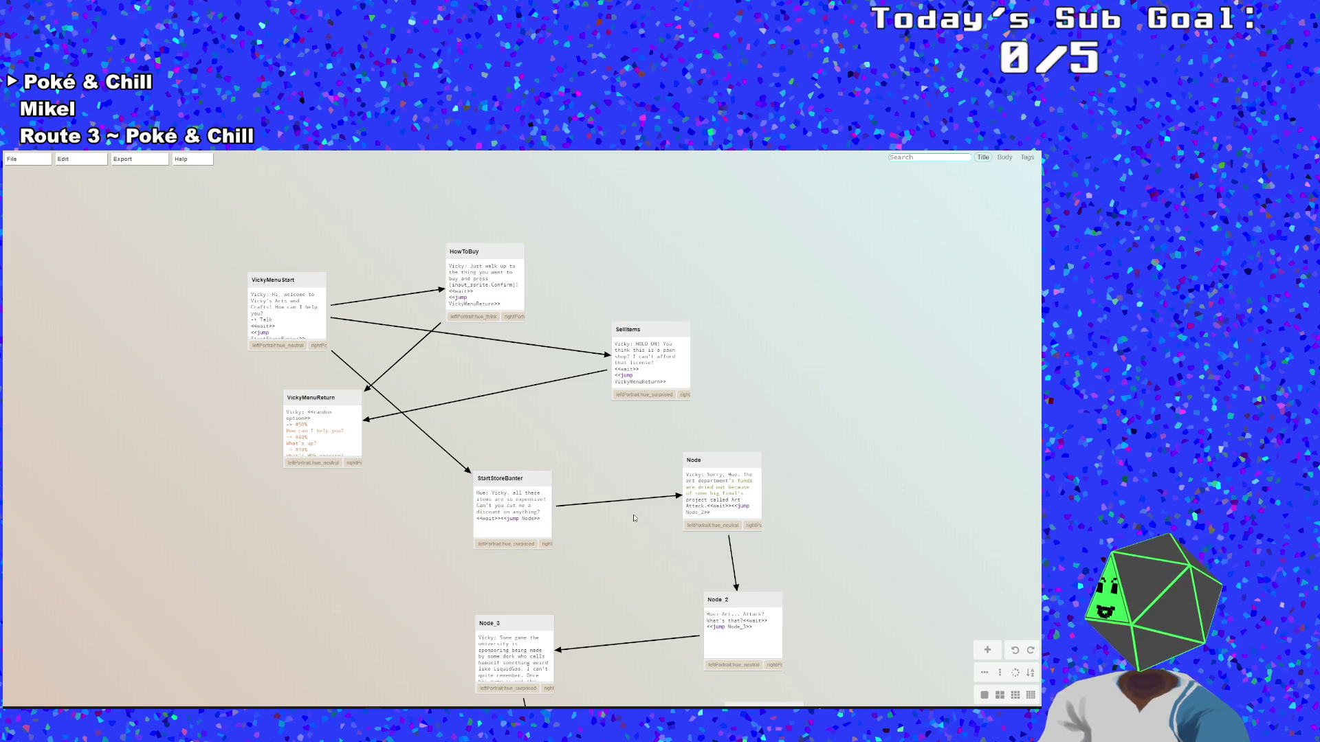
double_click(637, 368)
left_click(21, 388)
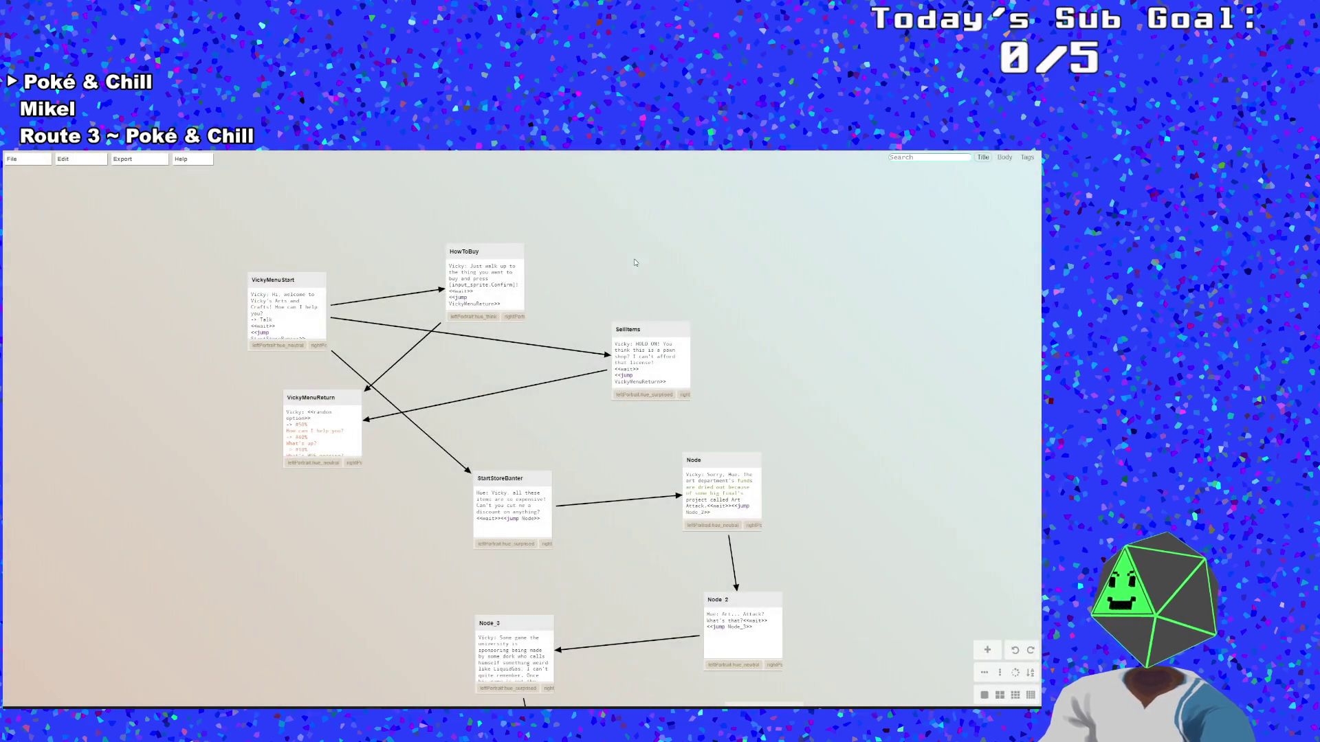
double_click(475, 299)
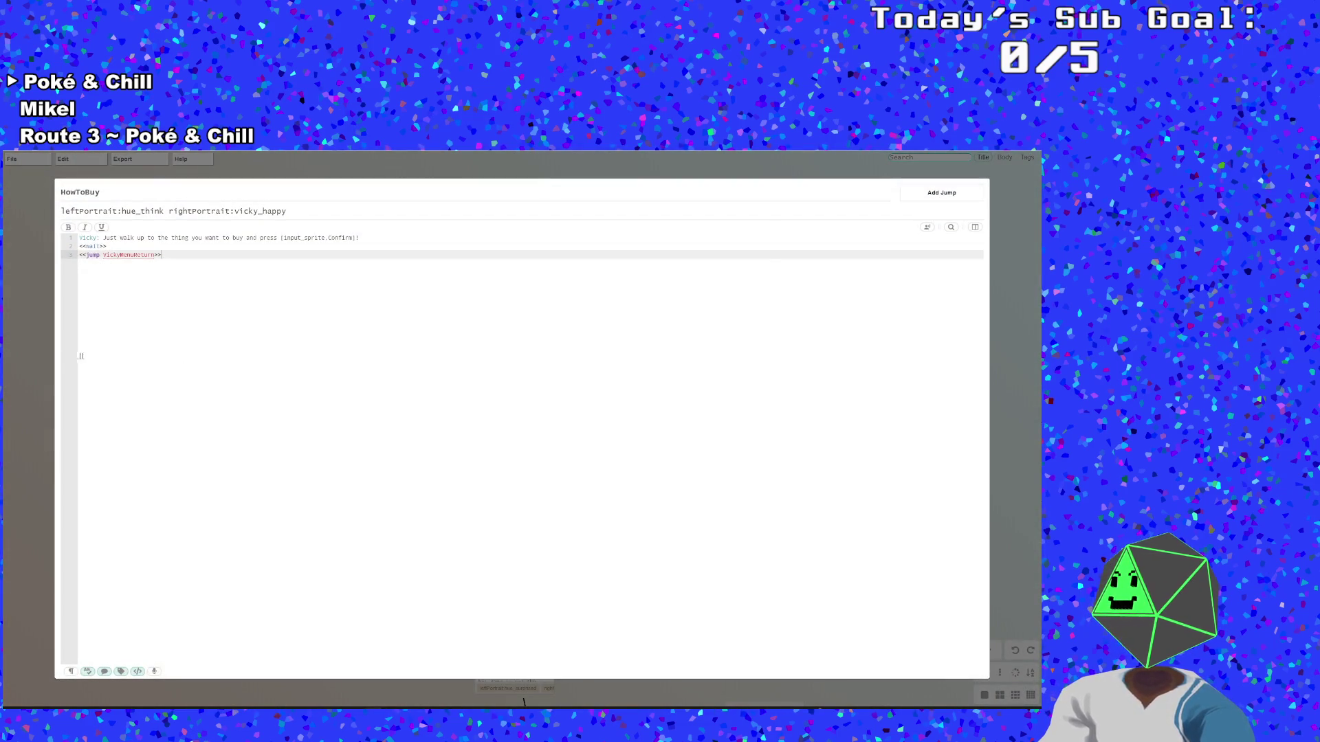
left_click(27, 356)
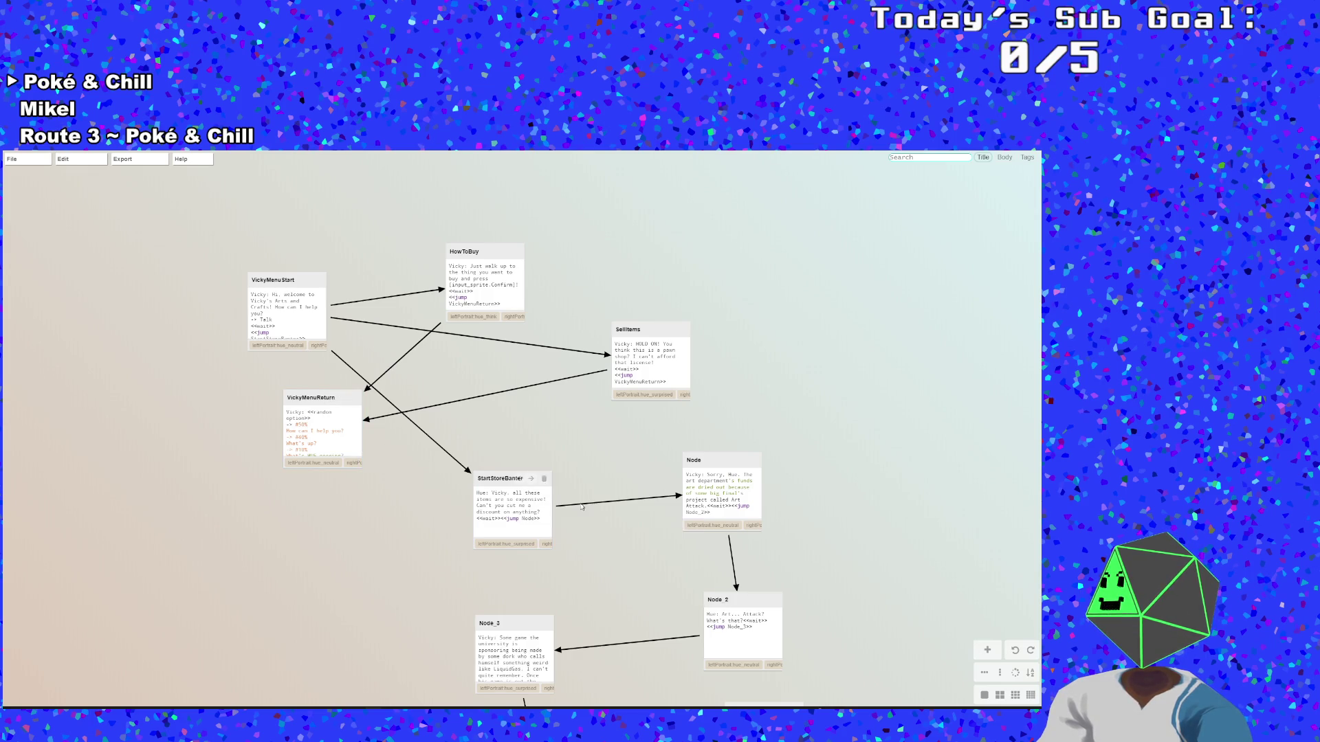
Append a <<wait>> line to the end of VickyMenuReturn, then reread the SellItems node
double_click(307, 438)
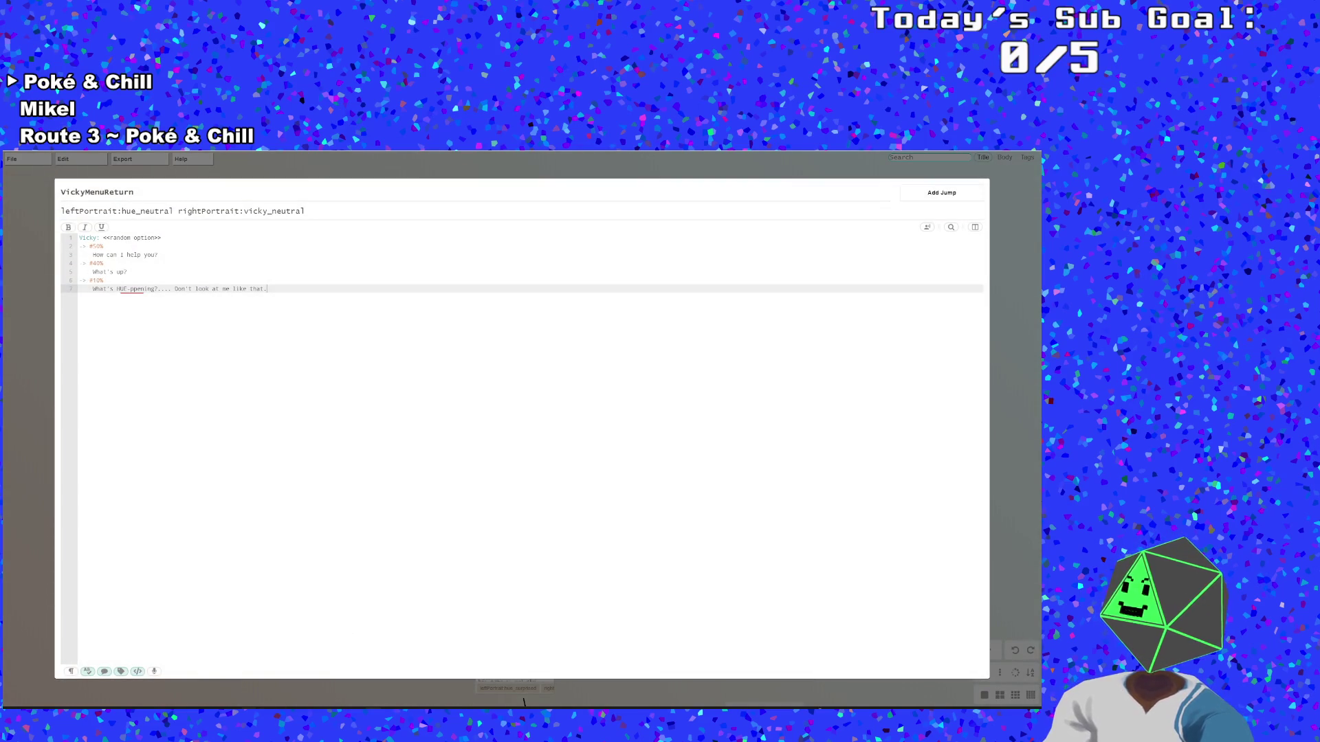
mouse_move(248, 705)
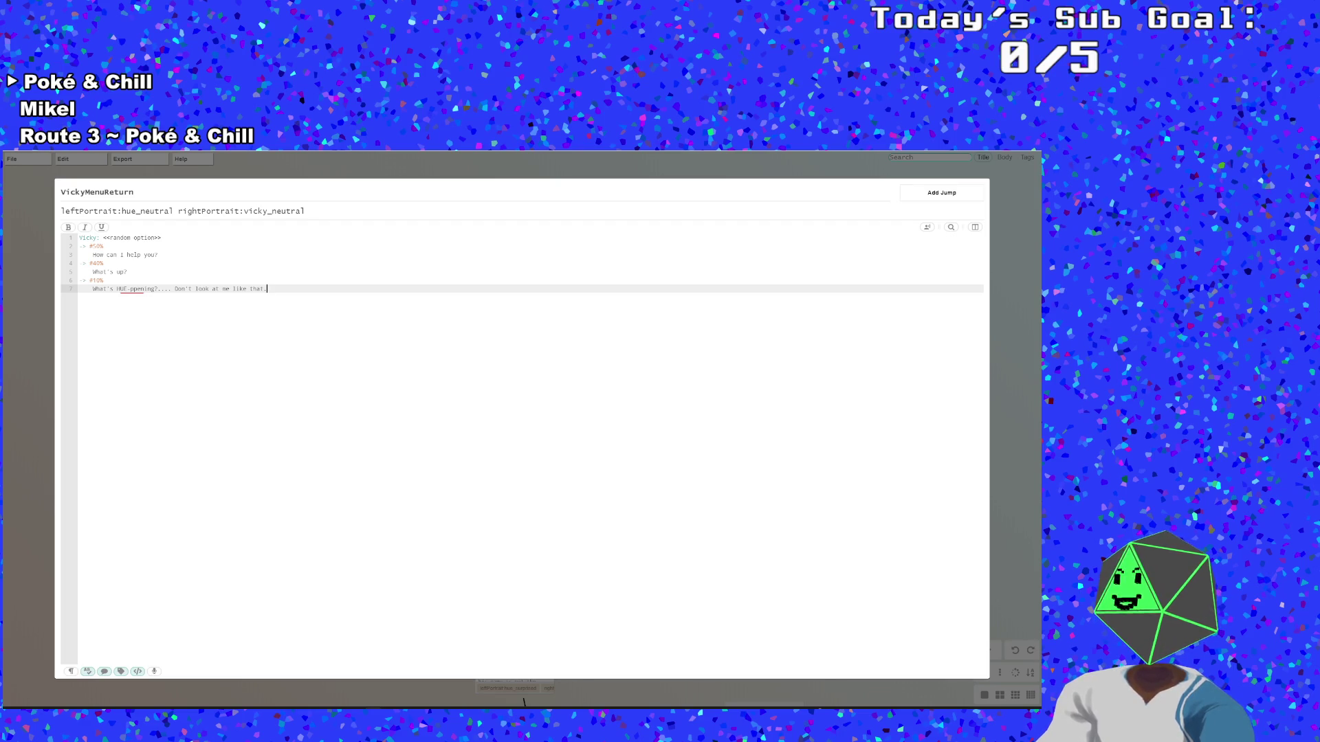
key("Return")
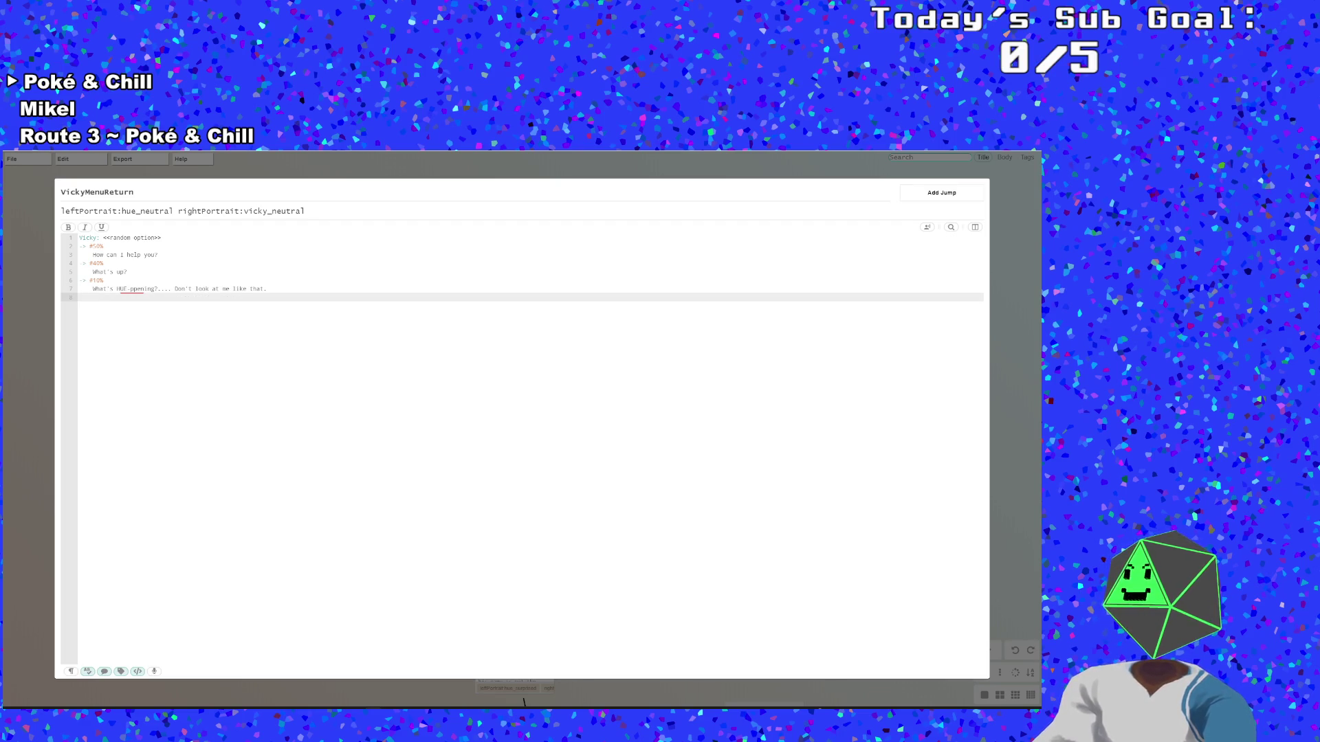
type("<<swait")
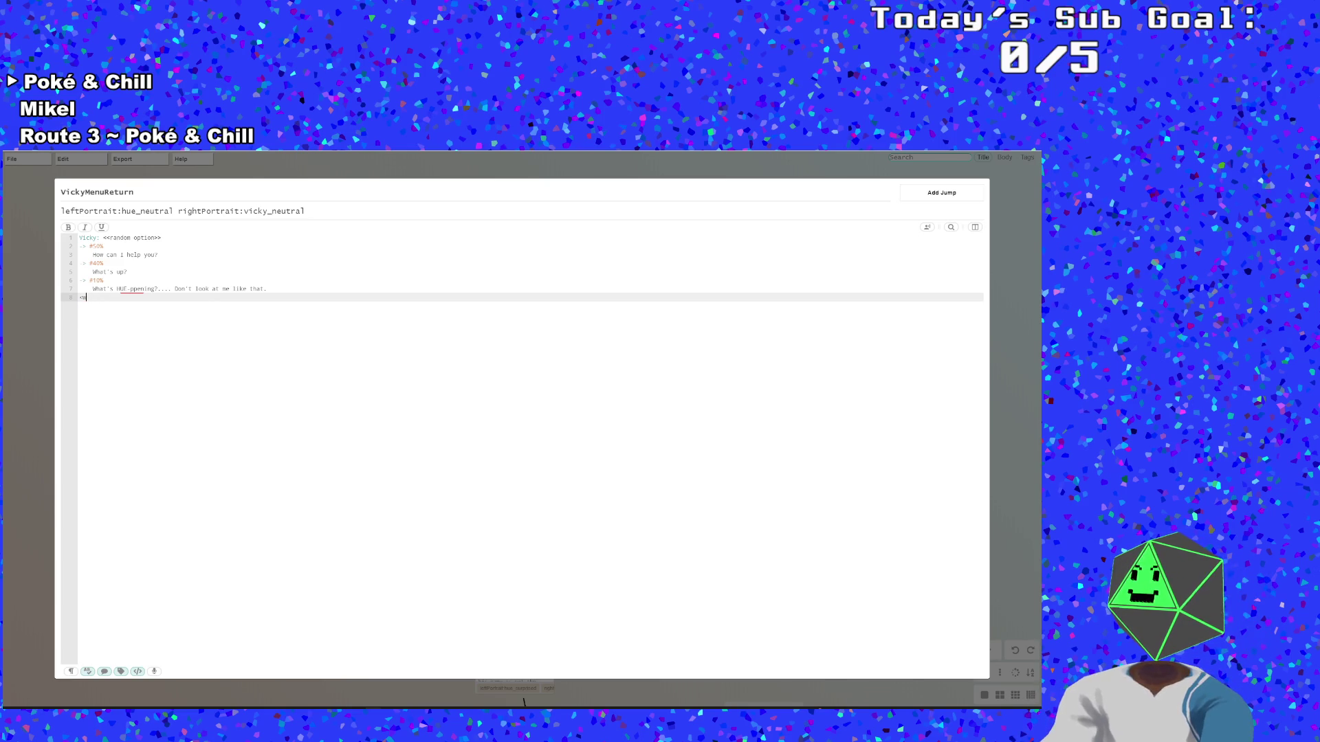
type("<wait>>")
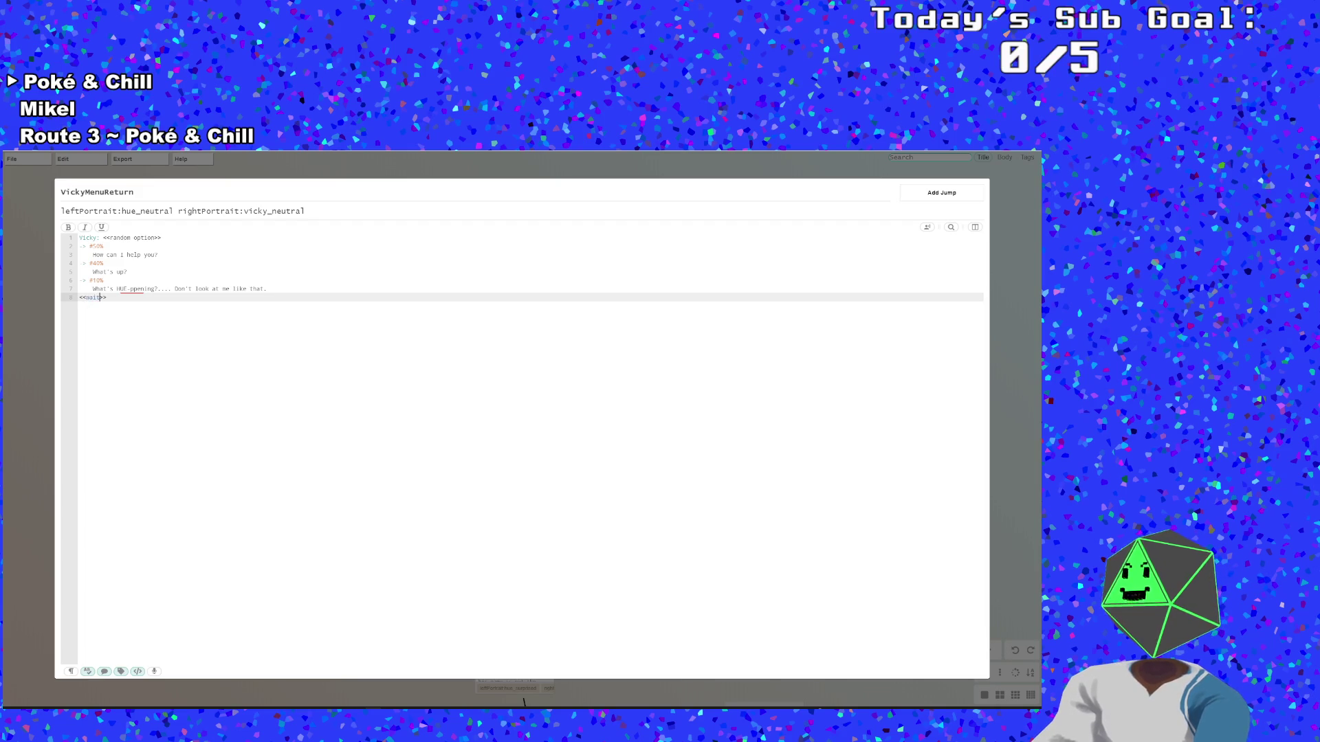
left_click(18, 392)
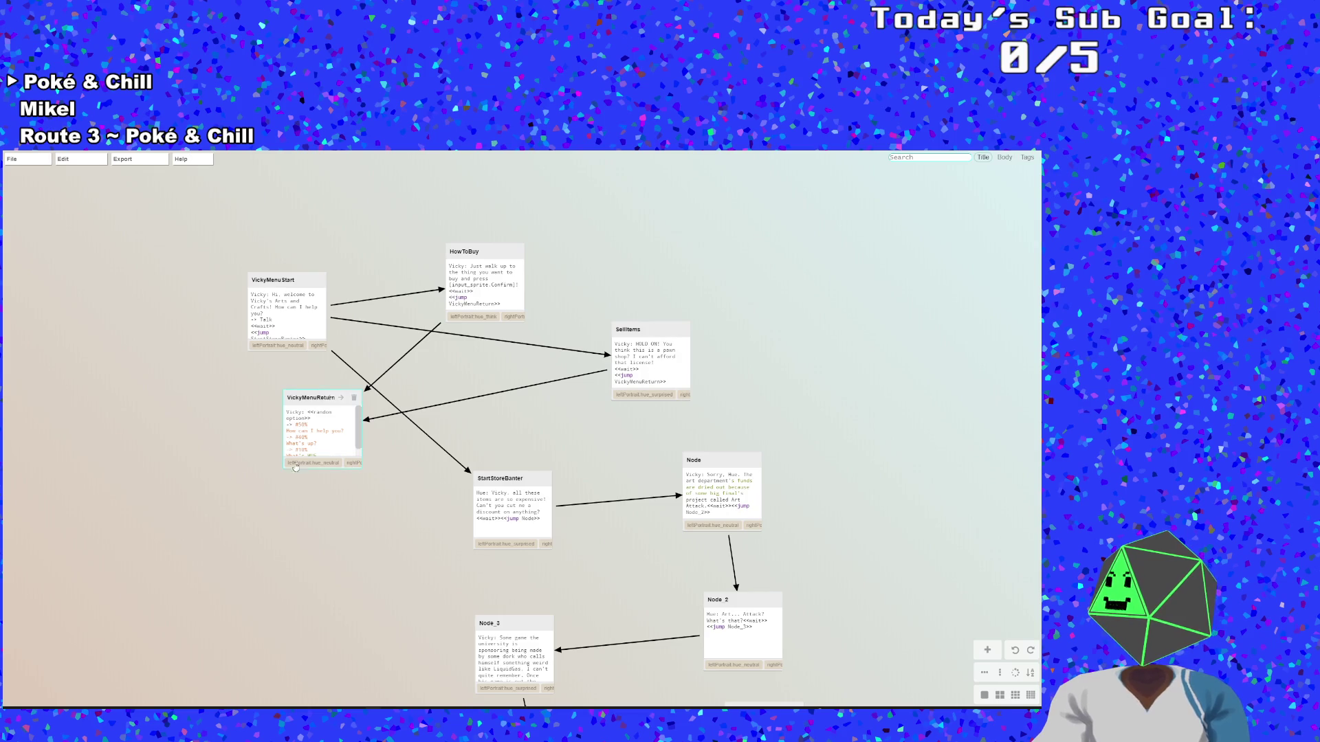
double_click(668, 357)
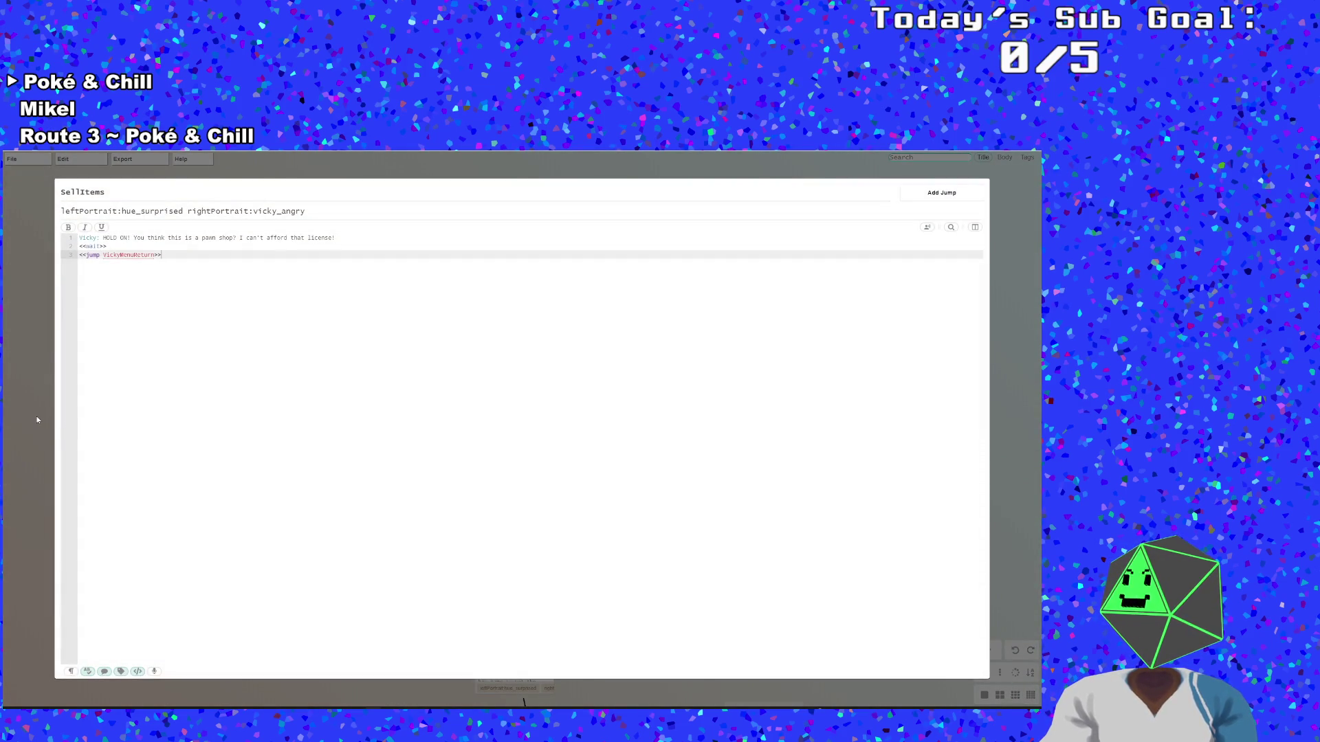
left_click(37, 419)
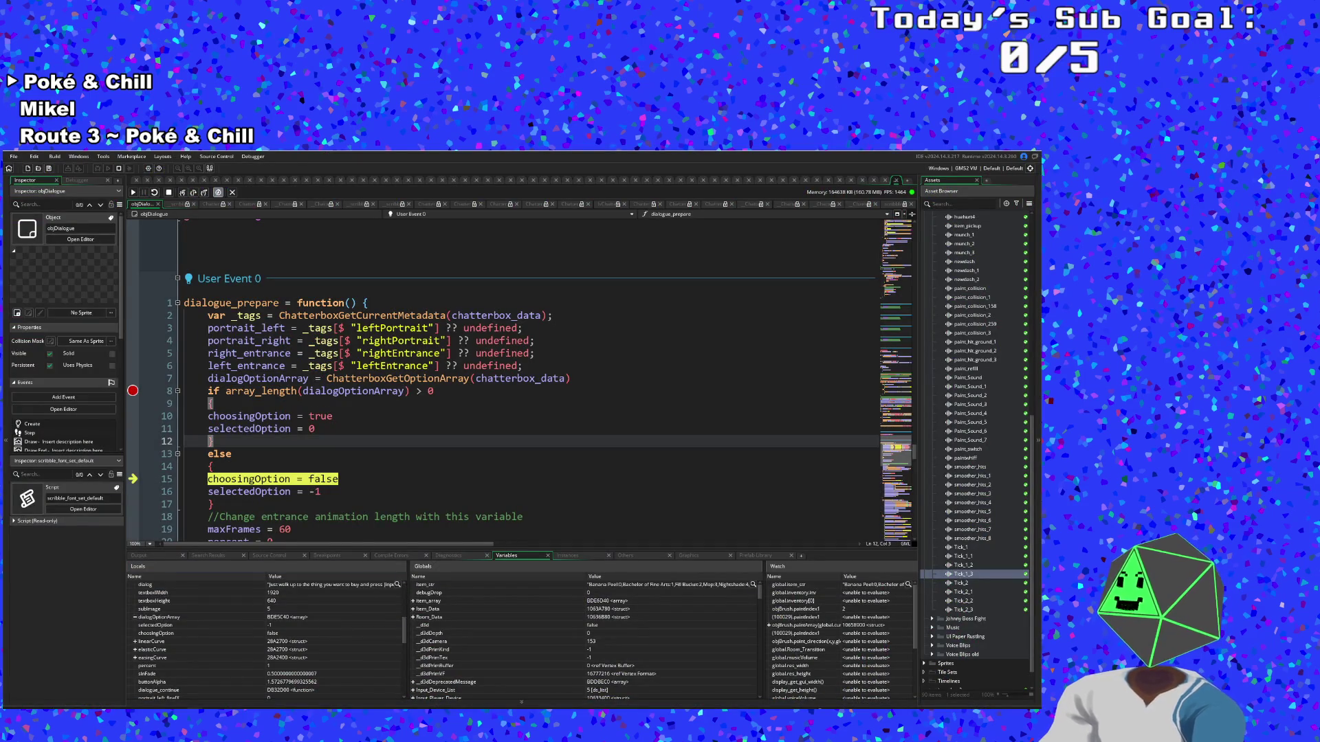
Step past the else branch, through ChatterboxGetCurrent, to the speaker assignment on line 22
scroll(373, 291, "down", 4)
left_click(182, 193)
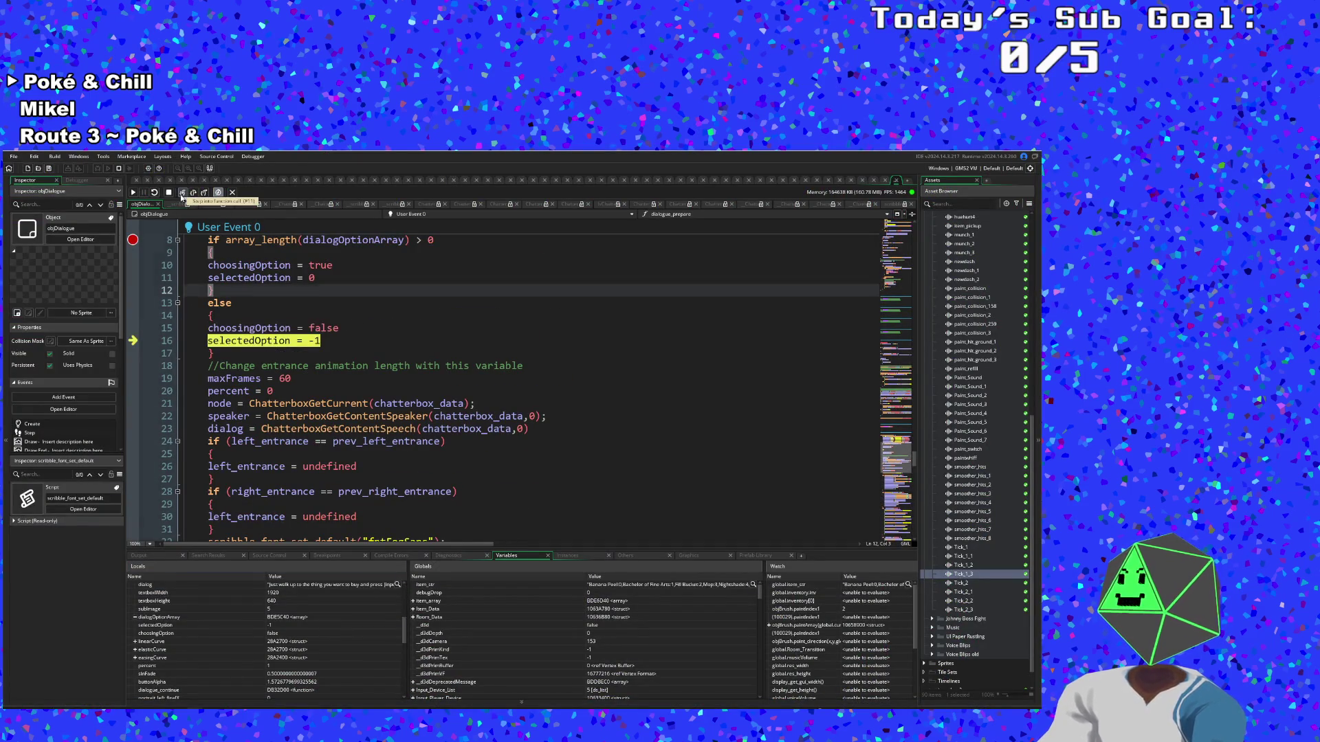
left_click(182, 193)
left_click(182, 193)
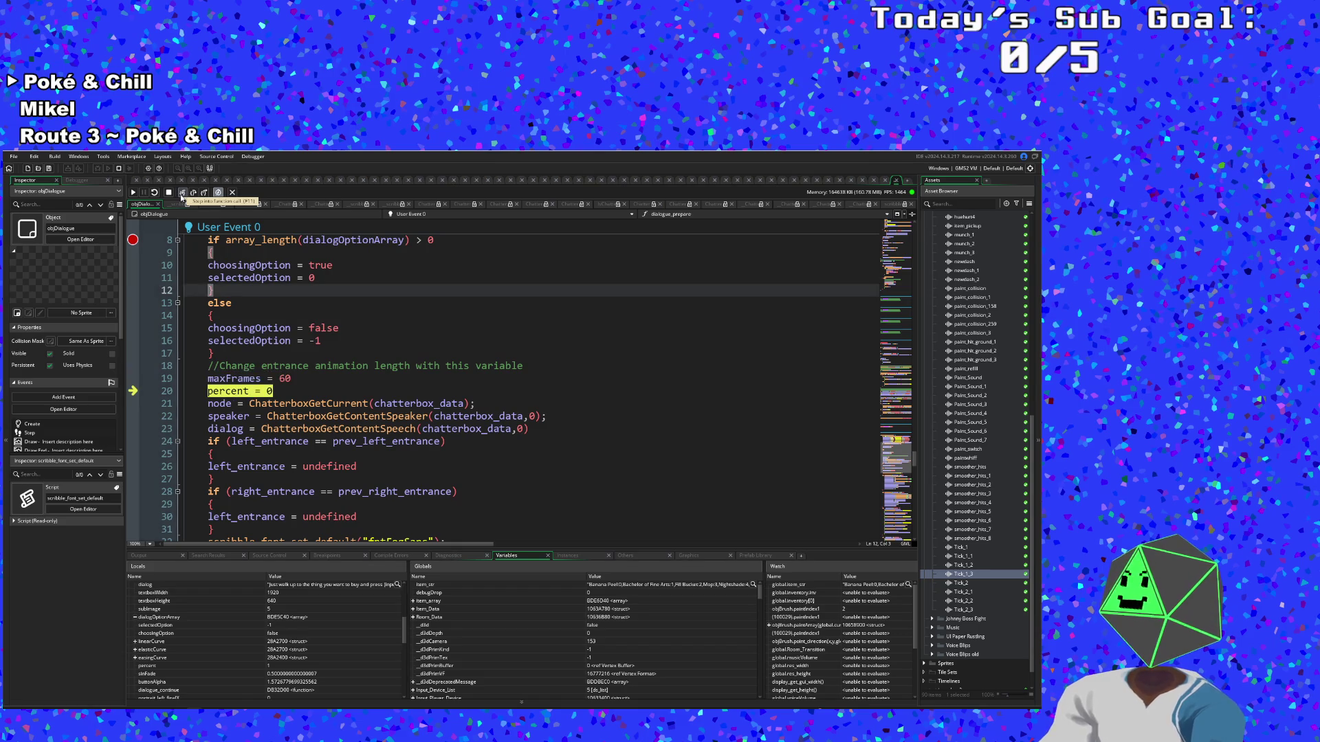
left_click(182, 193)
left_click(182, 193)
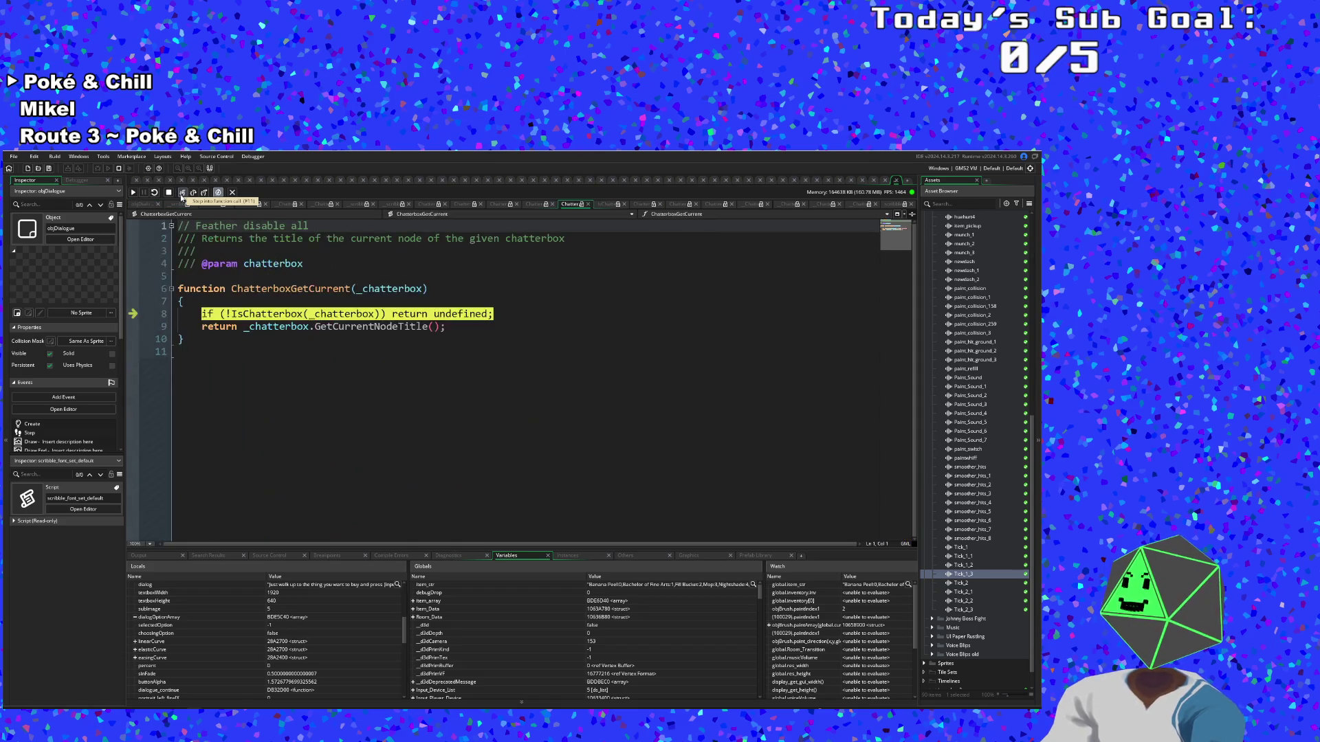
left_click(183, 193)
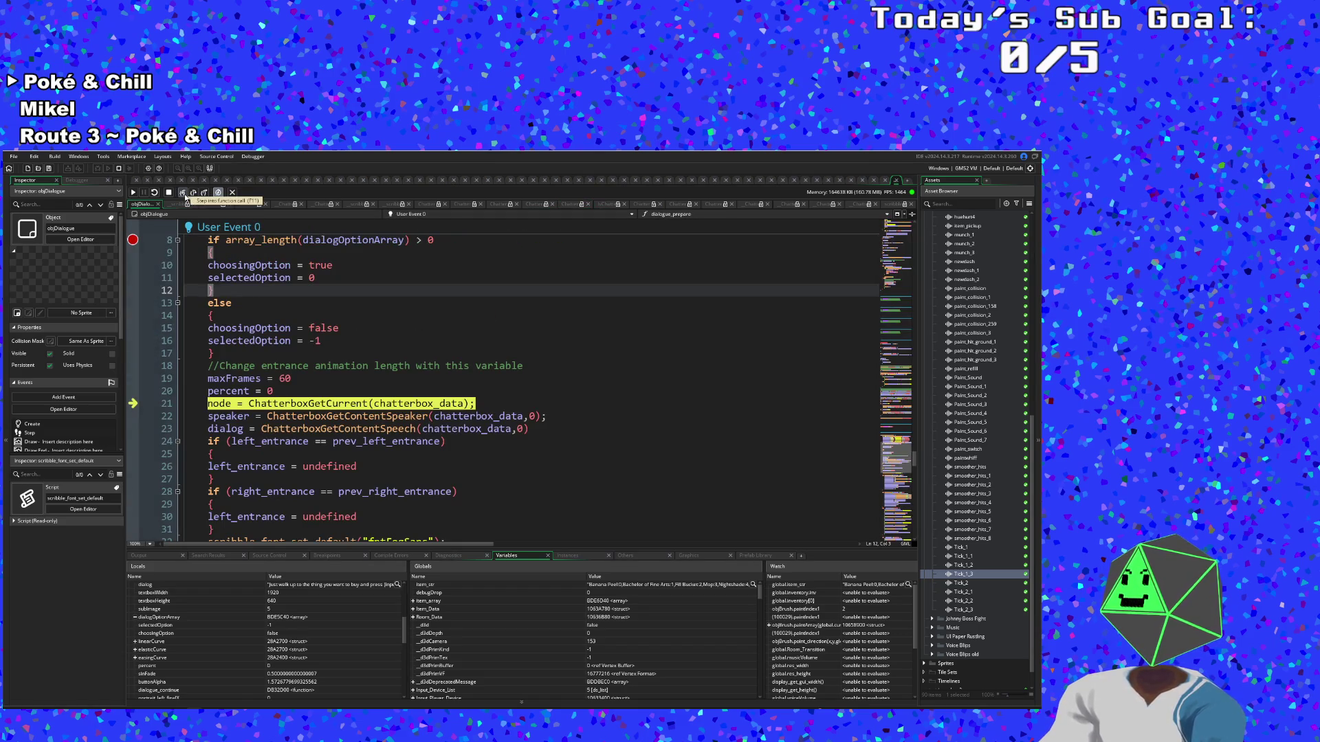
left_click(183, 194)
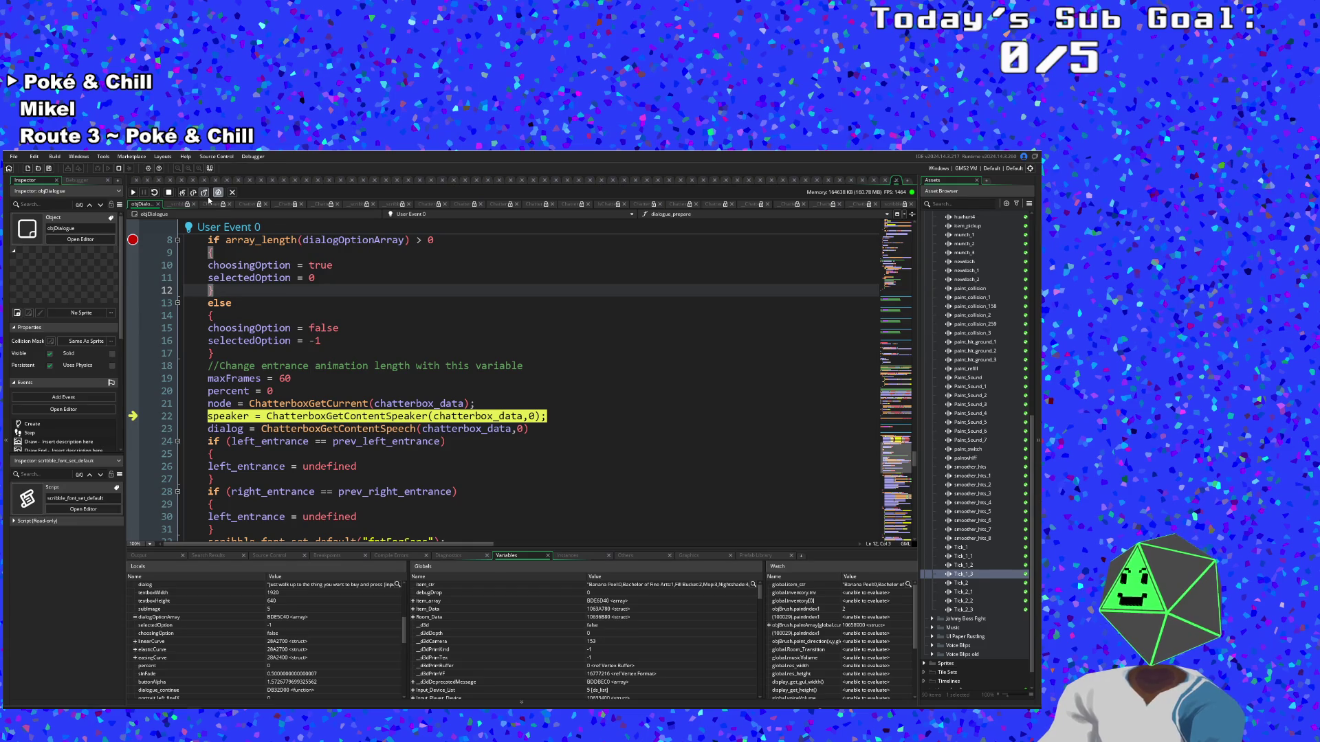
Step into and out of ChatterboxGetContentSpeaker, then over line 23 to line 24's left_entrance check
left_click(183, 193)
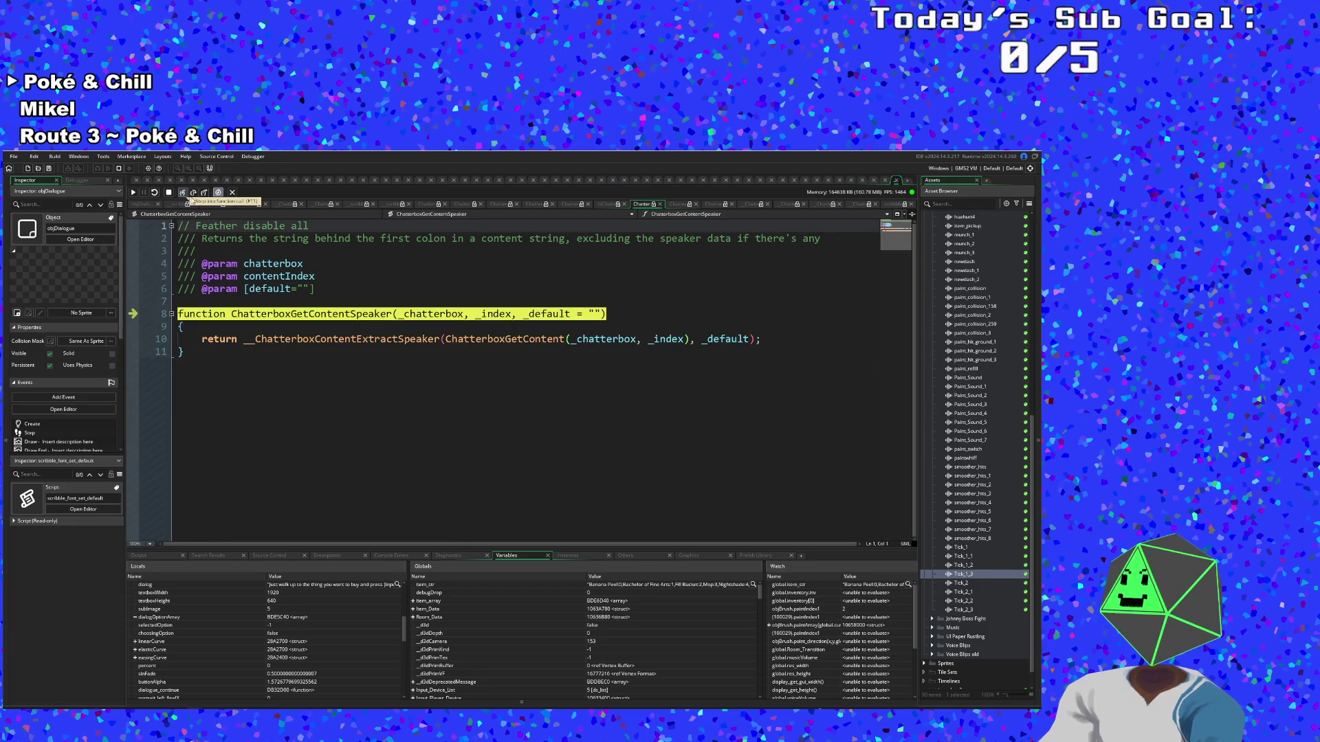
left_click(204, 193)
mouse_move(234, 417)
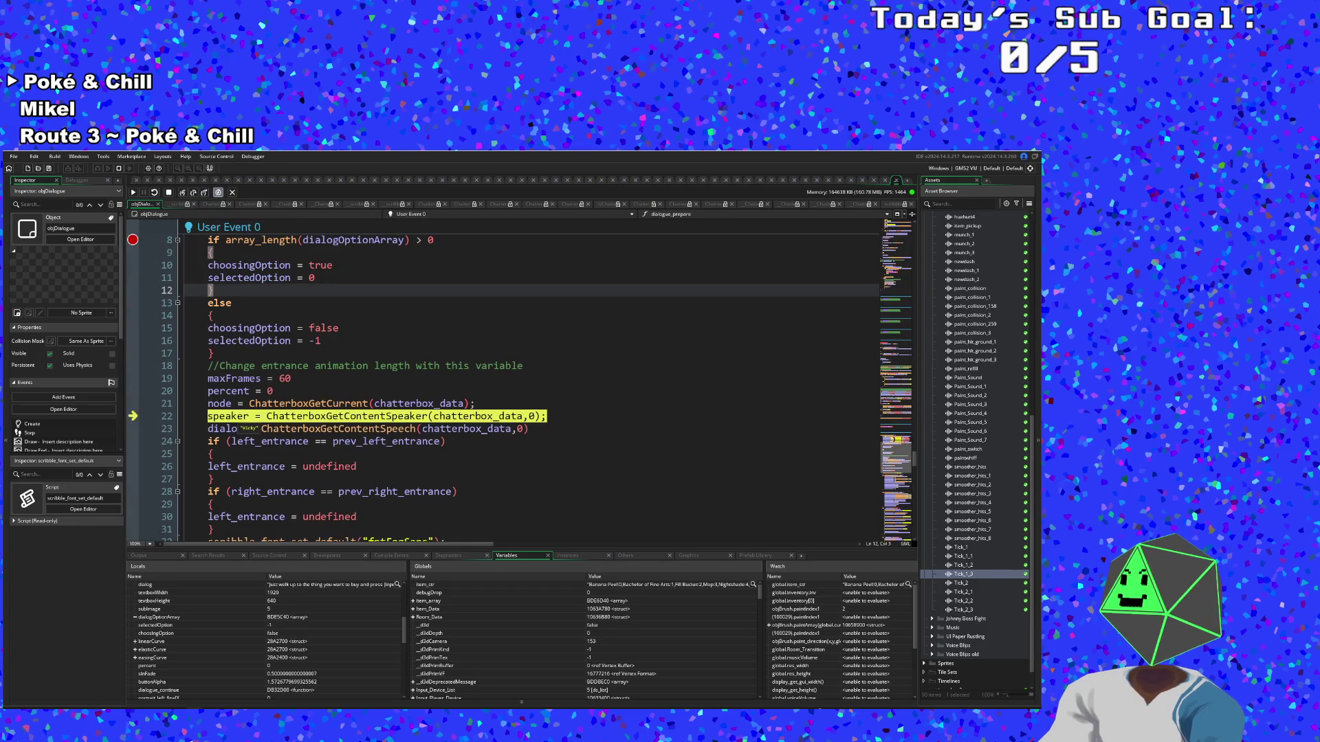
left_click(193, 193)
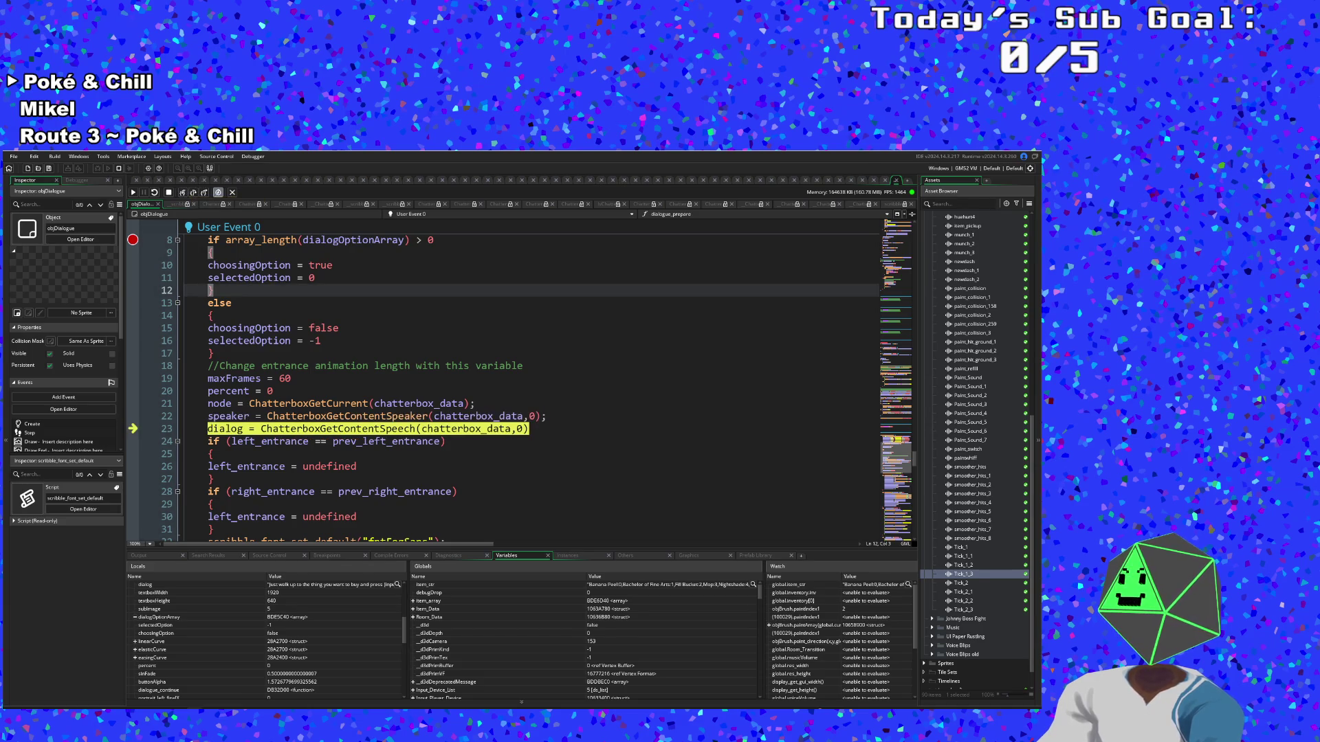
left_click(193, 193)
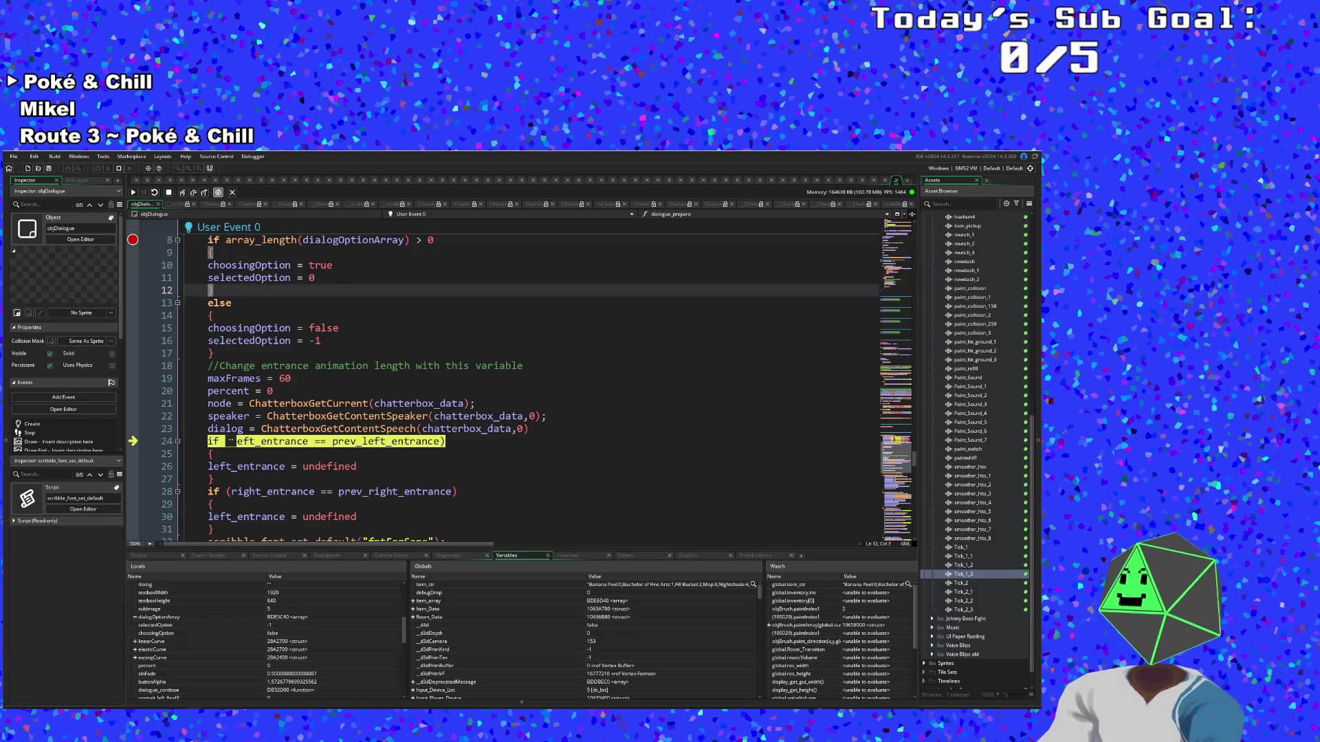
mouse_move(234, 239)
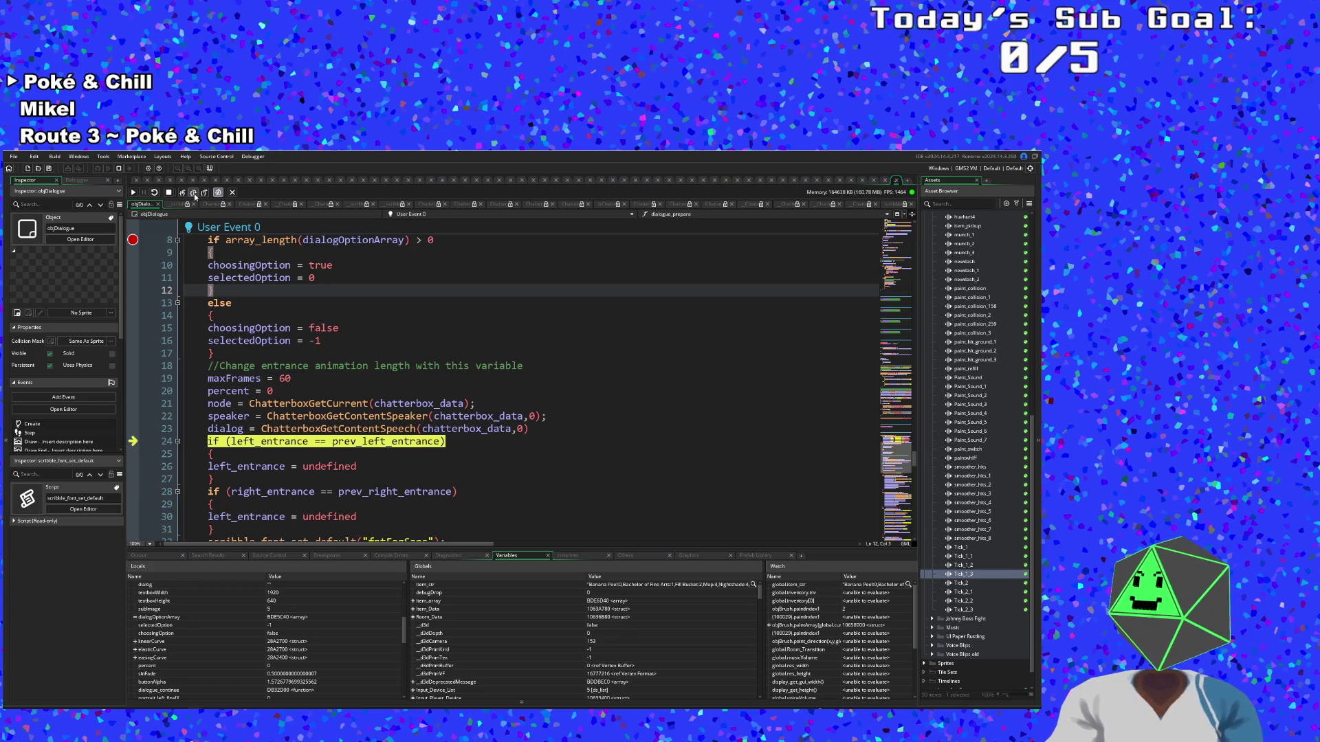
mouse_move(316, 442)
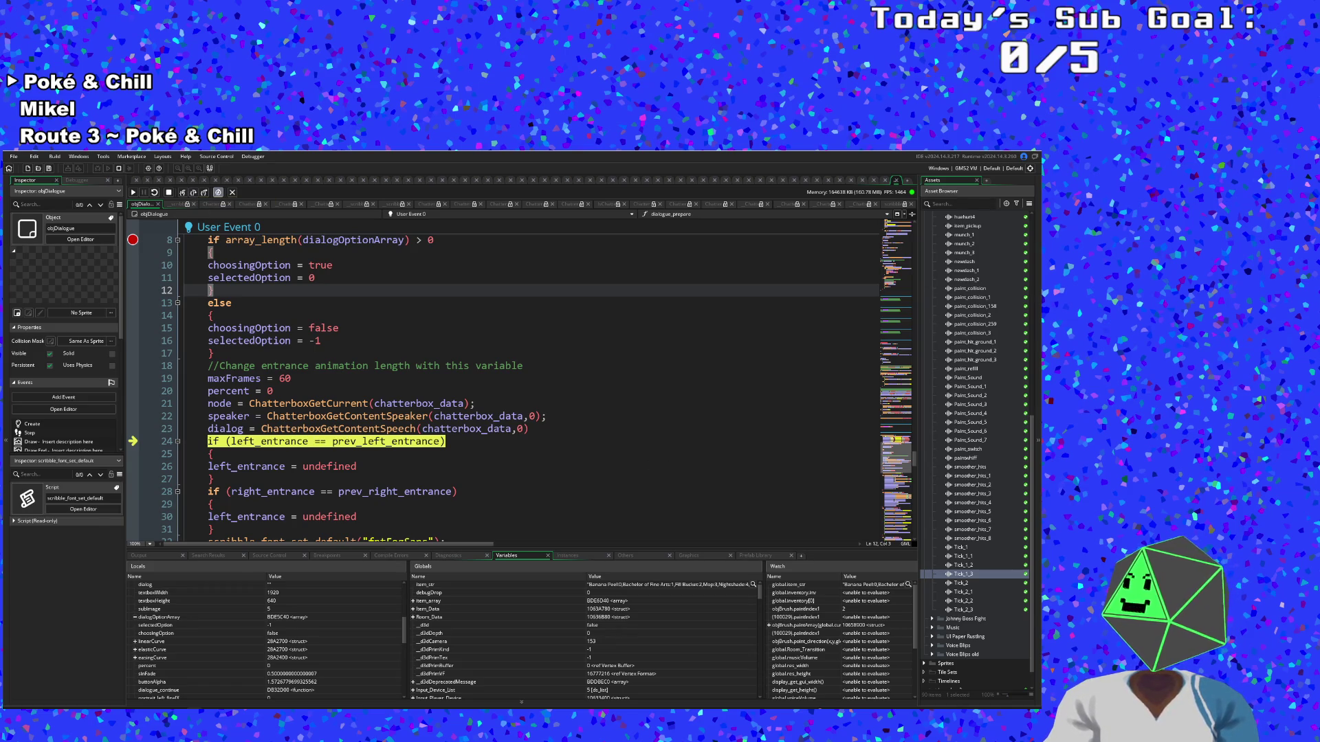
mouse_move(484, 429)
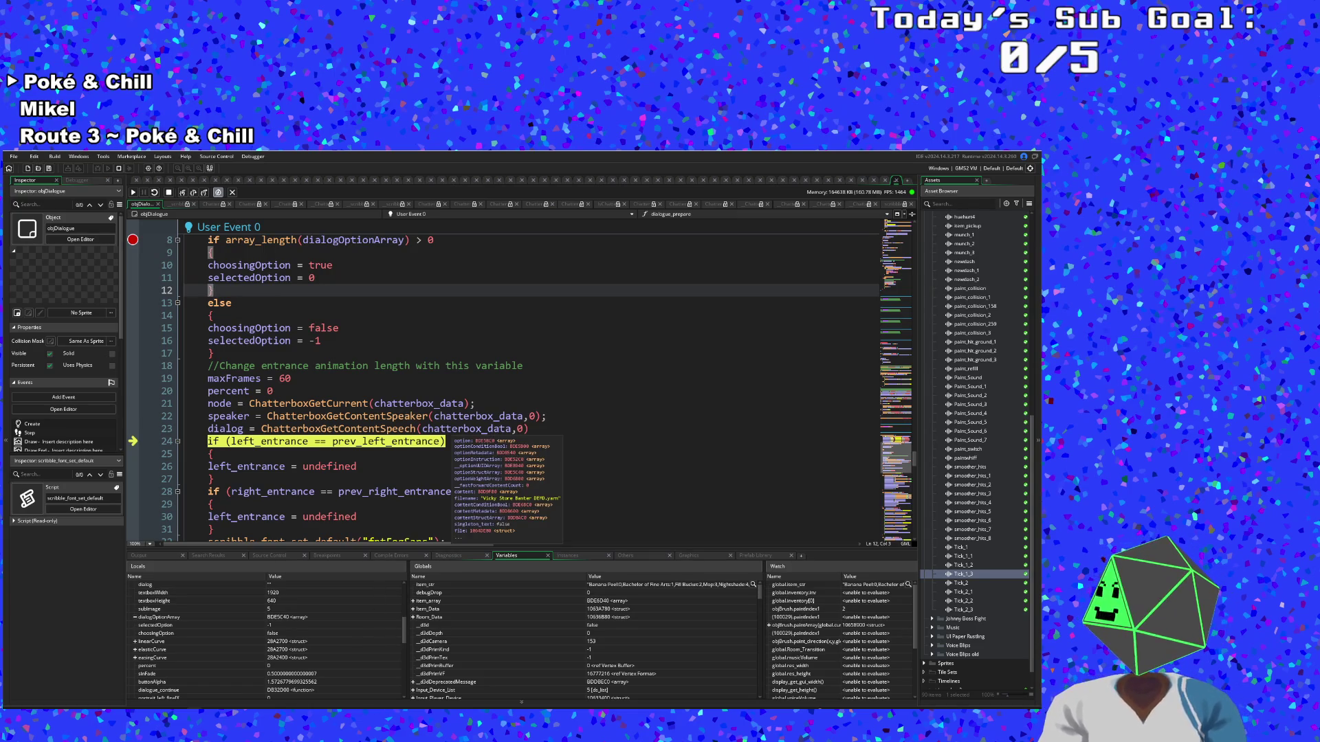
Highlight chatterbox_data in the code and expand it in Locals to view its fields
left_click(447, 429)
scroll(311, 666, "up", 3)
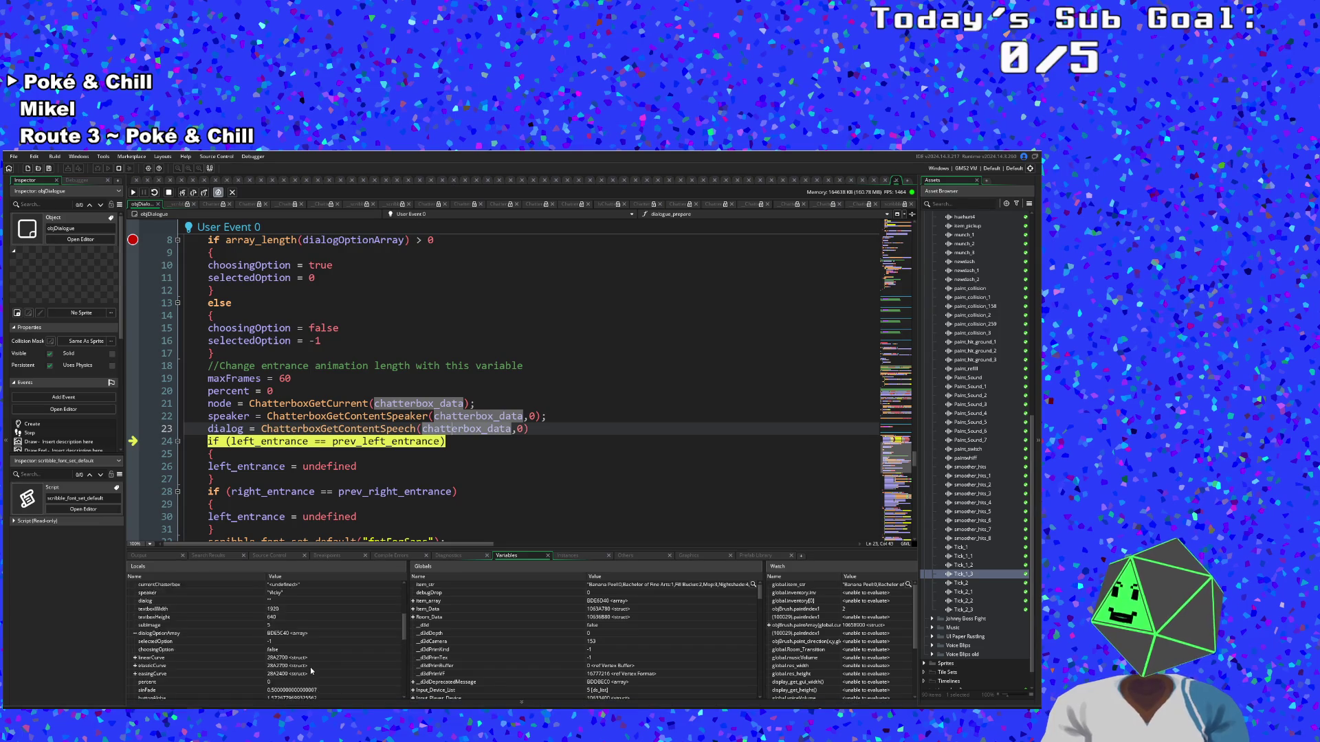
scroll(310, 665, "up", 3)
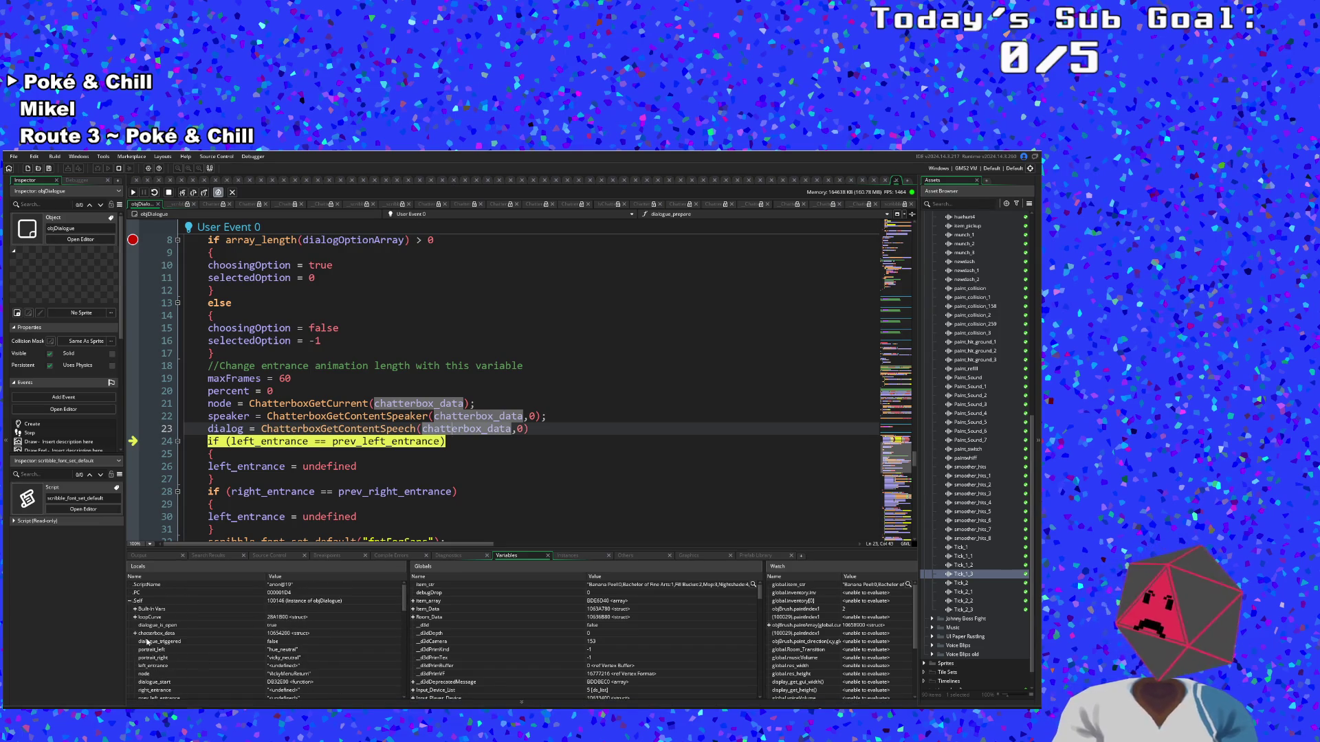
left_click(136, 633)
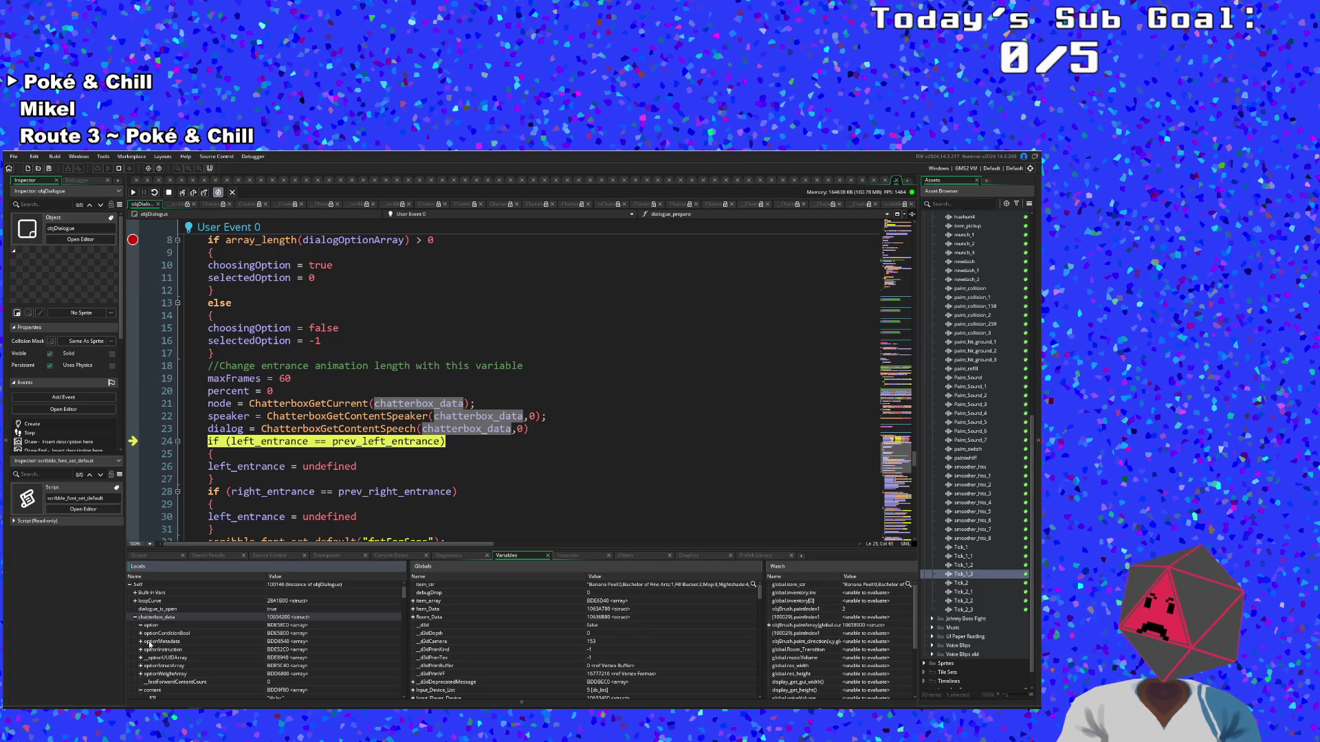
scroll(149, 644, "down", 1)
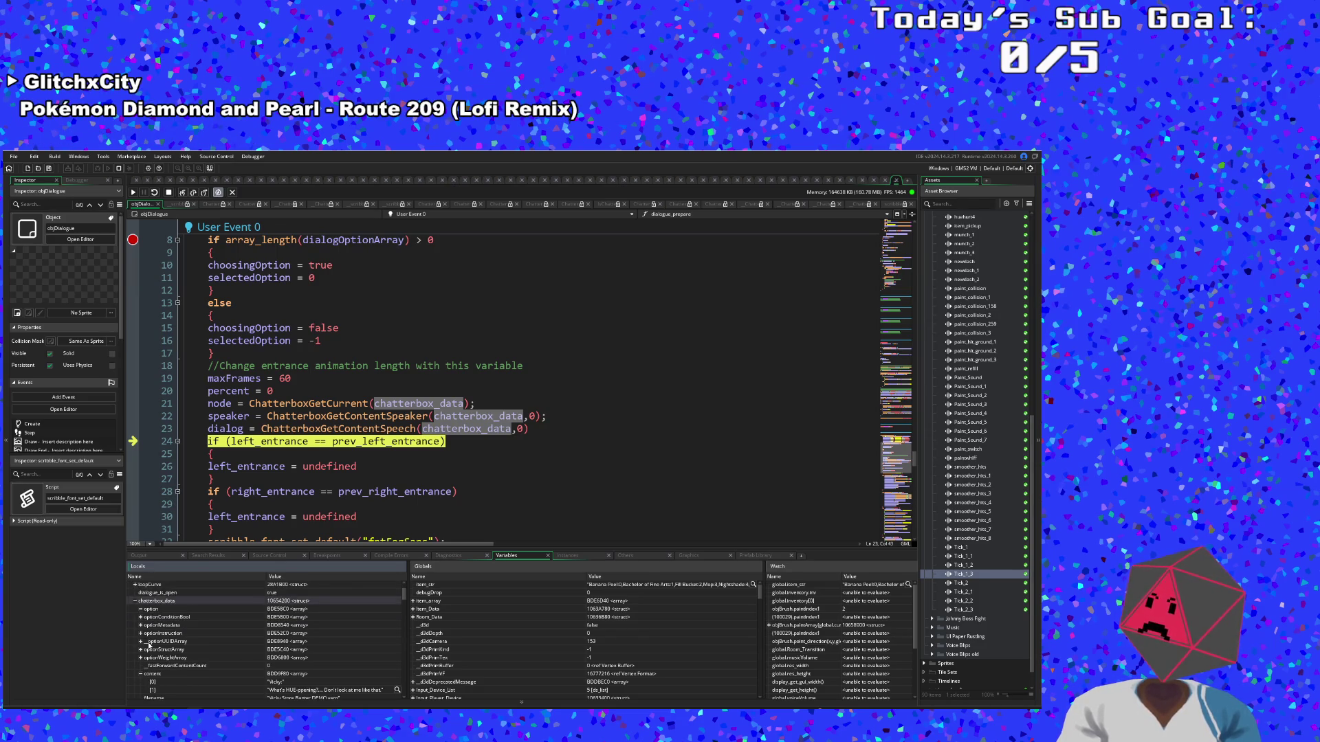
scroll(149, 646, "down", 2)
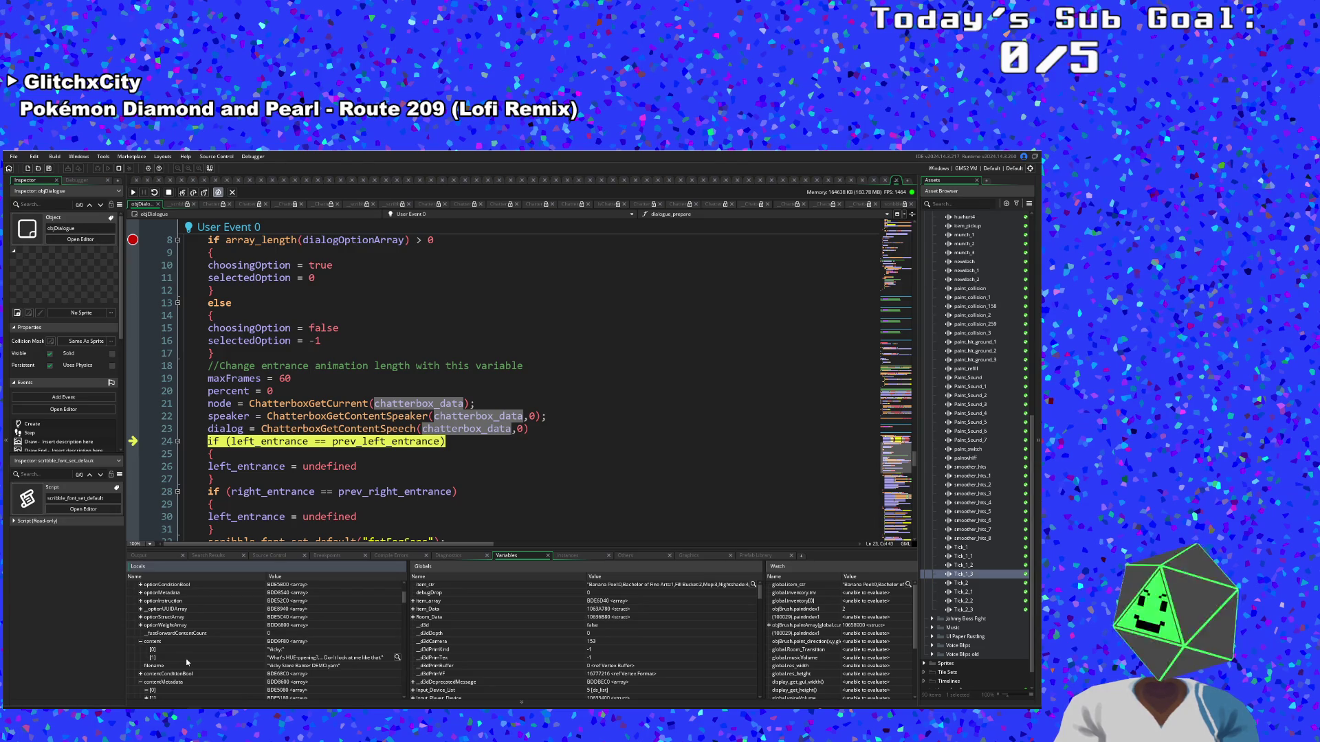
Jump to the ChatterboxGetContentSpeech definition with F12, then resume the game with F5
left_click(321, 442)
left_click(350, 428)
key("F12")
key("F5")
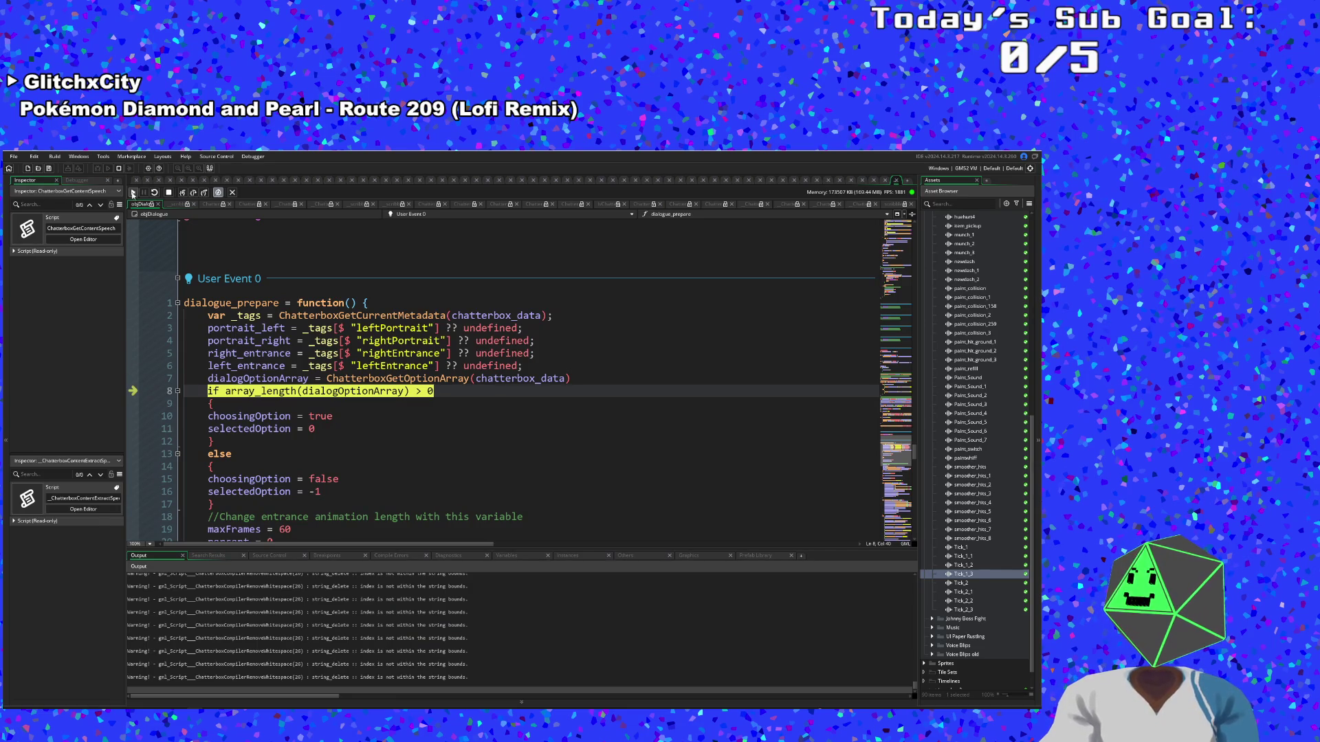
Resume the game, restart the room from the pause menu, skip Hue's dialogue and walk right
left_click(133, 192)
key("space")
key("space")
key("space")
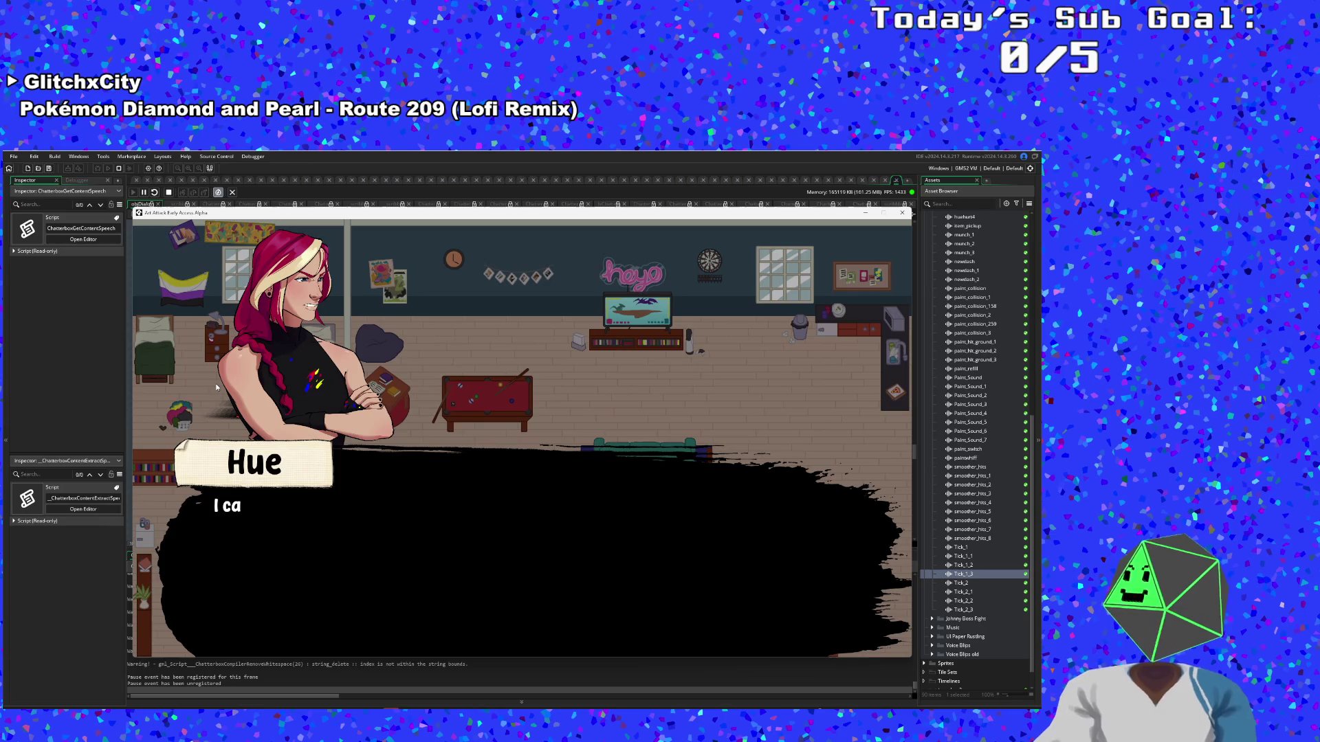
key("space")
key("Escape")
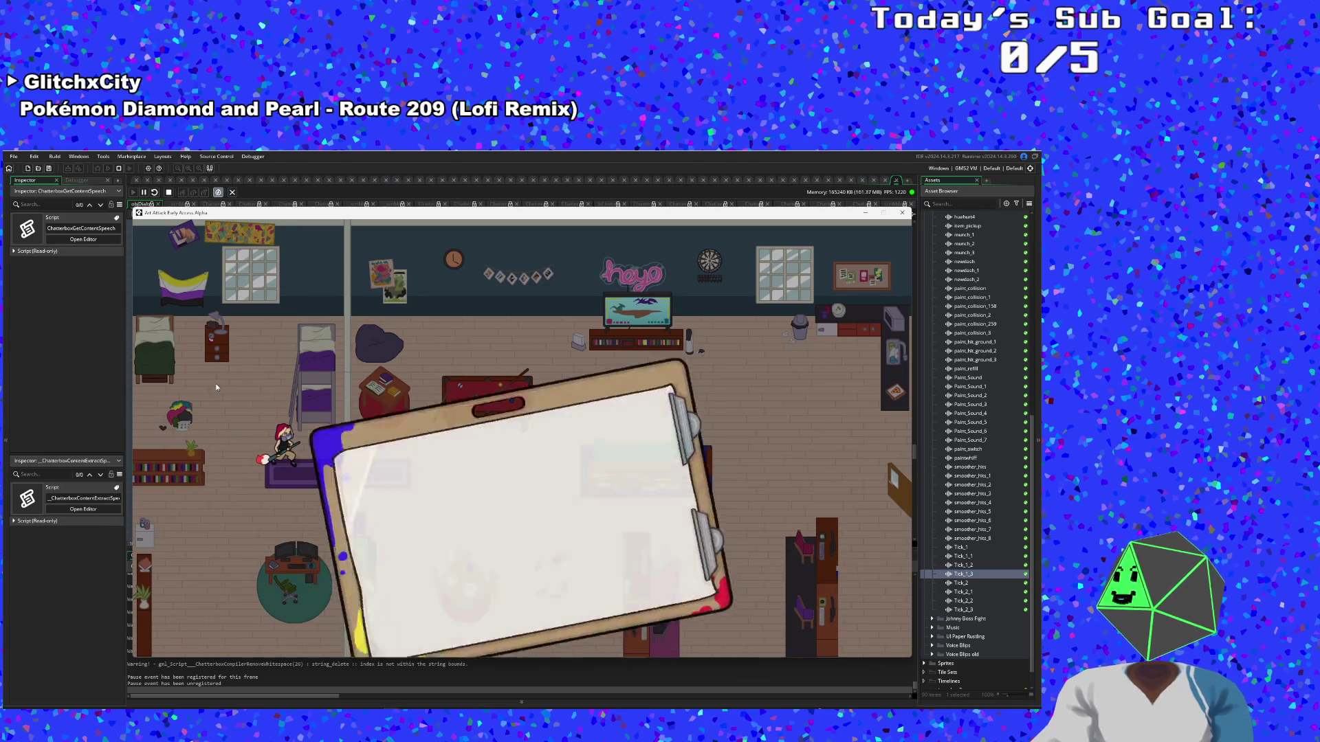
key("Return")
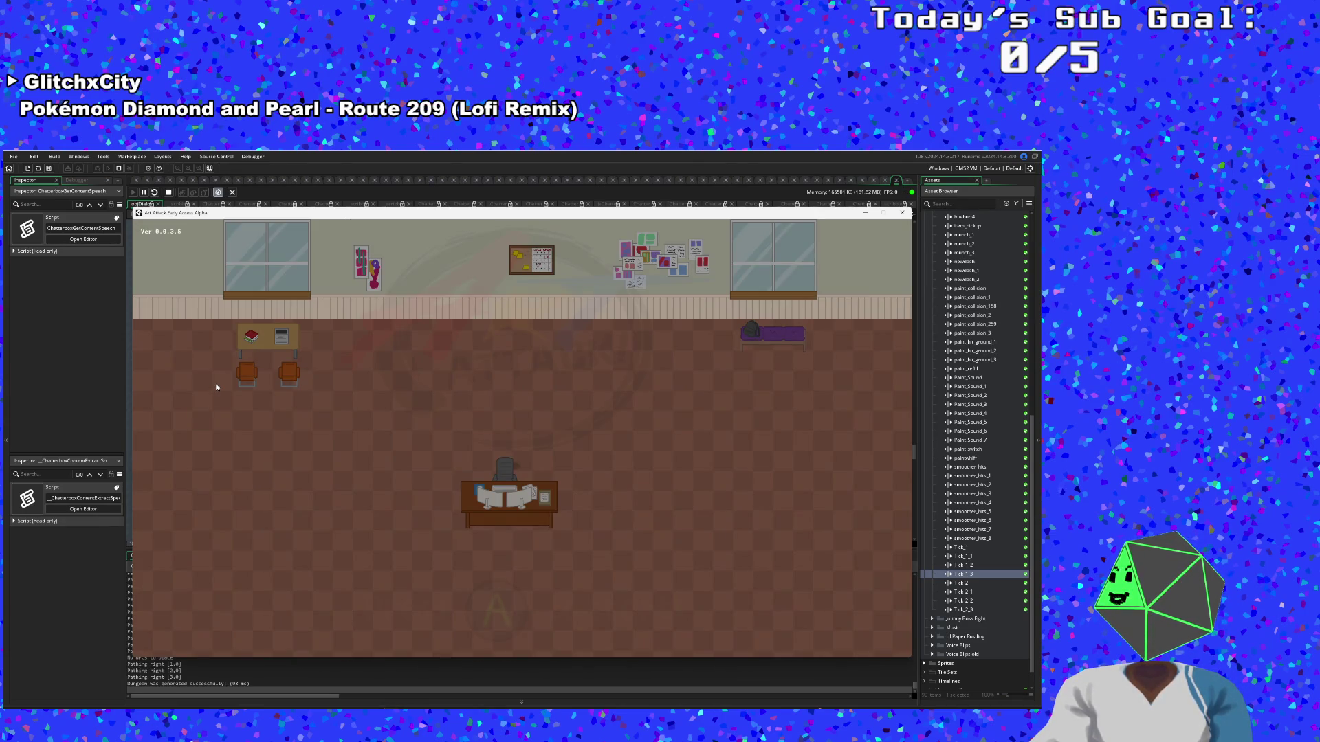
key("space")
key("space")
key("space")
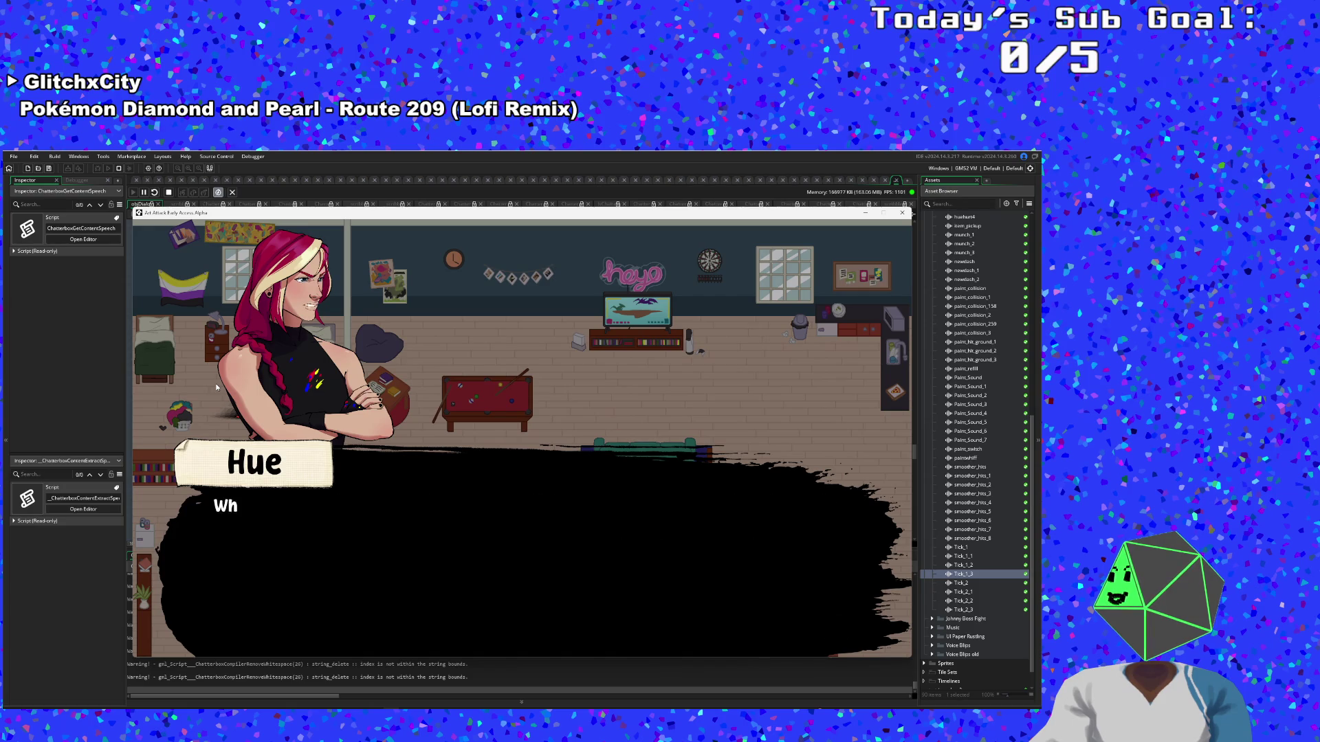
key("d")
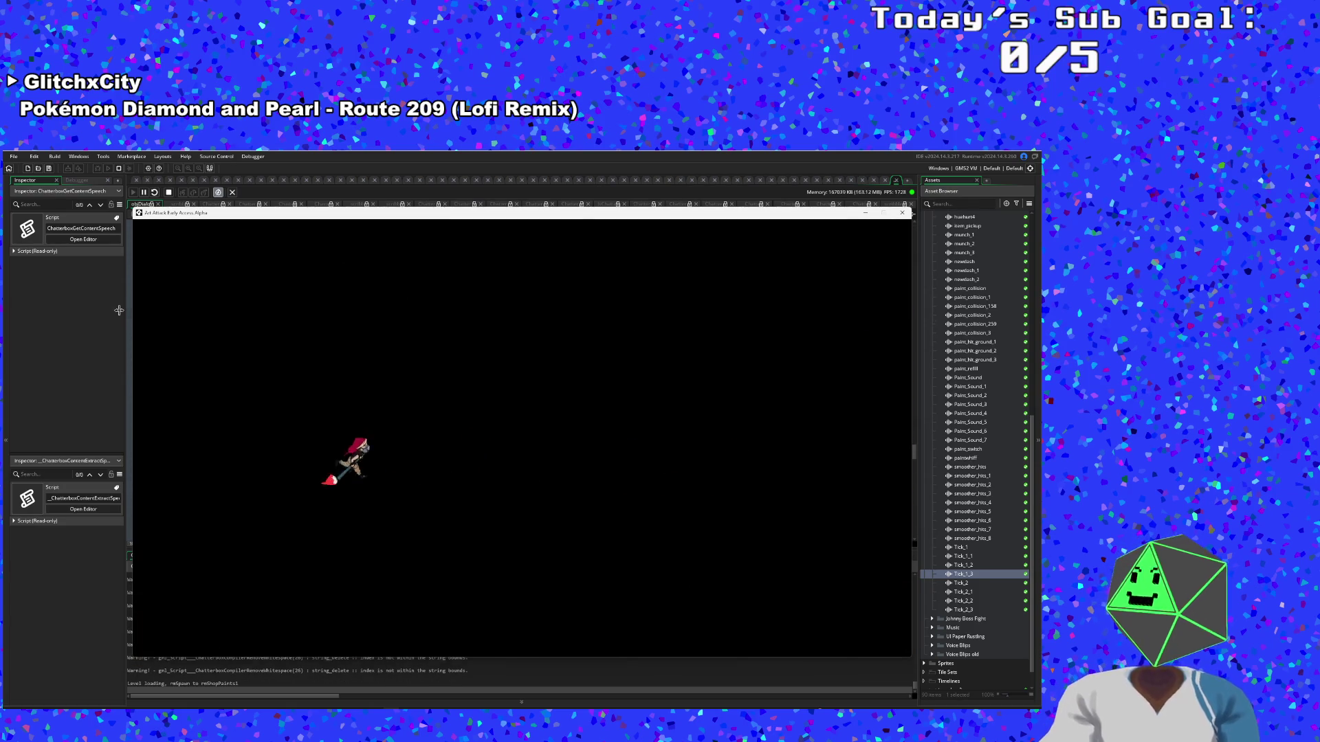
Set a breakpoint on line 9 of dialogue_prepare and keep walking the player in the game
left_click(118, 310)
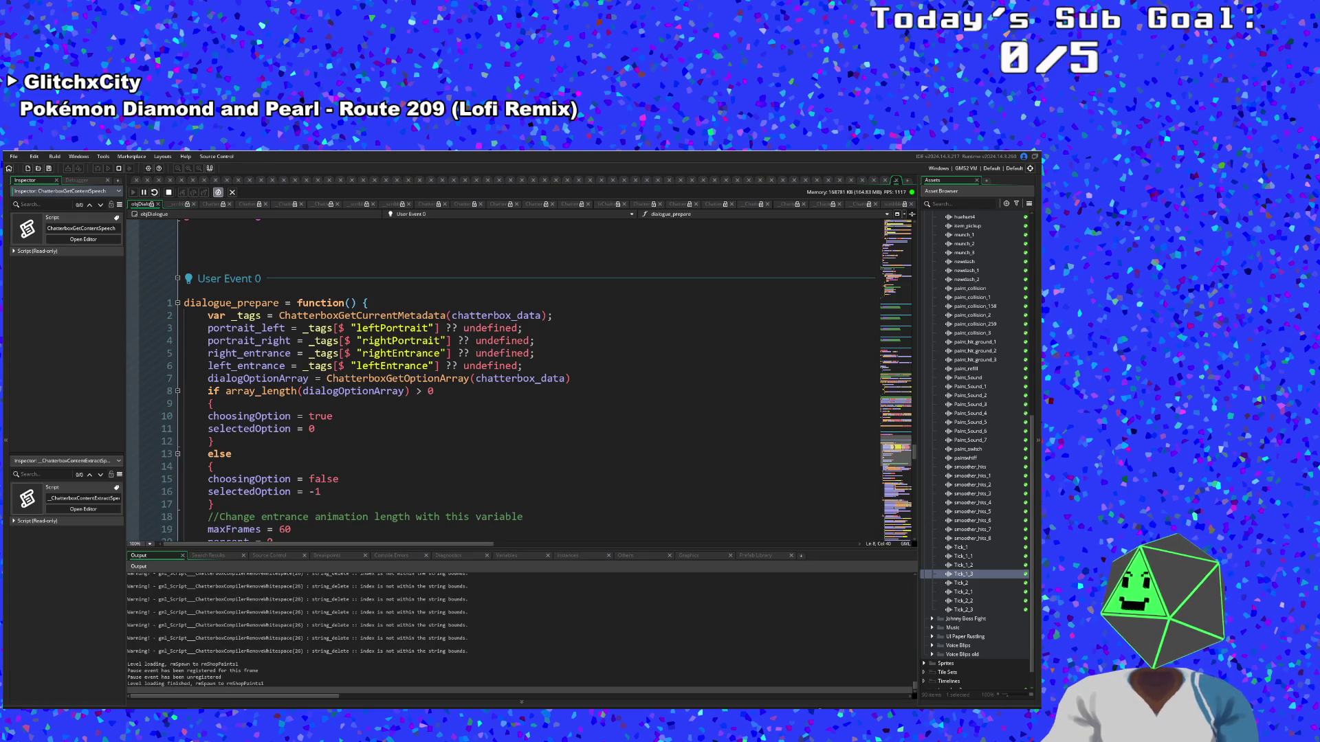
left_click(132, 403)
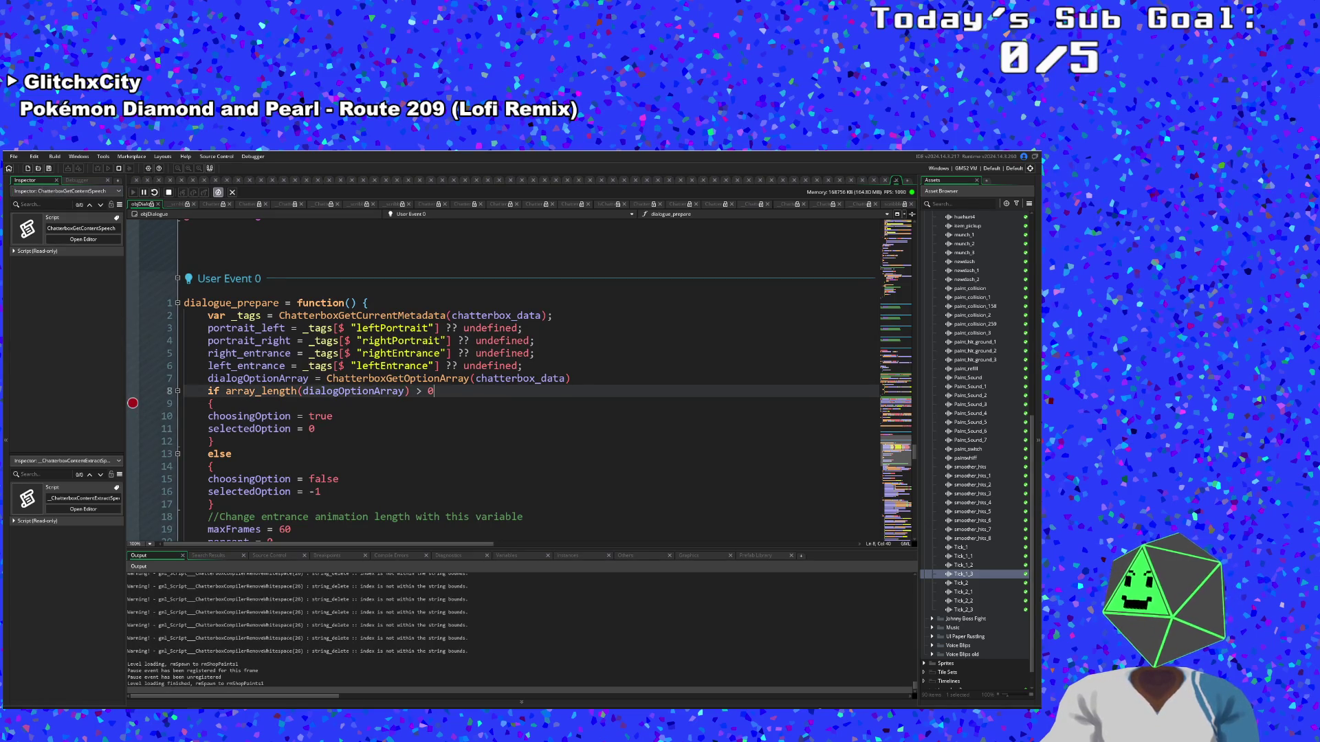
key("alt+Tab")
key("d")
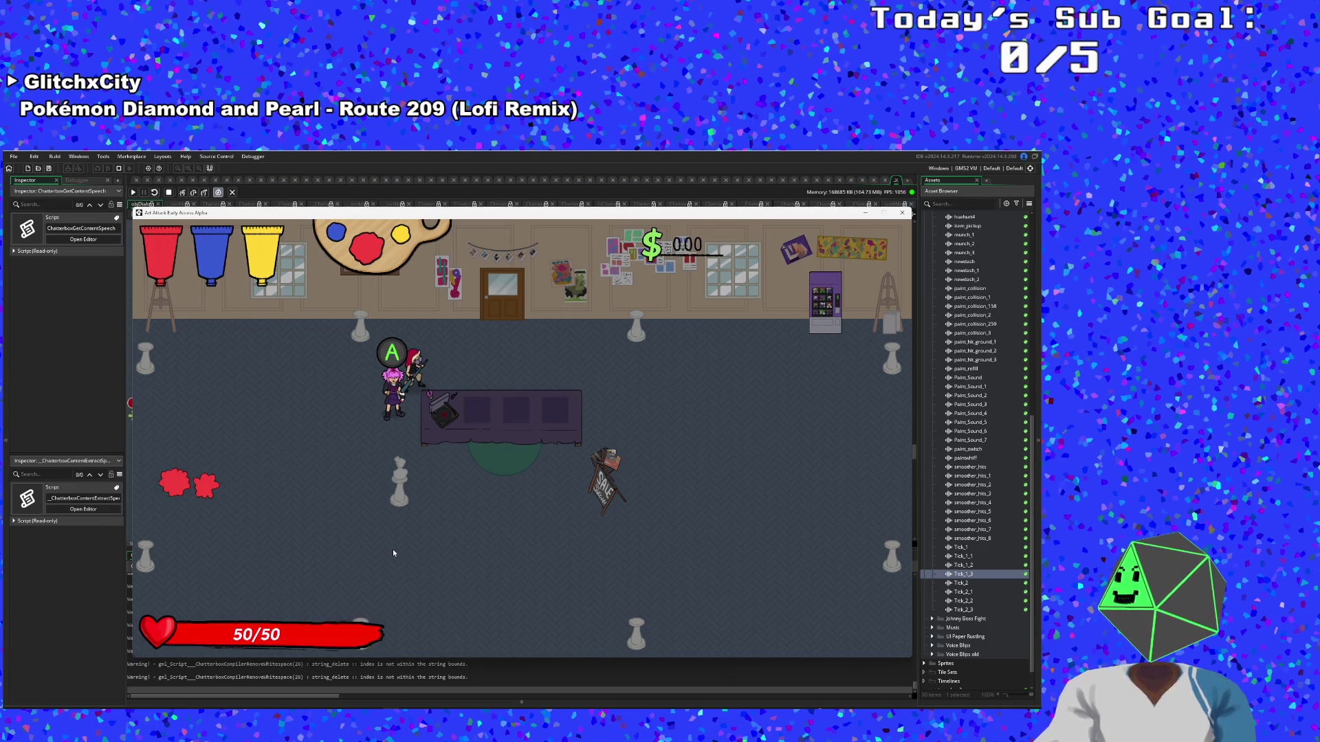
Show the debugger's variable tables, resume from the breakpoint and close Vicky's dialogue
left_click(114, 390)
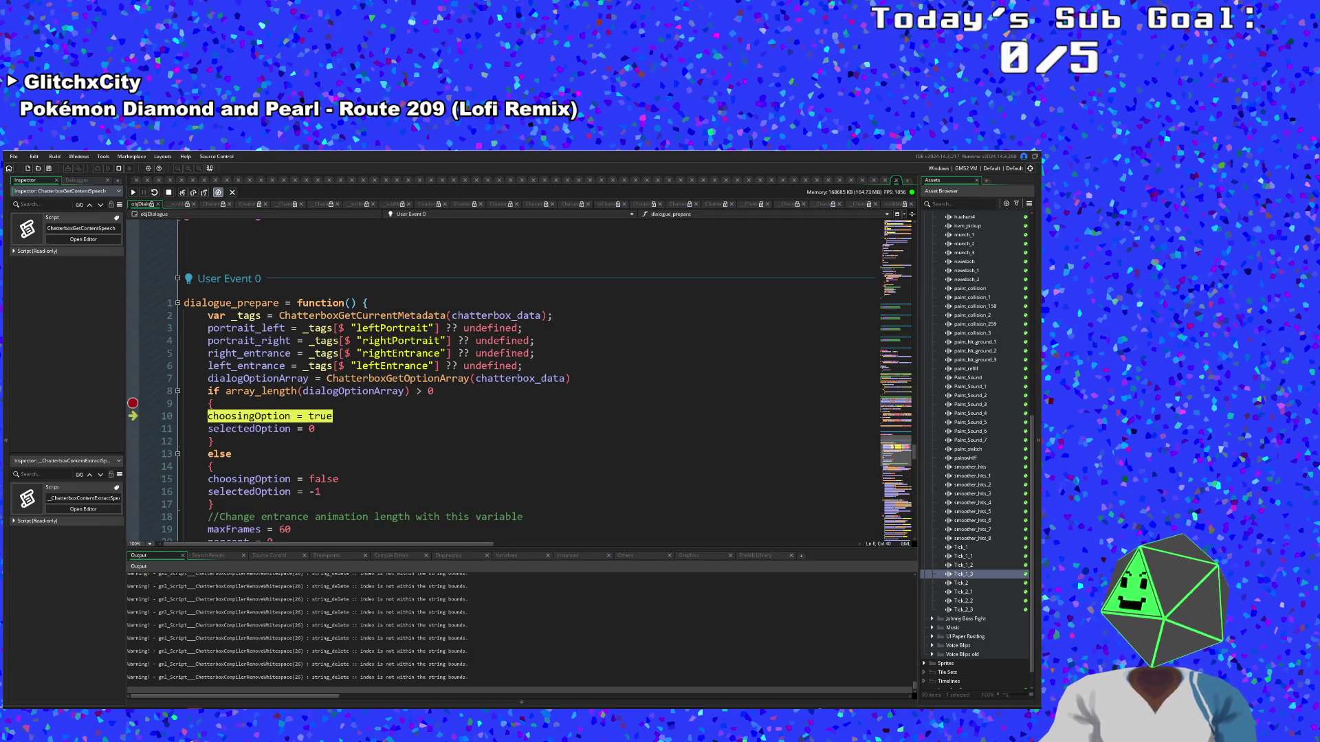
left_click(495, 556)
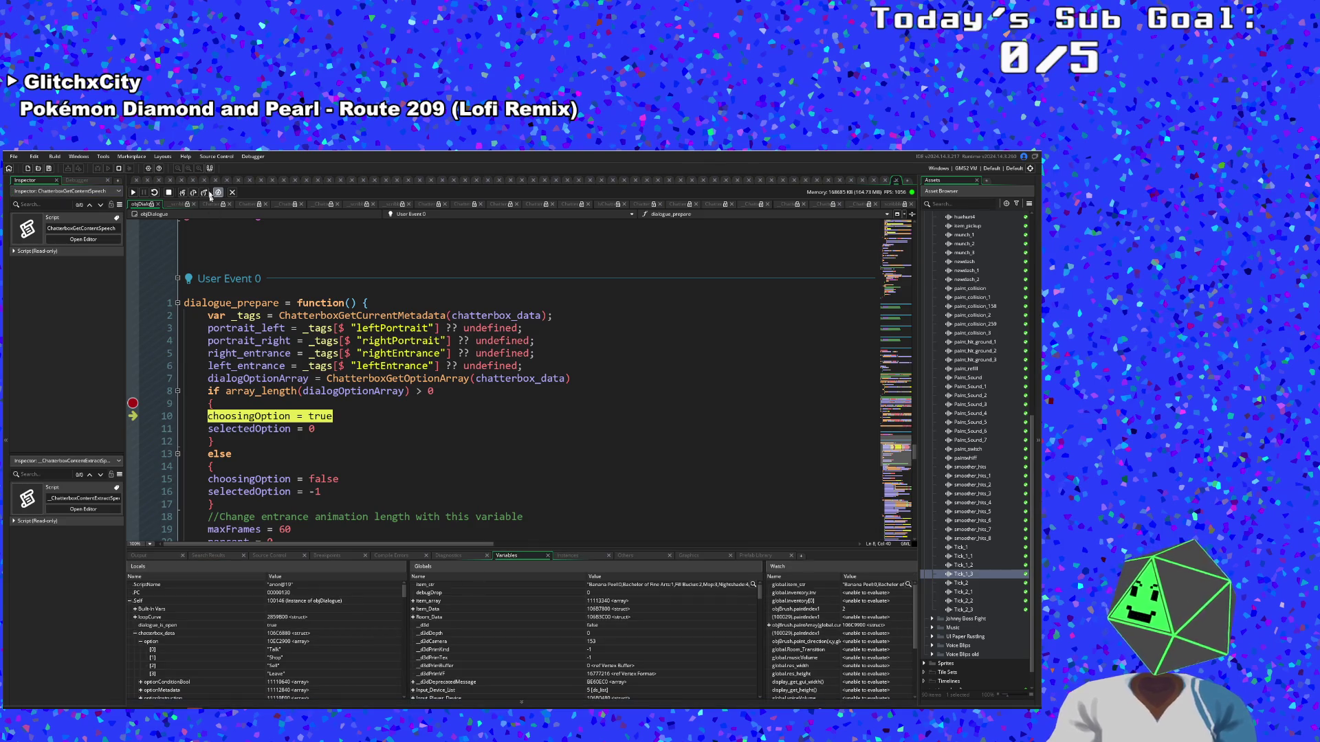
left_click(134, 192)
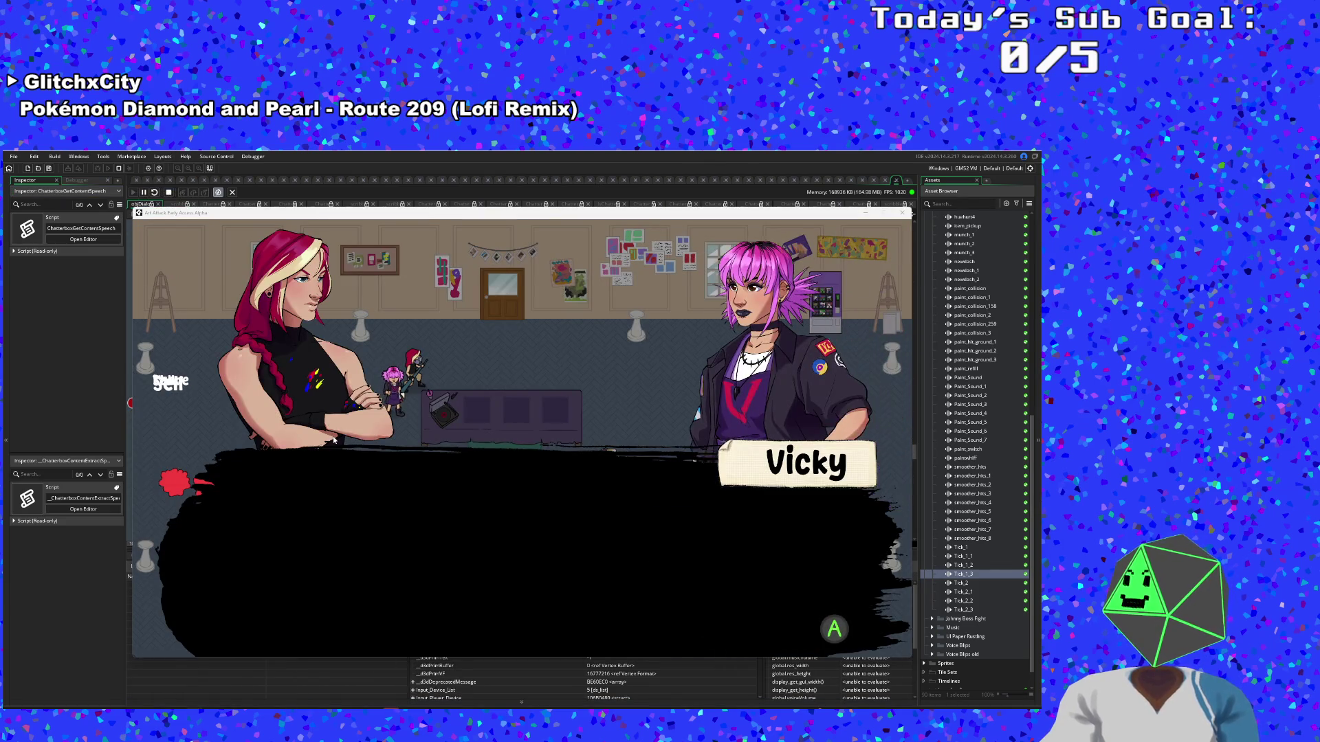
key("space")
key("space")
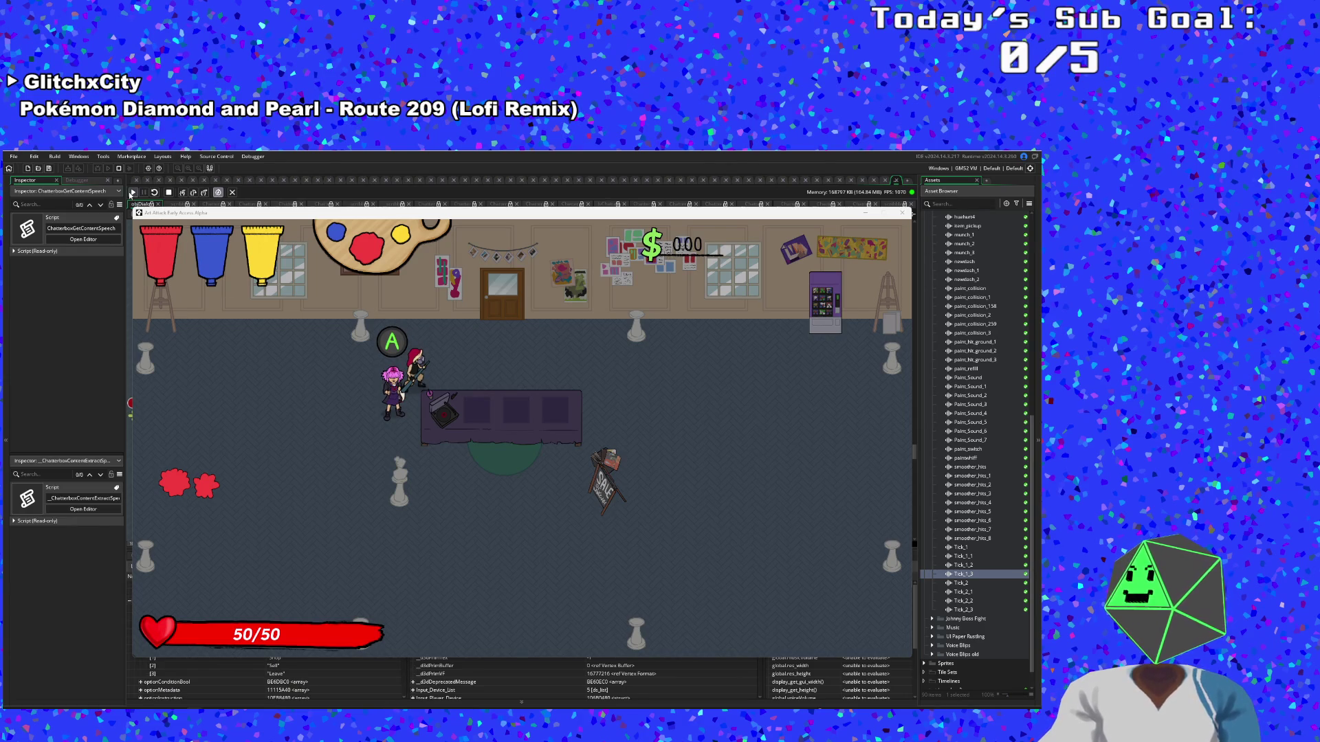
Keep resuming from breakpoints while advancing Hue's and Vicky's dialogue until it triggers again
left_click(134, 193)
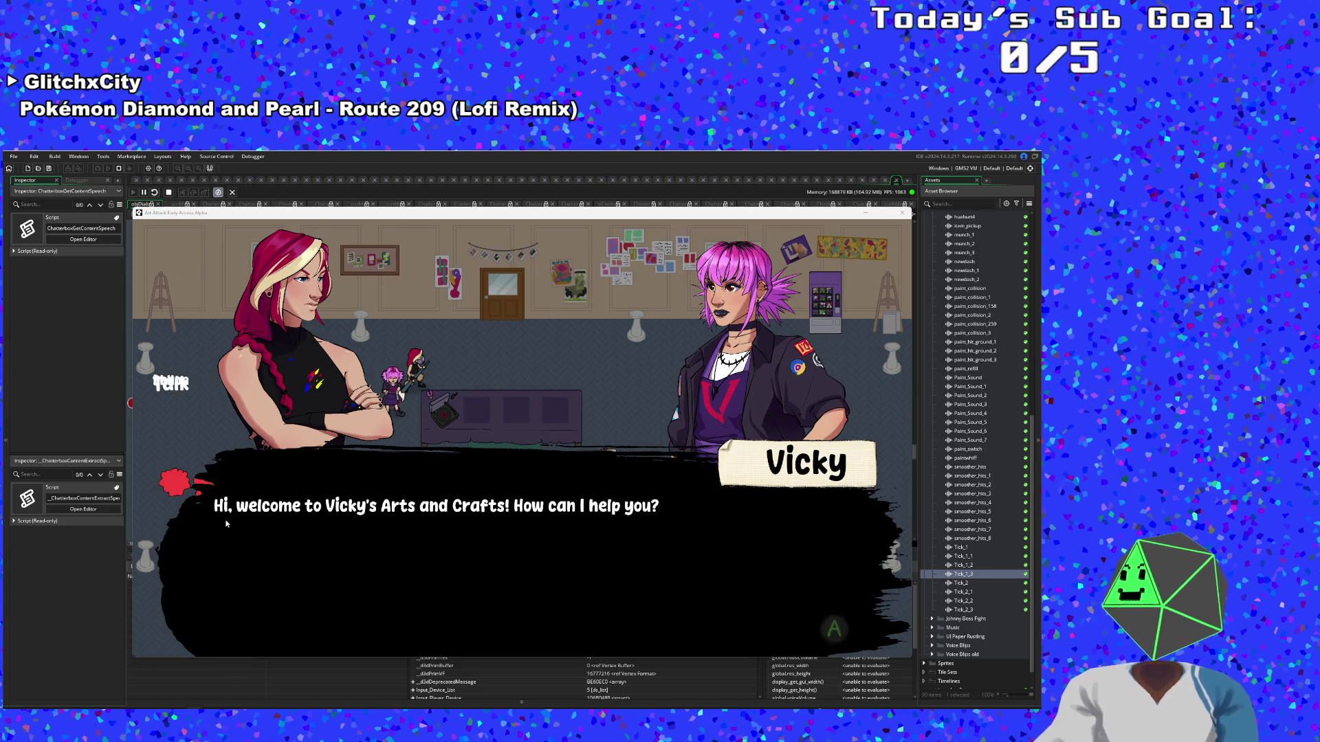
key("space")
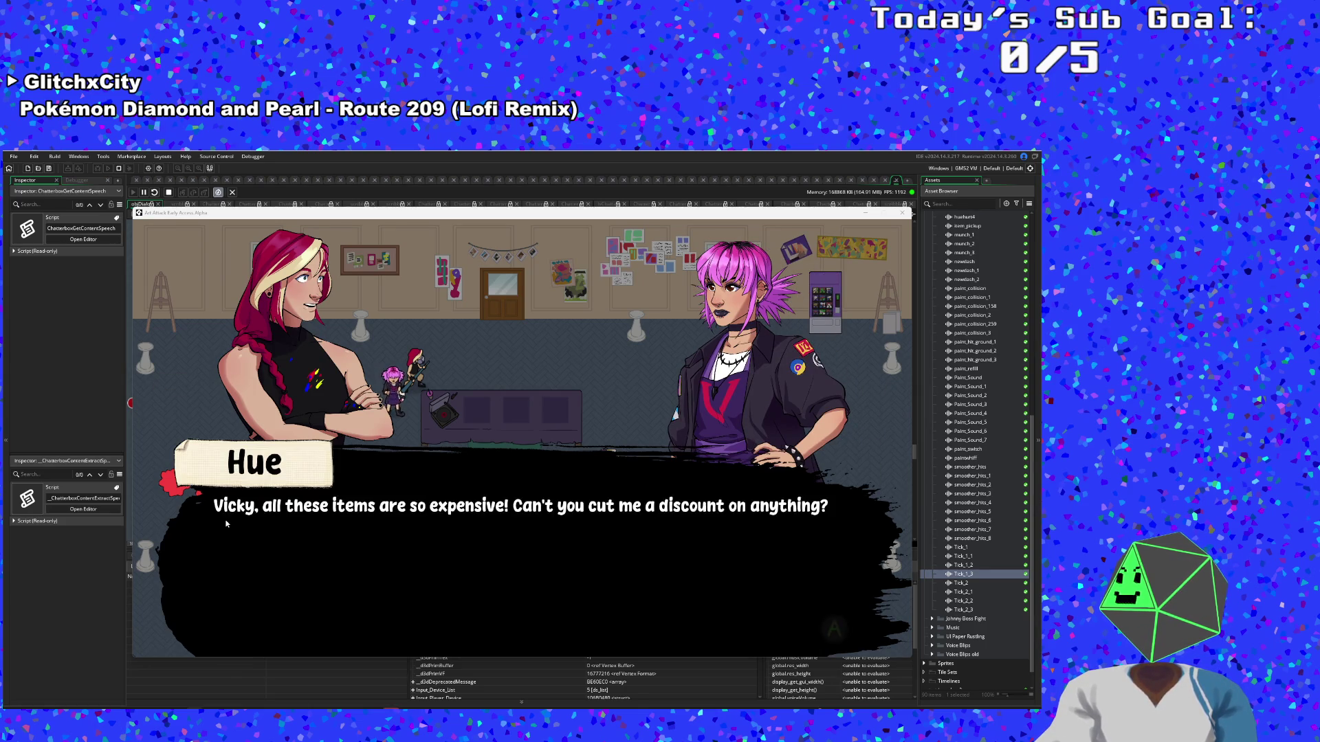
key("space")
key("space")
key("space")
key("space")
key("space")
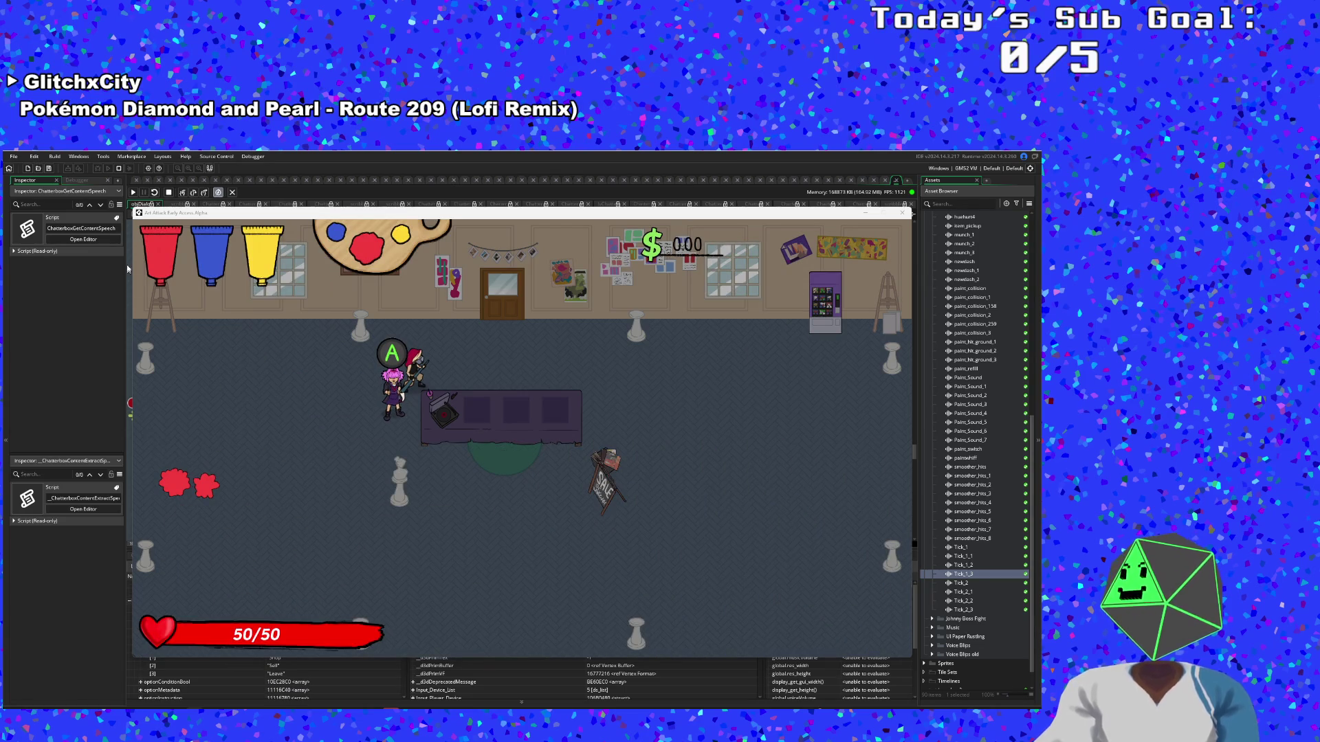
left_click(132, 192)
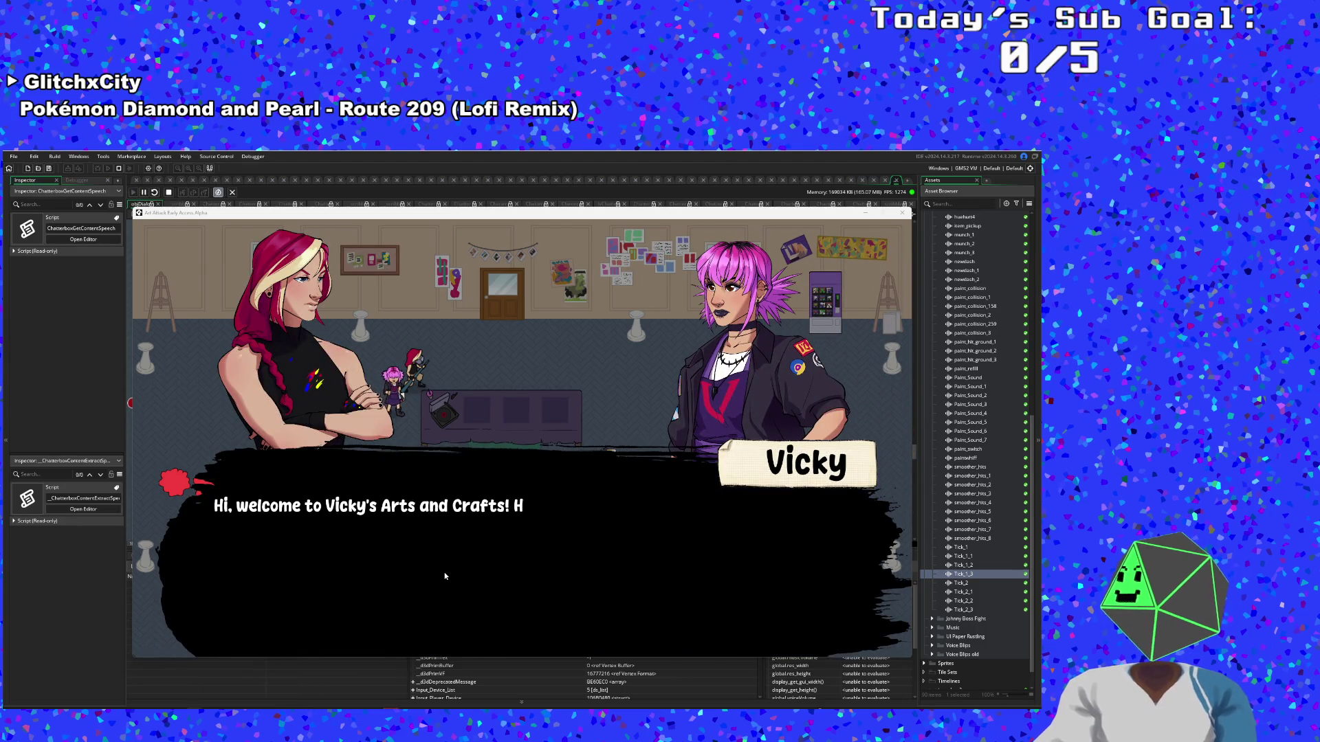
key("space")
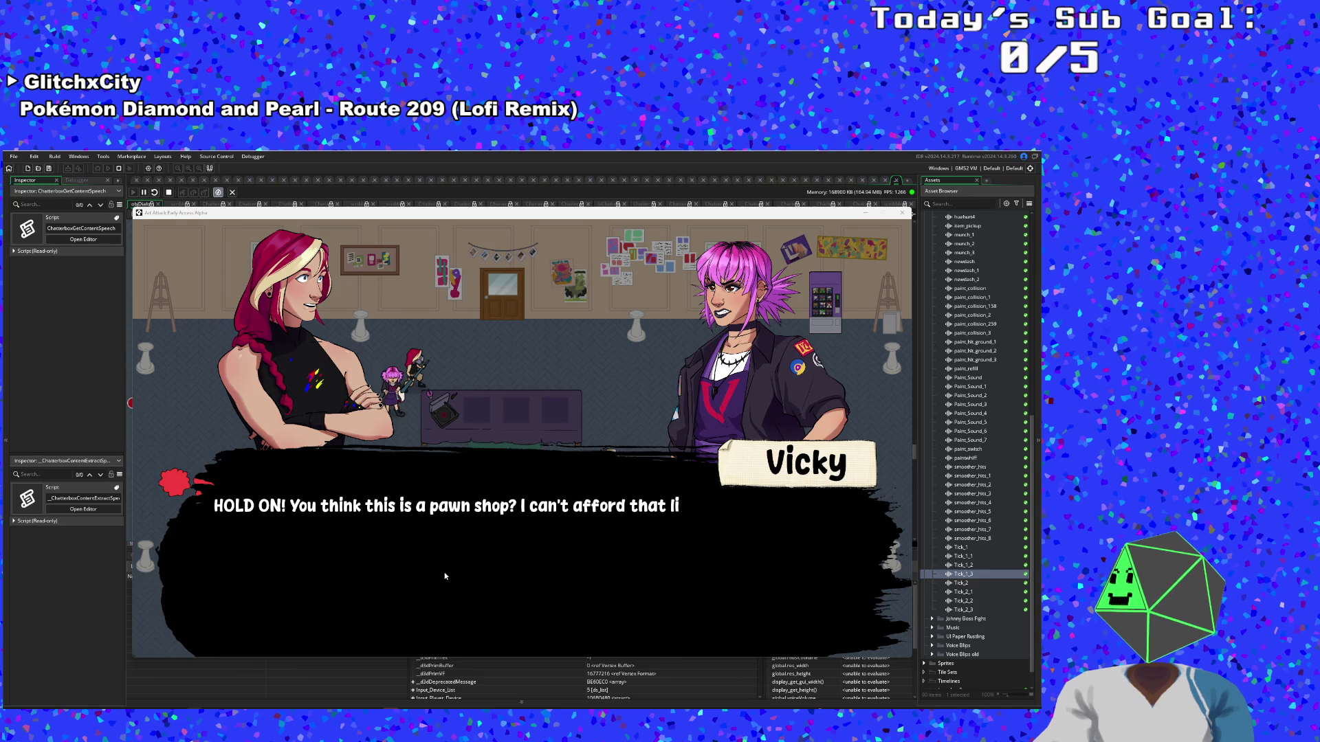
key("space")
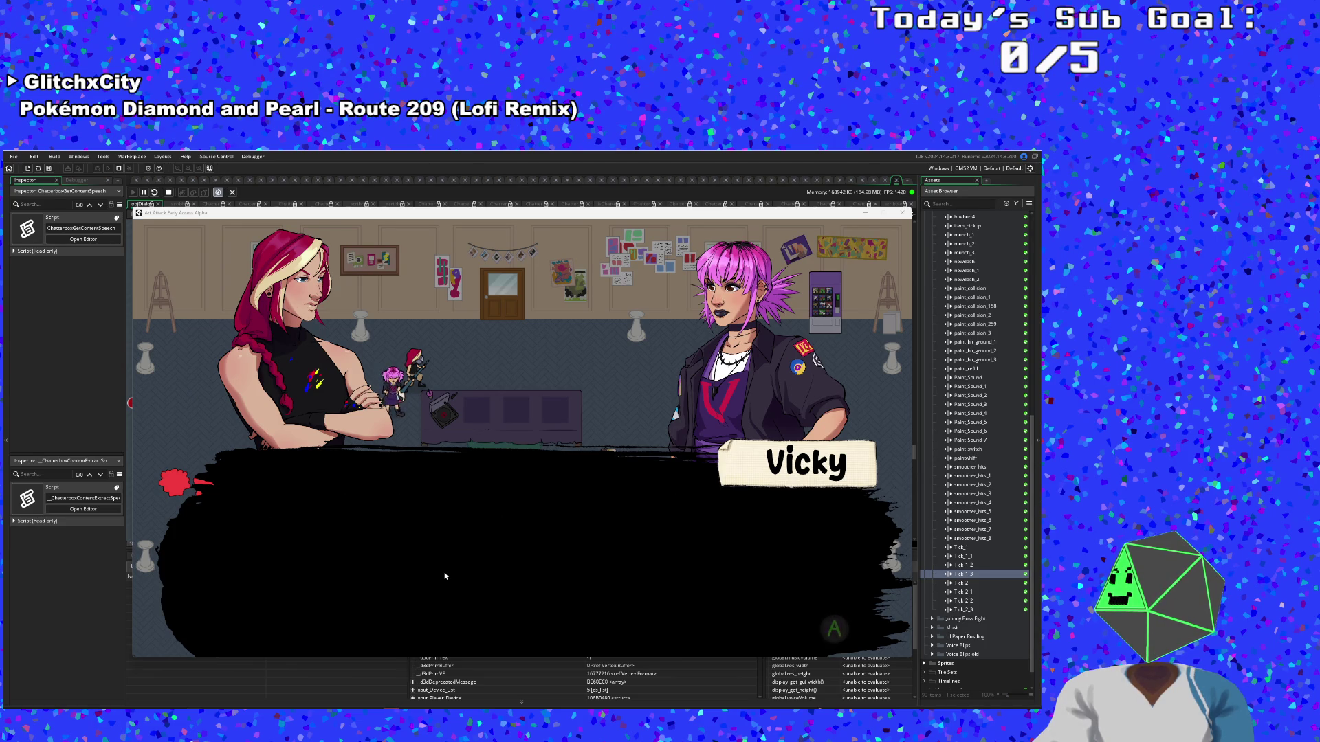
key("space")
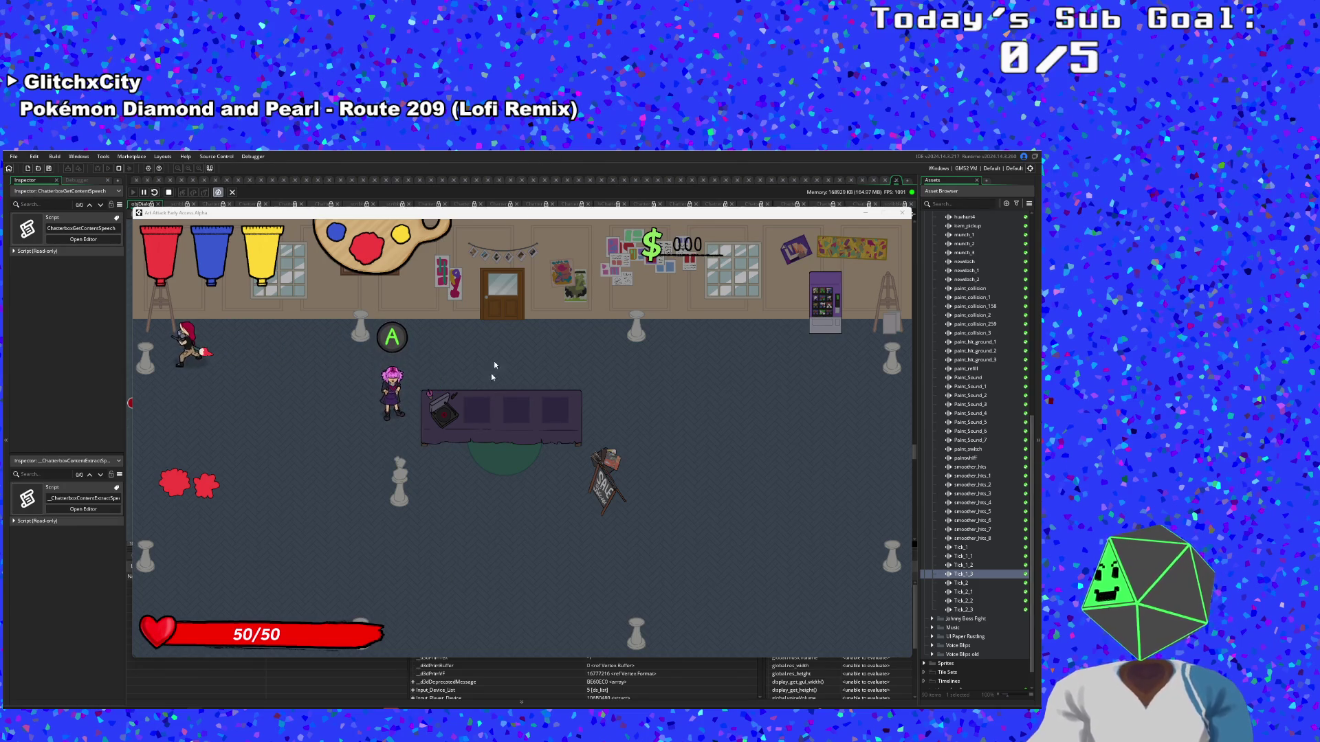
key("space")
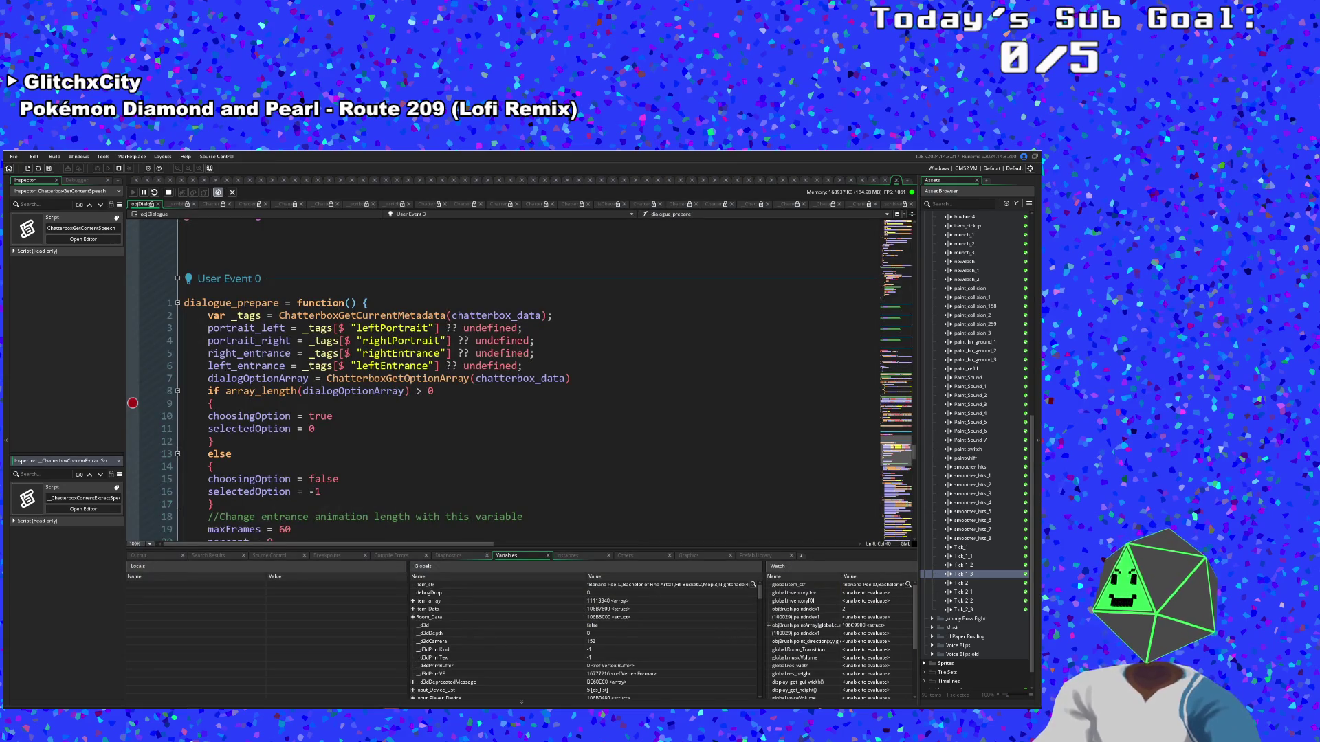
Inspect the undefined fallback on line 3 of dialogue_prepare, then switch back to the game
left_click(473, 328)
scroll(448, 255, "down", 5)
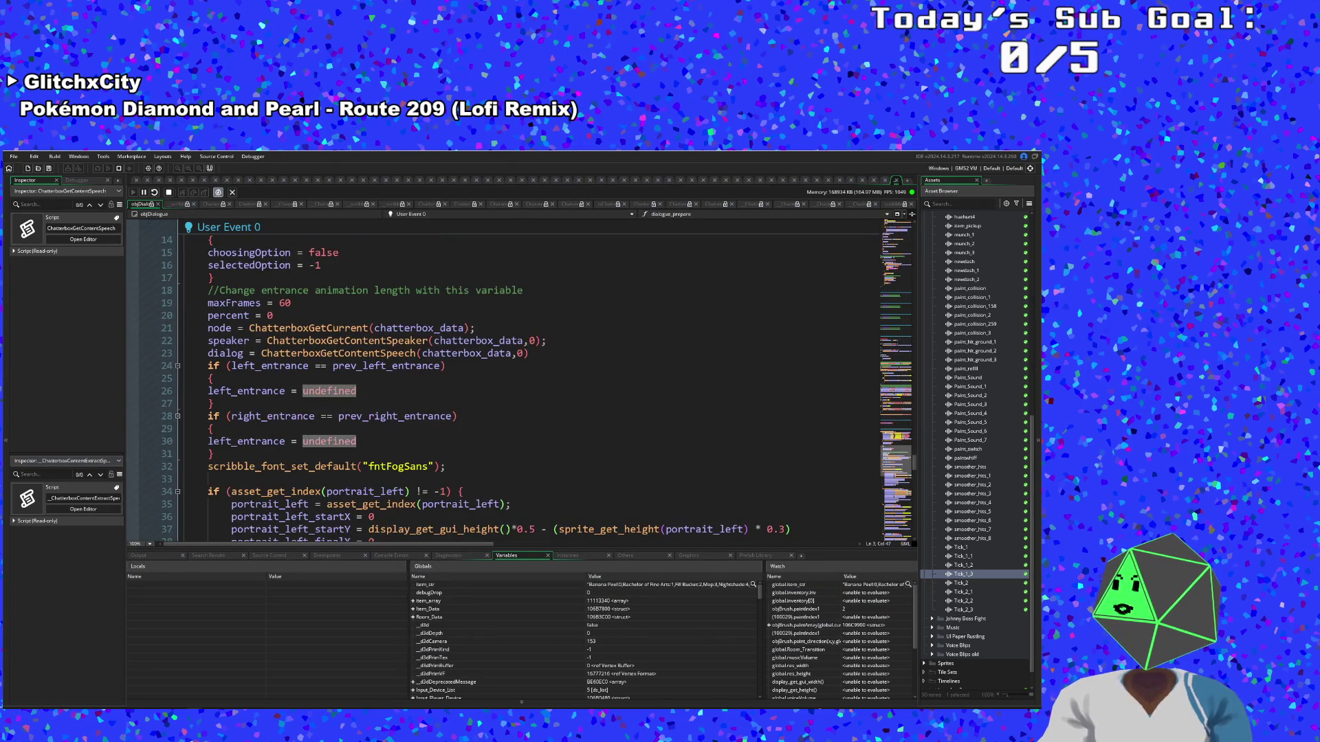
scroll(403, 275, "down", 2)
scroll(403, 275, "up", 6)
scroll(403, 275, "down", 2)
scroll(481, 378, "up", 3)
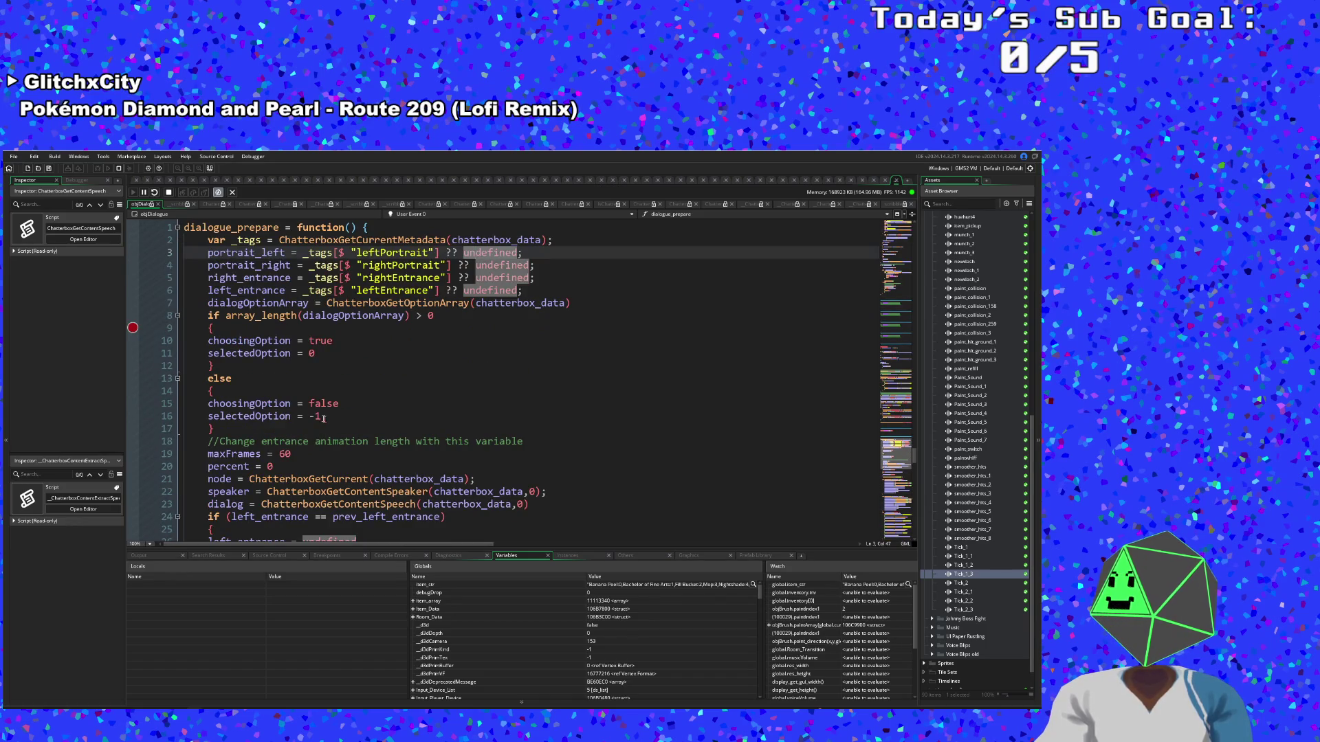
key("alt+Tab")
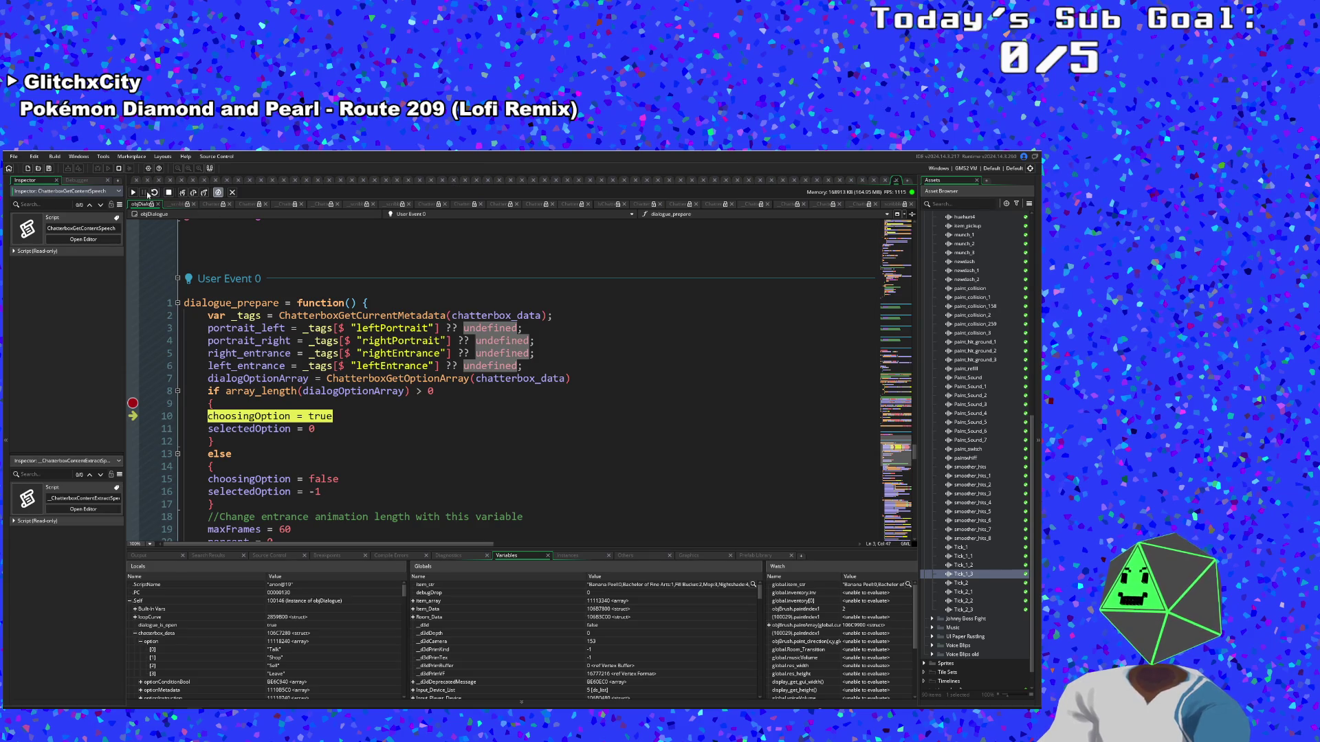
Choose Shop in Vicky's dialogue, advance past her instructions, then resume the game with F5
left_click(134, 193)
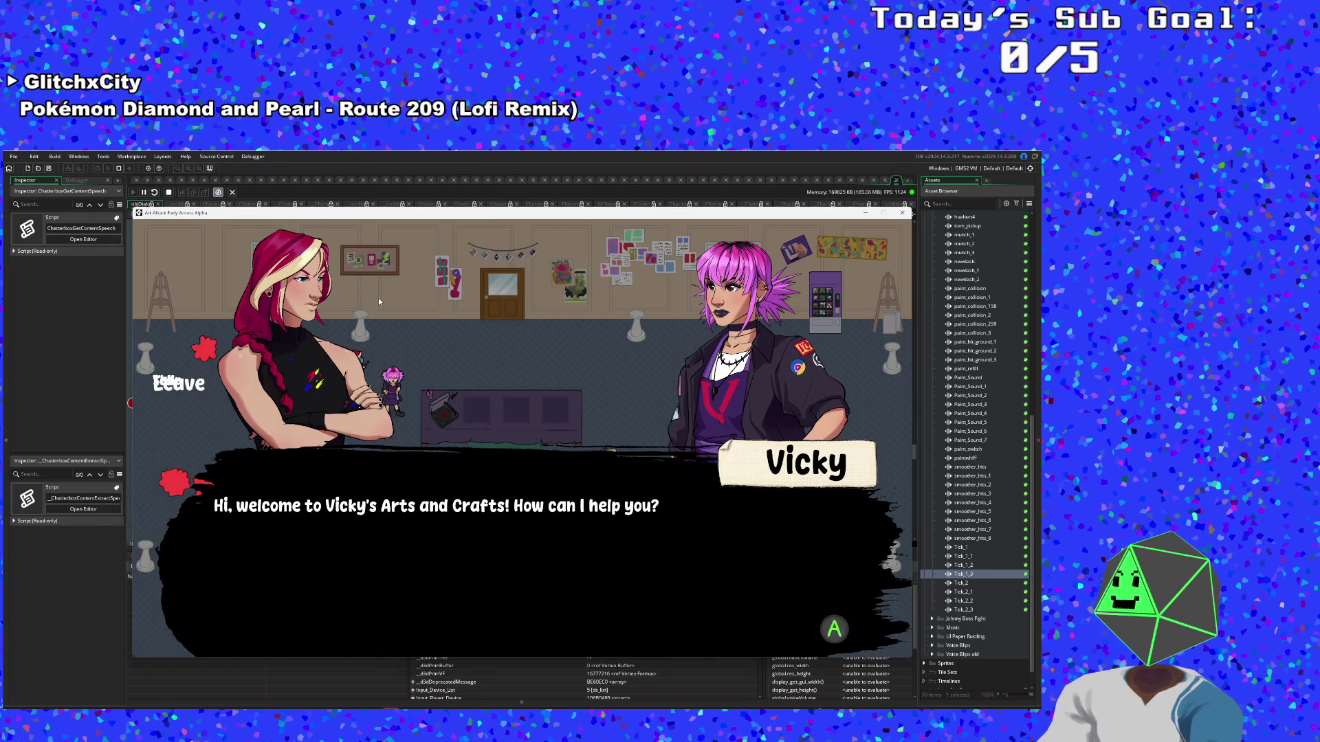
key("Return")
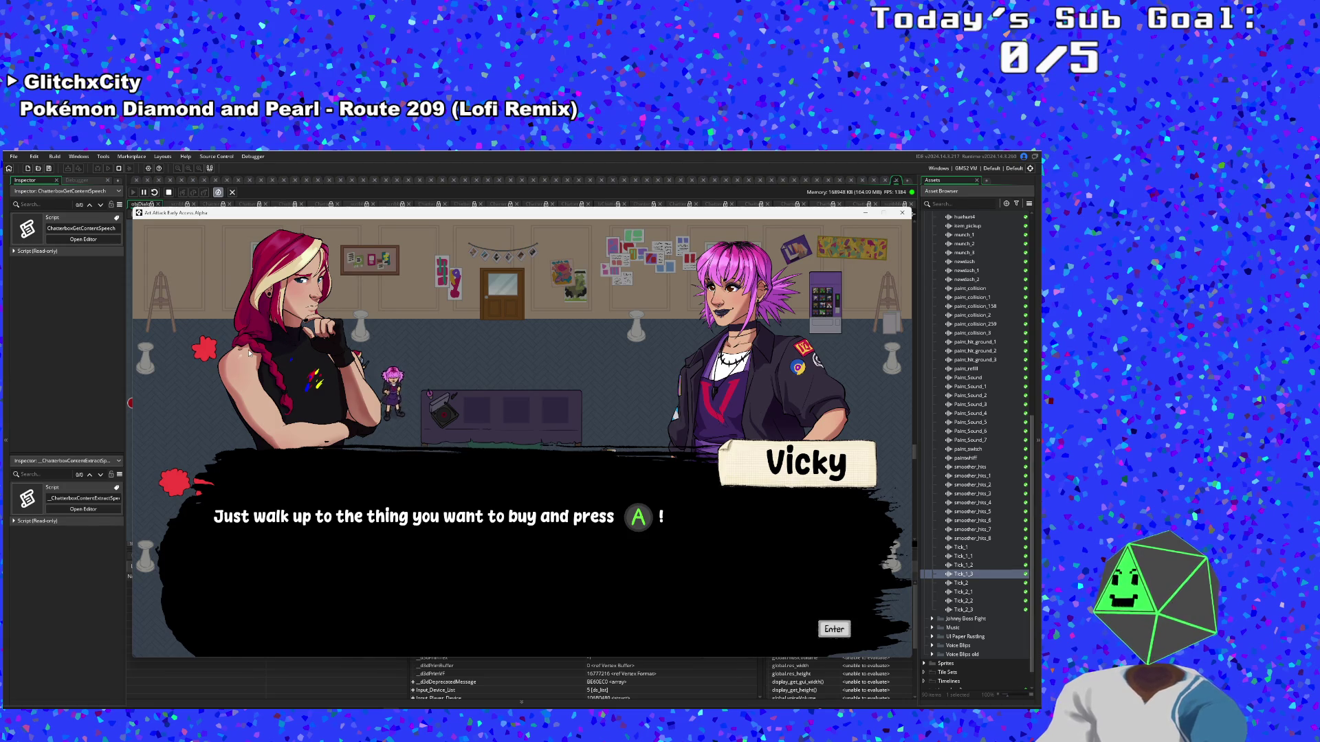
key("Return")
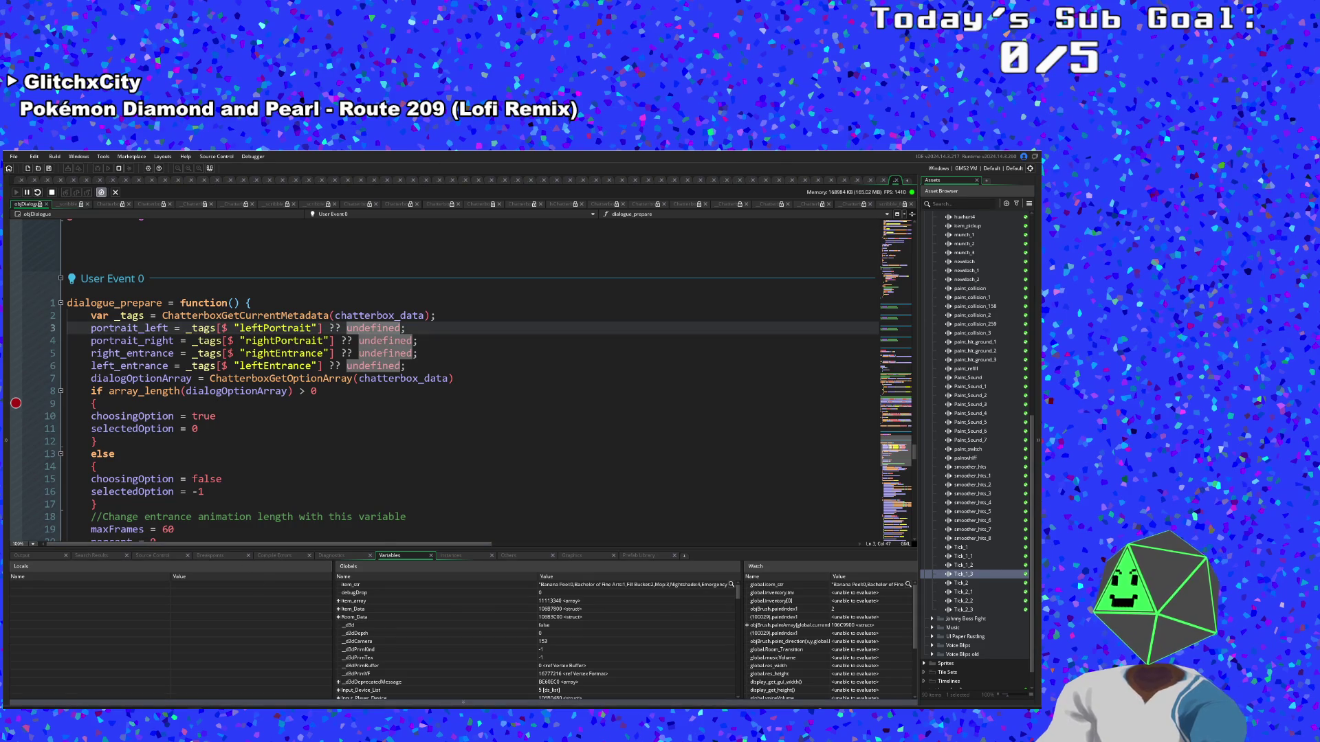
key("F5")
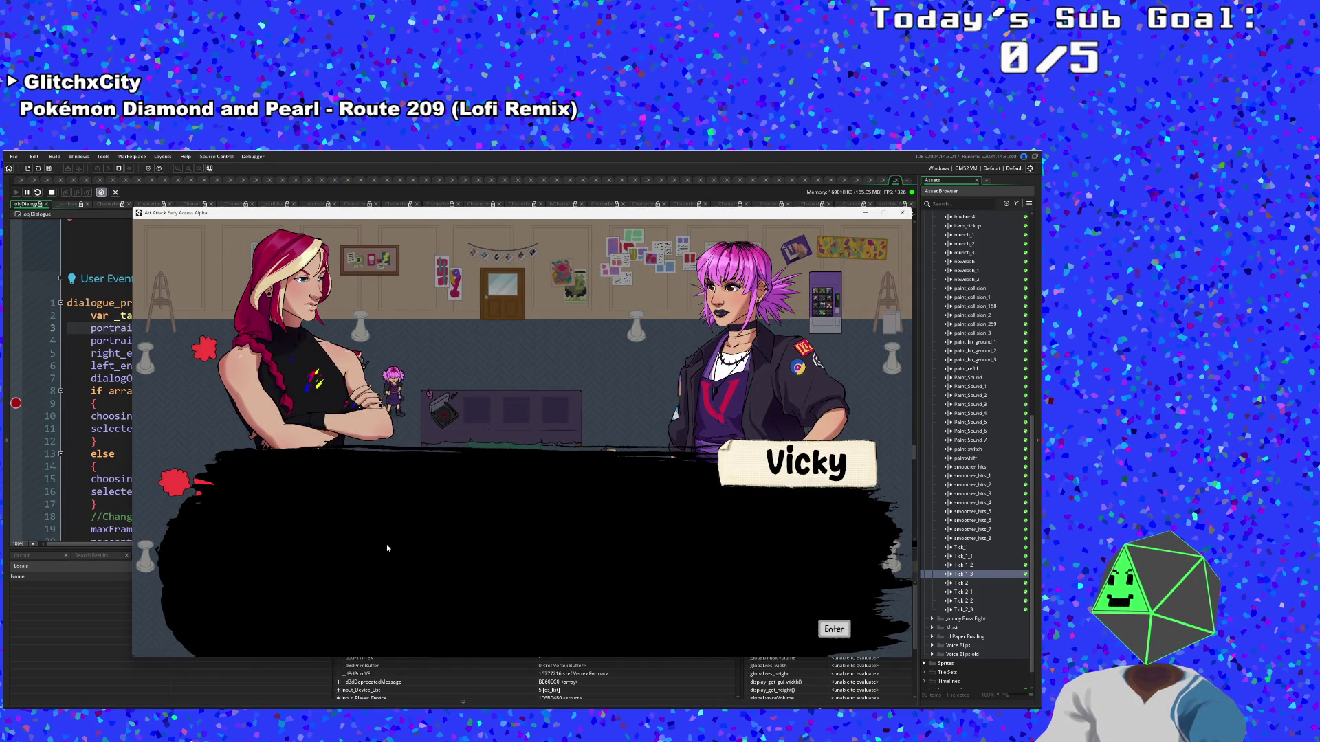
key("Return")
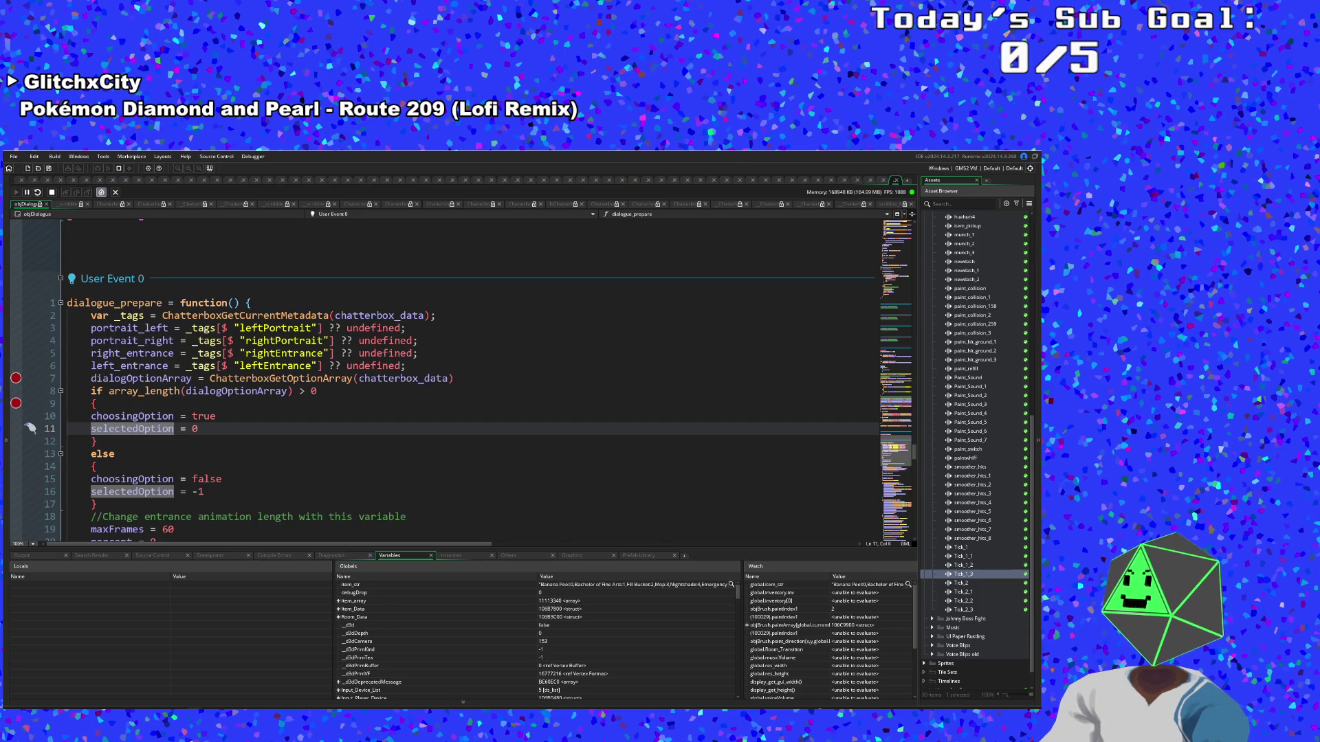
left_click(234, 428)
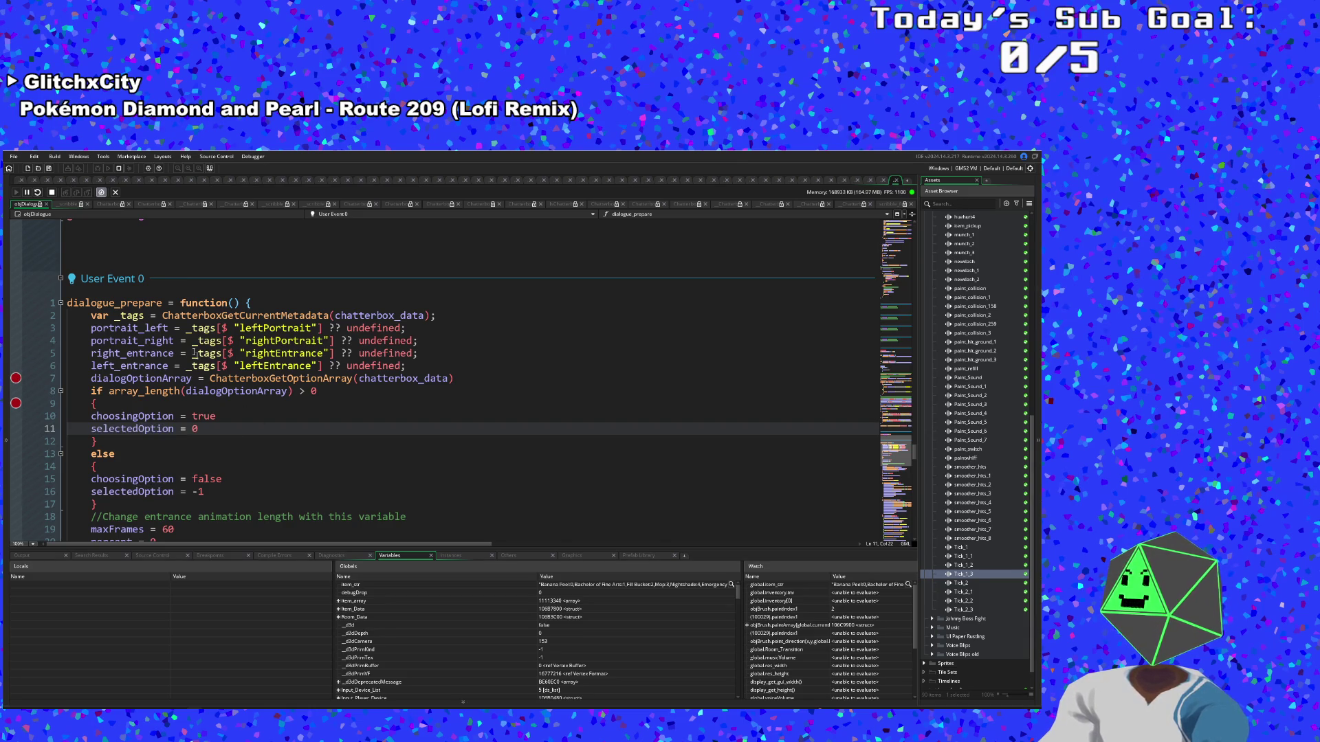
key("F5")
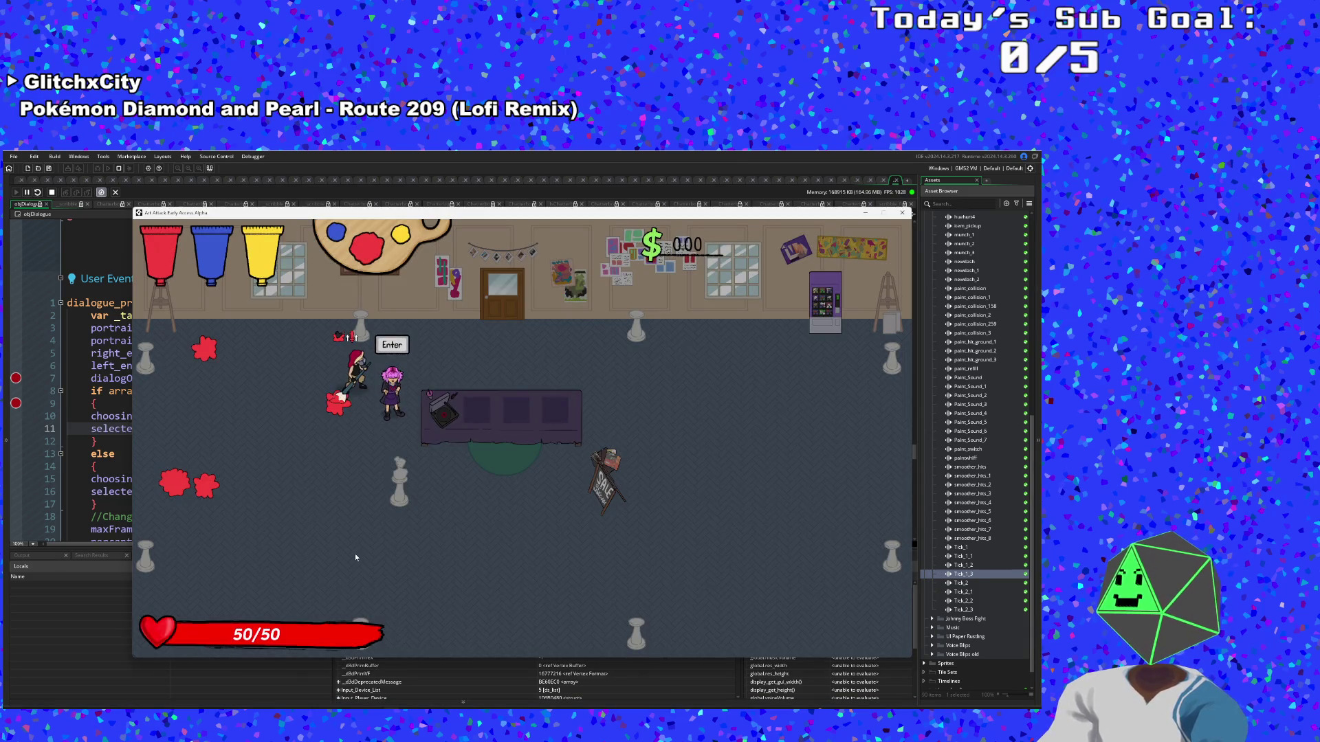
Talk to Vicky, step to line 10, resume and highlight the Shop option
key("Return")
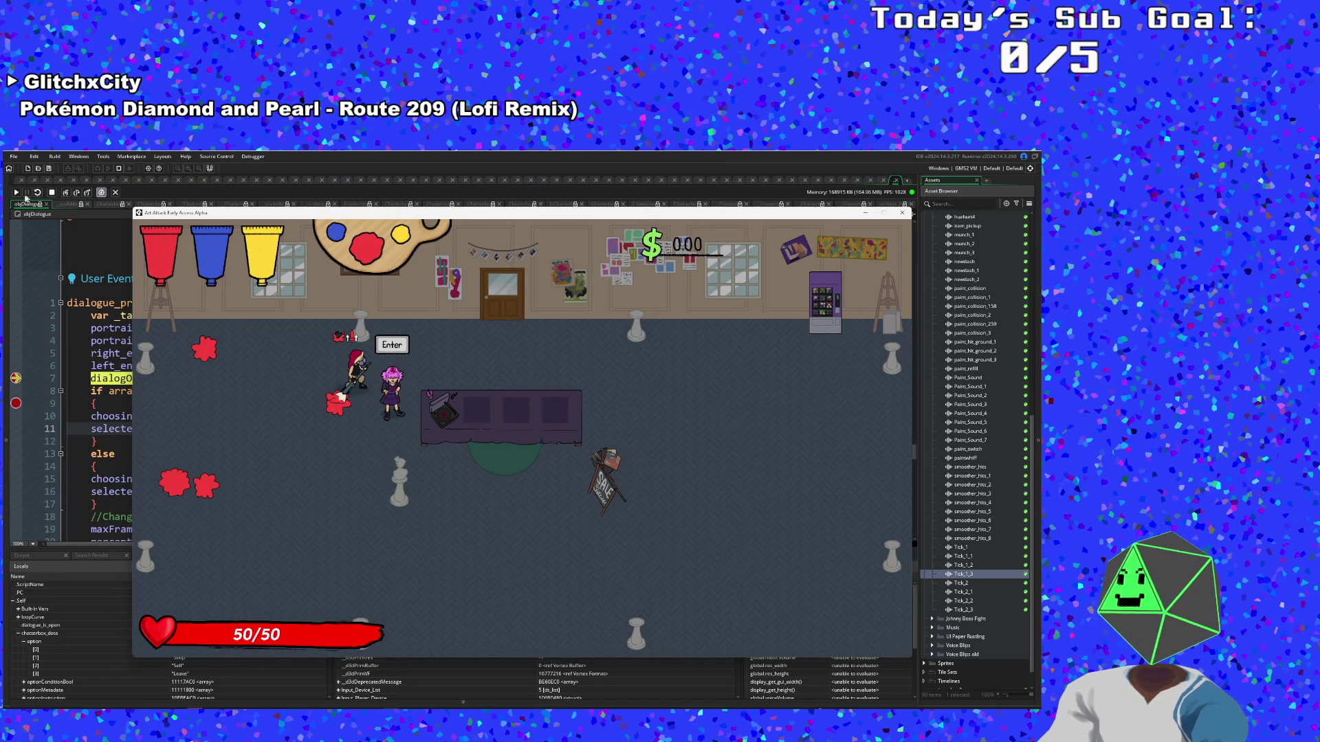
key("F10")
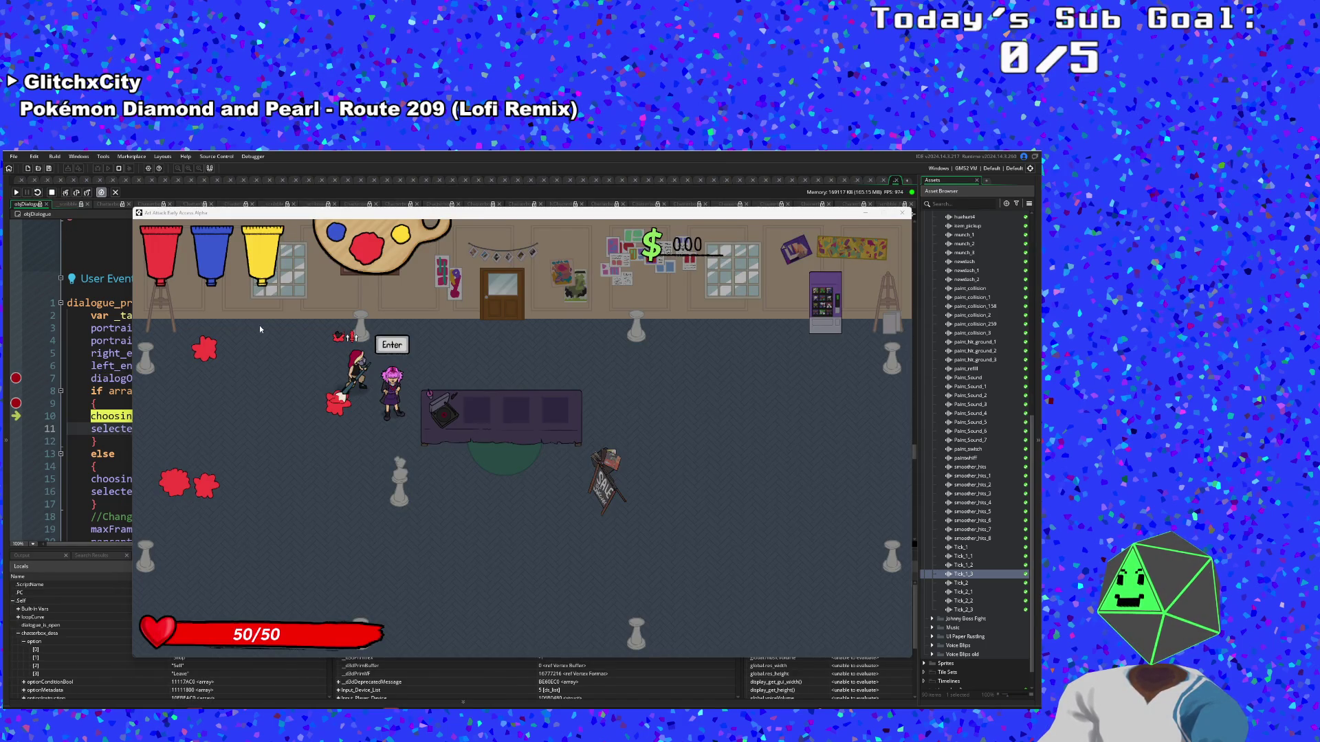
left_click(16, 193)
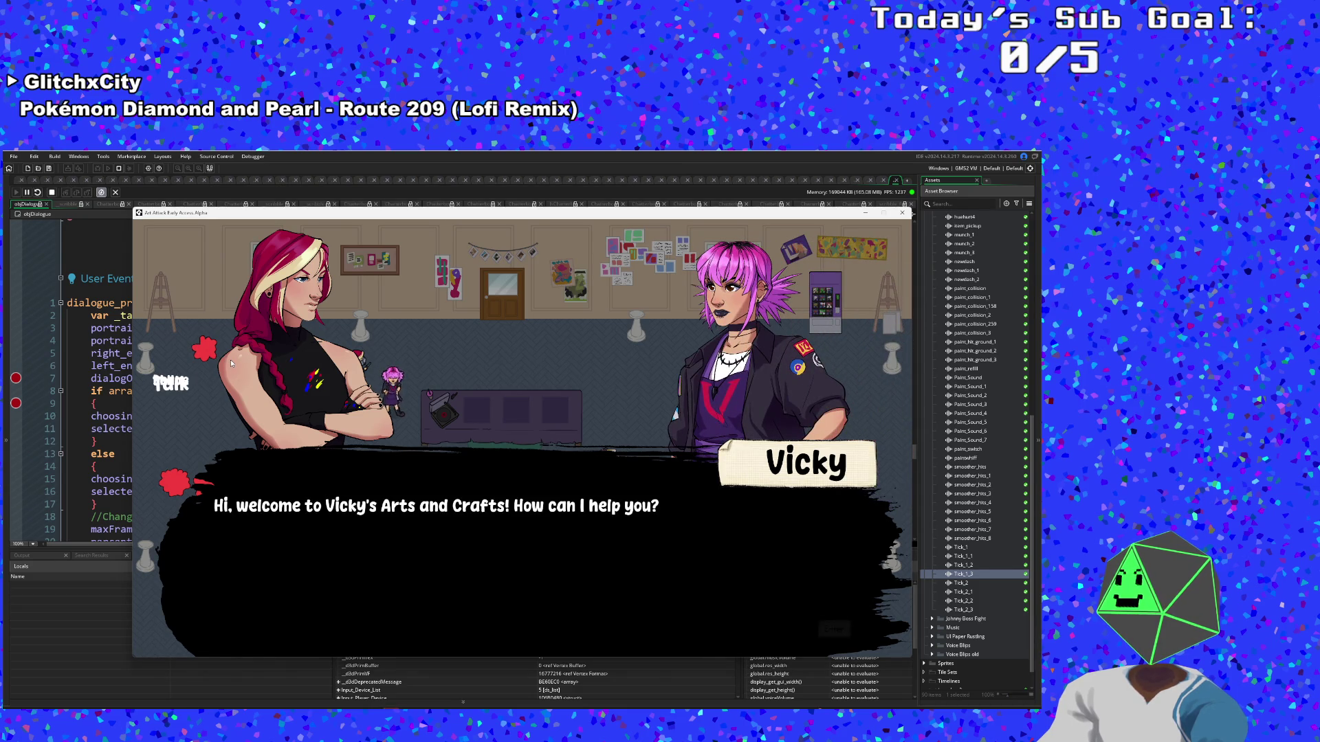
key("Down")
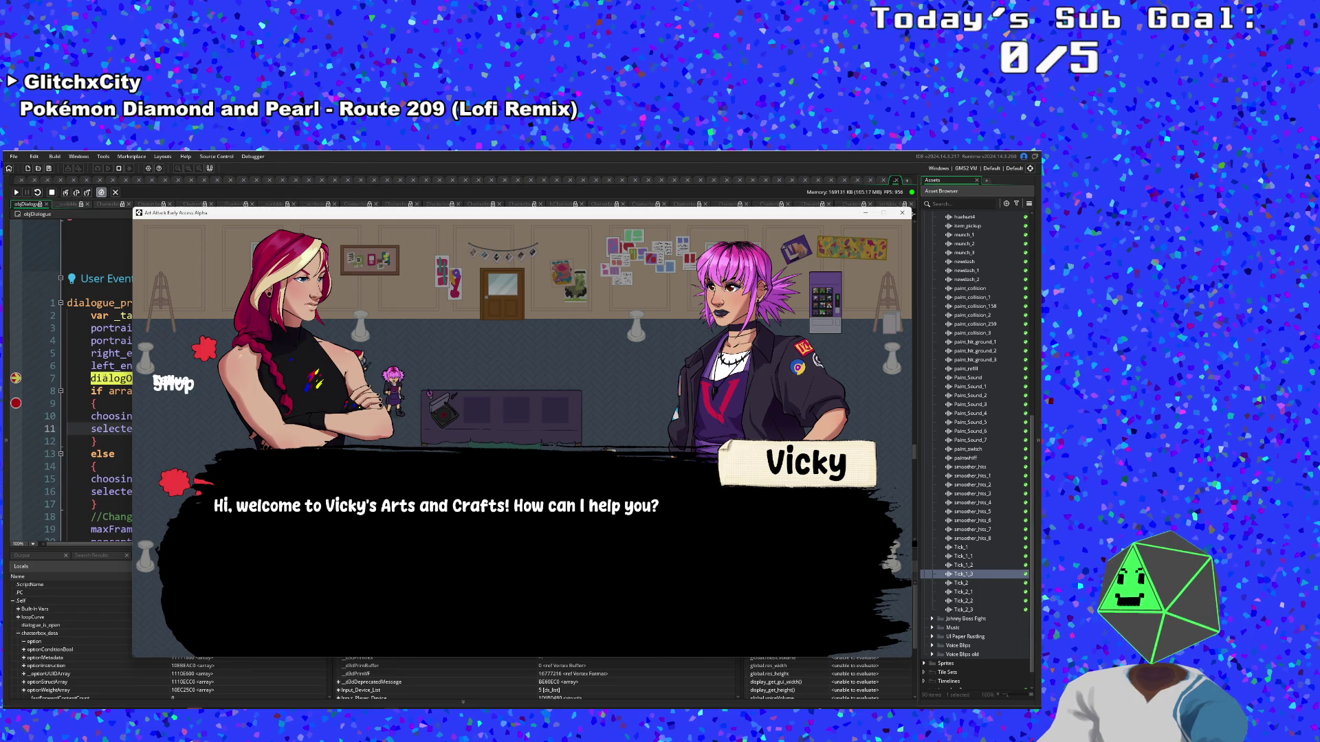
left_click(63, 314)
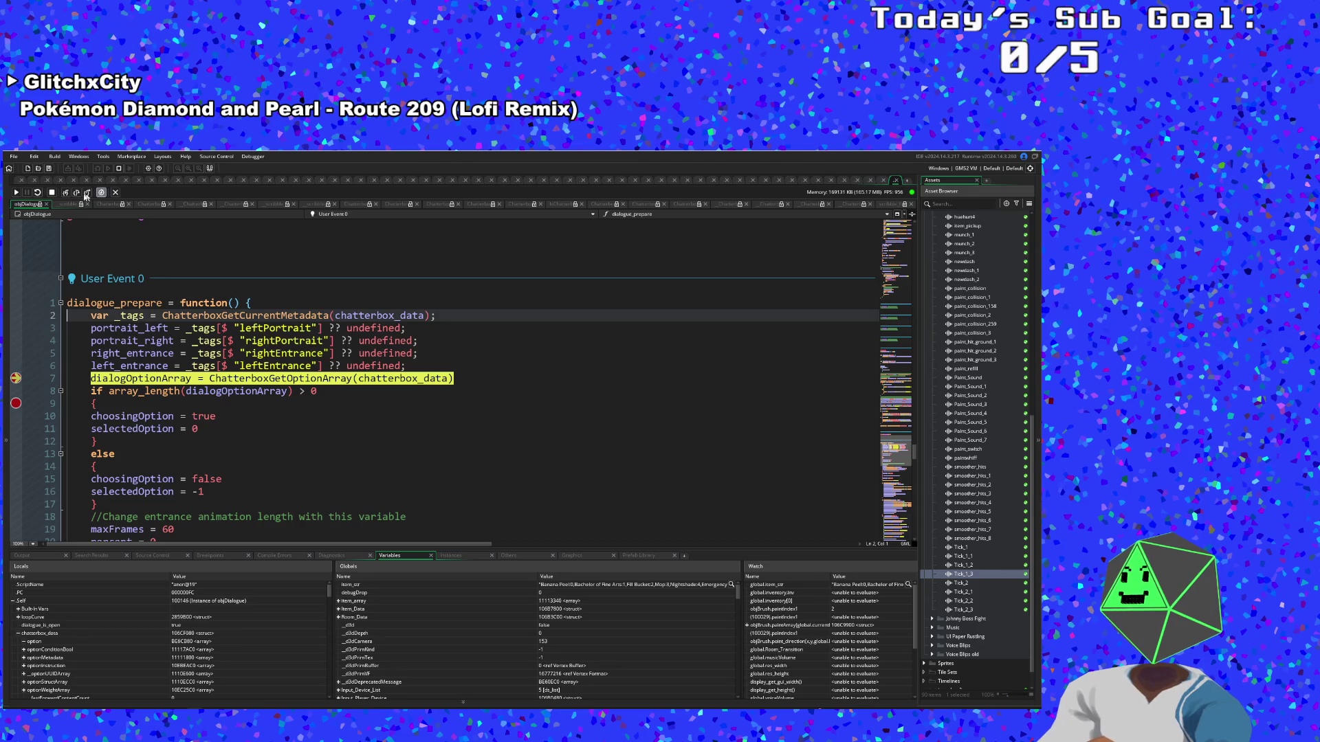
Step into and out of ChatterboxGetOptionArray, step through the else branch, then resume
left_click(65, 193)
left_click(85, 193)
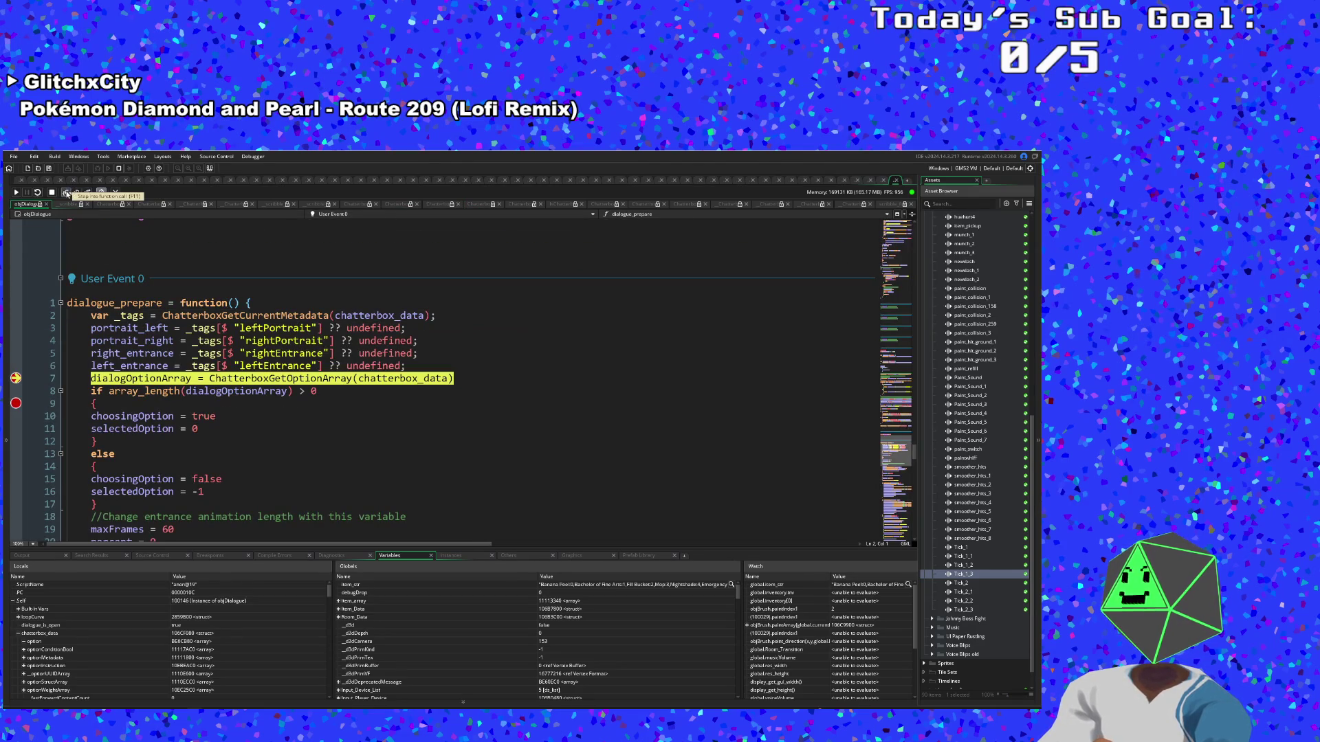
left_click(66, 193)
left_click(66, 193)
left_click(66, 192)
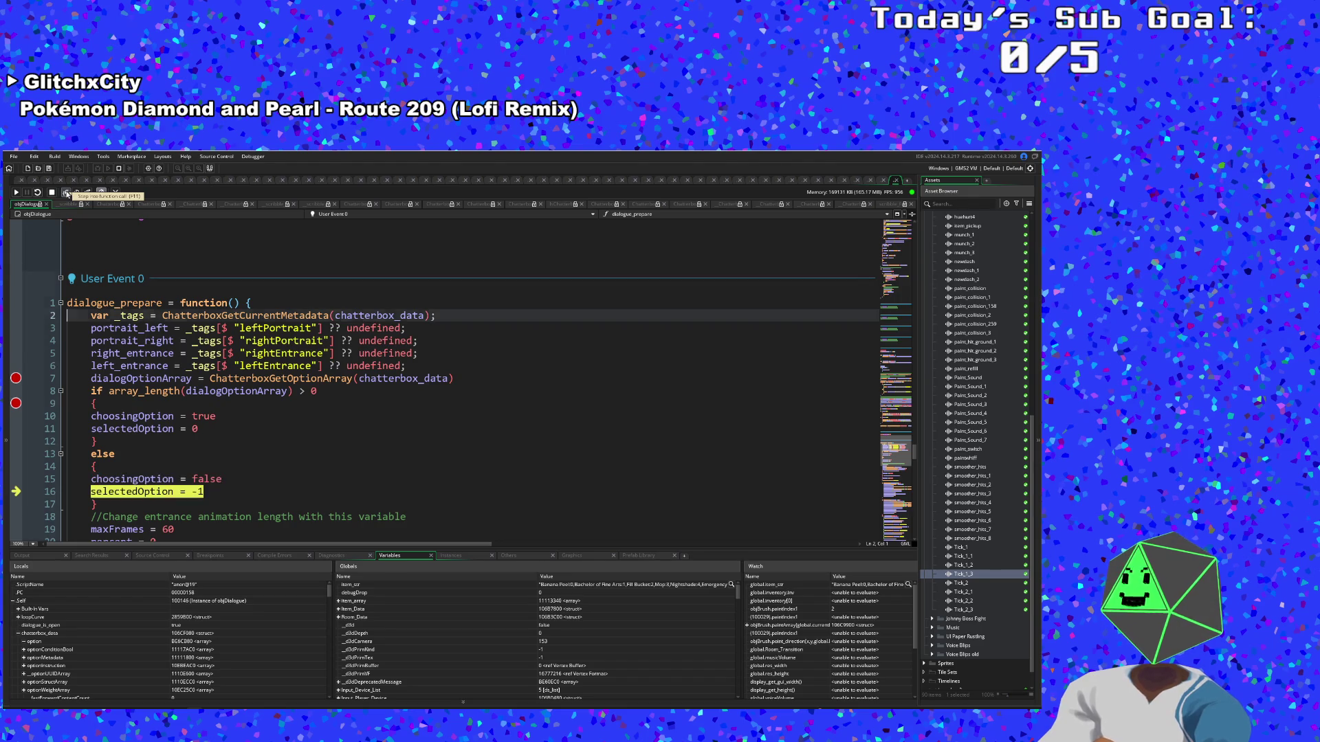
left_click(66, 193)
left_click(66, 192)
left_click(16, 193)
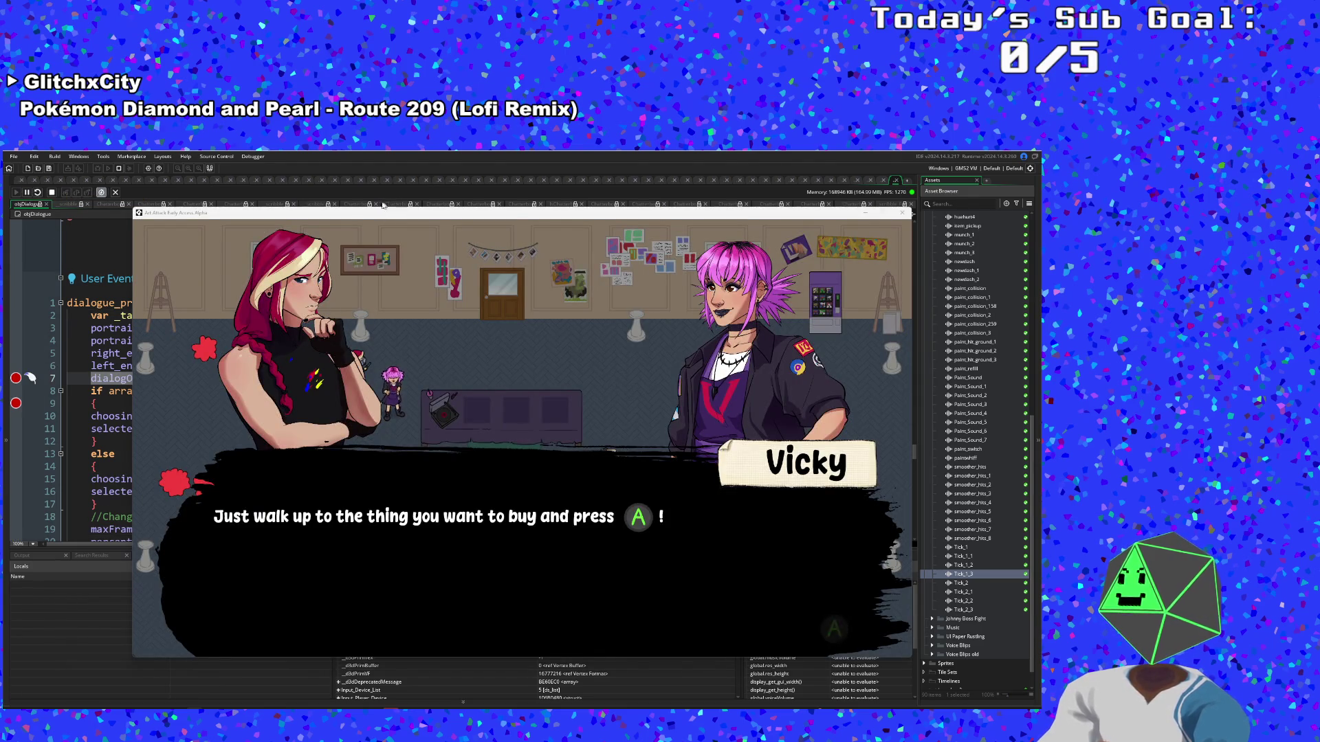
Move the game window aside and advance Vicky's shop dialogue until the breakpoint hits
mouse_move(363, 215)
left_mouse_down()
mouse_move(503, 331)
mouse_move(493, 240)
mouse_move(459, 237)
mouse_move(465, 304)
mouse_move(389, 197)
left_mouse_up()
key("Return")
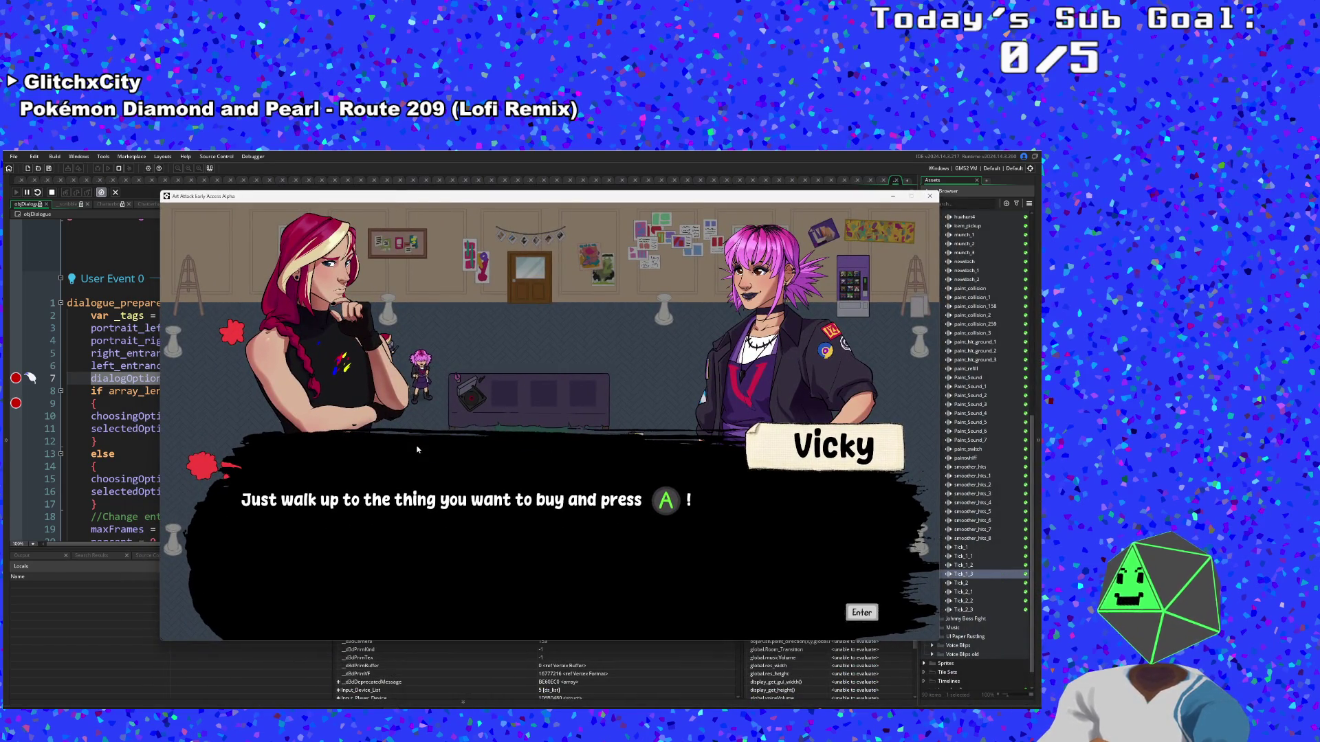
key("Return")
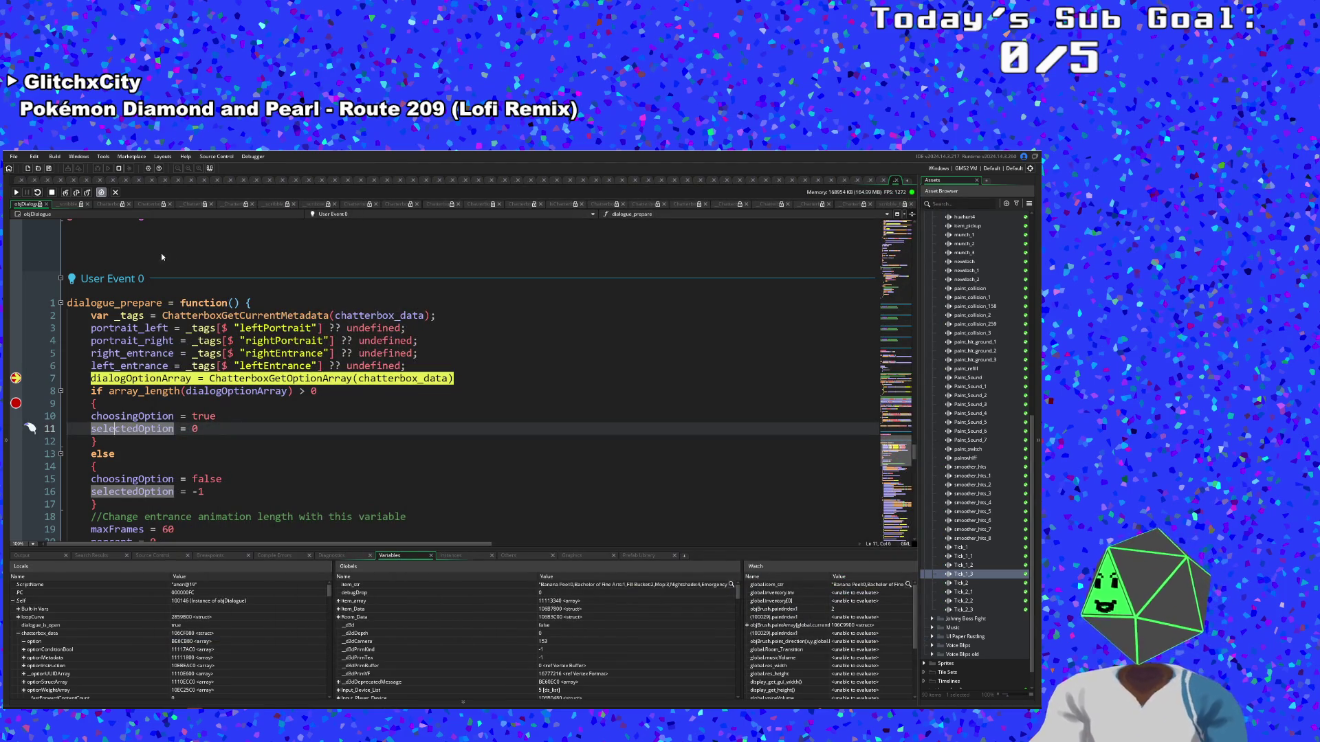
Step through ChatterboxGetOptionArray, GetOptionArray and VerifyIsLoaded, returning to dialogue_prepare
left_click(66, 193)
left_click(66, 193)
left_click(66, 193)
left_click(66, 193)
left_click(66, 193)
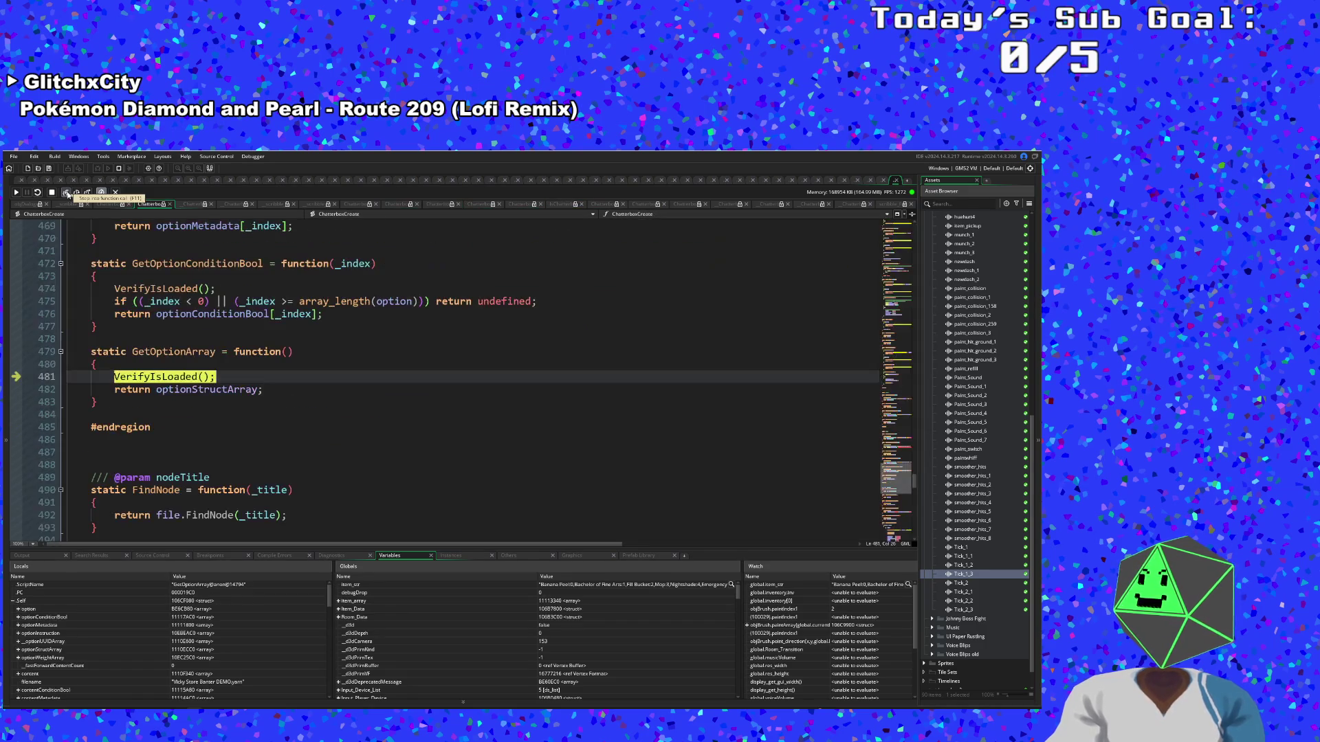
left_click(66, 193)
left_click(66, 193)
left_click(66, 193)
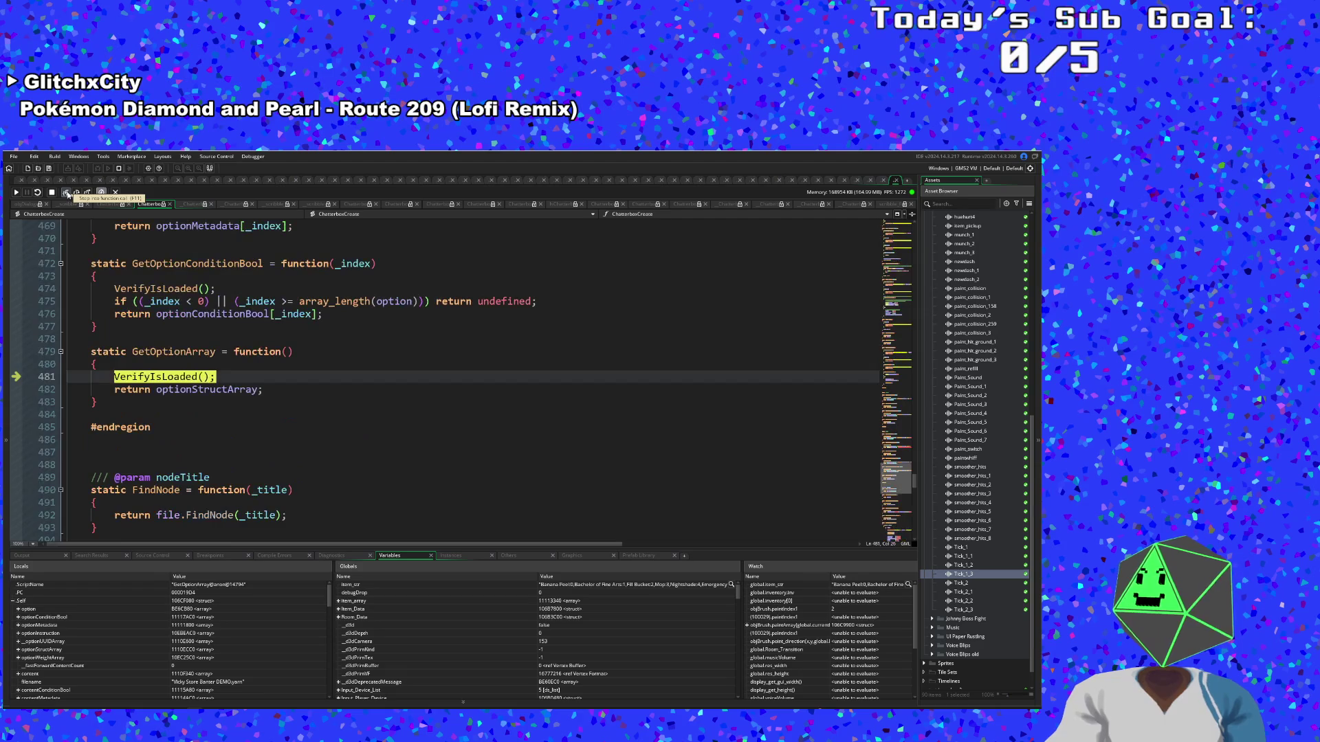
left_click(66, 193)
left_click(66, 193)
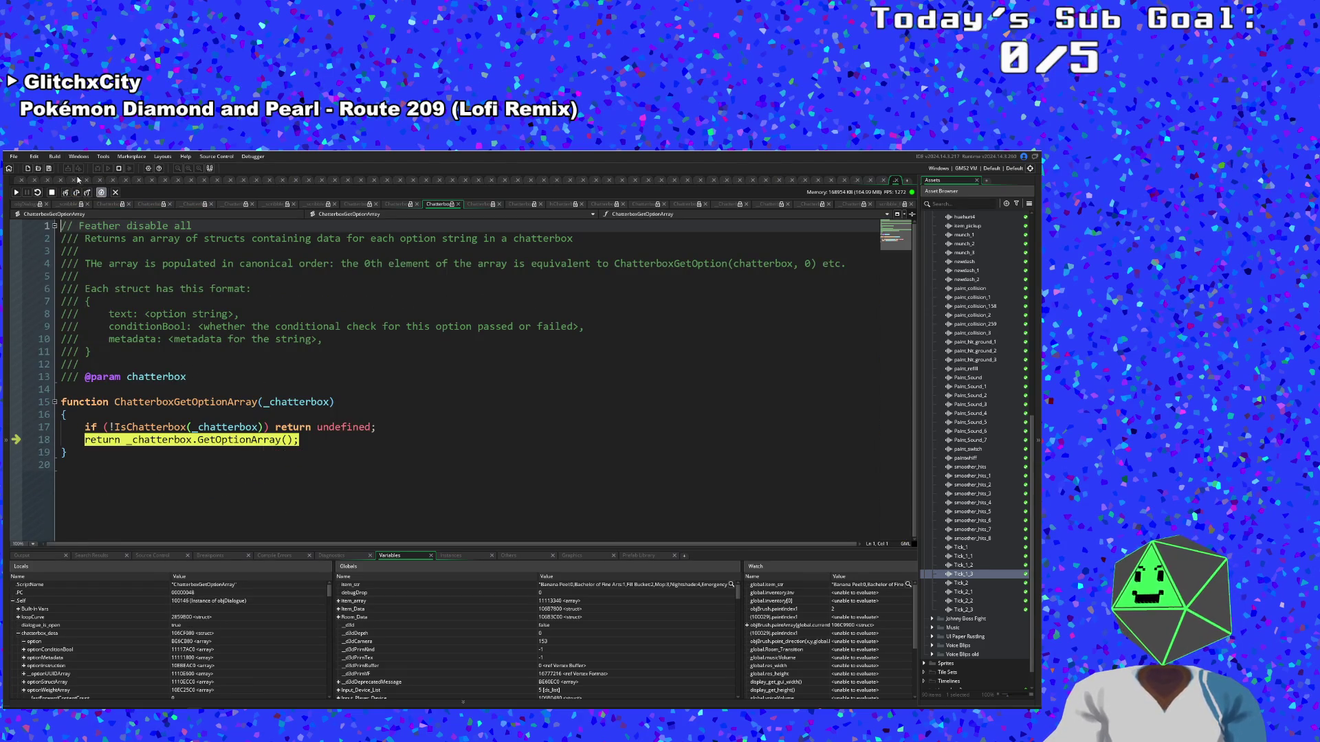
left_click(66, 193)
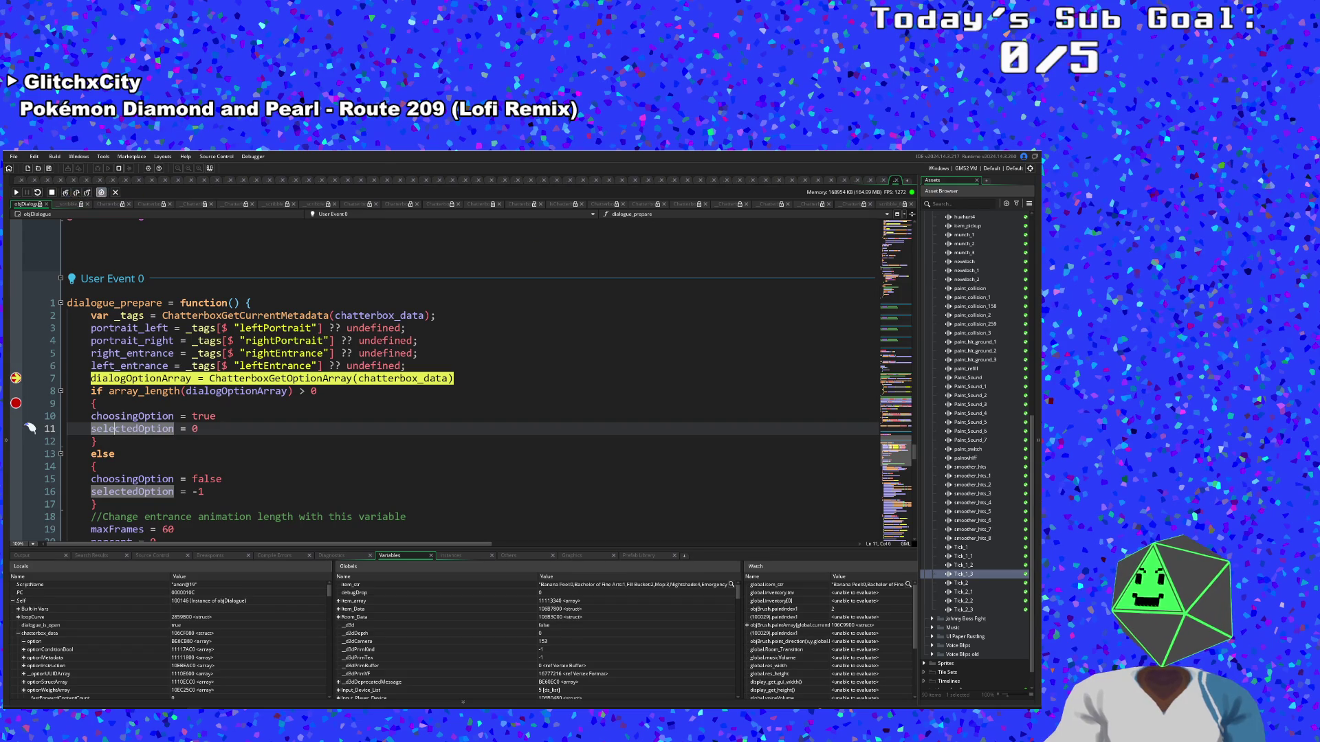
Execute line 7, check dialogOptionArray's value in Locals, and step over the length check
left_click(76, 193)
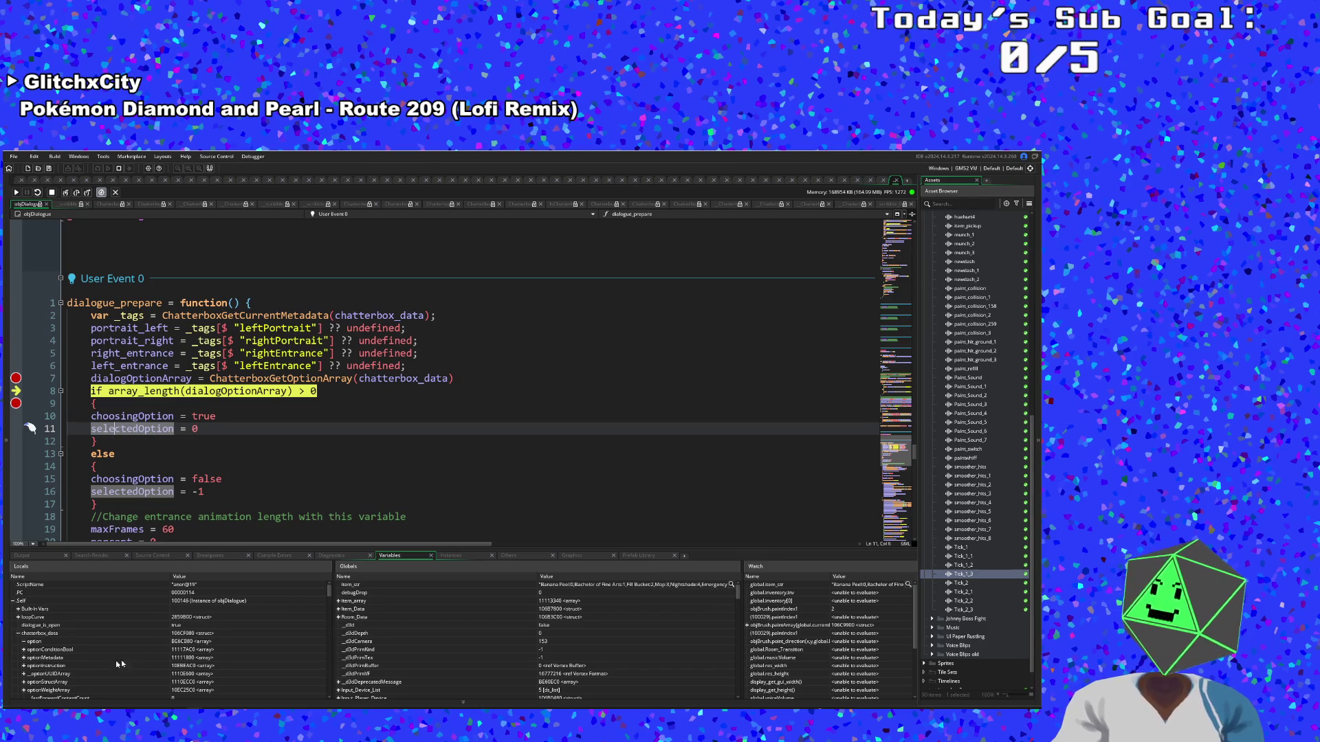
scroll(69, 665, "down", 3)
scroll(70, 665, "down", 1)
scroll(69, 666, "up", 4)
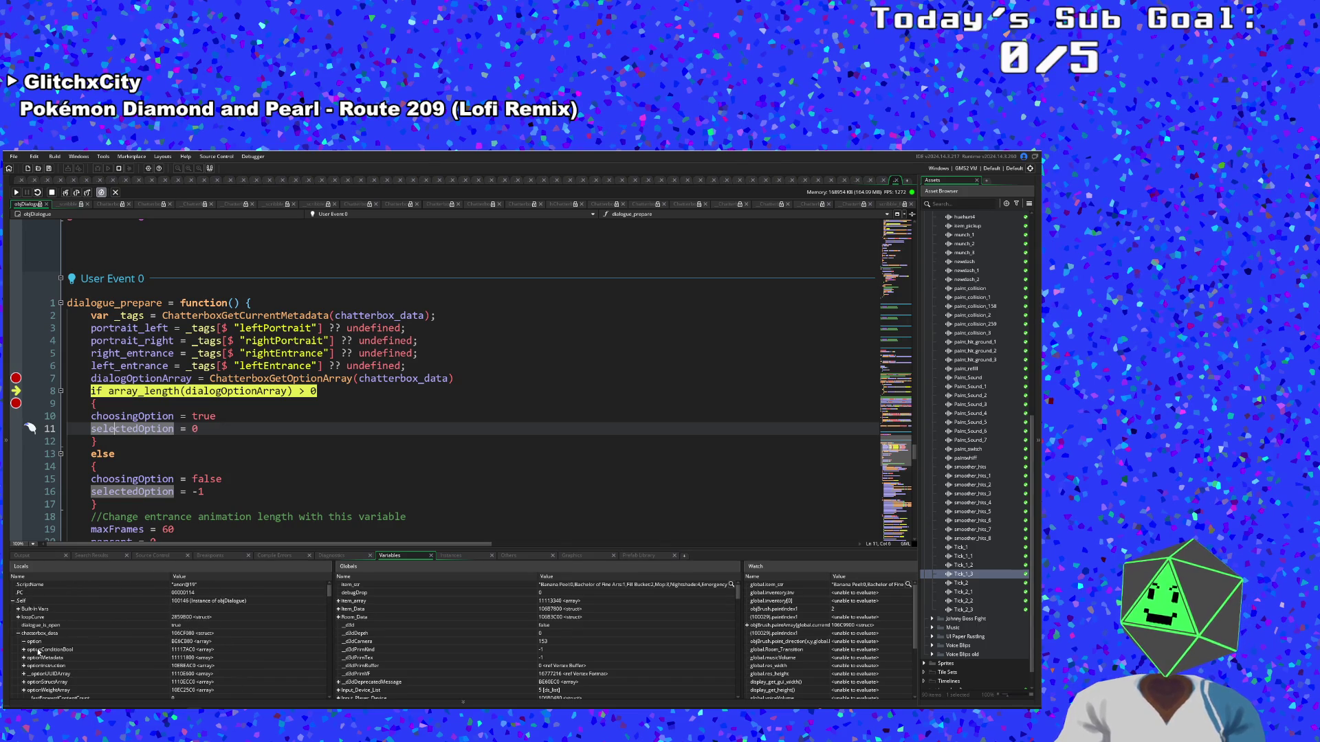
left_click(23, 641)
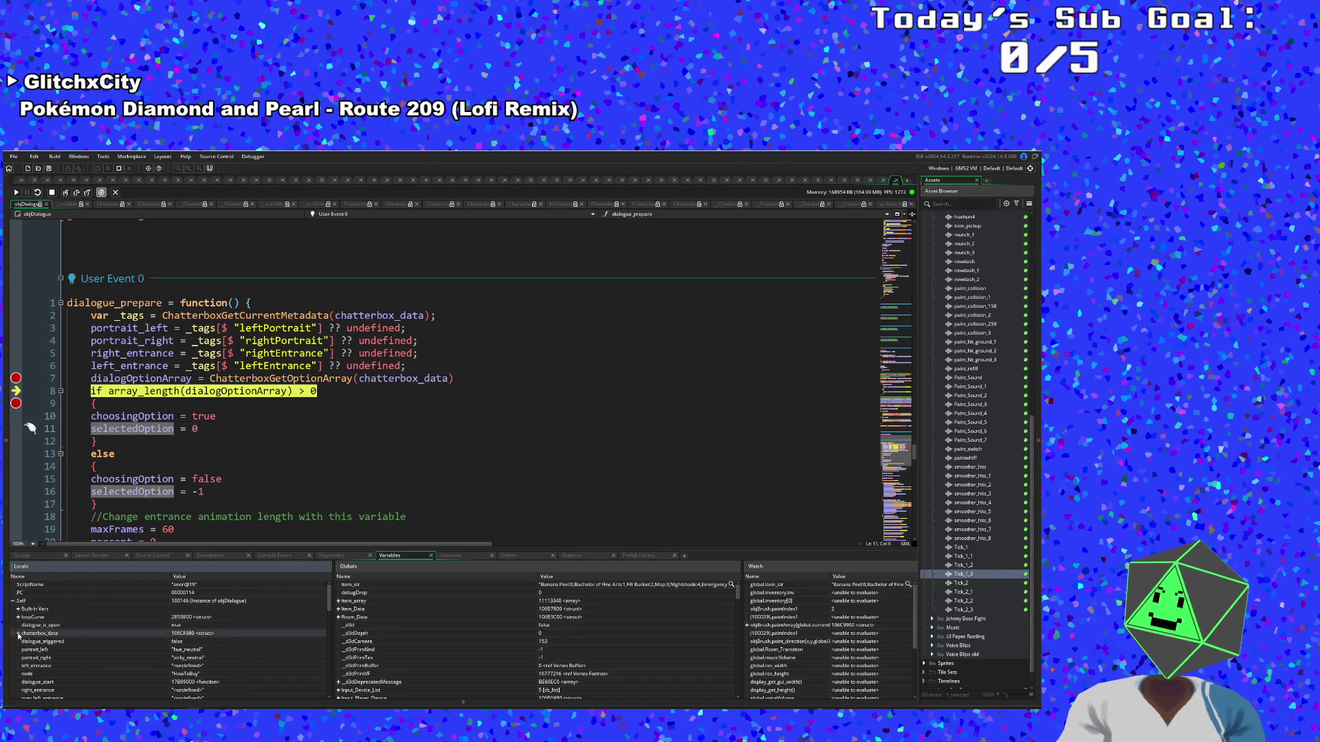
key("Left")
scroll(25, 650, "down", 4)
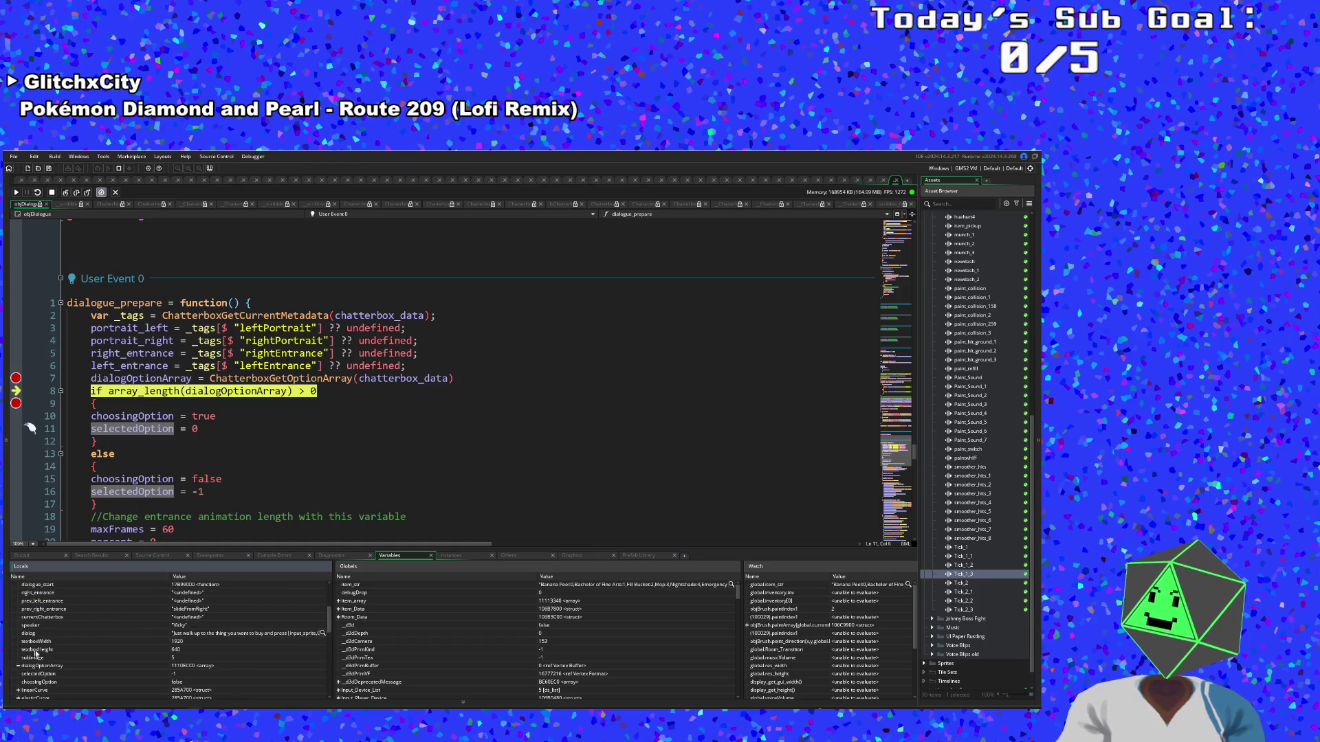
left_click(47, 667)
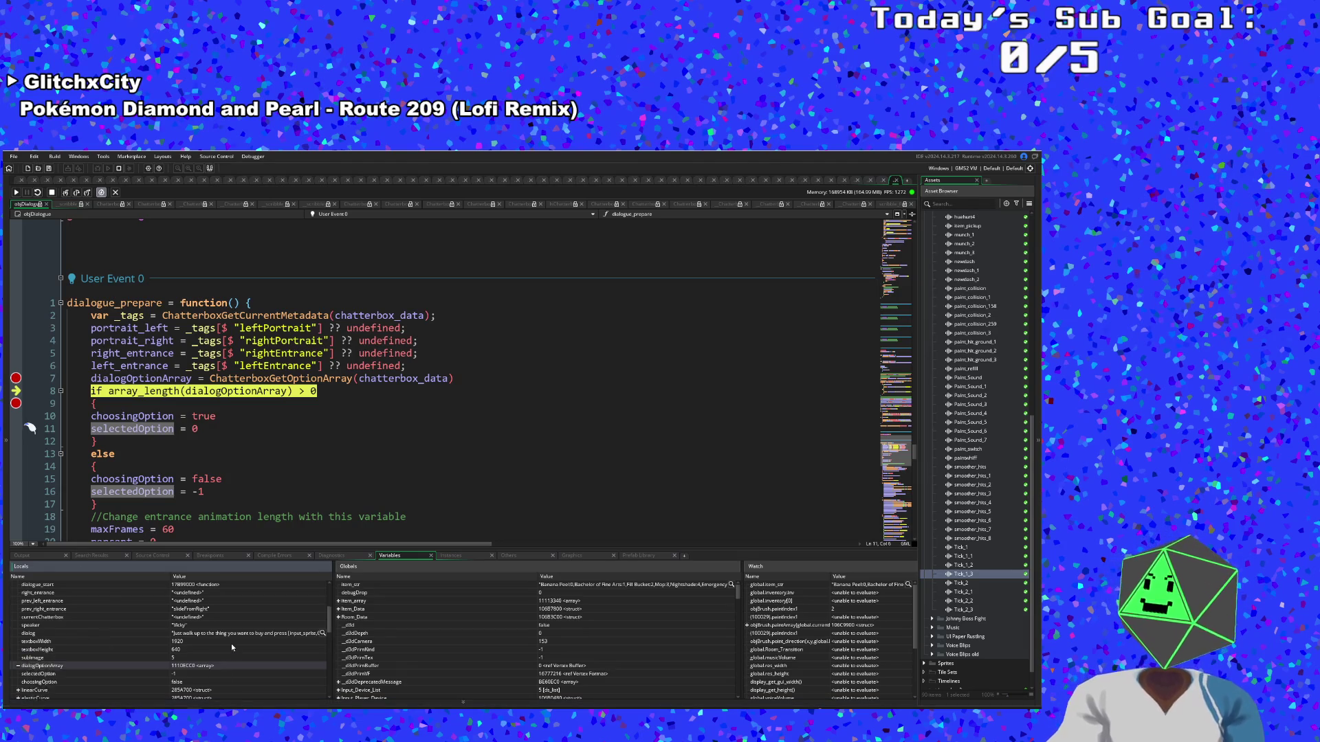
scroll(191, 654, "down", 1)
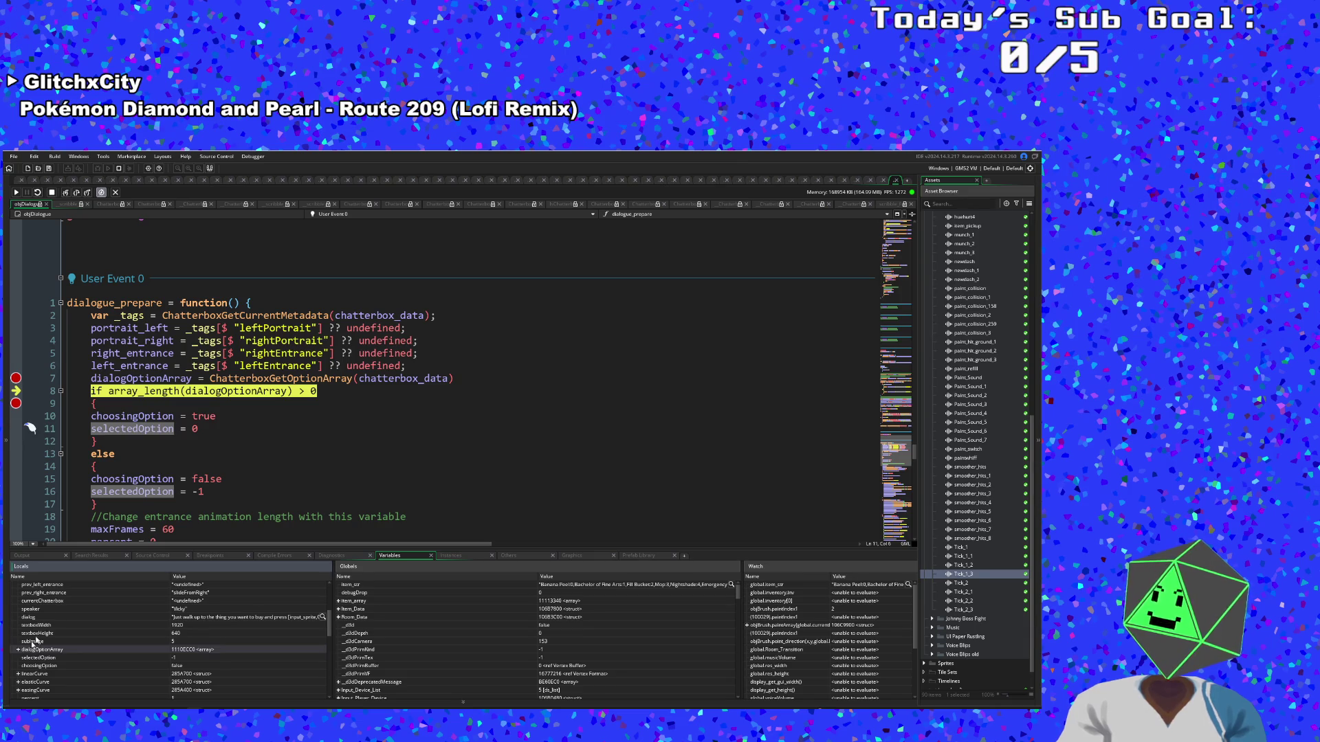
left_click(66, 193)
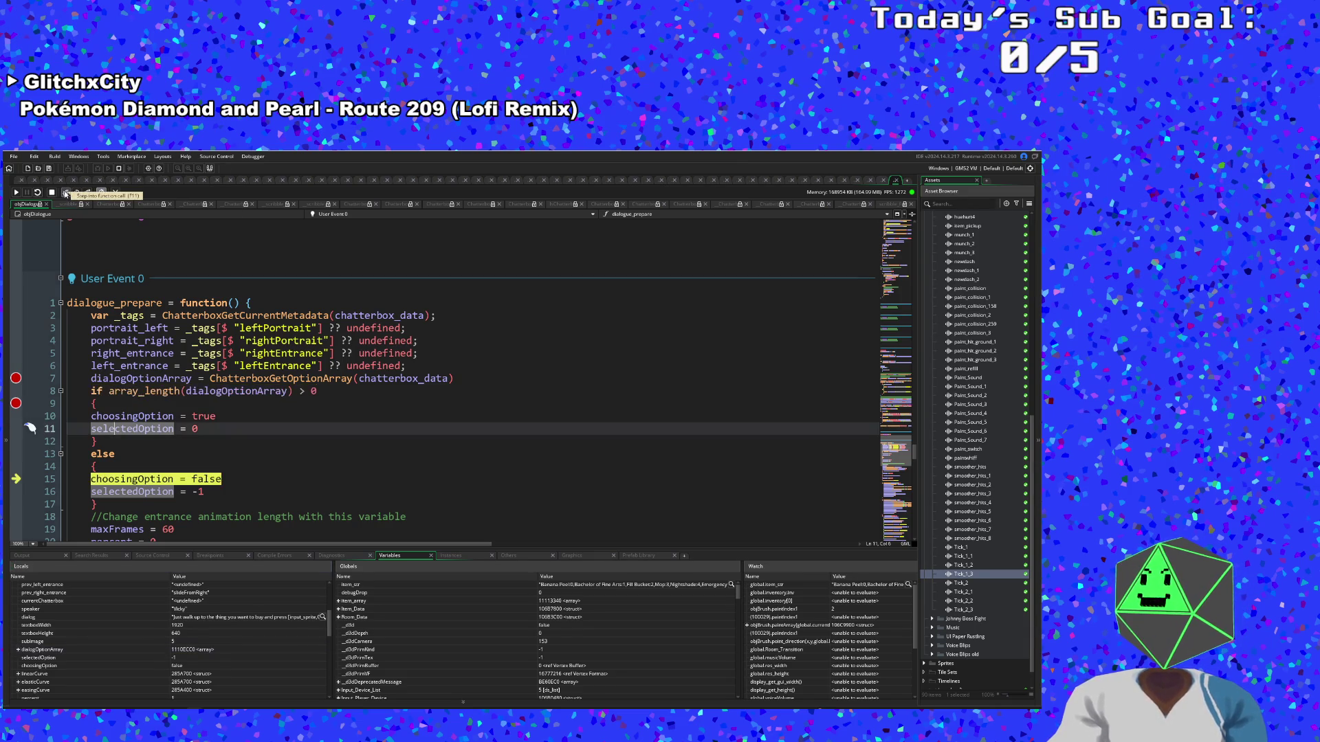
Run the choosingOption, selectedOption, maxFrames and percent reset lines in the else branch
left_click(66, 193)
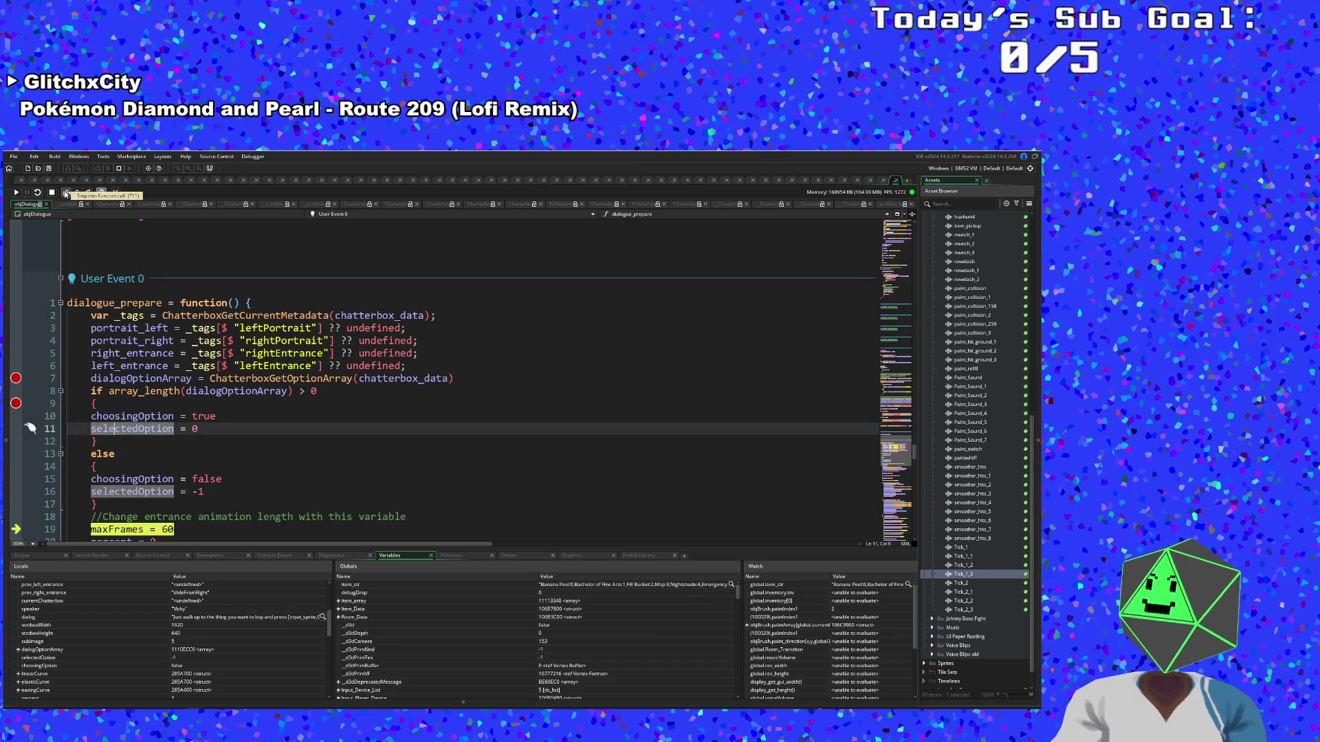
left_click(66, 194)
scroll(115, 352, "up", 2)
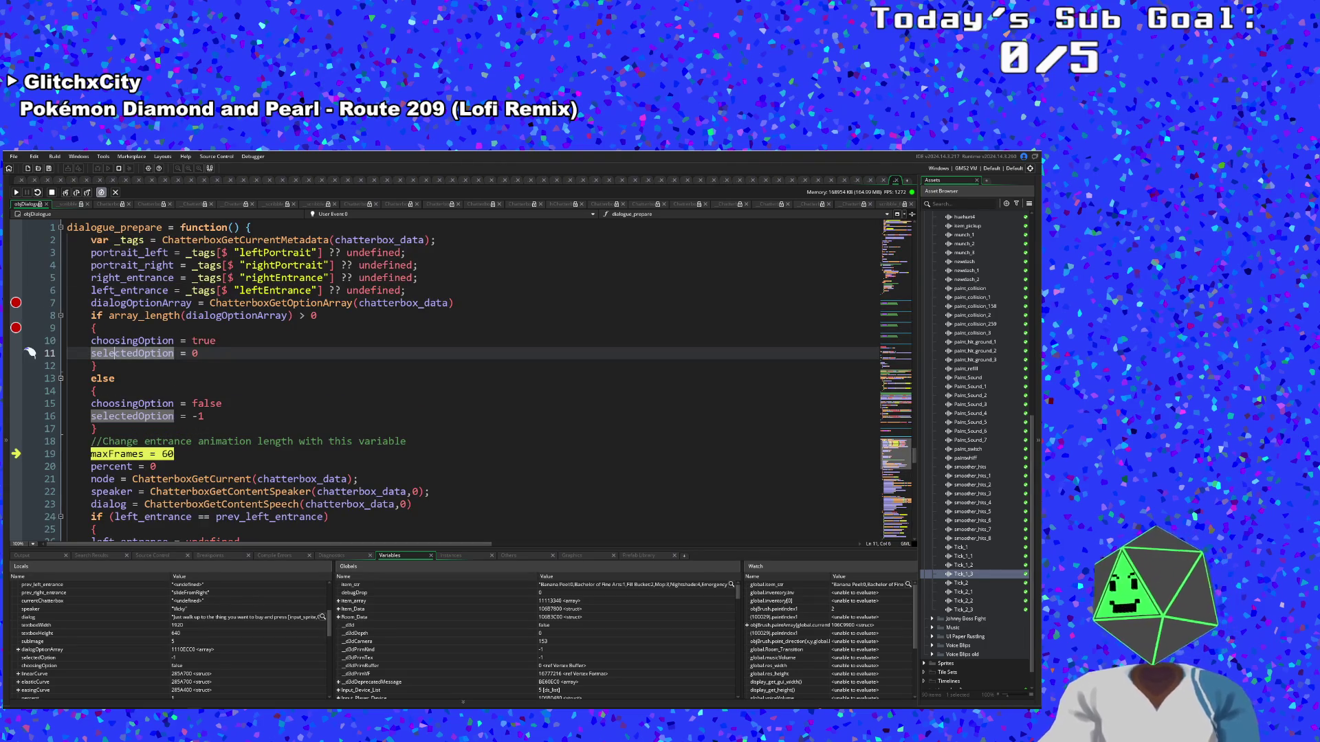
scroll(461, 380, "down", 2)
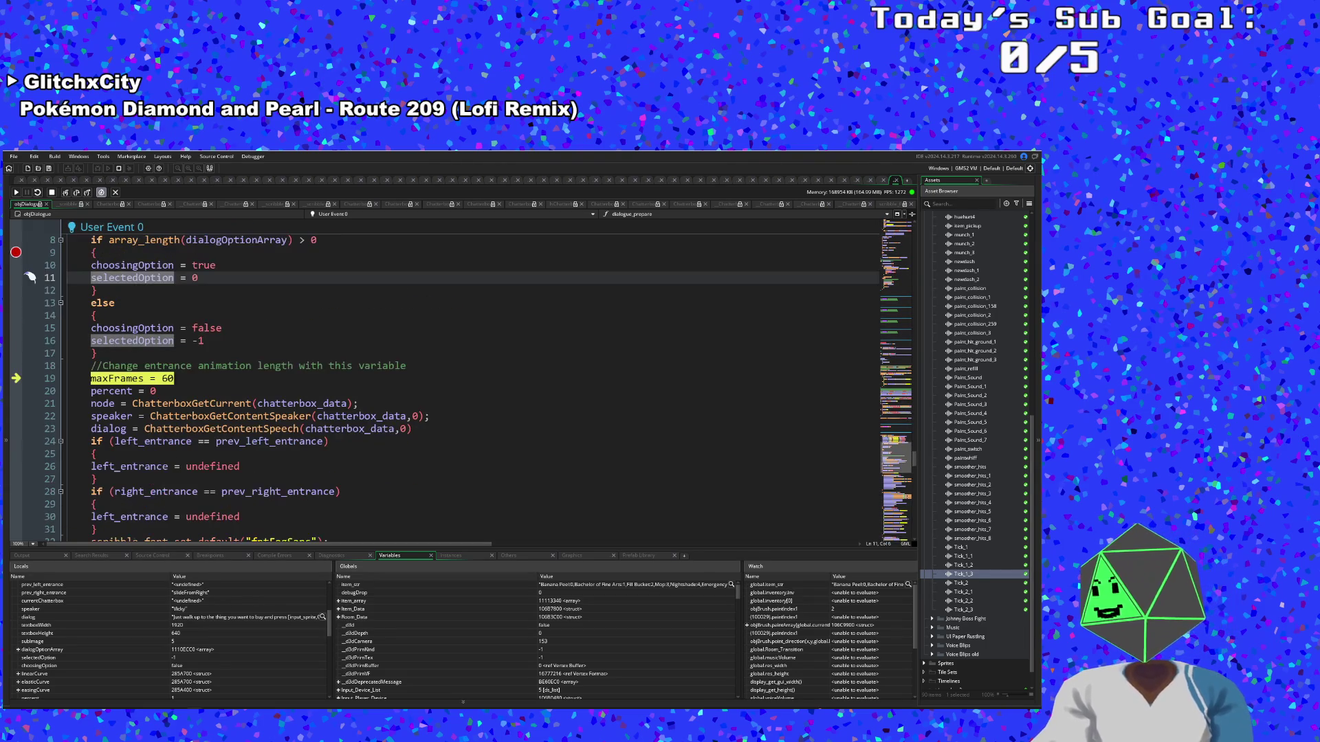
left_click(66, 193)
left_click(67, 193)
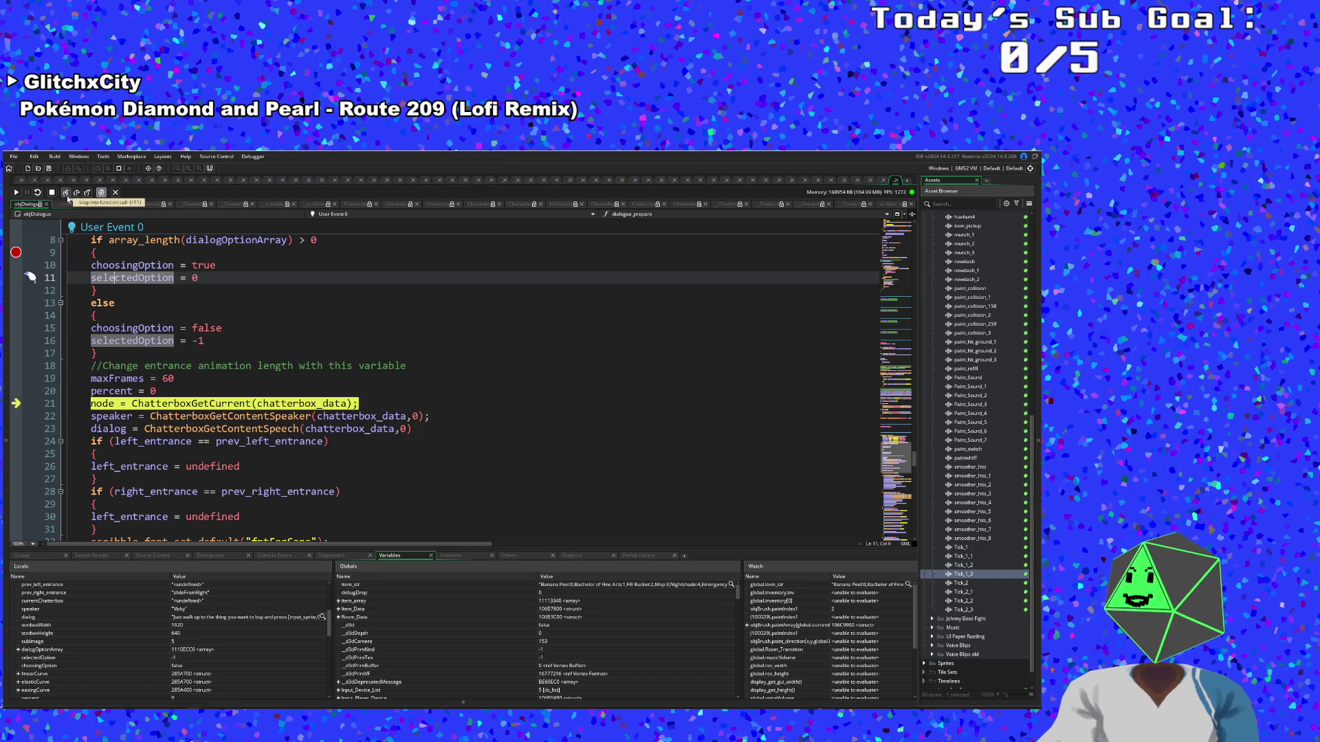
Step through ChatterboxGetCurrent back to line 21, then execute the speaker lookup on line 22
left_click(66, 195)
left_click(66, 196)
left_click(66, 195)
left_click(67, 196)
left_click(67, 195)
left_click(68, 196)
left_click(67, 196)
left_click(68, 197)
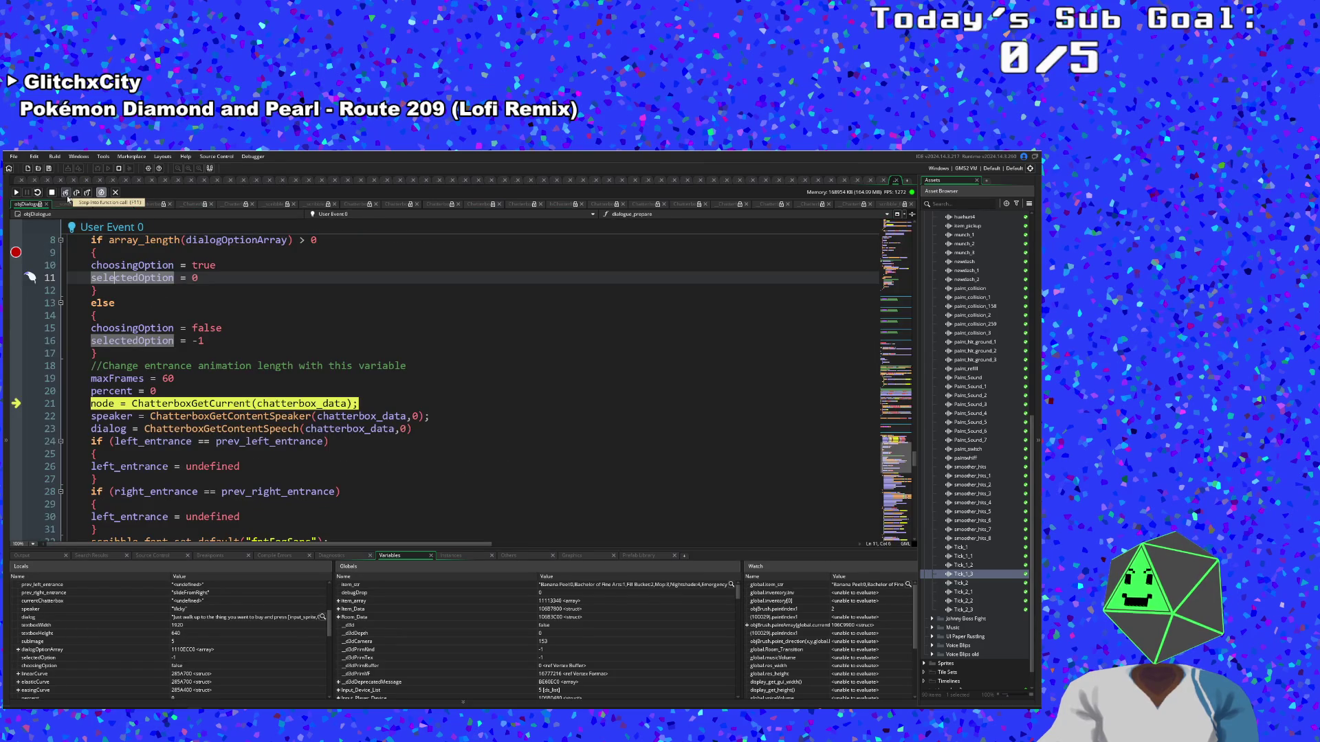
left_click(67, 196)
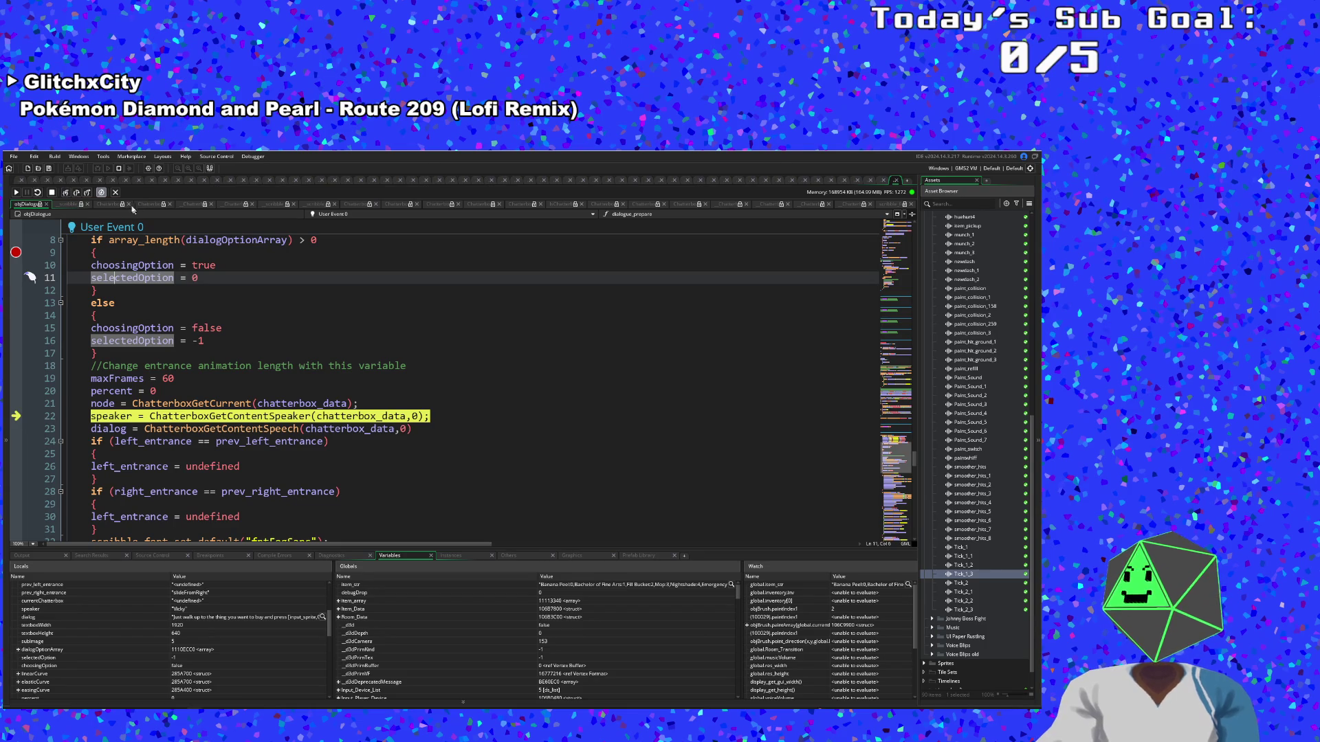
left_click(73, 197)
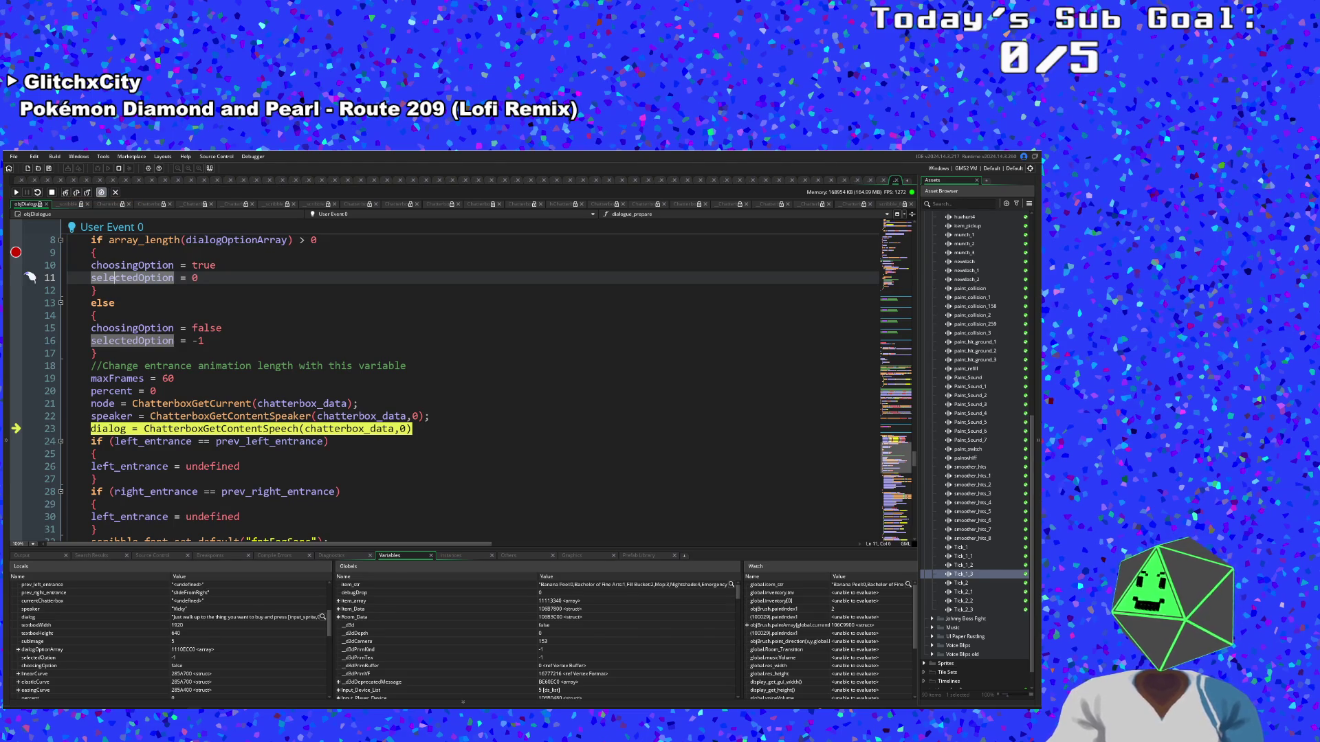
Highlight chatterbox_data on line 23, then step into ChatterboxGetContentSpeech and ChatterboxGetContent
left_click(376, 429)
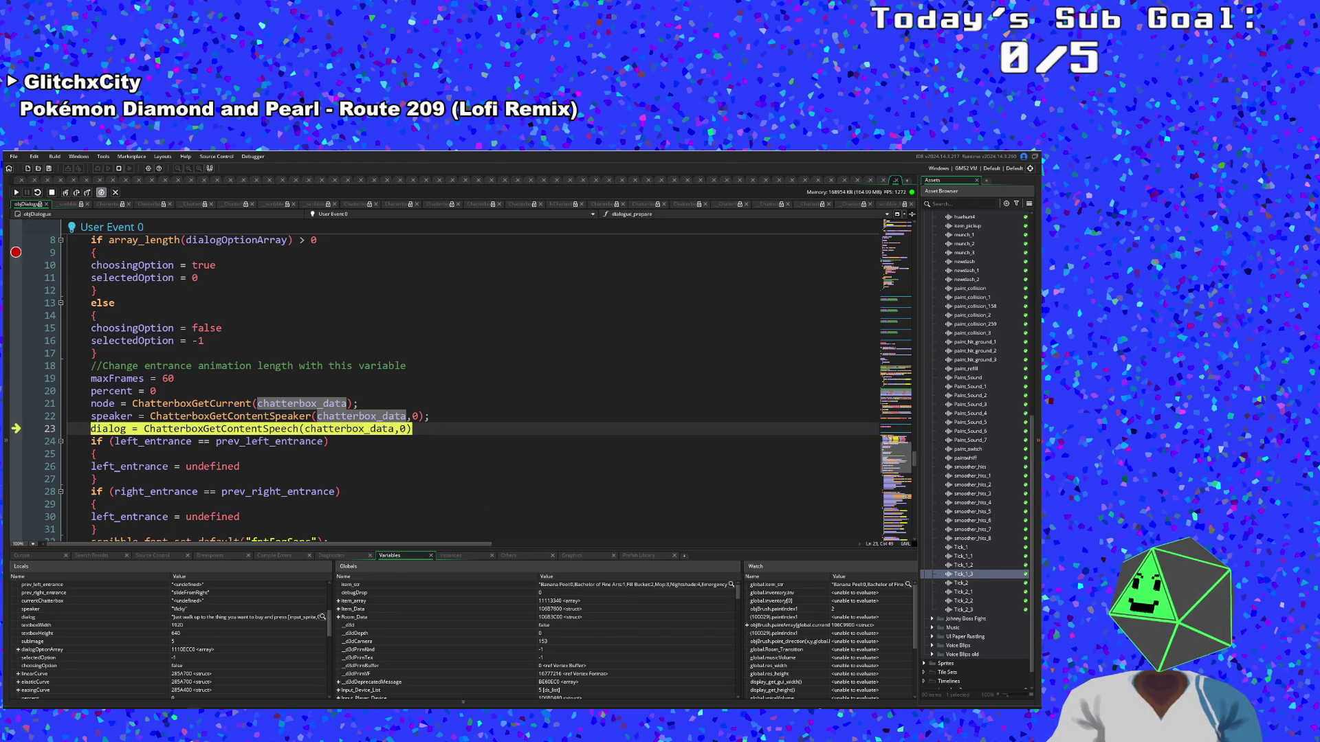
left_click(67, 193)
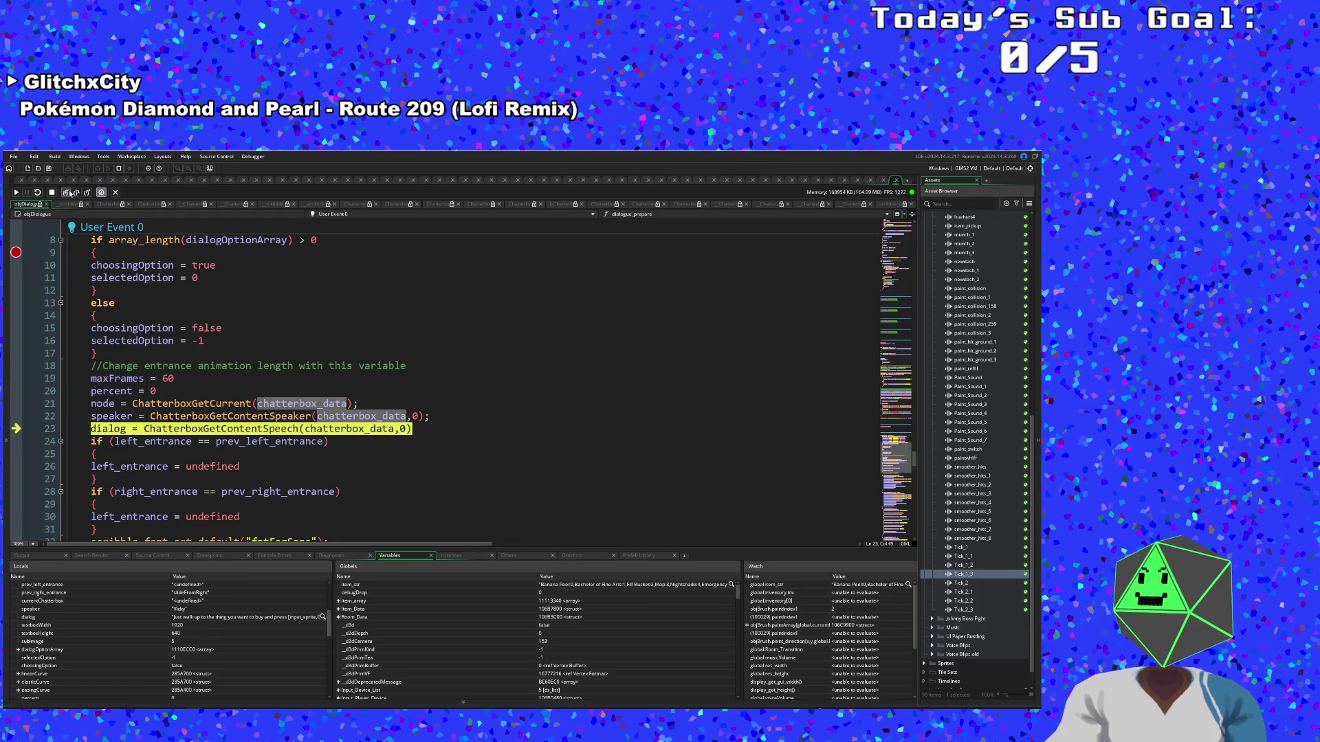
left_click(67, 193)
left_click(67, 193)
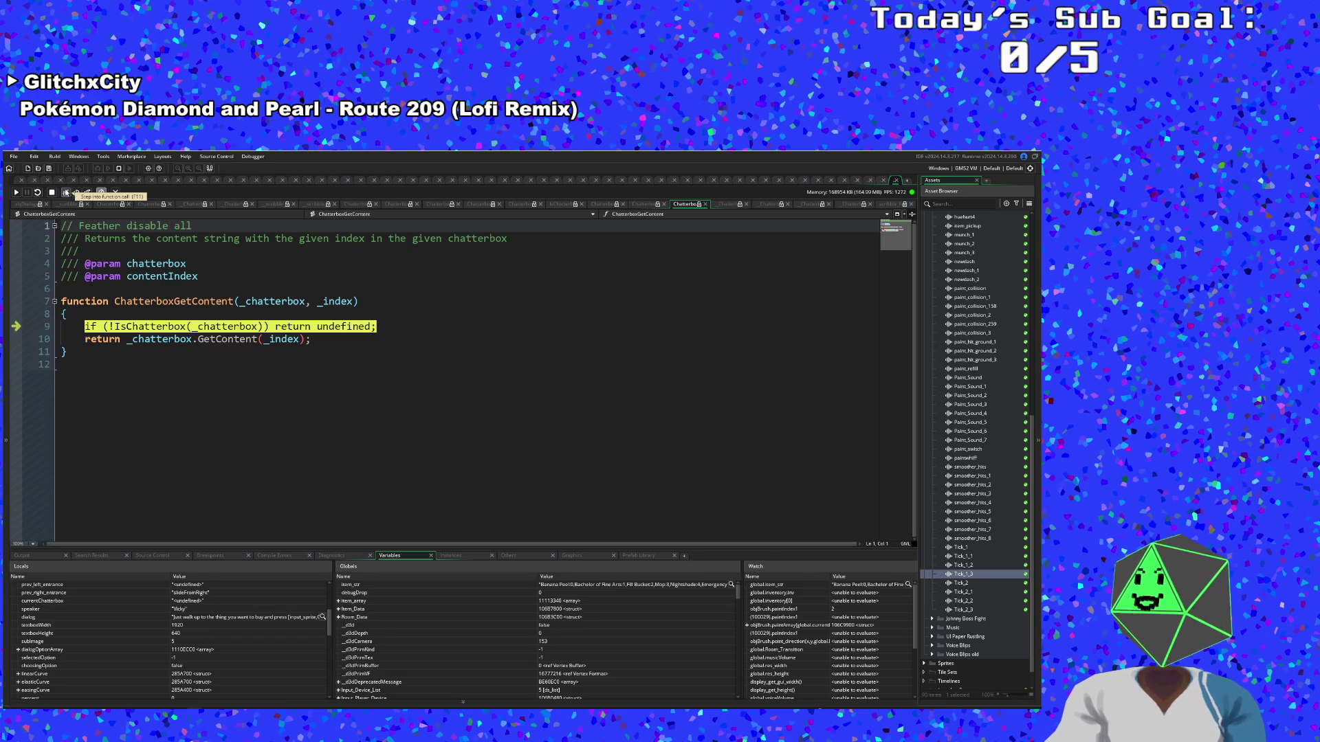
Step through IsChatterbox and into the chatterbox's GetContent method
left_click(67, 194)
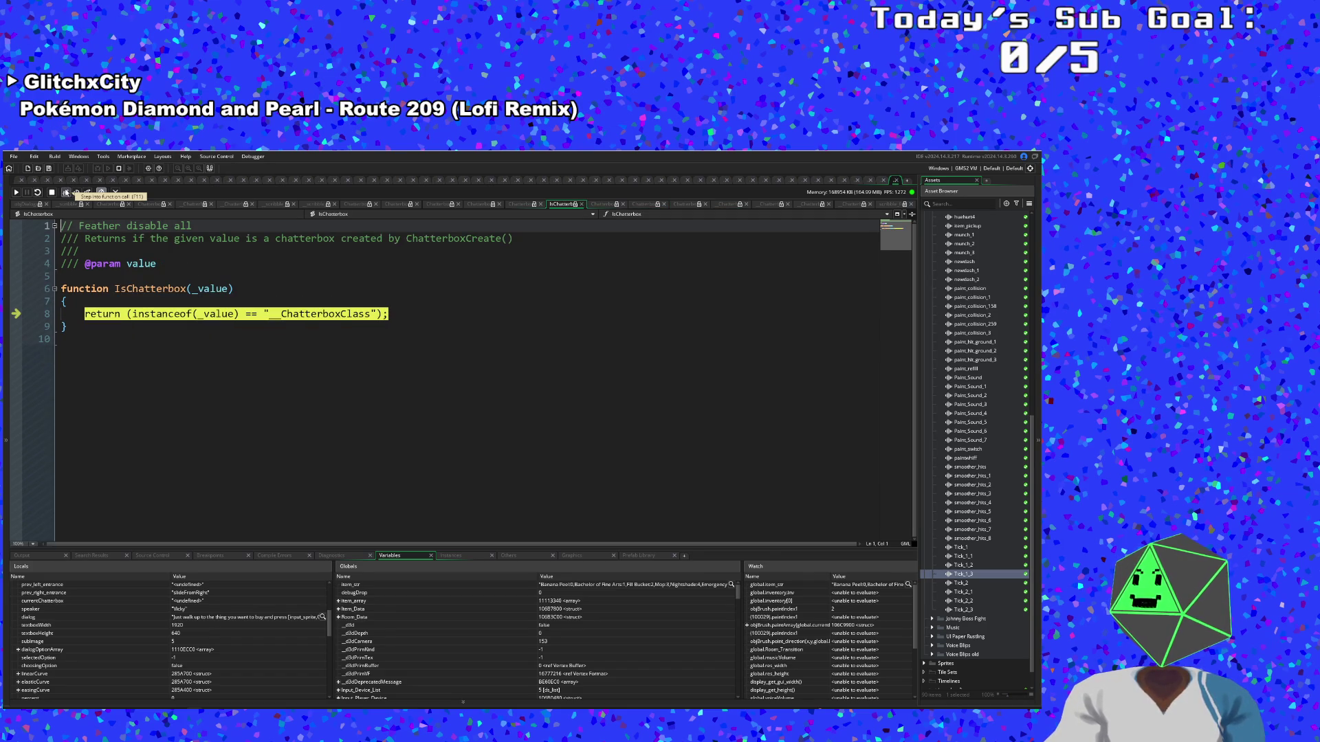
left_click(67, 193)
left_click(66, 193)
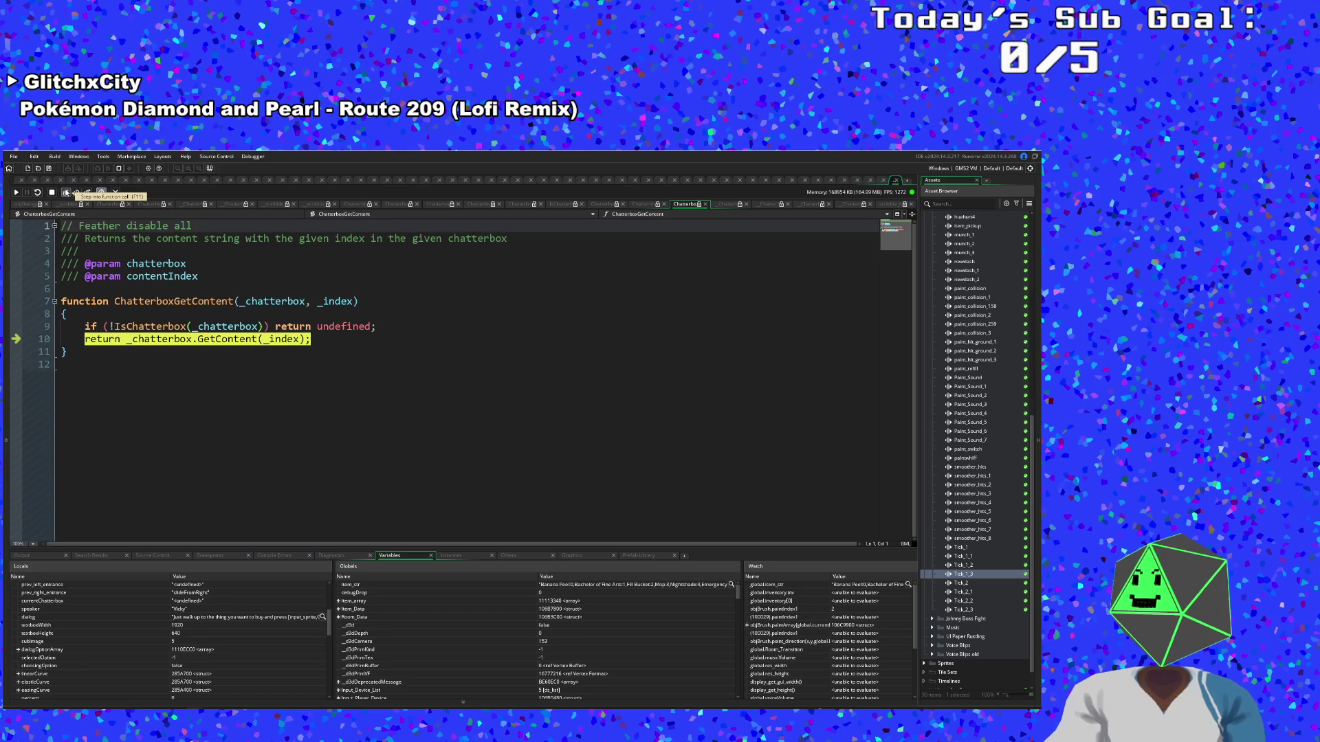
left_click(66, 193)
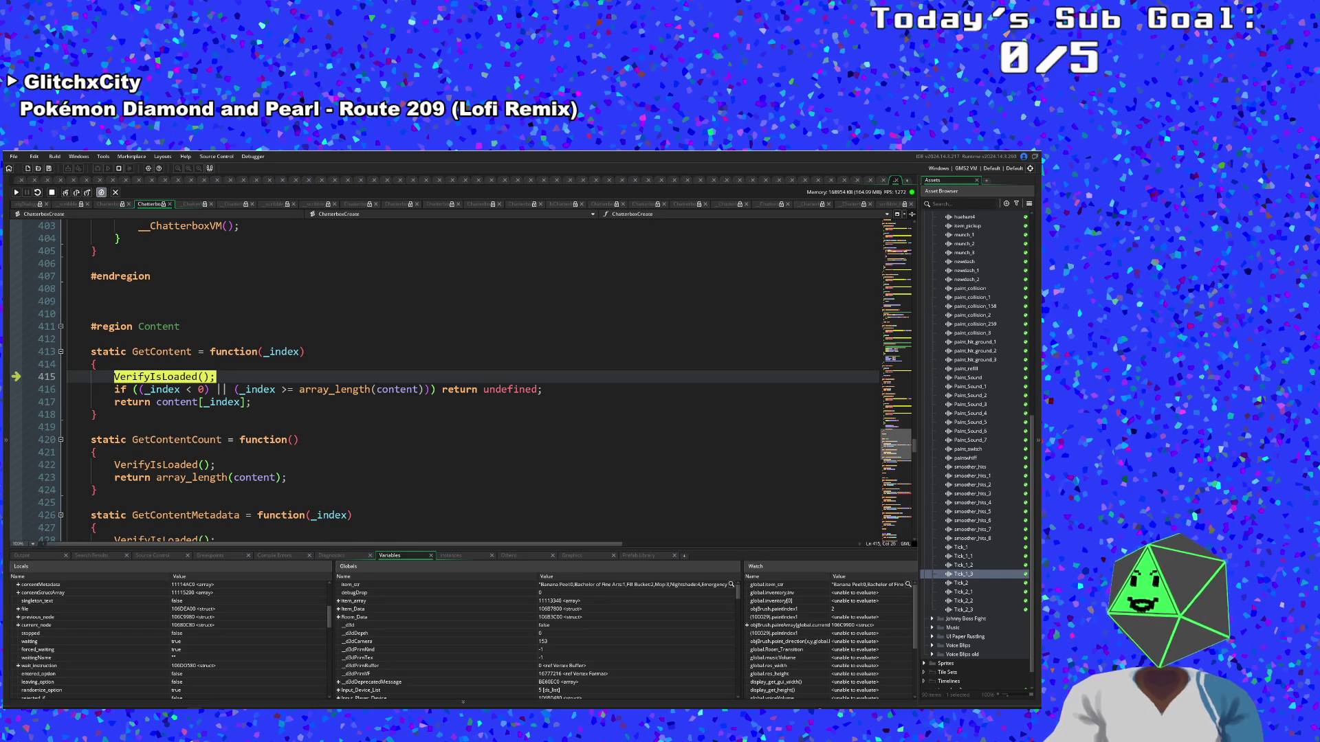
Step through VerifyIsLoaded and back to GetContent's index bounds check on line 416
left_click(66, 193)
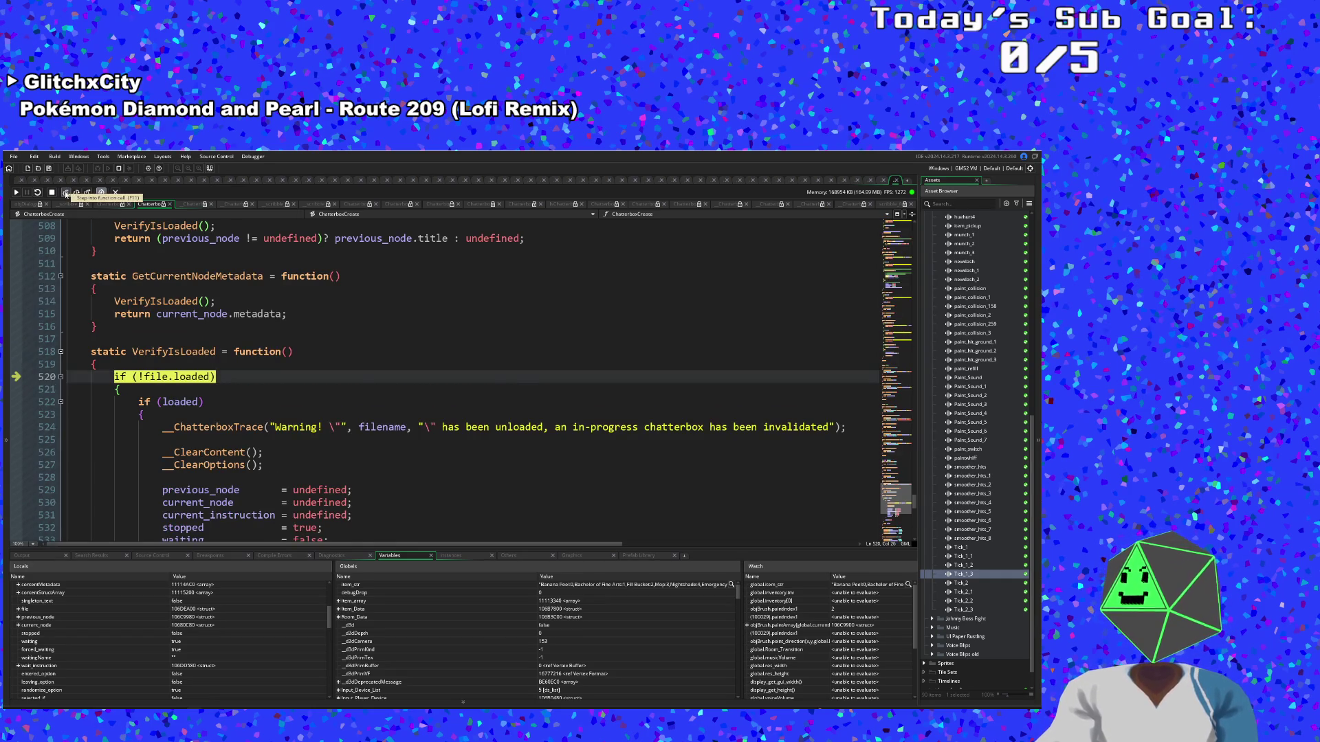
left_click(66, 193)
left_click(66, 194)
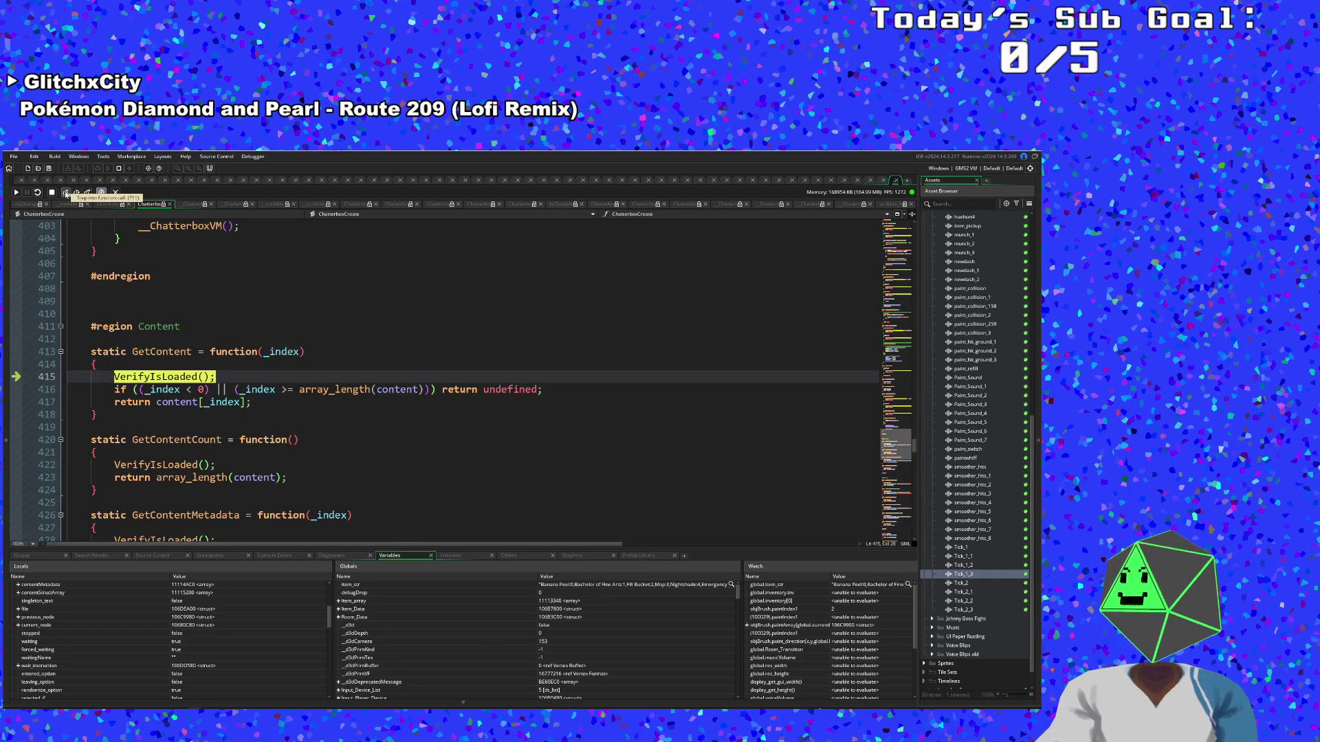
left_click(66, 193)
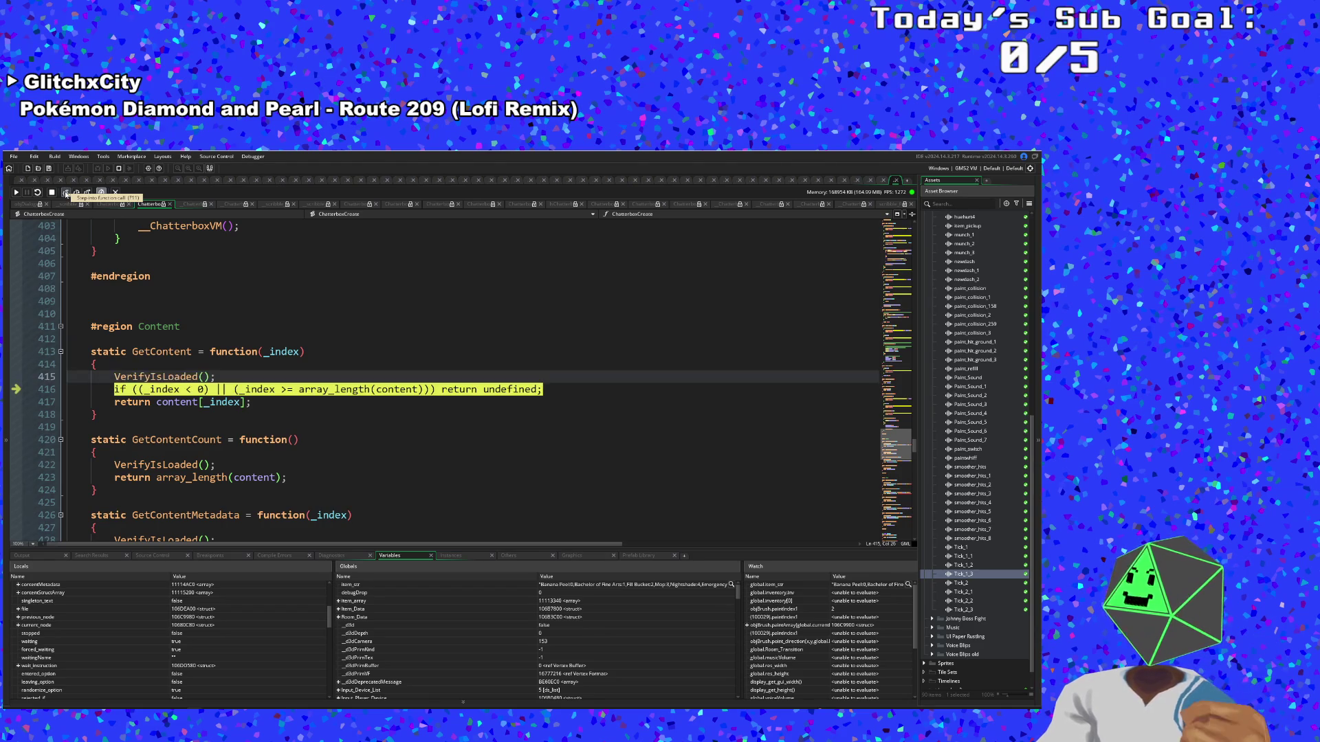
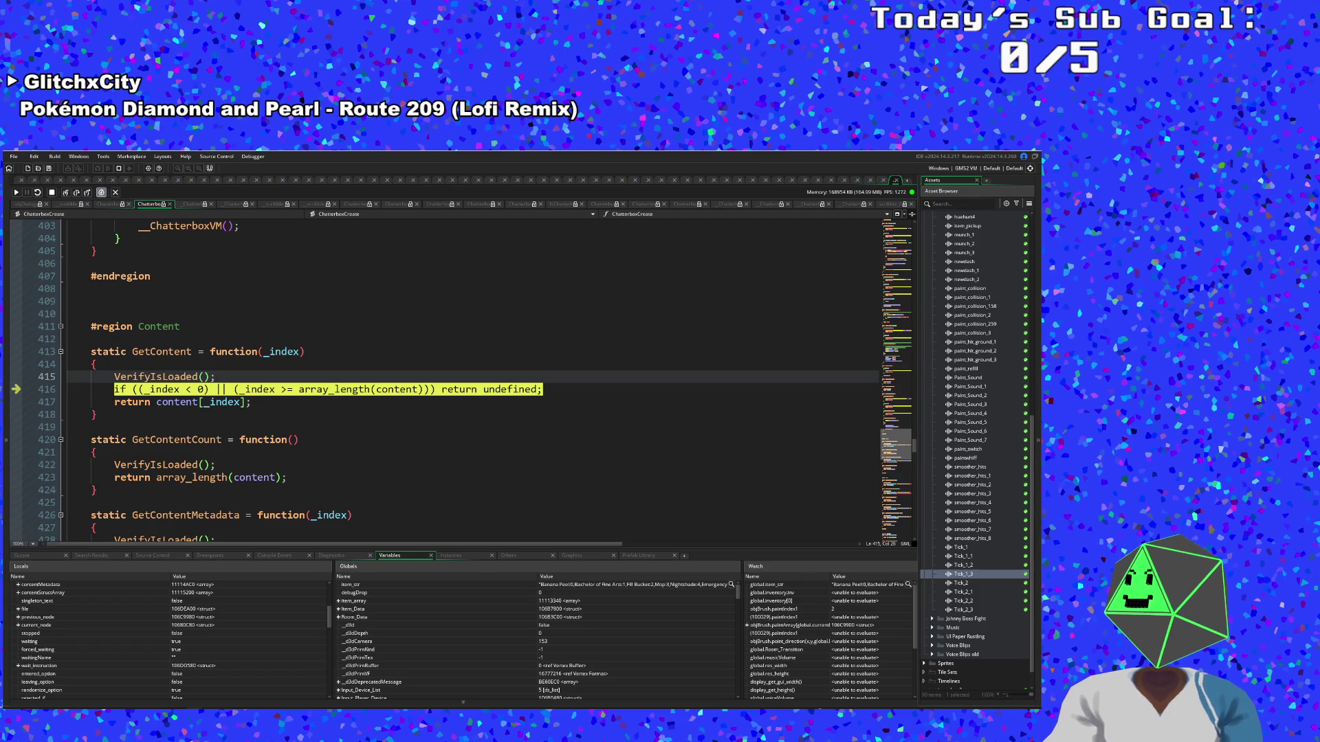
Confirm the content entry holds "Vicky" and "What's up?", then step back out to ChatterboxGetContent
left_click(394, 389)
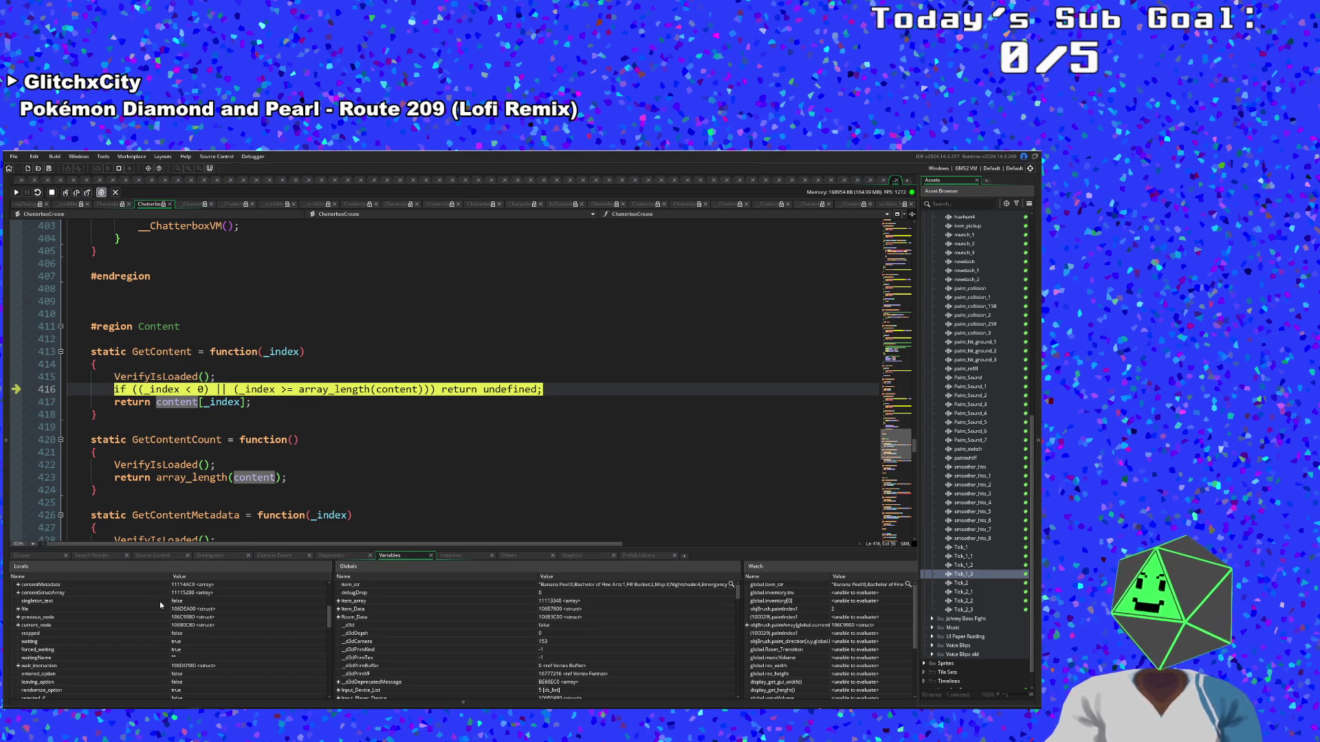
scroll(159, 601, "up", 2)
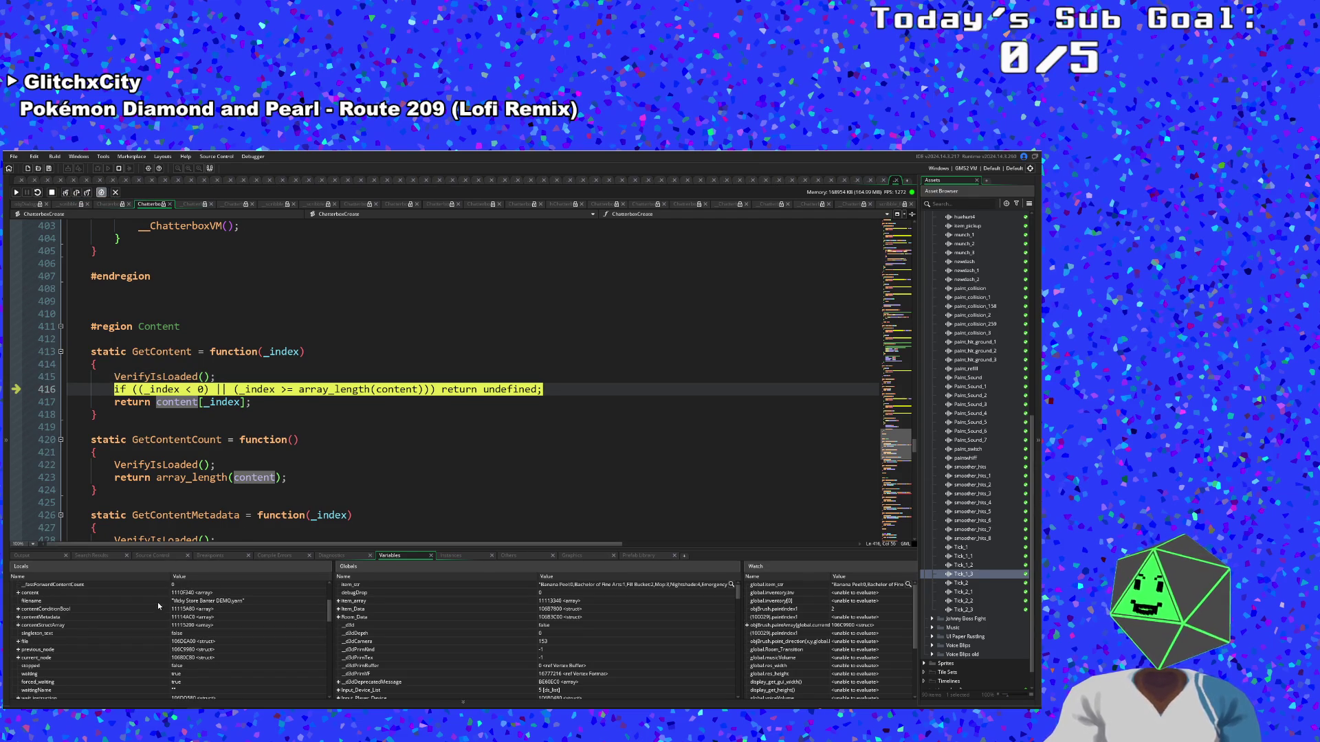
left_click(18, 592)
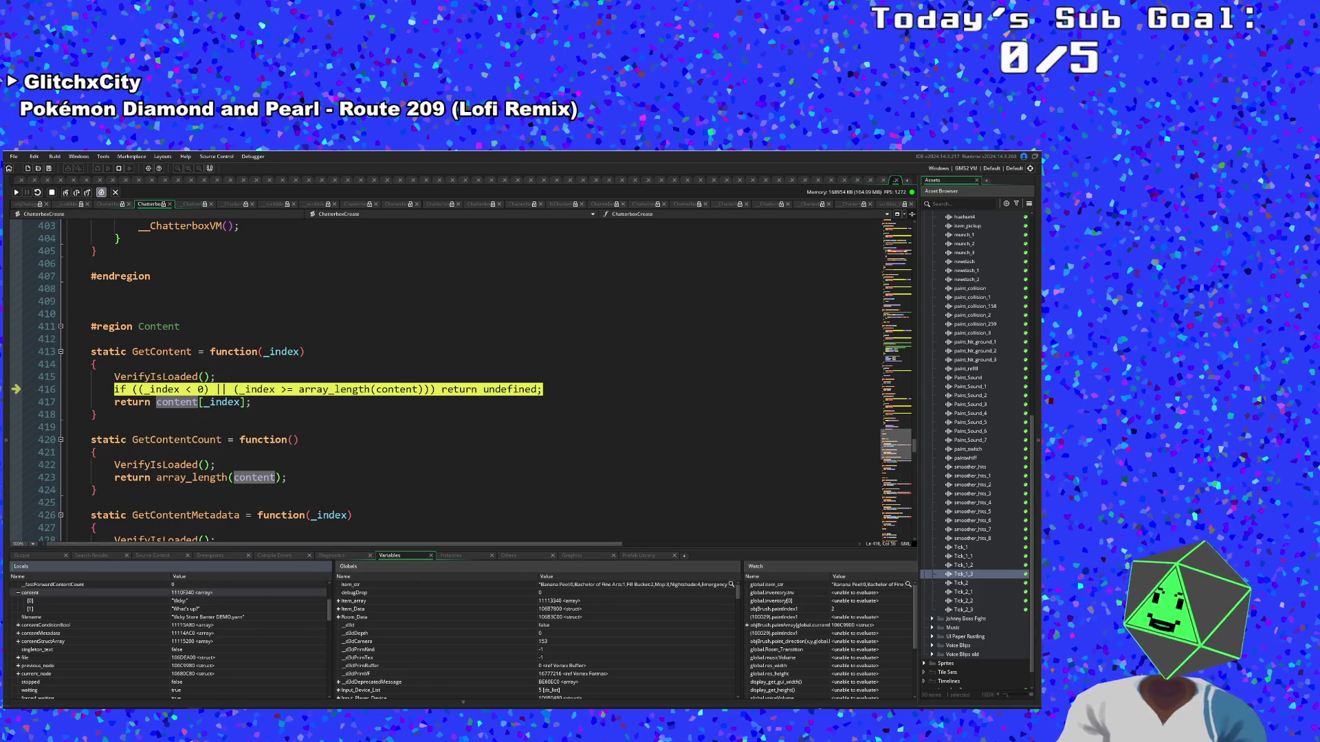
left_click(65, 193)
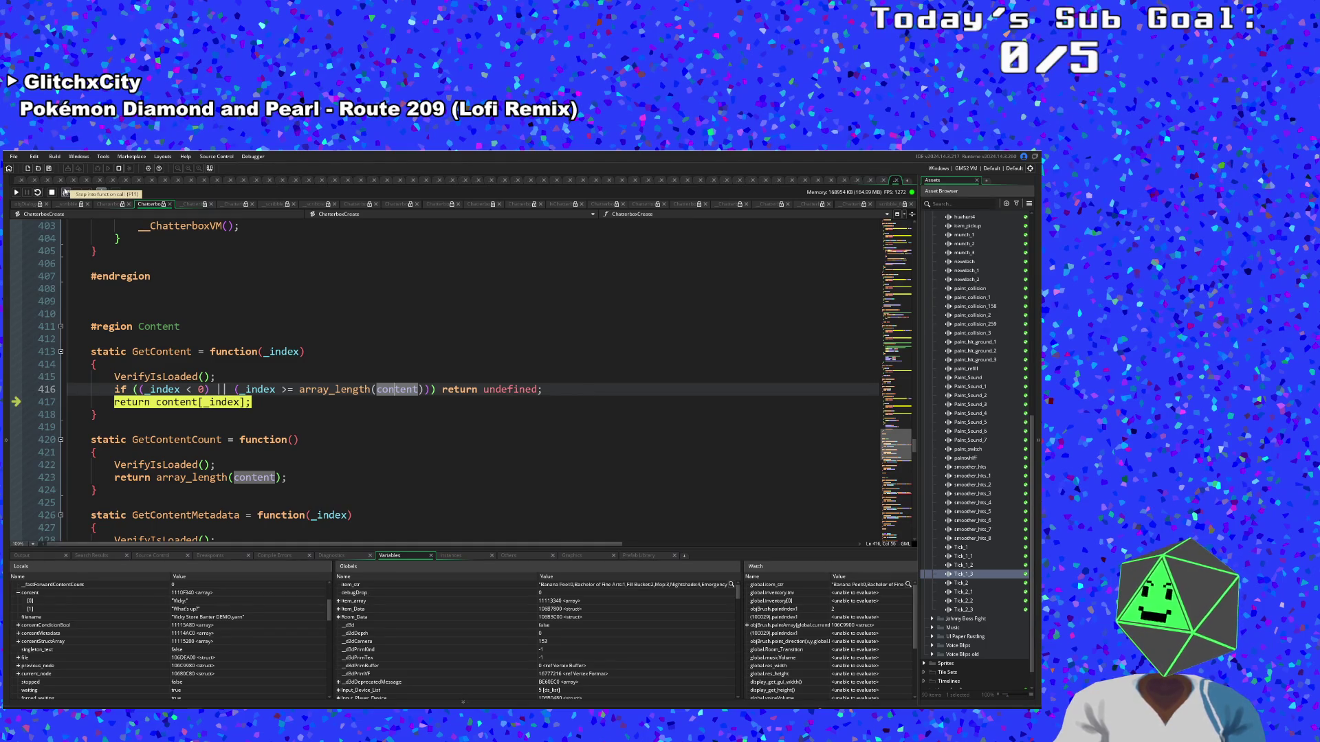
left_click(65, 192)
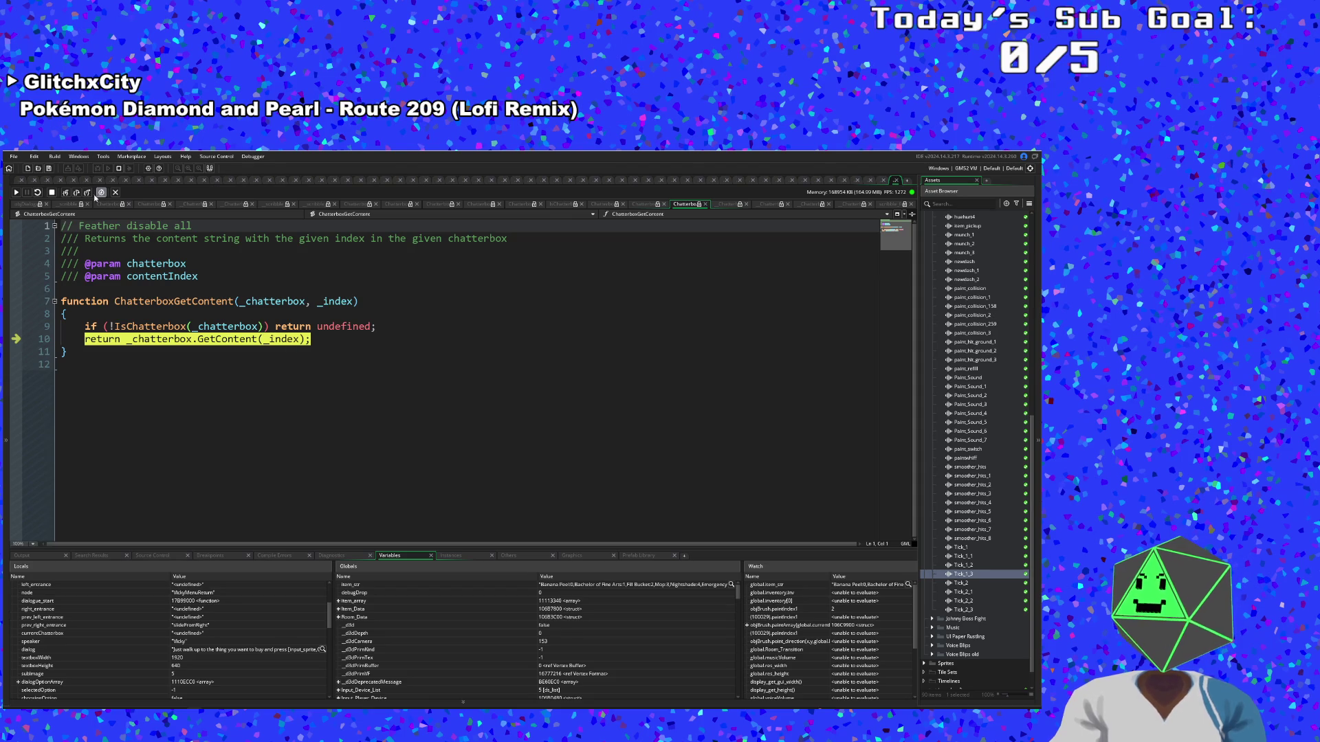
Step through ChatterboxGetContentSpeech and the speech extraction's colon and bracket checks to its return
left_click(66, 194)
left_click(66, 193)
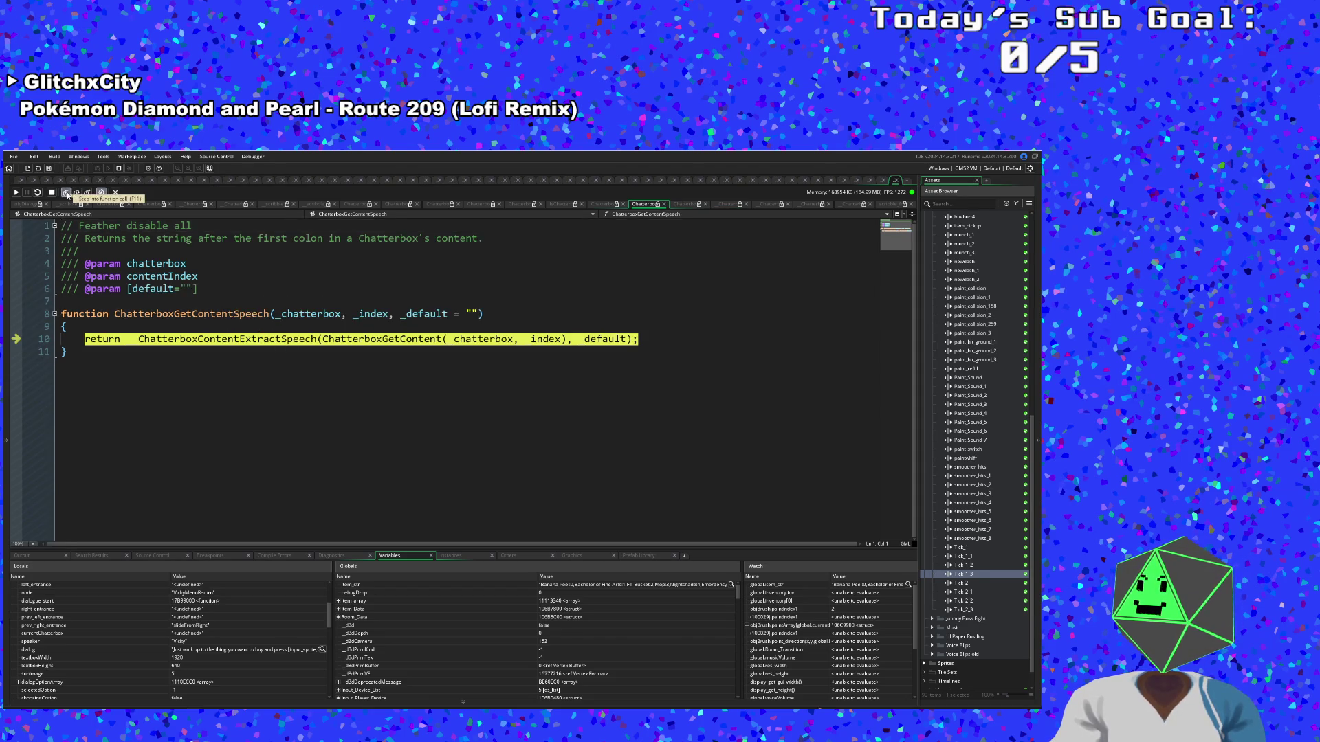
left_click(66, 193)
left_click(65, 193)
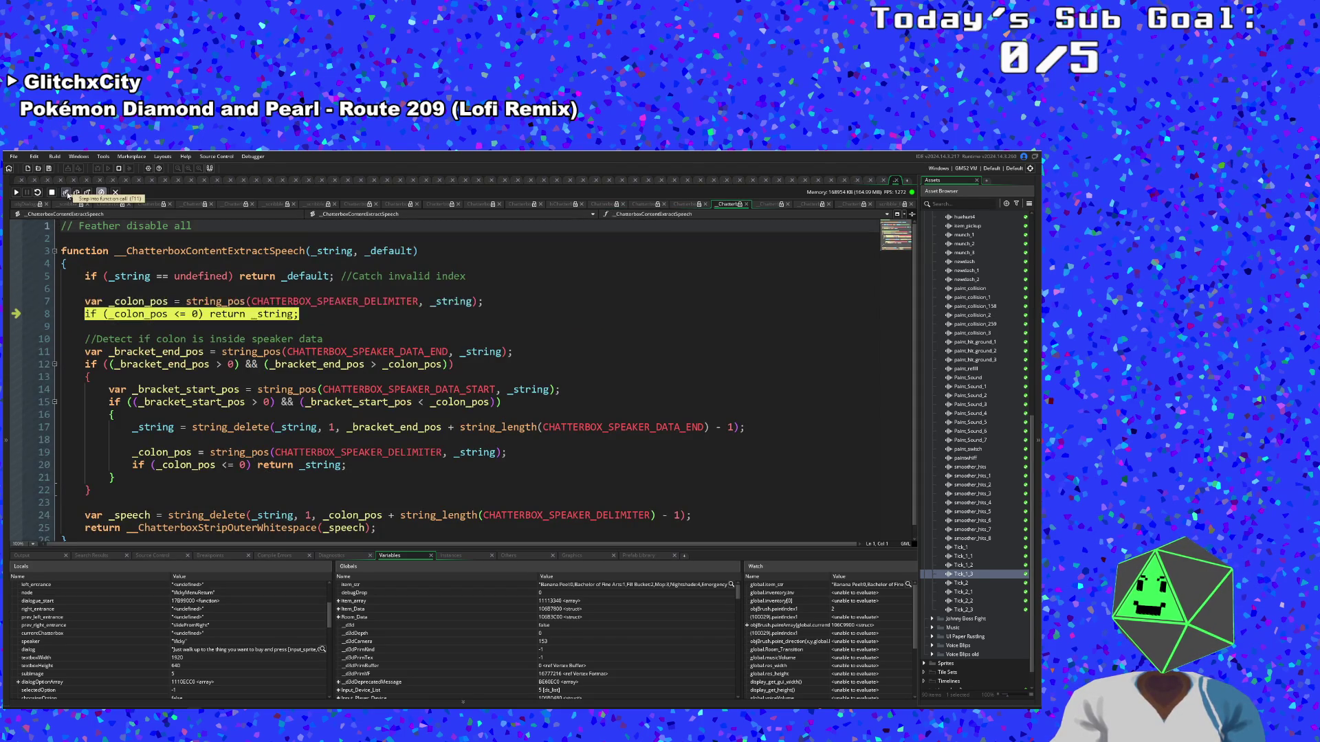
left_click(66, 193)
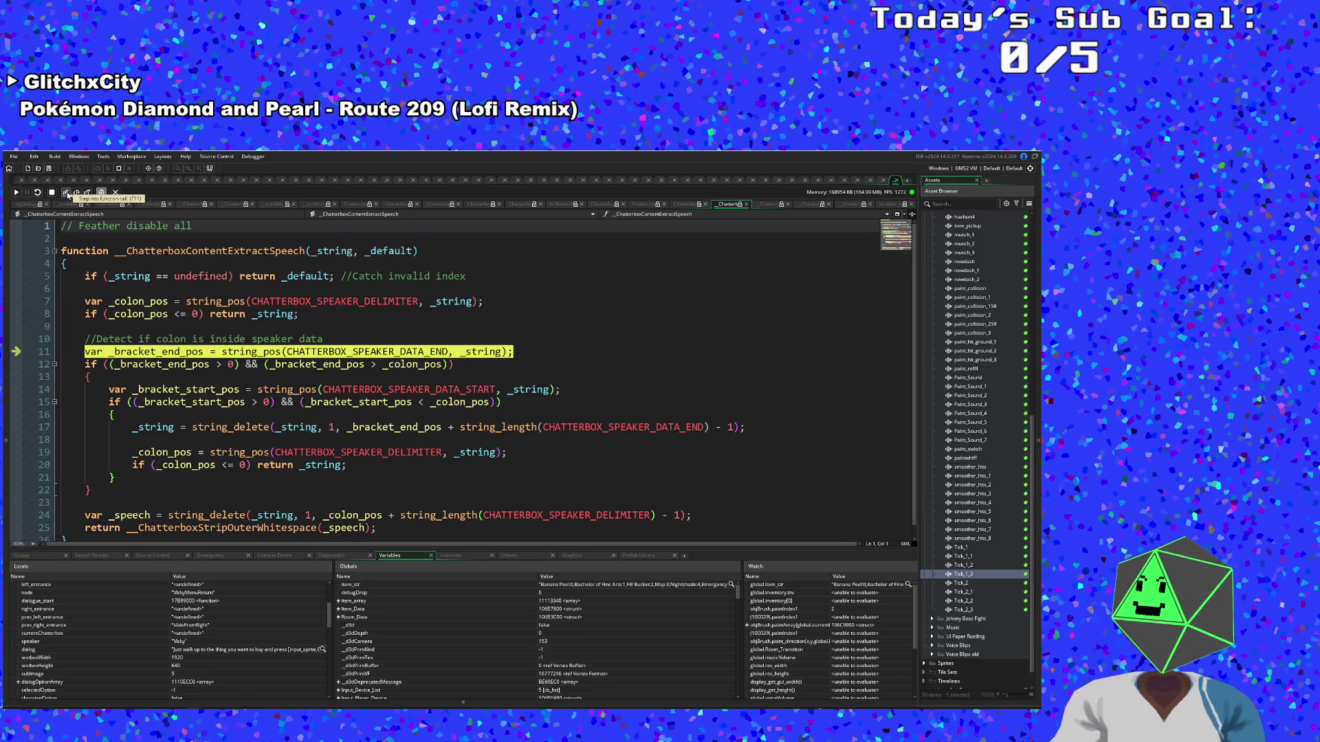
left_click(66, 193)
left_click(66, 193)
left_click(66, 194)
Step through the trailing and leading whitespace stripping functions back to ChatterboxGetContentSpeech
left_click(66, 193)
left_click(66, 193)
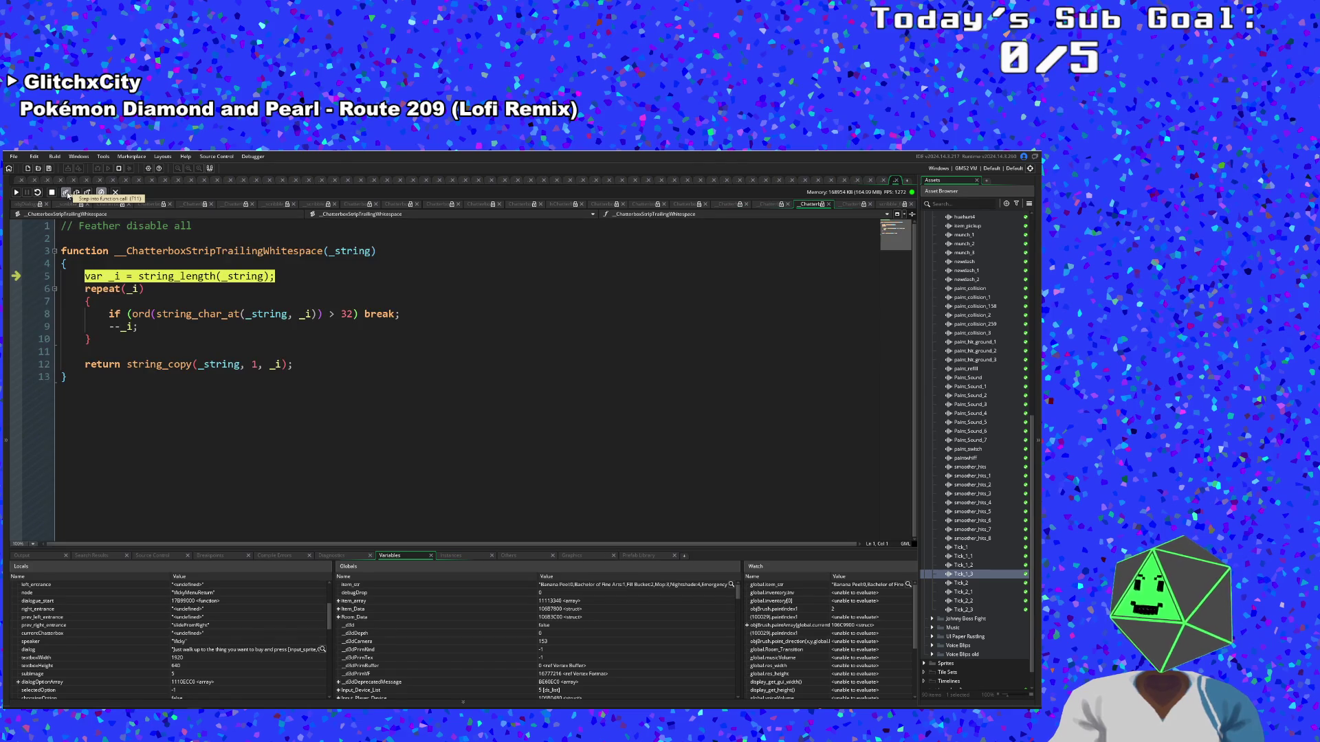
left_click(68, 194)
left_click(67, 195)
left_click(67, 195)
left_click(67, 194)
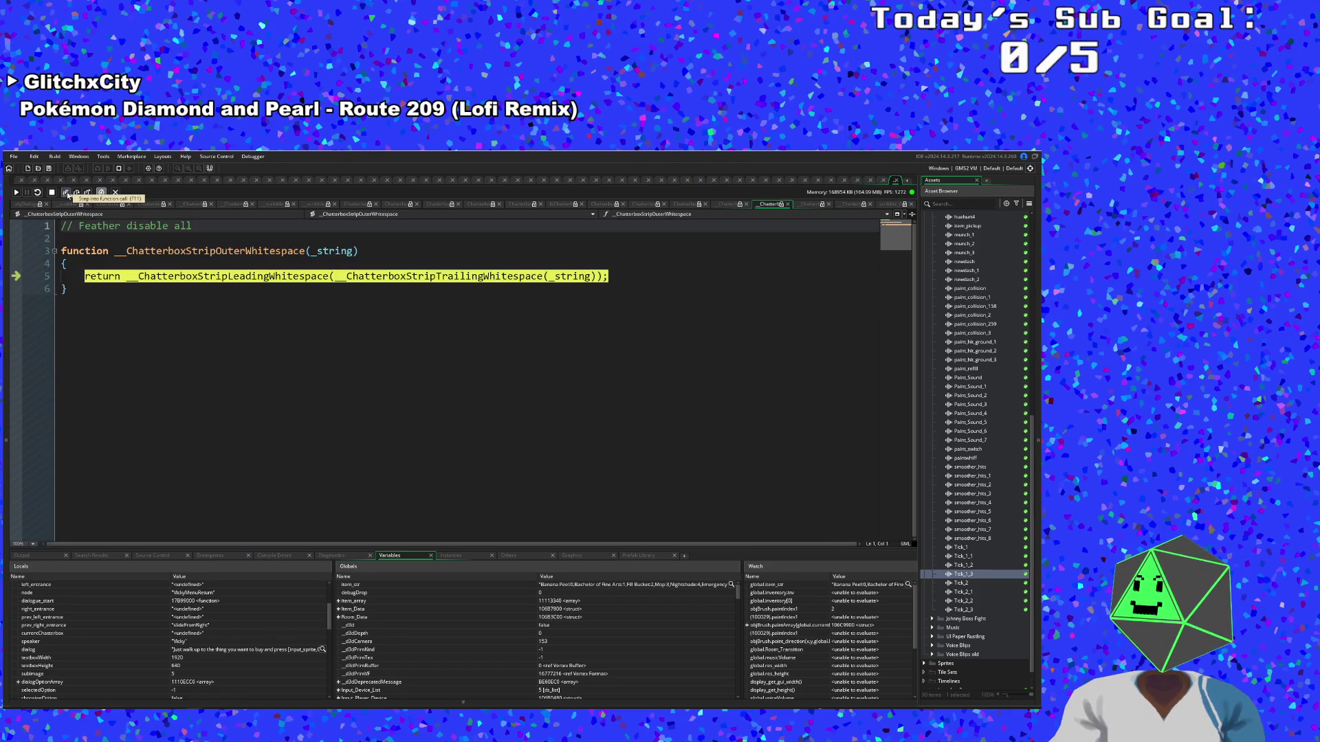
left_click(67, 194)
left_click(67, 195)
left_click(68, 194)
left_click(67, 195)
left_click(67, 194)
left_click(68, 195)
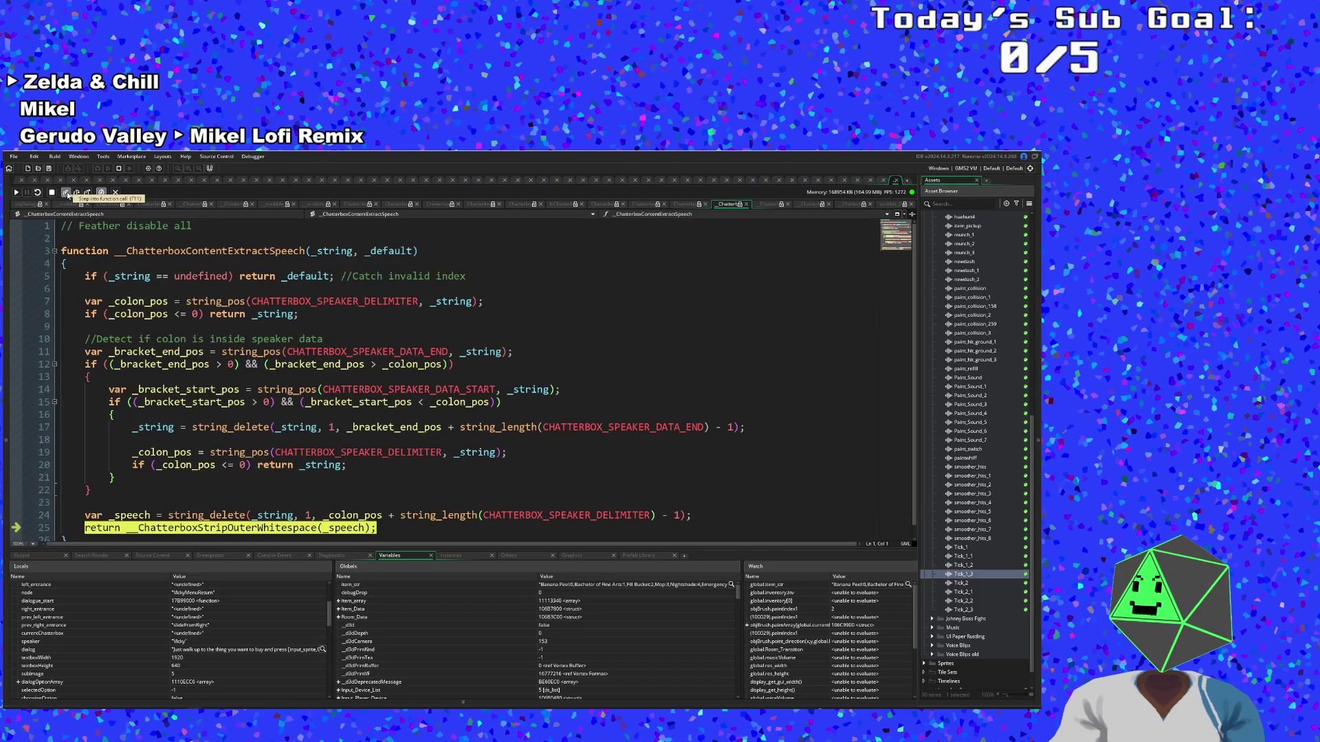
left_click(68, 195)
Step through User Event 0 and scribble_font_set_default, returning to the dialogue event
left_click(68, 195)
left_click(68, 195)
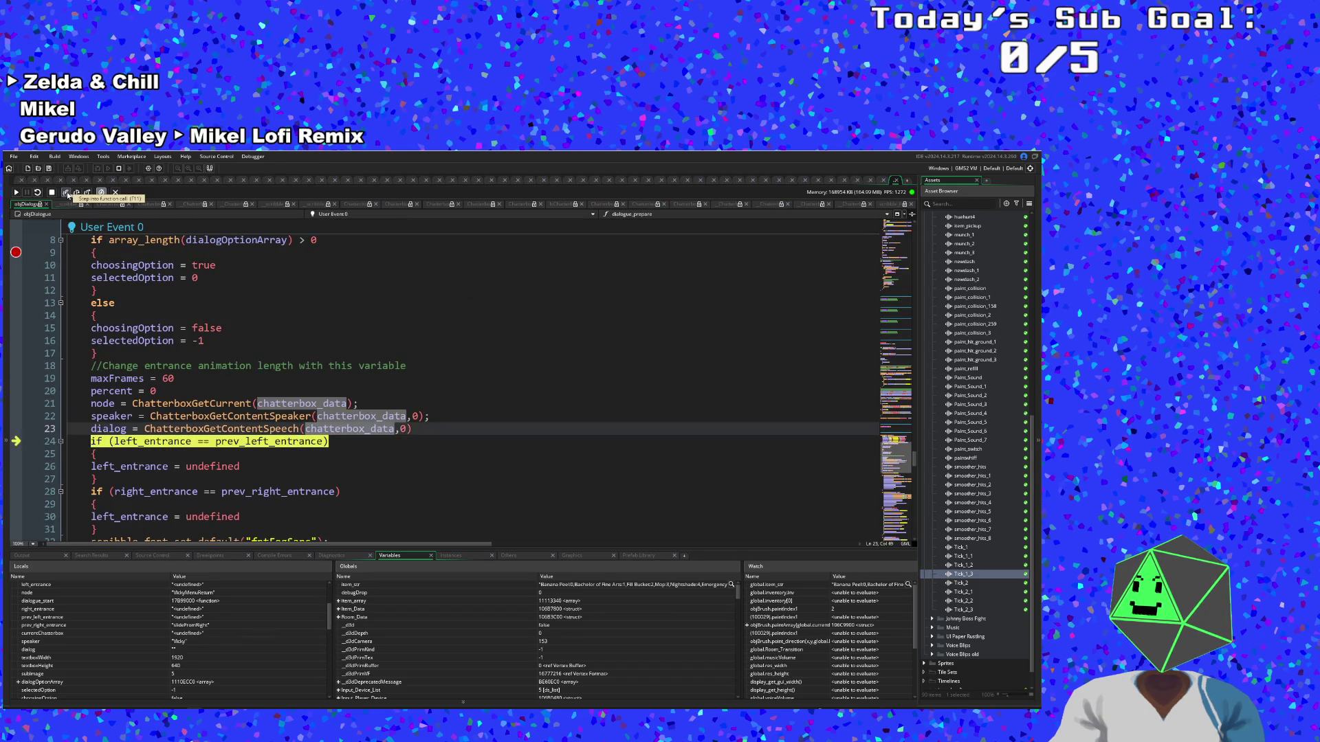
left_click(67, 195)
left_click(66, 193)
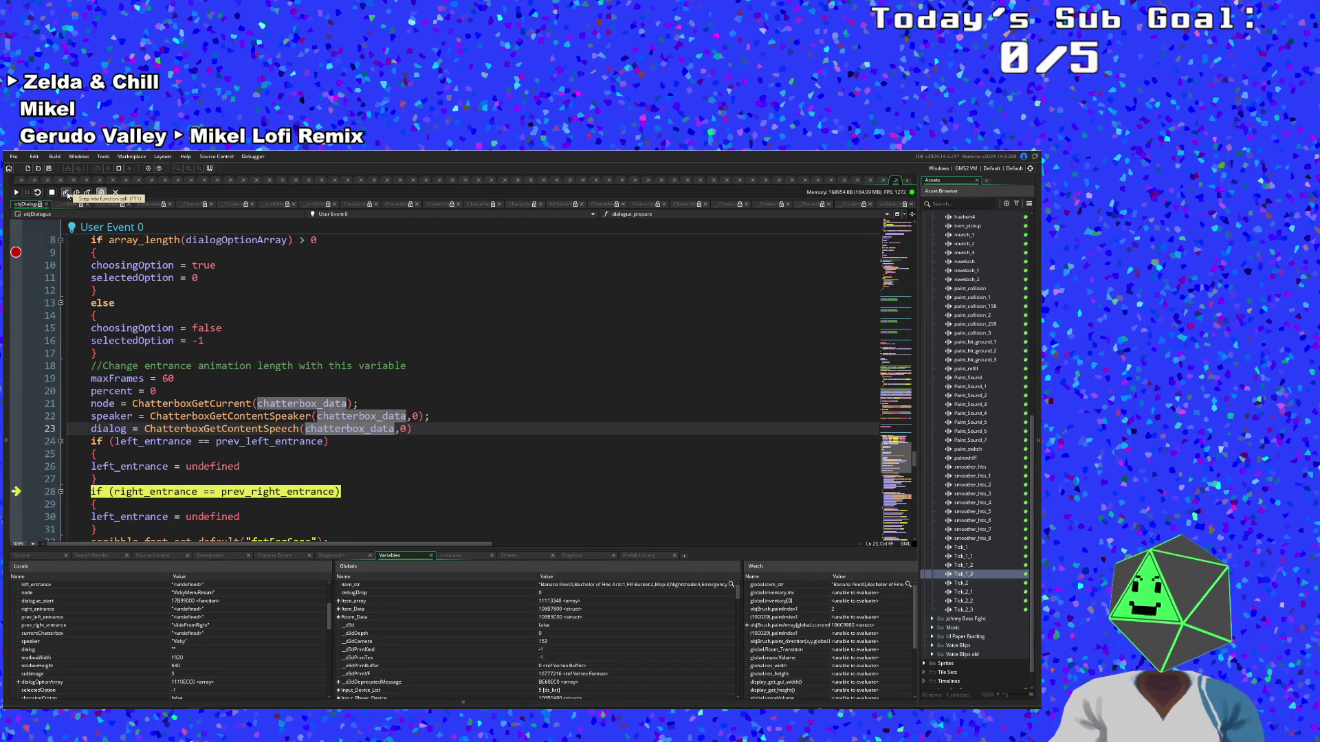
left_click(66, 193)
left_click(66, 194)
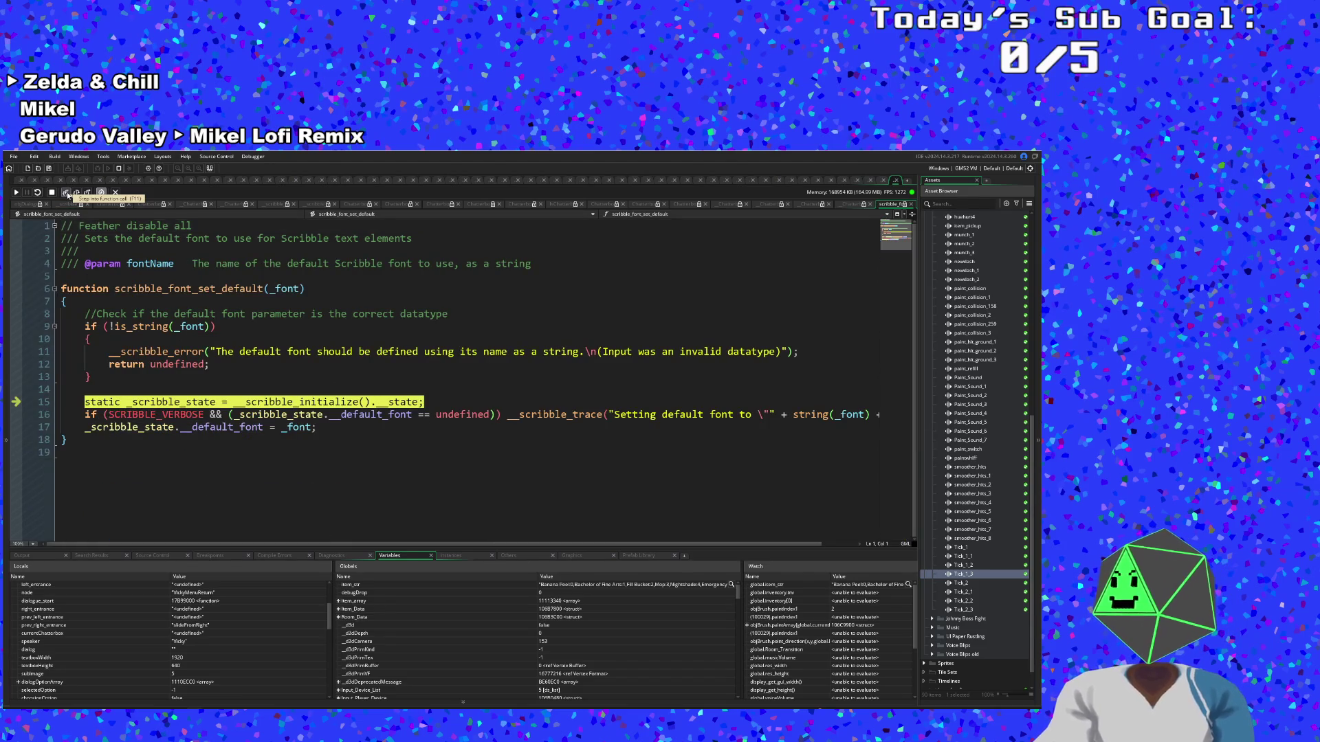
left_click(66, 193)
left_click(66, 193)
left_click(66, 193)
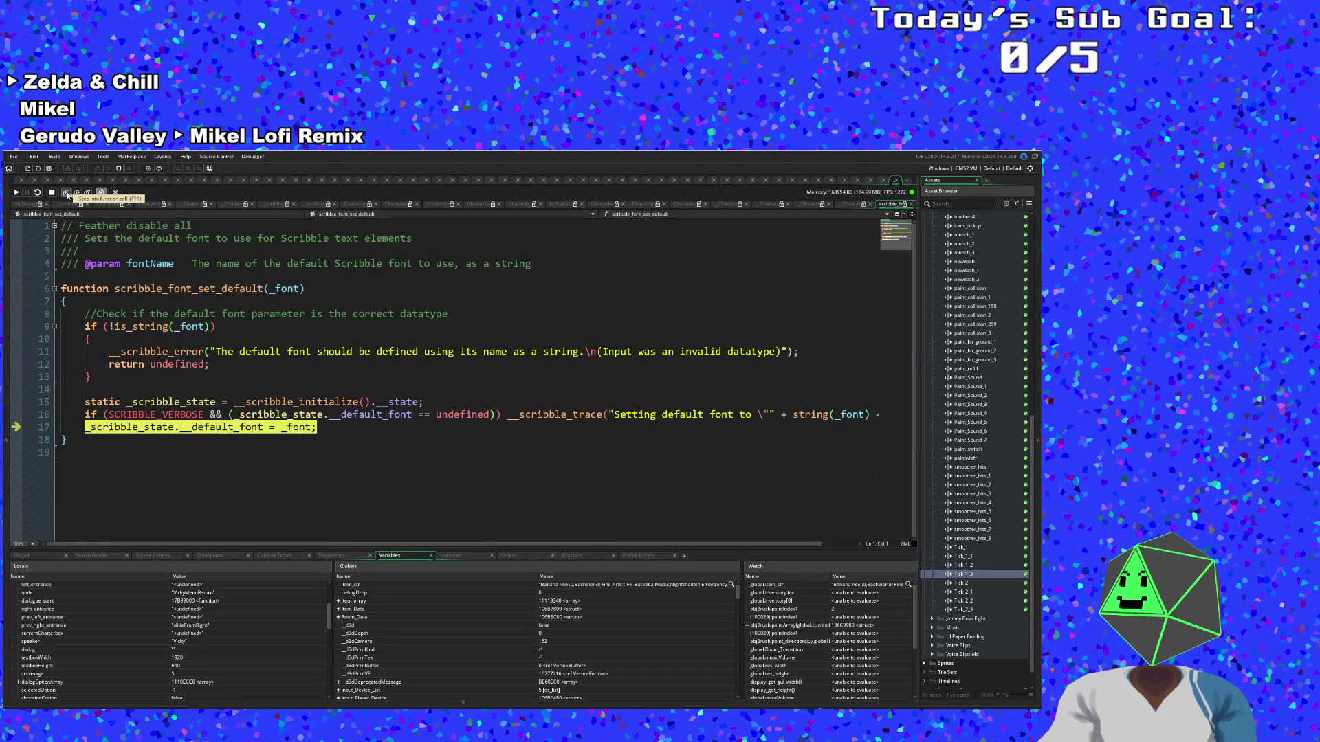
left_click(66, 193)
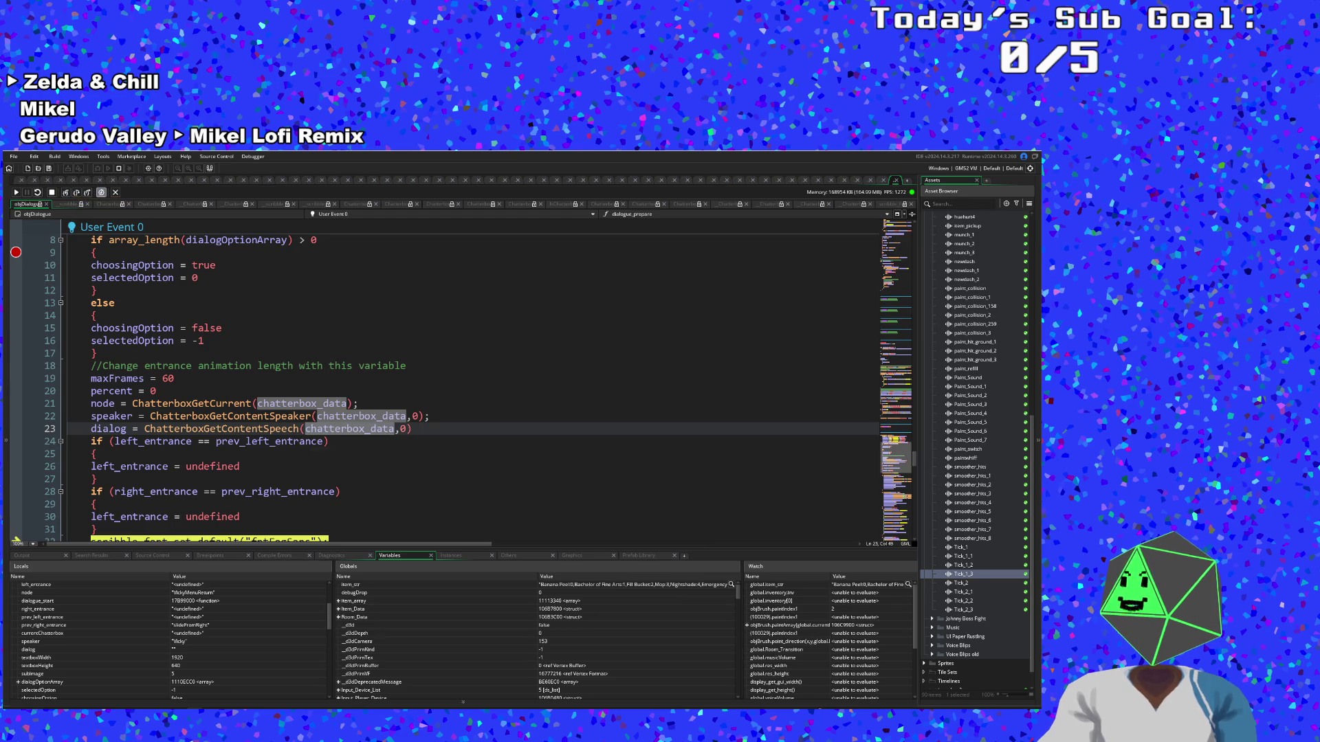
Step through the left portrait setup lines down to line 40
mouse_move(324, 429)
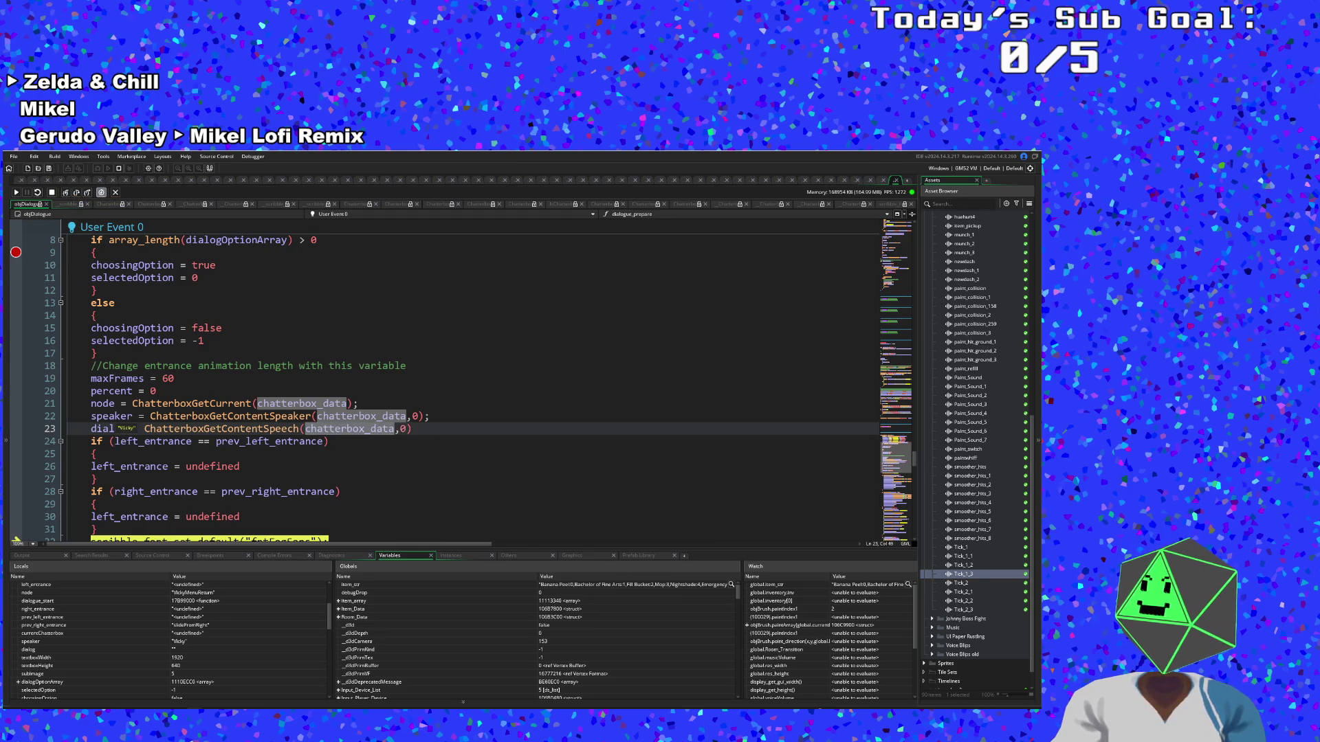
left_click(66, 193)
left_click(65, 193)
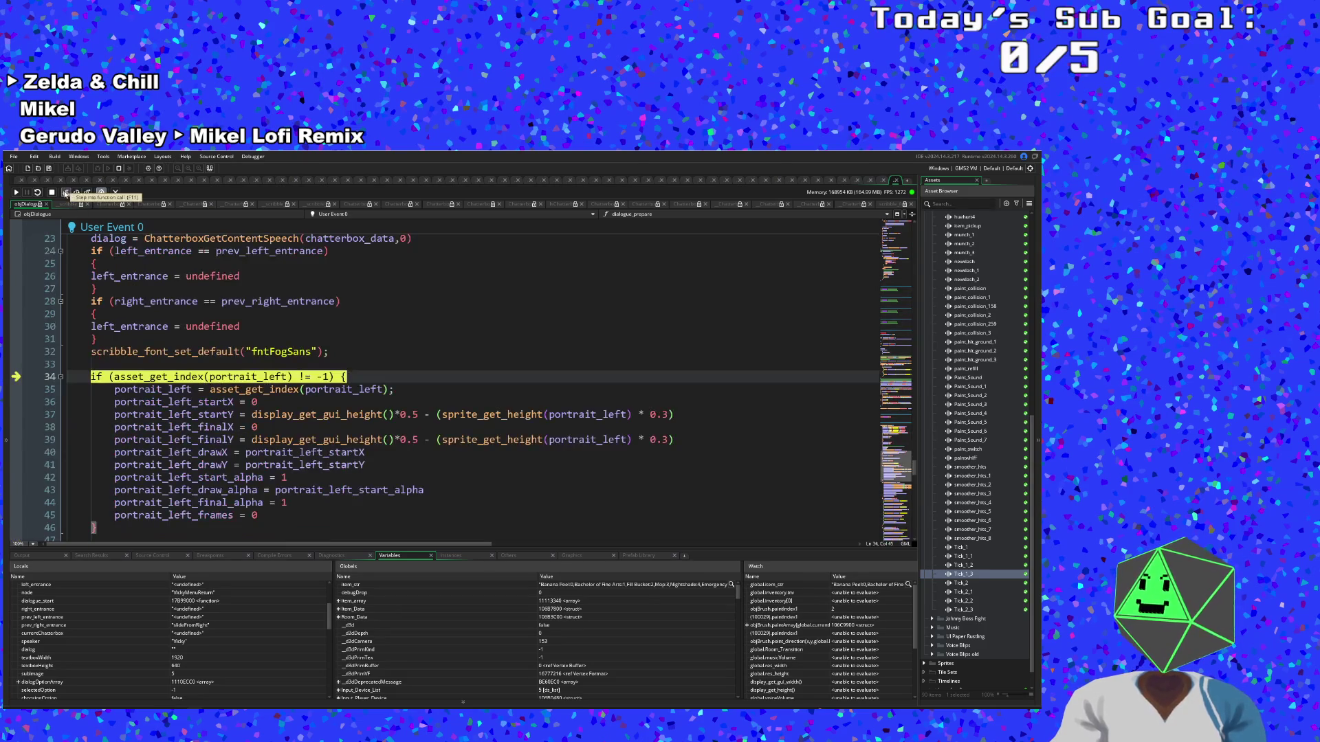
left_click(65, 193)
left_click(66, 193)
left_click(66, 193)
left_click(65, 193)
left_click(66, 193)
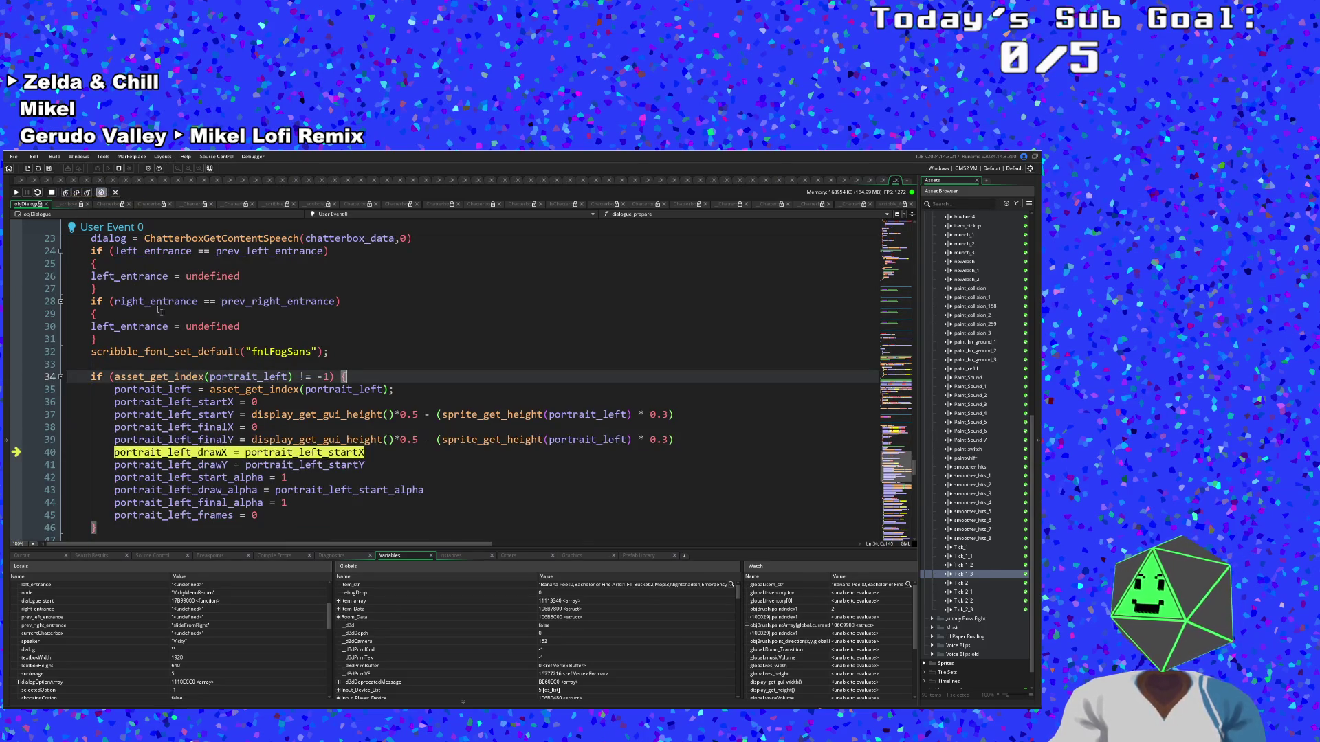
key("F11")
scroll(440, 384, "up", 4)
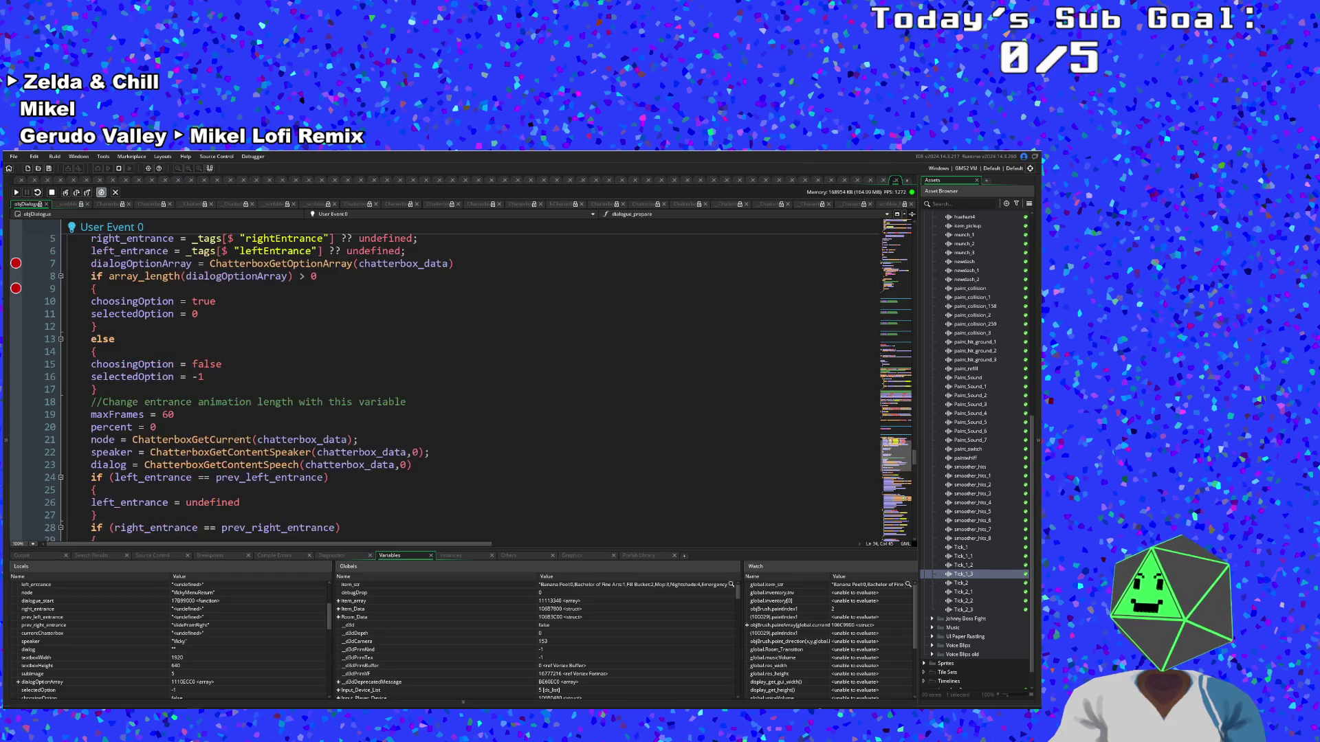
scroll(223, 389, "down", 2)
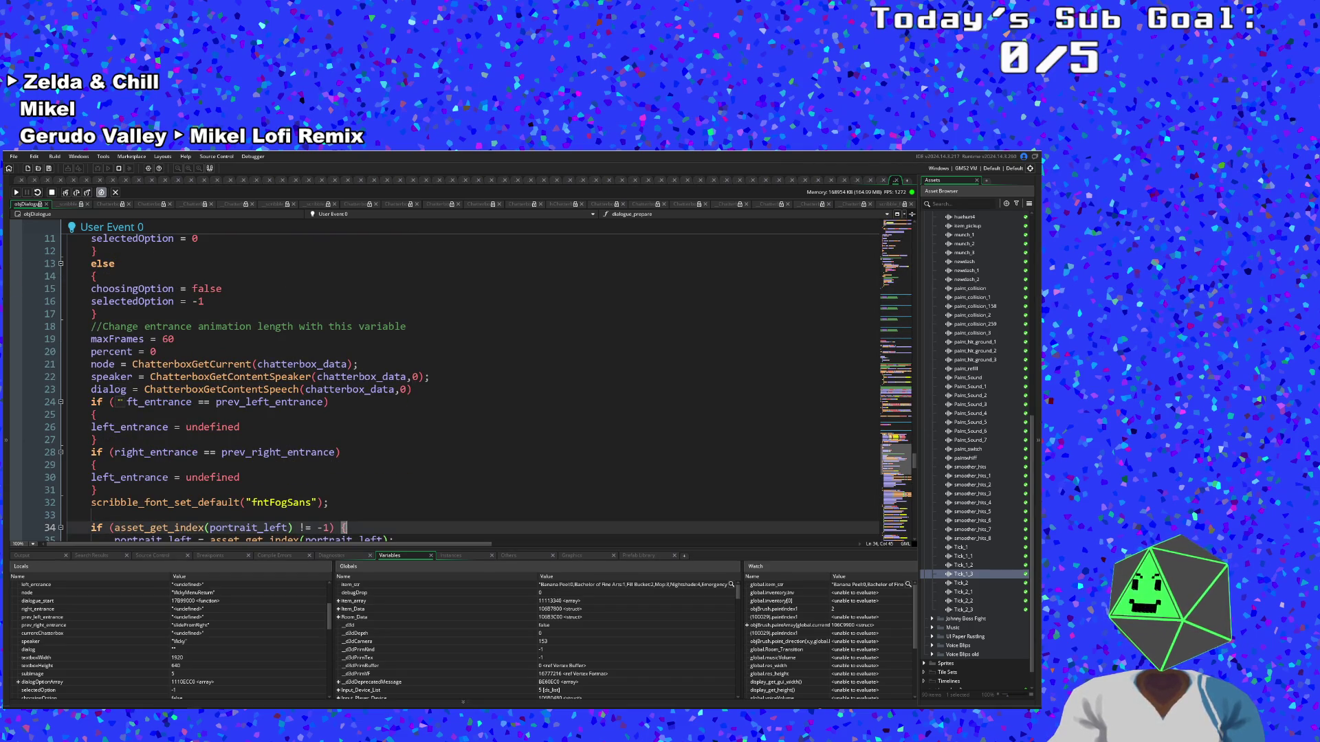
Stop the debugging session and place the caret after the 0 argument on line 23
left_click(157, 365)
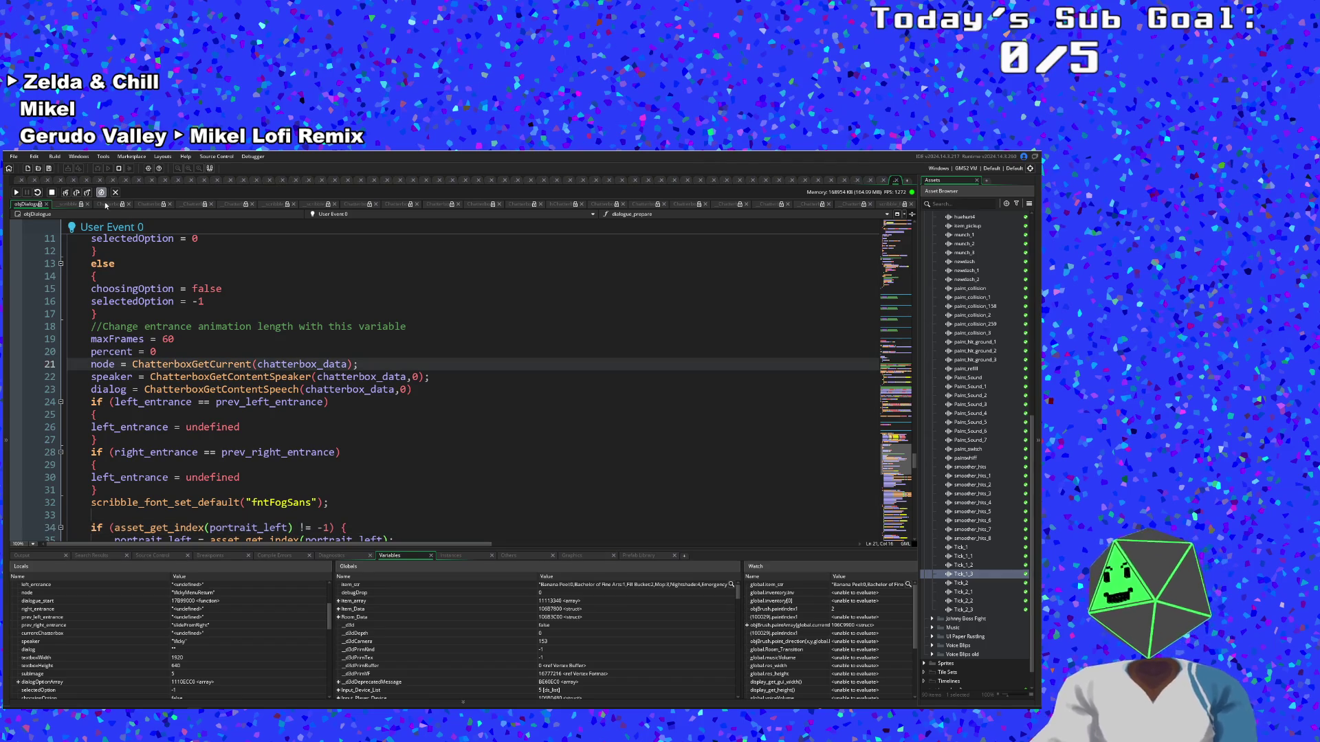
left_click(51, 193)
left_click(206, 339)
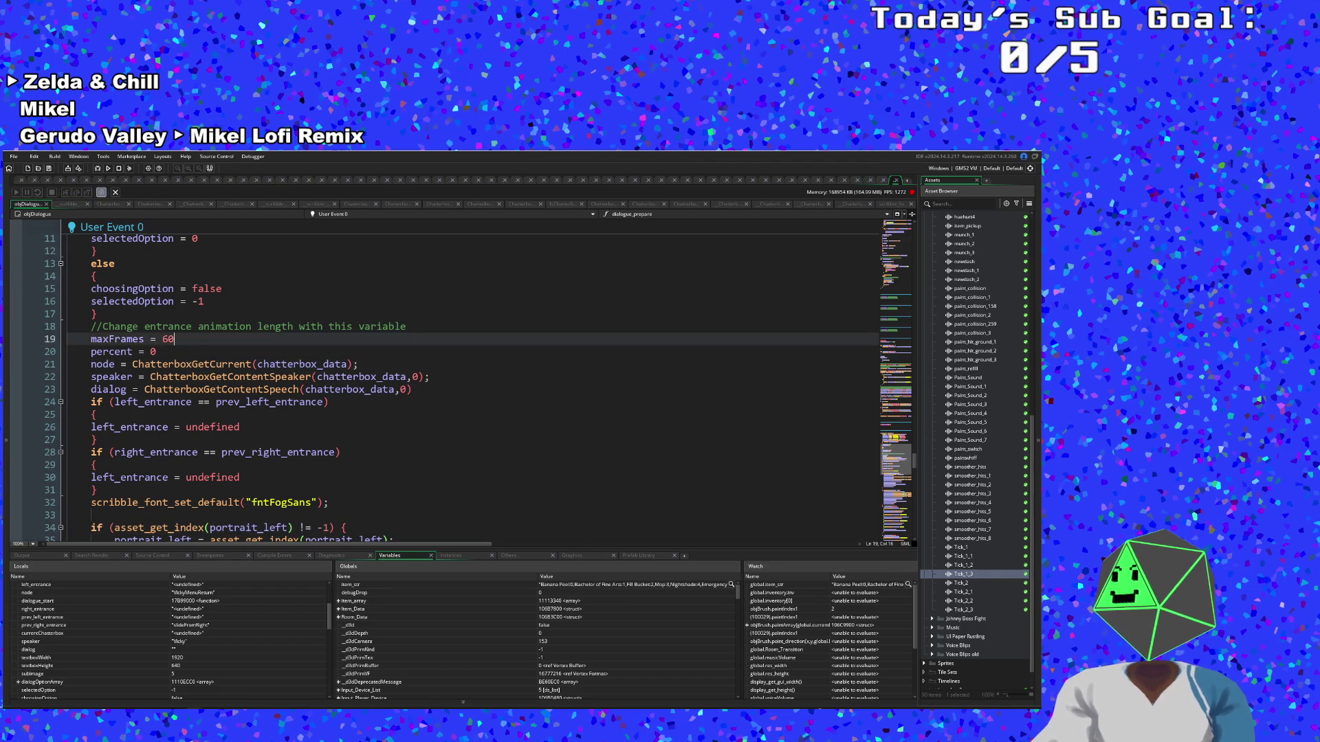
left_click(308, 427)
scroll(308, 428, "up", 2)
left_click(308, 427)
left_click(405, 465)
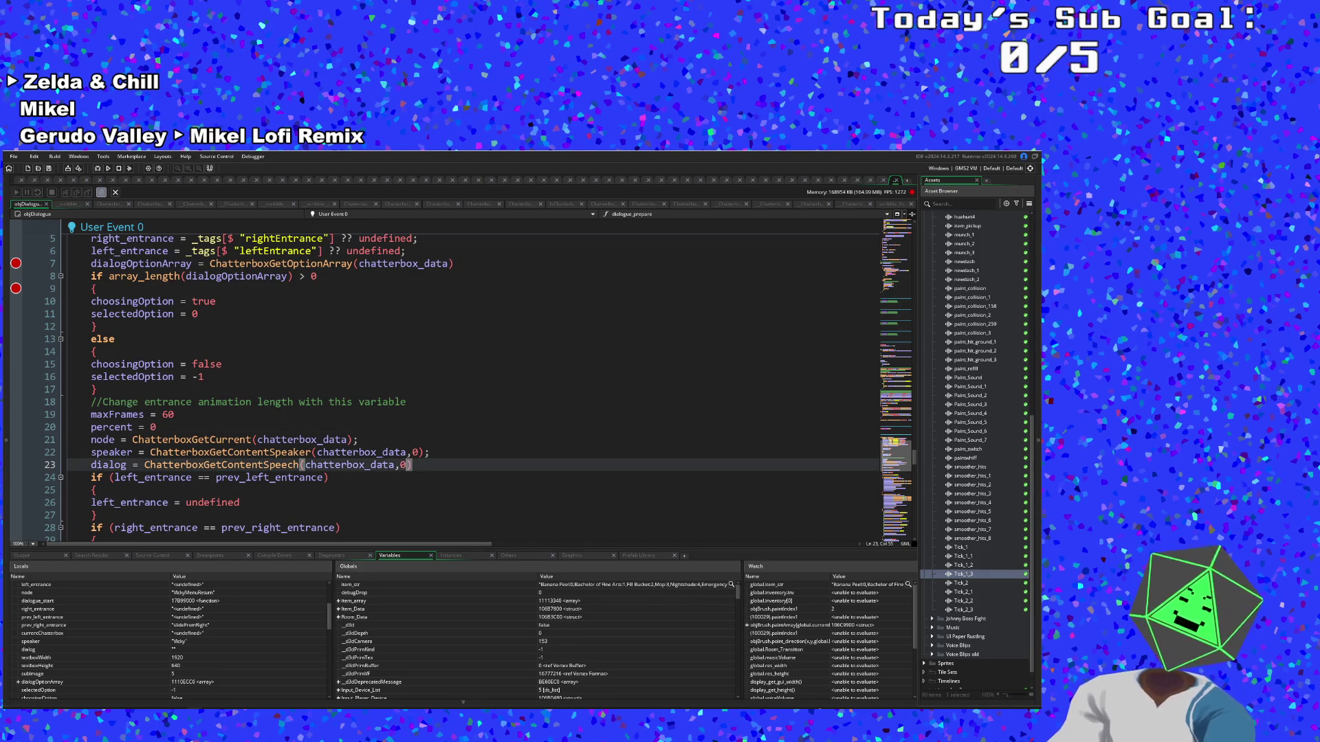
Change line 23's speech index from 0 to 1 and review the surrounding lines
key("BackSpace")
type("1")
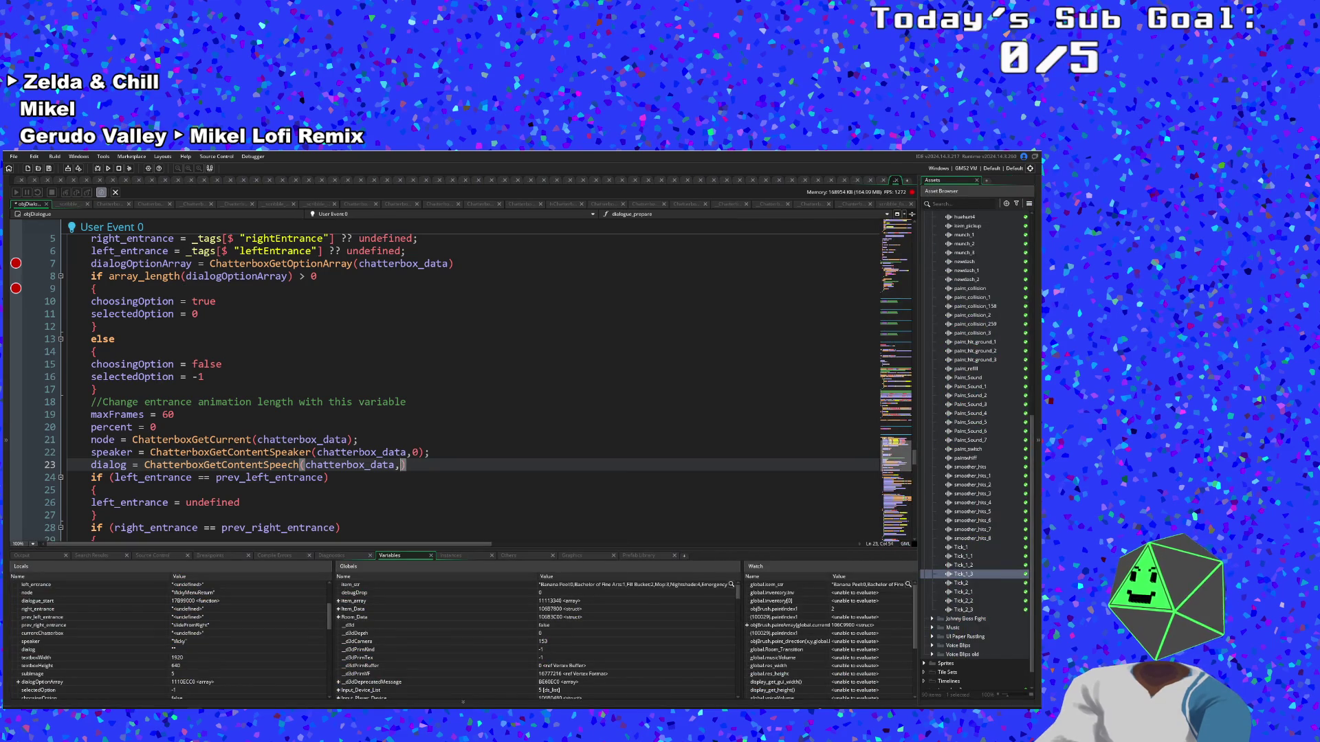
key("Up")
key("Up")
key("Down")
key("Down")
key("Down")
key("Up")
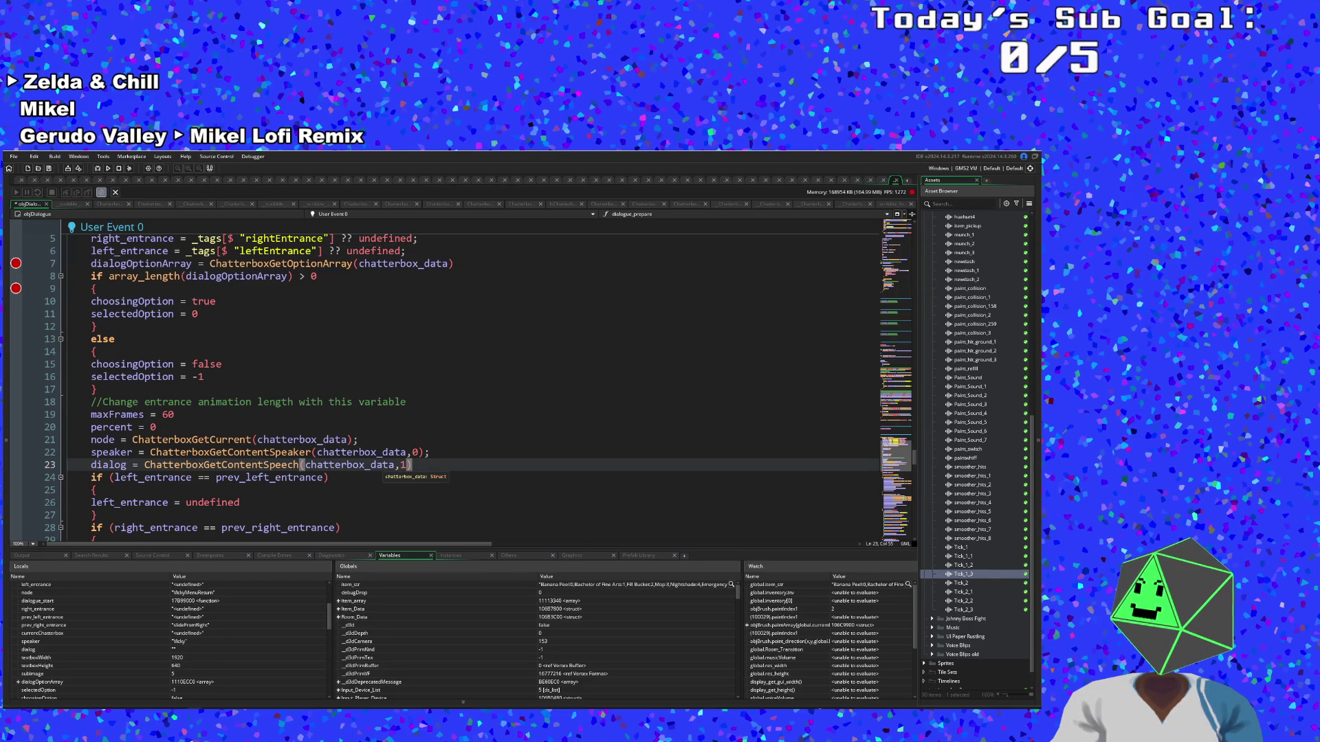
key("Down")
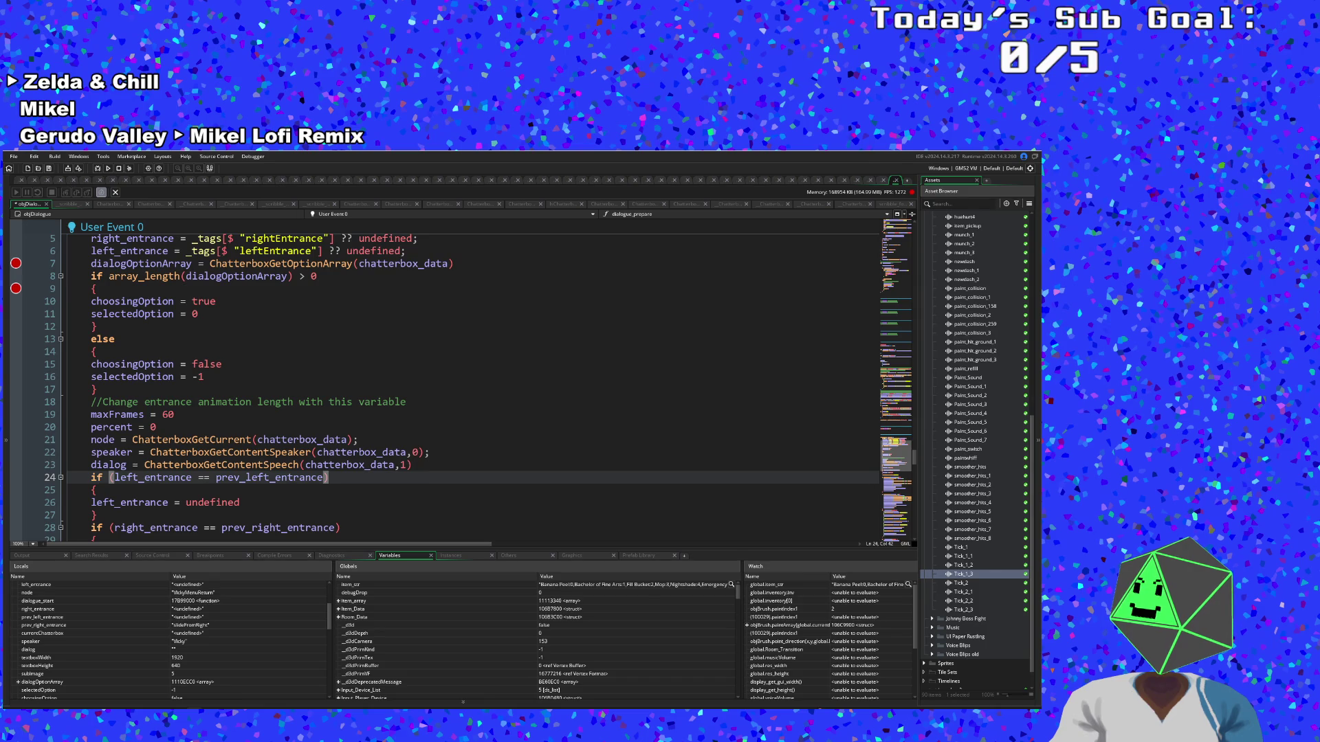
key("Up")
key("Up")
key("Up")
Inspect where chatterbox_data is used and the speaker and speech calls on lines 22-23
left_click(358, 465)
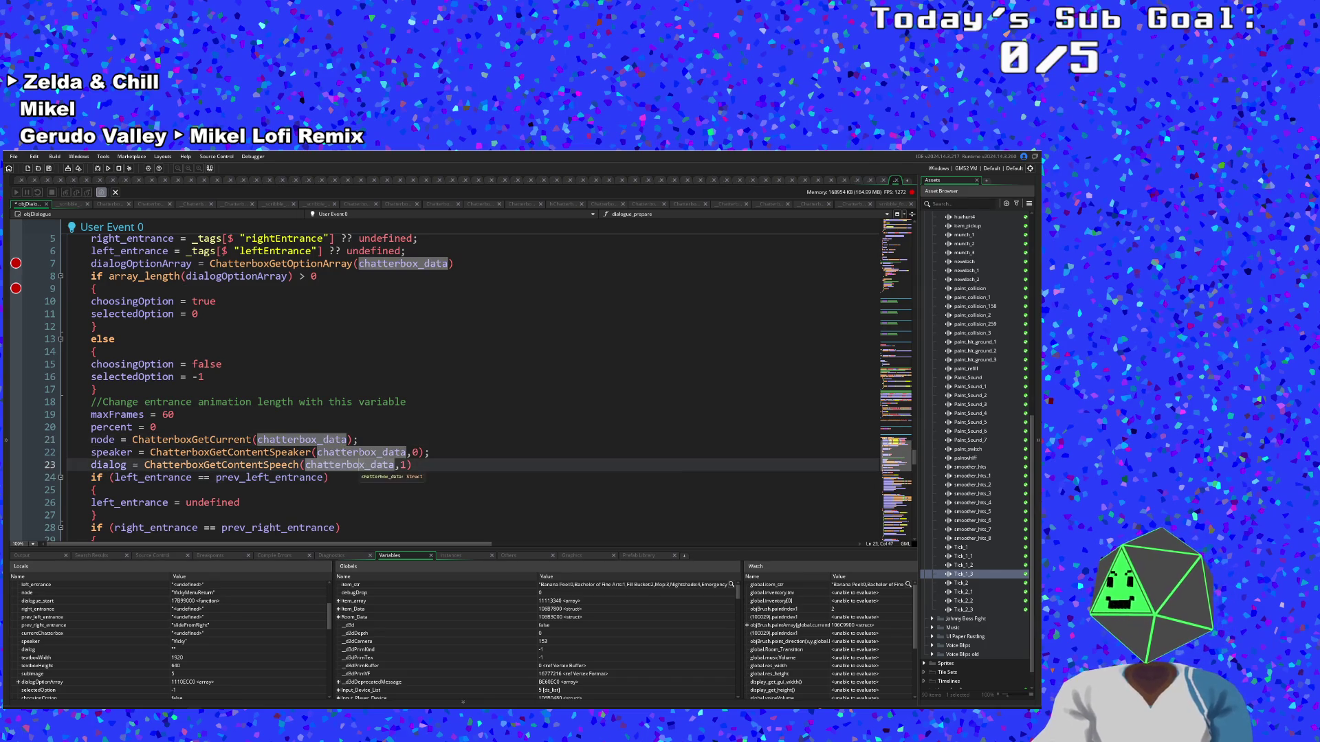
scroll(474, 385, "down", 2)
scroll(474, 385, "up", 2)
left_click(269, 465)
left_click(263, 453)
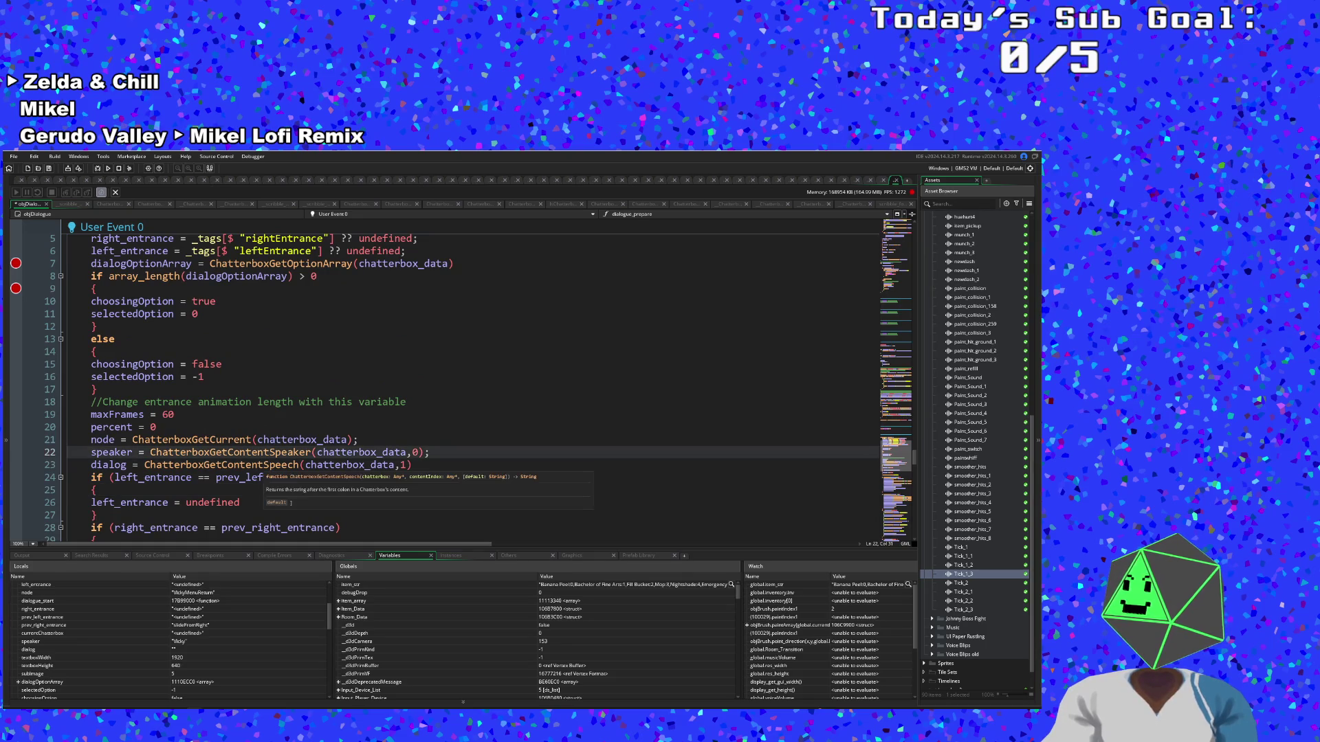
left_click(263, 464)
mouse_move(263, 465)
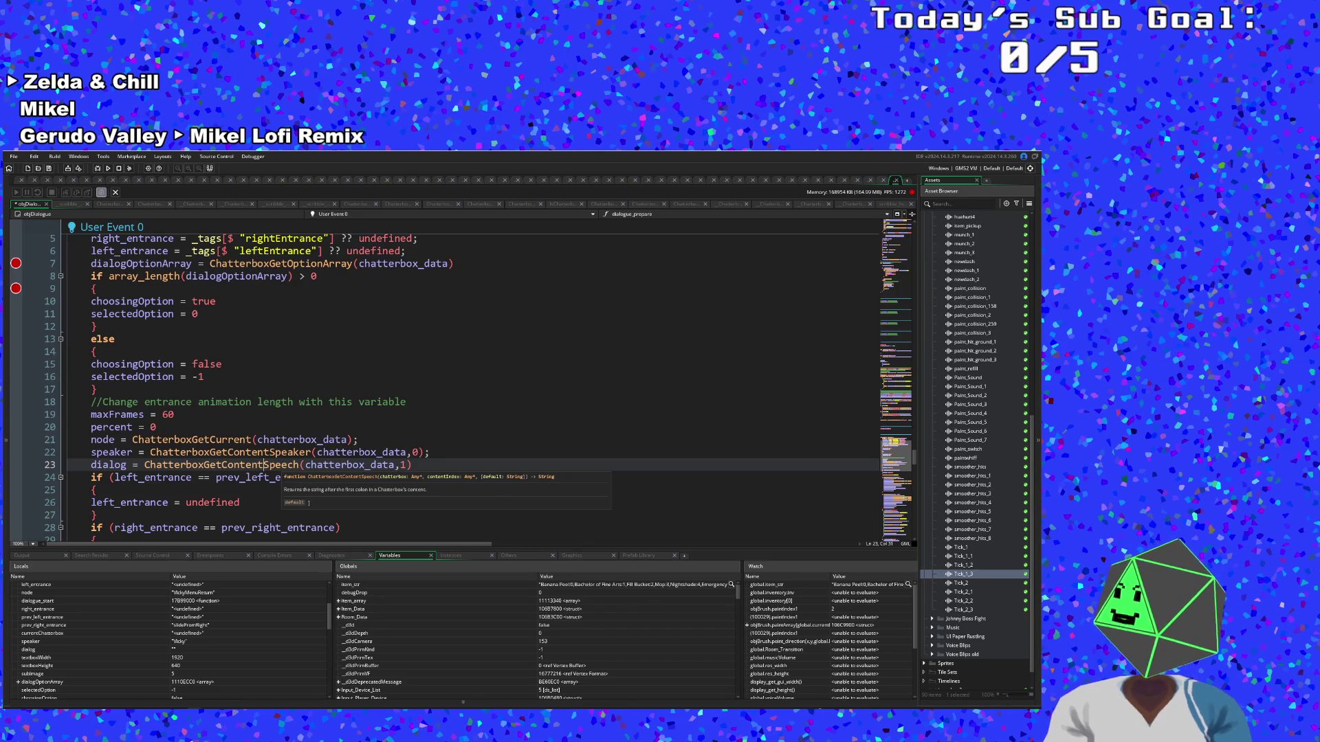
Set line 23's speech index back to 0 and jump to the ChatterboxGetContentSpeech definition
left_click(407, 464)
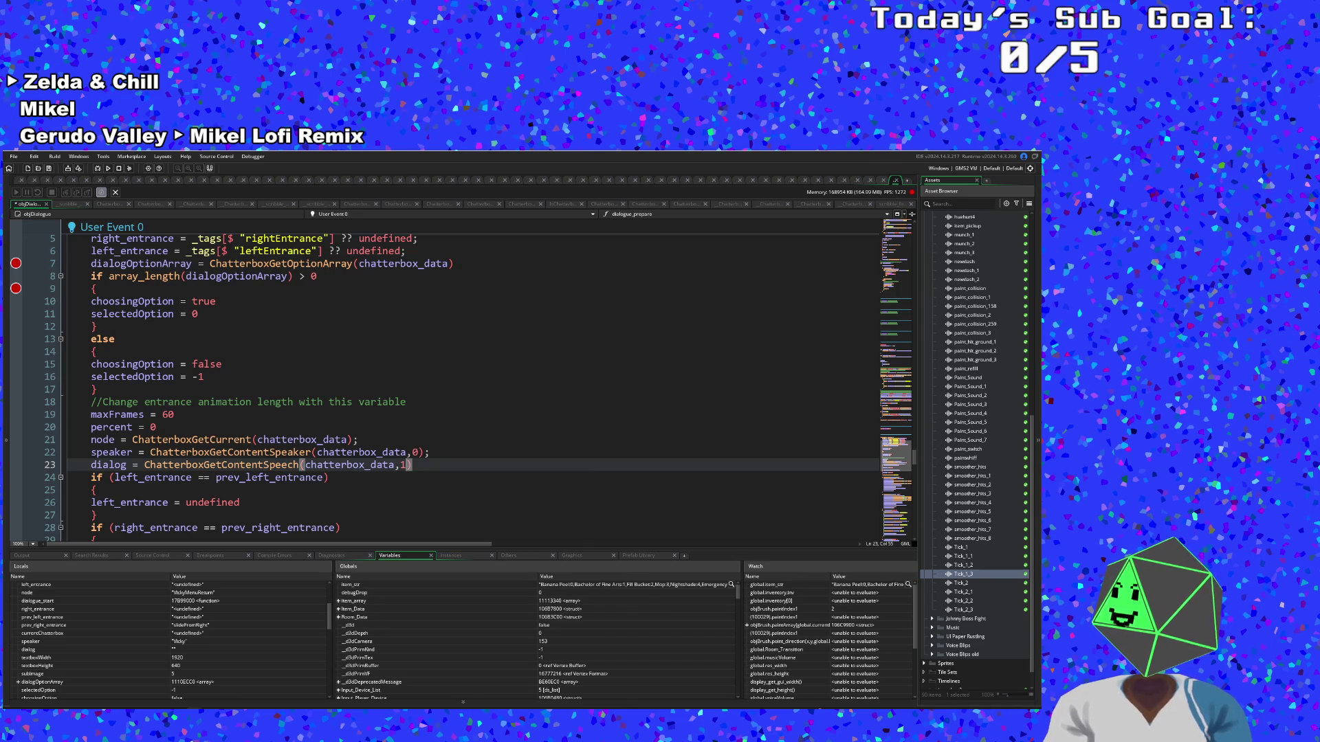
key("BackSpace")
type("0")
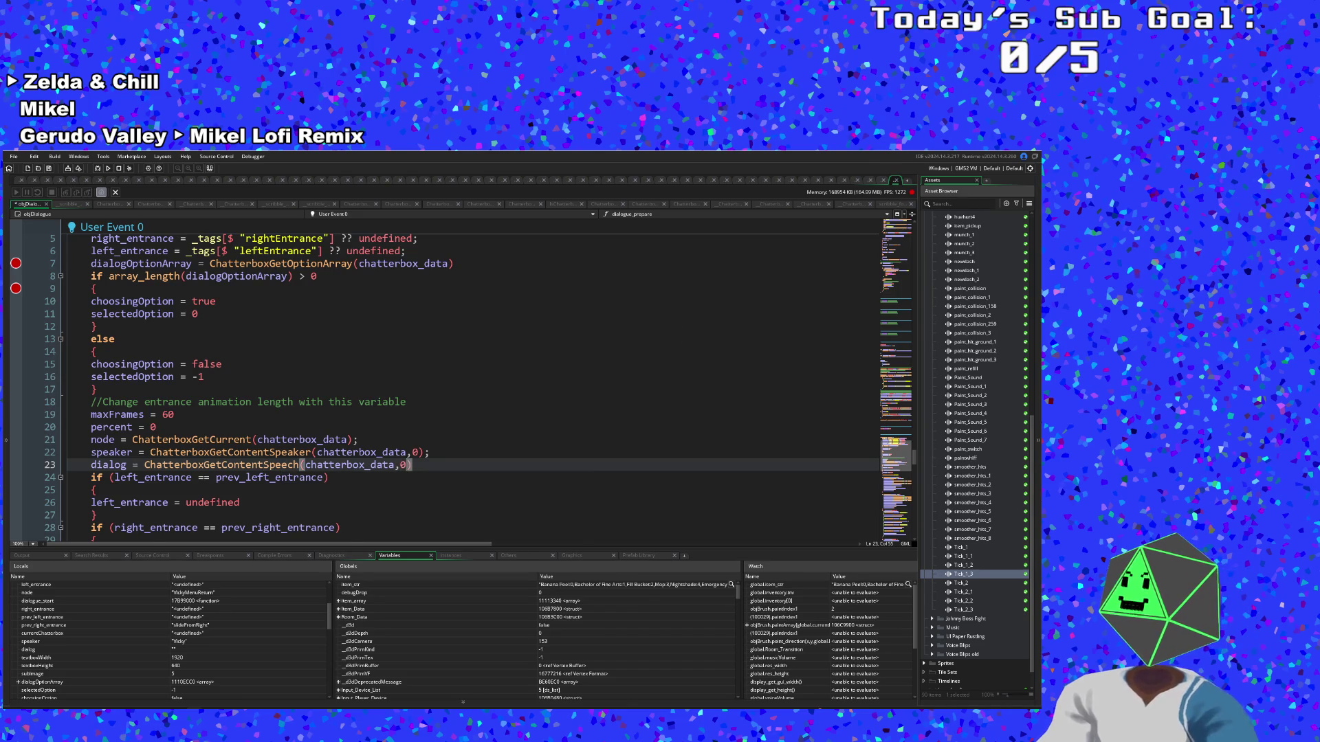
scroll(440, 385, "down", 4)
left_click(97, 440)
key("Up")
key("Up")
scroll(440, 385, "up", 3)
scroll(440, 385, "down", 3)
scroll(440, 385, "up", 2)
scroll(440, 385, "down", 2)
middle_click(220, 314)
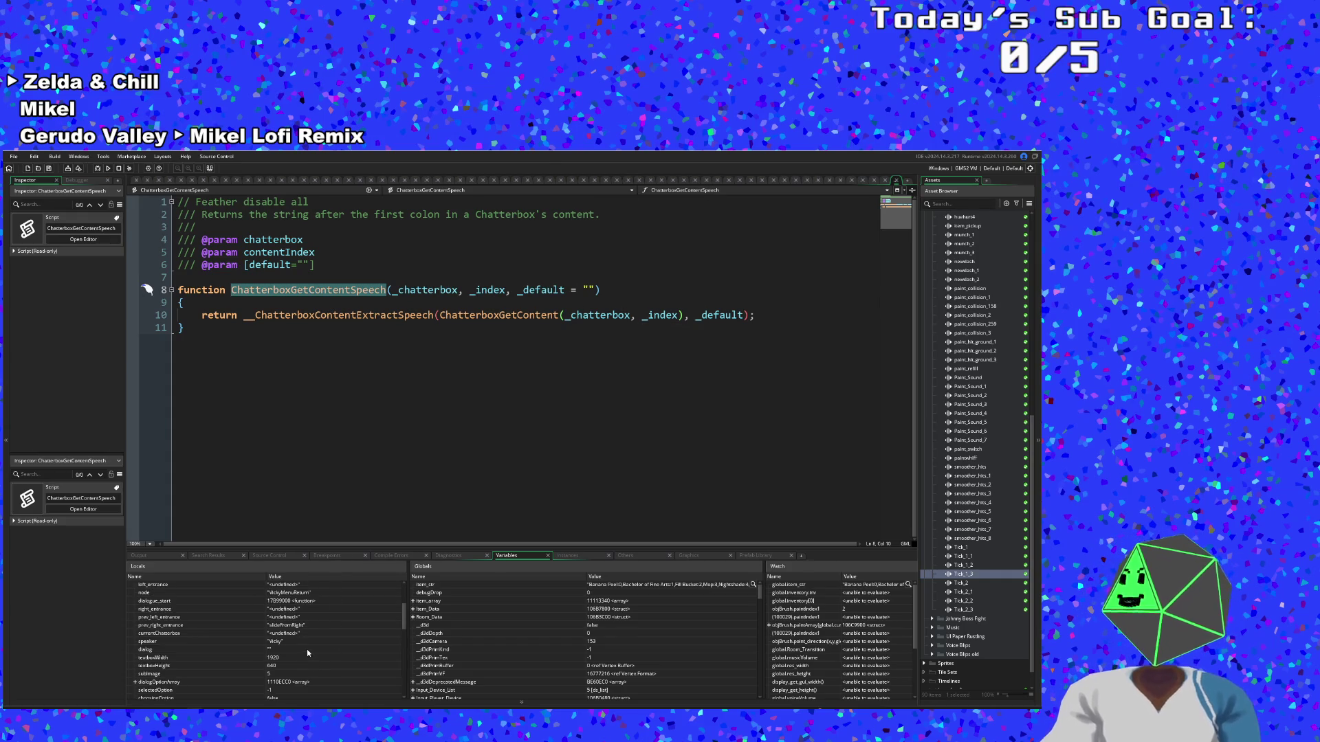
Read the ChatterboxGetContentSpeech script's _chatterbox, _index and _default parameters
scroll(277, 649, "up", 3)
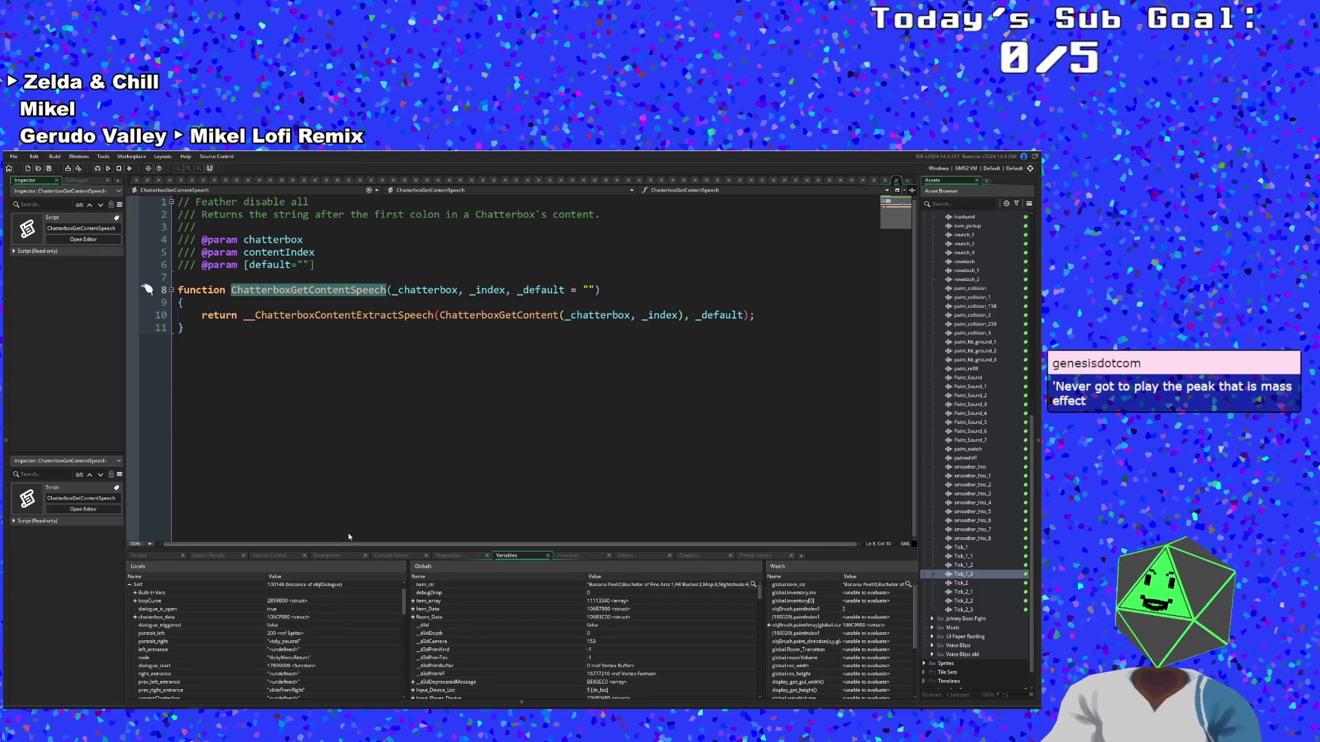
Expand chatterbox_data in Locals to review its content and contentStructArray fields
left_click(337, 446)
scroll(249, 613, "down", 1)
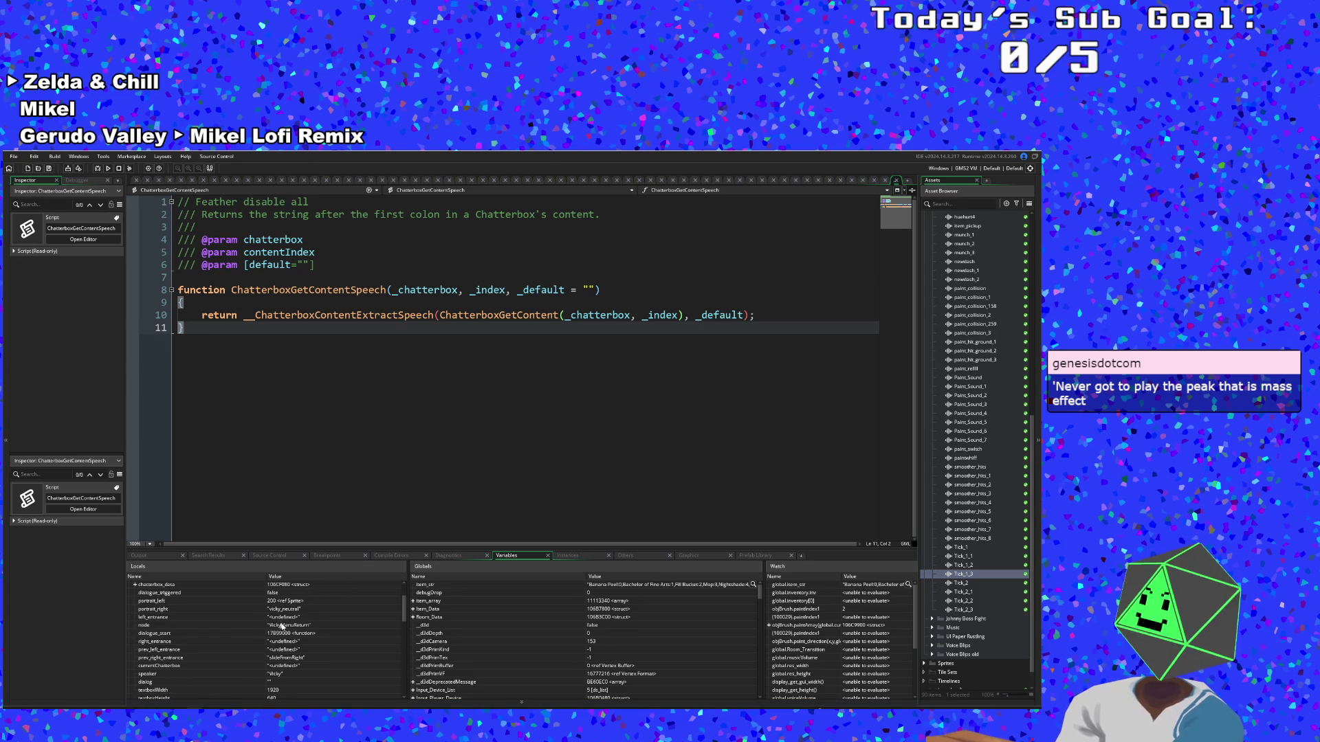
scroll(261, 625, "up", 2)
left_click(250, 631)
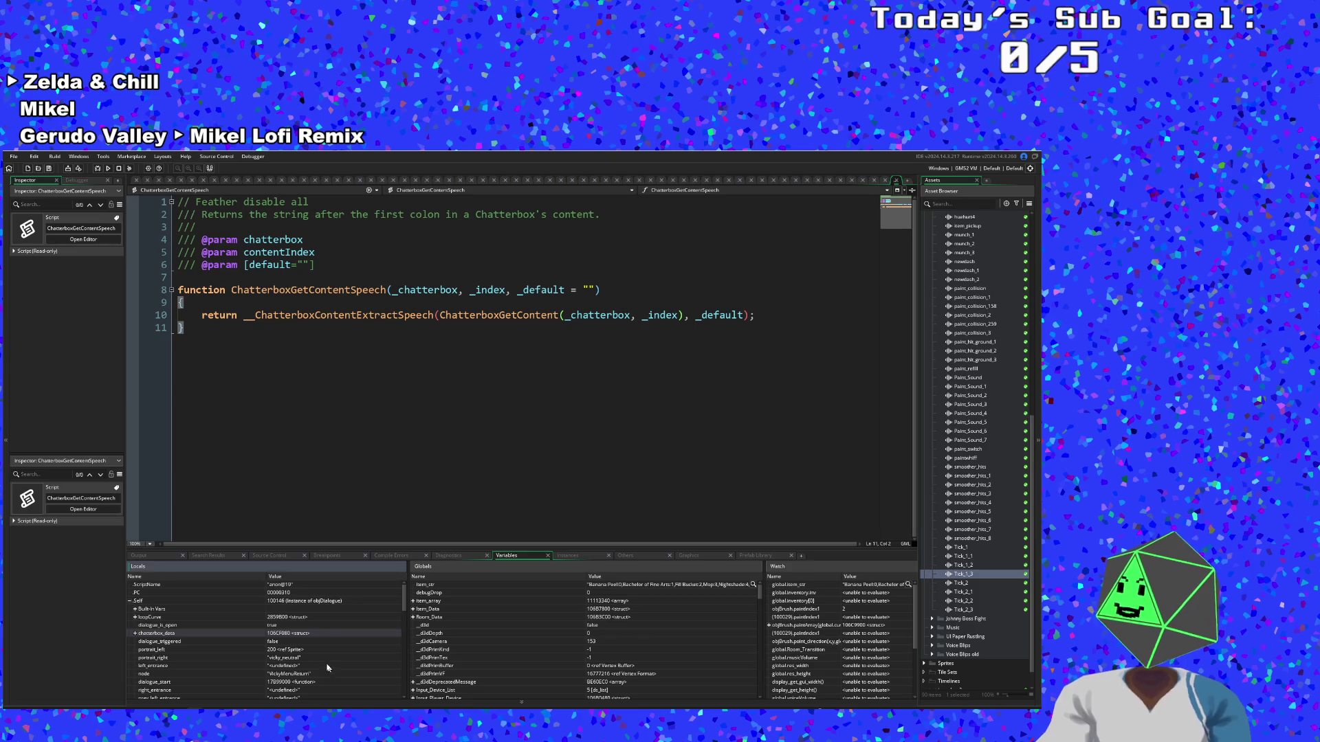
scroll(234, 622, "down", 2)
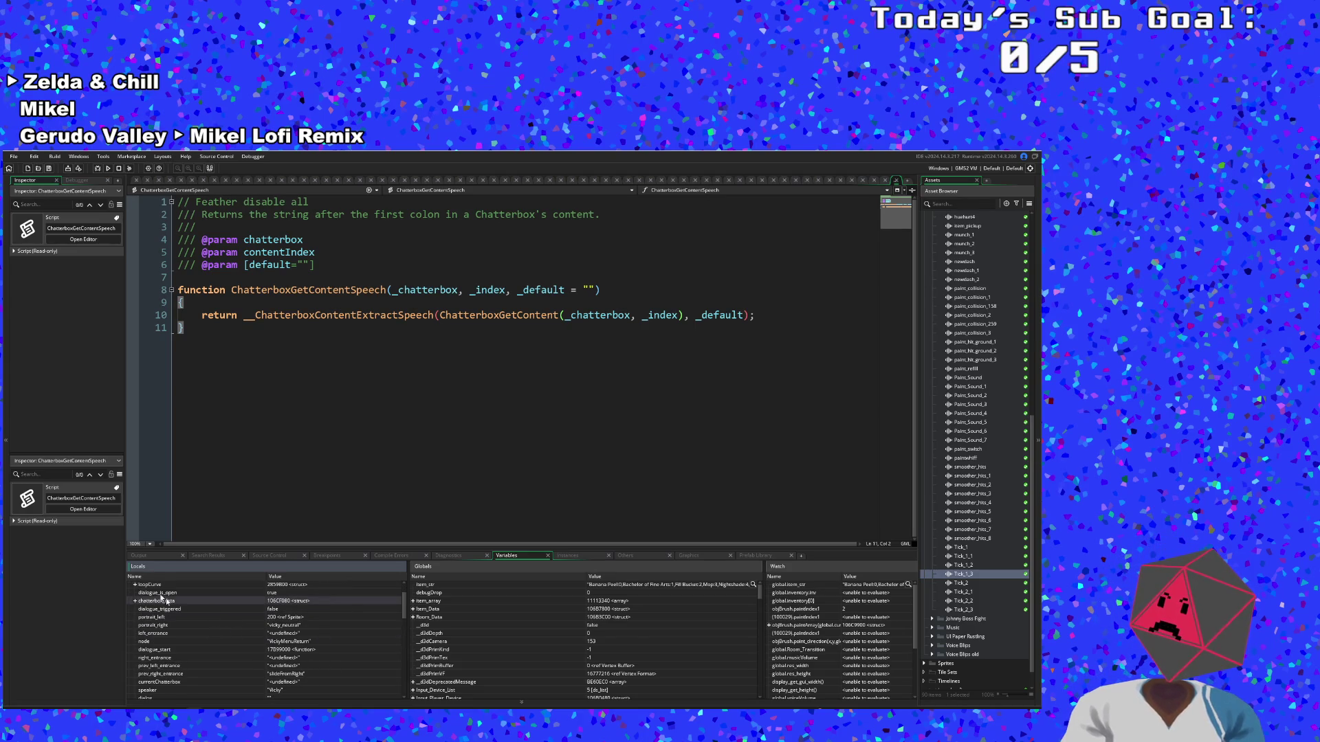
left_click(134, 600)
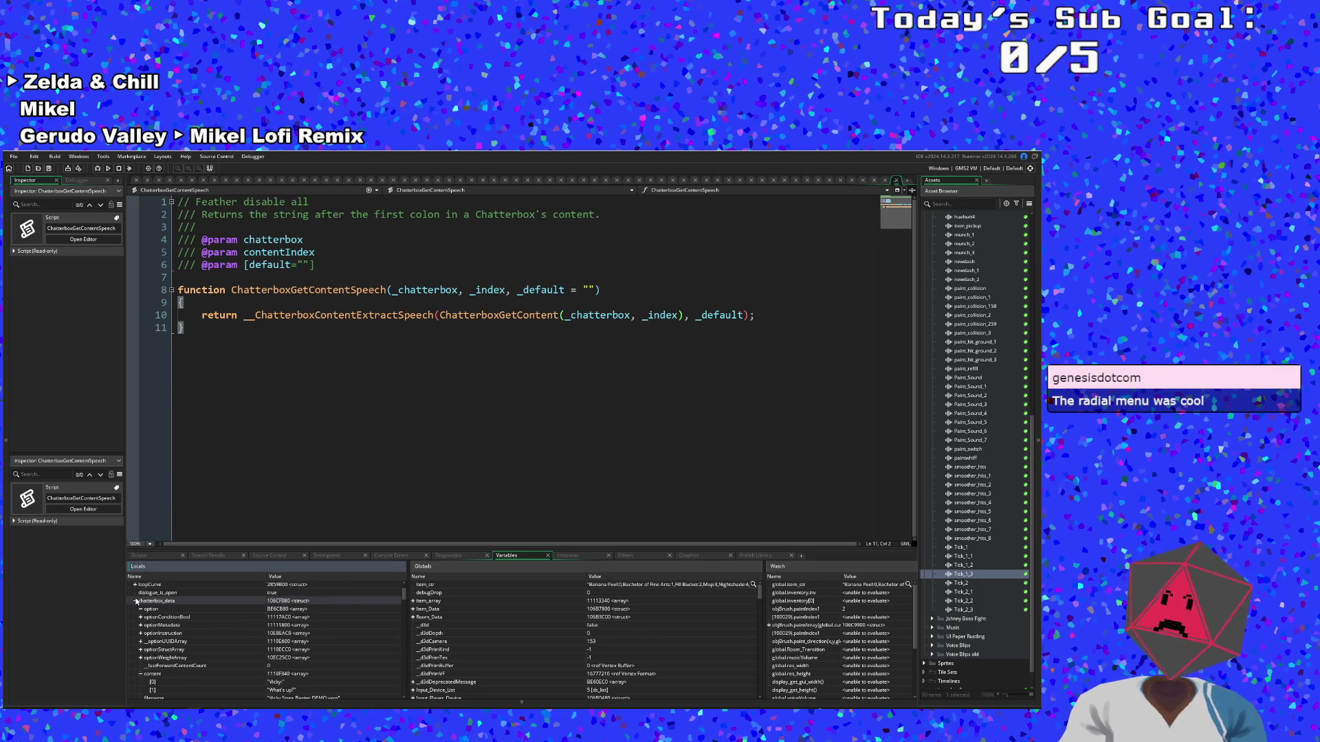
scroll(186, 625, "down", 1)
scroll(189, 624, "down", 1)
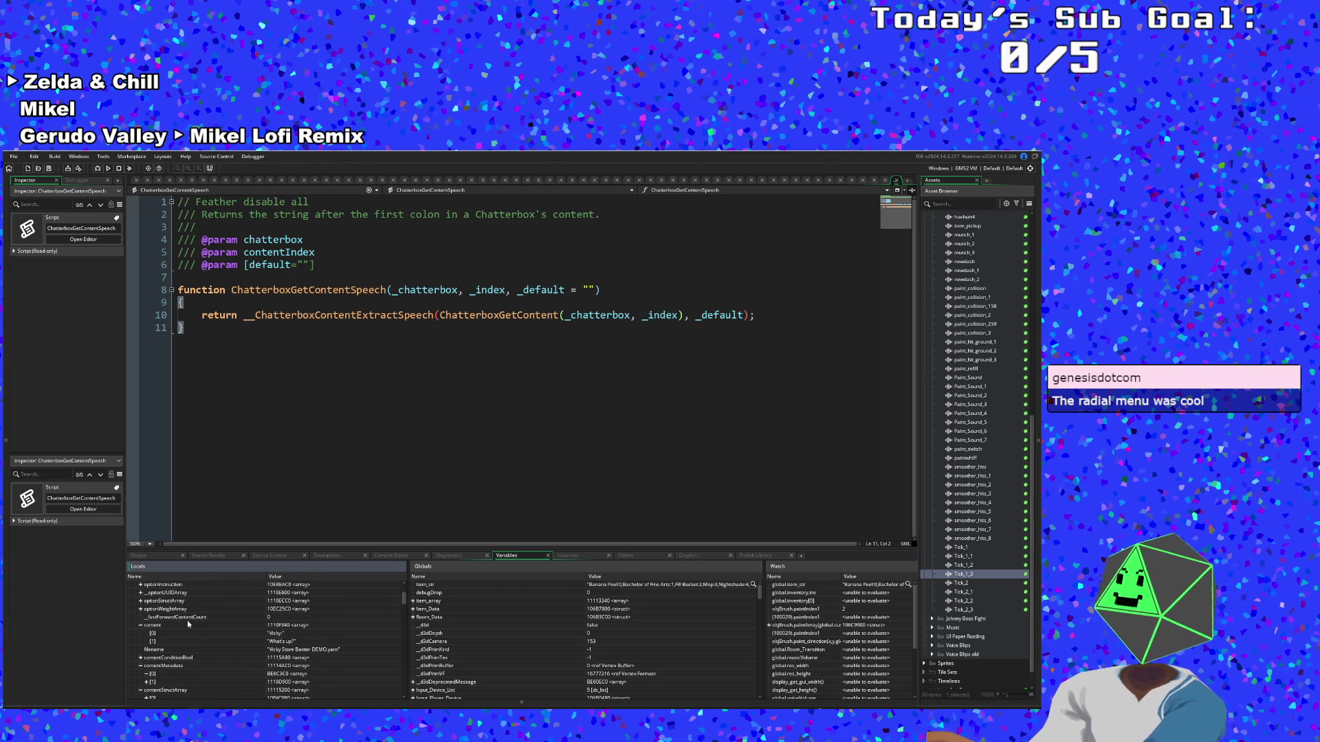
scroll(190, 624, "down", 2)
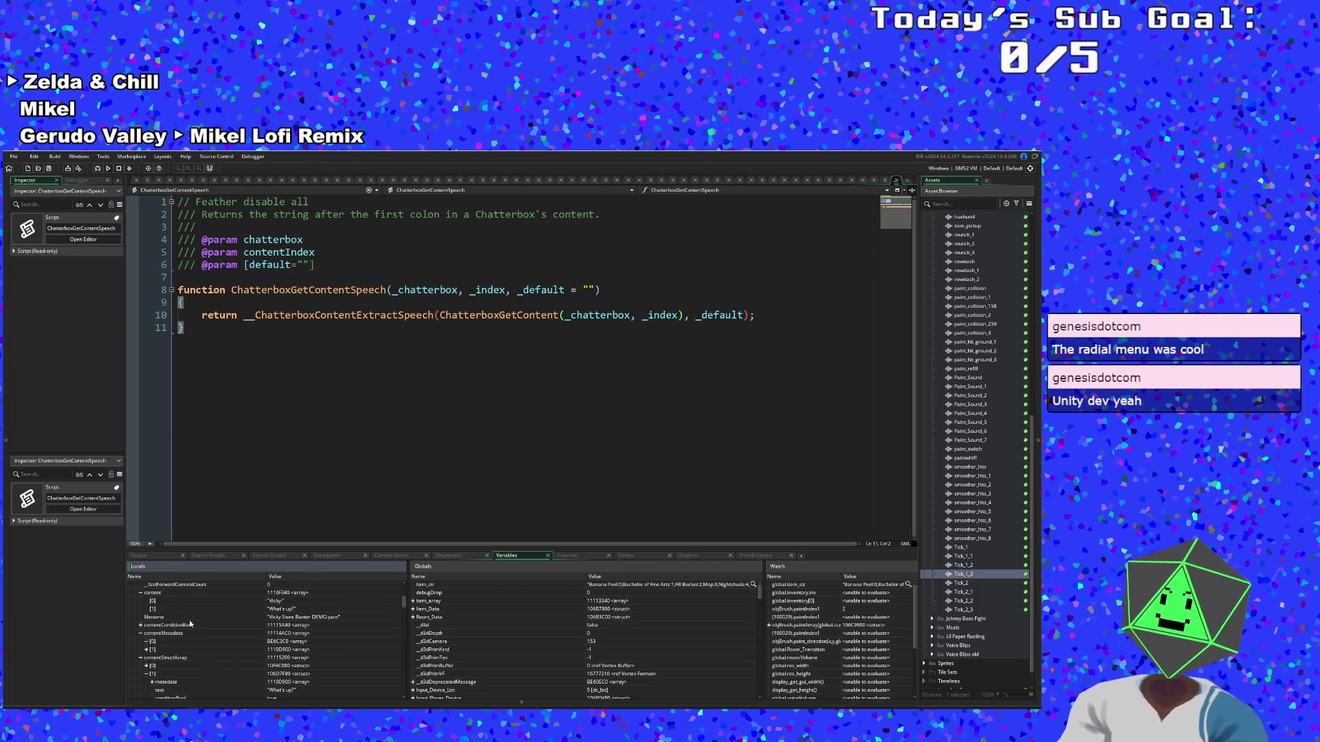
scroll(190, 624, "up", 2)
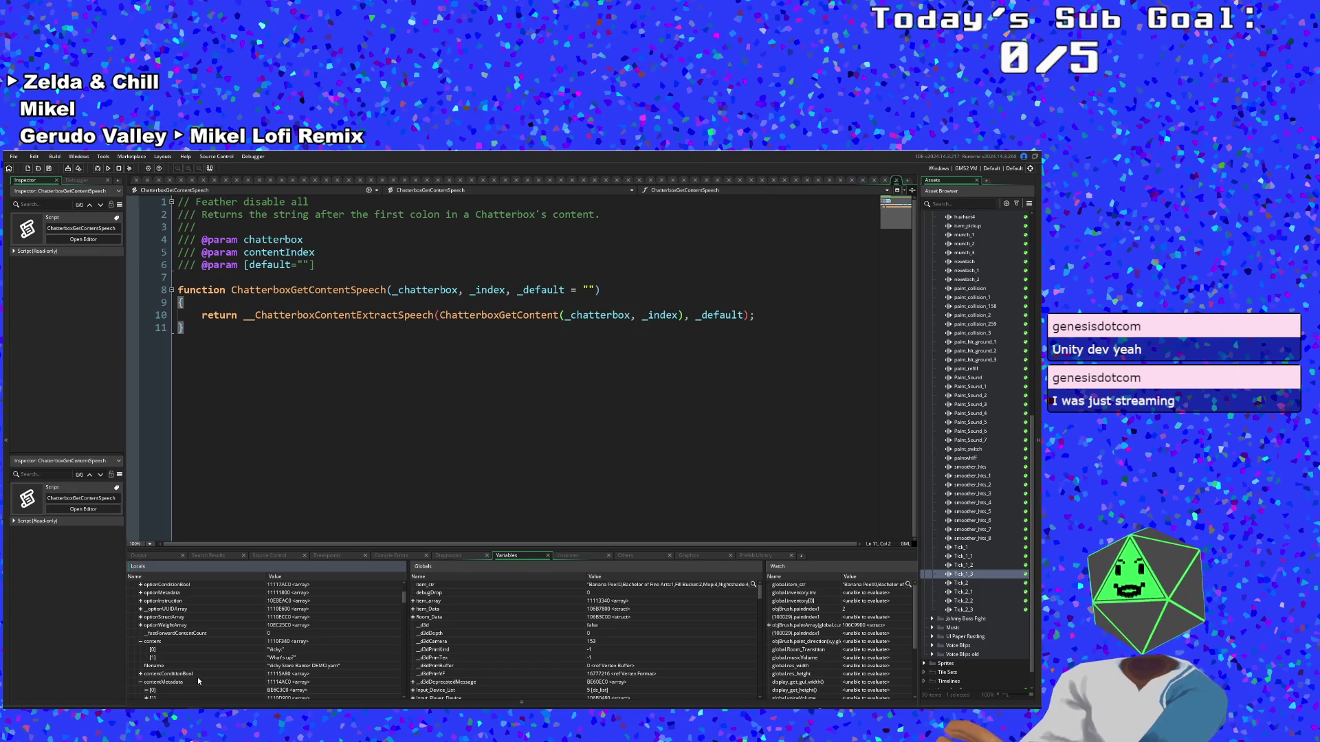
scroll(197, 678, "down", 2)
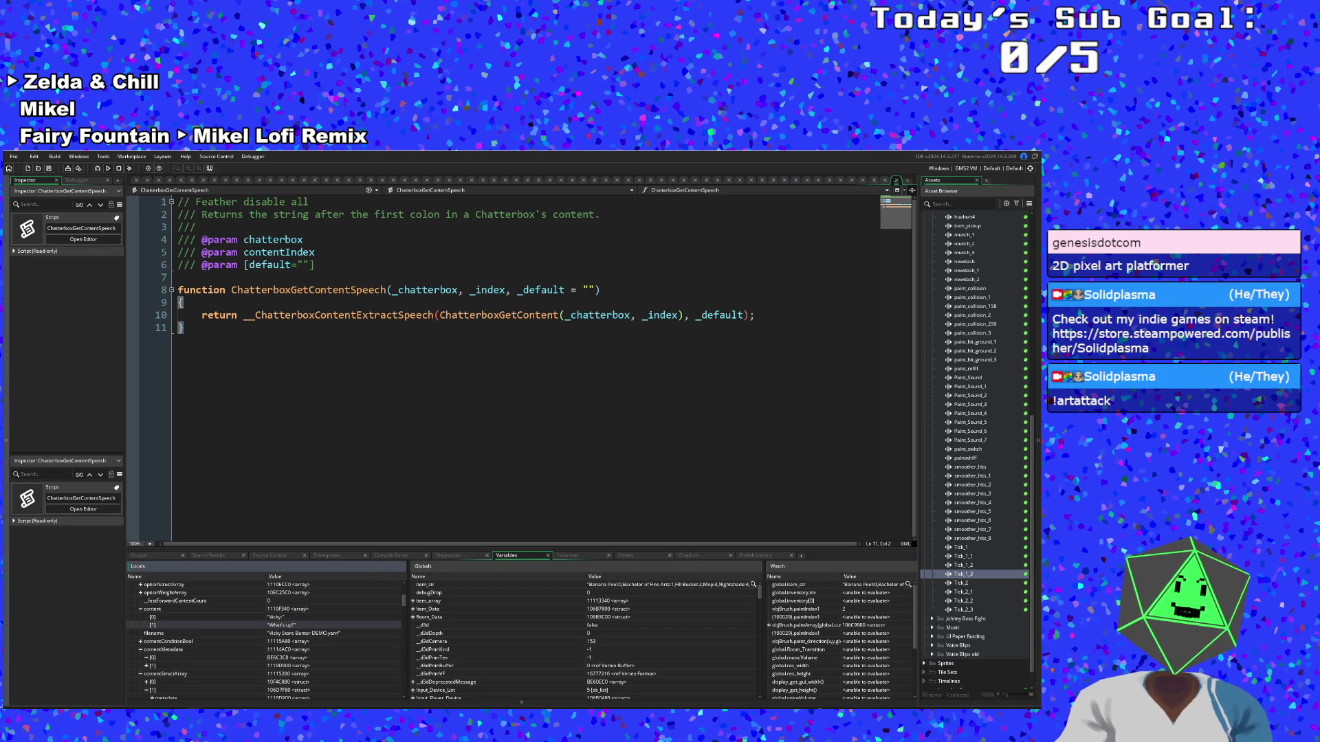
left_click(362, 341)
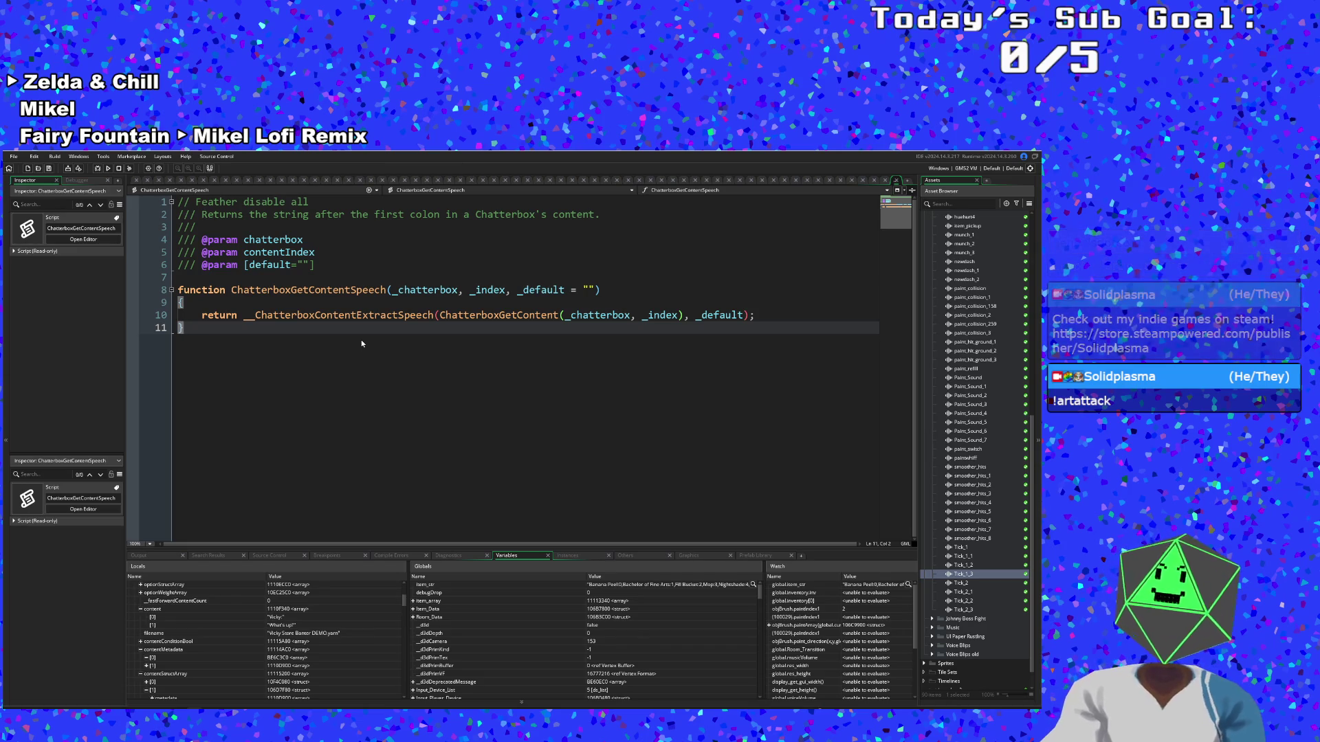
mouse_move(508, 315)
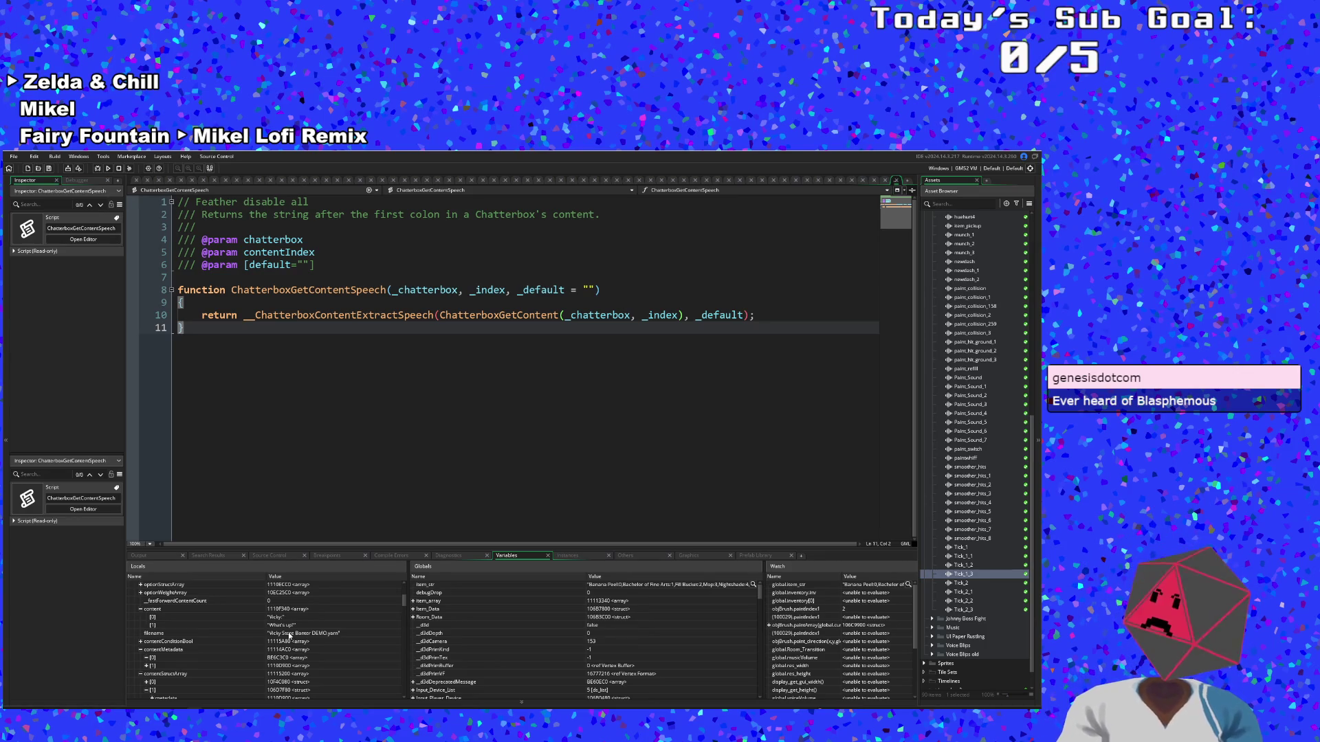
left_click(281, 626)
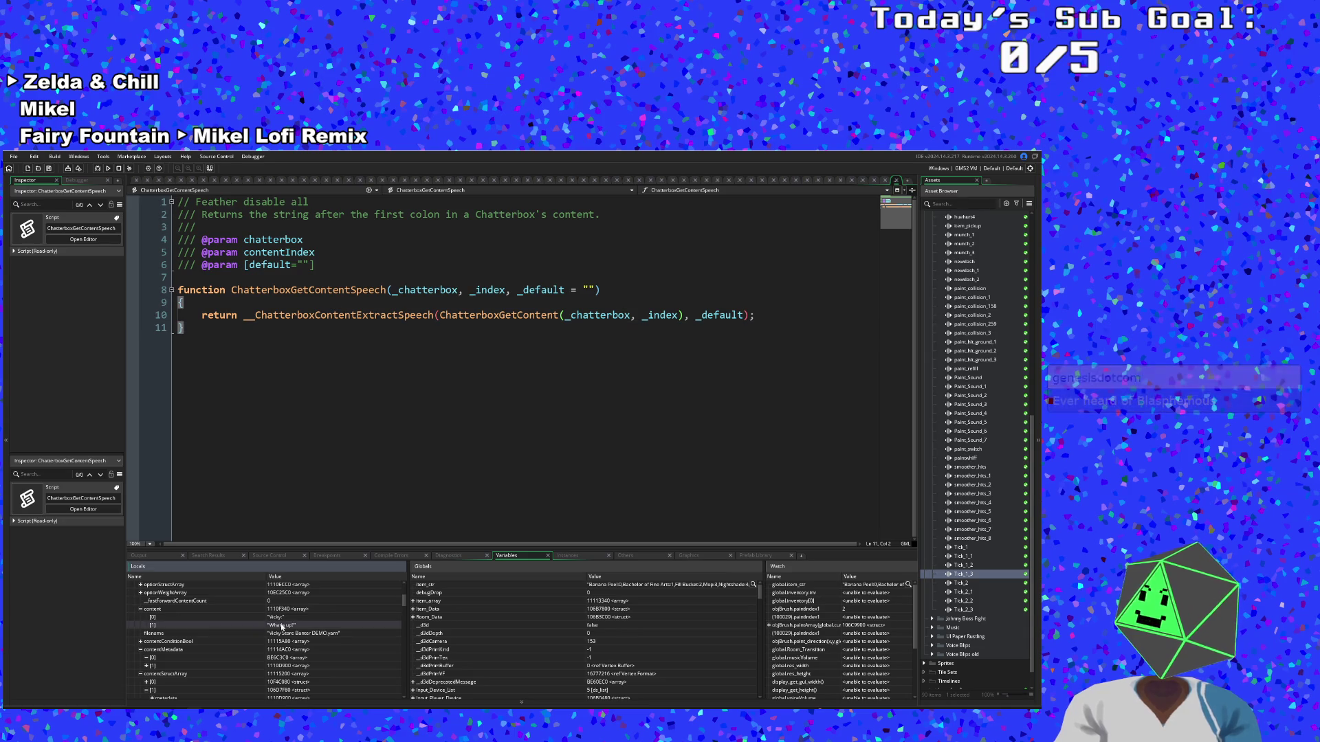
left_click(571, 372)
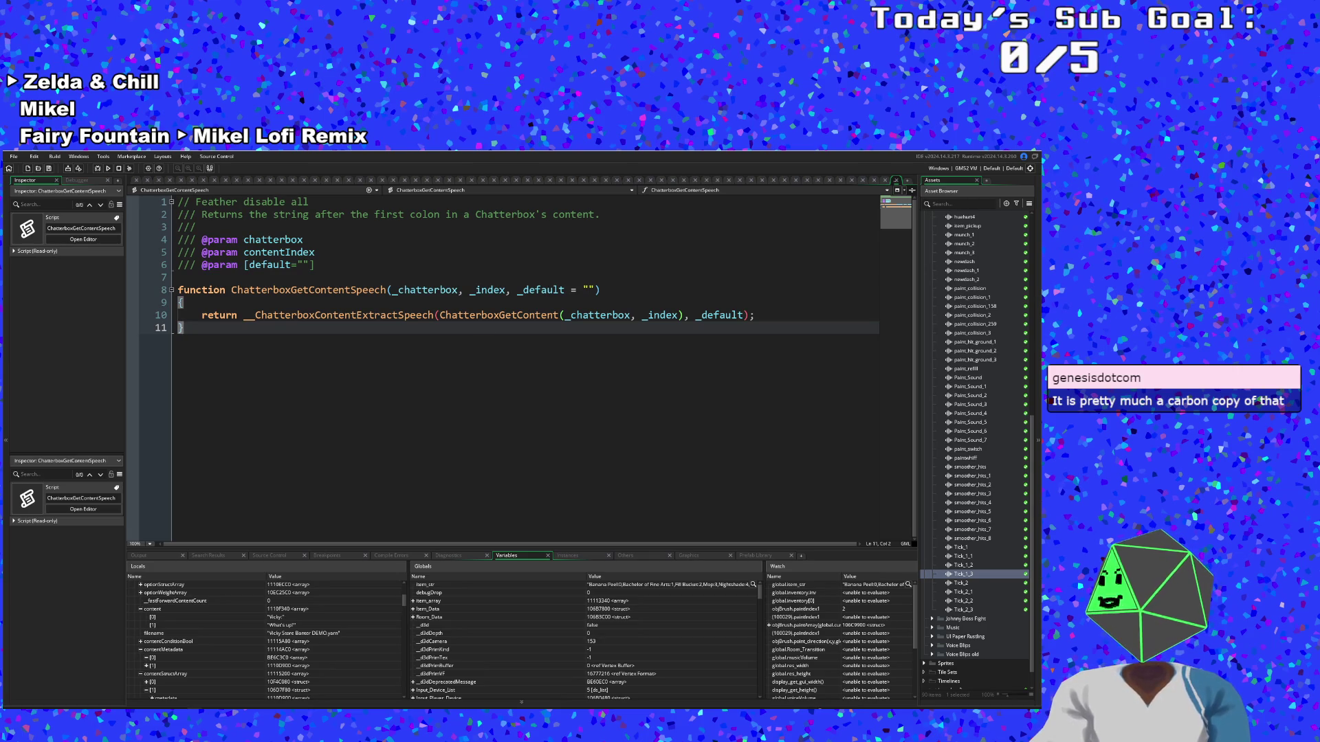
left_click(612, 314)
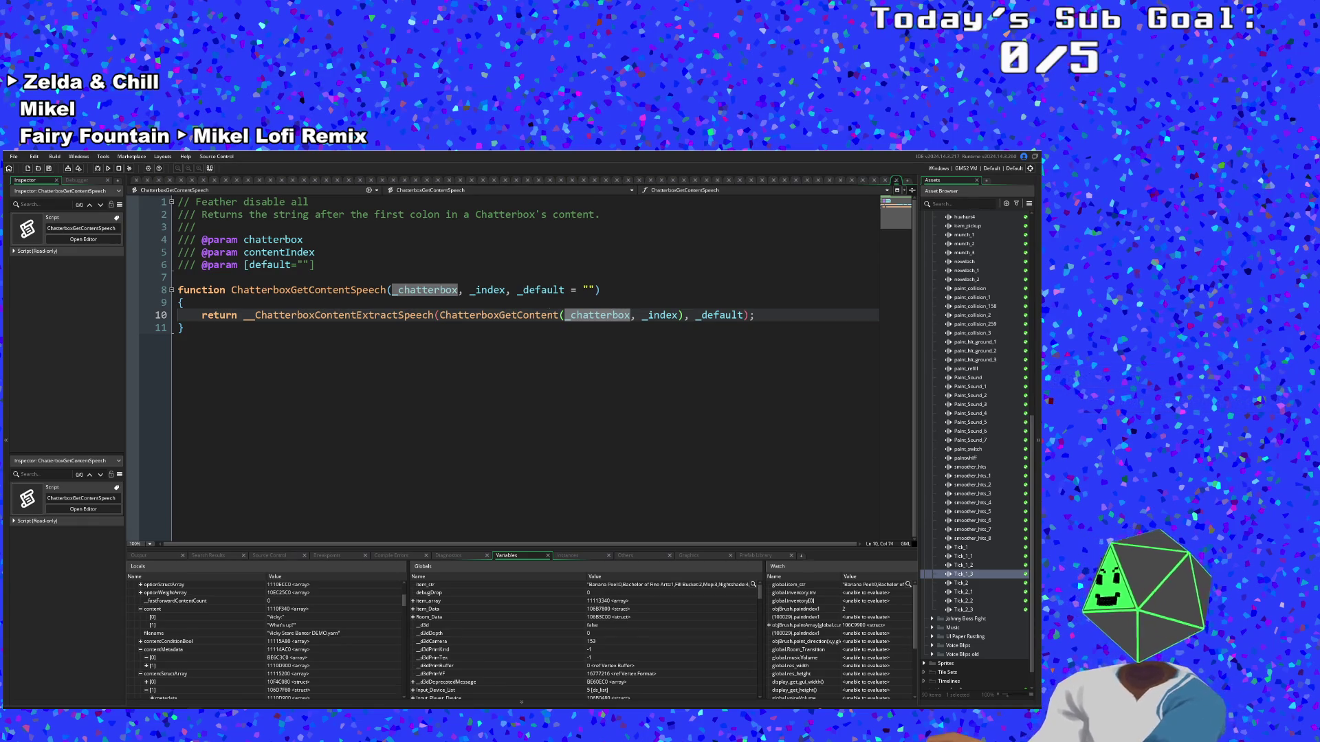
left_click(521, 315)
key("F12")
left_click(417, 315)
left_click(356, 302)
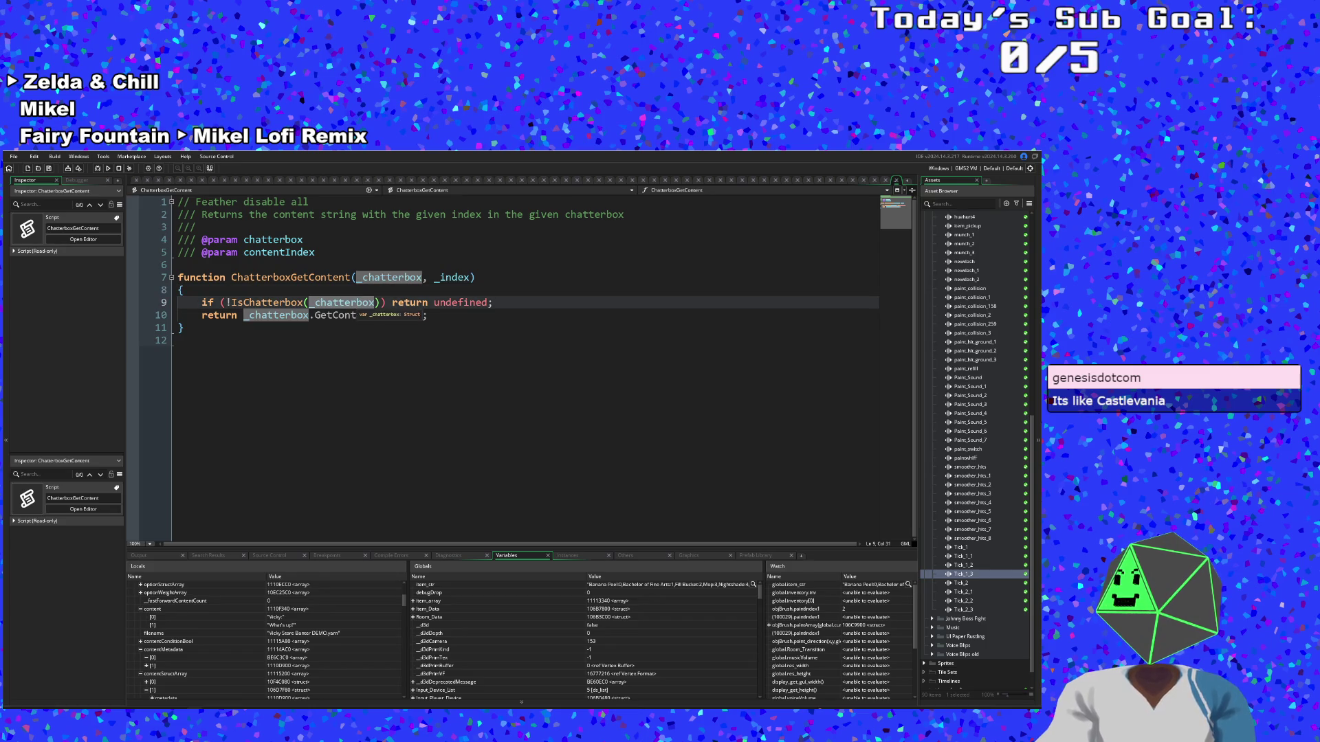
left_click(353, 315)
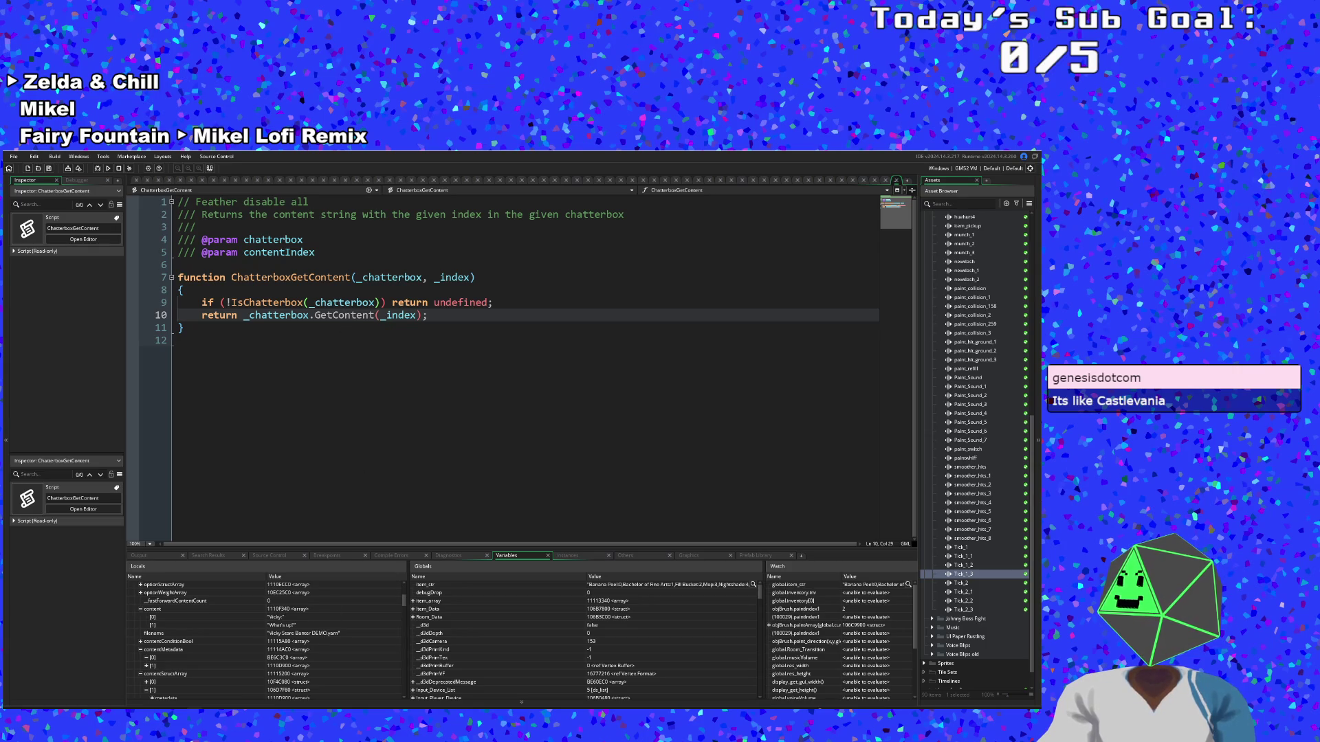
left_click(389, 359)
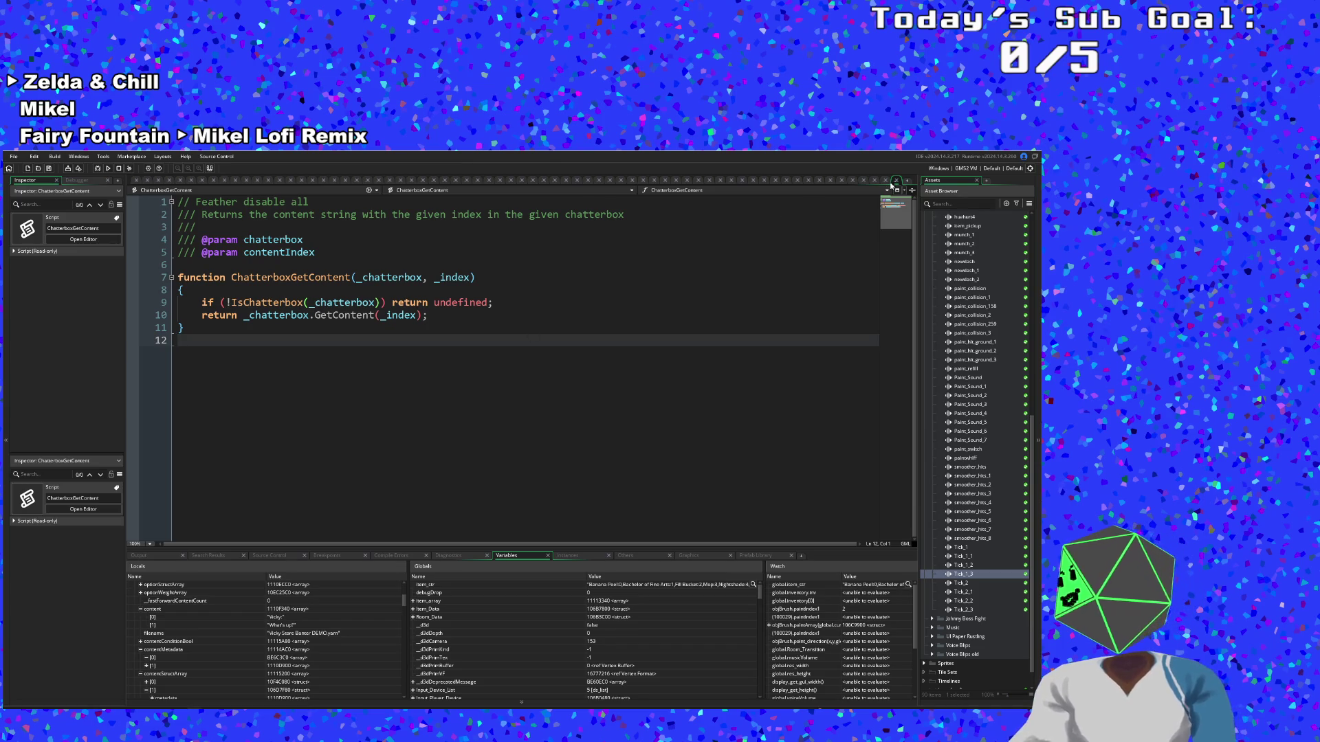
key("Left")
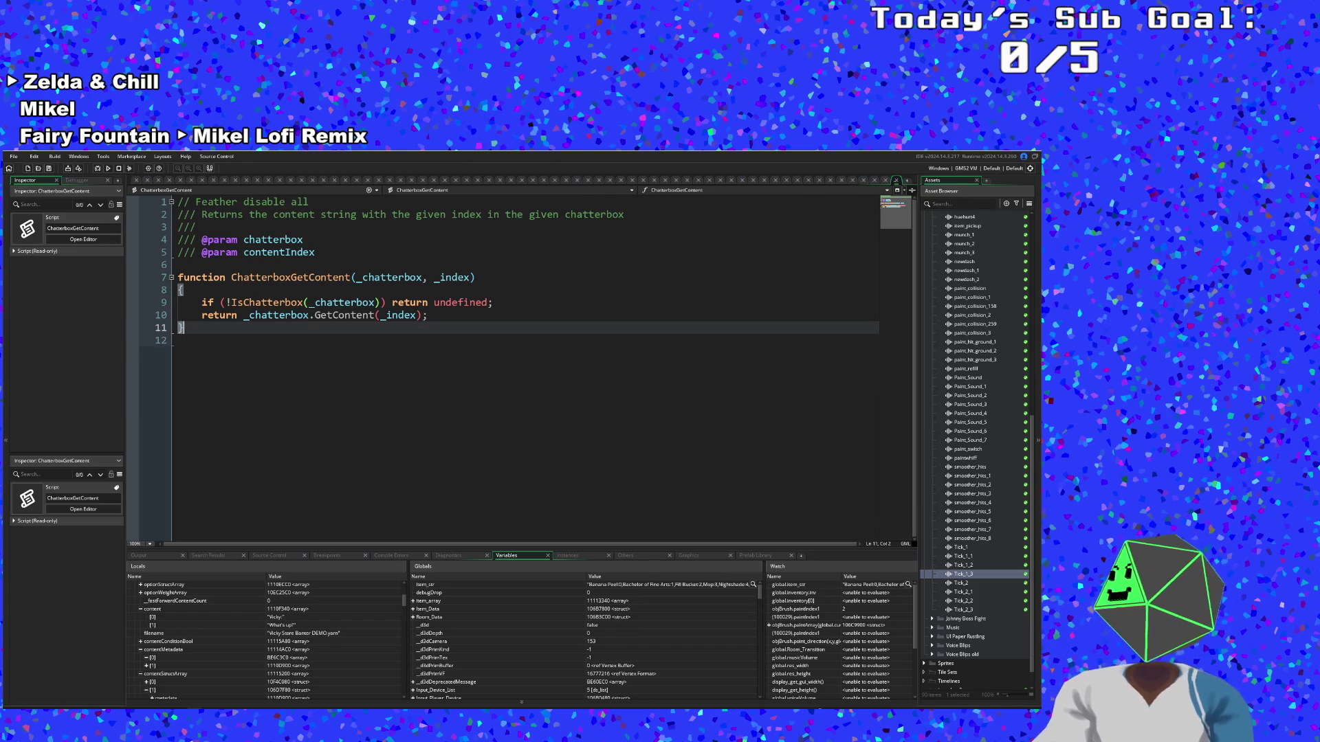
key("ctrl+Tab")
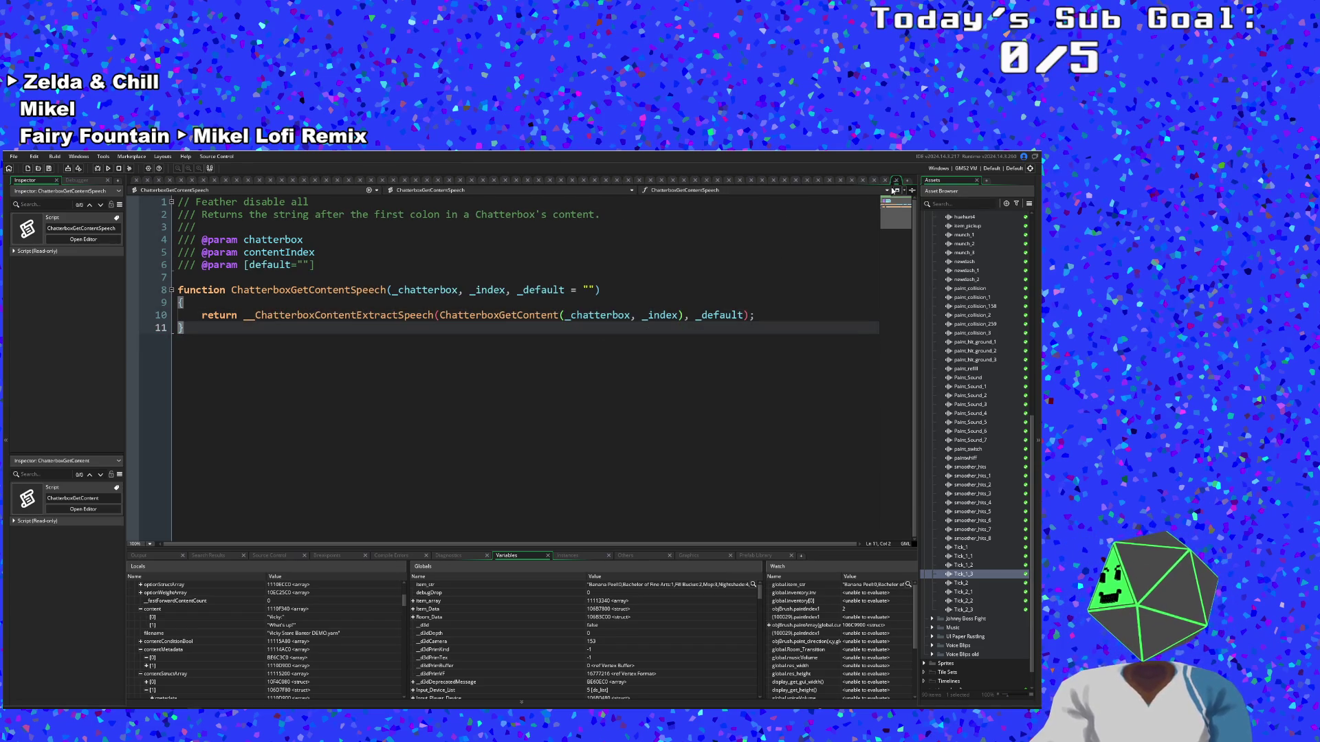
left_click(893, 190)
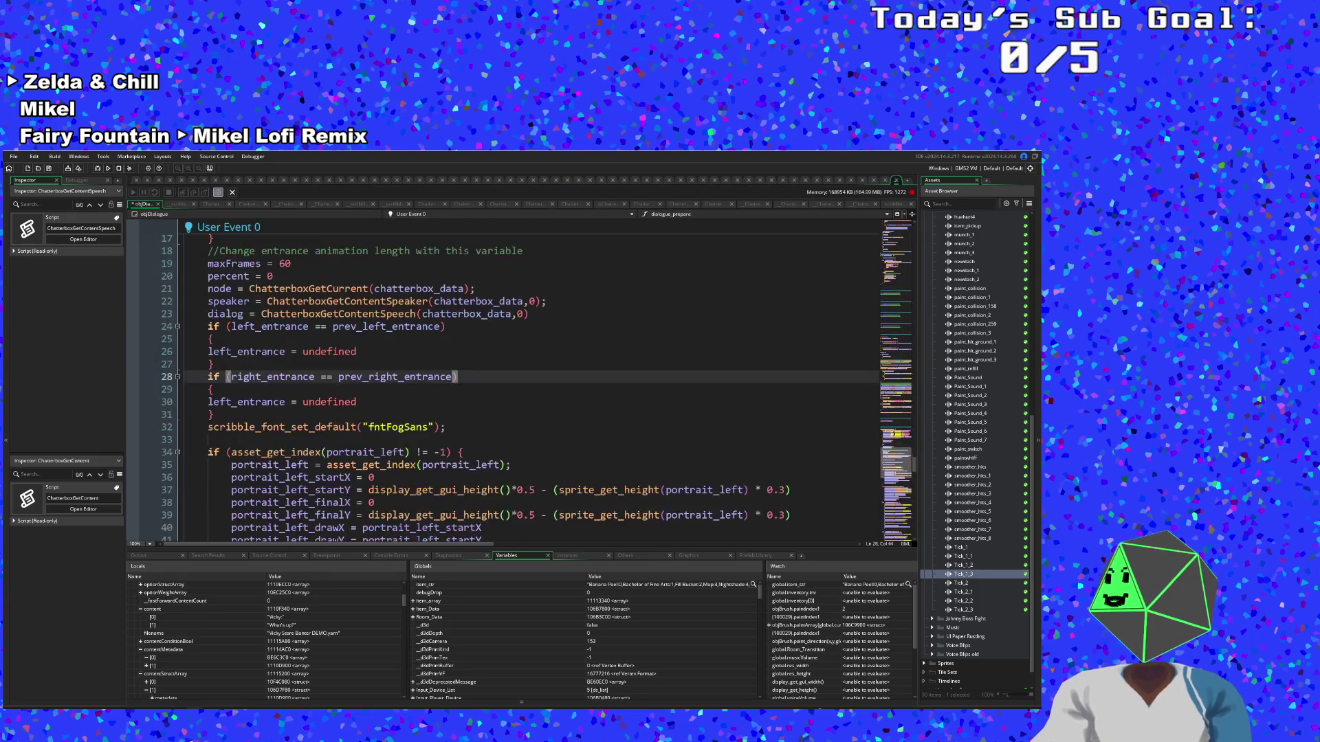
scroll(481, 385, "down", 6)
scroll(481, 385, "up", 8)
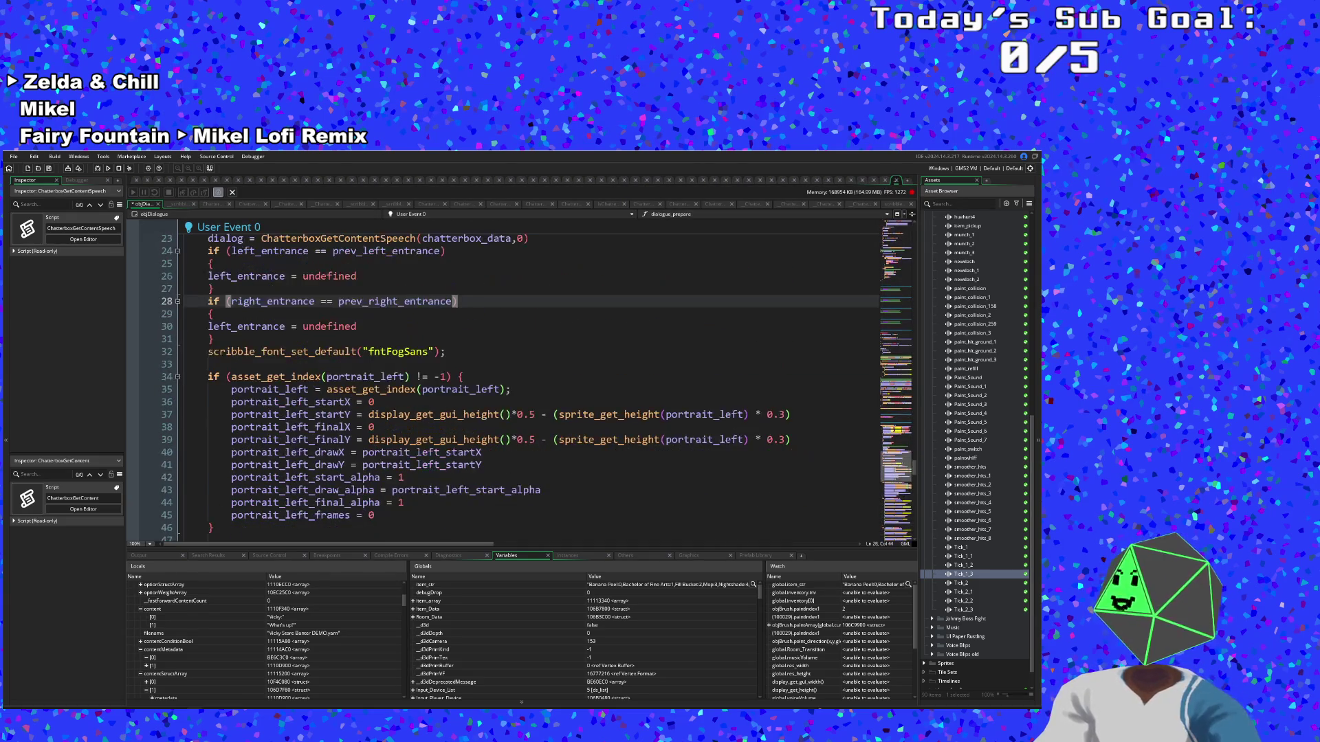
scroll(481, 385, "down", 7)
scroll(481, 384, "up", 11)
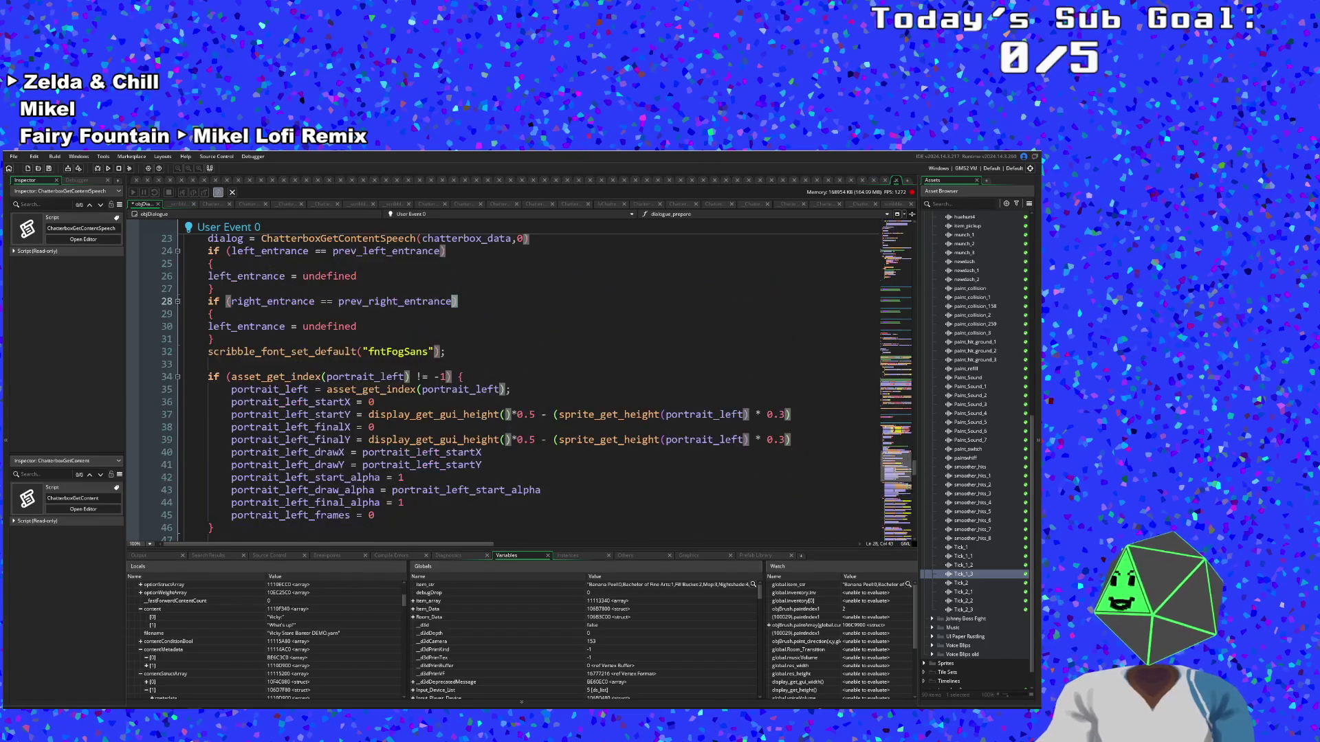
left_click(315, 377)
key("Down")
key("Down")
key("Down")
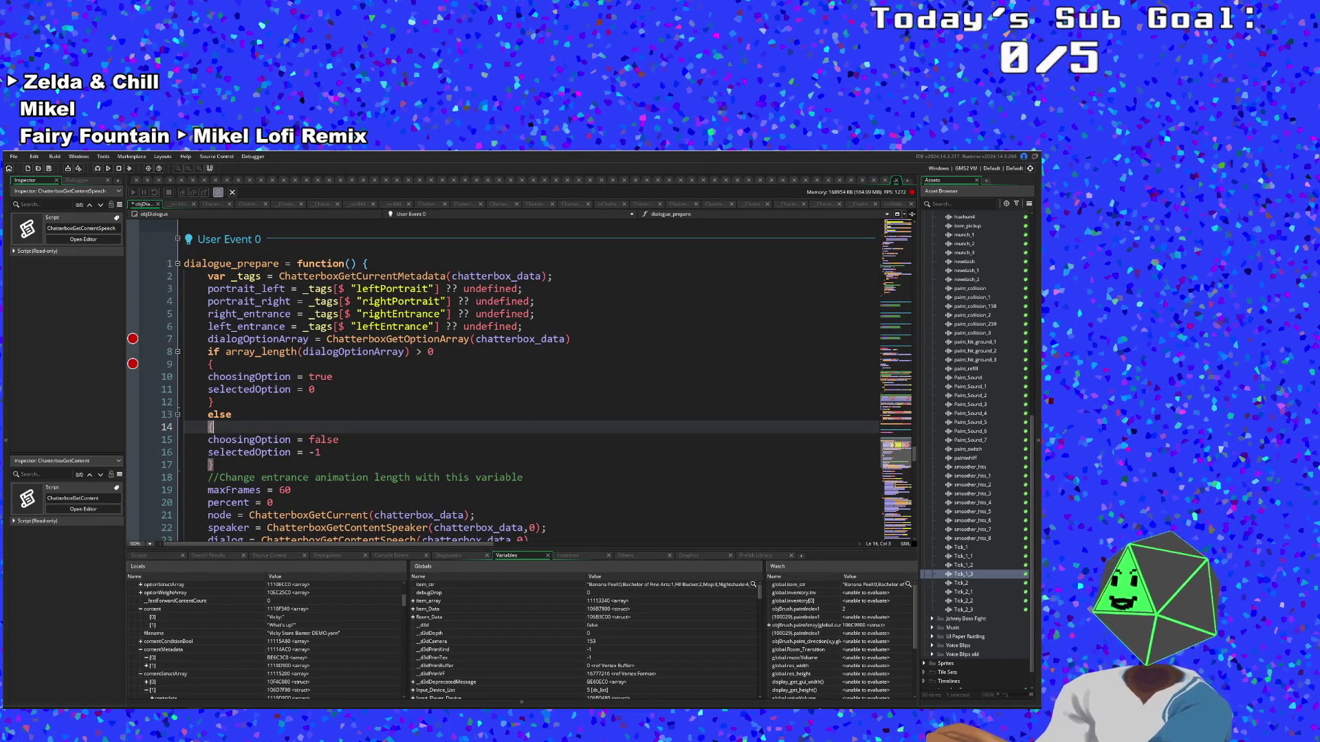
scroll(481, 385, "down", 6)
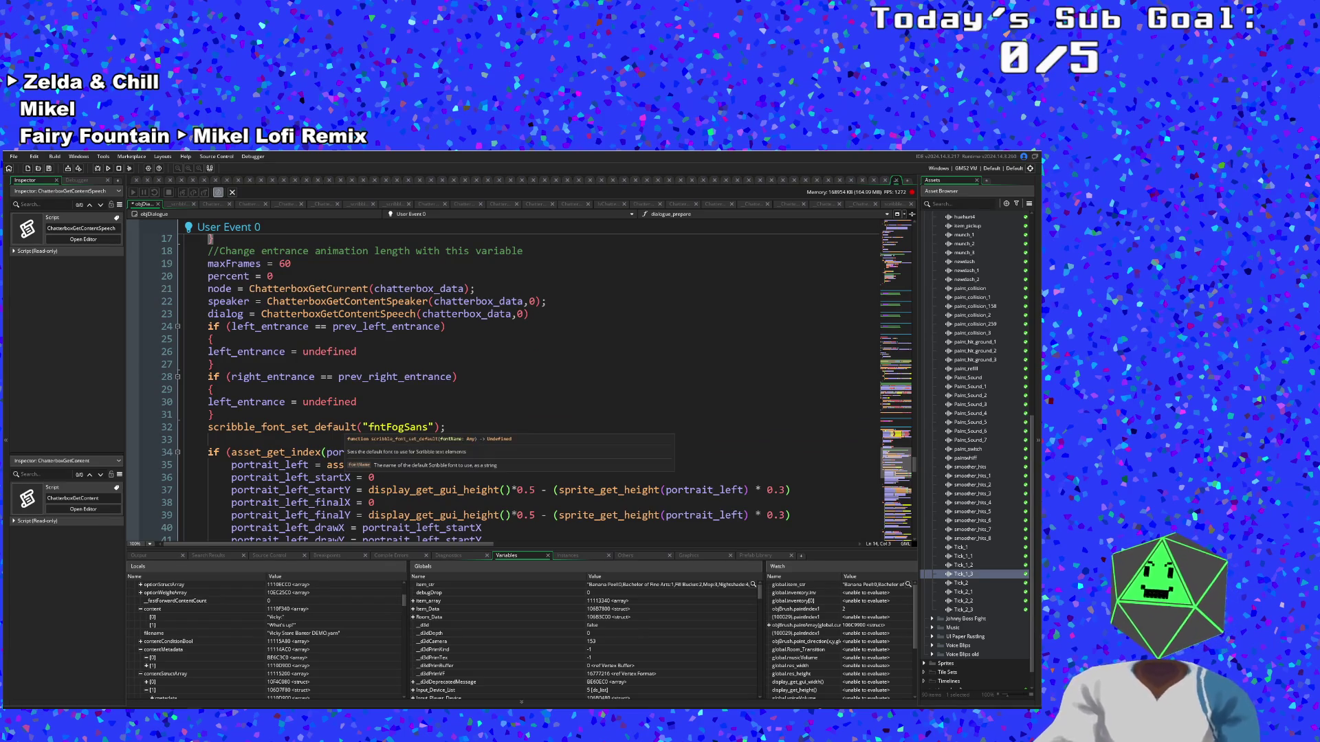
scroll(481, 385, "down", 12)
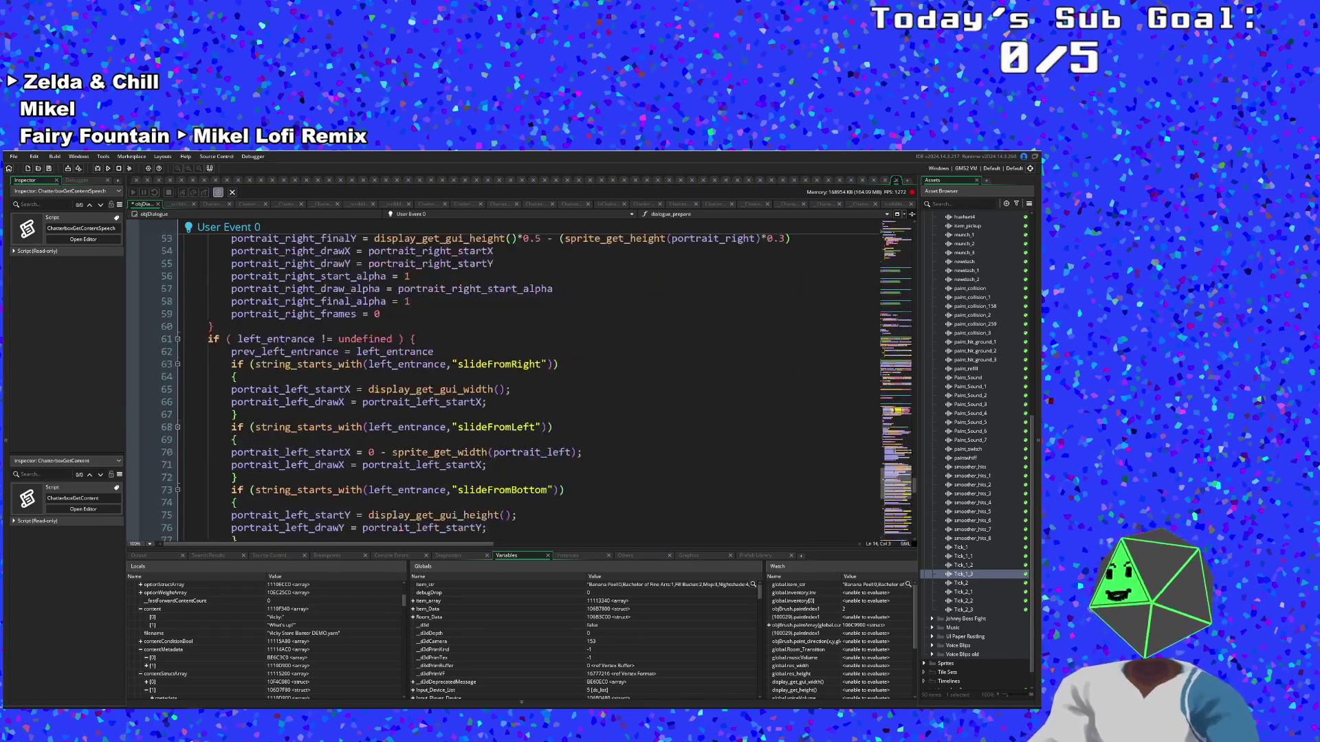
scroll(481, 385, "down", 2)
scroll(481, 385, "down", 10)
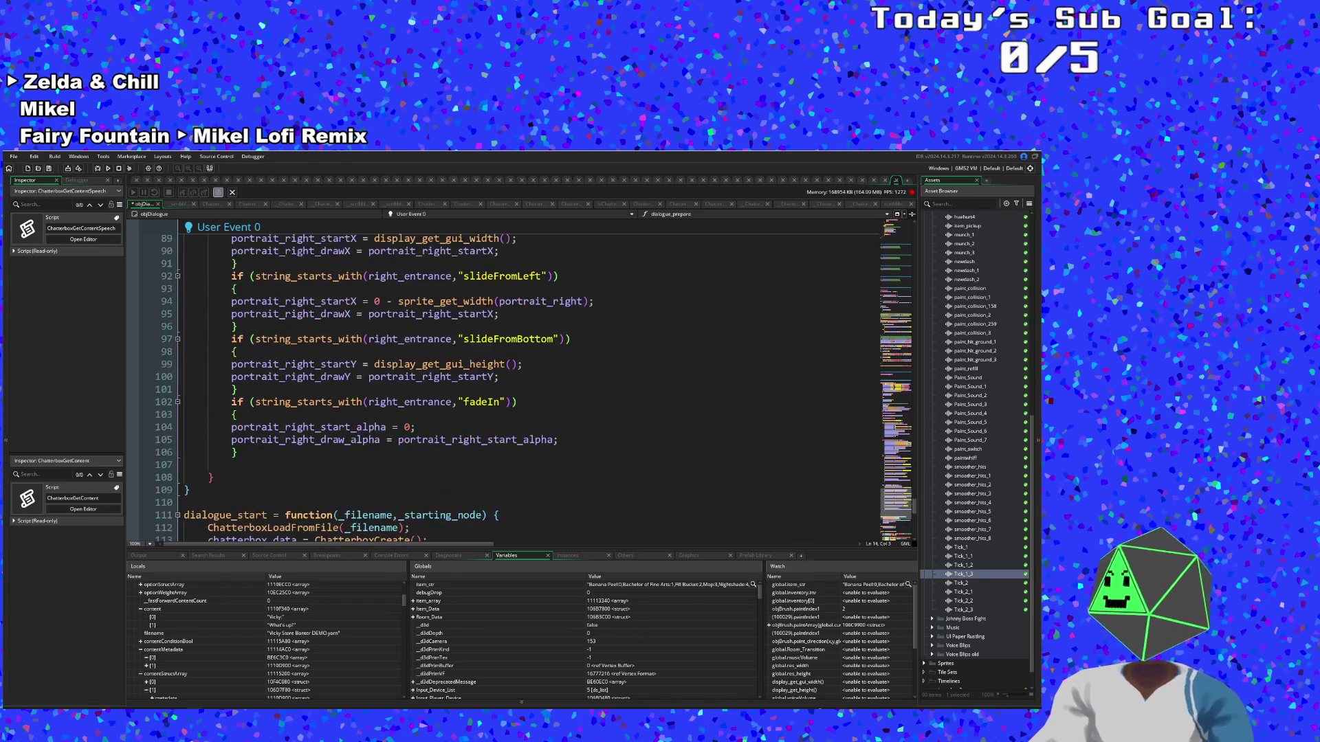
scroll(481, 384, "down", 2)
scroll(481, 384, "up", 8)
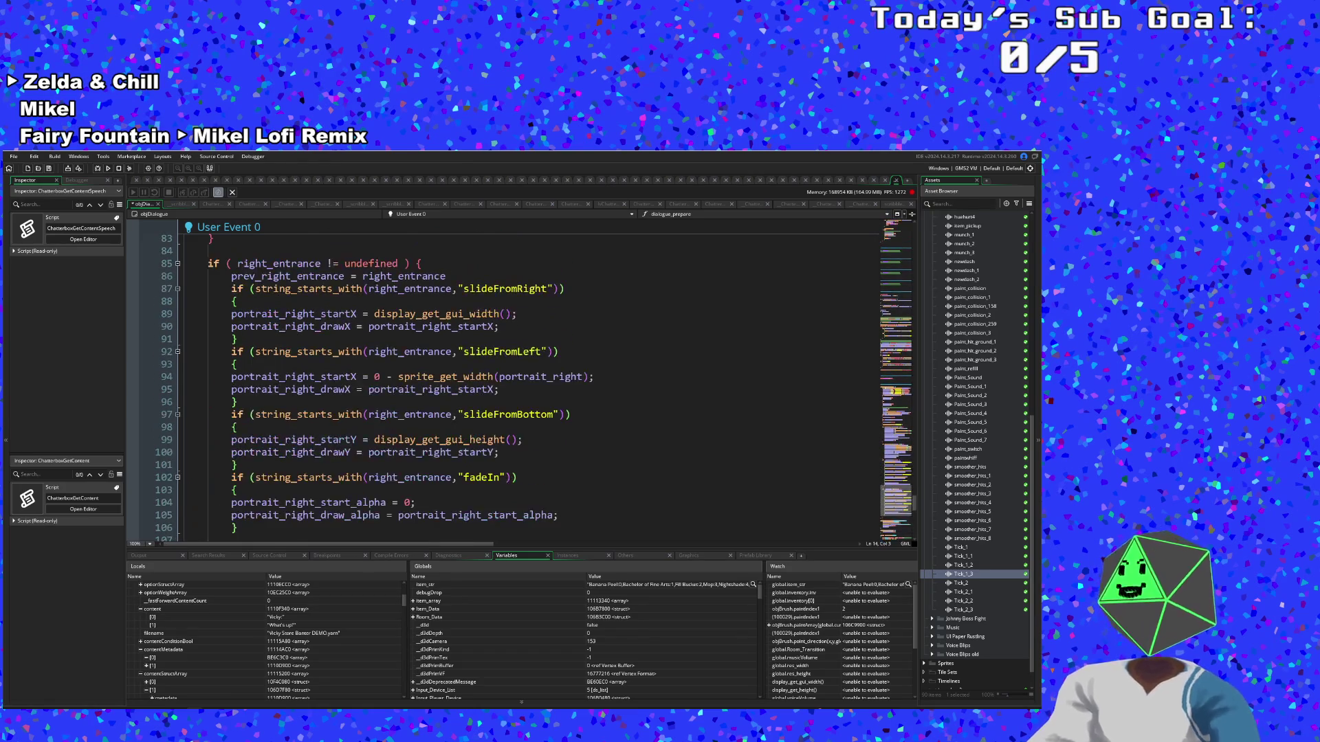
scroll(372, 389, "up", 20)
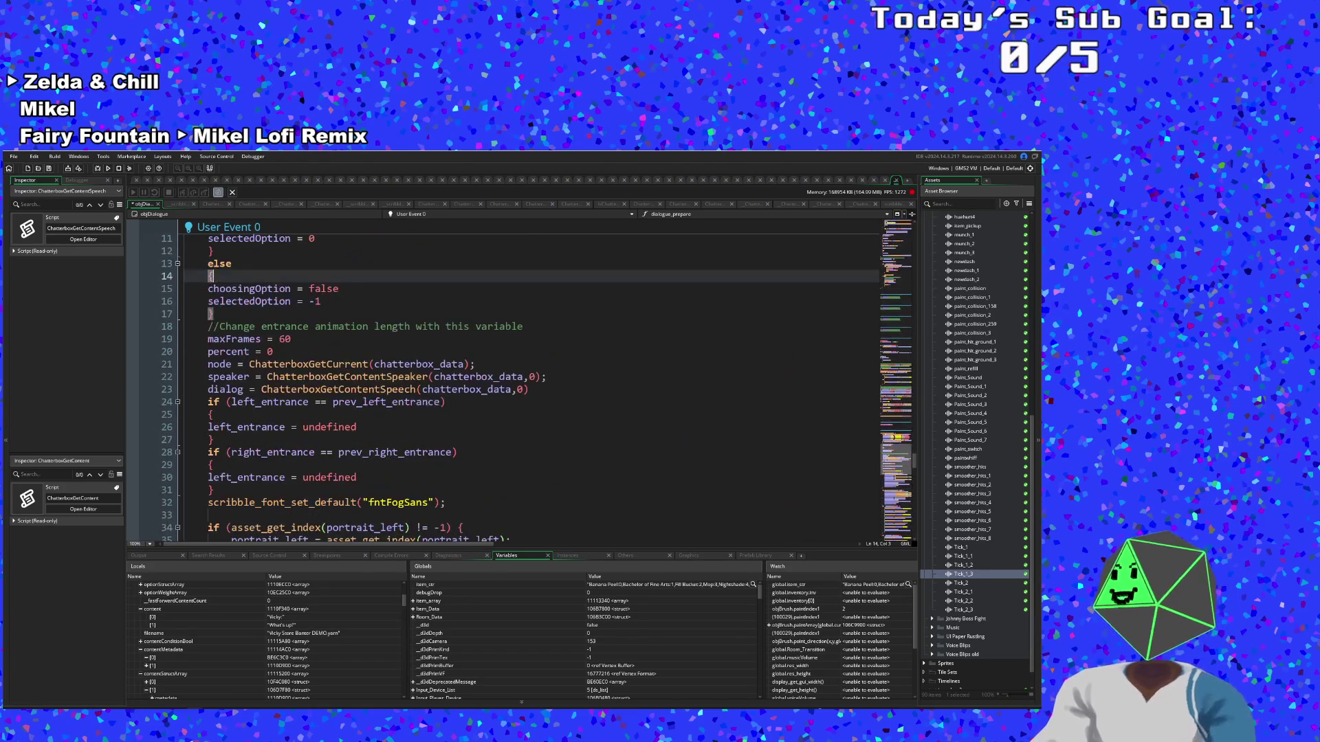
left_click(372, 389)
scroll(371, 389, "down", 2)
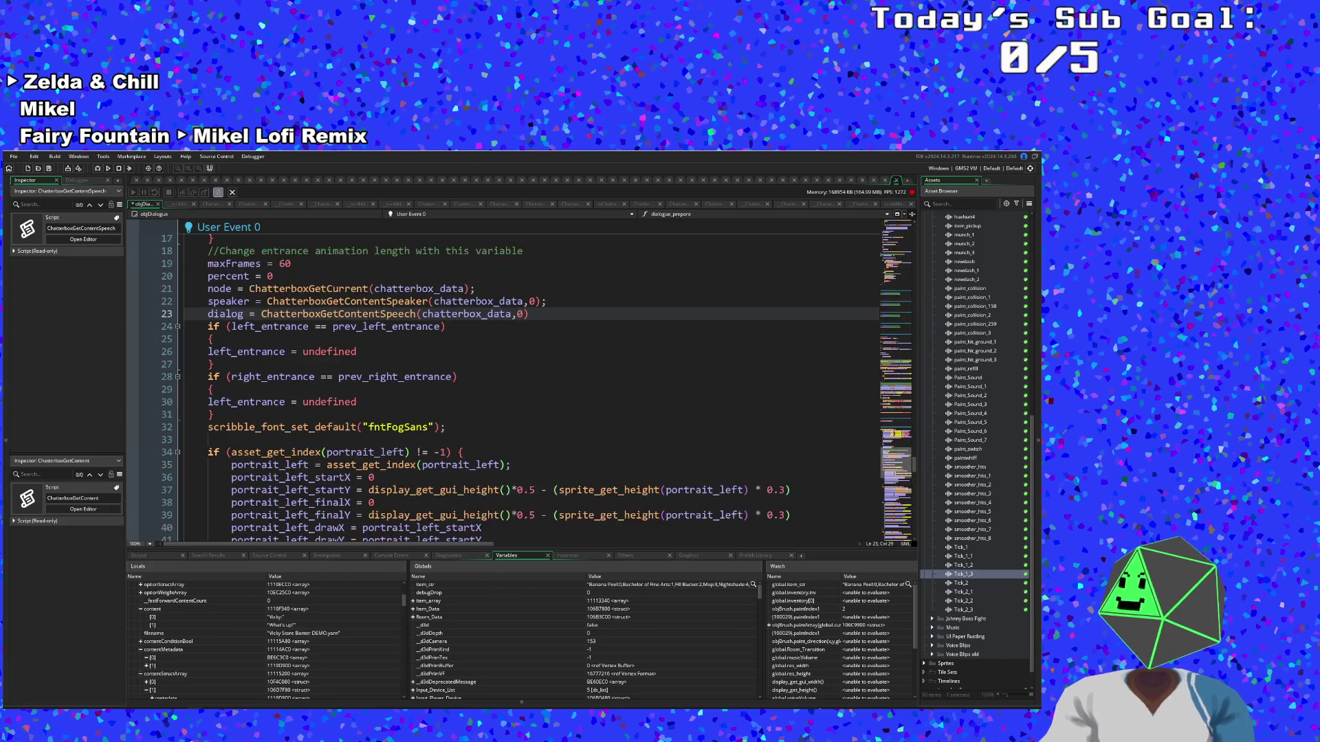
scroll(371, 389, "up", 4)
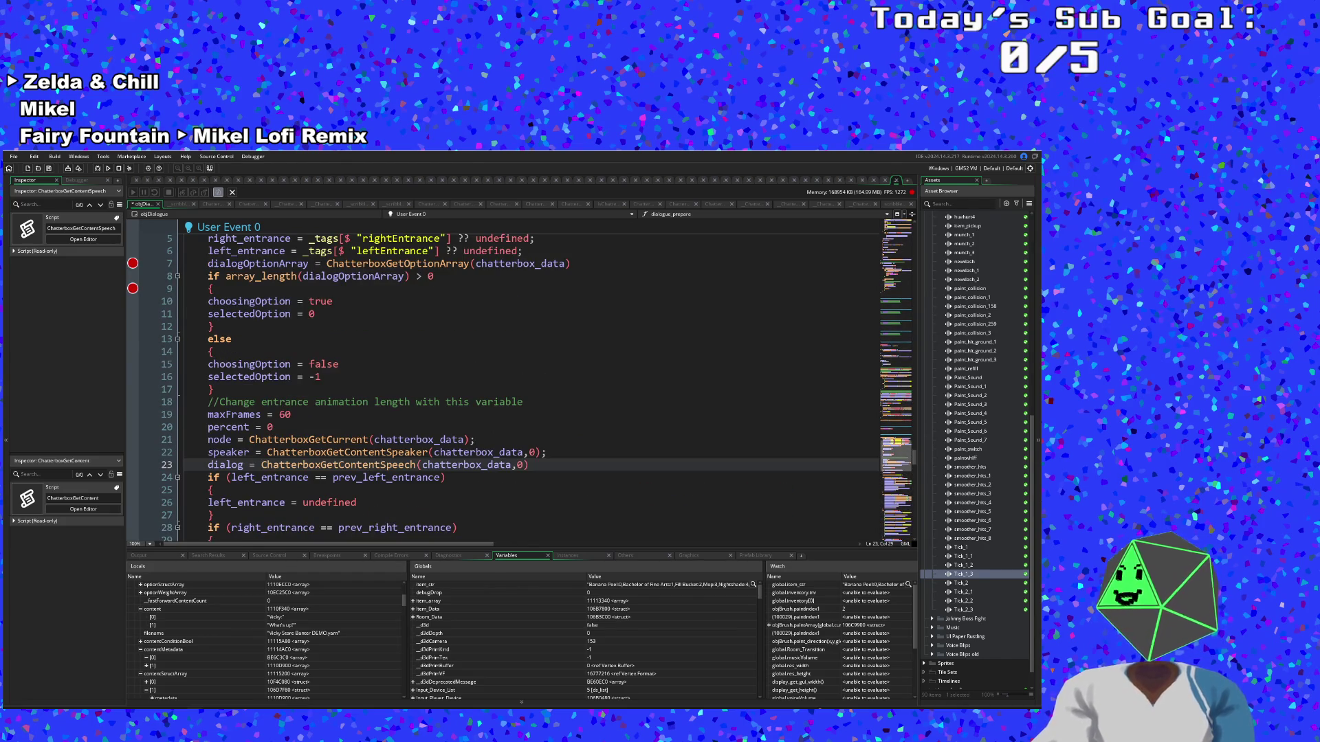
scroll(371, 389, "up", 2)
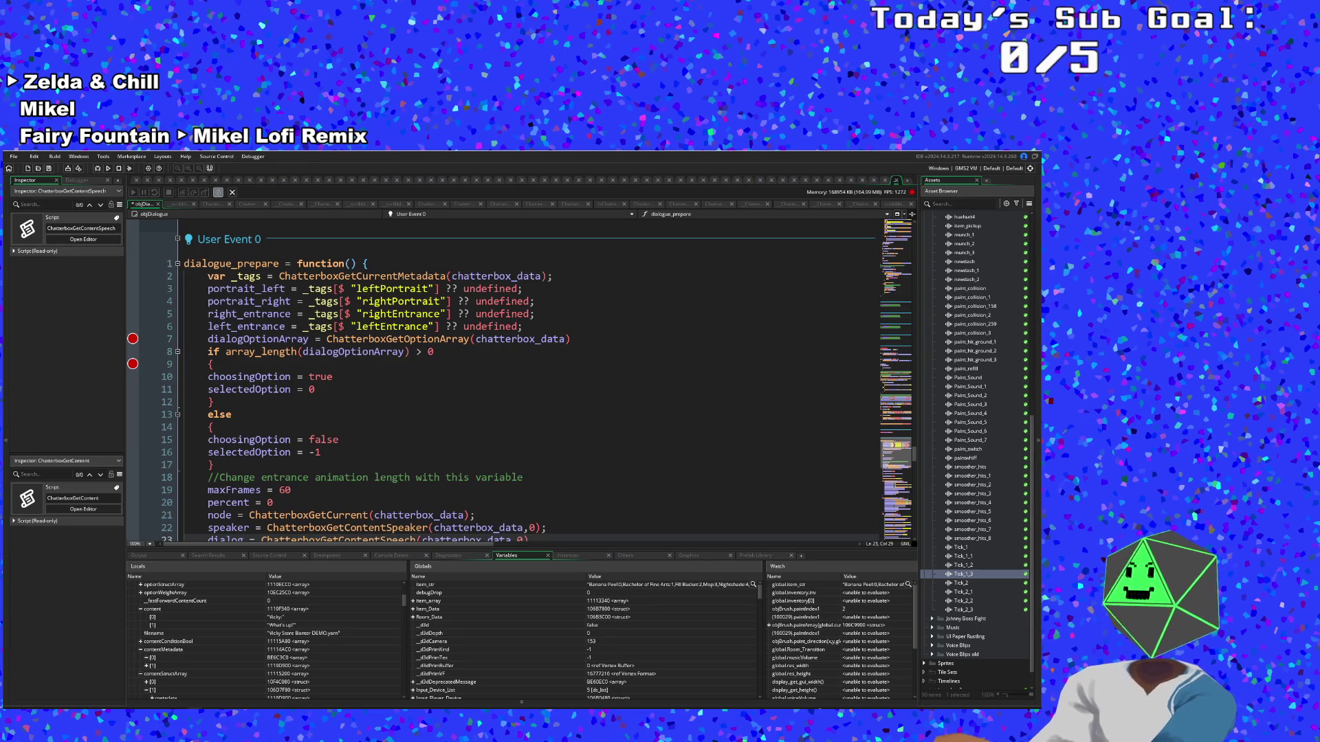
left_click(237, 414)
scroll(372, 389, "down", 2)
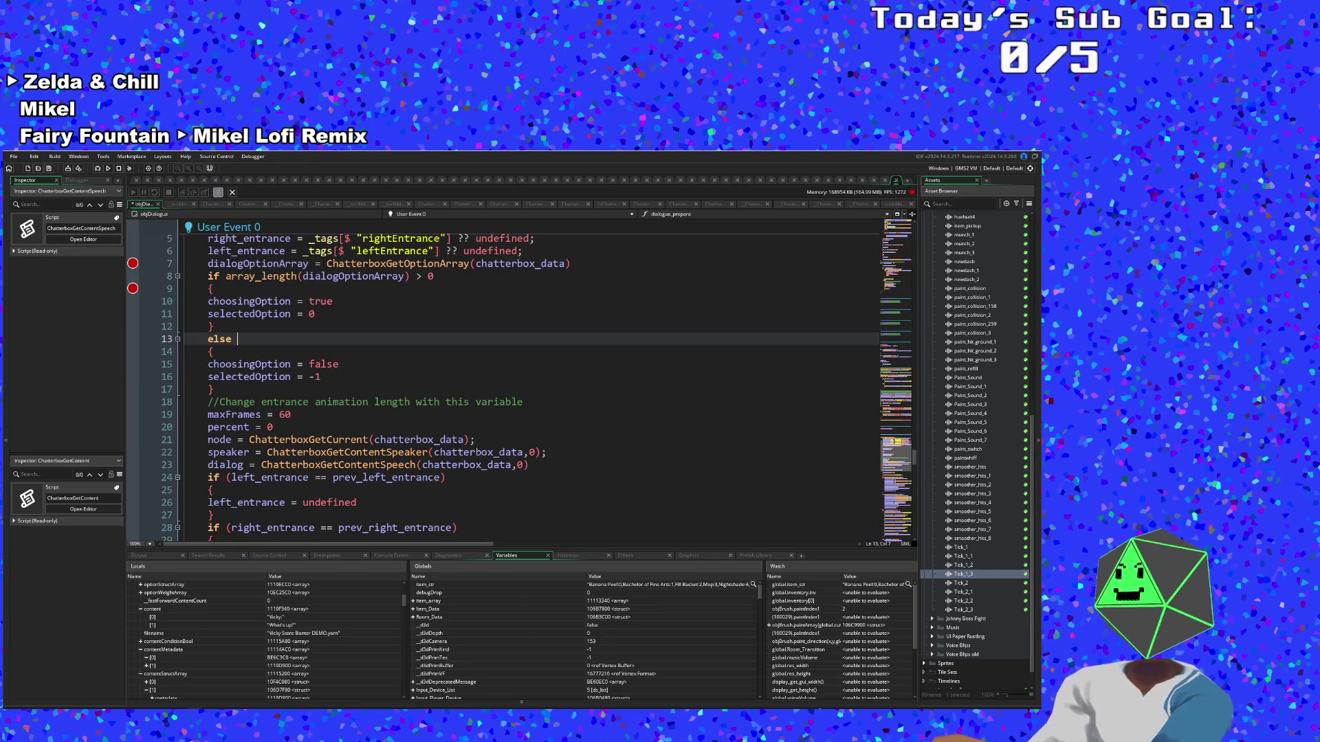
scroll(372, 389, "down", 2)
left_click(211, 415)
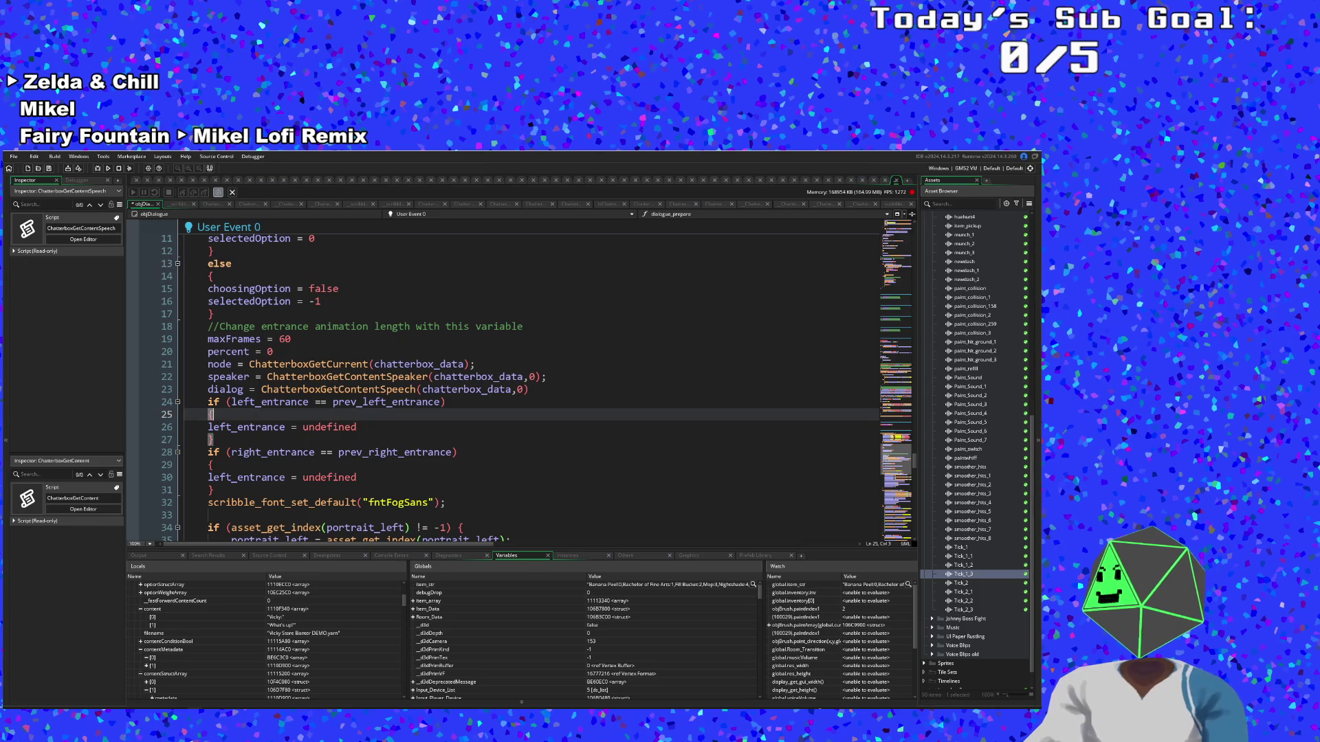
scroll(529, 385, "up", 8)
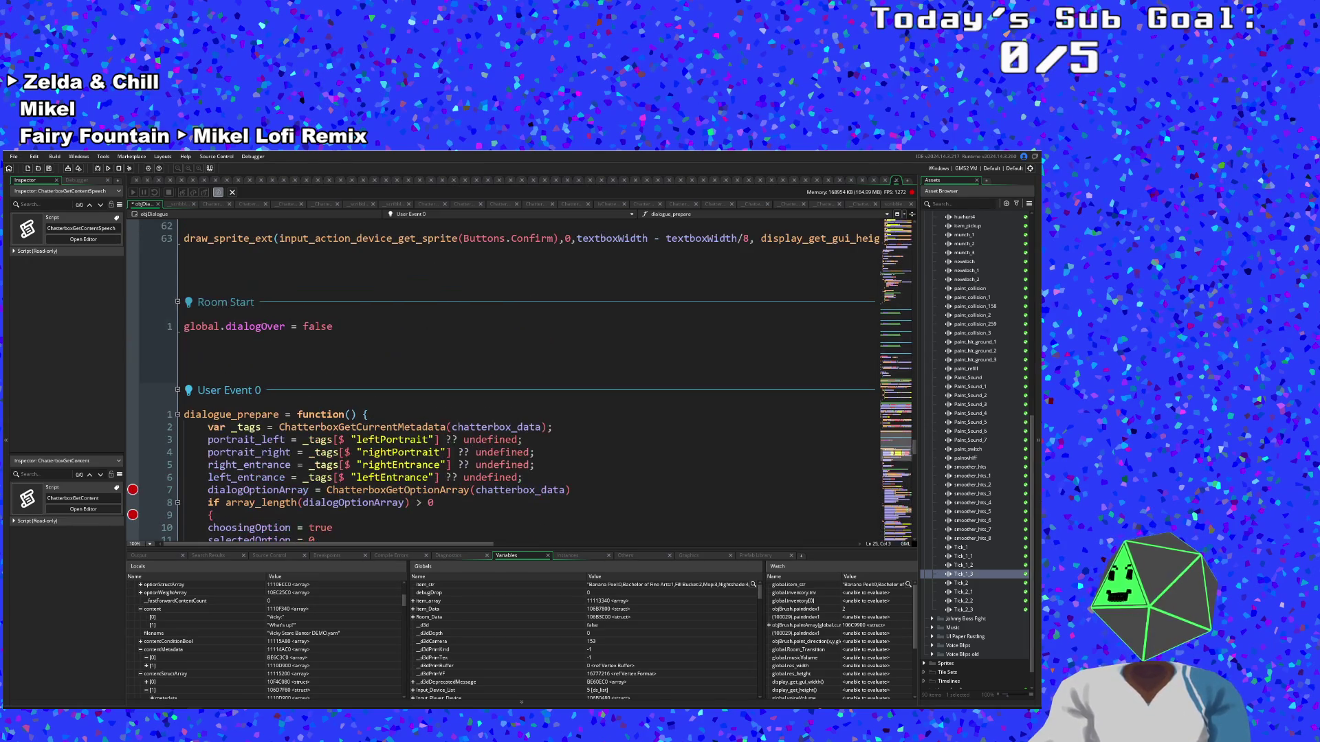
scroll(529, 385, "down", 5)
left_click(211, 397)
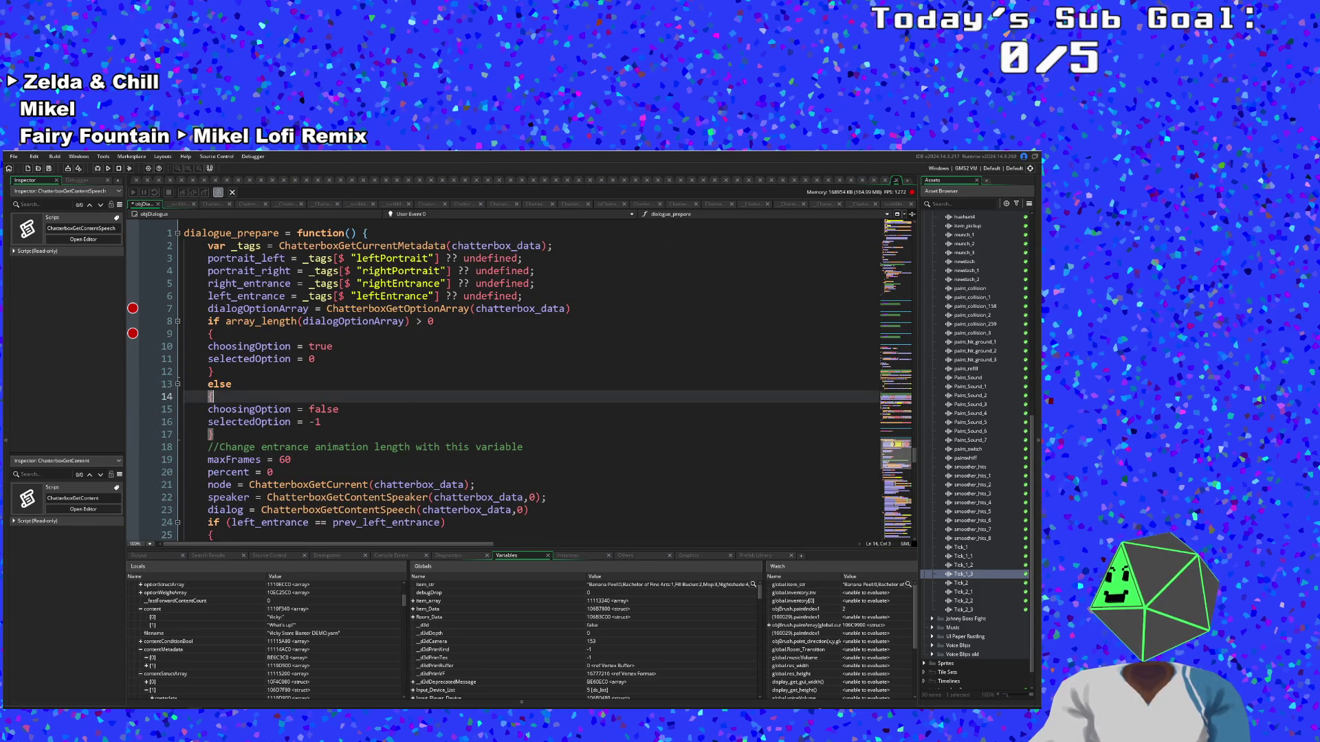
left_click(232, 384)
scroll(402, 390, "down", 4)
scroll(402, 390, "up", 4)
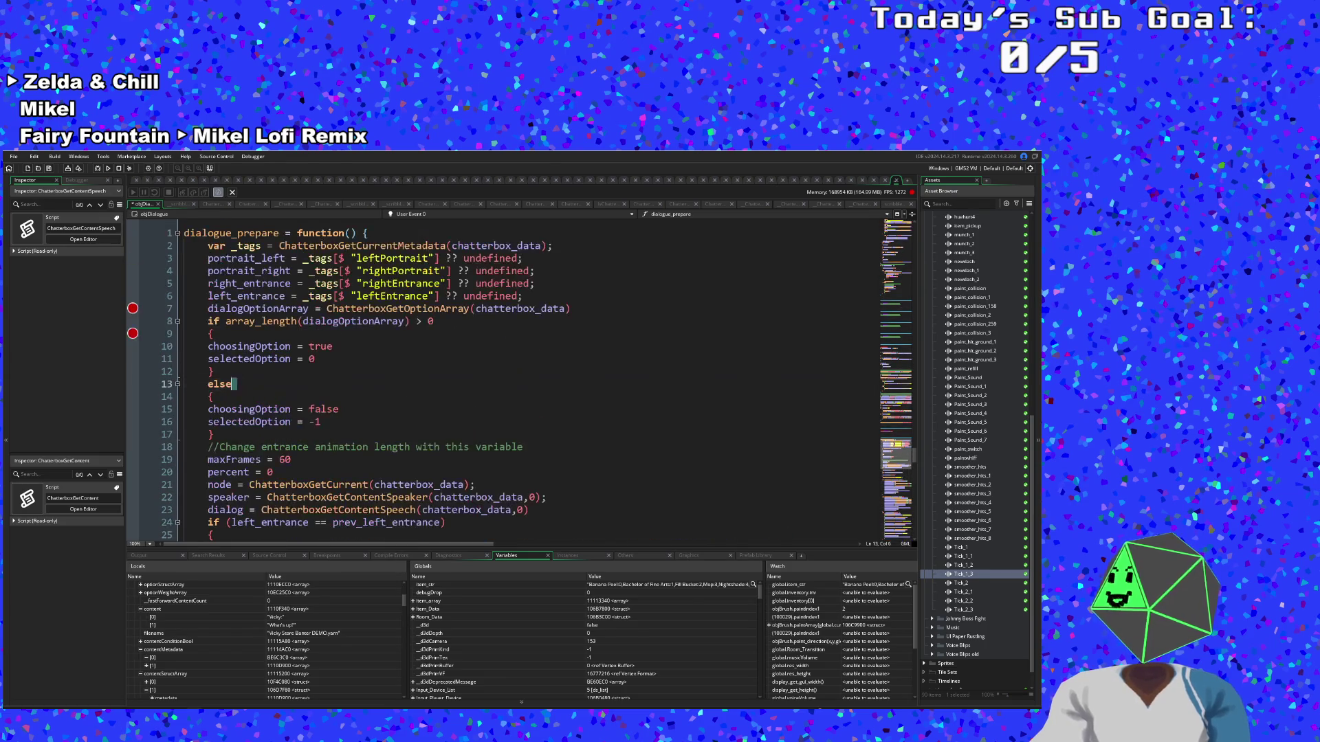
scroll(402, 391, "down", 4)
scroll(402, 390, "down", 4)
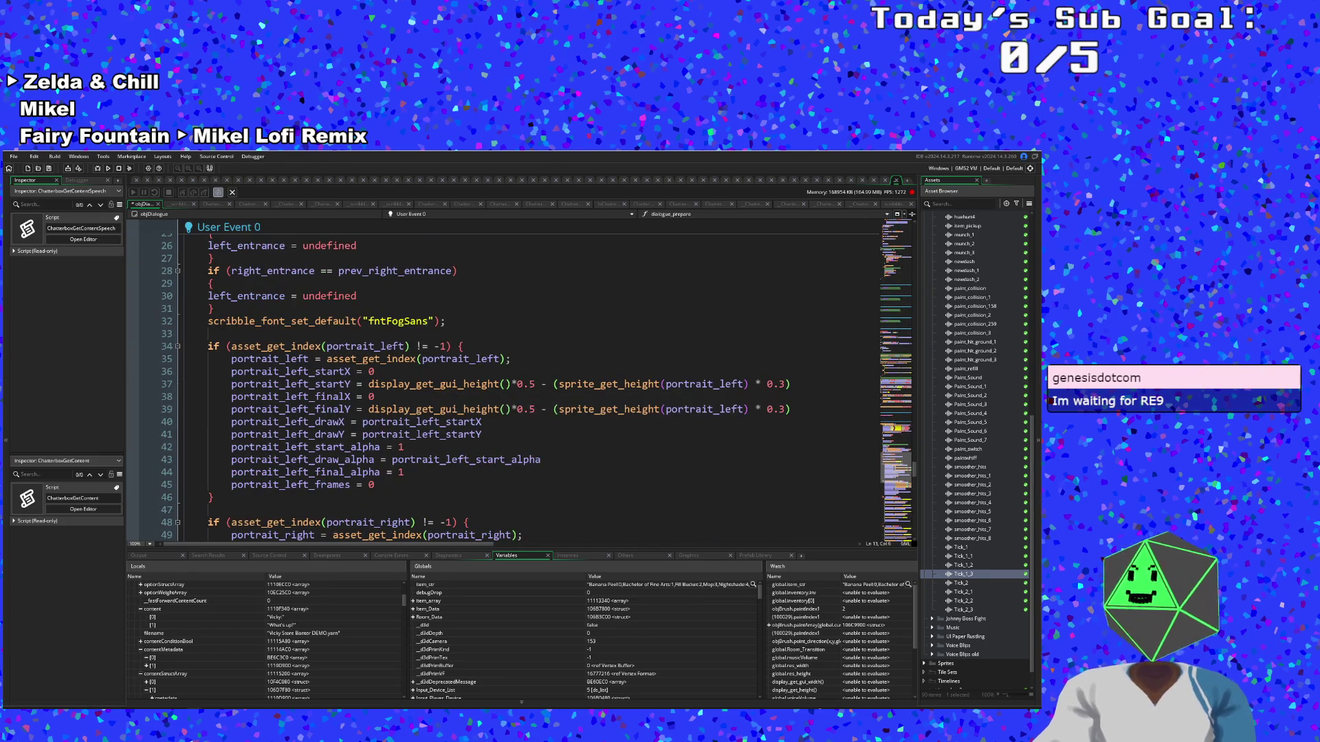
scroll(402, 390, "down", 2)
scroll(402, 391, "up", 2)
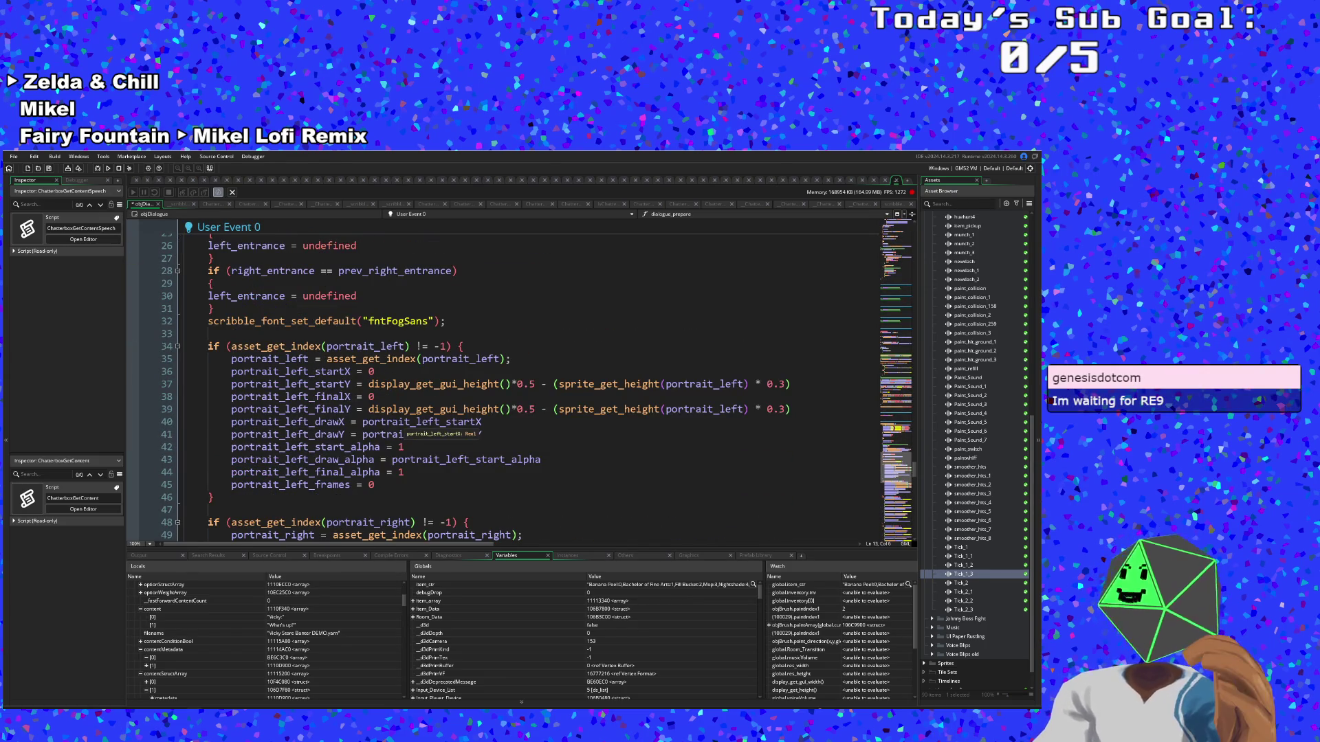
scroll(402, 391, "up", 2)
left_click(402, 384)
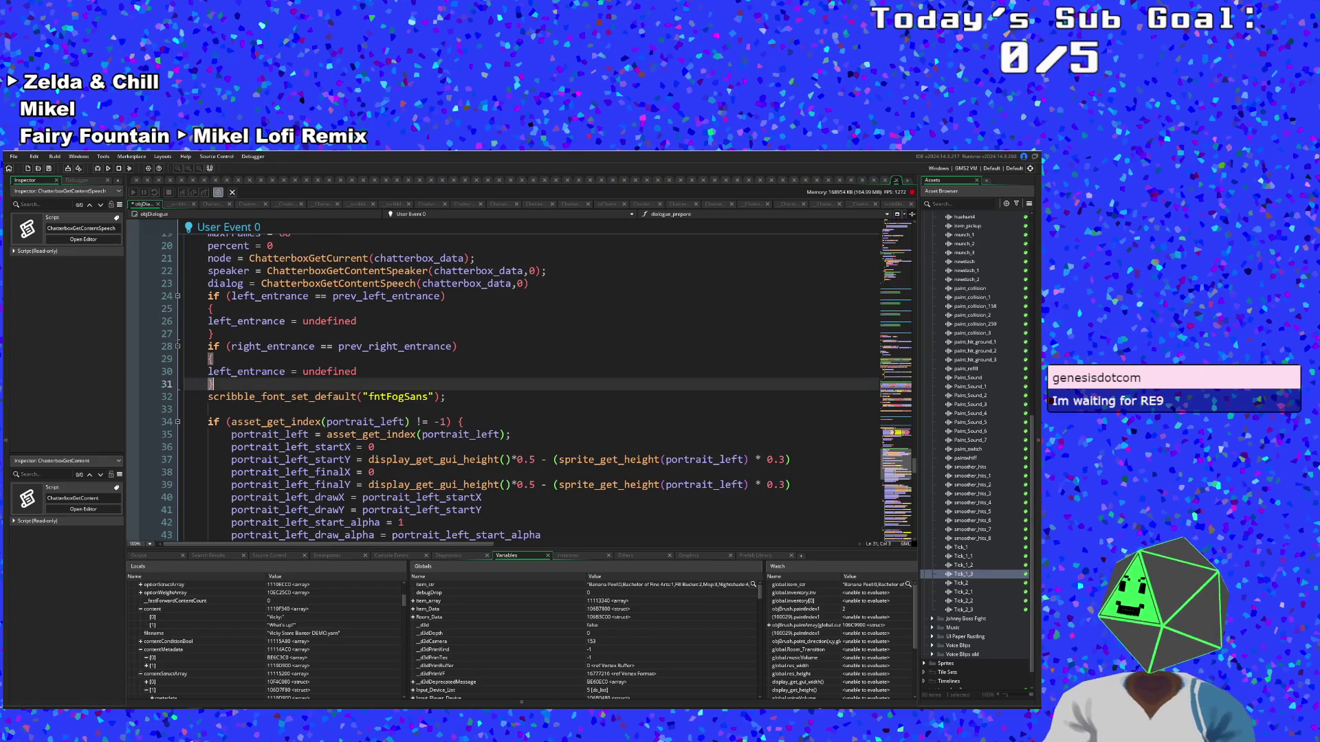
scroll(402, 391, "up", 2)
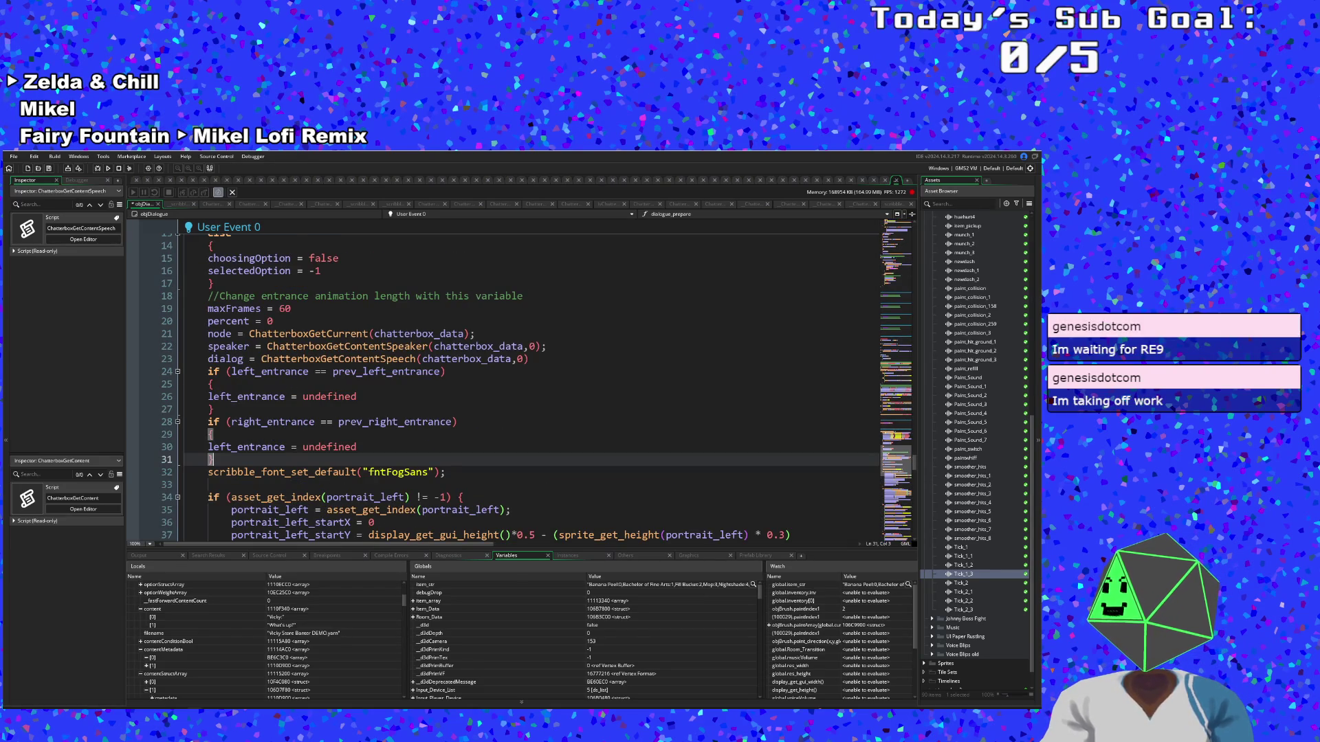
scroll(402, 391, "up", 2)
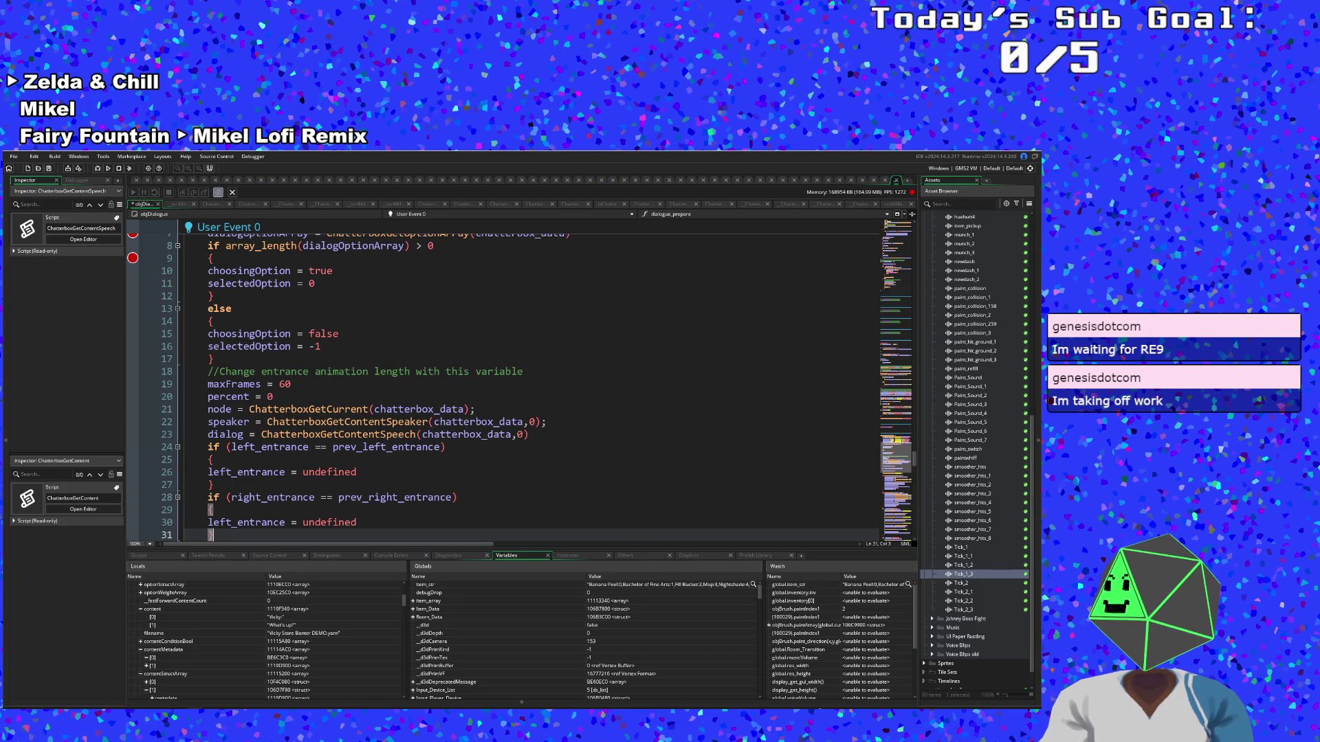
Change line 23 to ChatterboxGetContentSpeech(chatterbox_data,1) and run the game to test it
double_click(522, 434)
type("1")
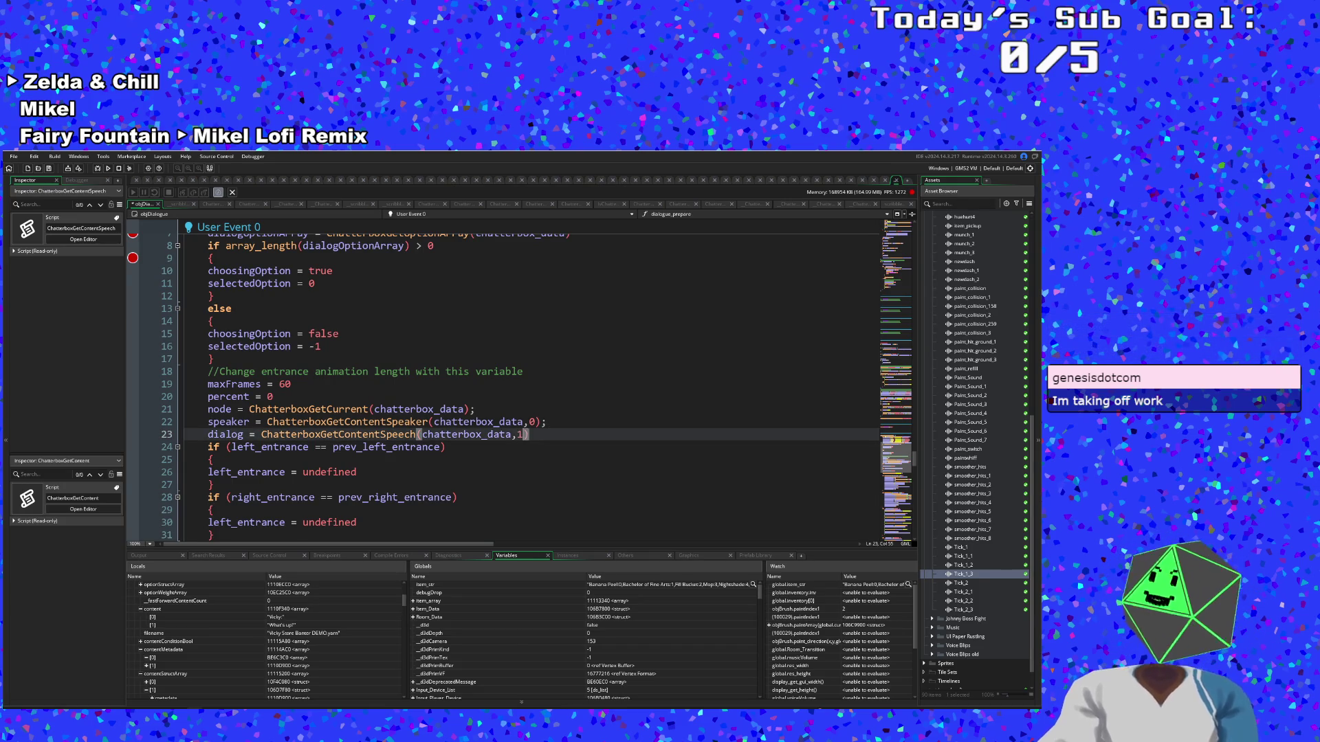
left_click(547, 422)
scroll(529, 385, "down", 2)
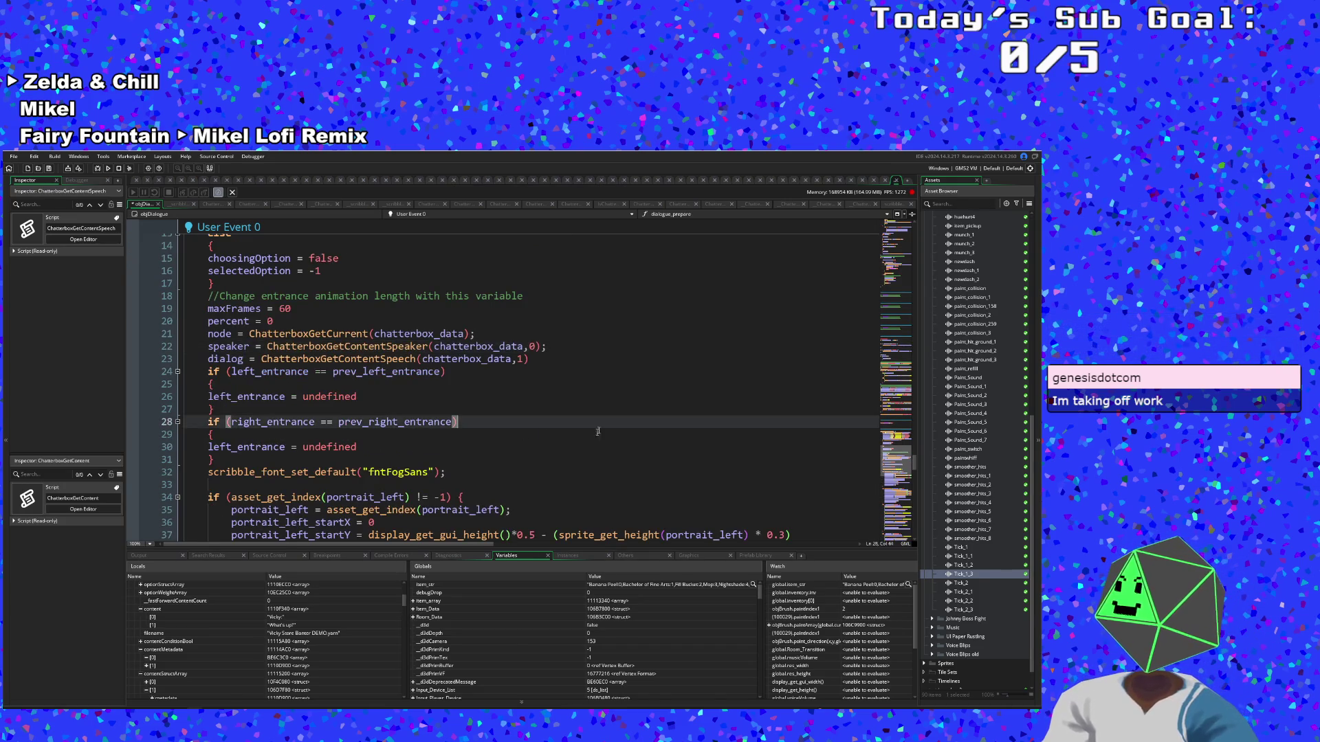
left_click(212, 409)
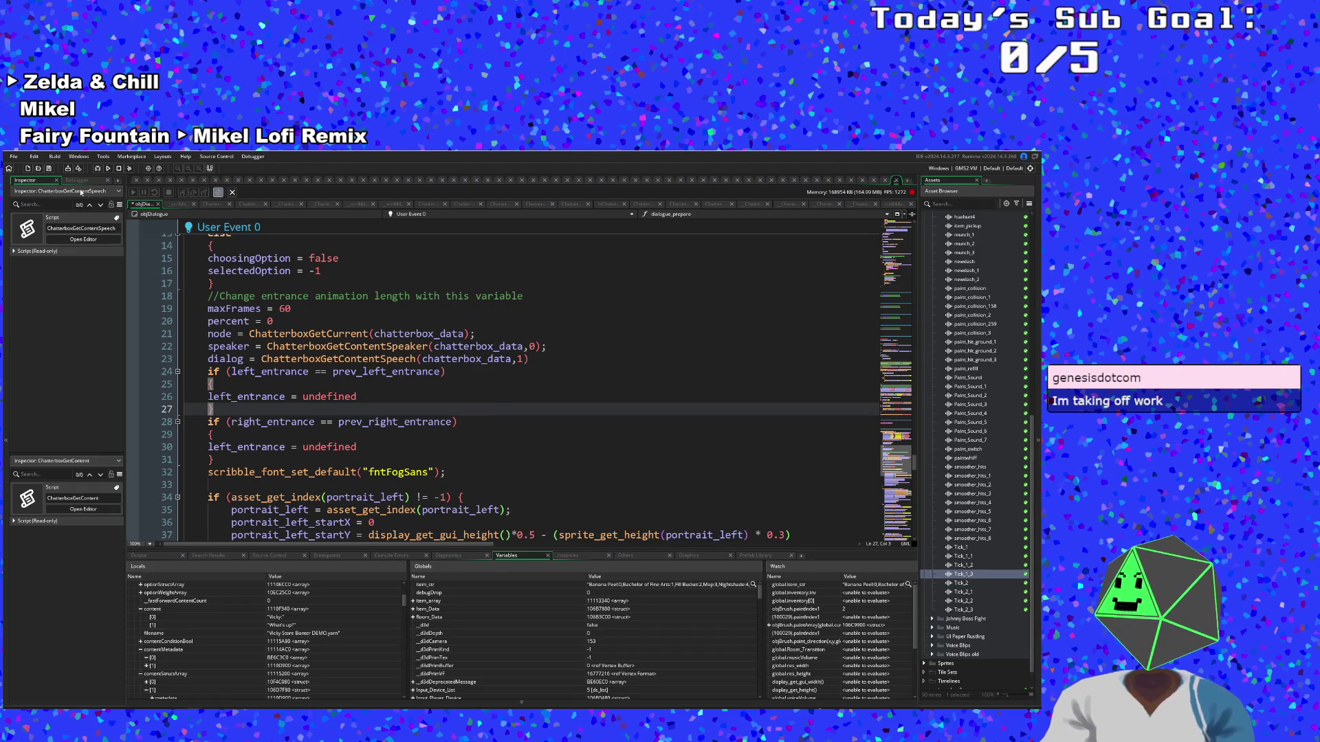
left_click(13, 158)
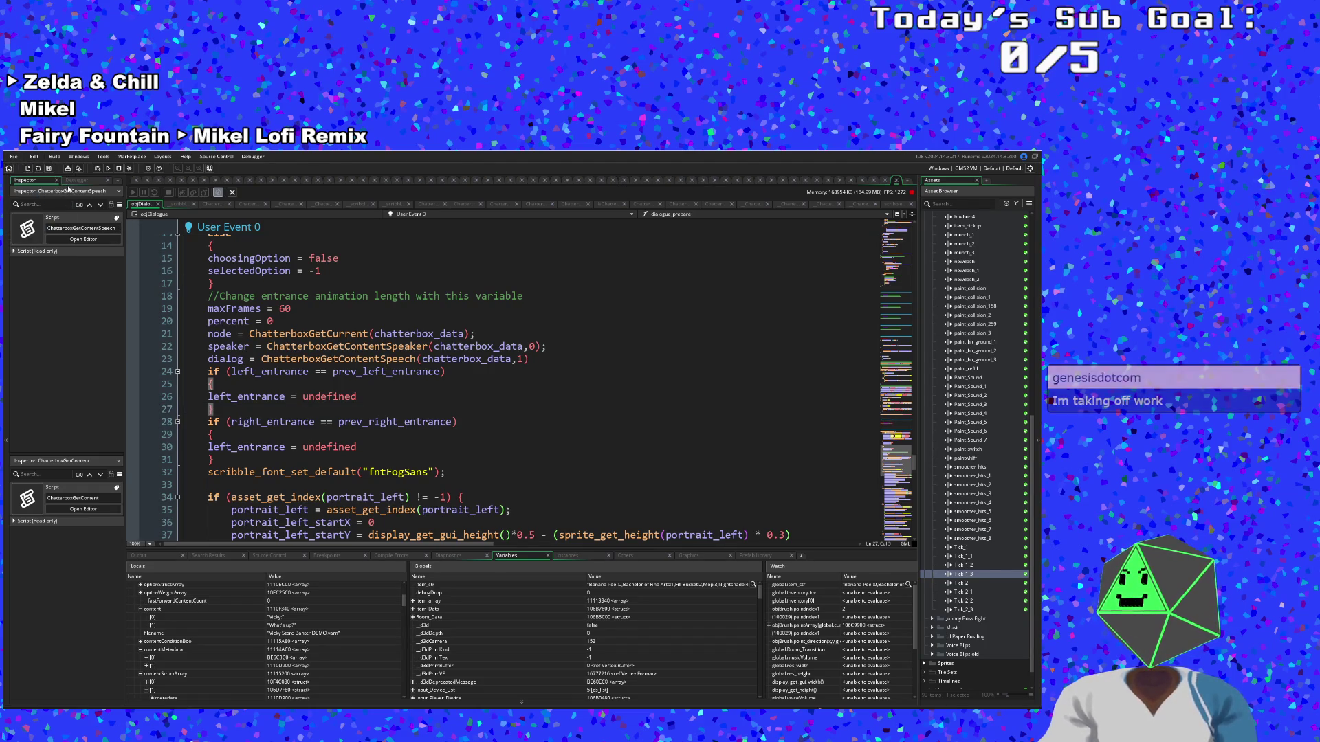
left_click(103, 169)
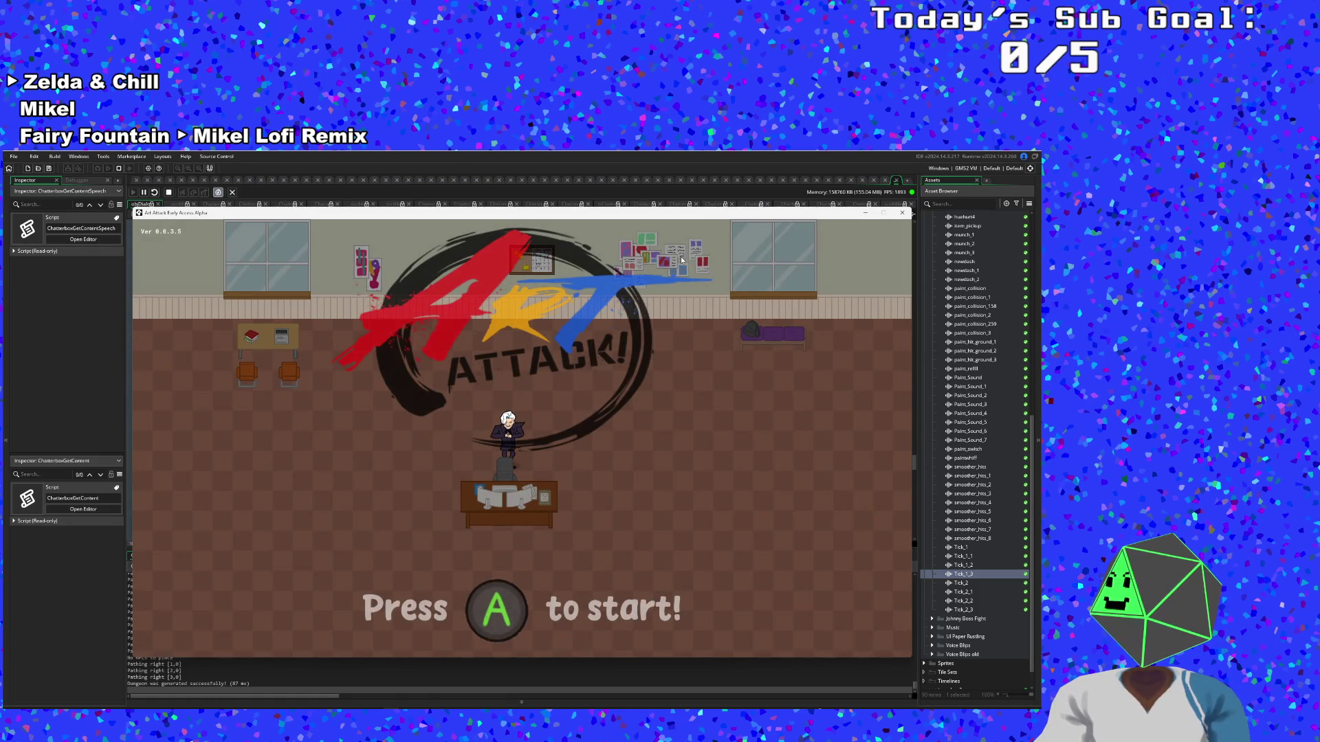
Play past the title screen and breakpoint, then move the game window aside to view the code
key("Return")
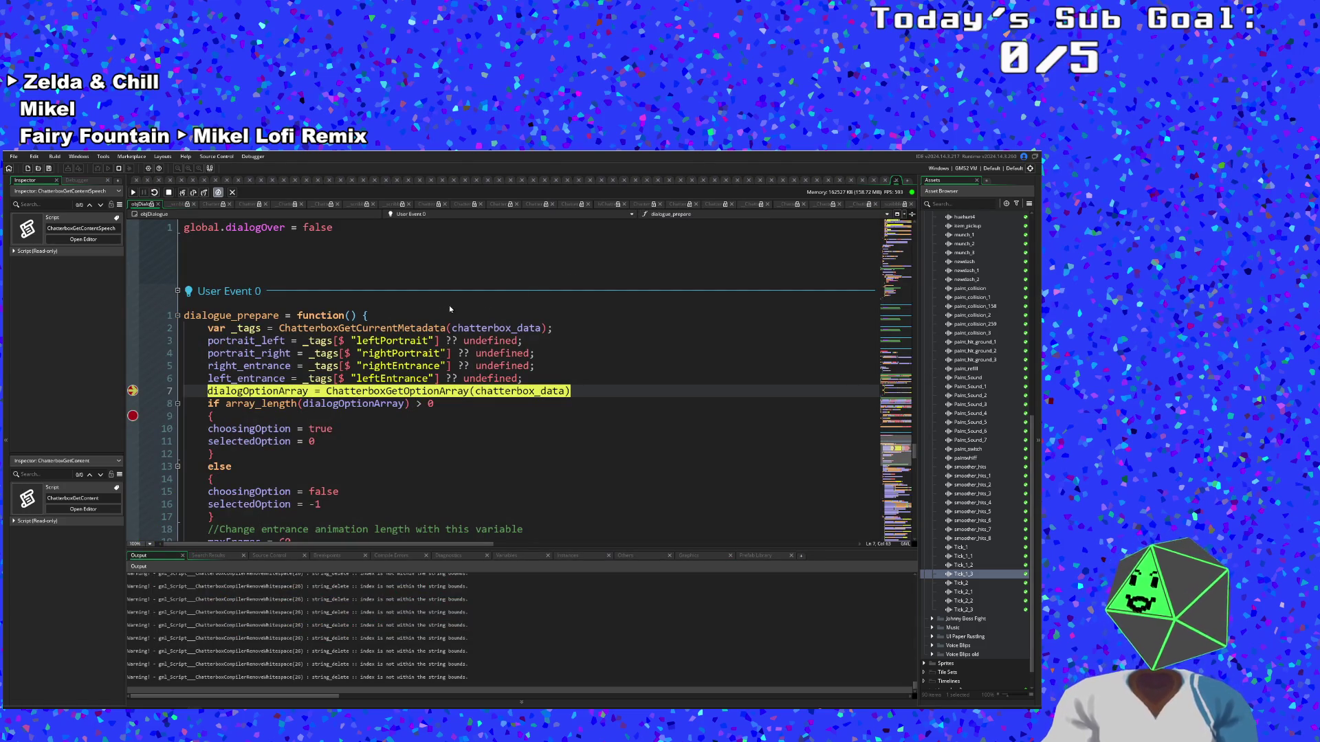
left_click(134, 193)
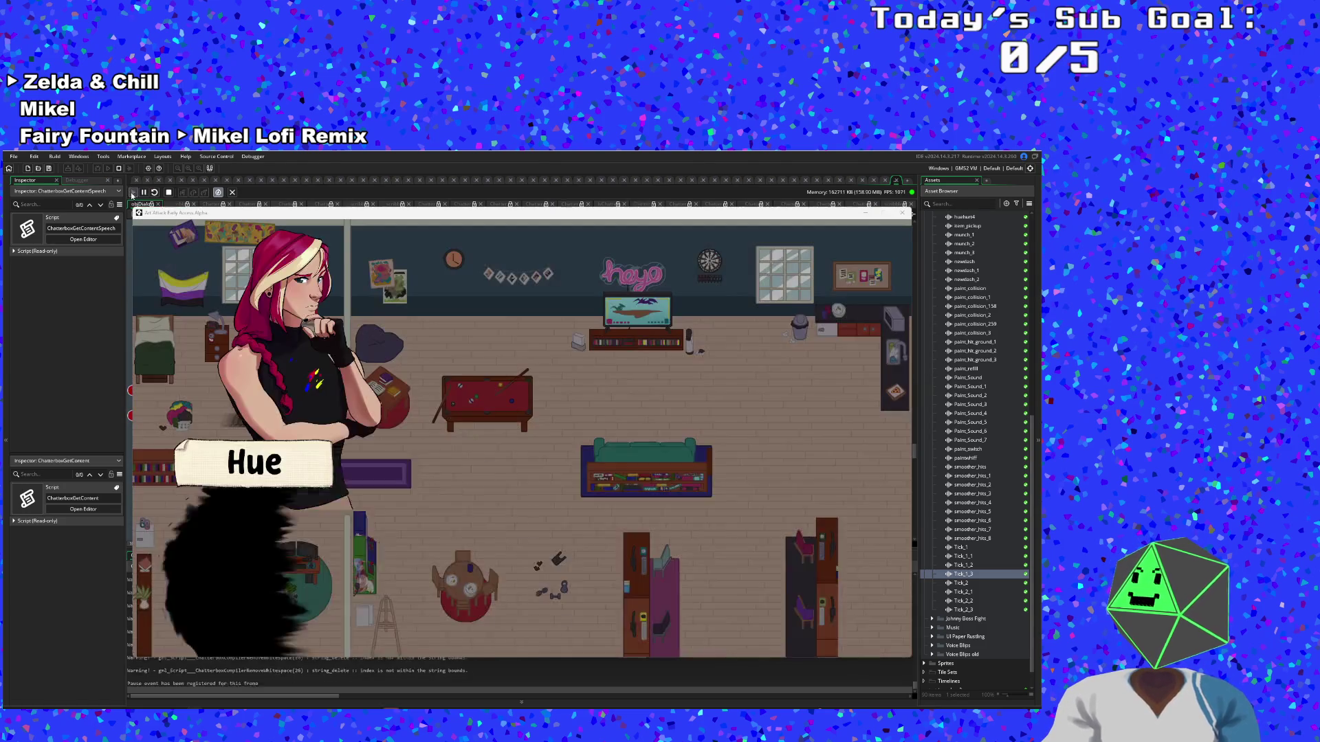
left_click_drag(216, 216, 389, 288)
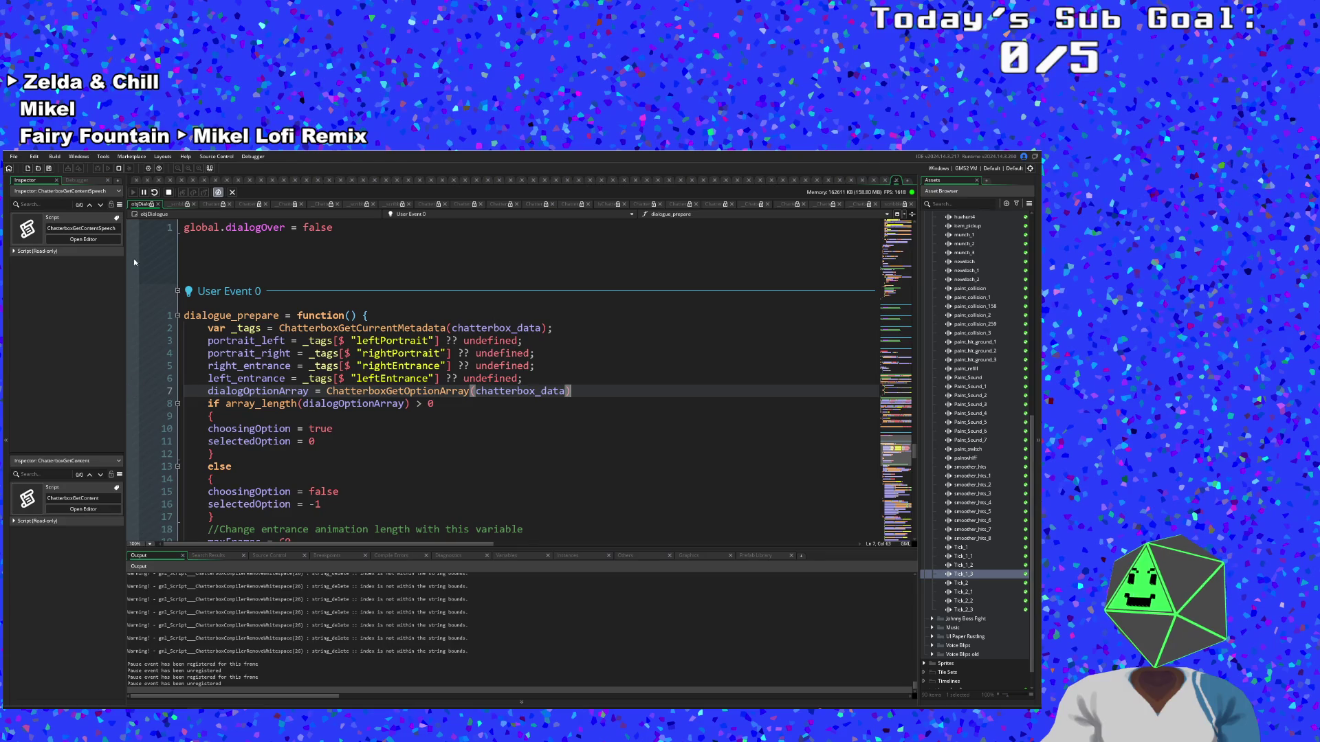
key("F5")
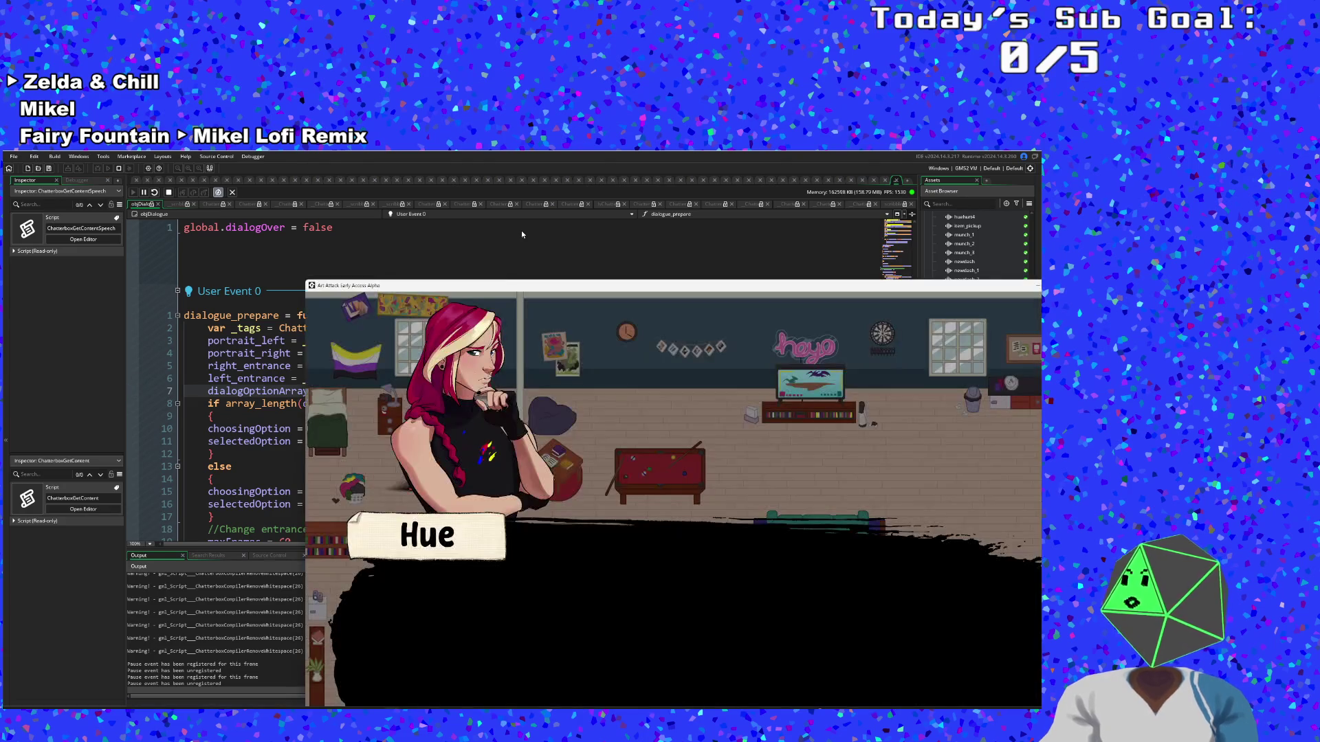
mouse_move(493, 289)
left_mouse_down()
mouse_move(378, 214)
mouse_move(237, 169)
left_mouse_up()
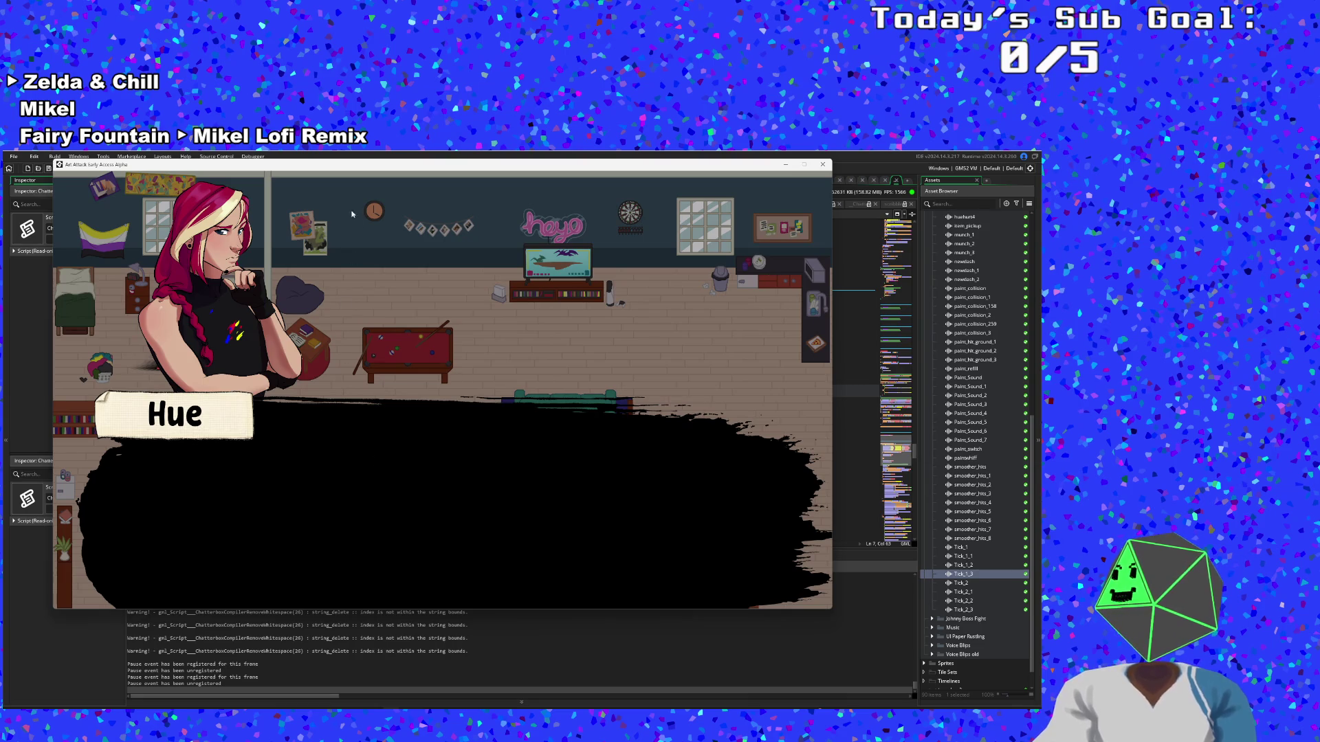
mouse_move(343, 169)
left_mouse_down()
mouse_move(419, 210)
mouse_move(474, 268)
left_mouse_up()
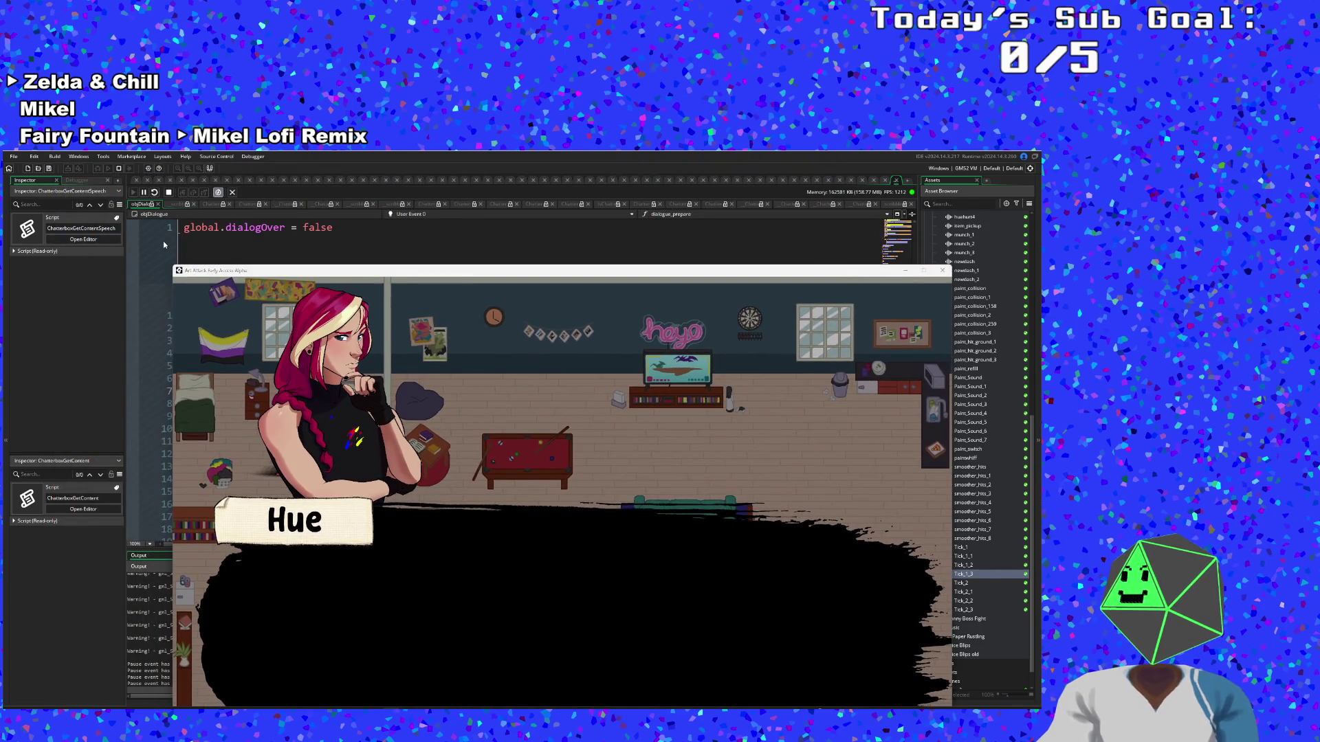
left_click(163, 241)
scroll(211, 294, "up", 4)
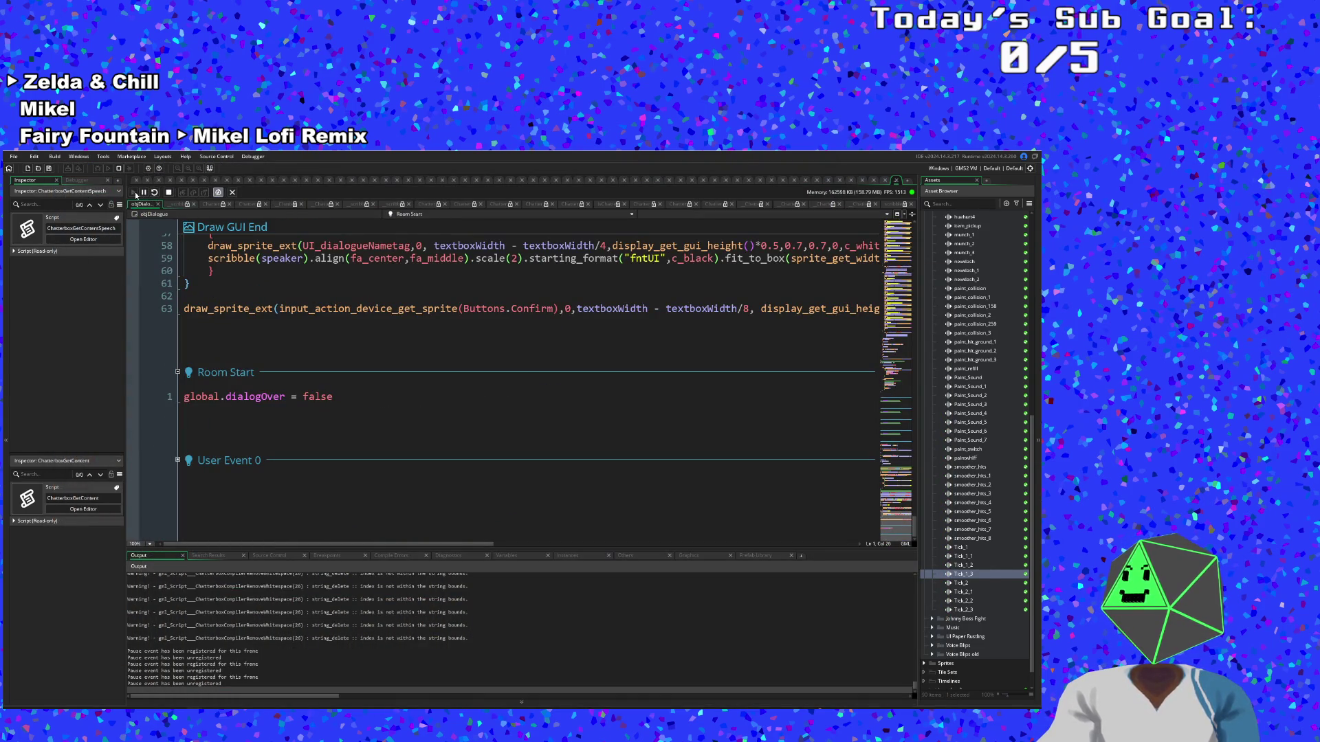
Rebuild and run the game and start it from the title screen
left_click(340, 436)
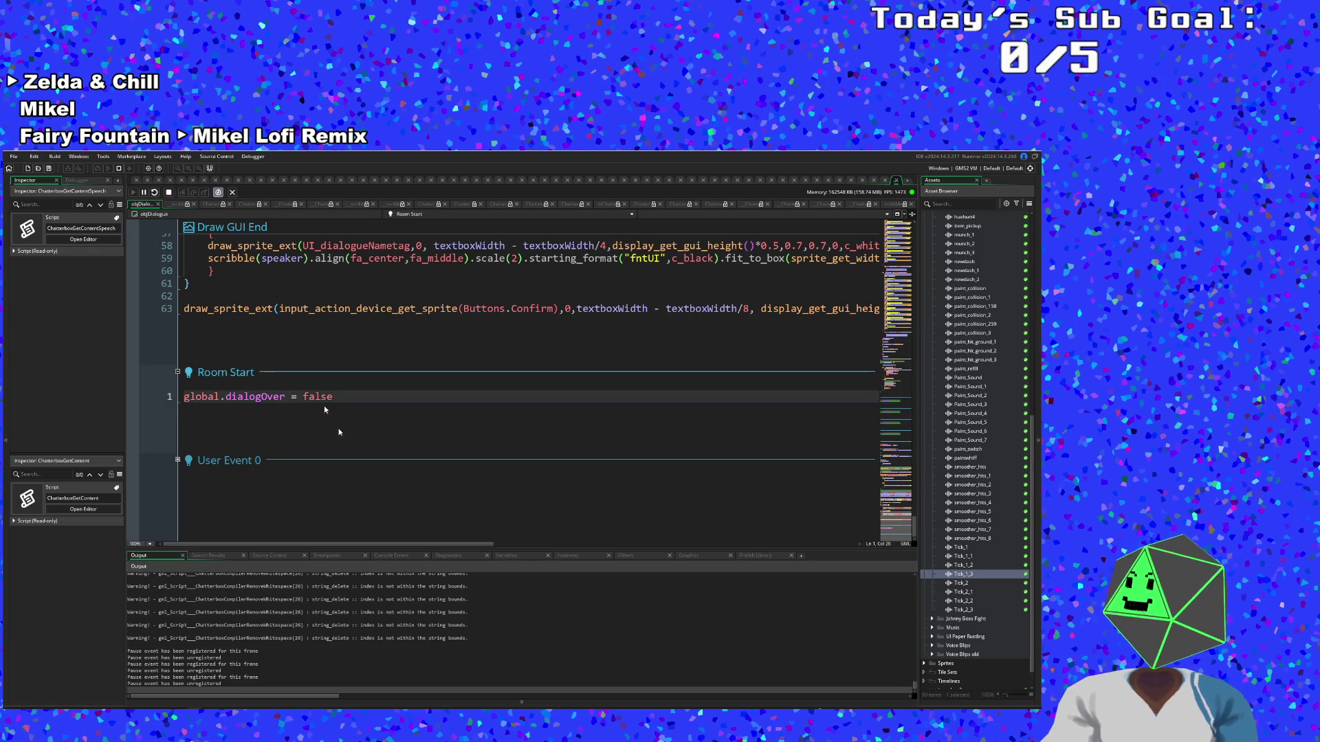
left_click(168, 192)
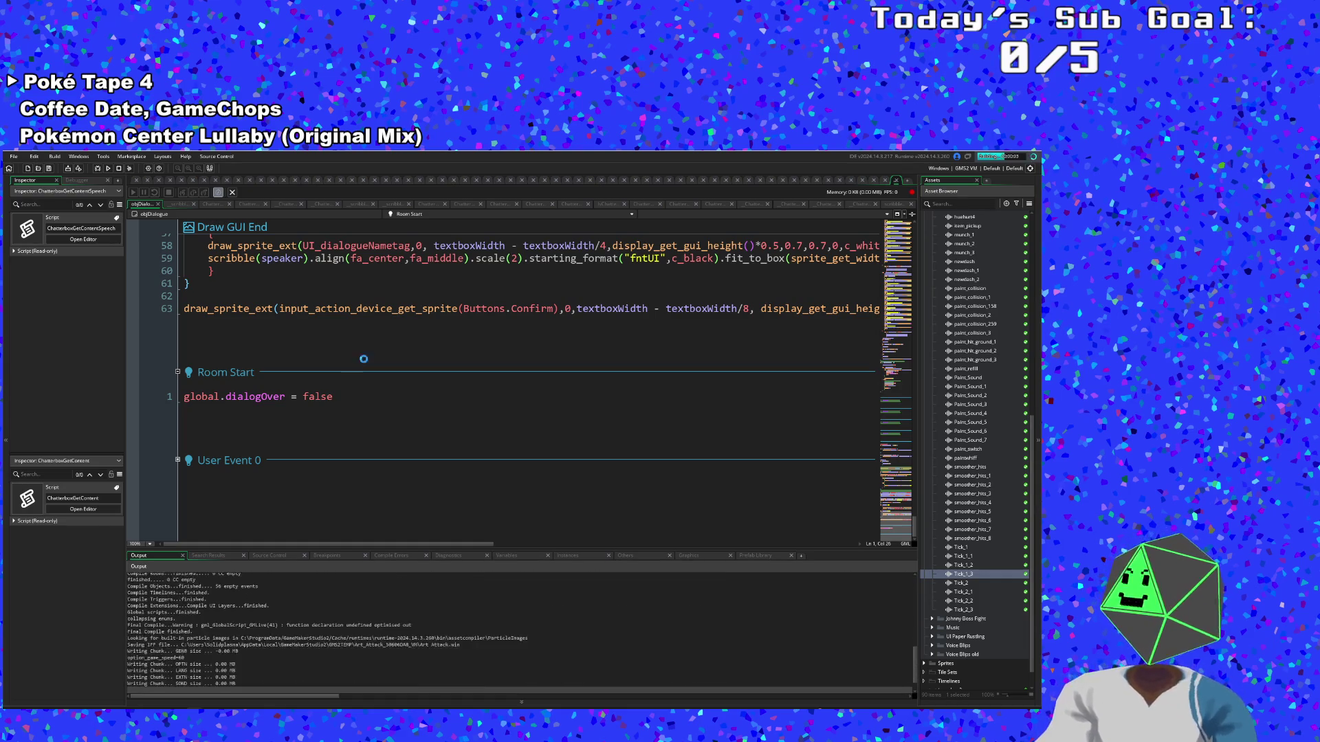
scroll(526, 450, "up", 6)
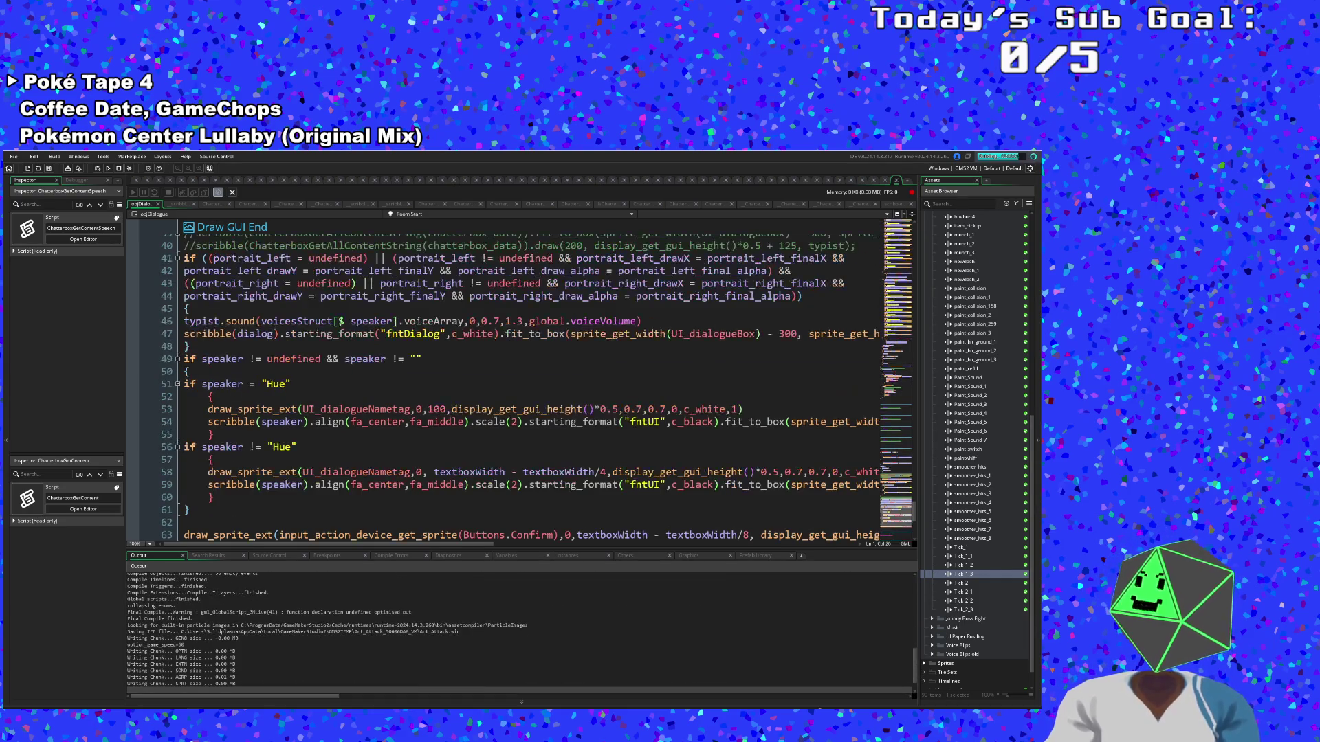
left_click(527, 447)
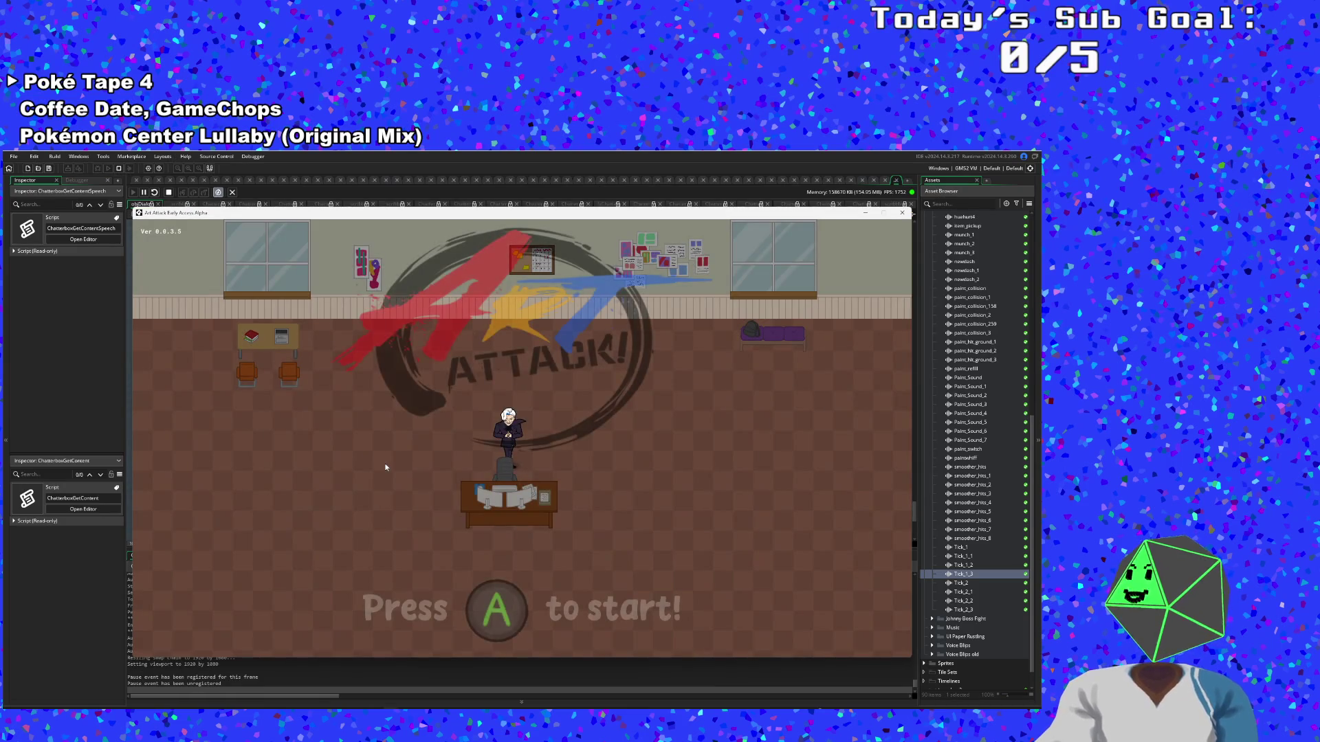
key("Return")
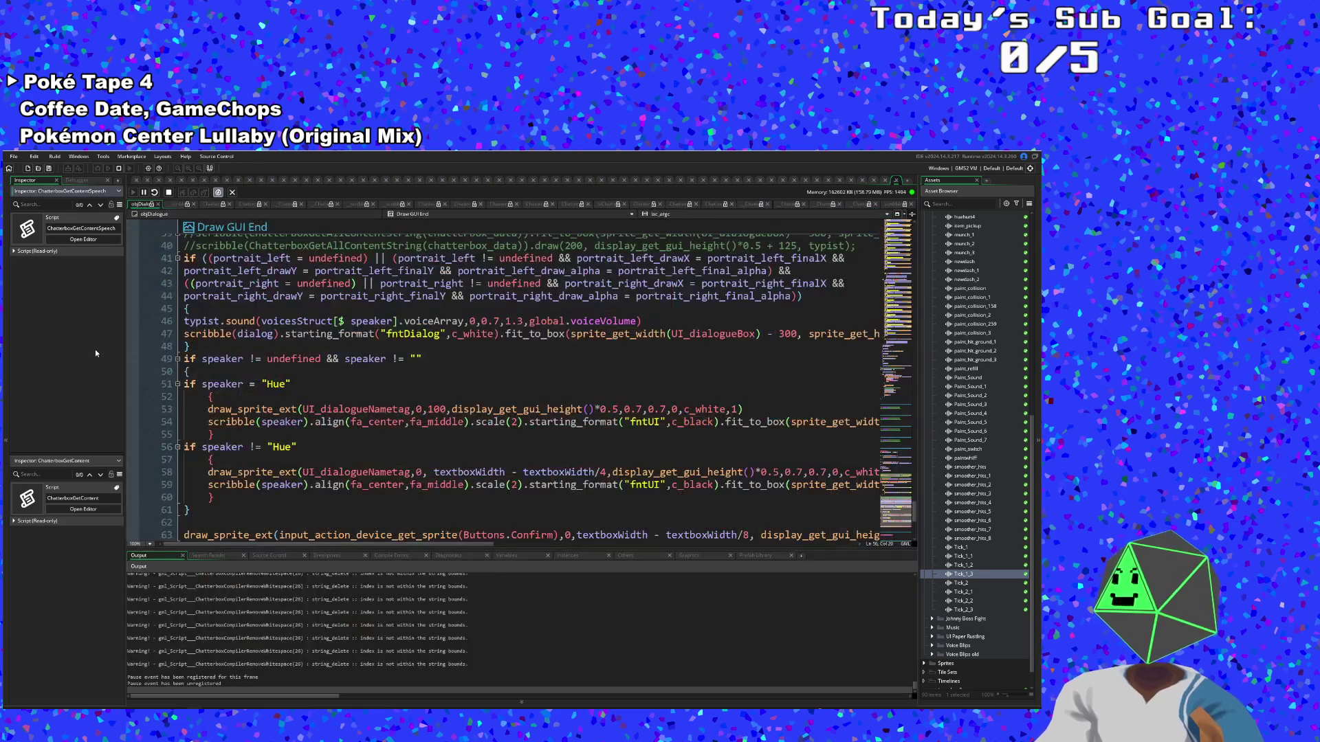
Review the string_delete warnings in the Output log and the name-tag alignment code on line 59
scroll(311, 587, "up", 5)
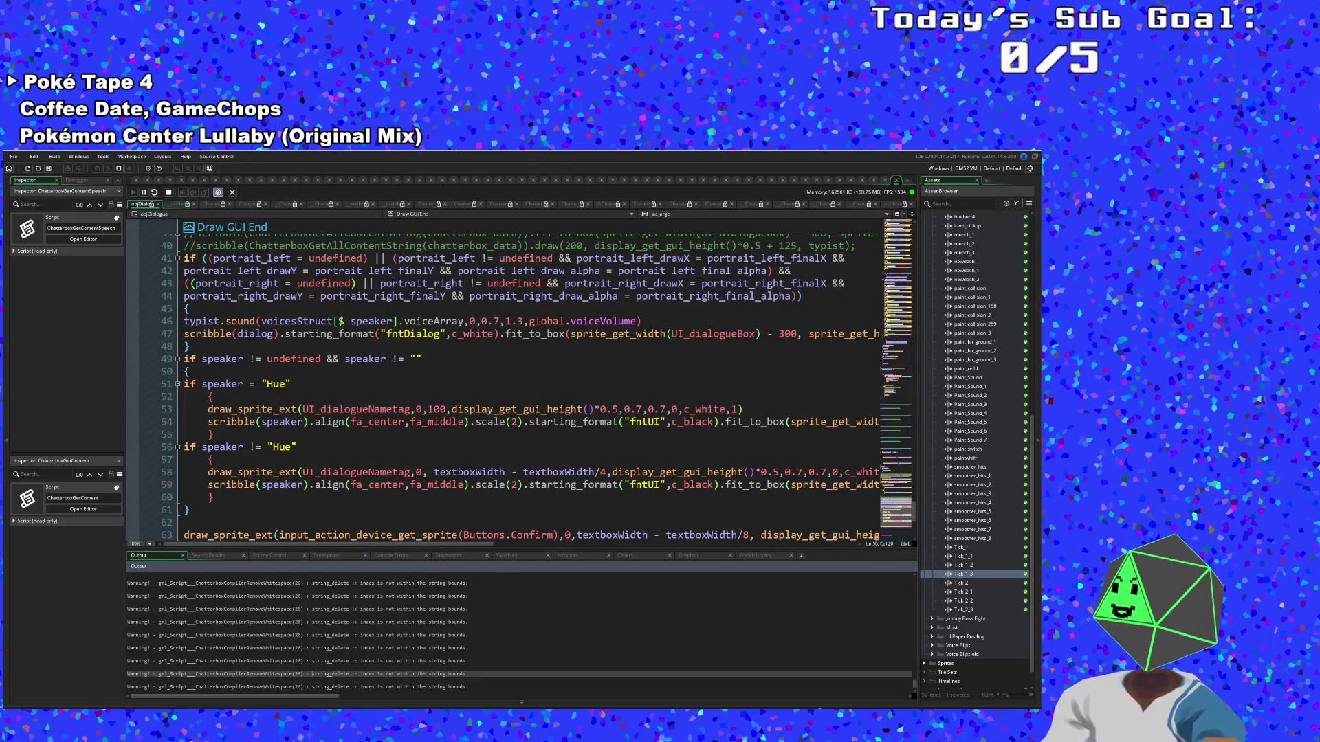
scroll(312, 598, "up", 1)
left_click(127, 625)
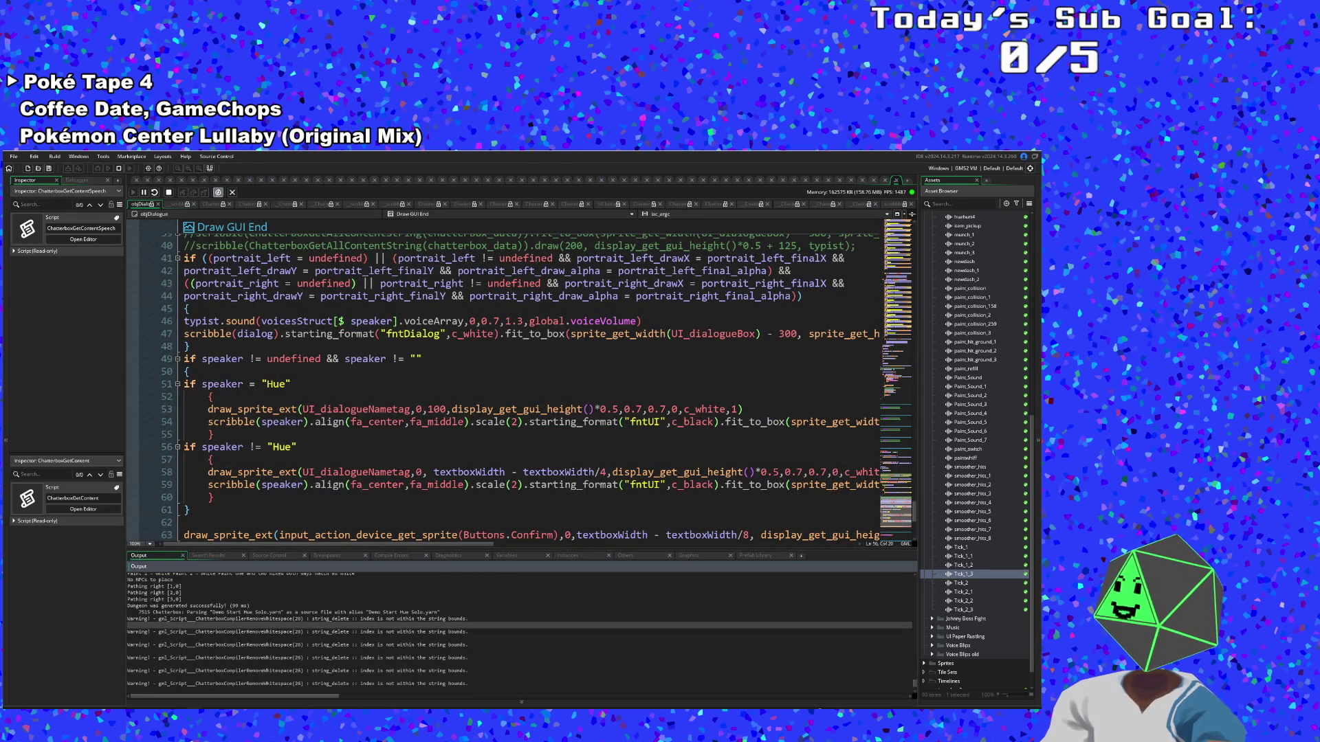
scroll(519, 632, "up", 1)
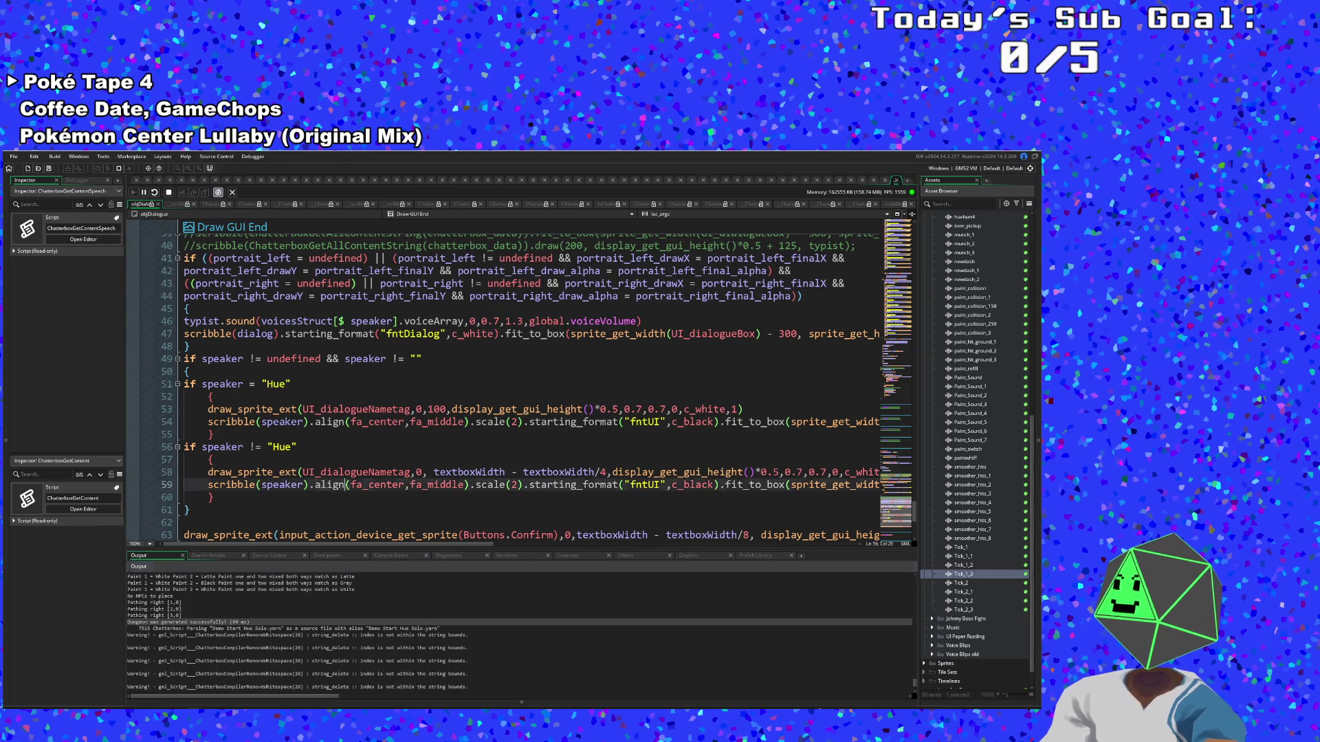
left_click(348, 484)
scroll(348, 485, "down", 6)
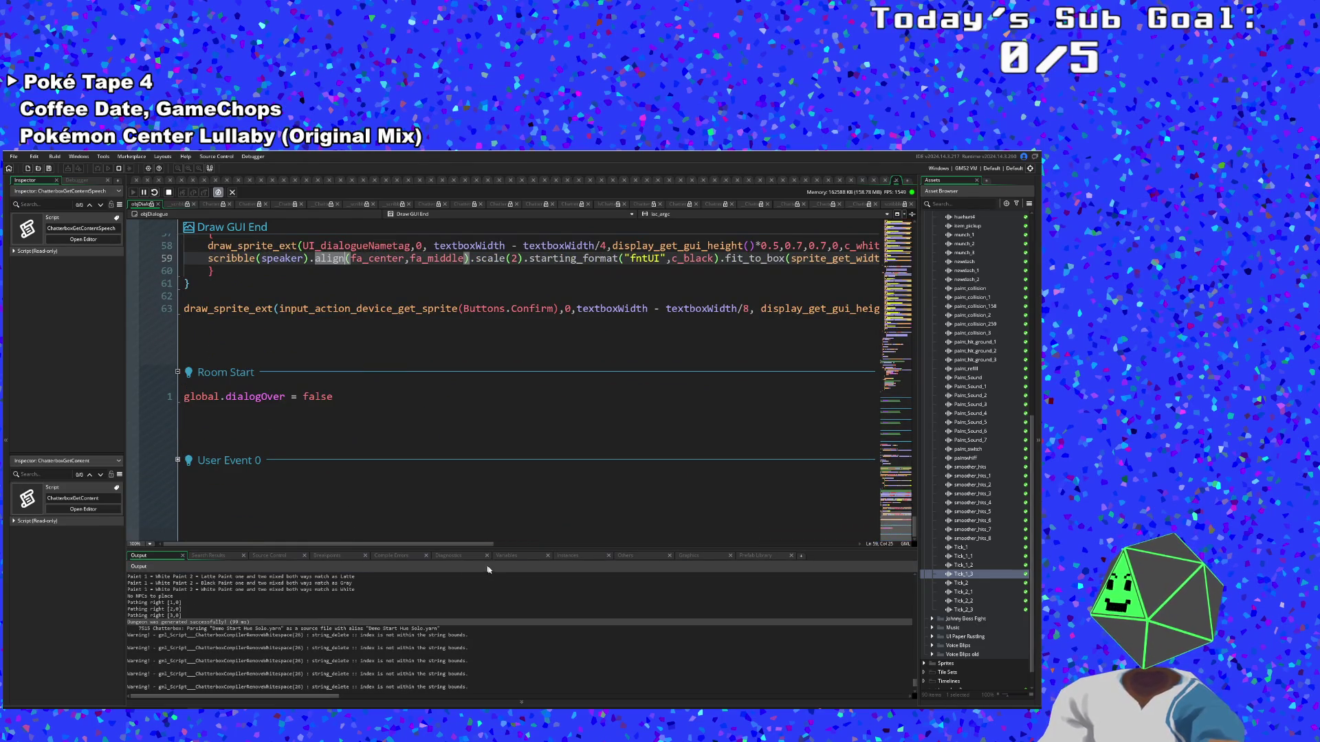
Cycle the bottom panel through Variables, Diagnostics and Instances, ending on Variables
left_click(507, 557)
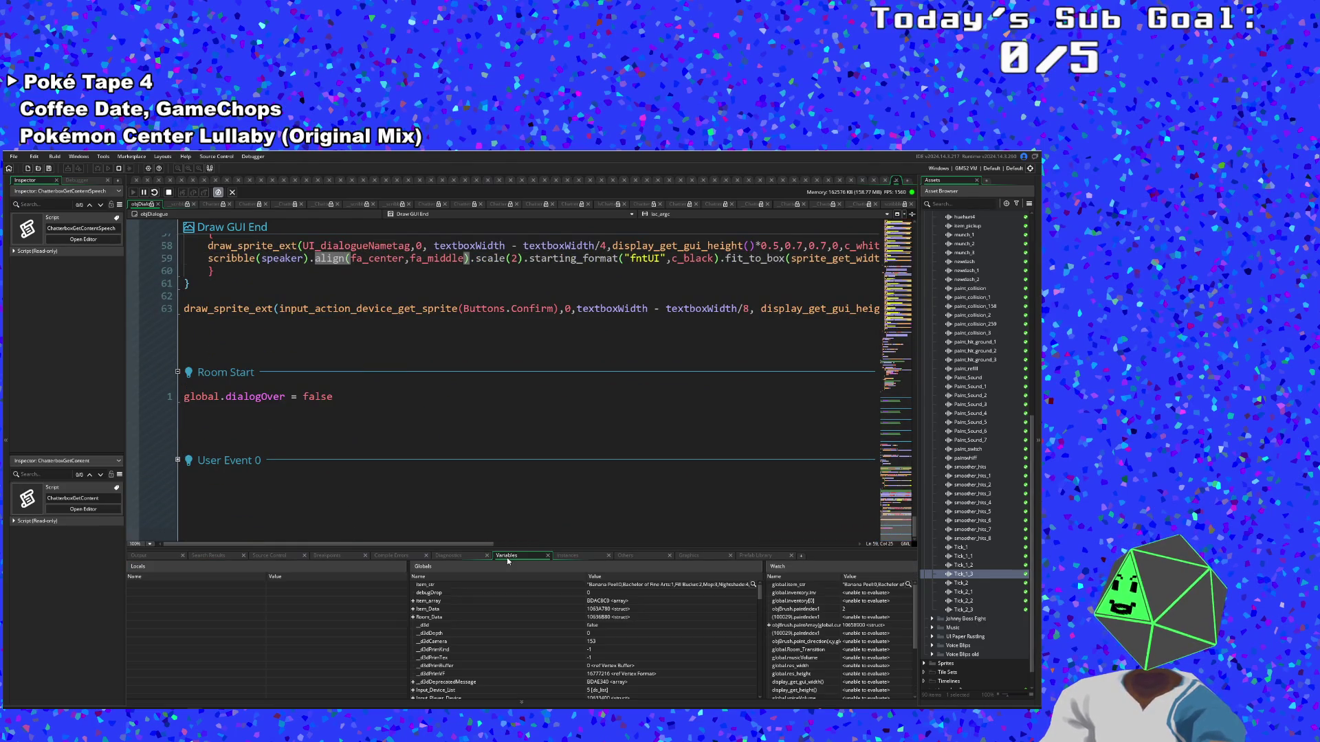
left_click(466, 556)
left_click(576, 556)
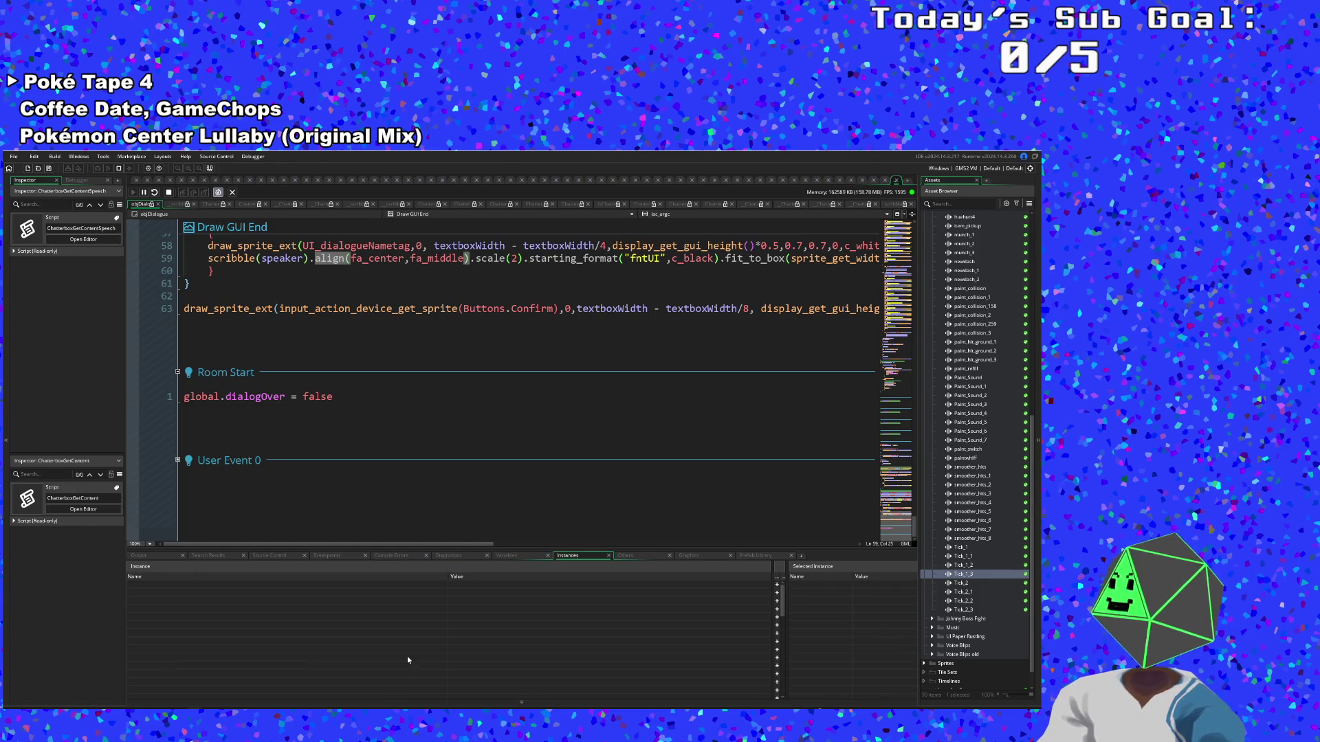
left_click(509, 555)
scroll(490, 510, "up", 4)
scroll(490, 510, "up", 4)
left_click(190, 447)
Filter the asset browser by "chatterbox" to list the Chatterbox scripts
key("ctrl+t")
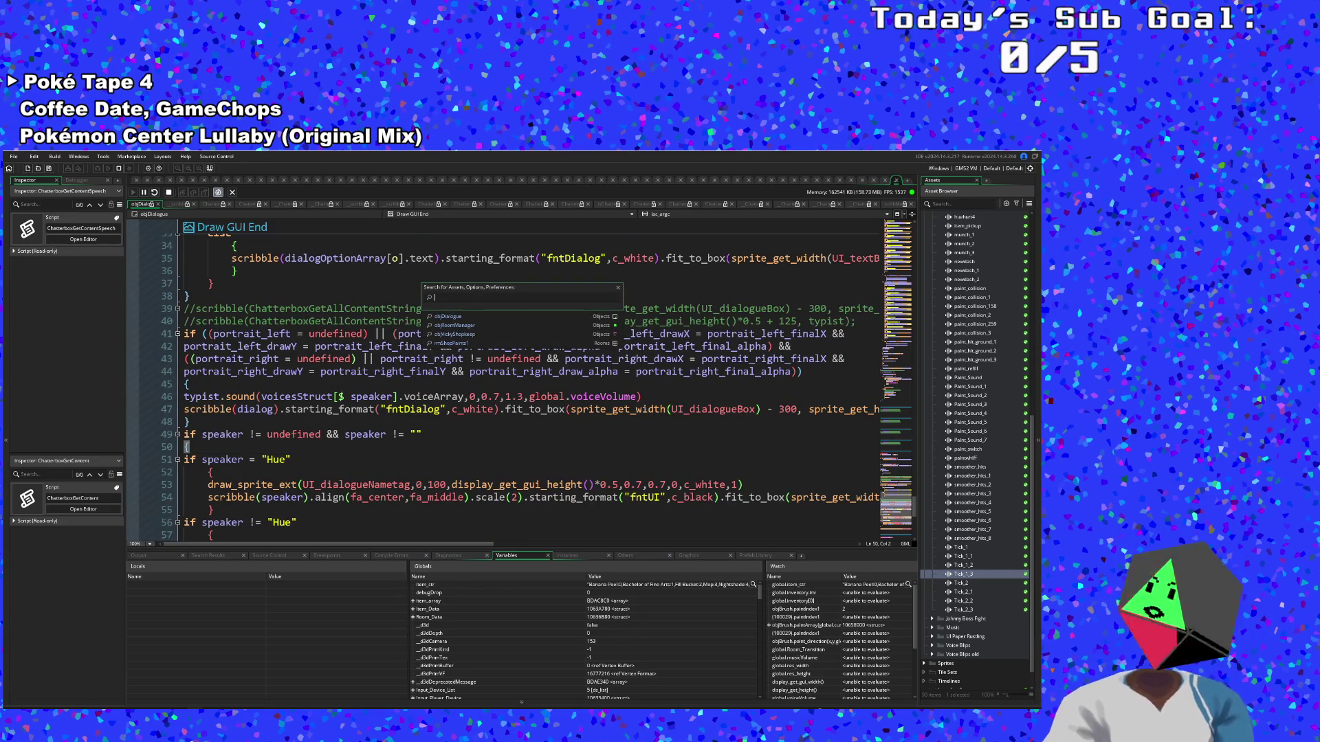
key("Escape")
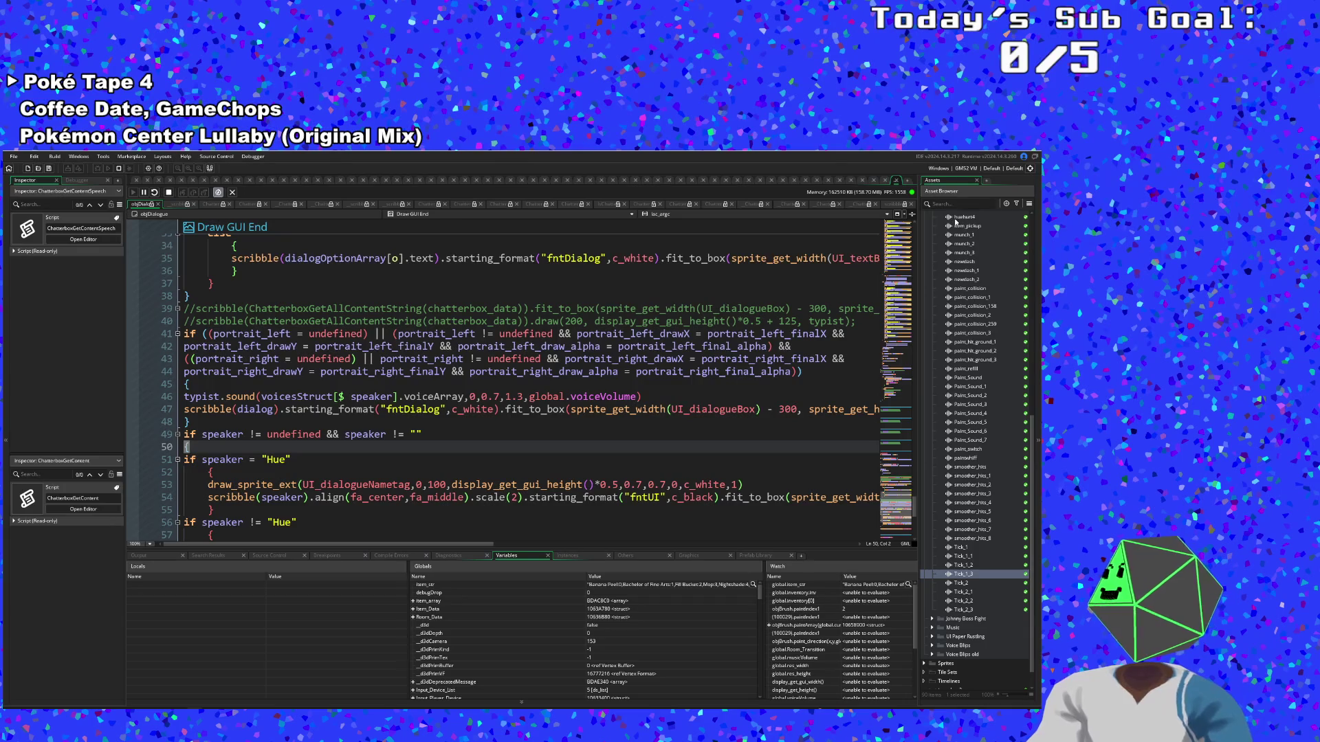
left_click(957, 202)
type("chatterbox")
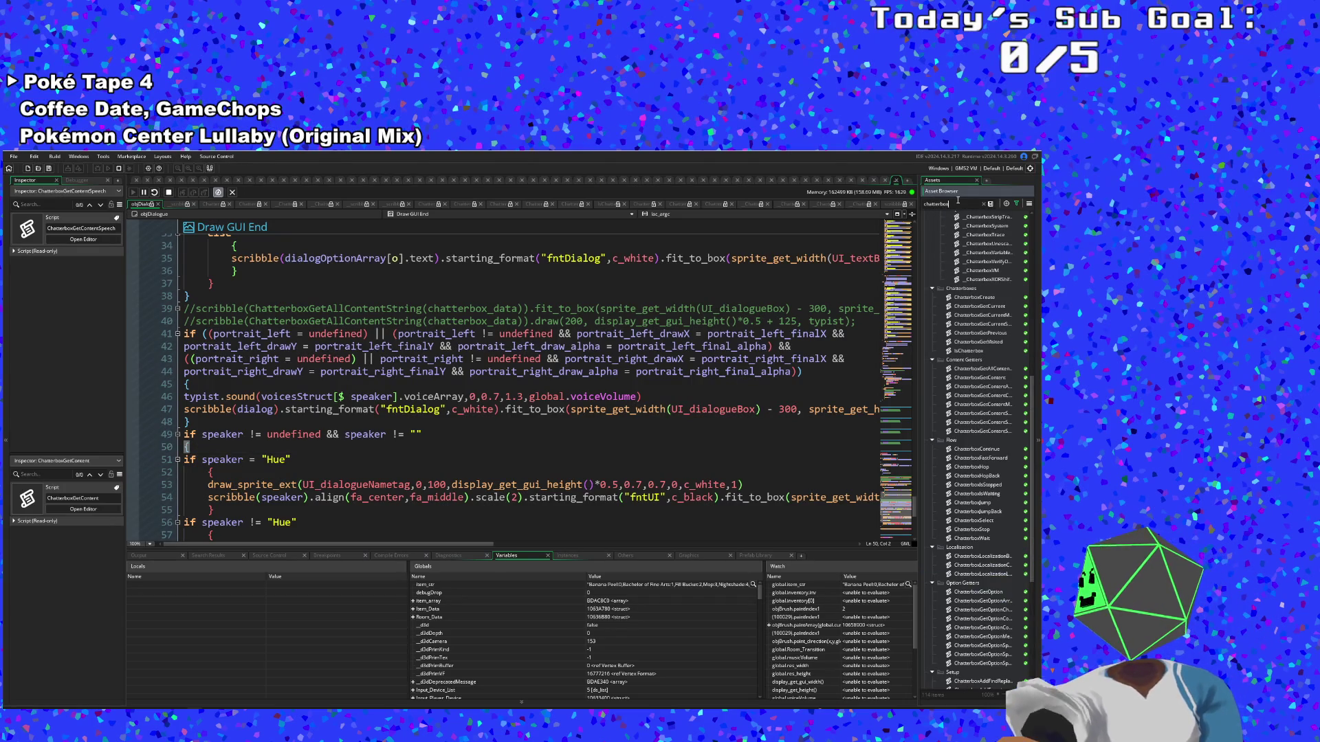
Collapse the Chatterbox (System) folder and open _ChatterboxConfigMacros from the Variables and Constants group
scroll(944, 393, "up", 10)
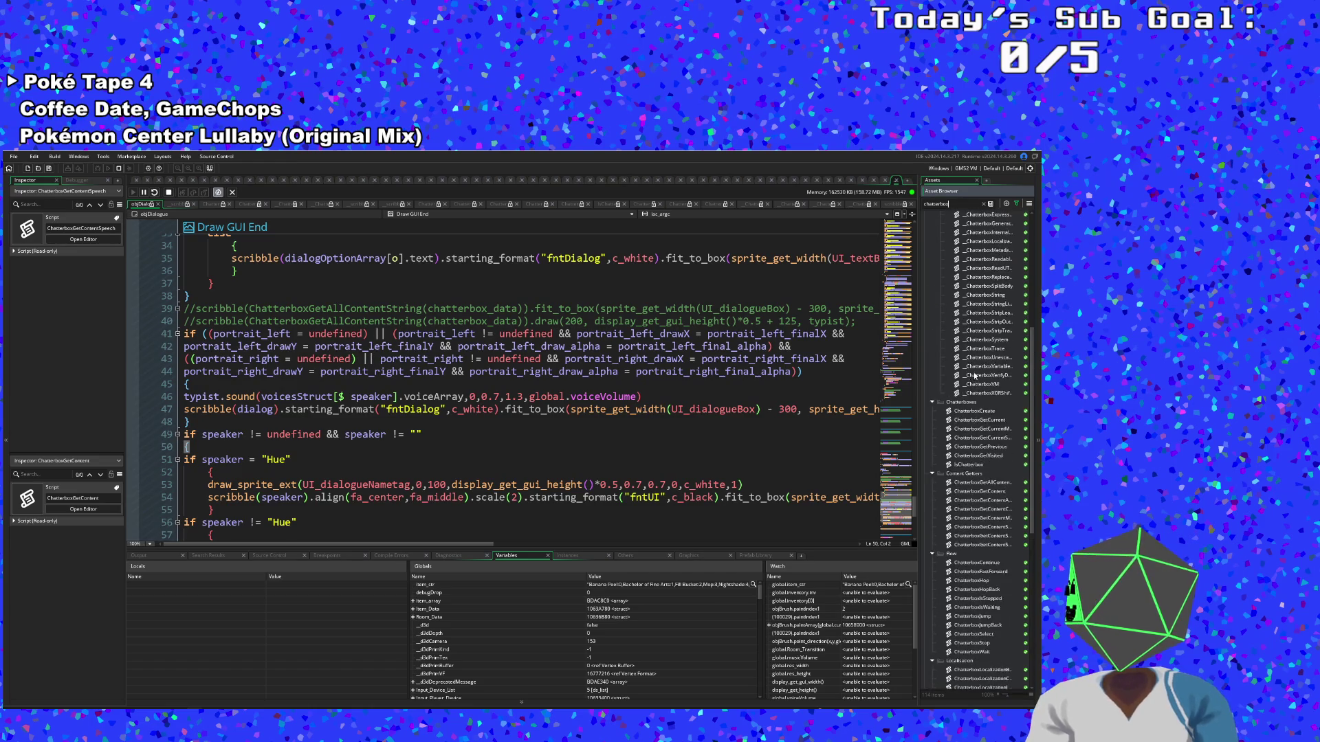
scroll(976, 374, "up", 4)
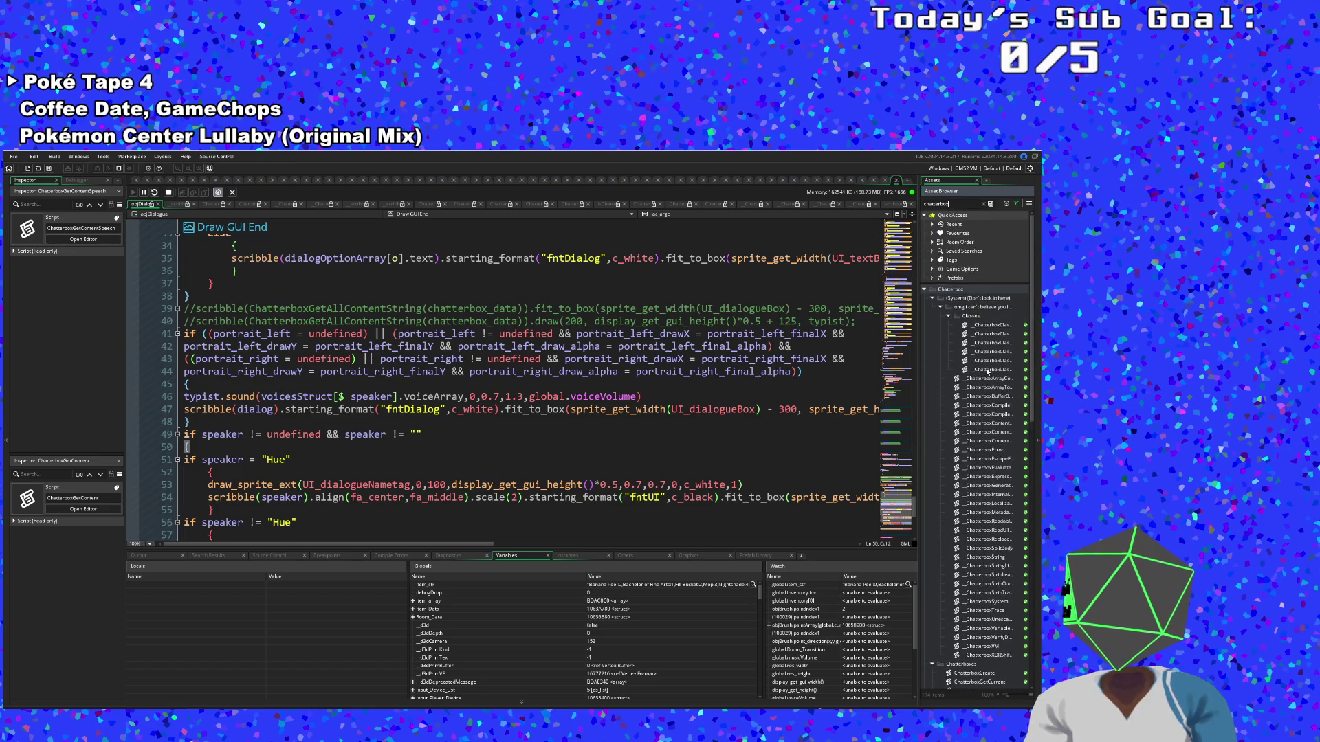
left_click(933, 298)
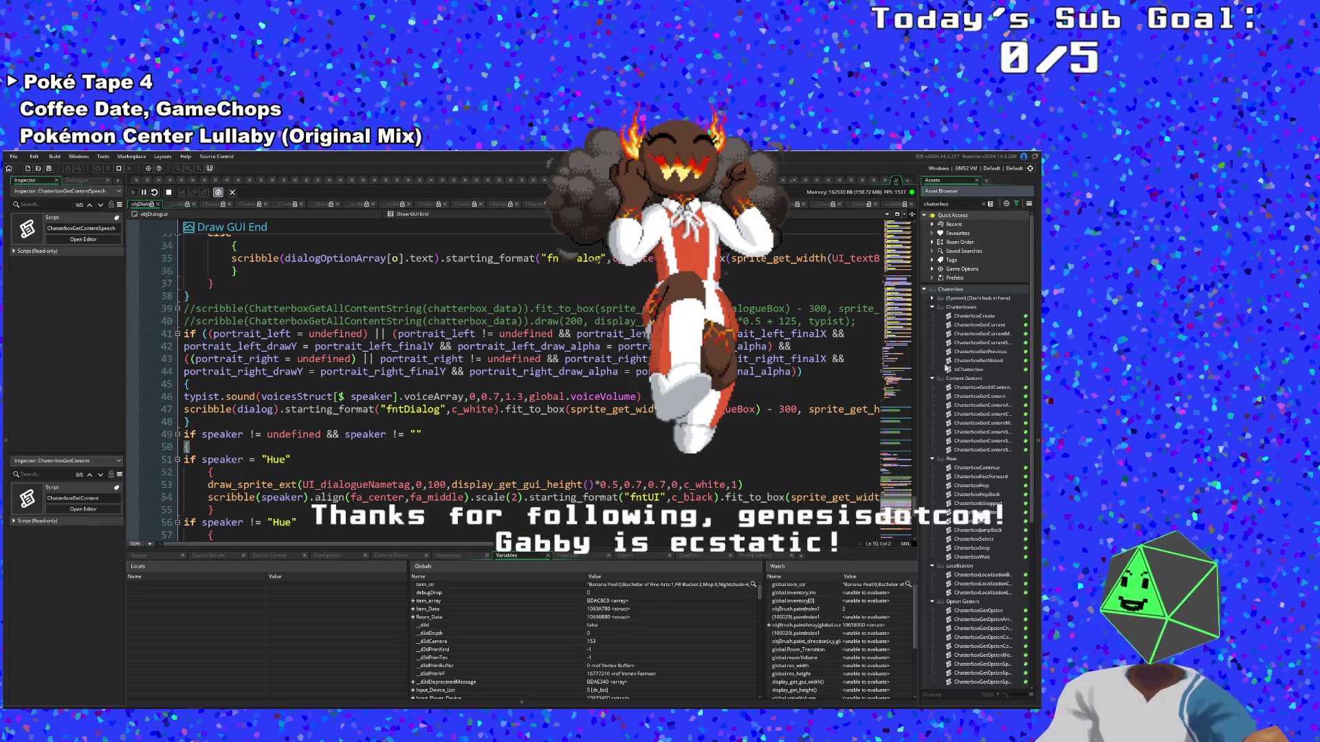
scroll(970, 412, "down", 2)
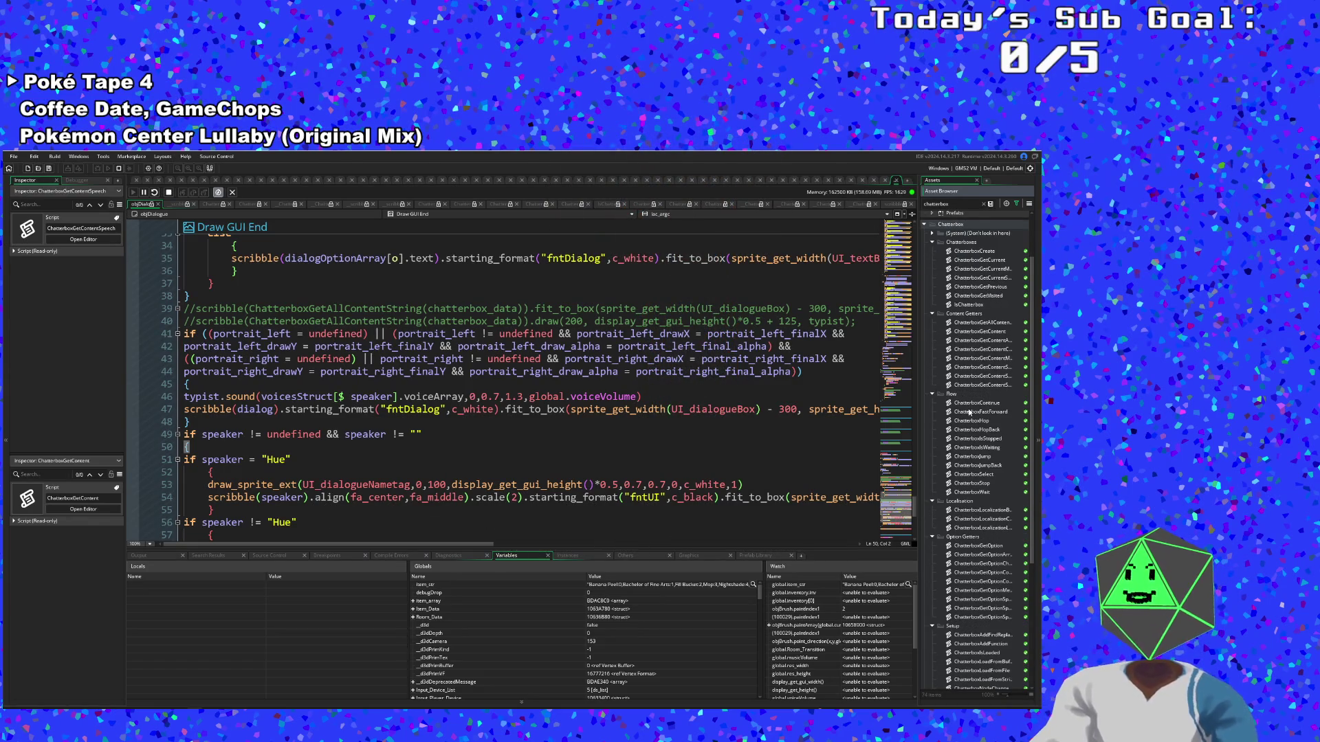
scroll(969, 412, "down", 6)
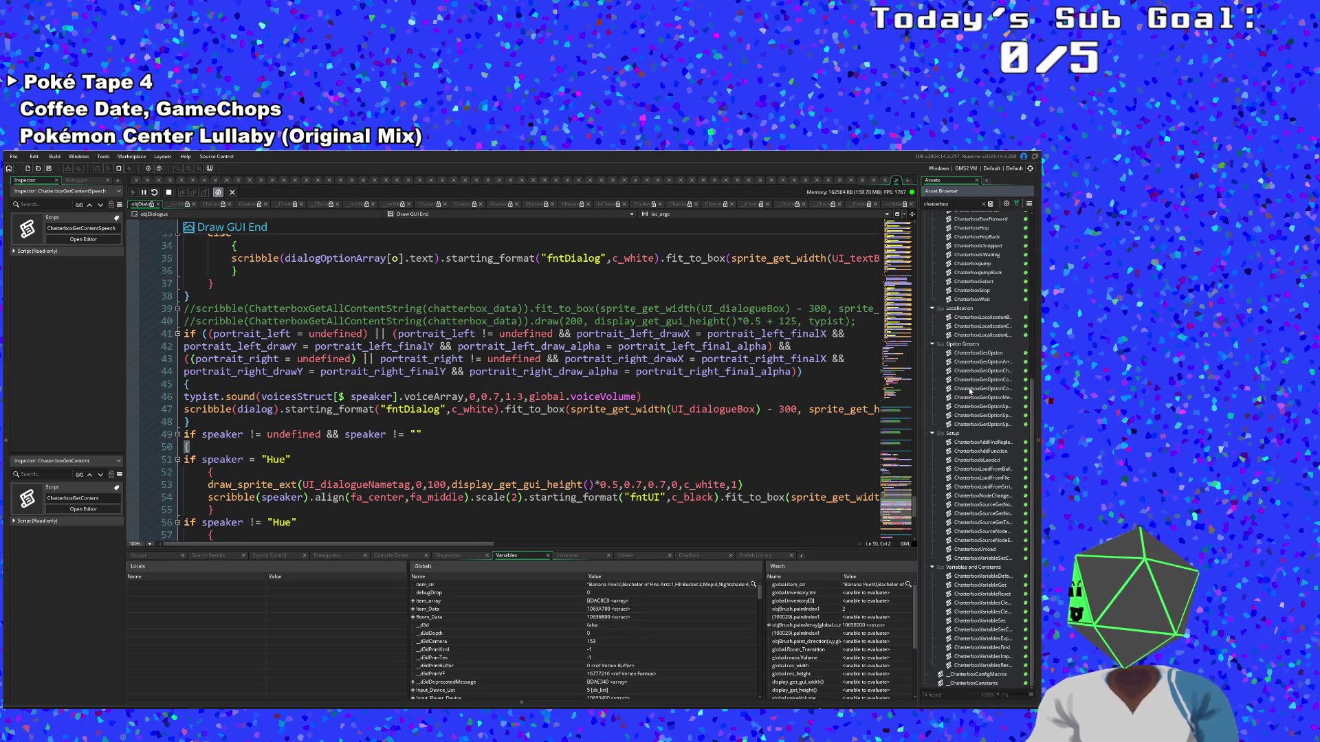
scroll(970, 442, "up", 1)
scroll(970, 440, "down", 2)
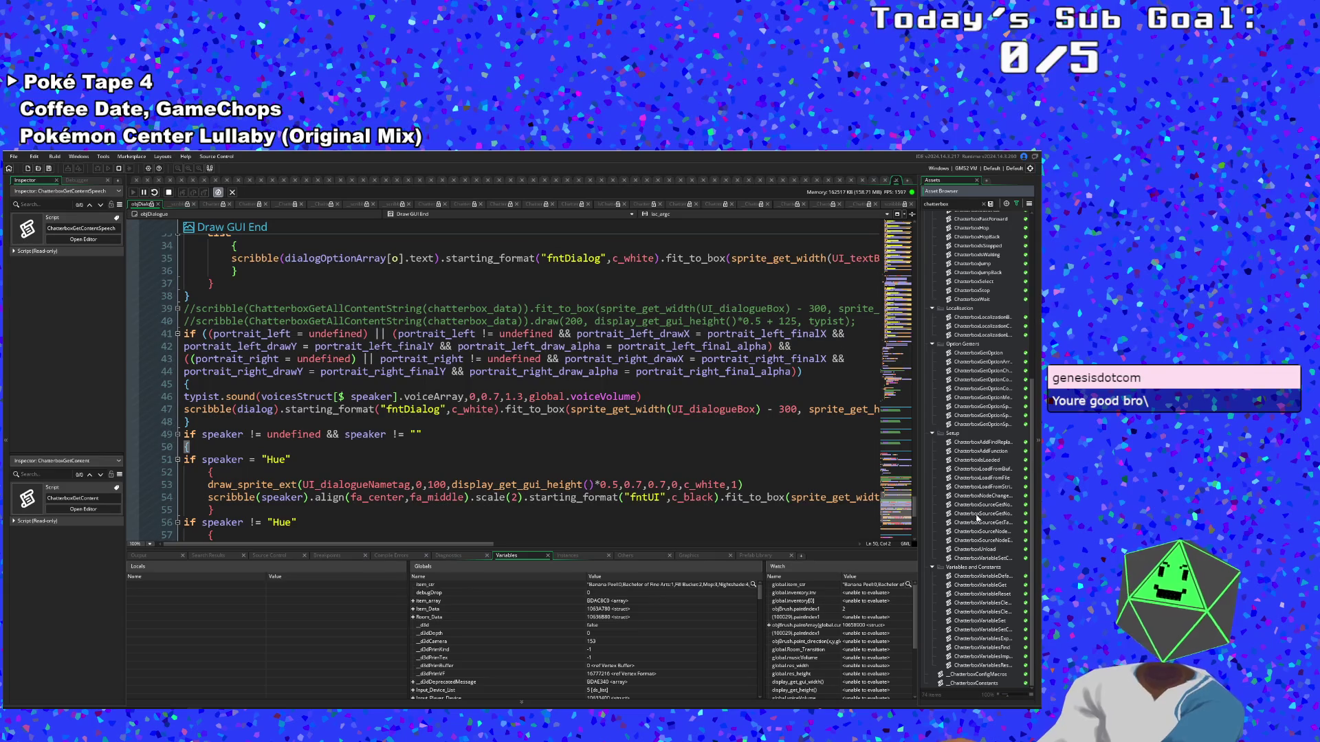
scroll(1009, 551, "up", 4)
scroll(1009, 552, "up", 5)
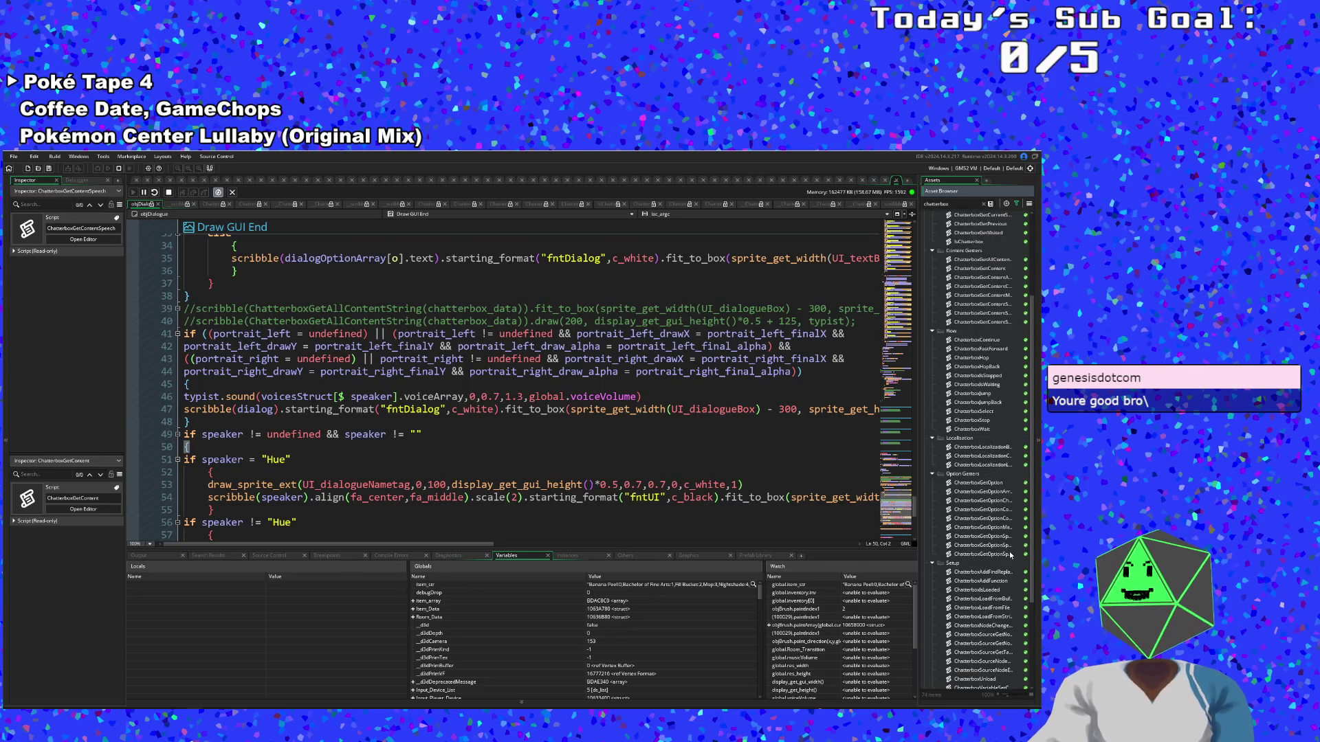
scroll(1009, 551, "up", 2)
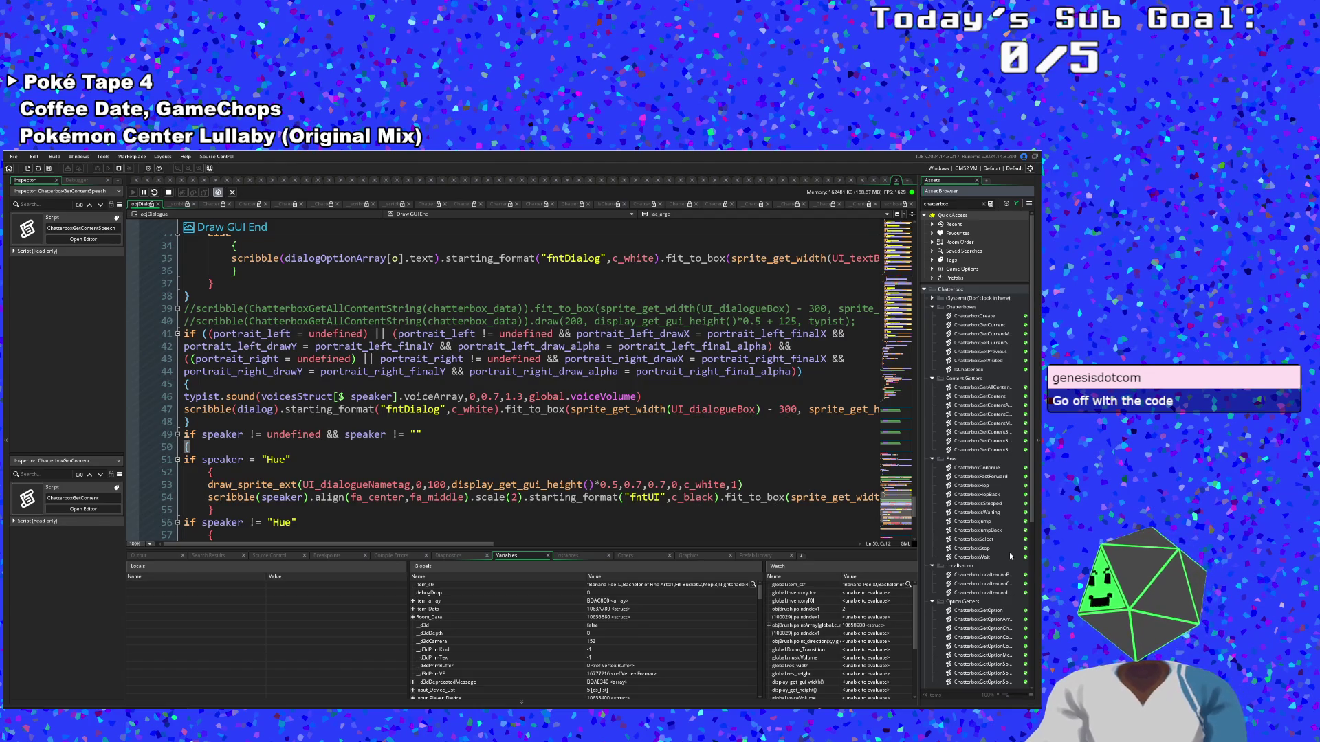
scroll(1009, 551, "down", 3)
scroll(1009, 546, "down", 9)
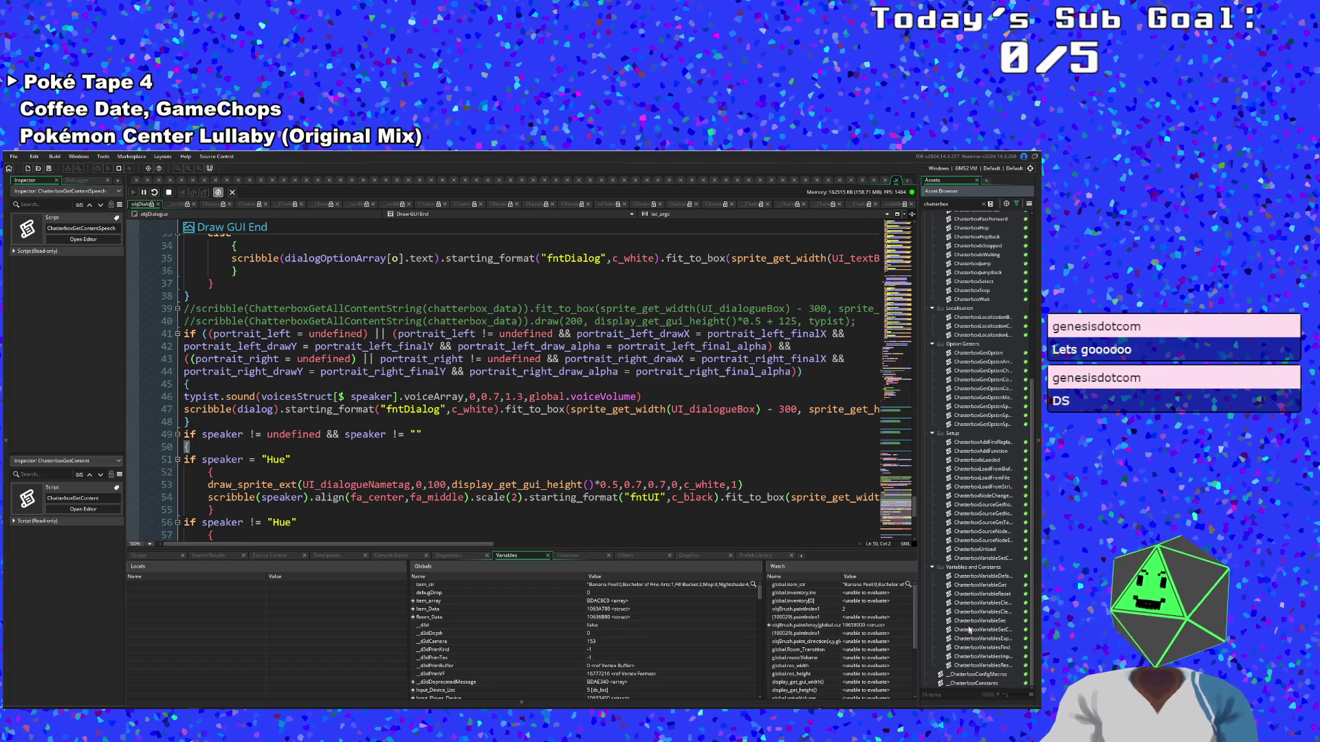
scroll(969, 609, "up", 4)
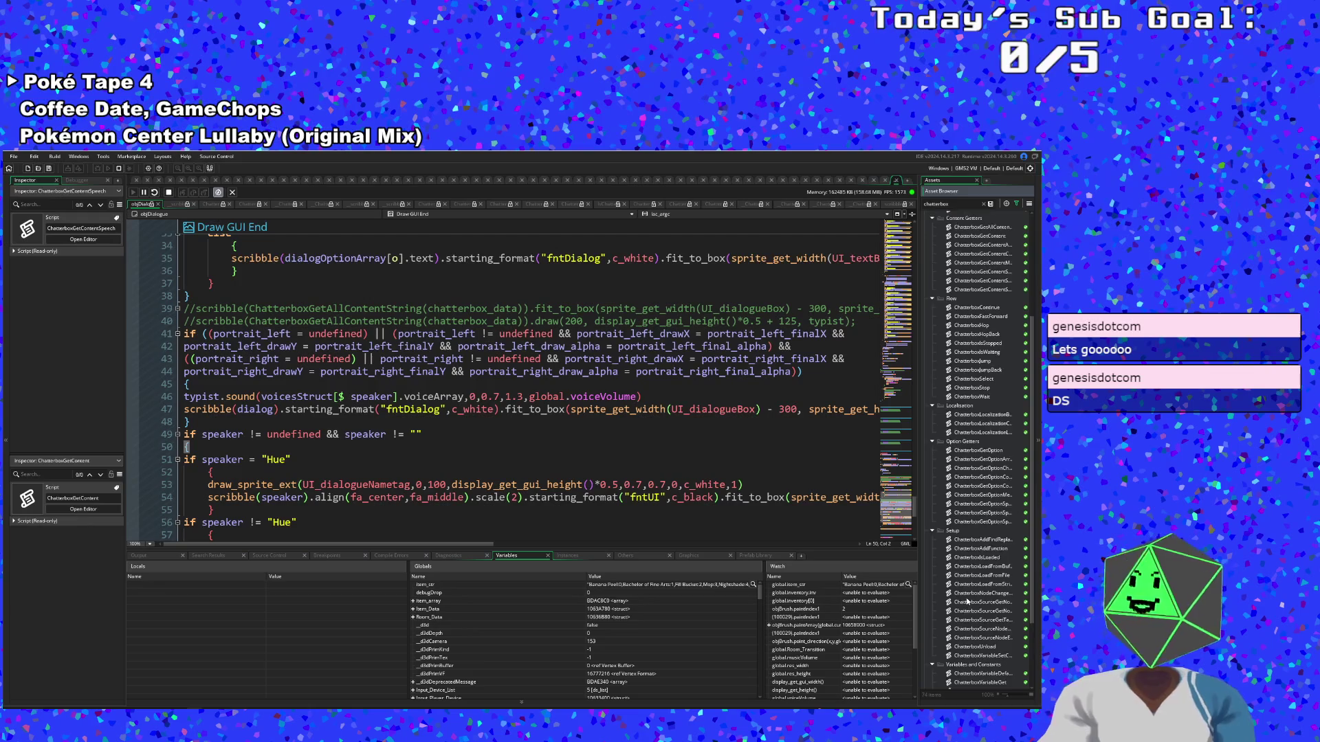
scroll(968, 602, "up", 5)
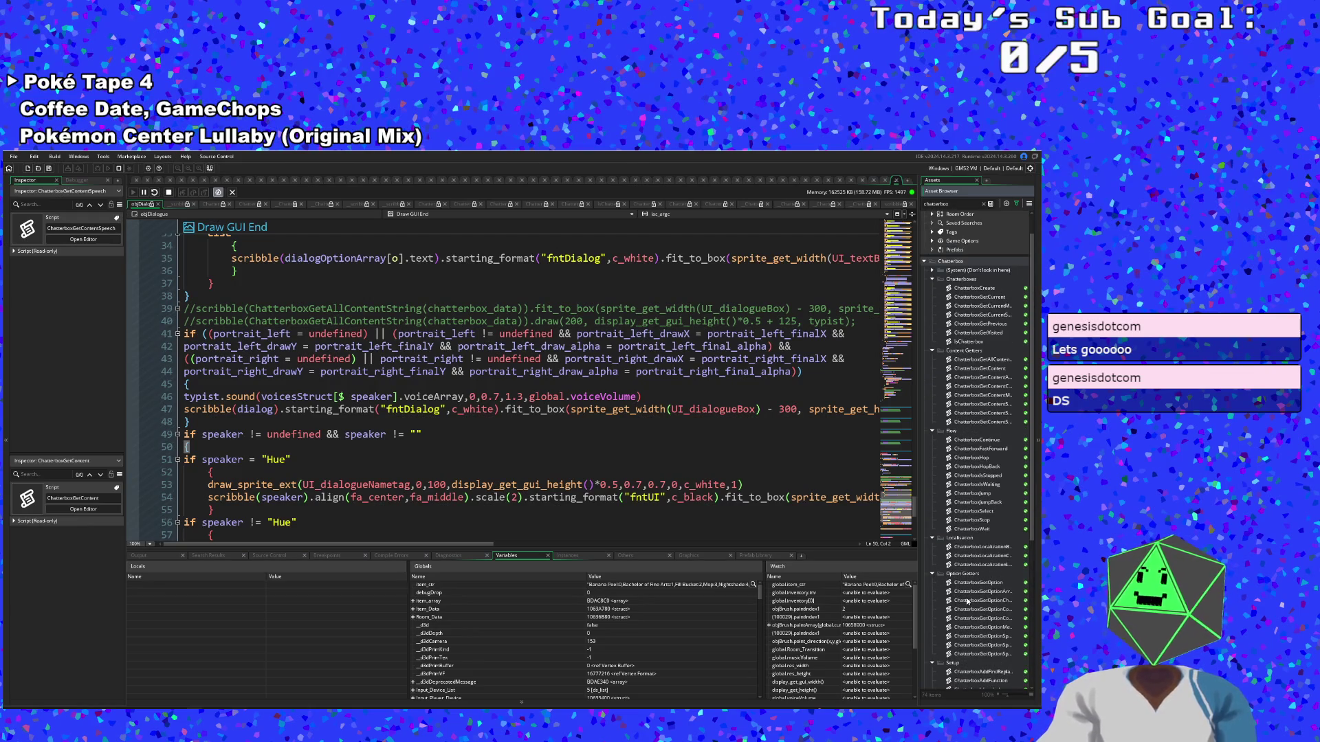
scroll(965, 583, "down", 7)
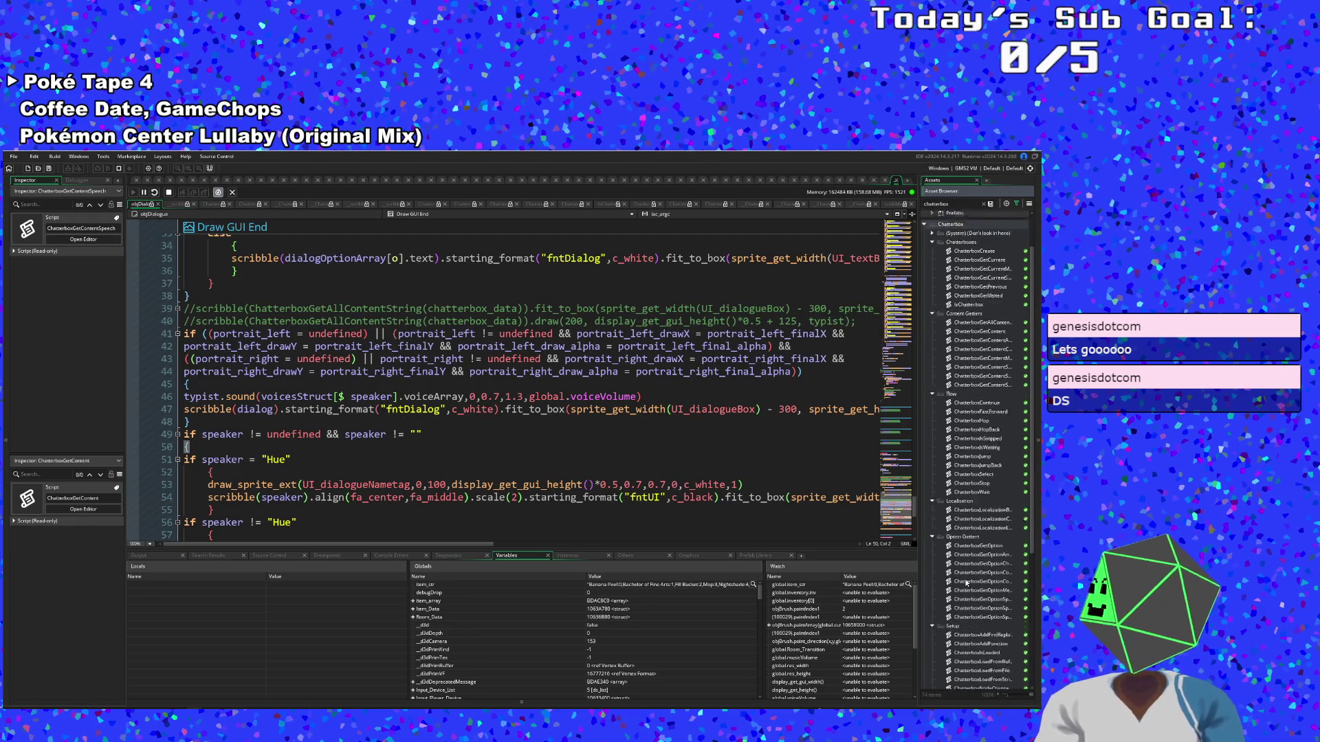
scroll(965, 579, "down", 1)
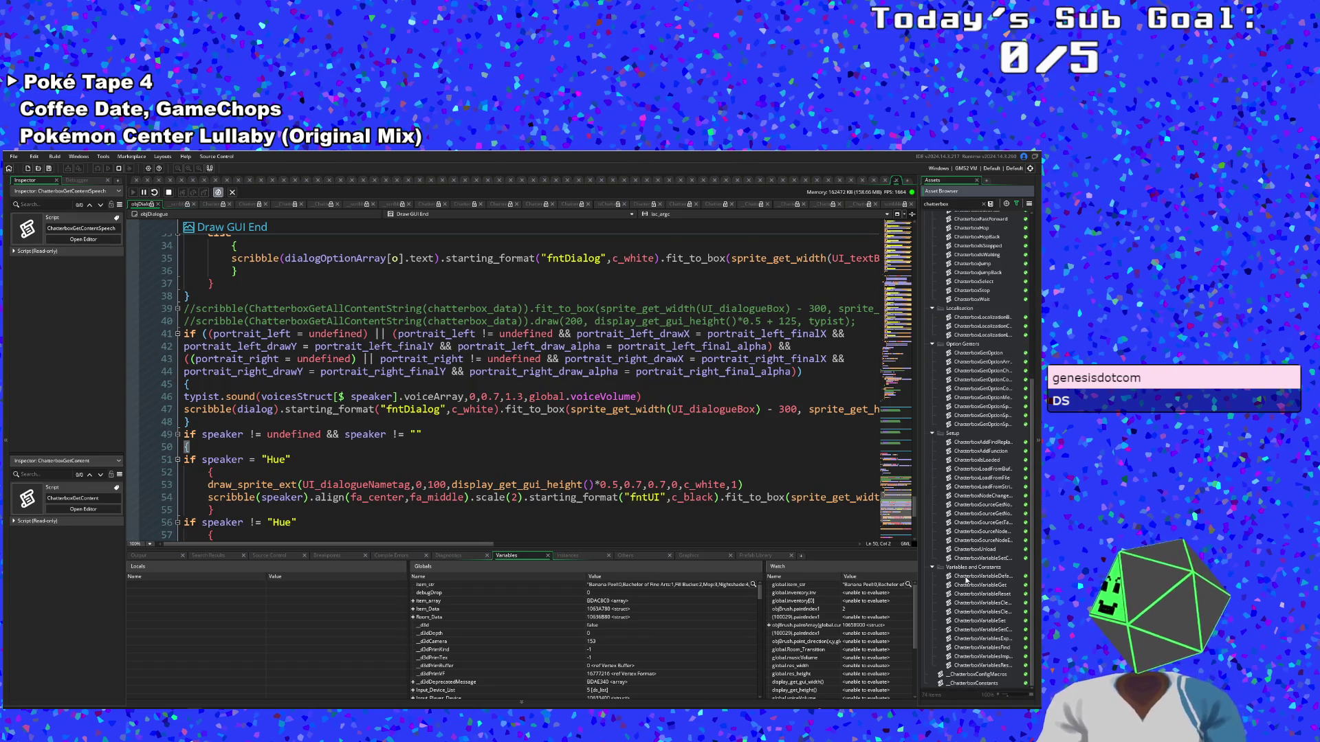
scroll(967, 598, "up", 1)
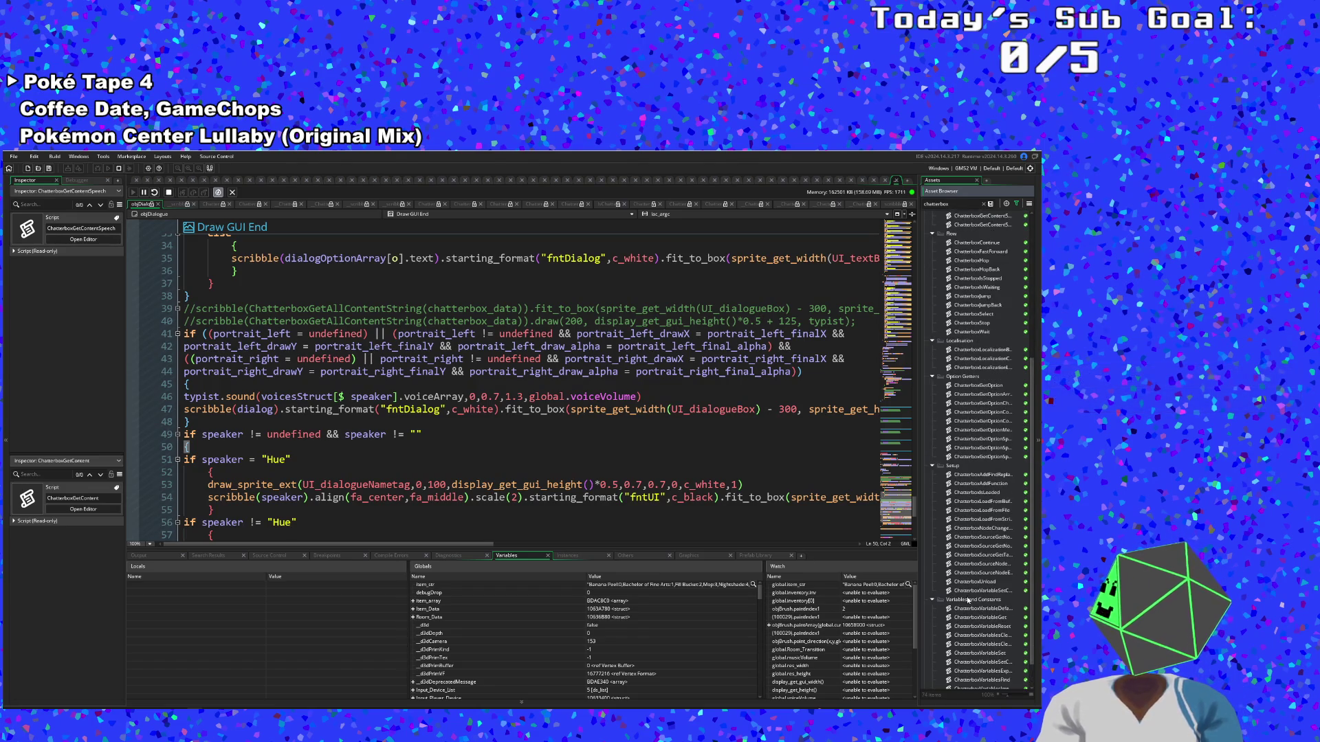
scroll(968, 600, "up", 7)
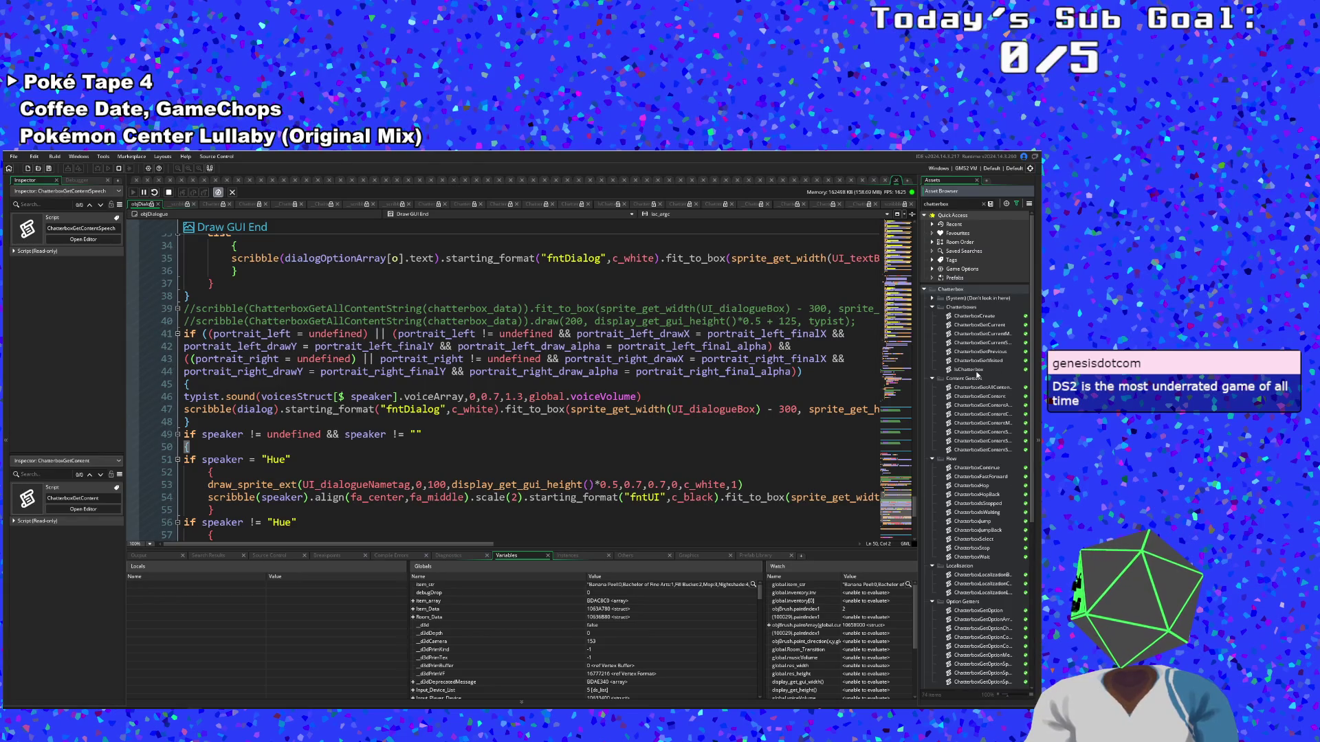
scroll(976, 376, "down", 7)
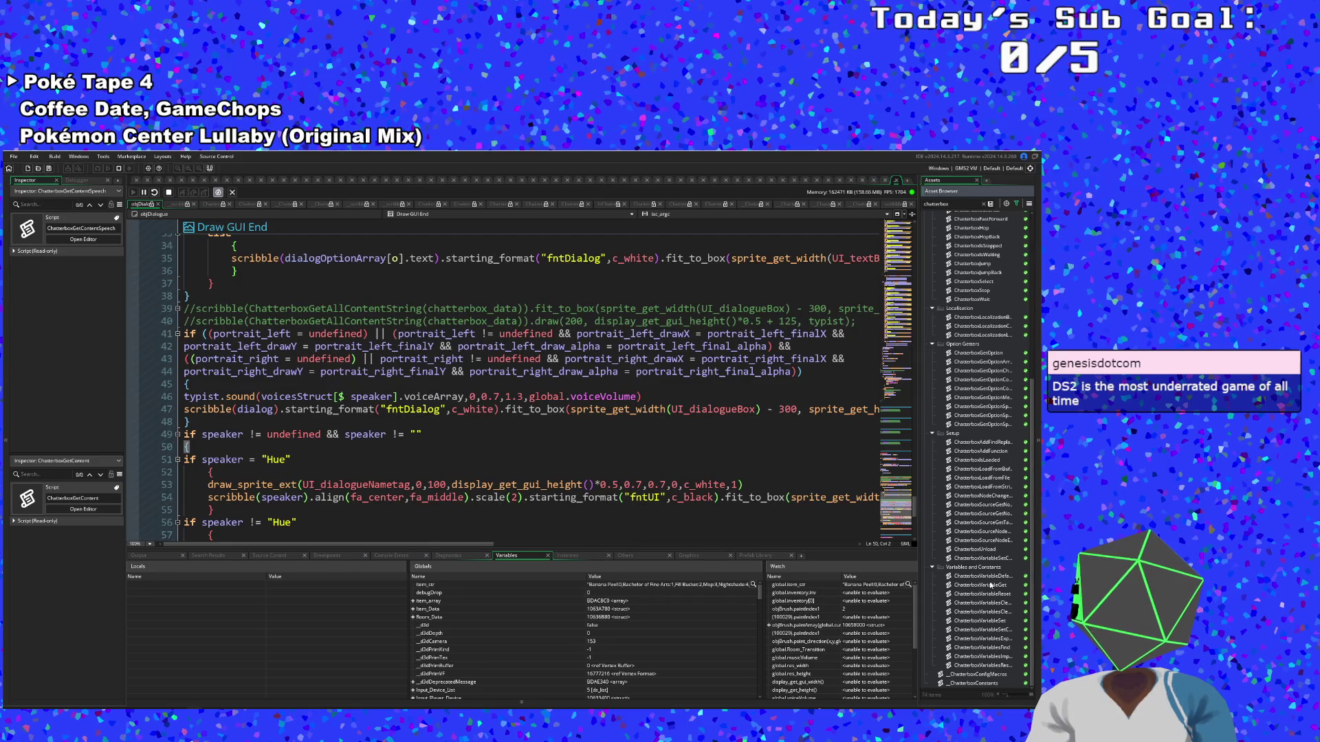
double_click(961, 677)
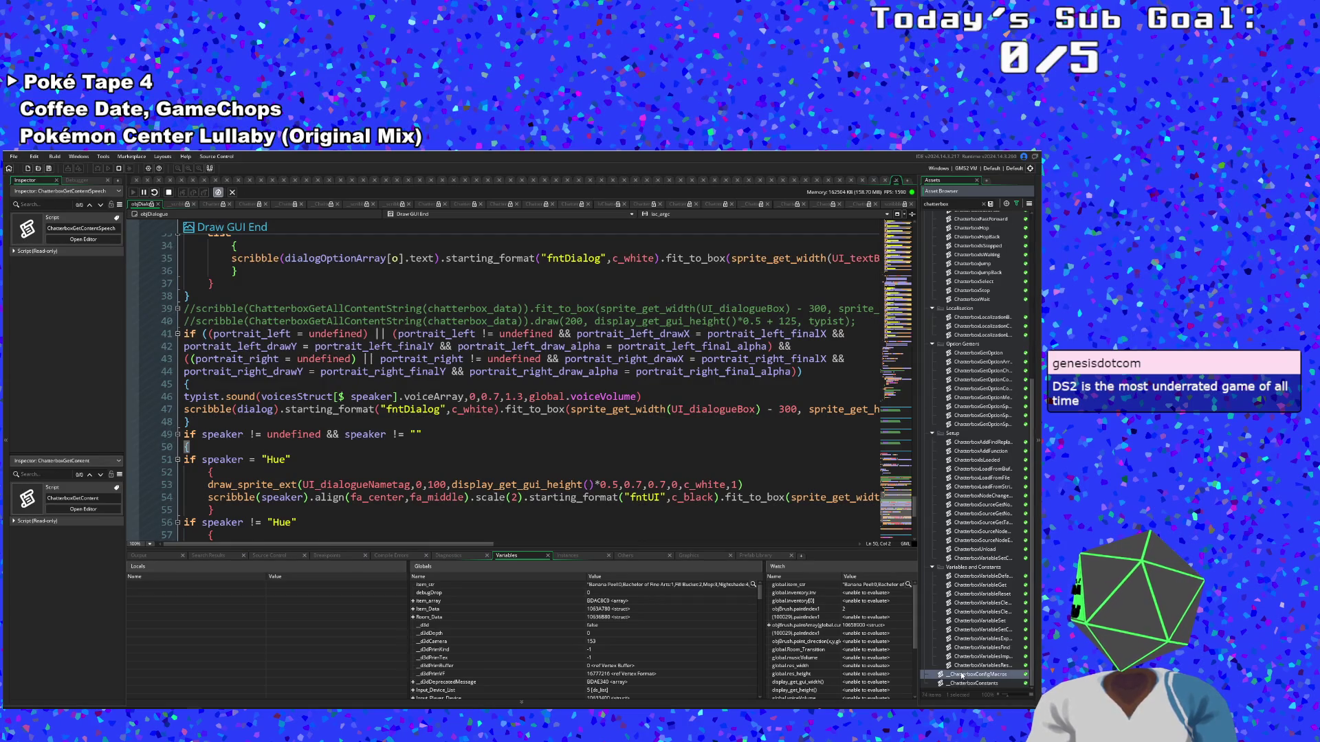
Change CHATTERBOX_DEFAULT_SINGLETON on line 6 from false to true
scroll(522, 371, "down", 8)
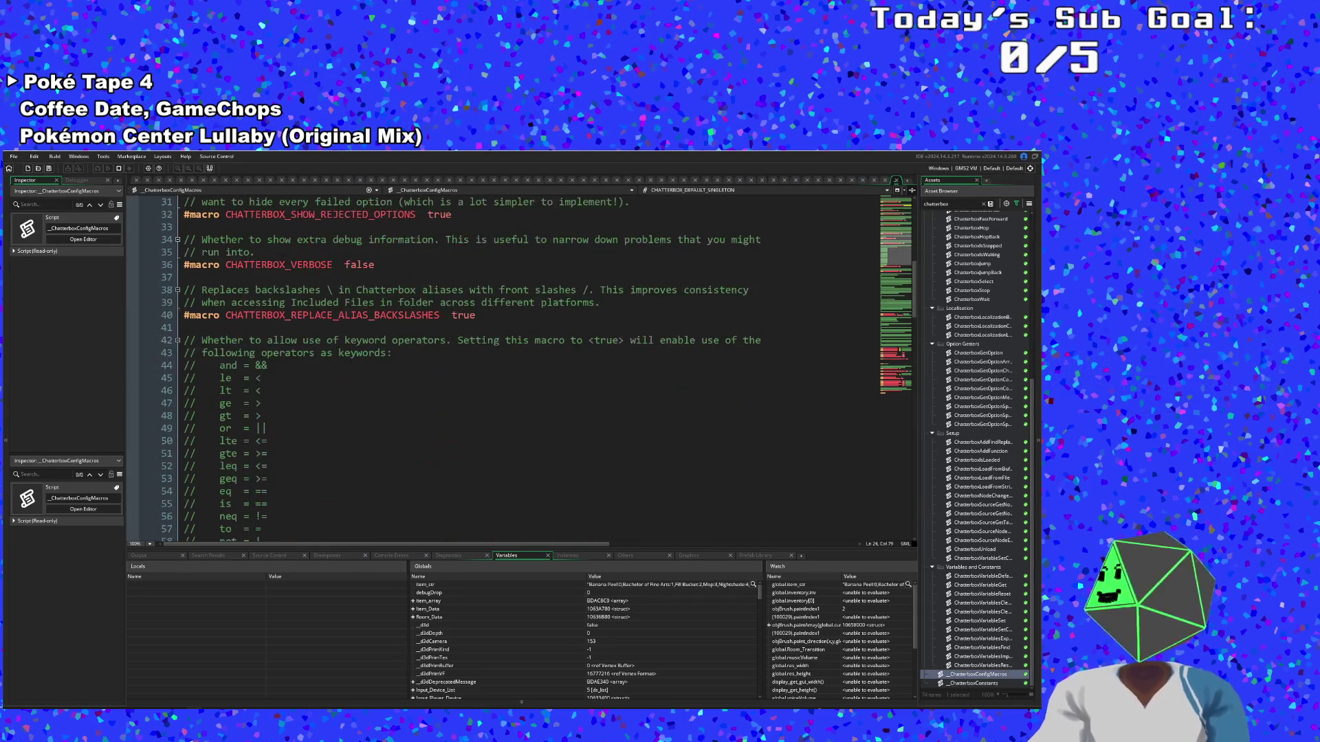
scroll(522, 371, "up", 4)
scroll(475, 325, "up", 5)
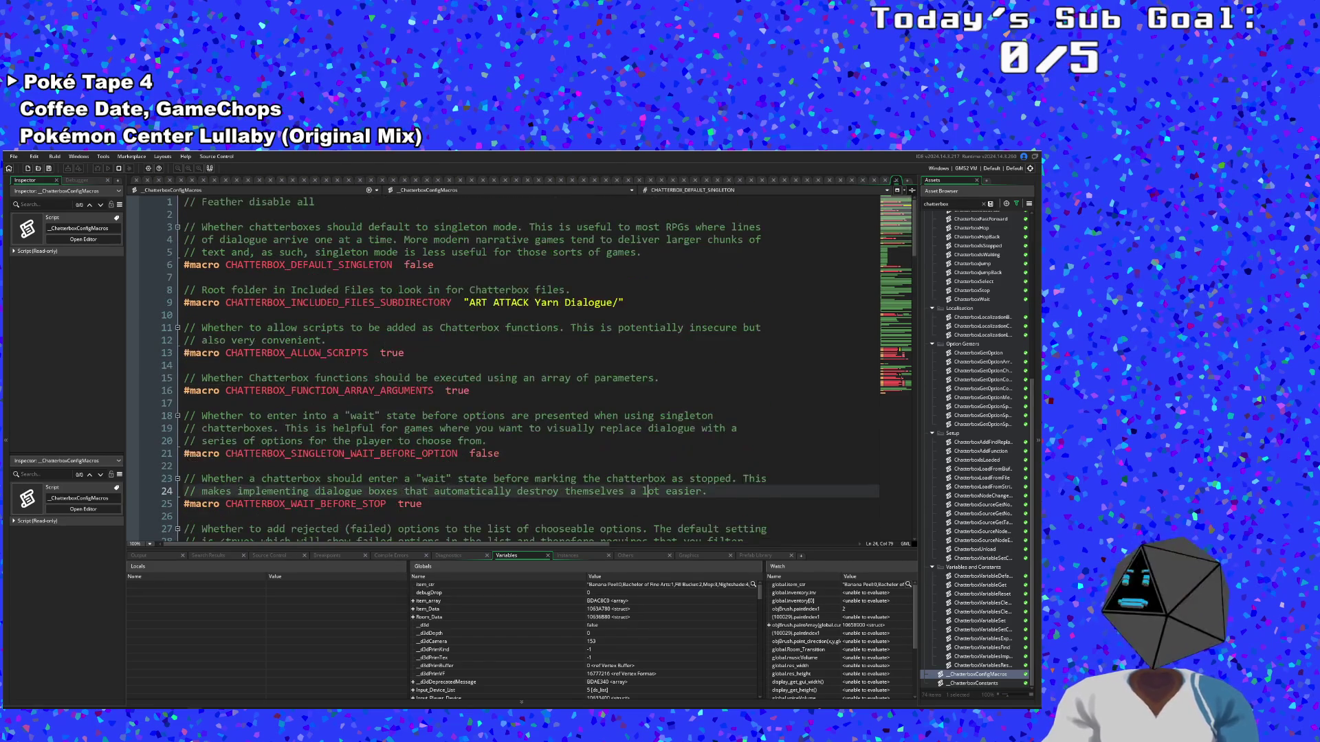
double_click(418, 265)
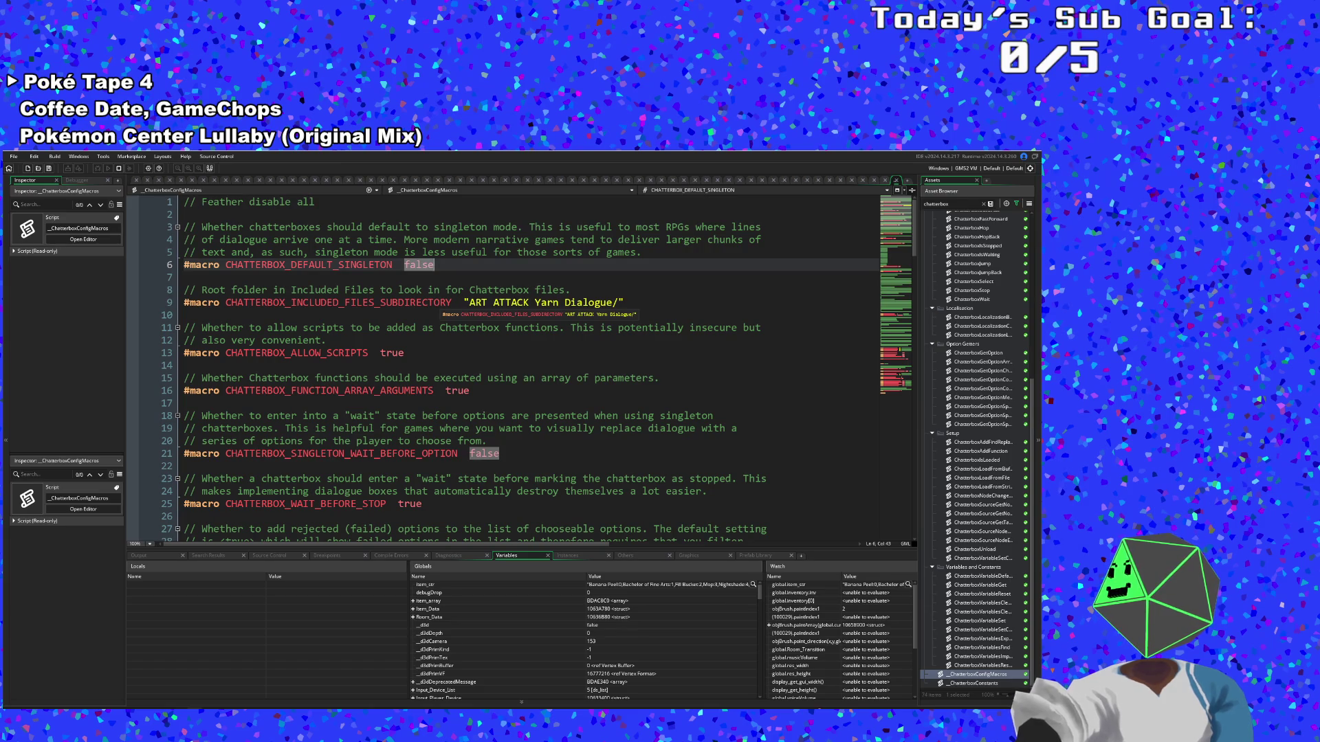
key("BackSpace")
key("BackSpace")
key("BackSpace")
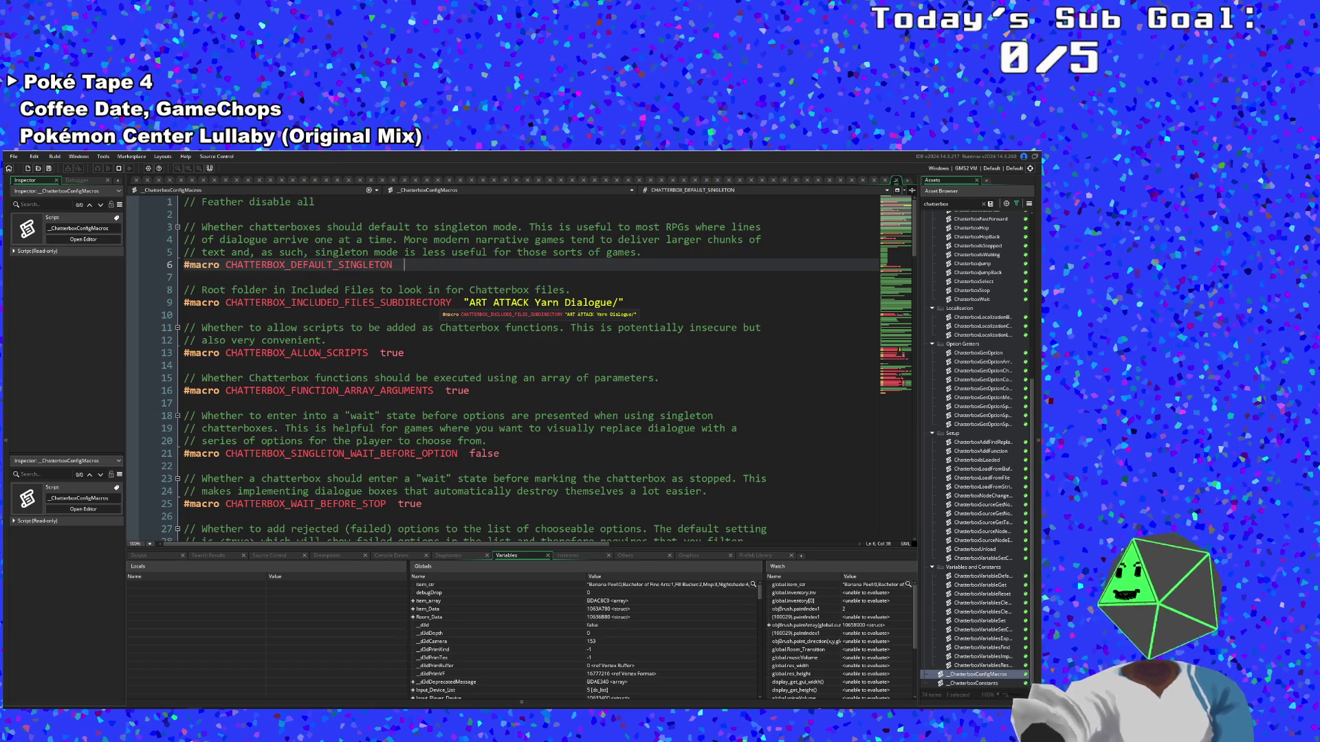
type("ture")
key("BackSpace")
key("BackSpace")
key("BackSpace")
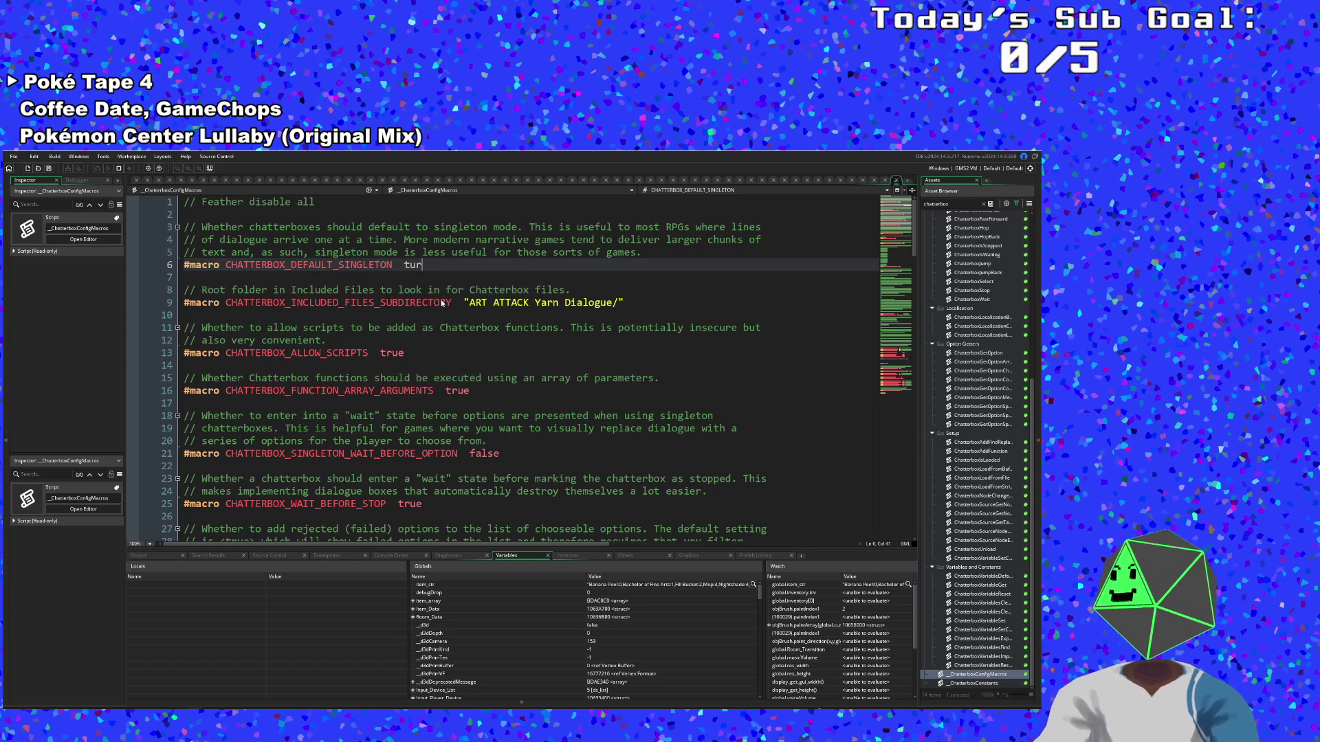
type("rue")
left_click(444, 328)
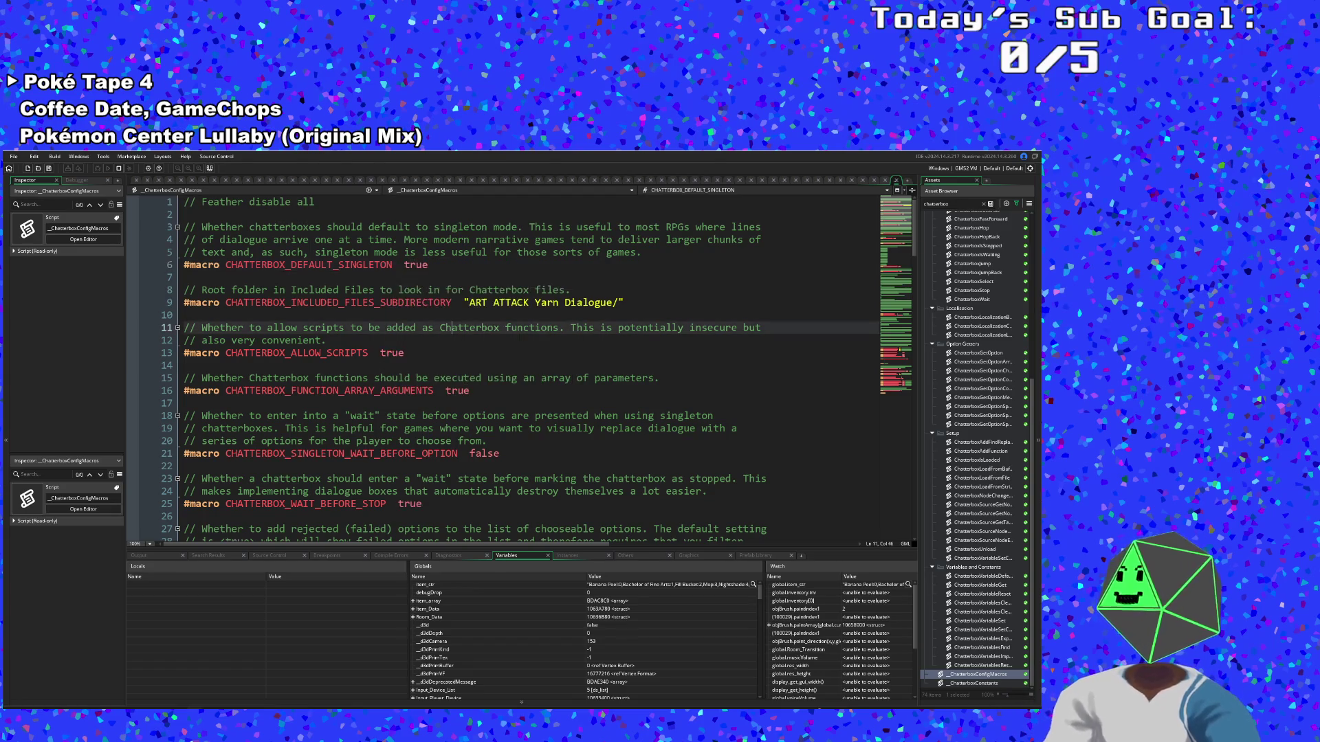
Save the project, stop the old game and launch a new test run
left_click(27, 168)
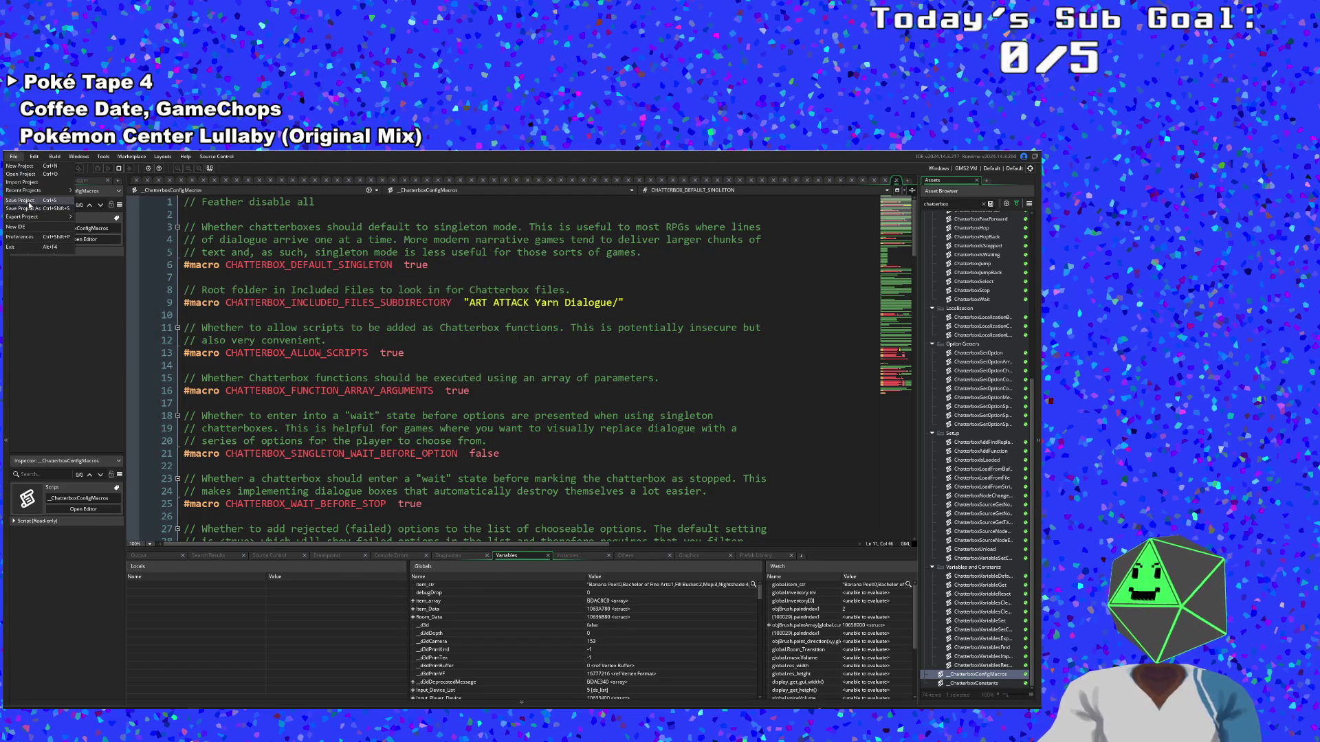
left_click(262, 265)
key("Down")
key("Down")
key("Down")
left_click(118, 168)
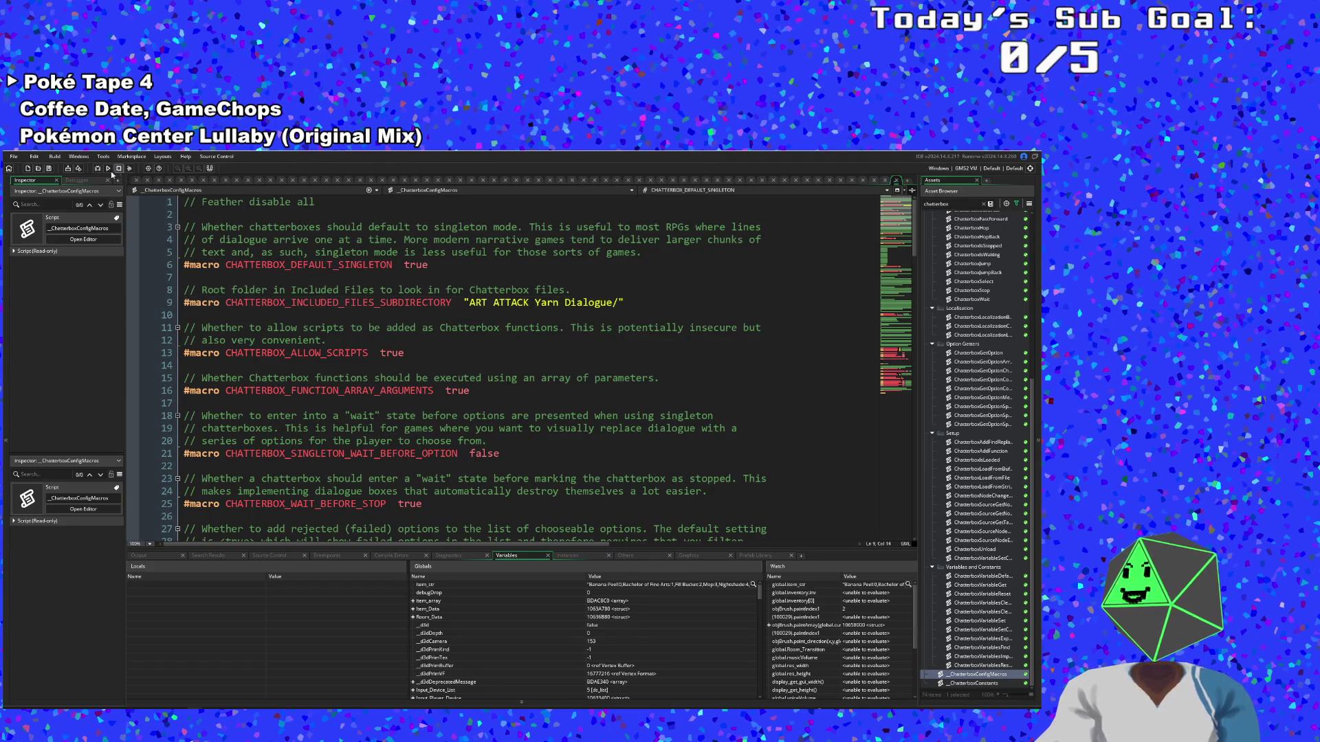
left_click(98, 168)
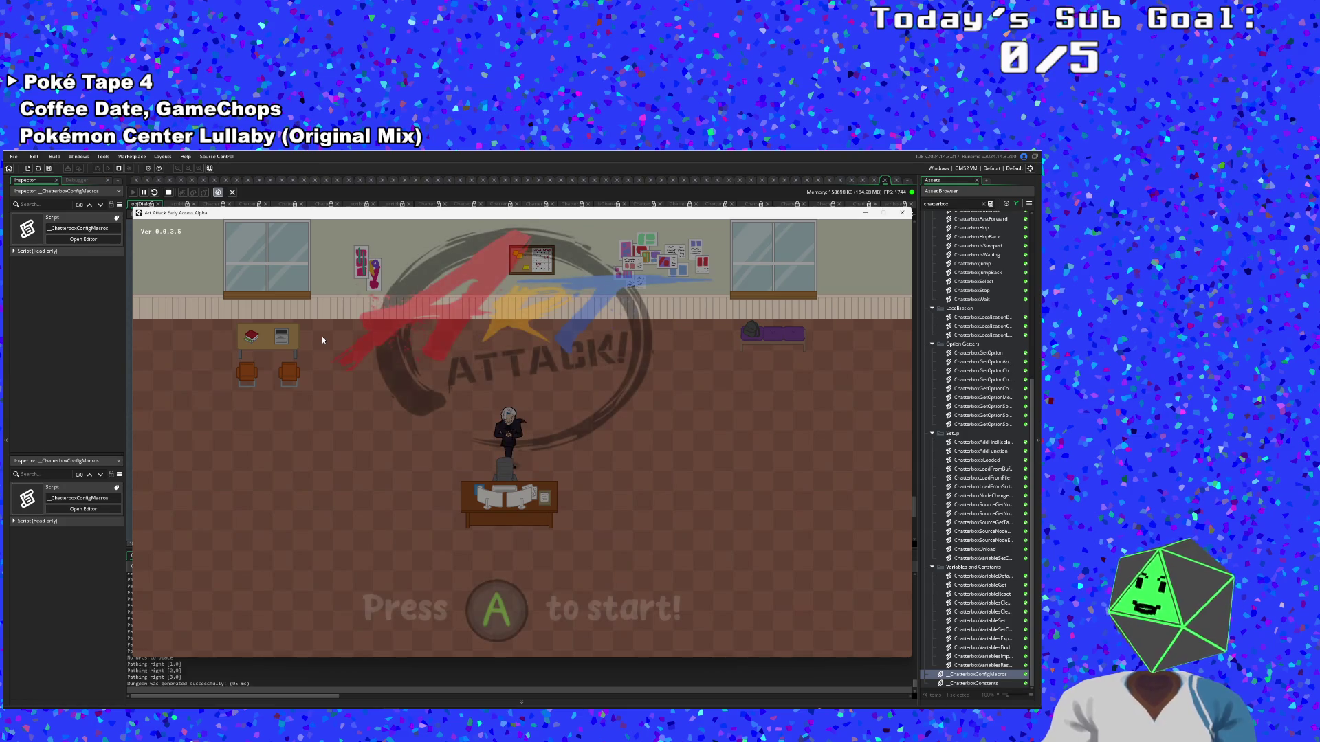
Start the game into Hue's still-empty dialogue, stop the run and return to _ChatterboxConfigMacros
key("Return")
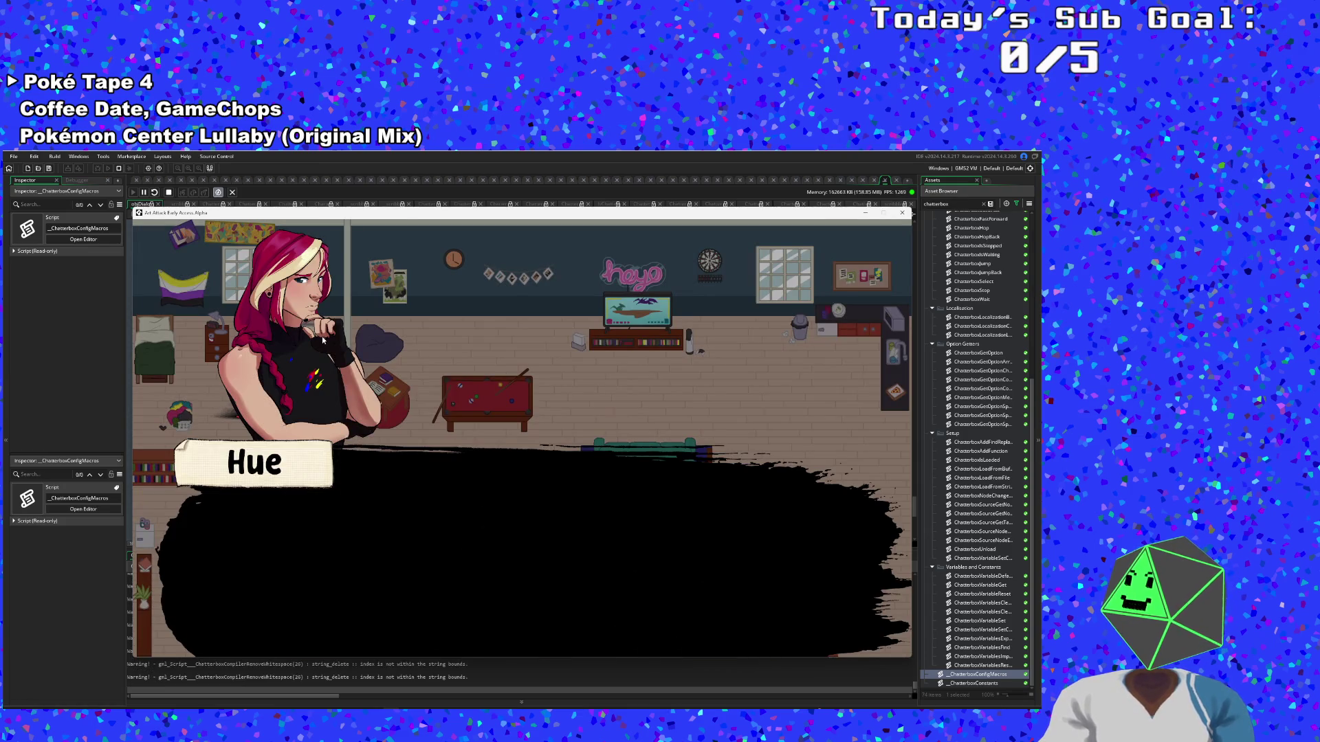
left_click(92, 341)
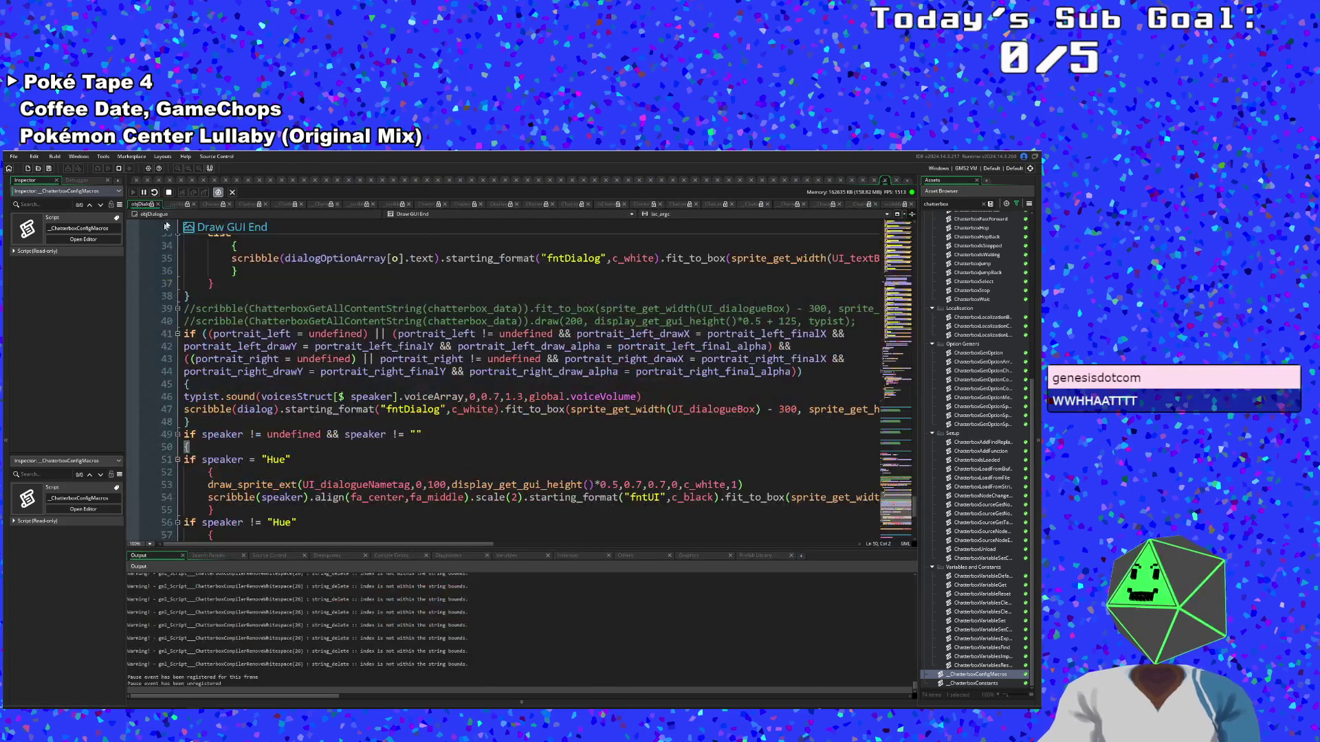
left_click(169, 193)
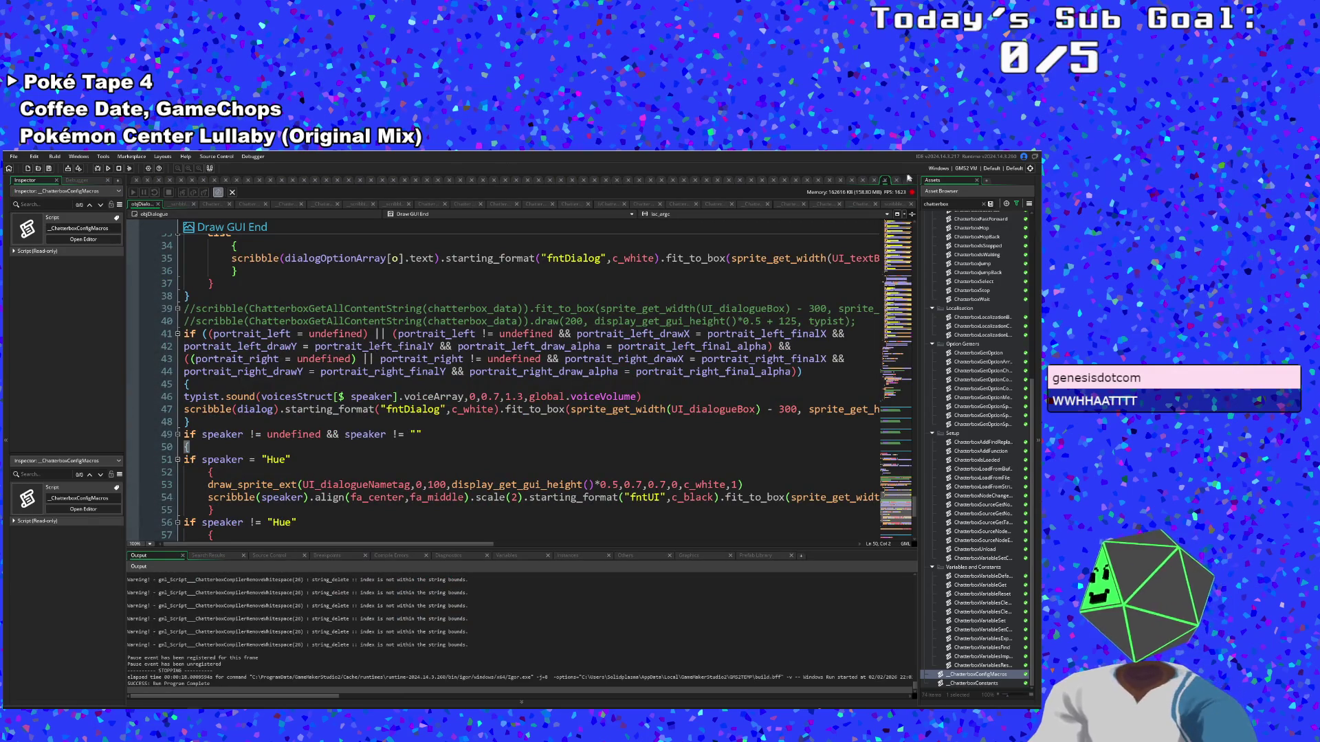
left_click(885, 181)
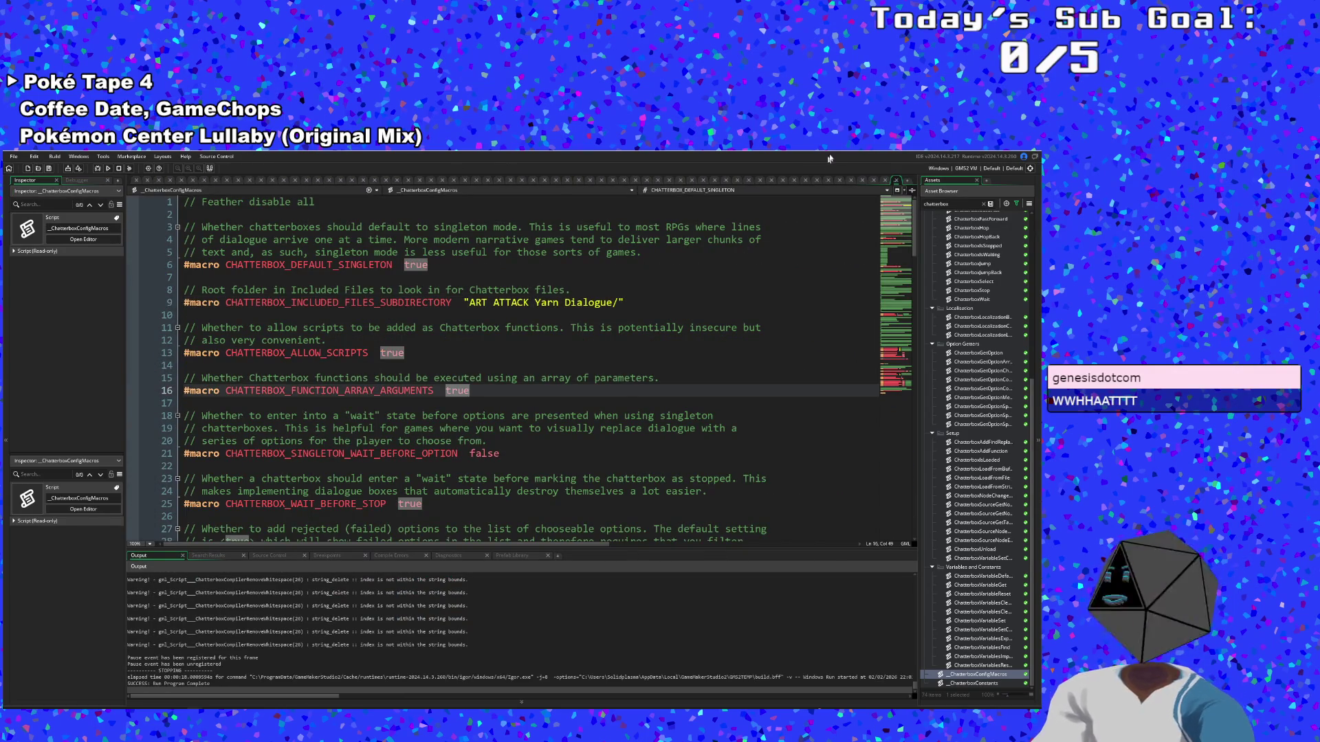
In objDialogue's User Event 0, change the ChatterboxGetContentSpeech index on line 23 from 1 to 0
left_click(897, 183)
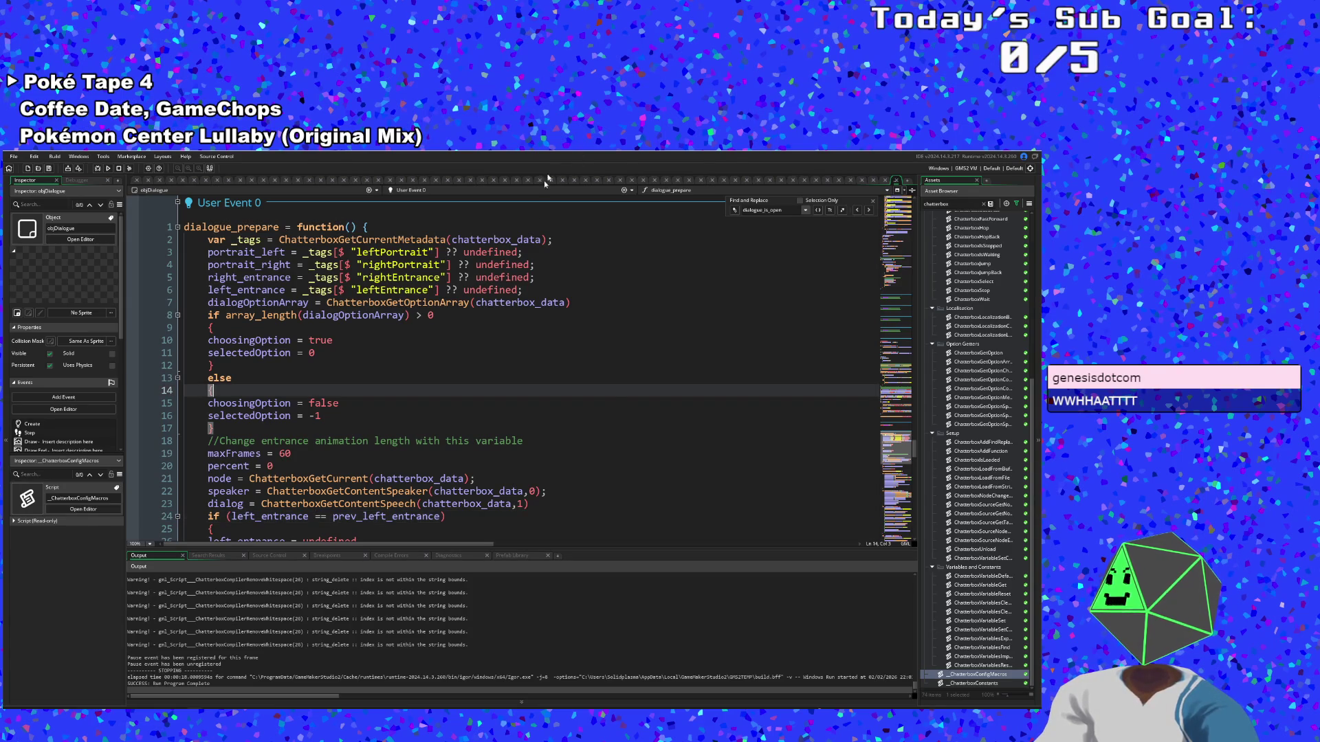
left_click(523, 440)
double_click(522, 504)
type("0")
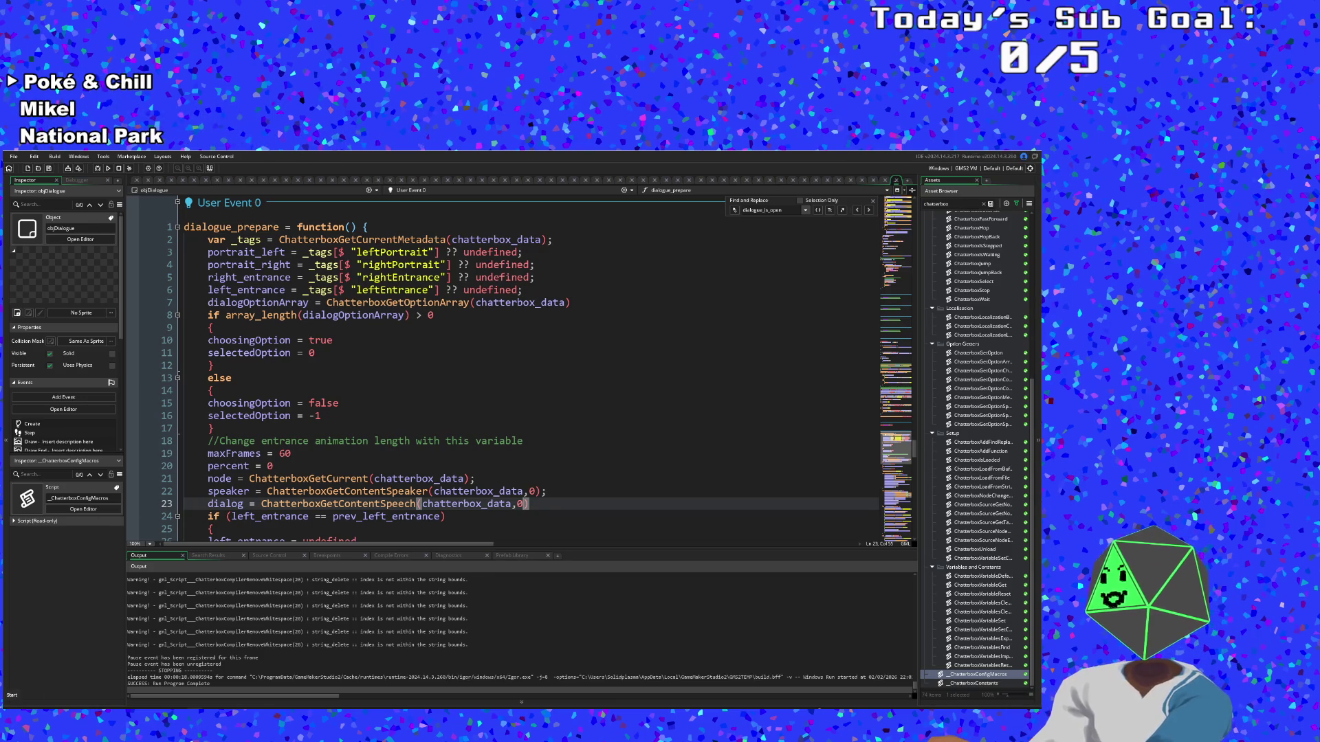
left_click(329, 416)
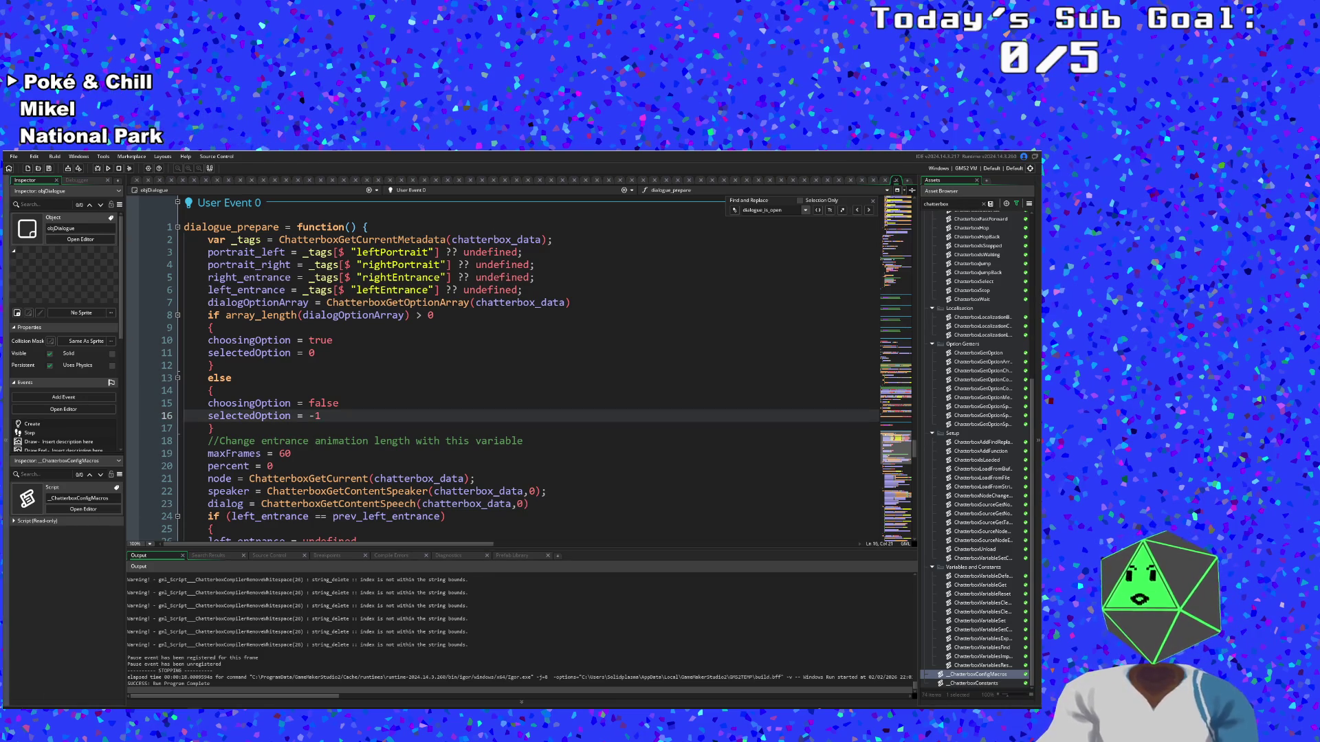
Save the project and run the game to test the index fix
left_click(13, 156)
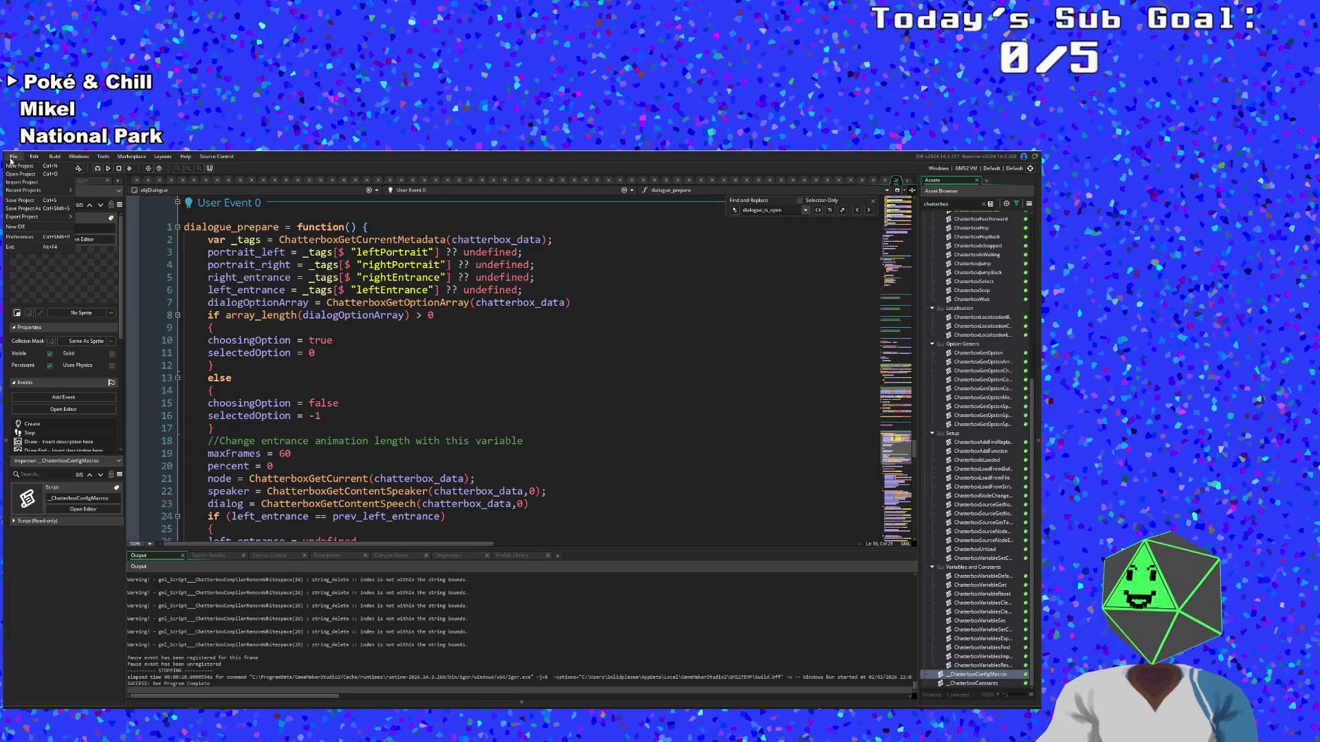
left_click(16, 201)
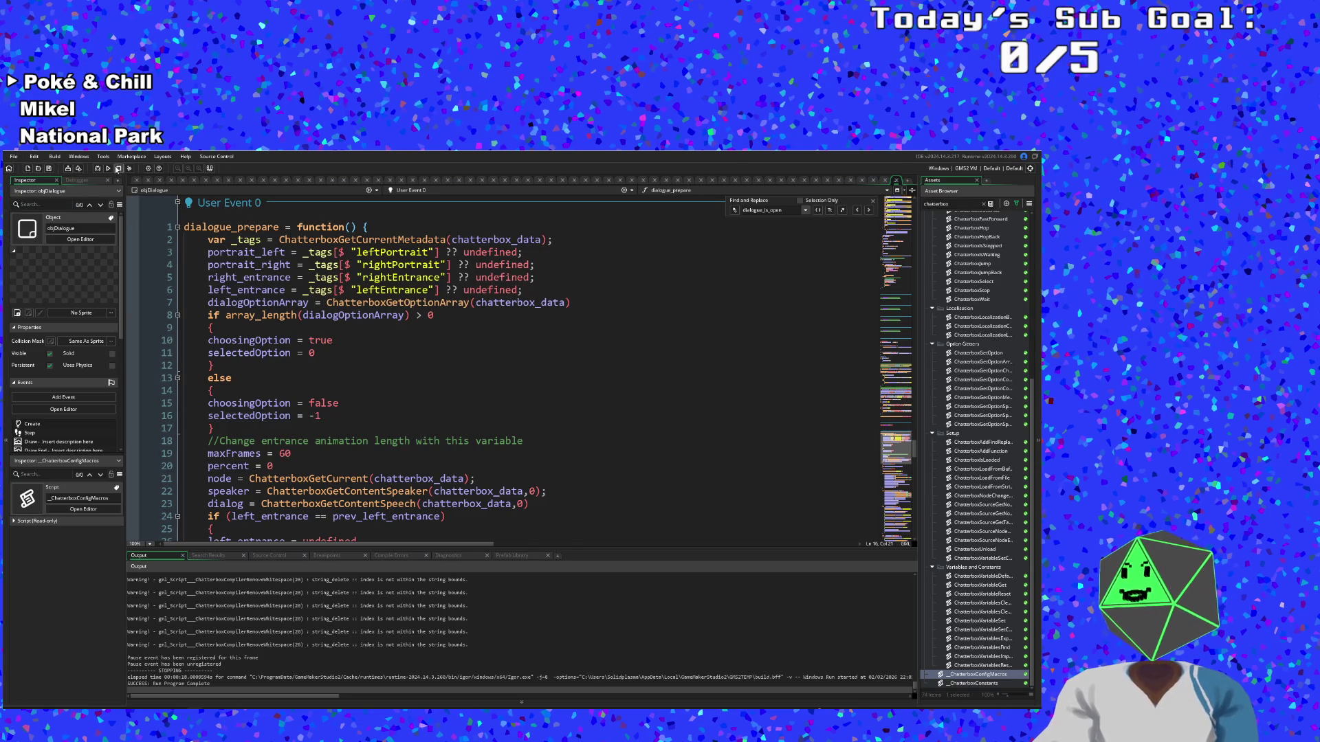
left_click(108, 168)
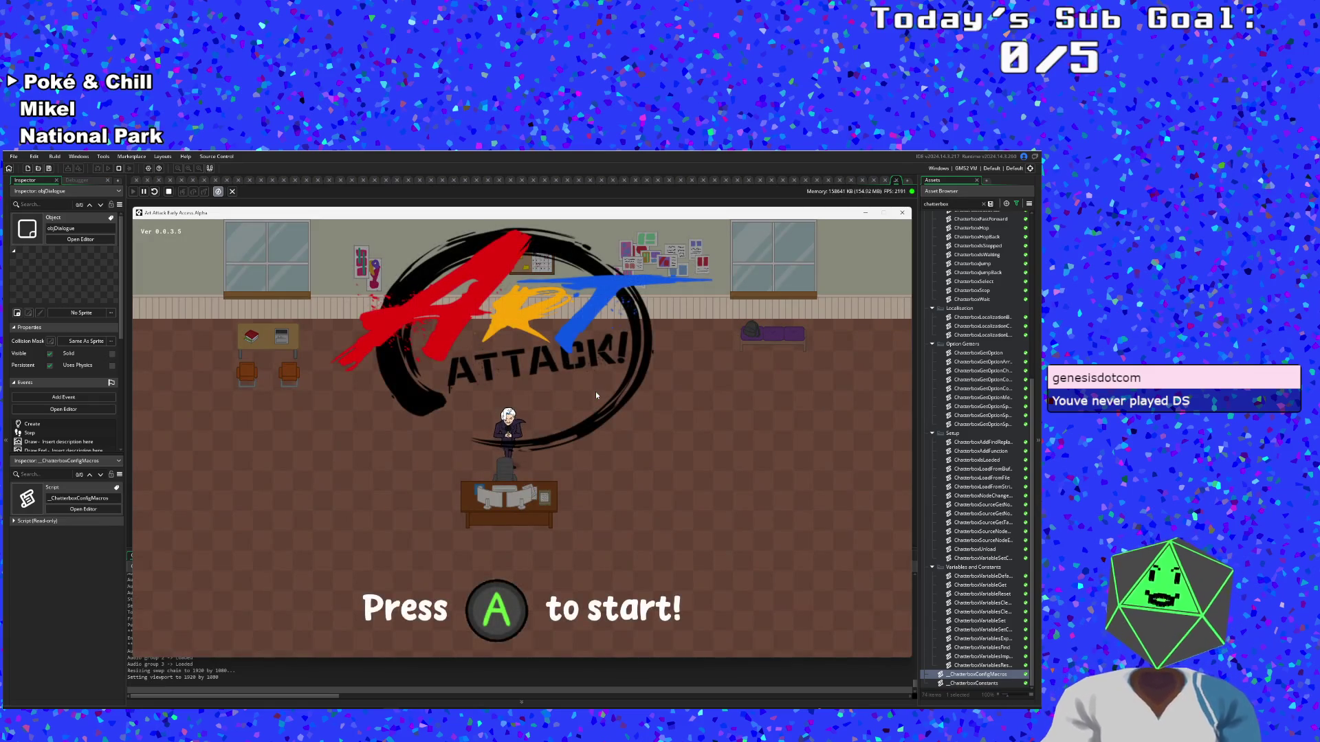
Start the game, advance Hue's dialogue and walk across the room to the clipboard dialogue
key("Return")
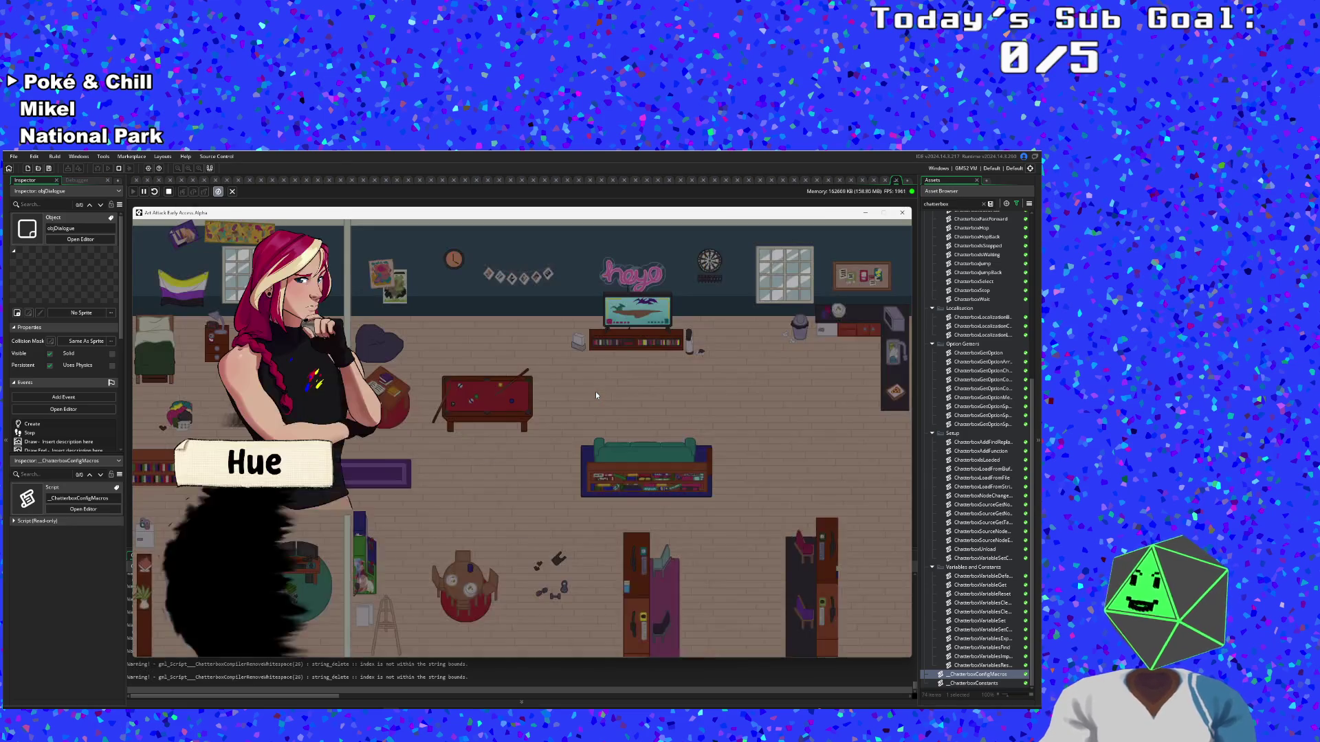
key("Return")
key("Return")
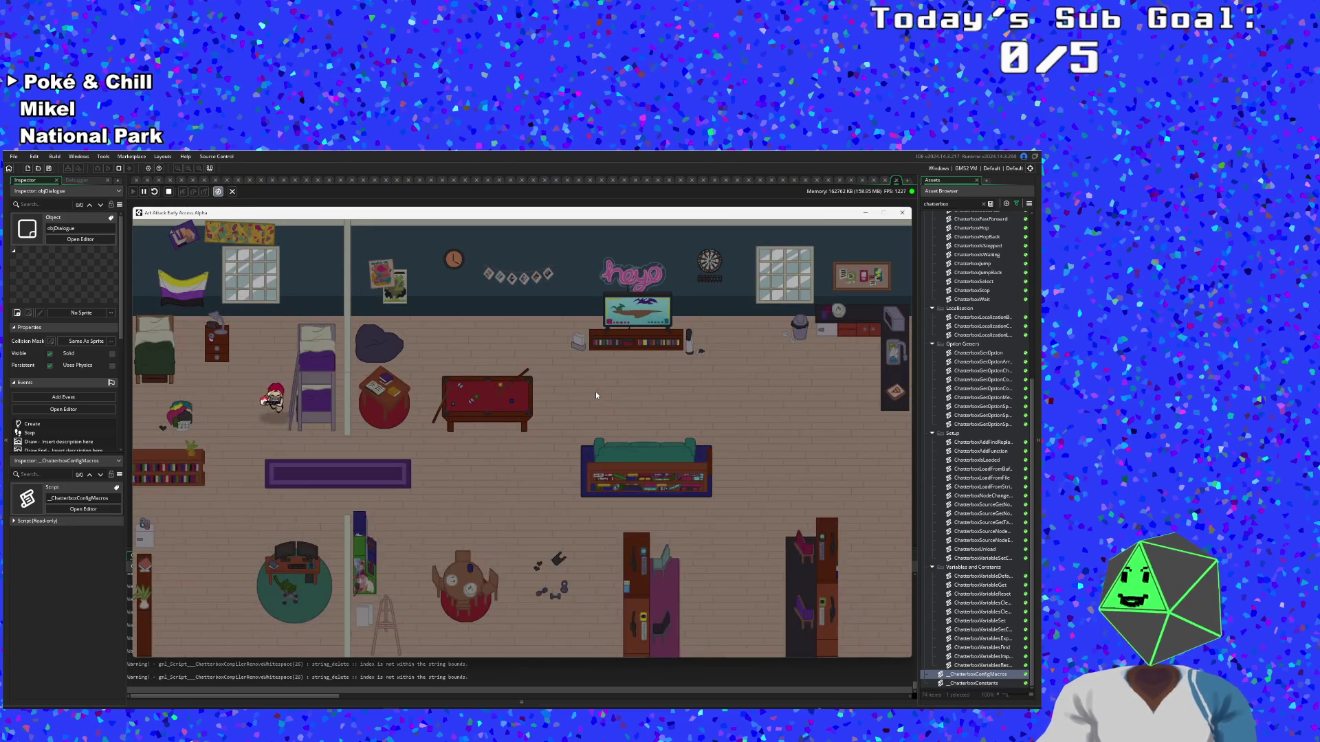
key("Left")
key("Down")
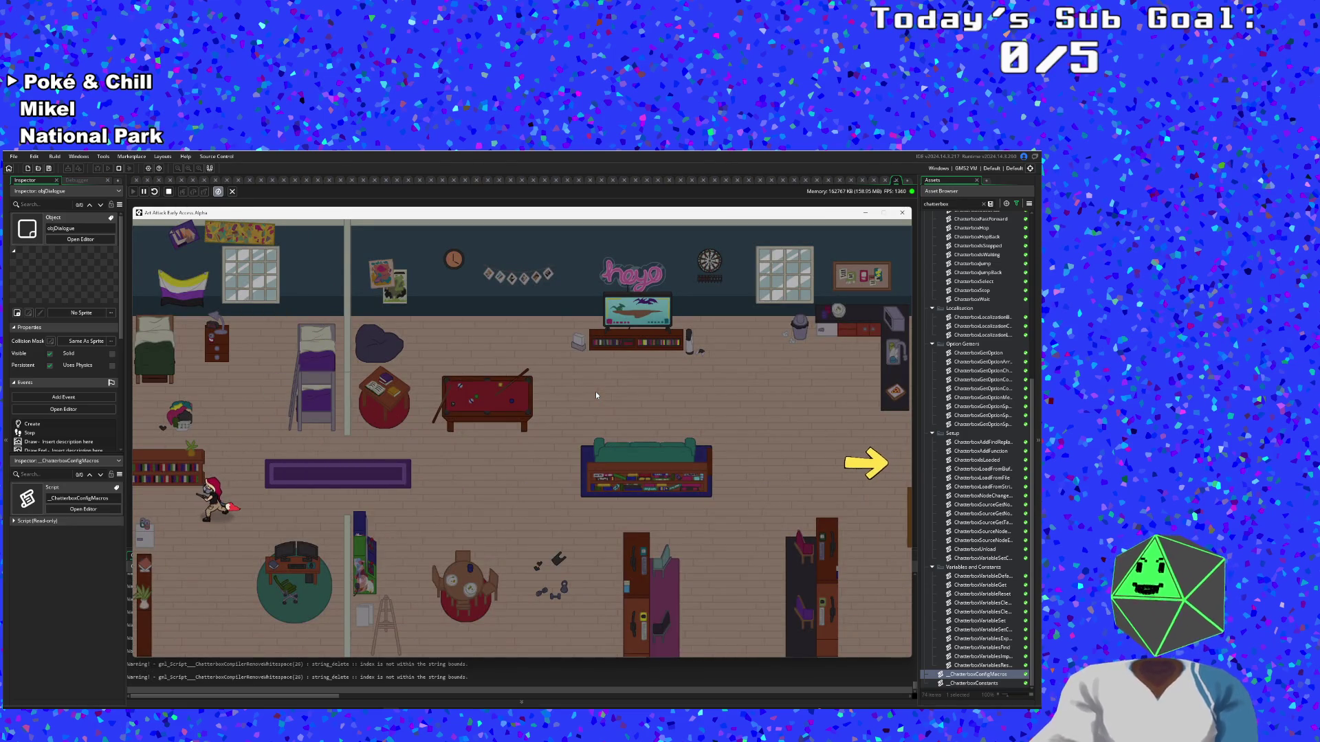
key("Up")
key("Right")
key("Down")
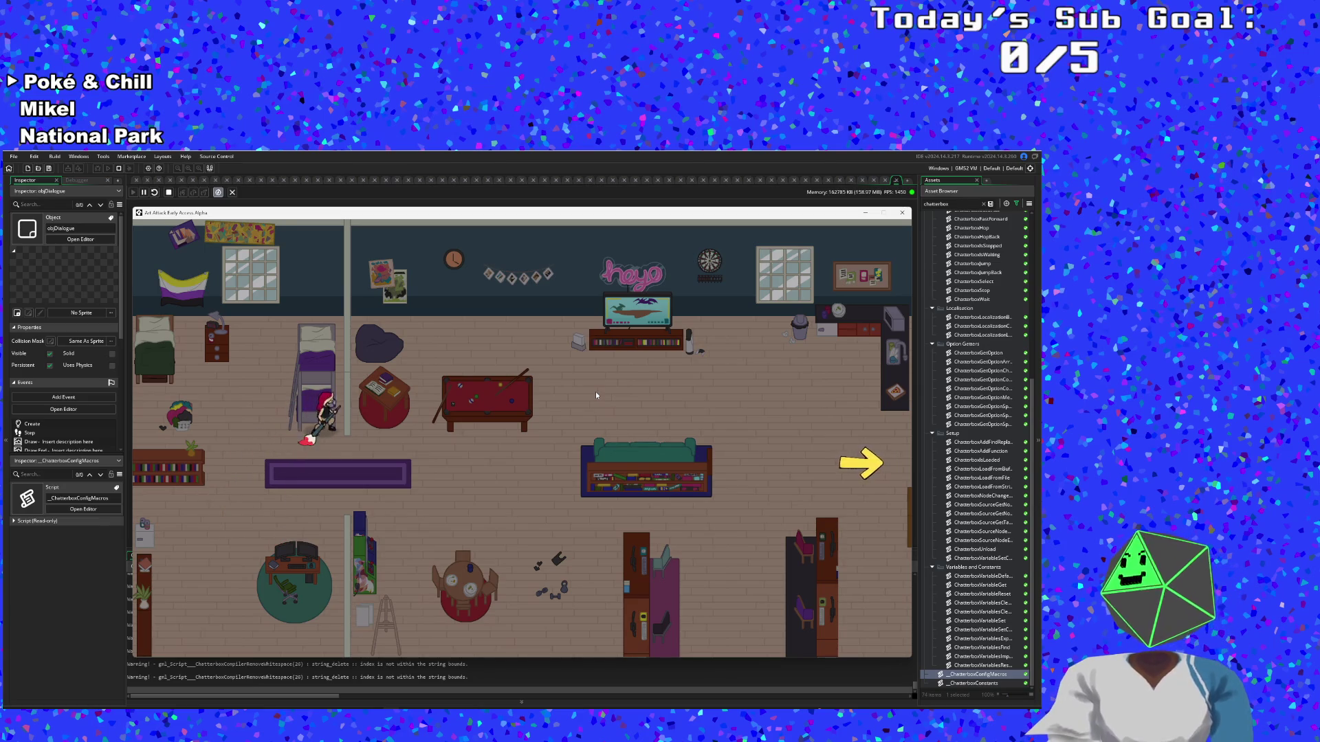
key("Up")
key("Right")
key("Down")
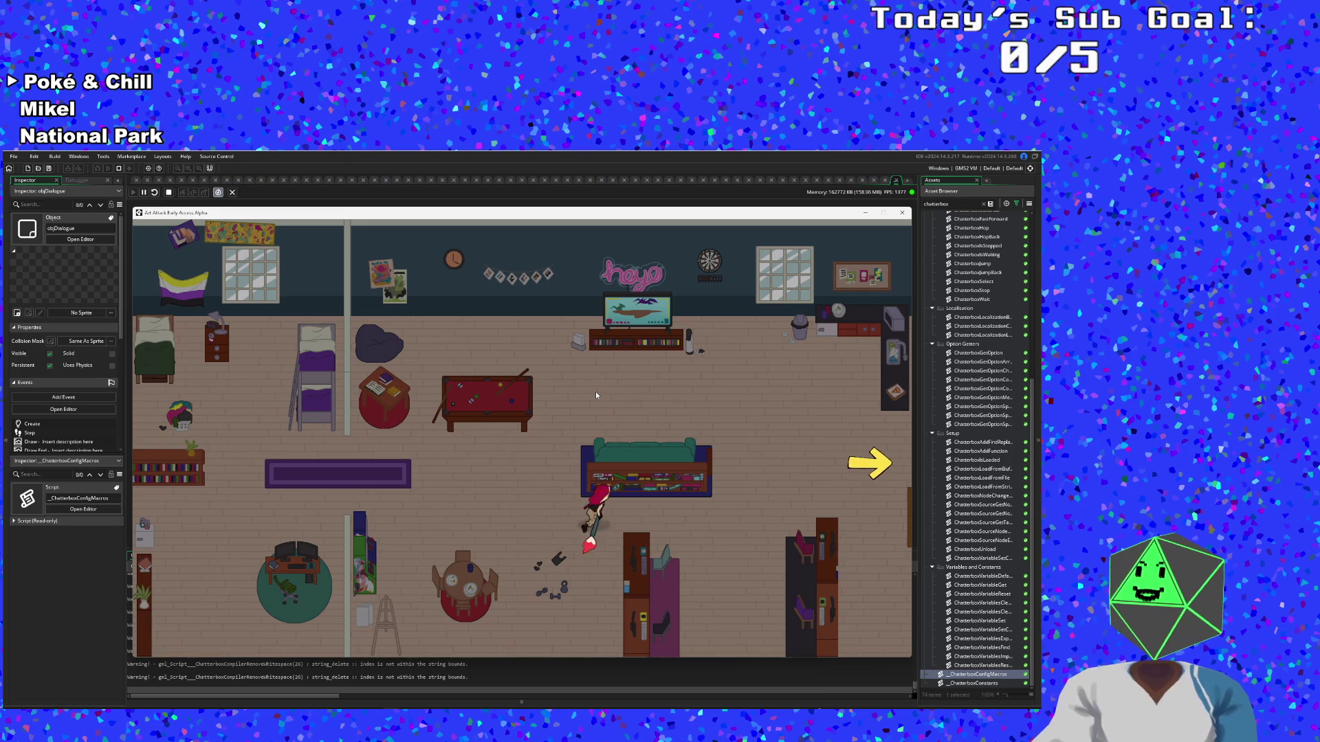
key("Up")
key("Right")
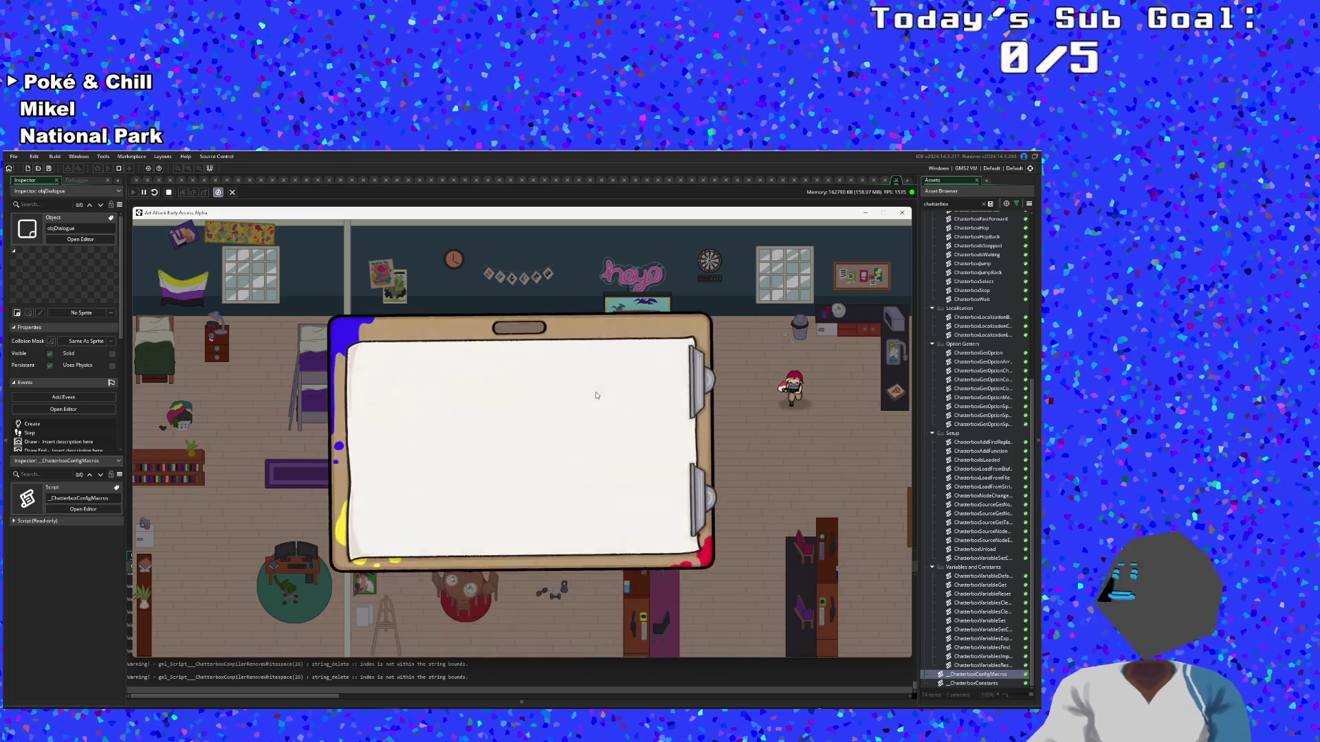
Walk into the shop, talk to Vicky and advance her dialogue until the game crashes
key("Right")
key("Down")
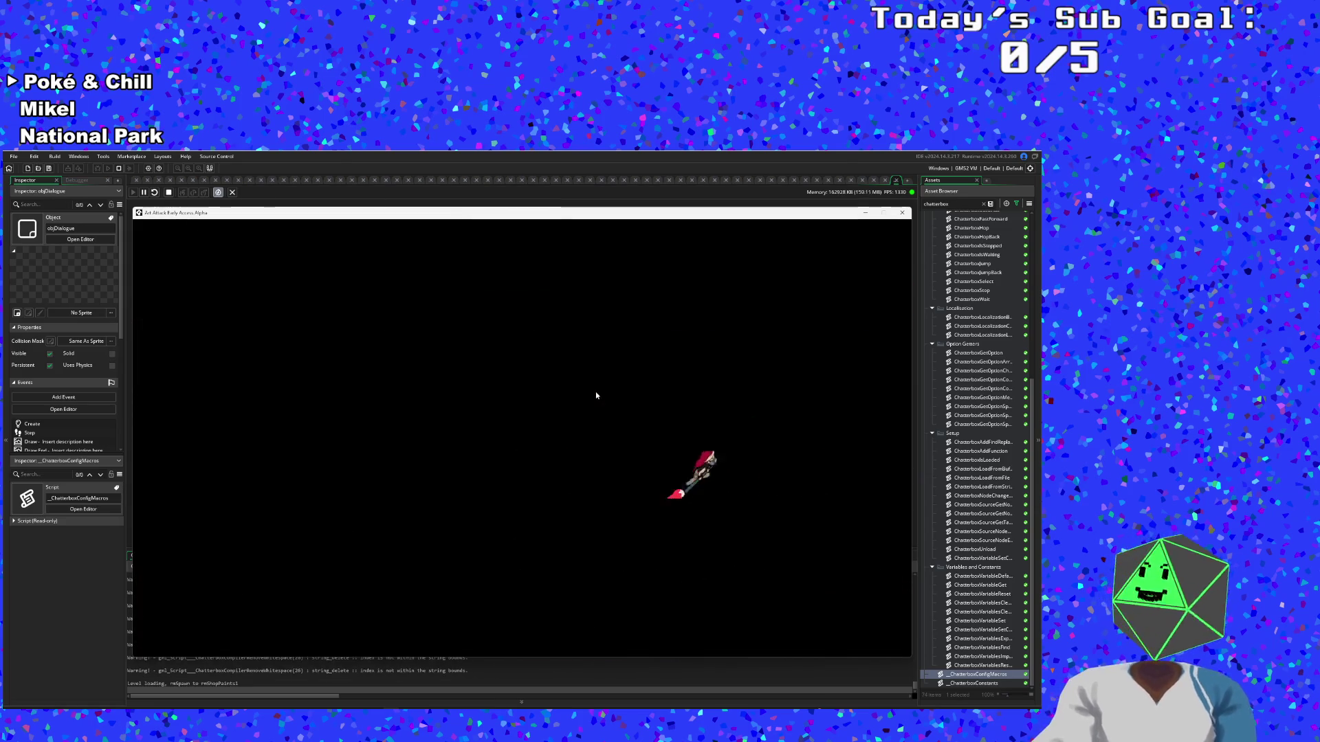
key("Down")
key("Right")
key("Up")
key("Right")
key("space")
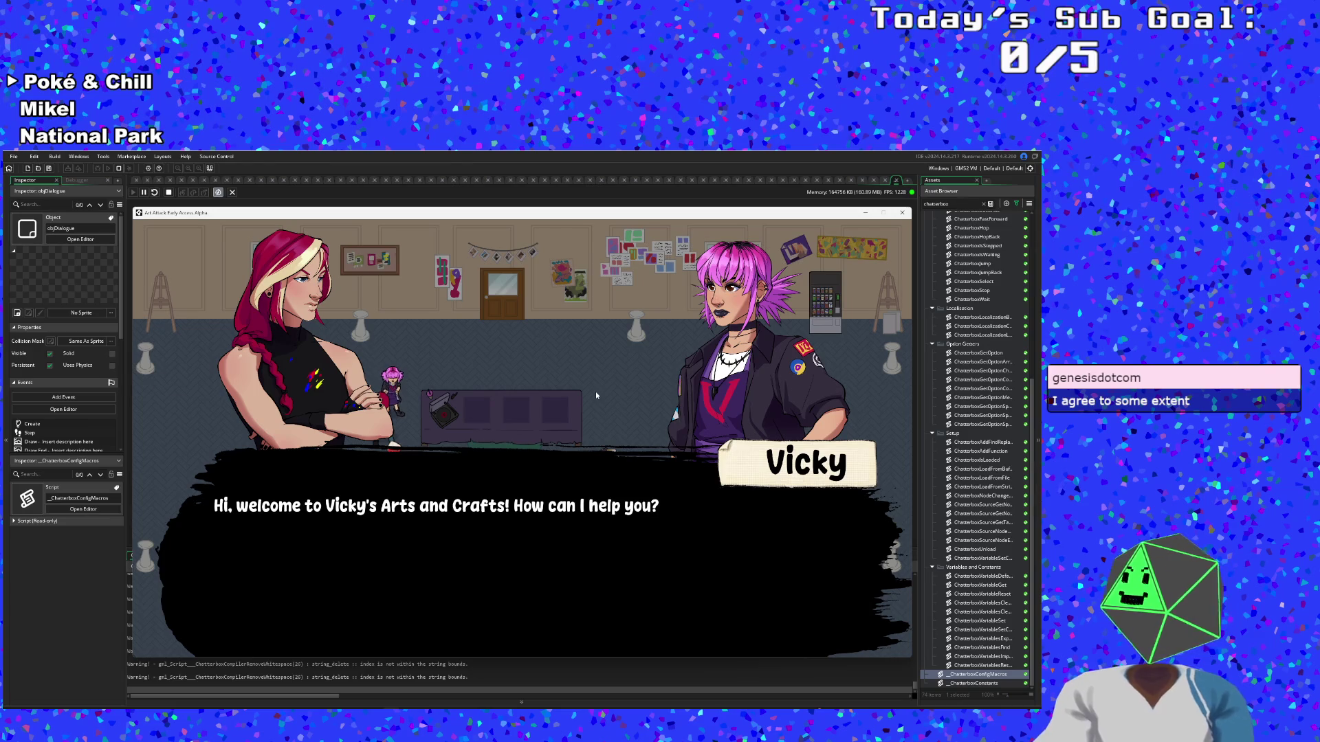
key("space")
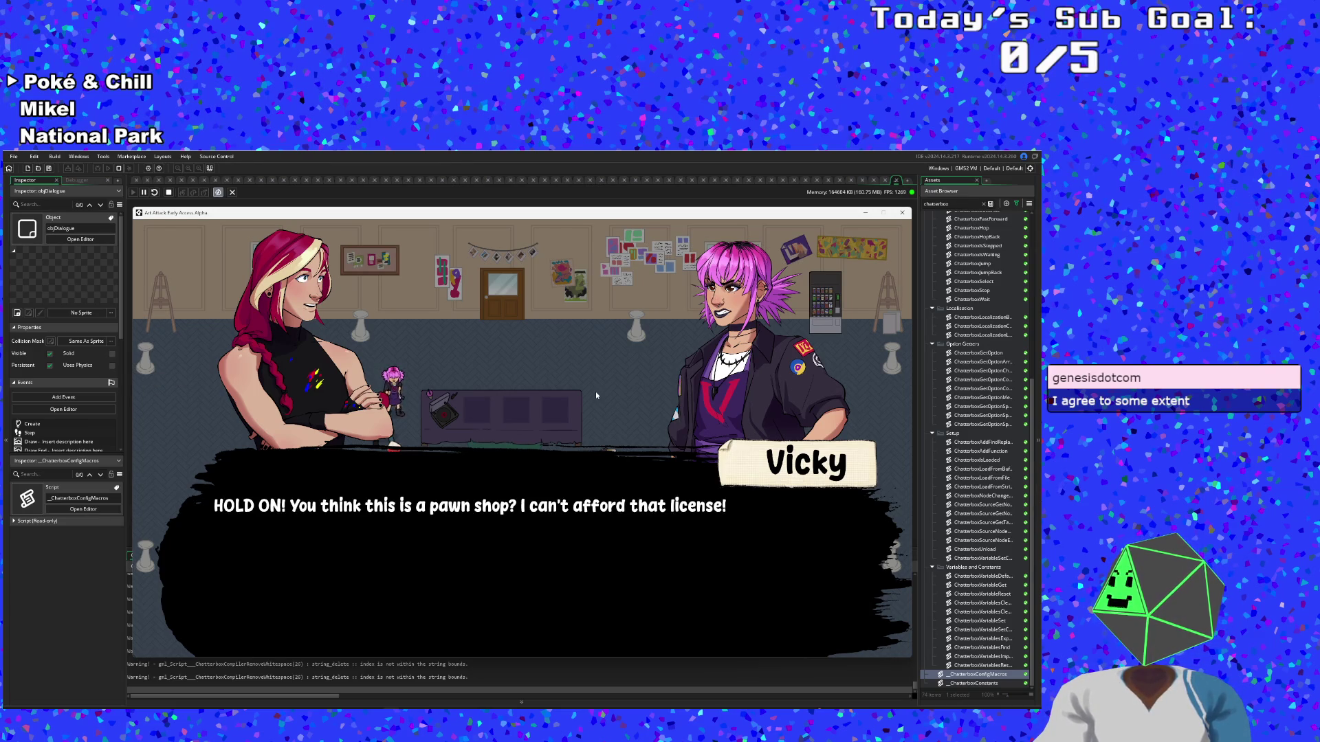
key("space")
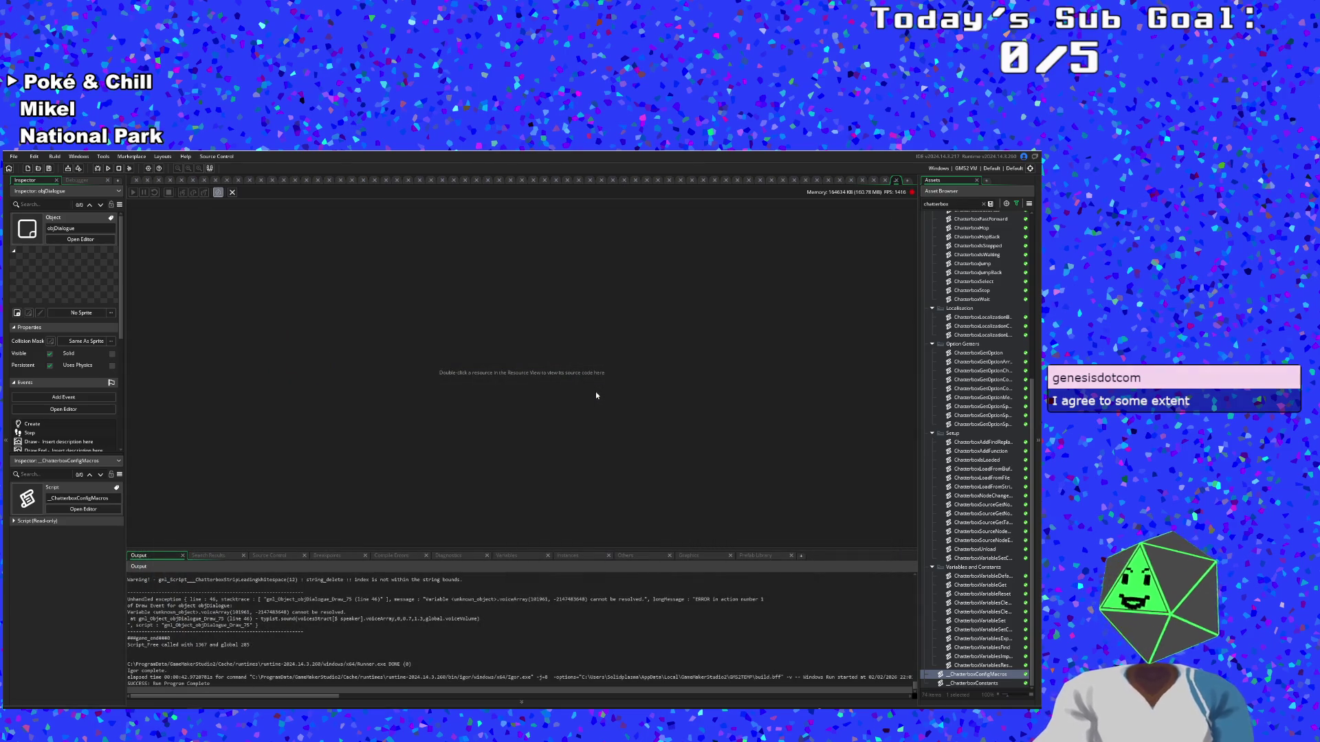
left_click(232, 606)
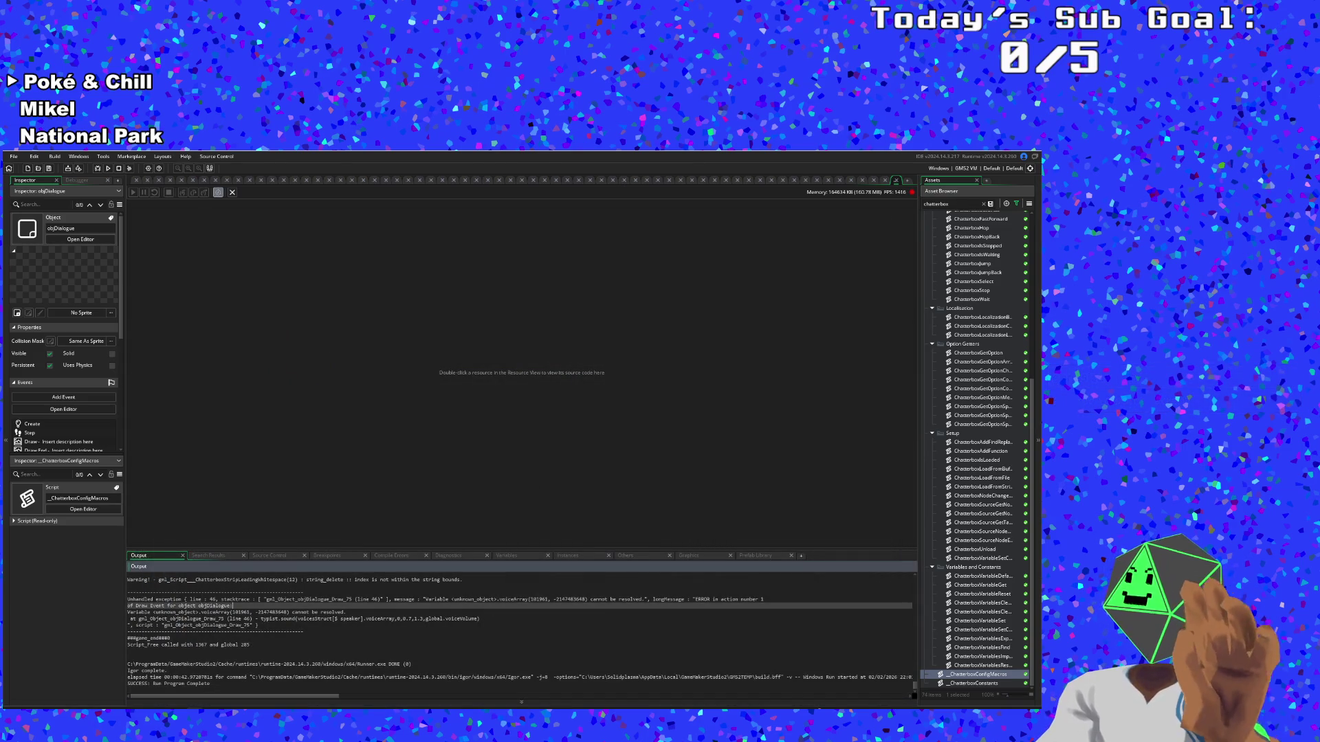
scroll(474, 648, "up", 4)
scroll(520, 634, "down", 1)
key("Down")
key("Down")
key("Down")
key("Up")
left_click(232, 637)
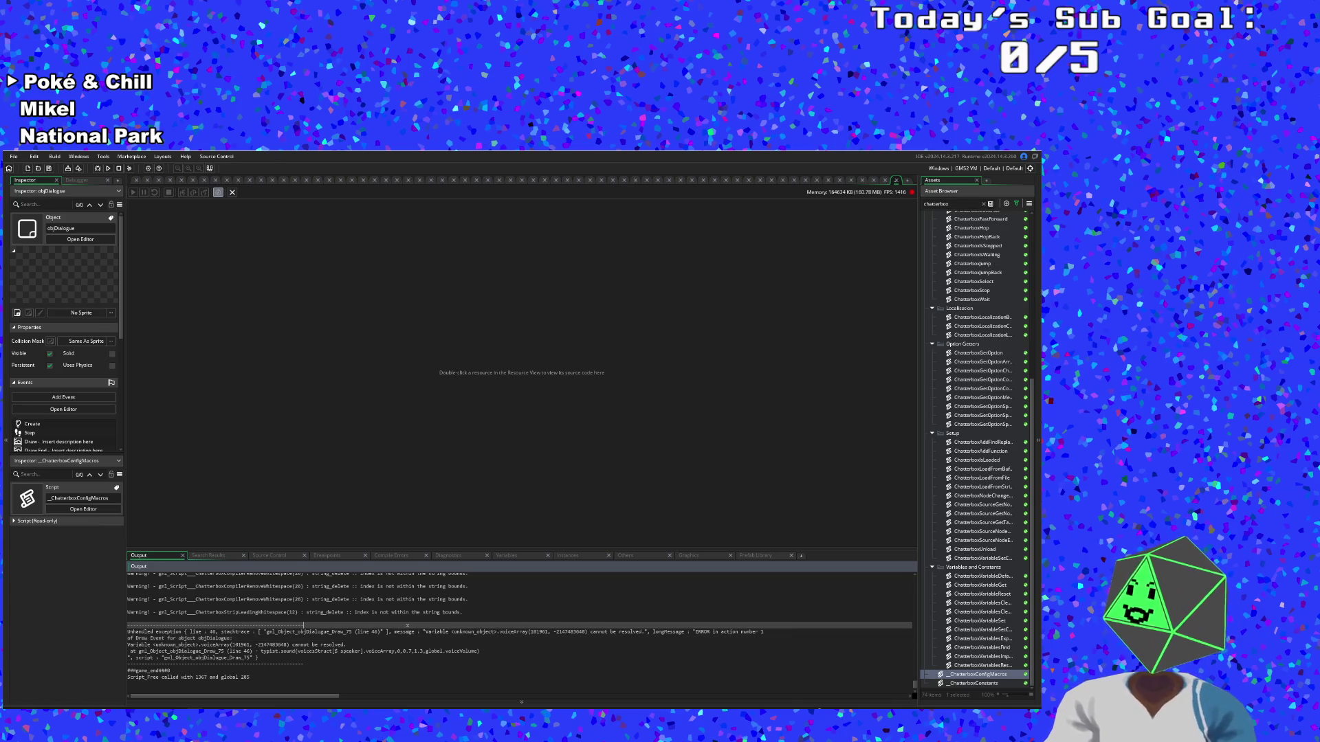
left_click(366, 634)
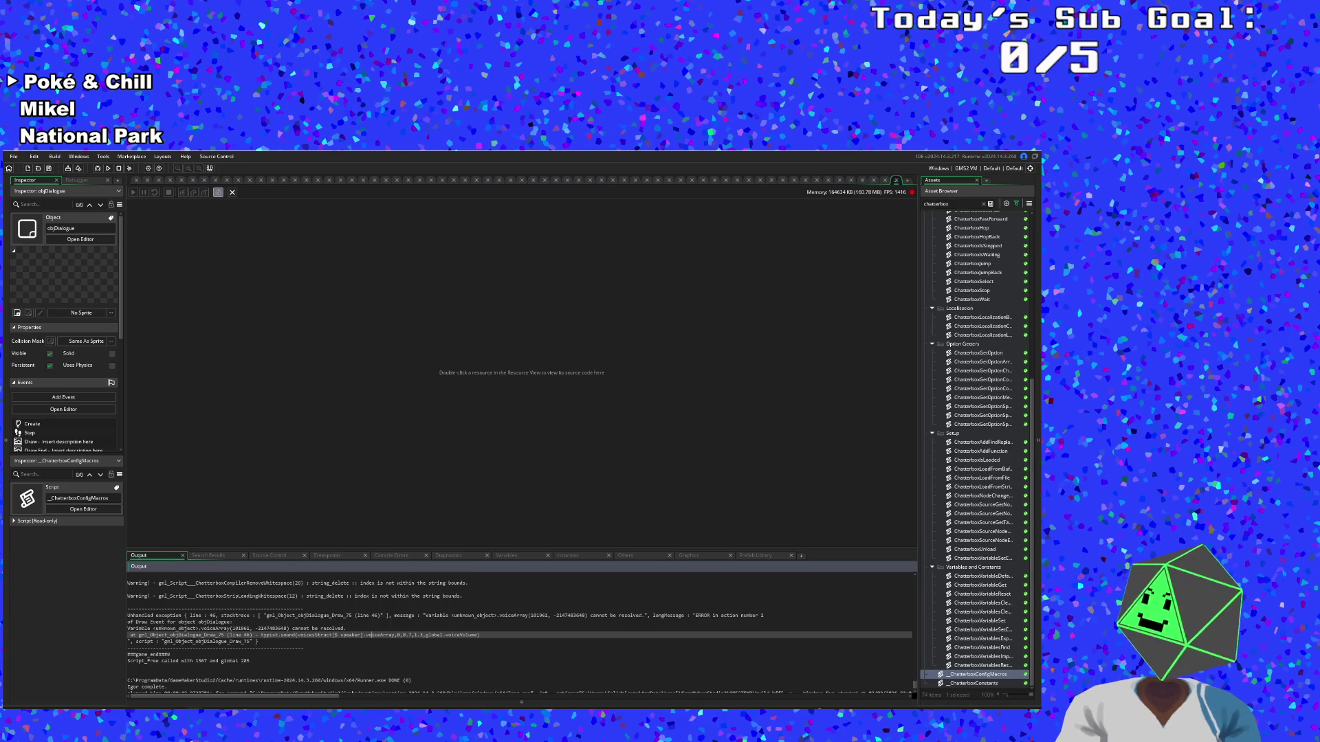
left_click(367, 628)
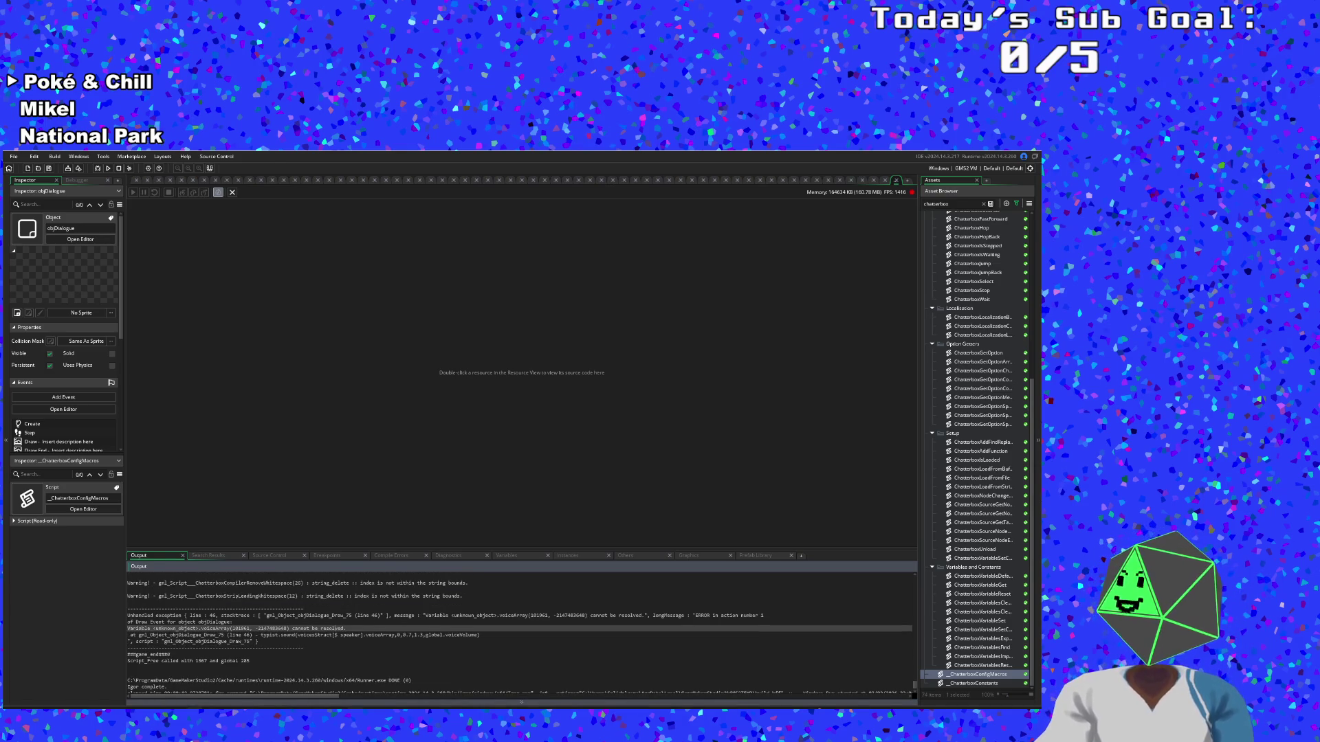
key("alt+Tab")
Open the VickyMenuReturn node and cut the 'Vicky: ' prefix from line 1
double_click(329, 437)
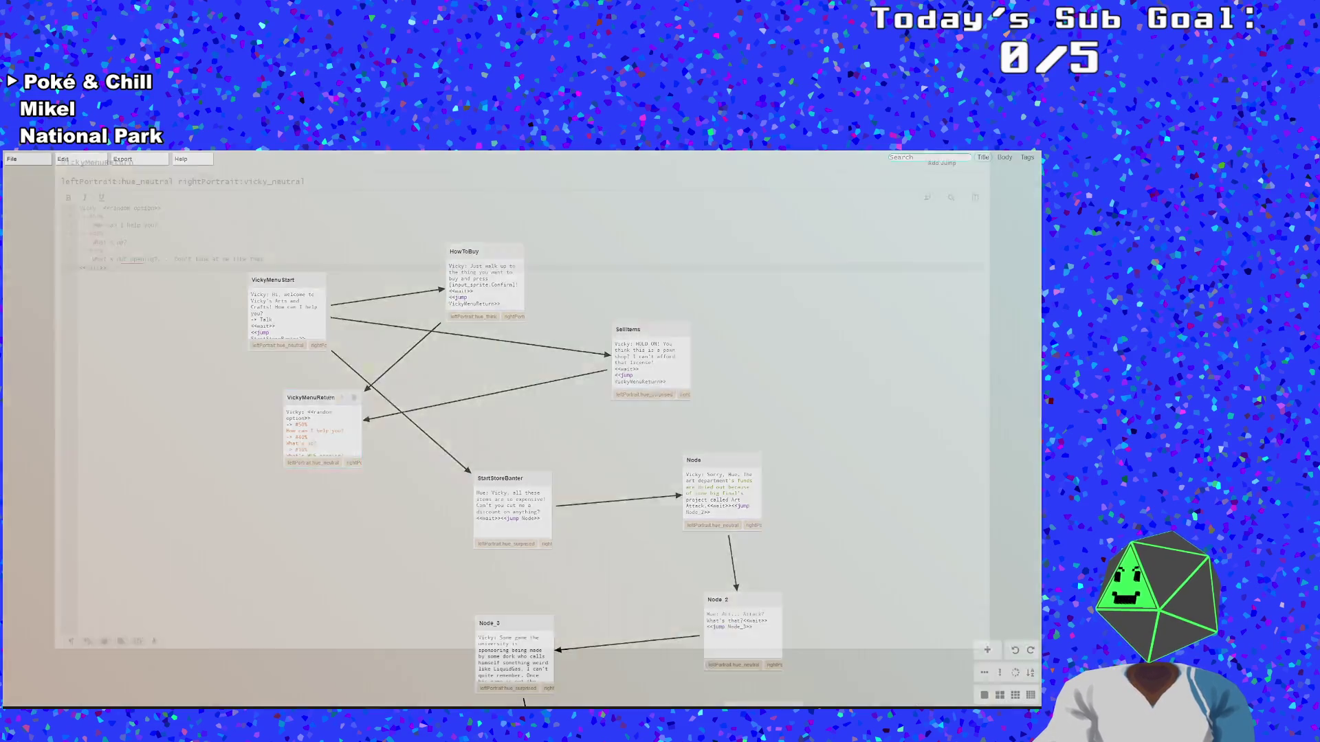
left_click(103, 263)
left_click(103, 238)
key("shift+Home")
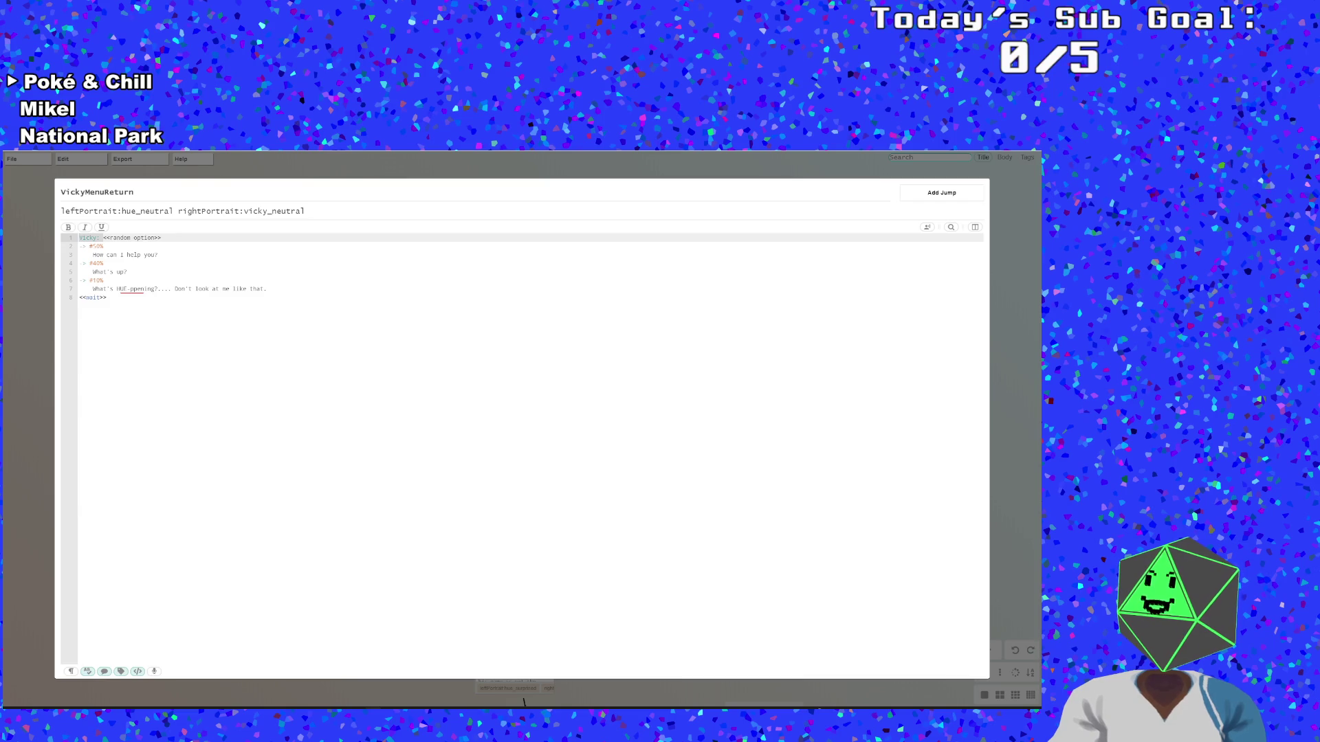
right_click(90, 238)
left_click(106, 247)
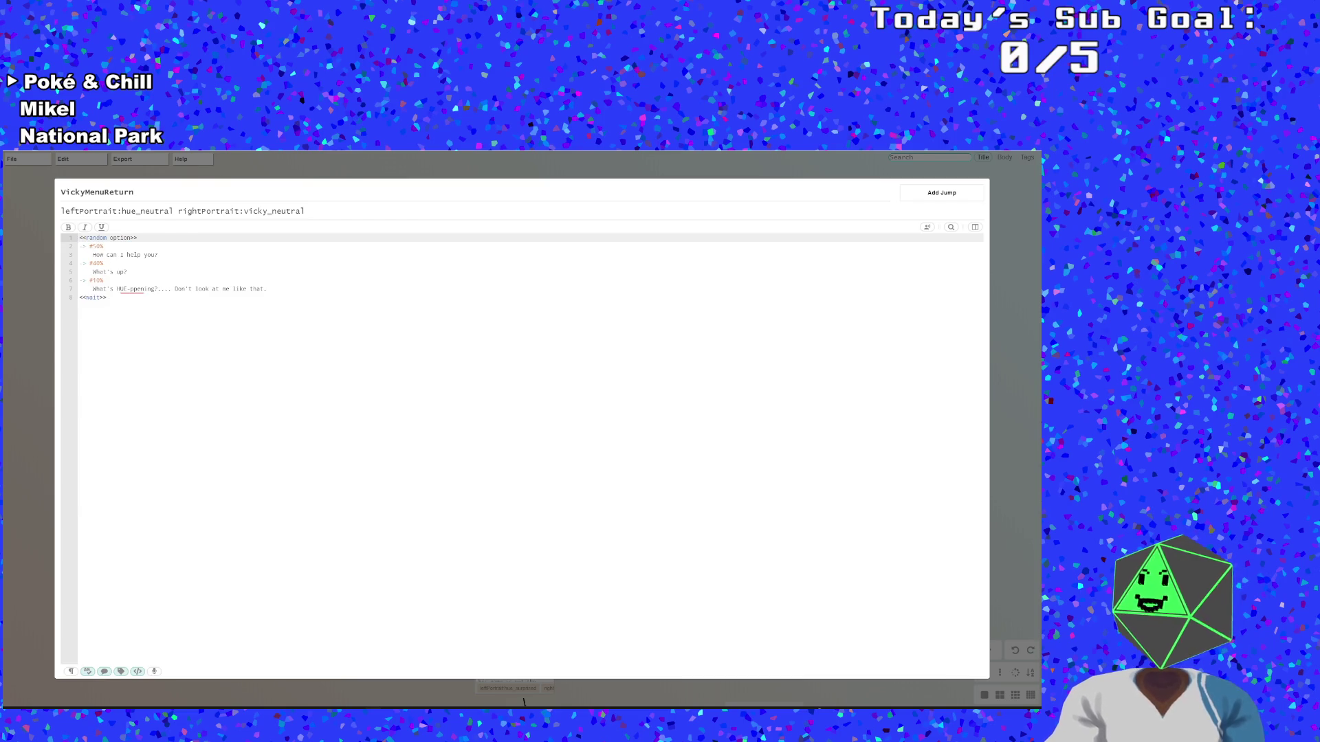
Prefix the 'How can I help you?' option line with 'Vicky:' and fix its spacing
left_click(124, 255)
left_click(103, 246)
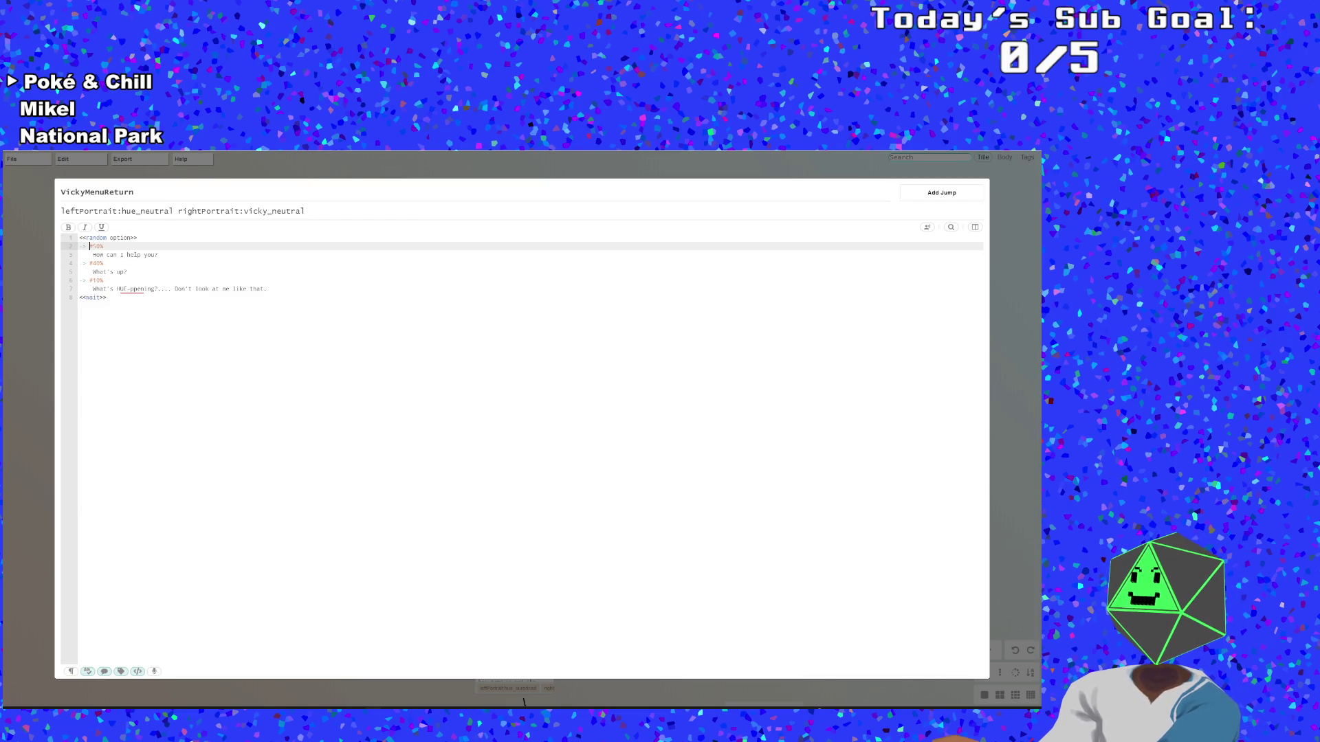
left_click(90, 255)
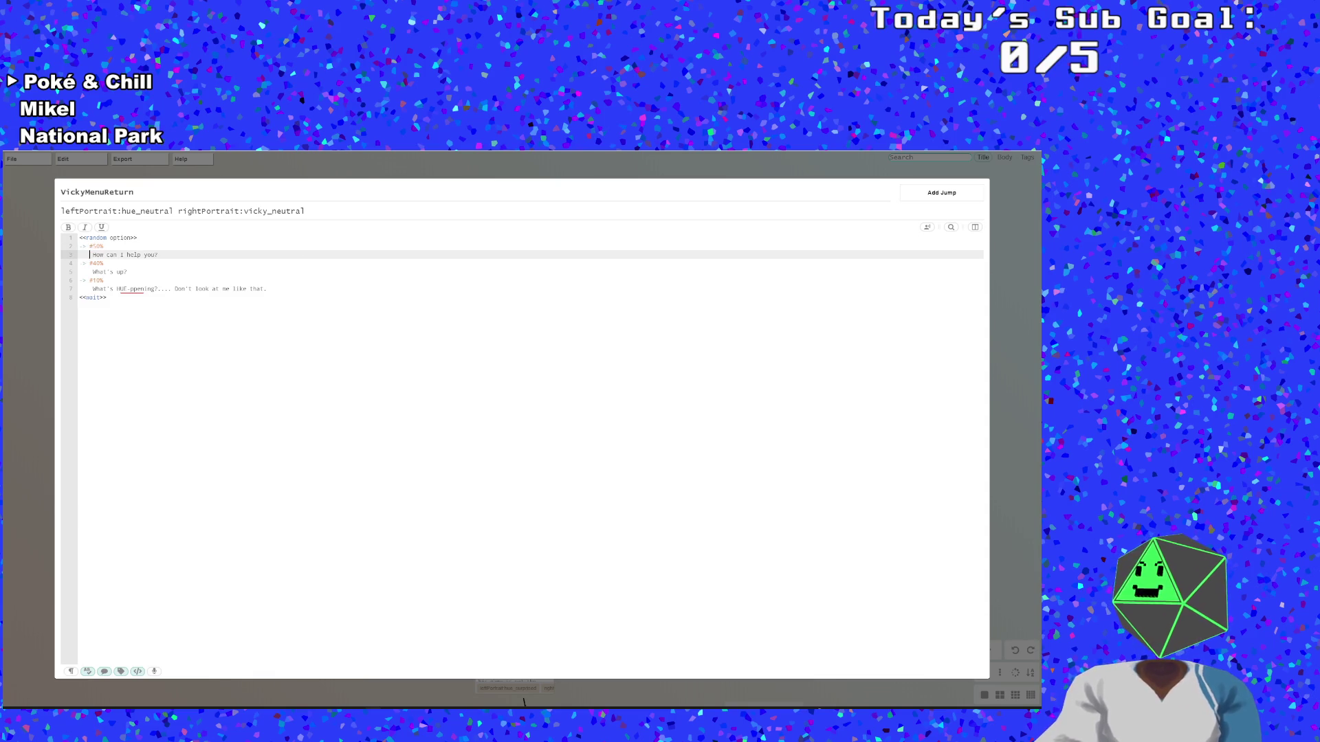
type("Vicky:")
key("Right")
key("BackSpace")
key("Down")
key("Down")
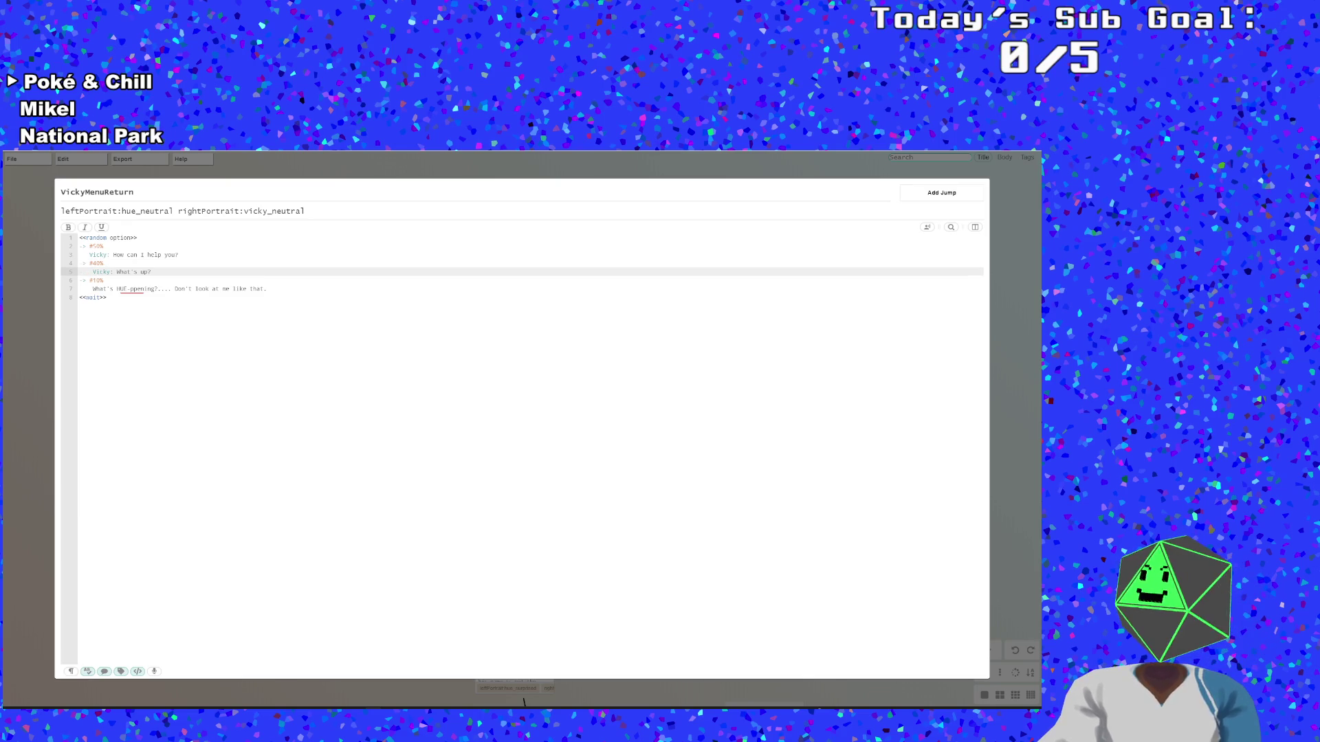
Add 'Vicky:' to the last option line and remove doubled spaces on lines 5 and 7
key("Down")
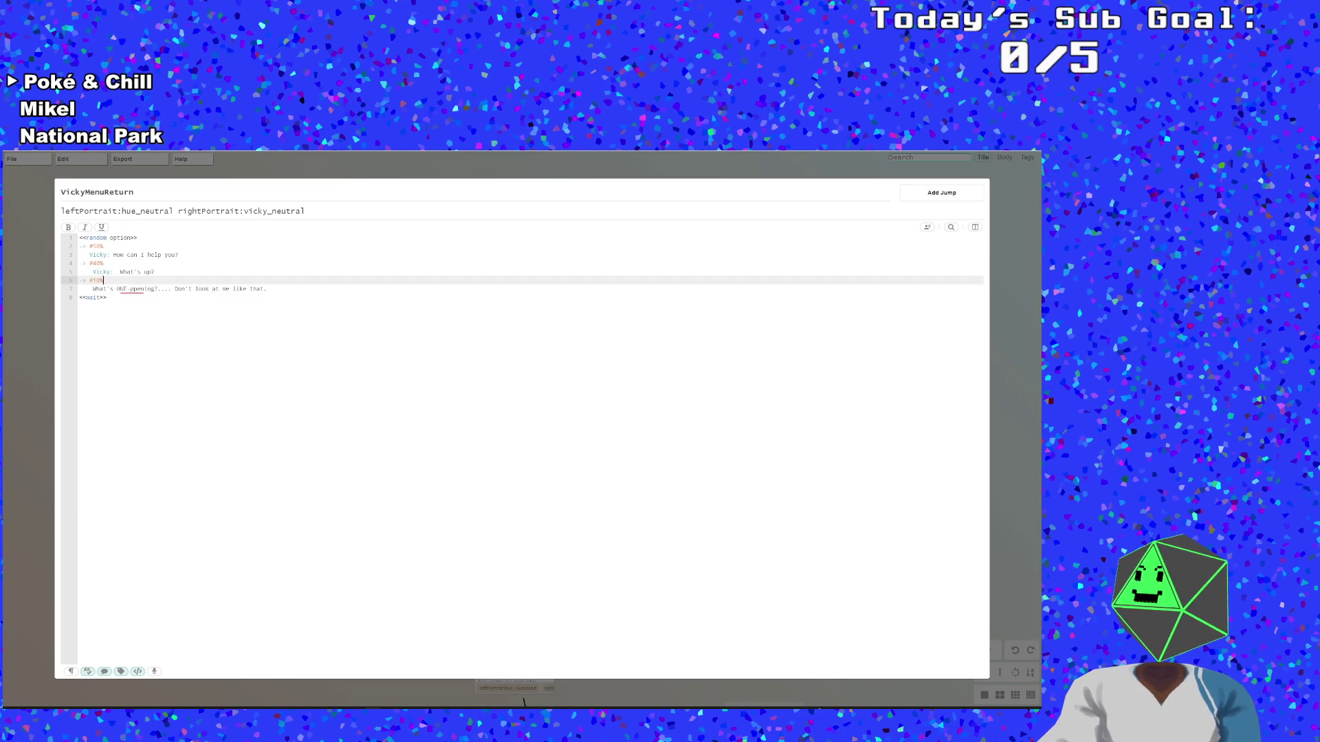
key("Down")
key("Home")
type("Vicky:")
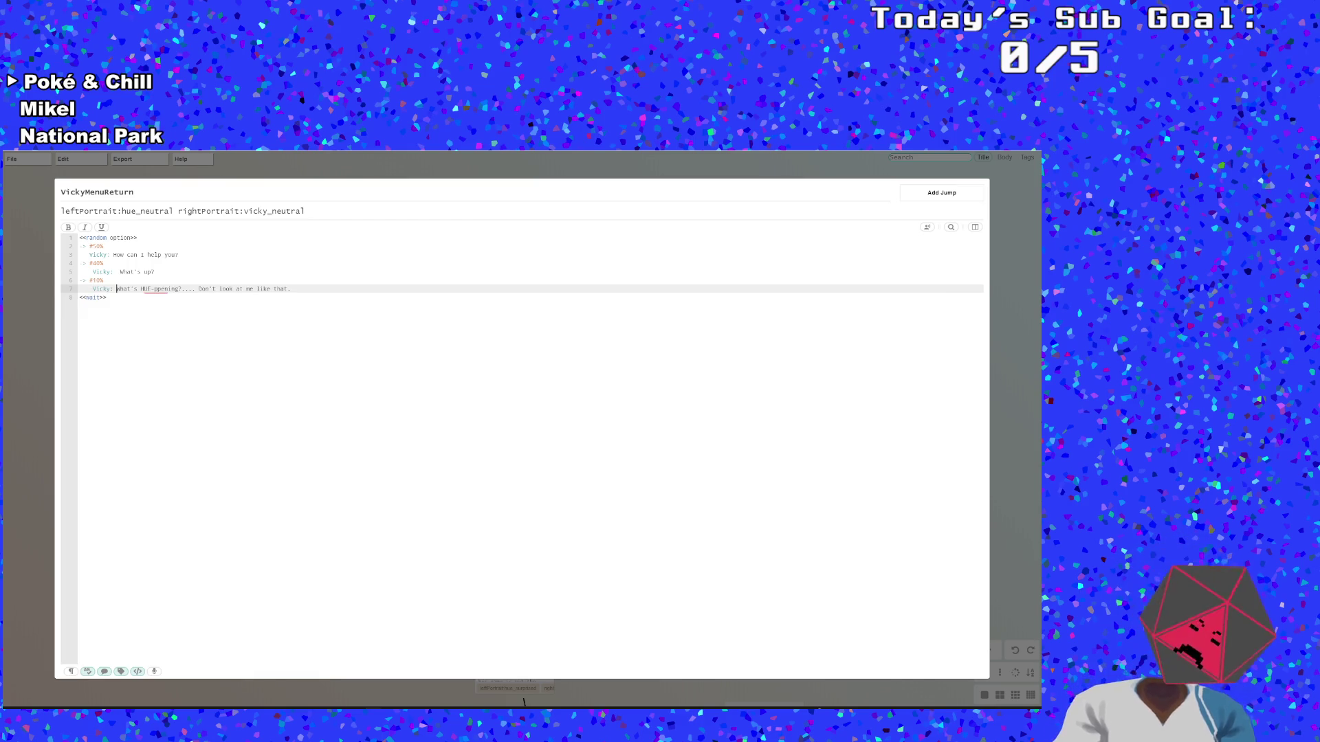
key("BackSpace")
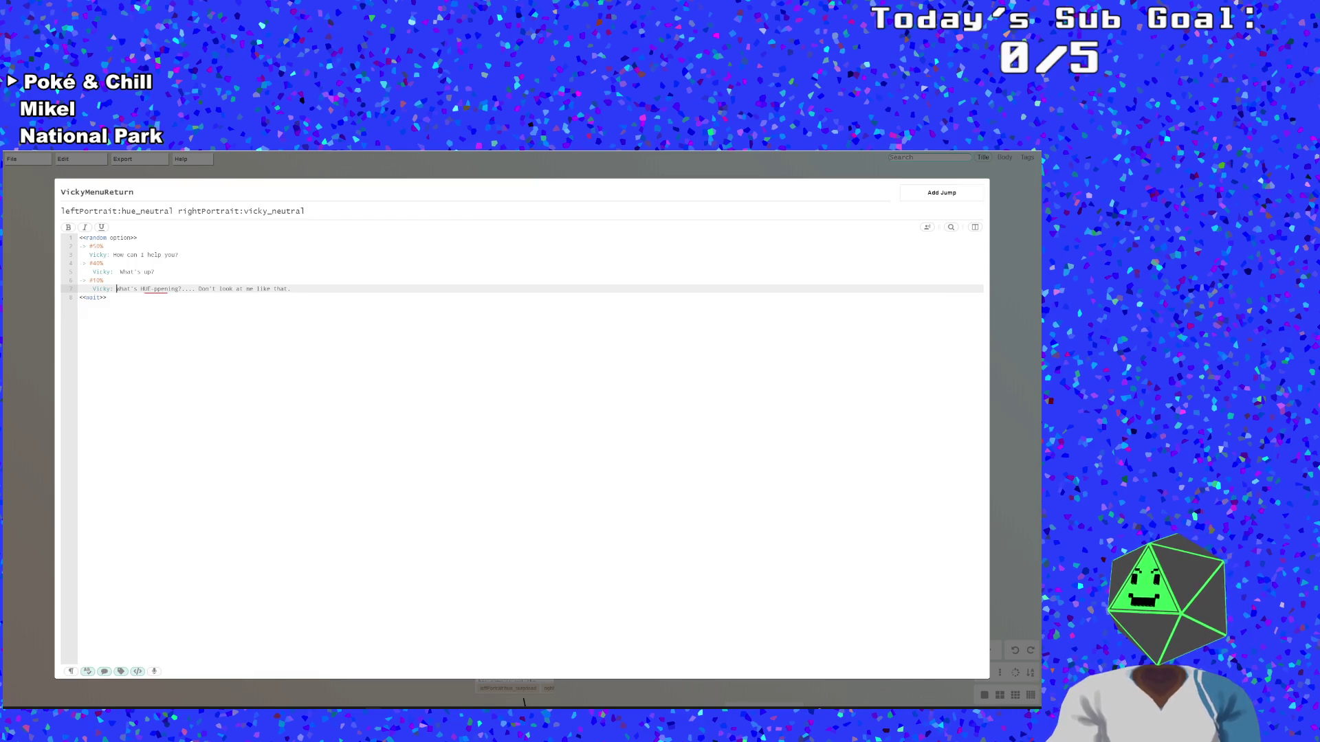
key("Up")
key("Up")
key("BackSpace")
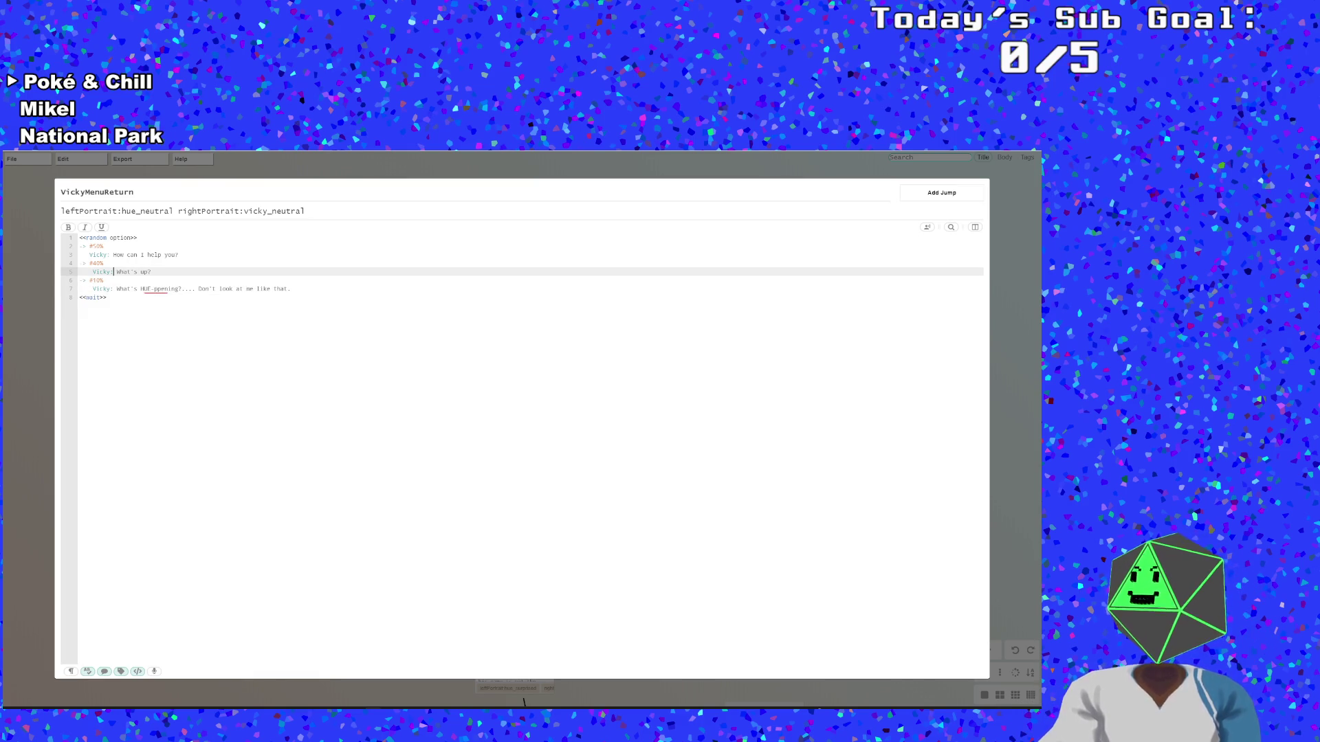
left_click(78, 399)
left_click(152, 262)
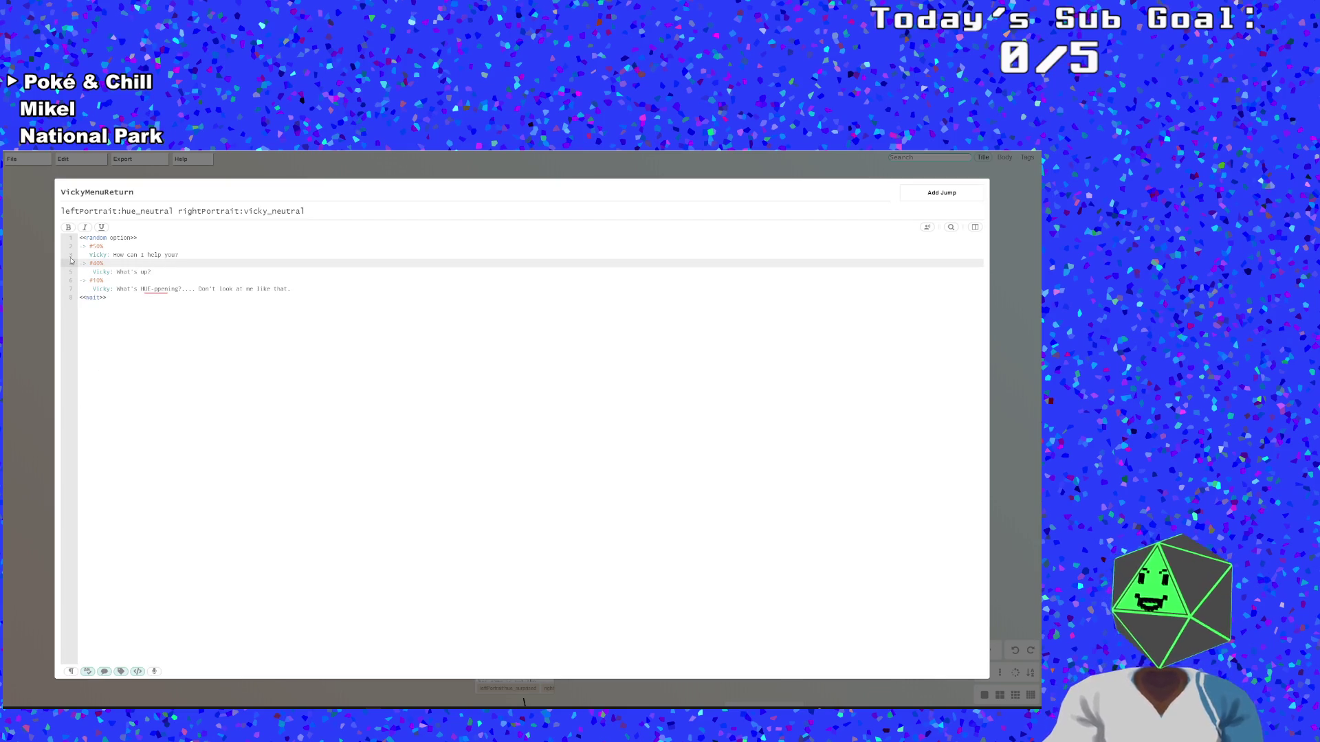
left_click(110, 255)
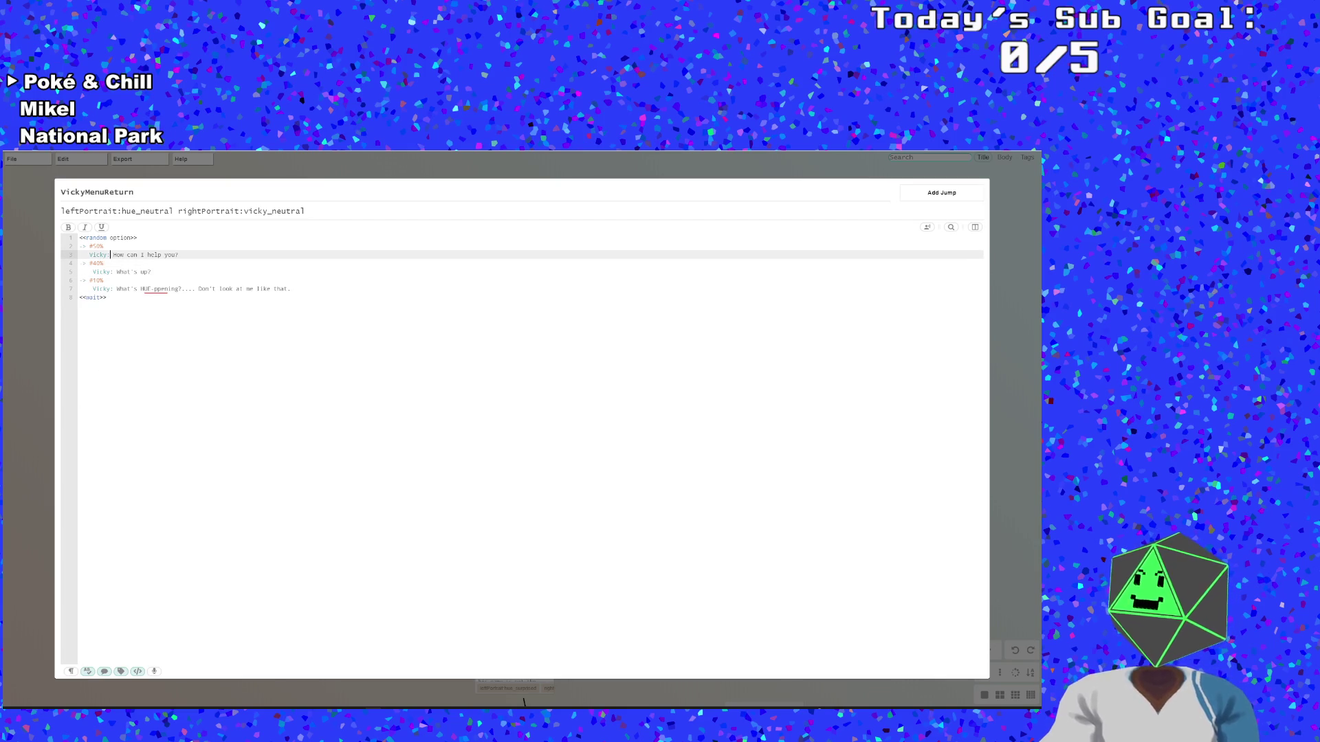
Save the Yarn file, recheck the VickyMenuReturn node, save again and return to GameMaker
left_click(54, 234)
mouse_move(12, 159)
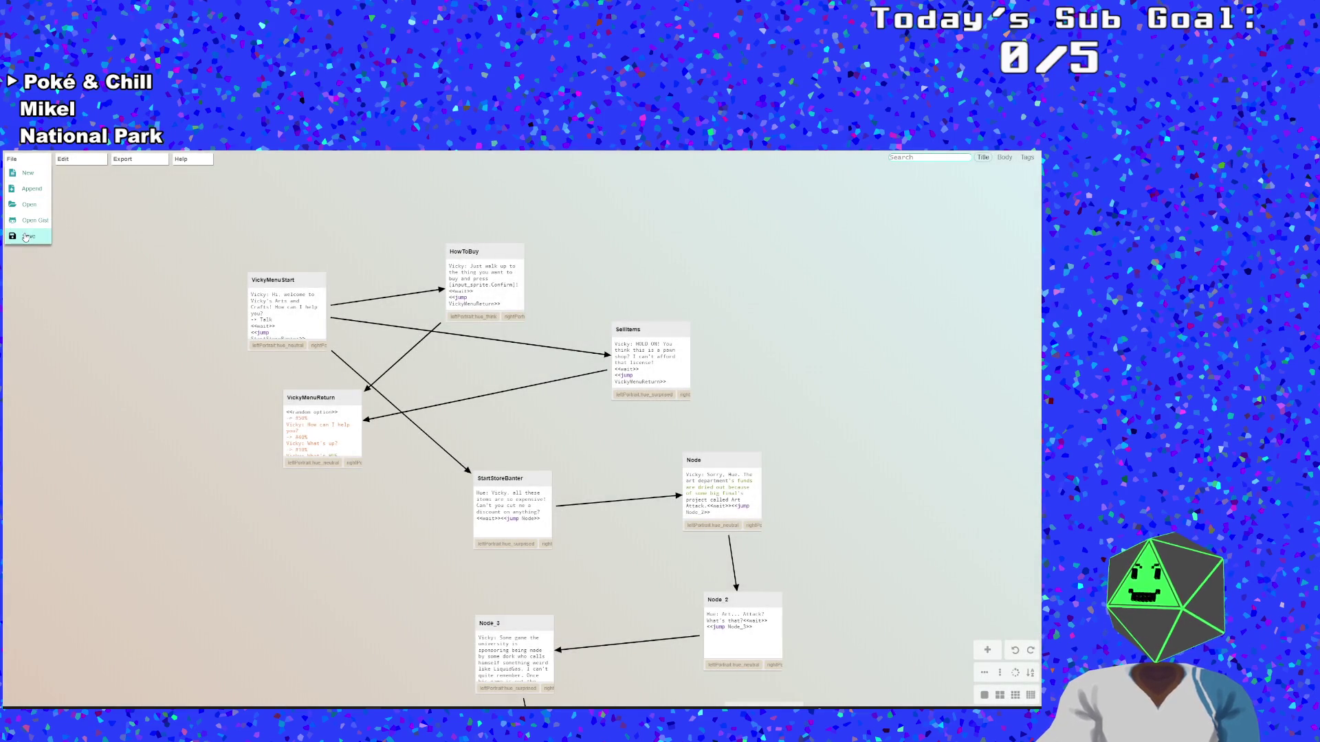
left_click(25, 237)
double_click(347, 398)
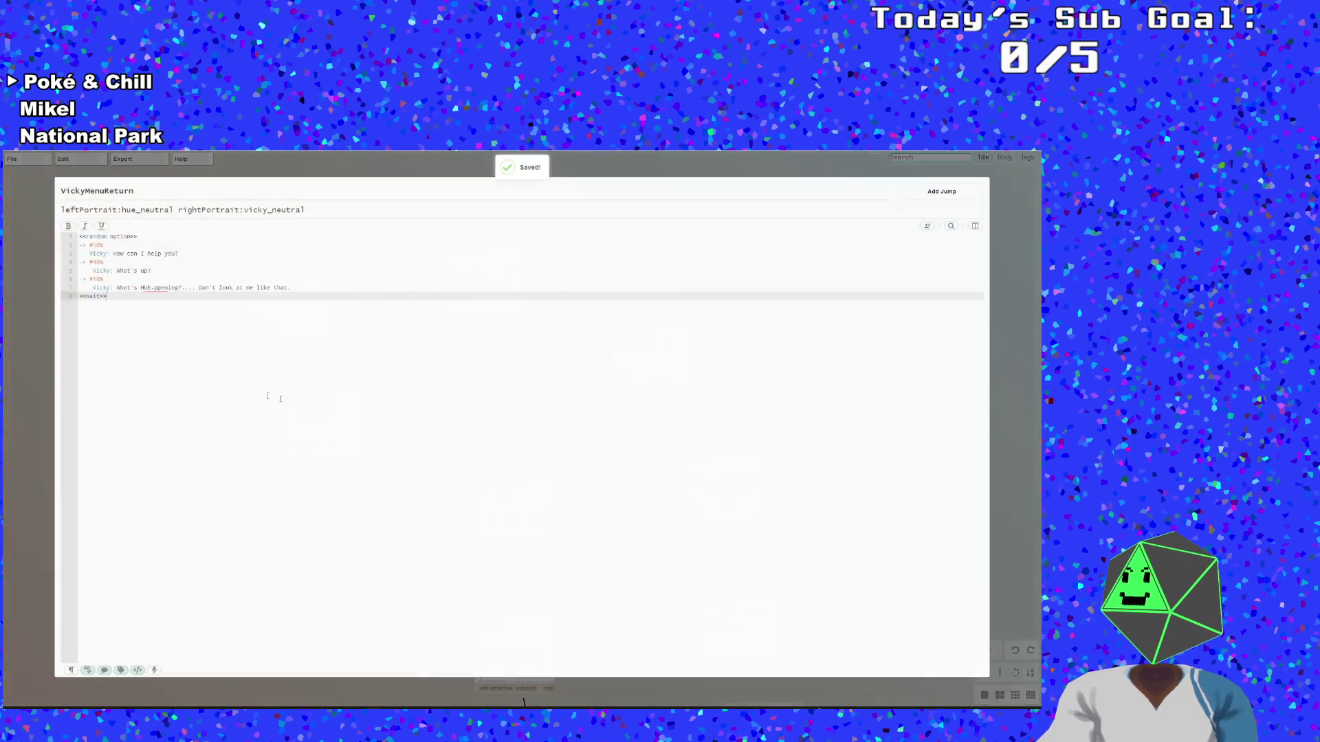
left_click(22, 363)
mouse_move(11, 159)
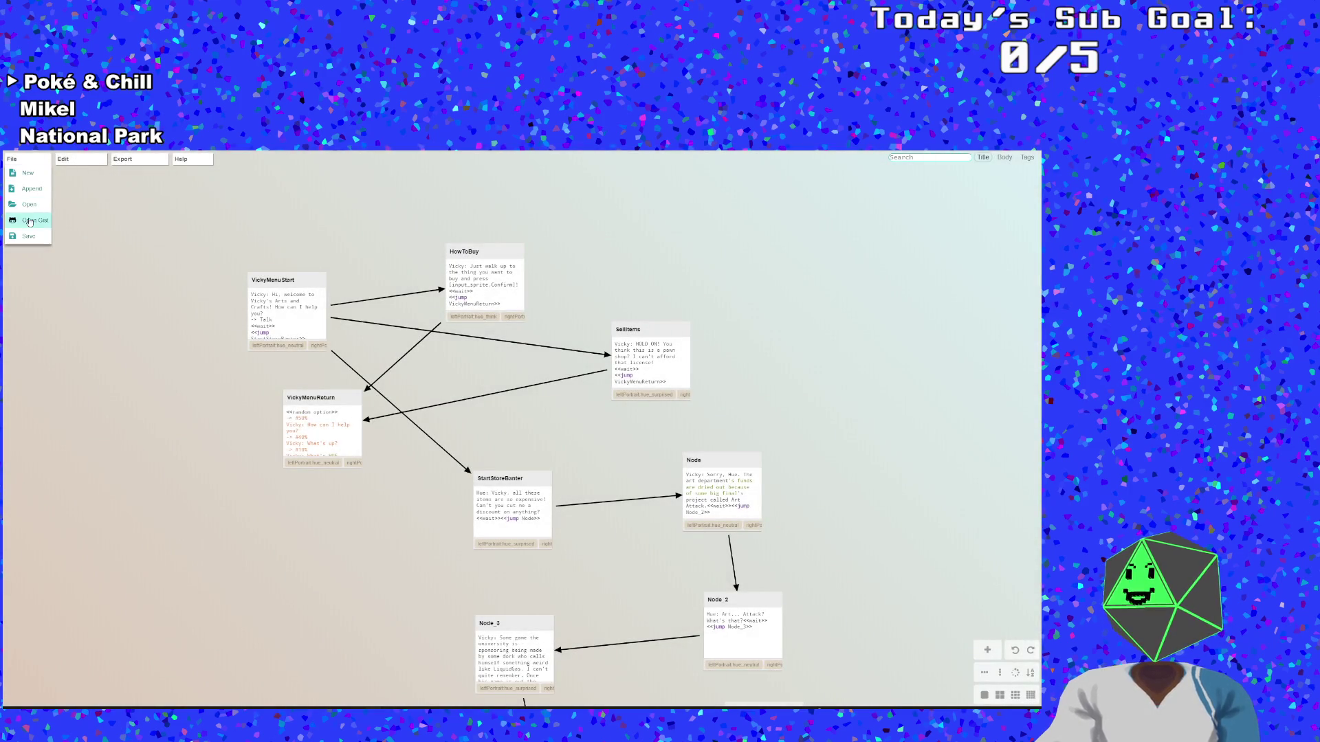
left_click(27, 236)
left_click(198, 706)
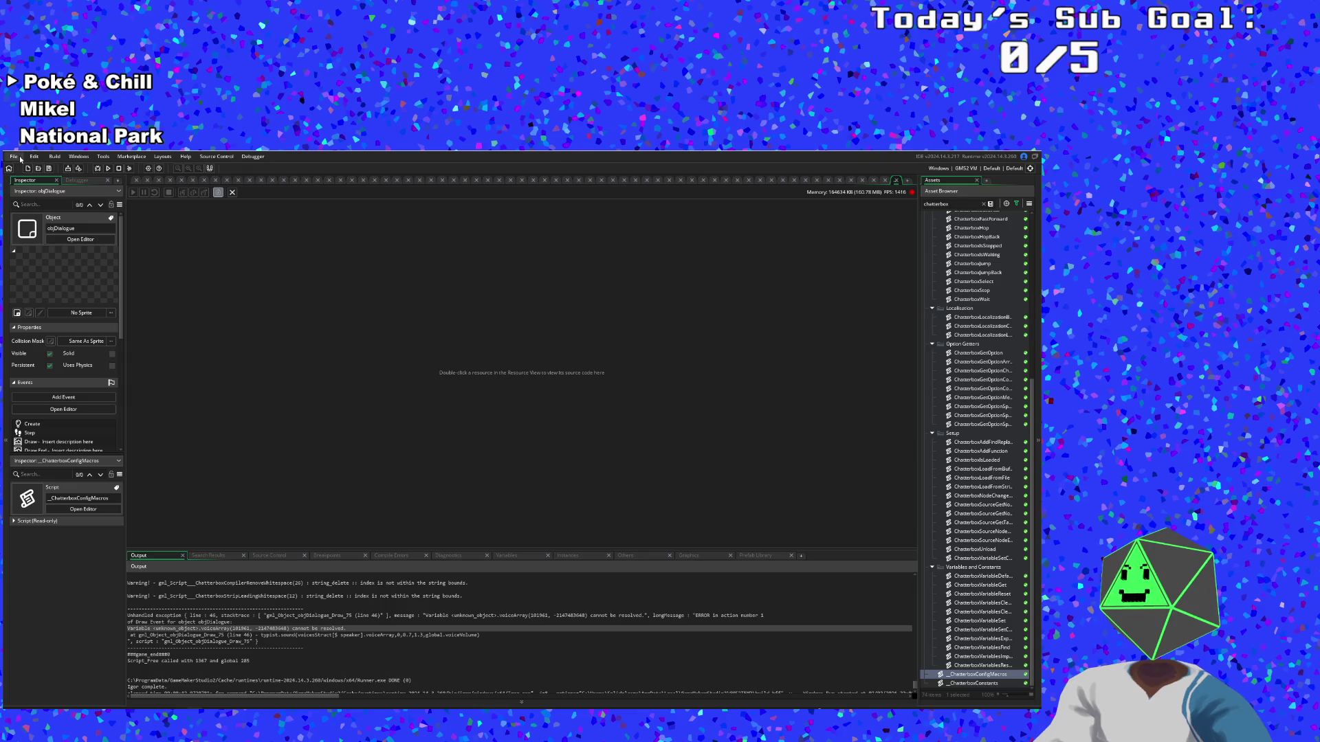
Rebuild and run the game with the updated Vicky dialogue
left_click(95, 169)
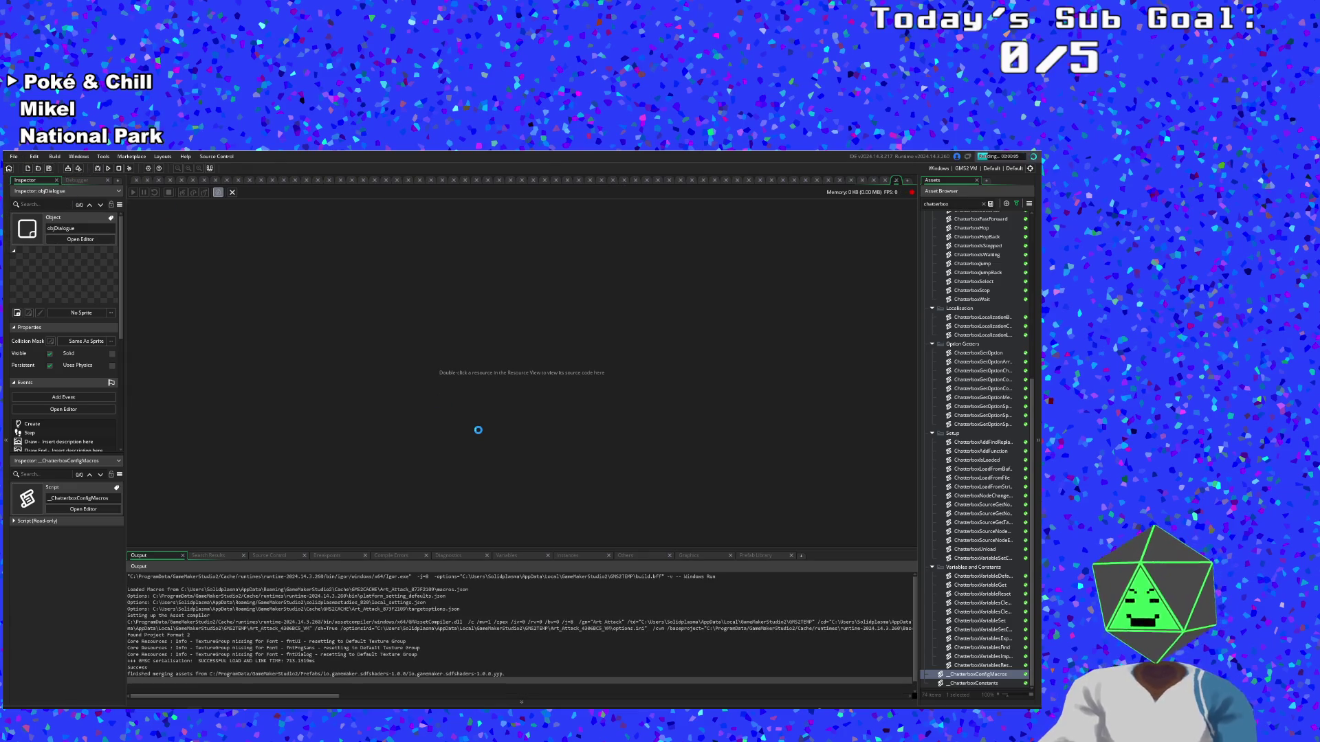